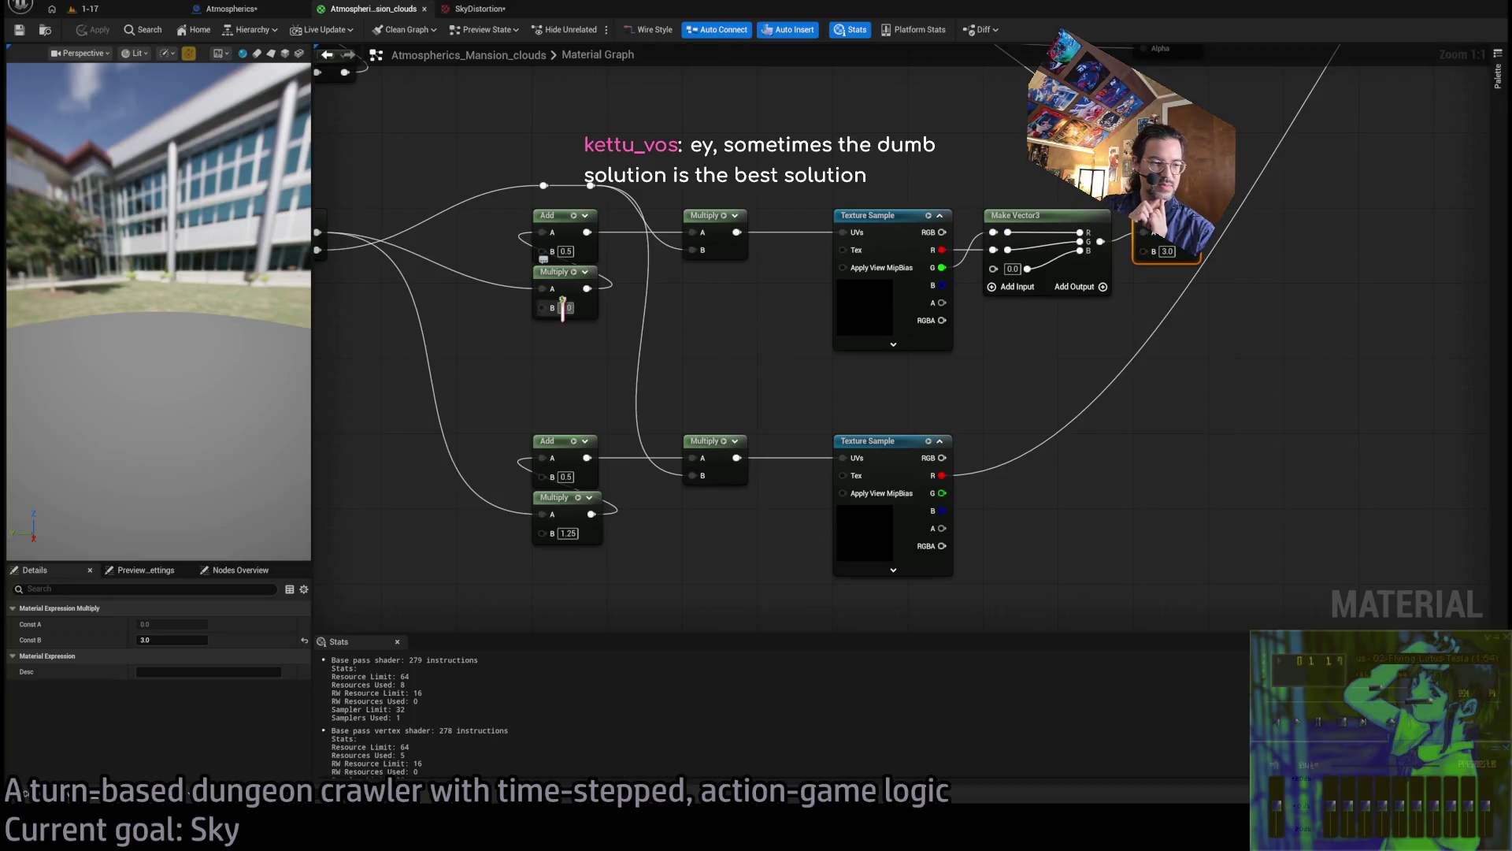
Set the two distortion UV Multiply values to 1.5 and 2.0
{"action": "type", "text": "1.0"}
{"action": "key", "text": "Return"}
{"action": "type", "text": ".5"}
{"action": "left_click", "coordinate": [565, 533]}
{"action": "type", "text": "2"}
{"action": "key", "text": "Return"}
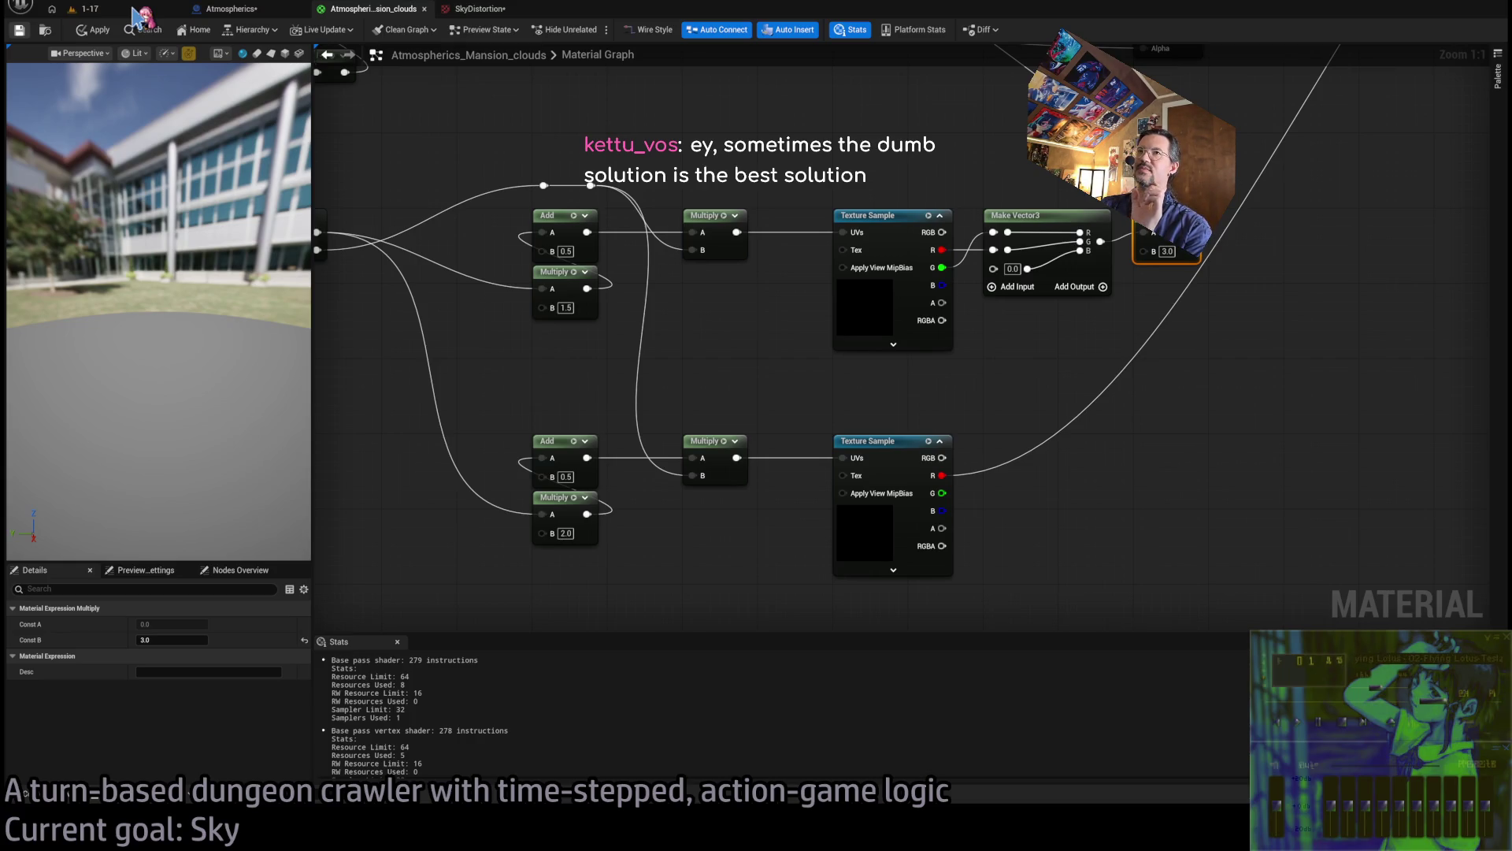
Check the sky in the running game level, then release the game camera
{"action": "left_click", "coordinate": [136, 14]}
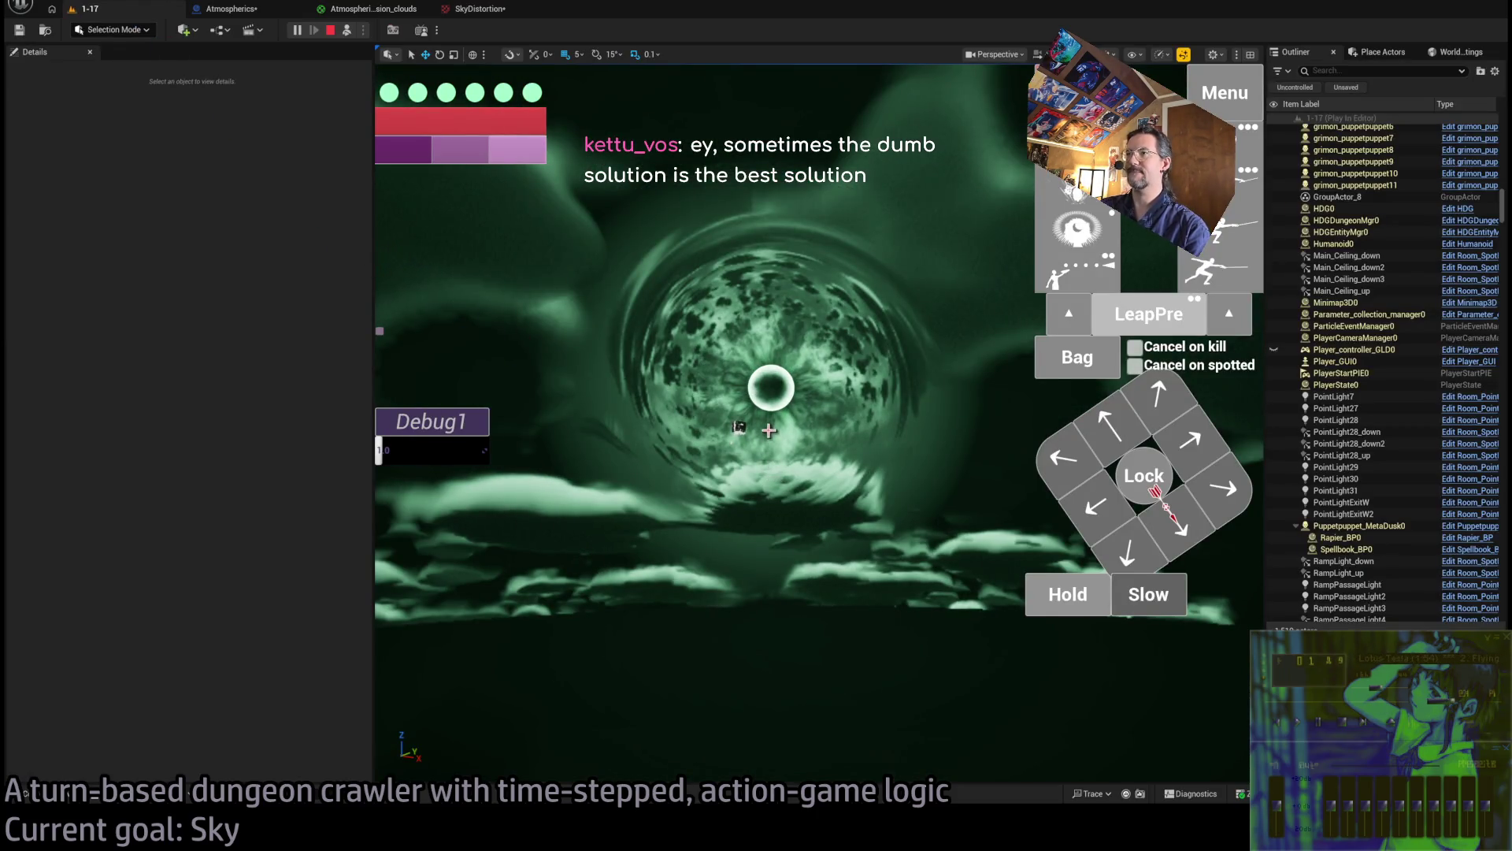
{"action": "left_click", "coordinate": [785, 453]}
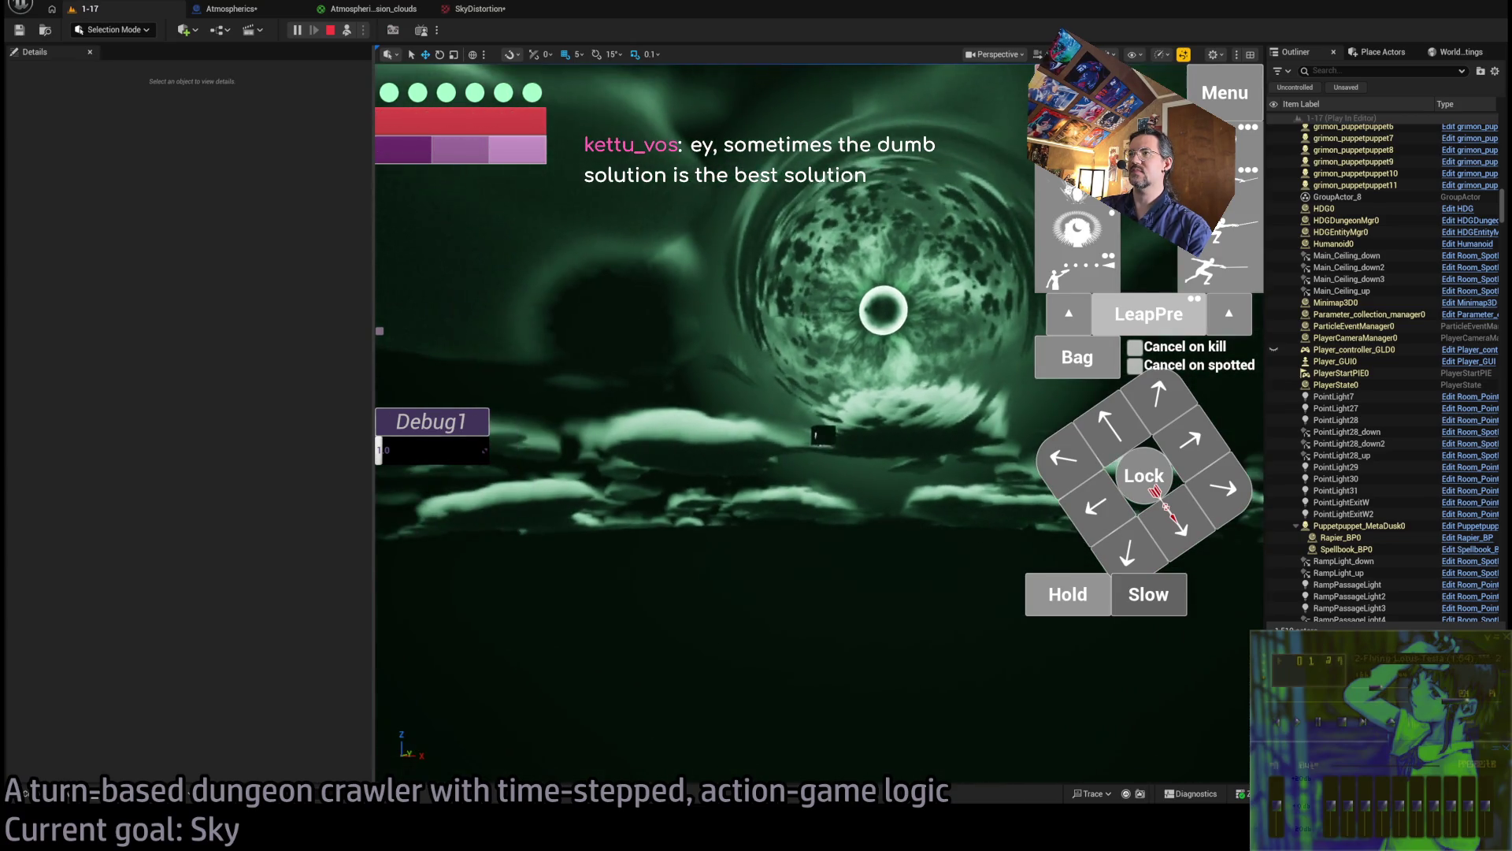
{"action": "key", "text": "shift+F1"}
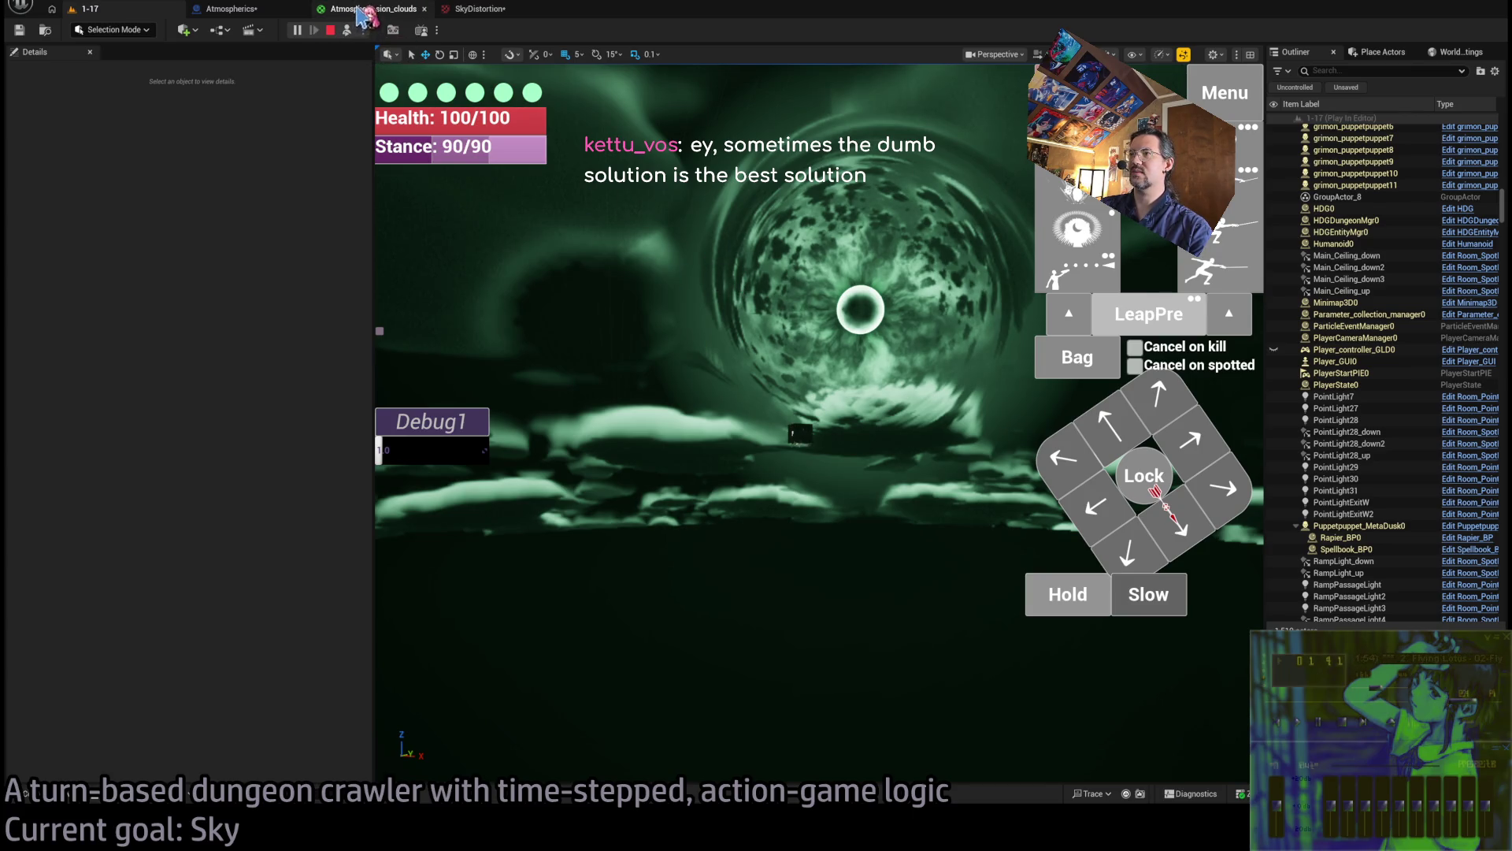
Raise the output strength Multiply from 3.0 to 5.0 and preview the sky in game
{"action": "left_click", "coordinate": [354, 11]}
{"action": "mouse_move", "coordinate": [587, 453]}
{"action": "left_mouse_down"}
{"action": "mouse_move", "coordinate": [678, 451]}
{"action": "mouse_move", "coordinate": [522, 511]}
{"action": "left_mouse_up"}
{"action": "type", "text": "5"}
{"action": "key", "text": "Return"}
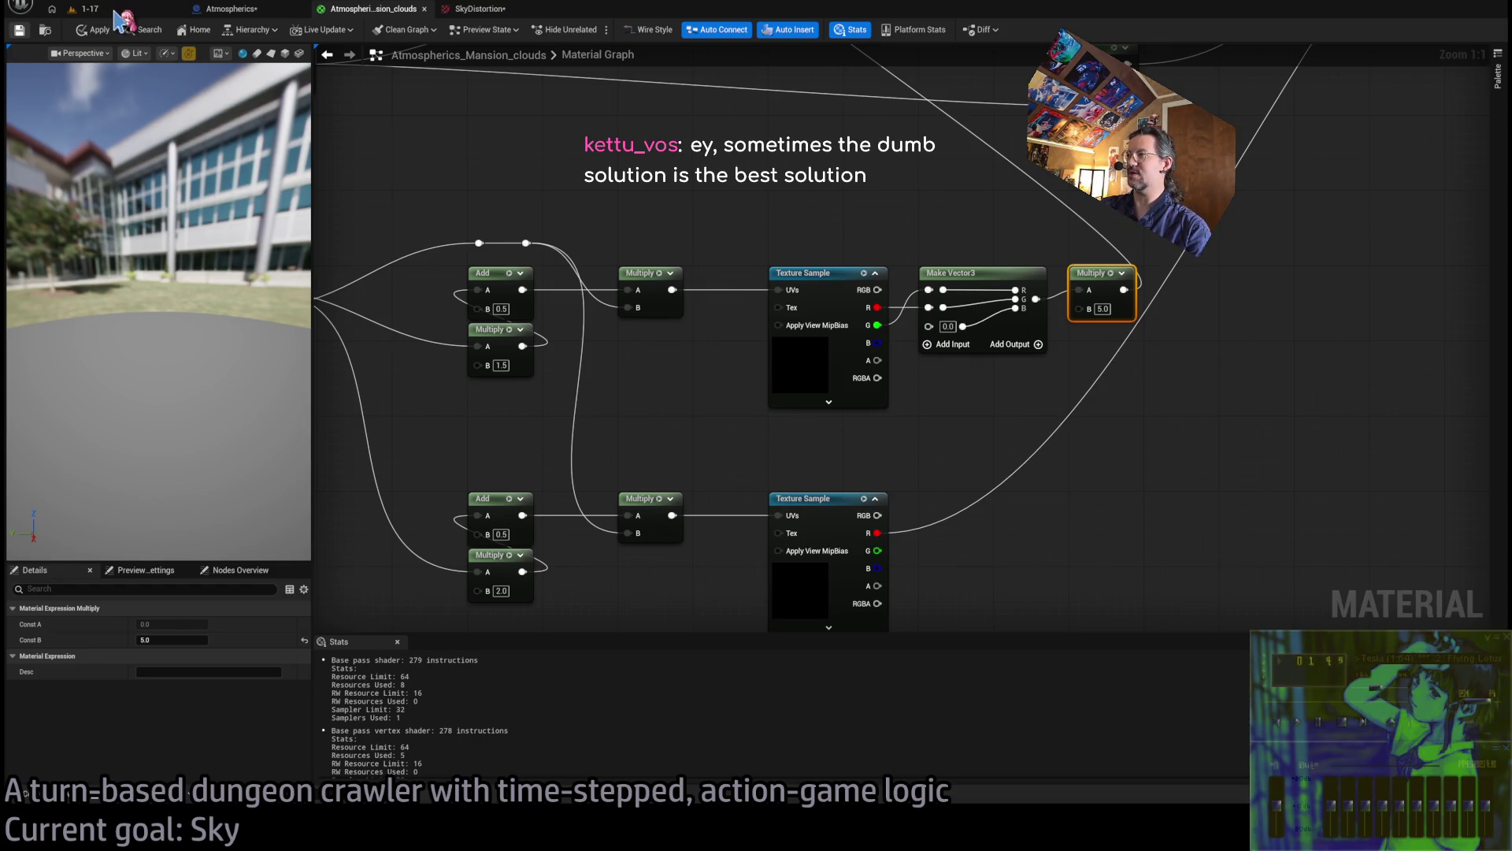
{"action": "left_click", "coordinate": [119, 15]}
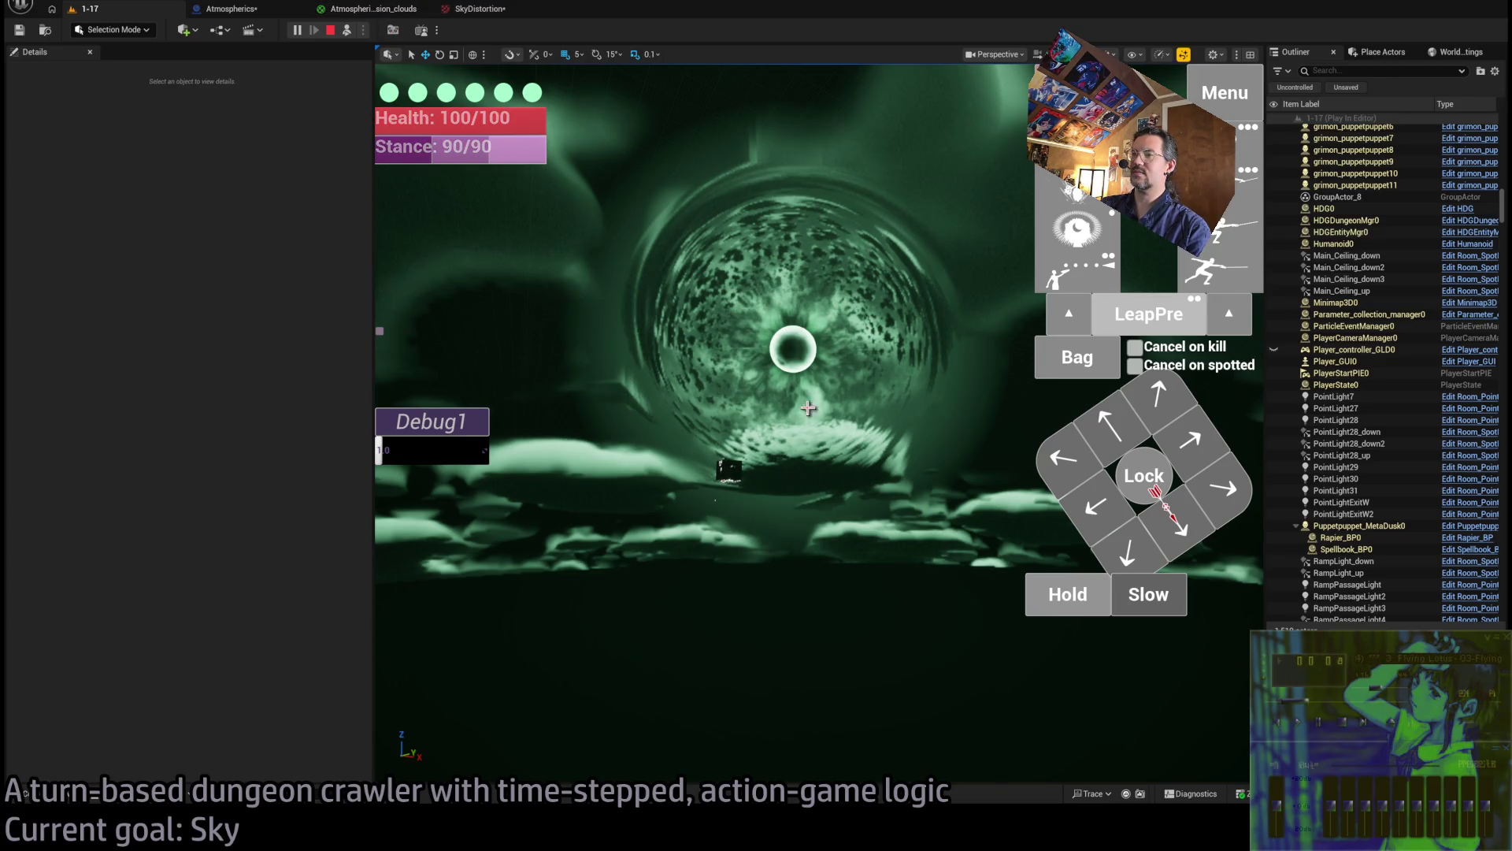
{"action": "left_click", "coordinate": [372, 8]}
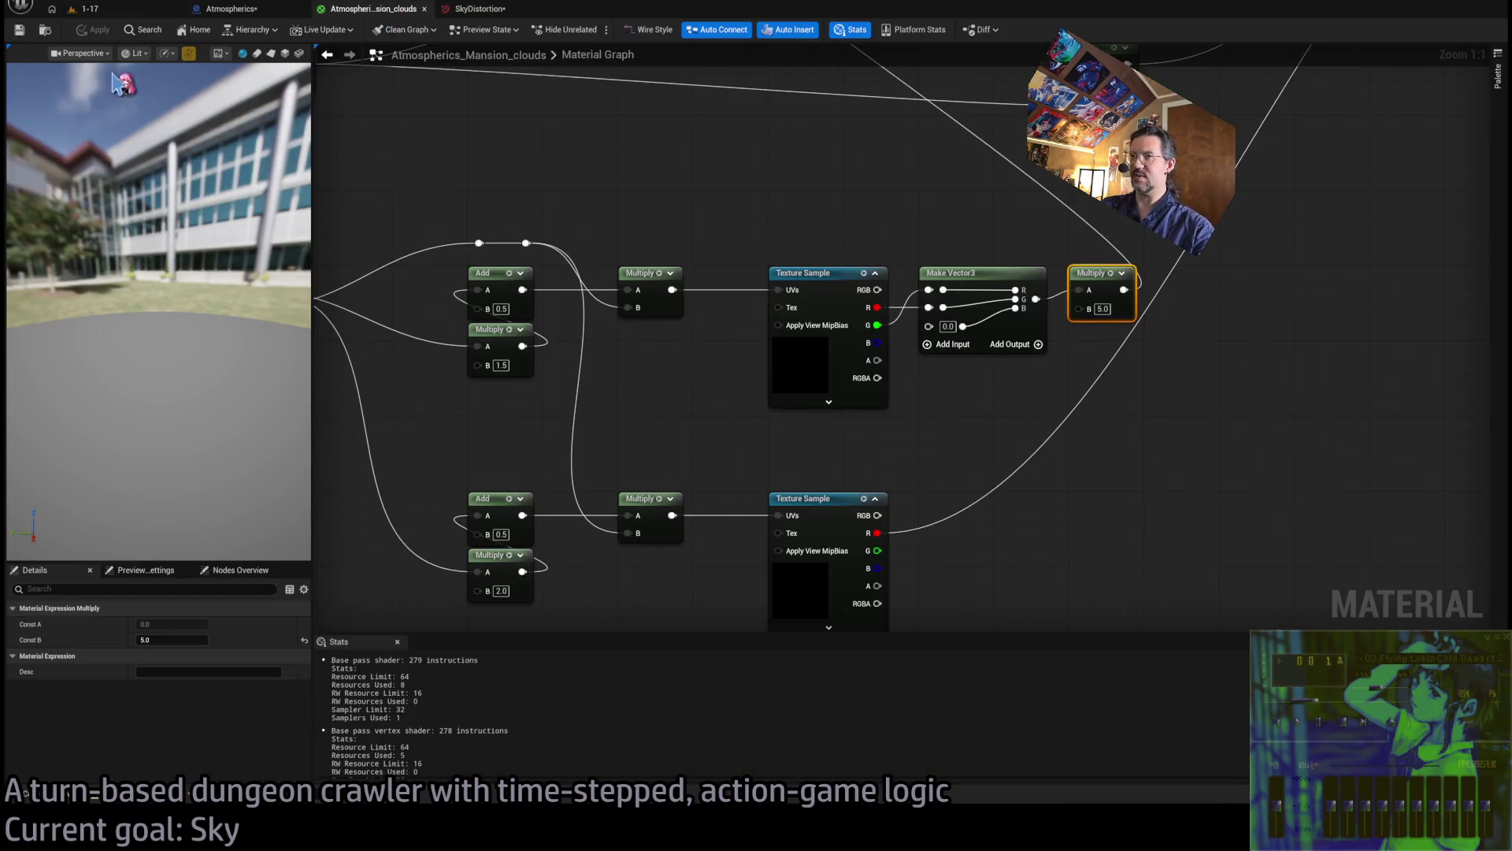
Compare the sky in game and commit the lower UV multiplier at 1.5
{"action": "left_click", "coordinate": [158, 10]}
{"action": "left_click", "coordinate": [364, 11]}
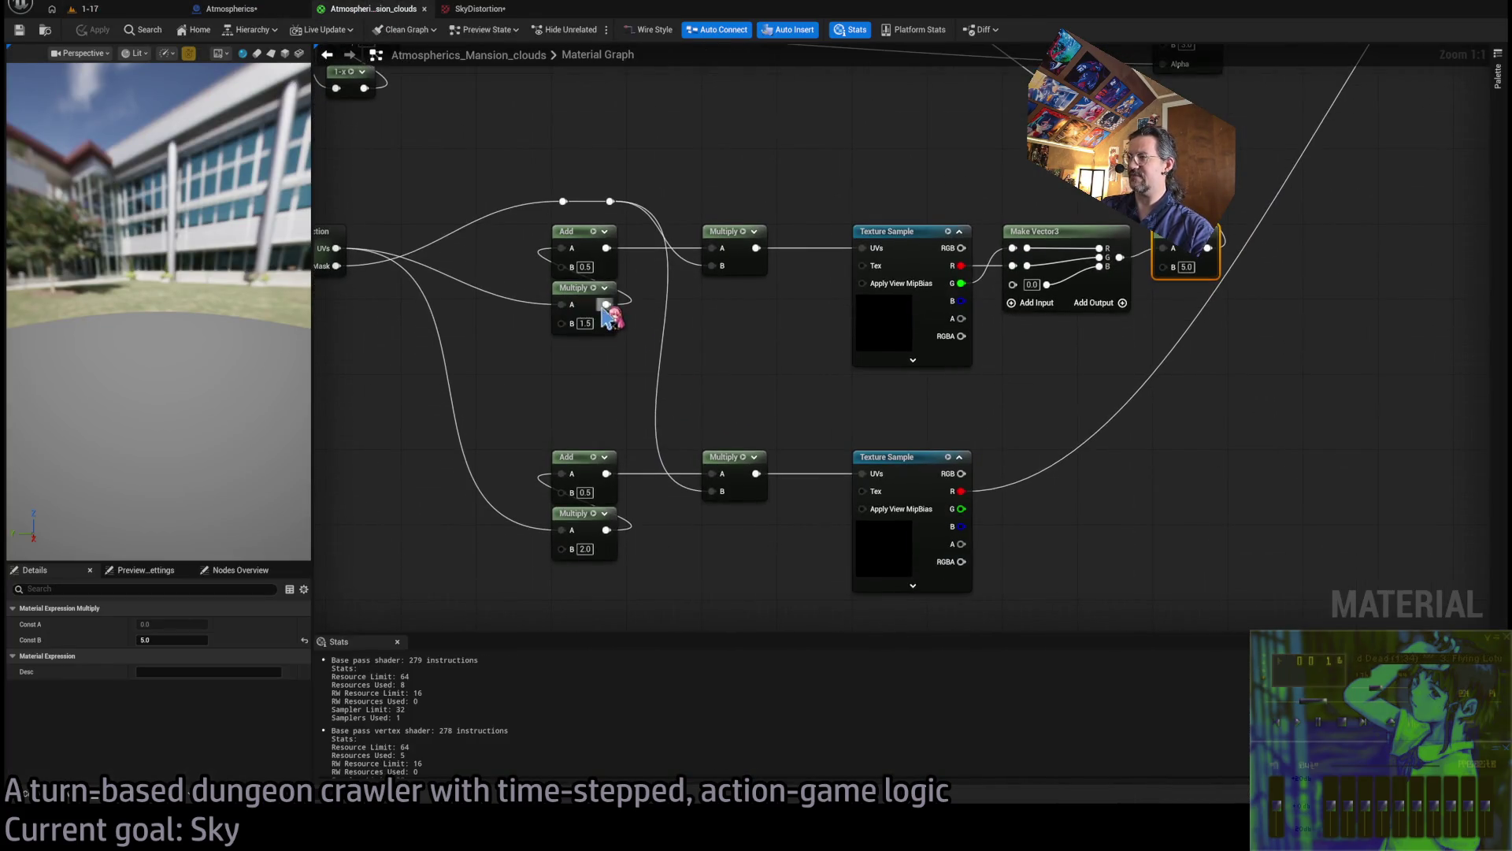
{"action": "left_click", "coordinate": [587, 549]}
{"action": "type", "text": "1.5"}
{"action": "key", "text": "Return"}
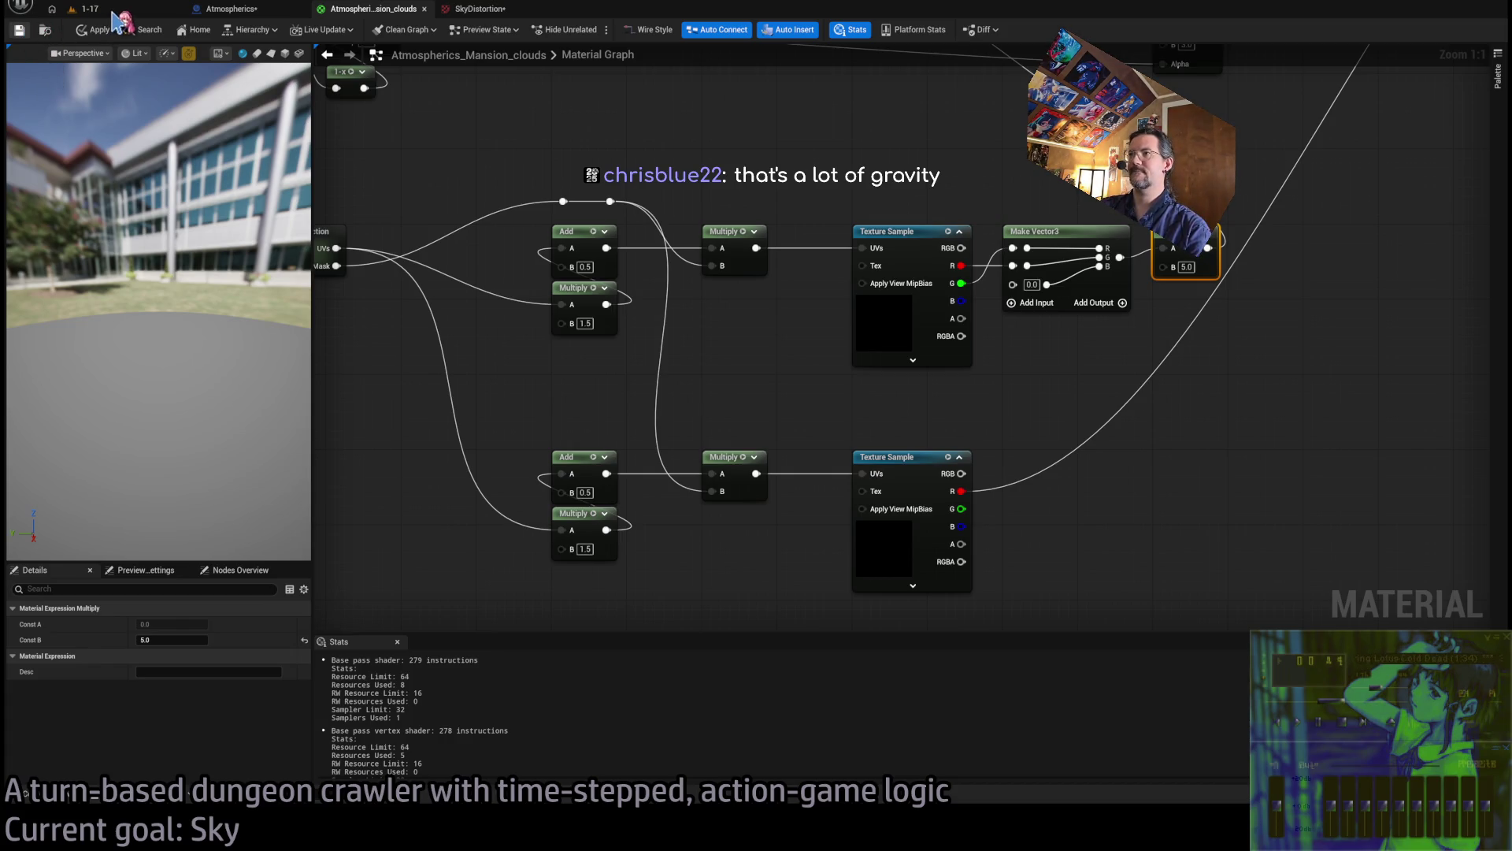
{"action": "left_click", "coordinate": [112, 13]}
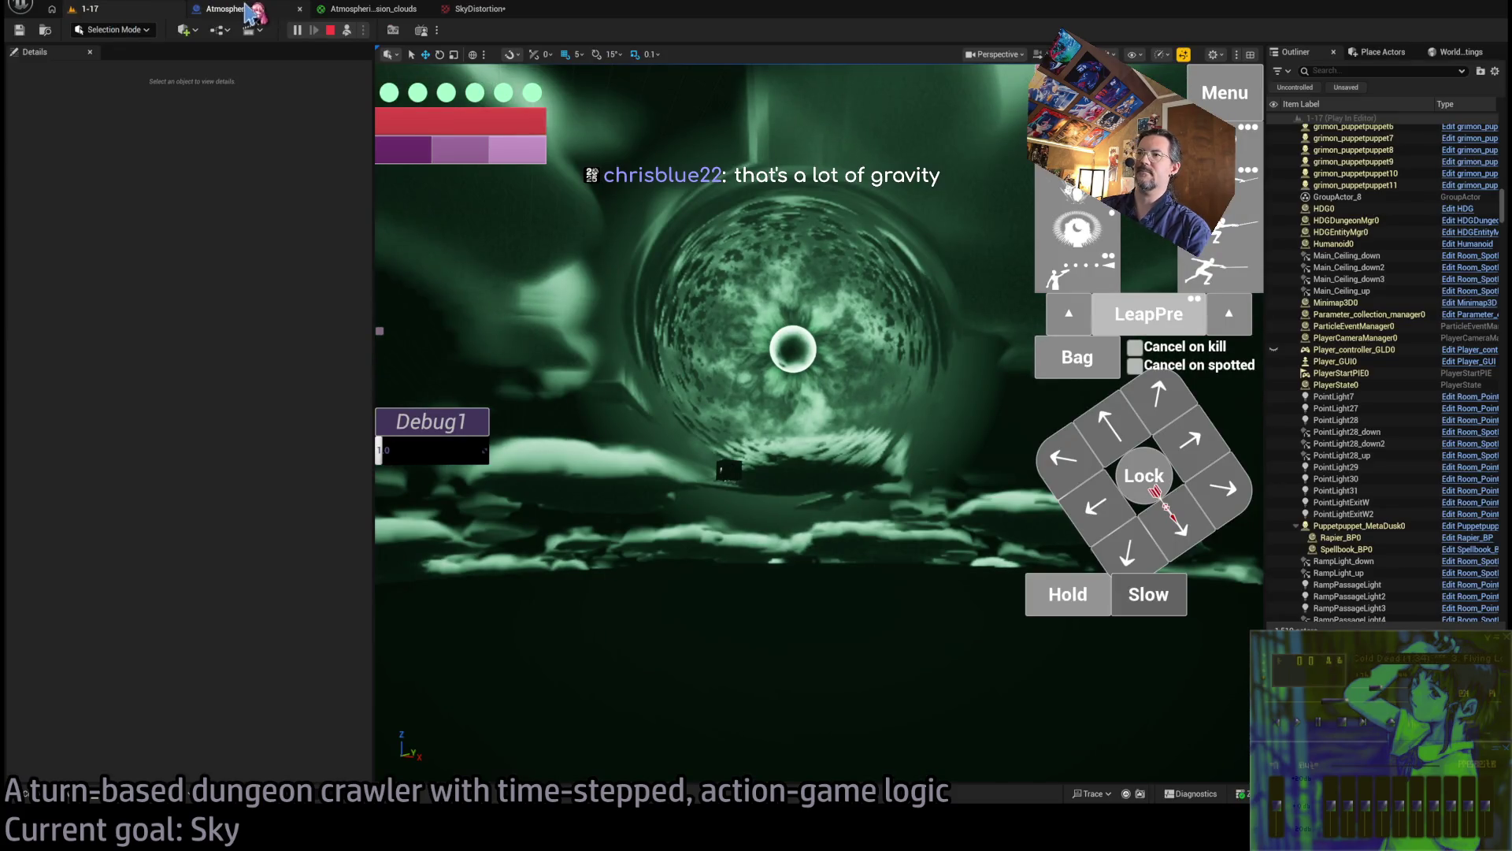
{"action": "left_click", "coordinate": [378, 11]}
Set the output strength to 4.0 and the lower UV scale to 1.25, then preview the sky
{"action": "left_click", "coordinate": [1198, 264]}
{"action": "type", "text": "4"}
{"action": "key", "text": "Return"}
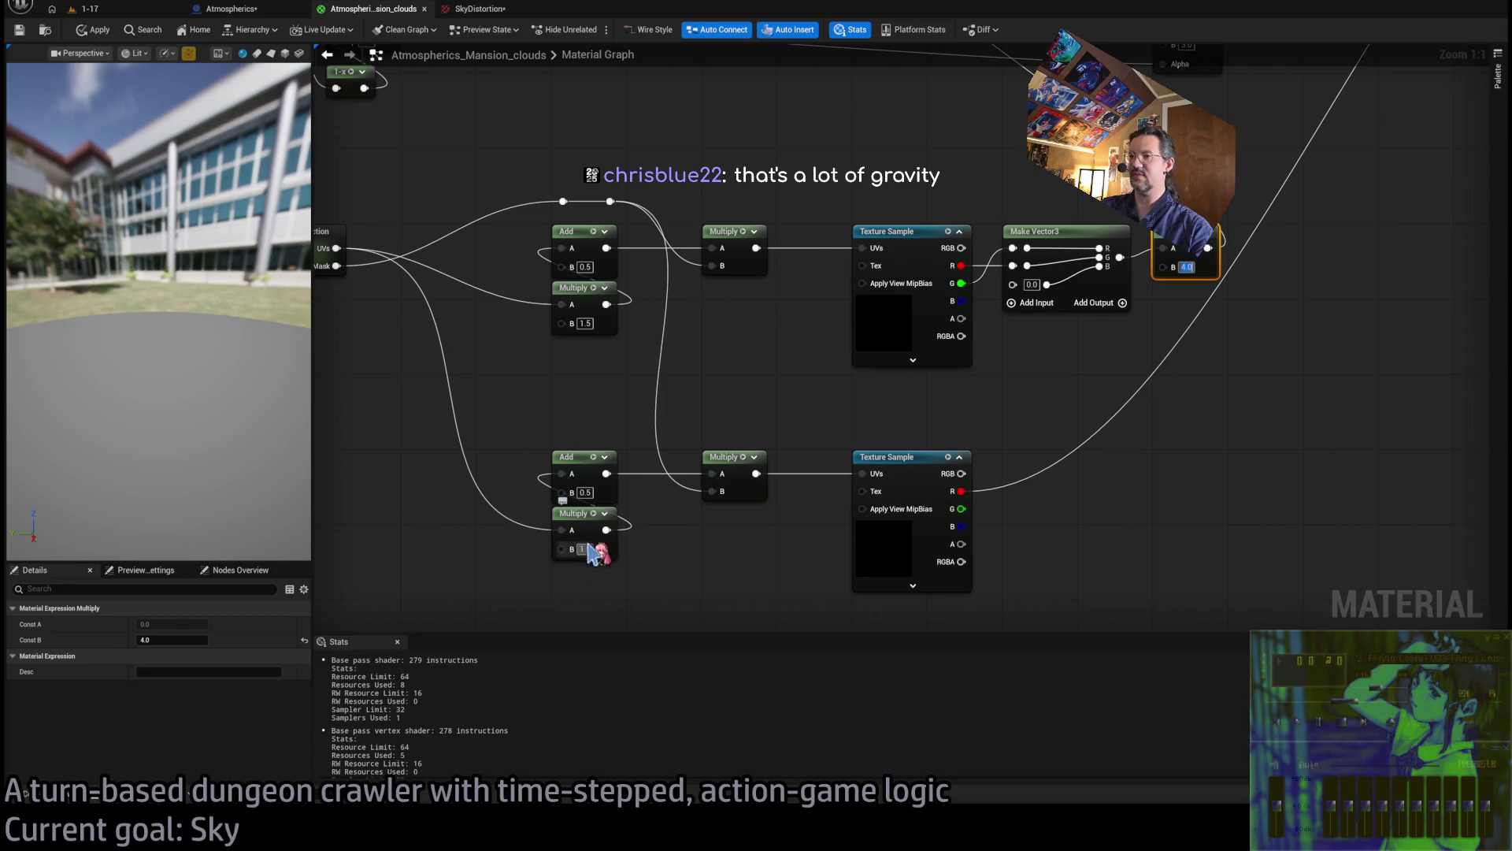
{"action": "left_click", "coordinate": [586, 549]}
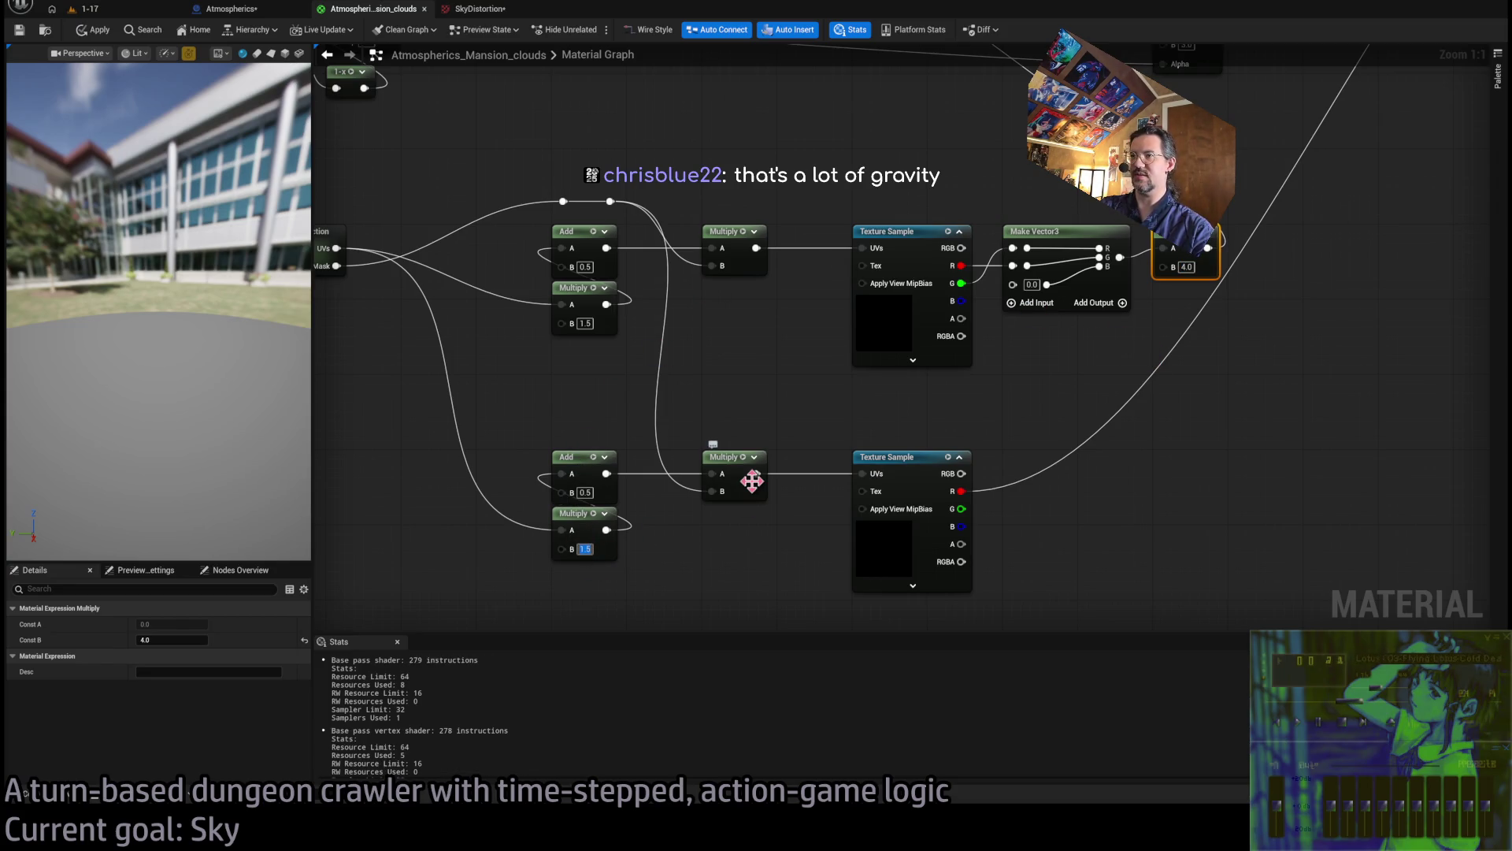
{"action": "type", "text": "5"}
{"action": "key", "text": "Return"}
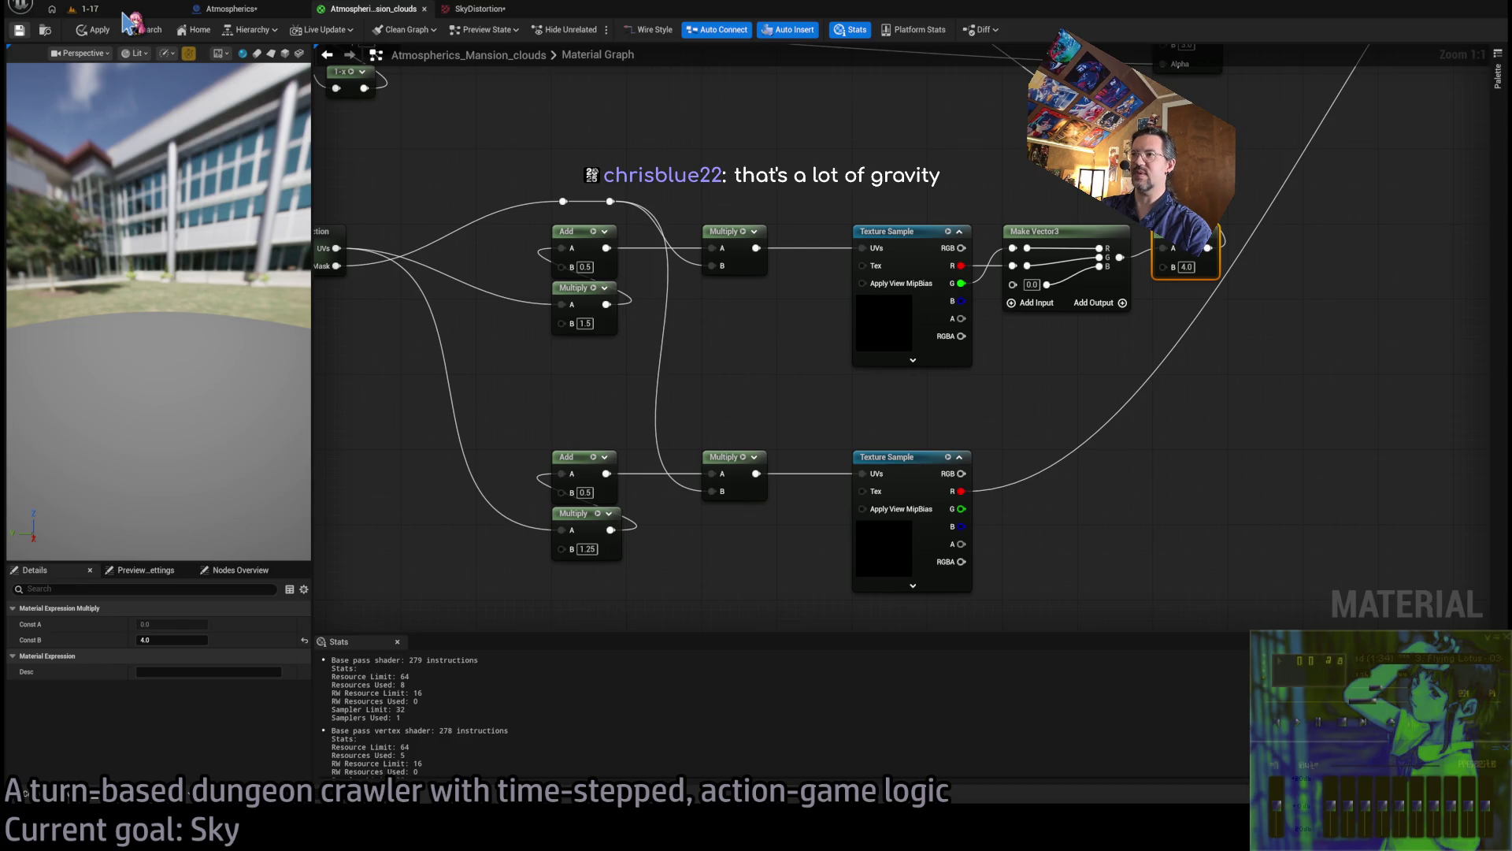
{"action": "left_click", "coordinate": [123, 14]}
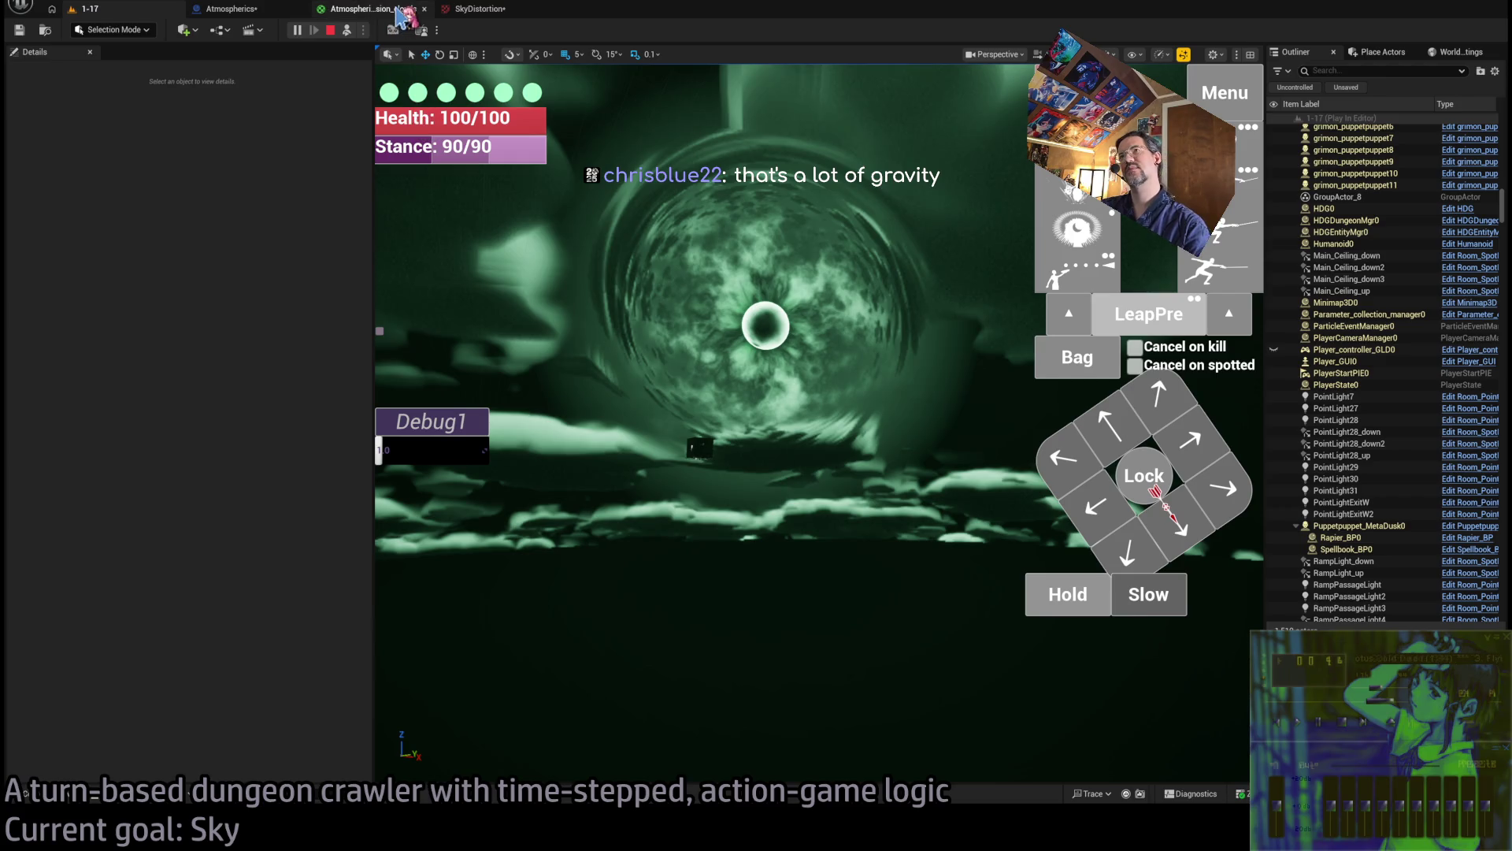
{"action": "key", "text": "alt+Tab"}
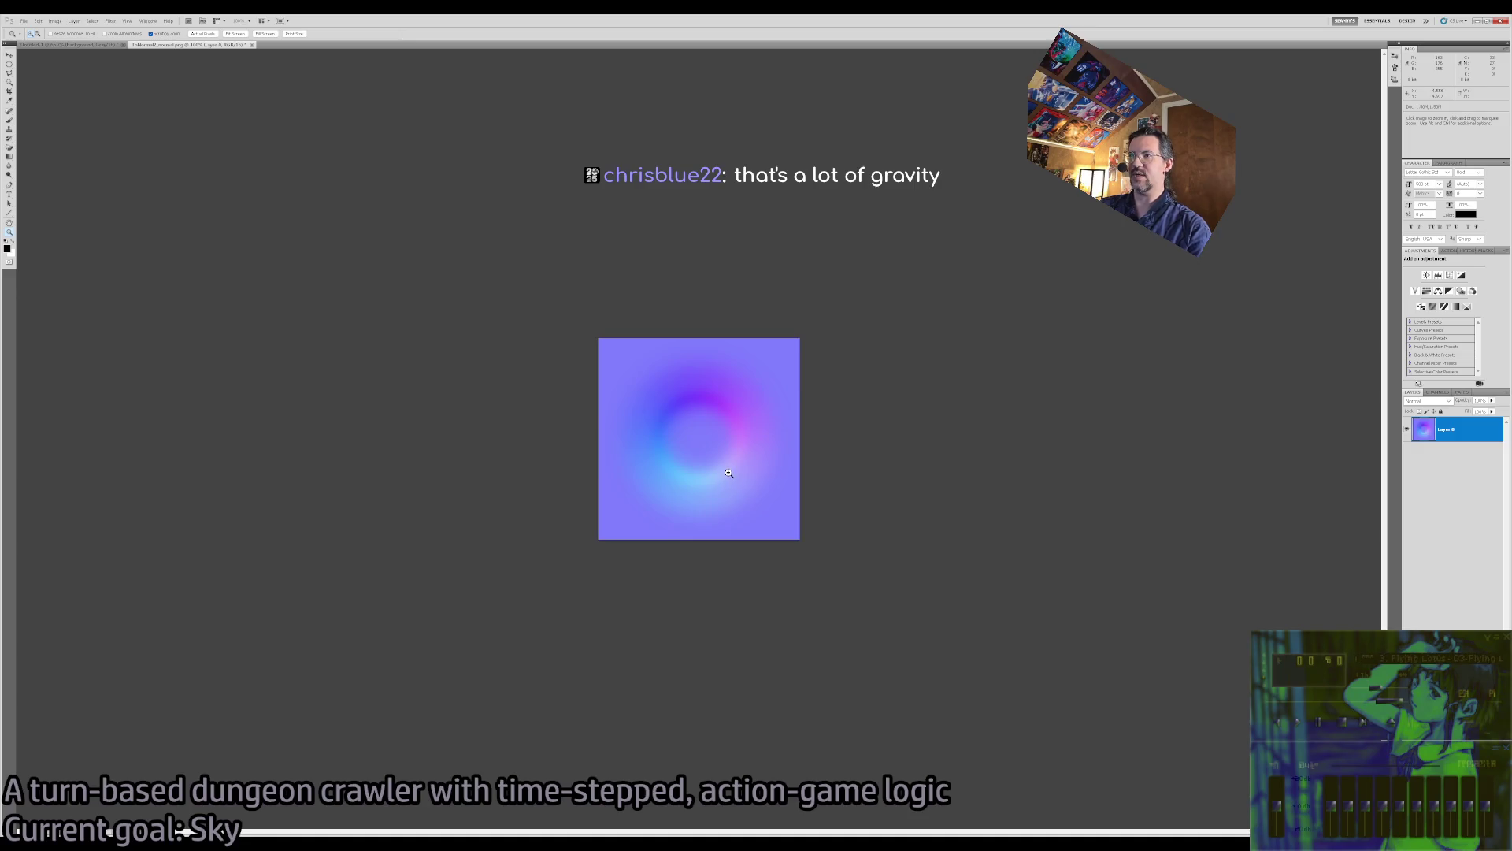
In Untitled-1, drag the Curves 1 point down-left to shrink the black gradient to a soft core
{"action": "left_click", "coordinate": [644, 414]}
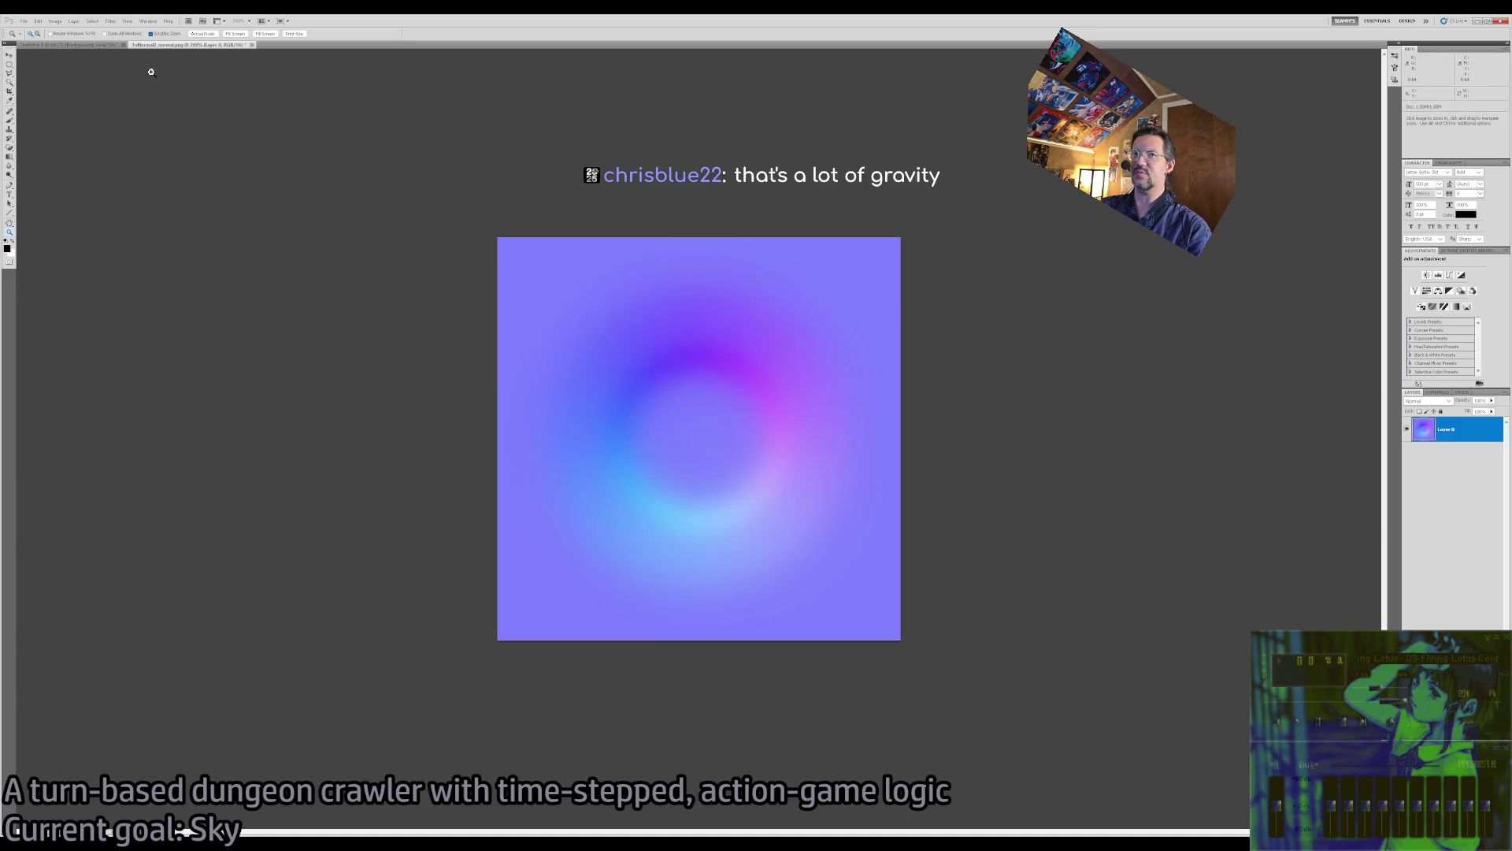
{"action": "left_click", "coordinate": [99, 45]}
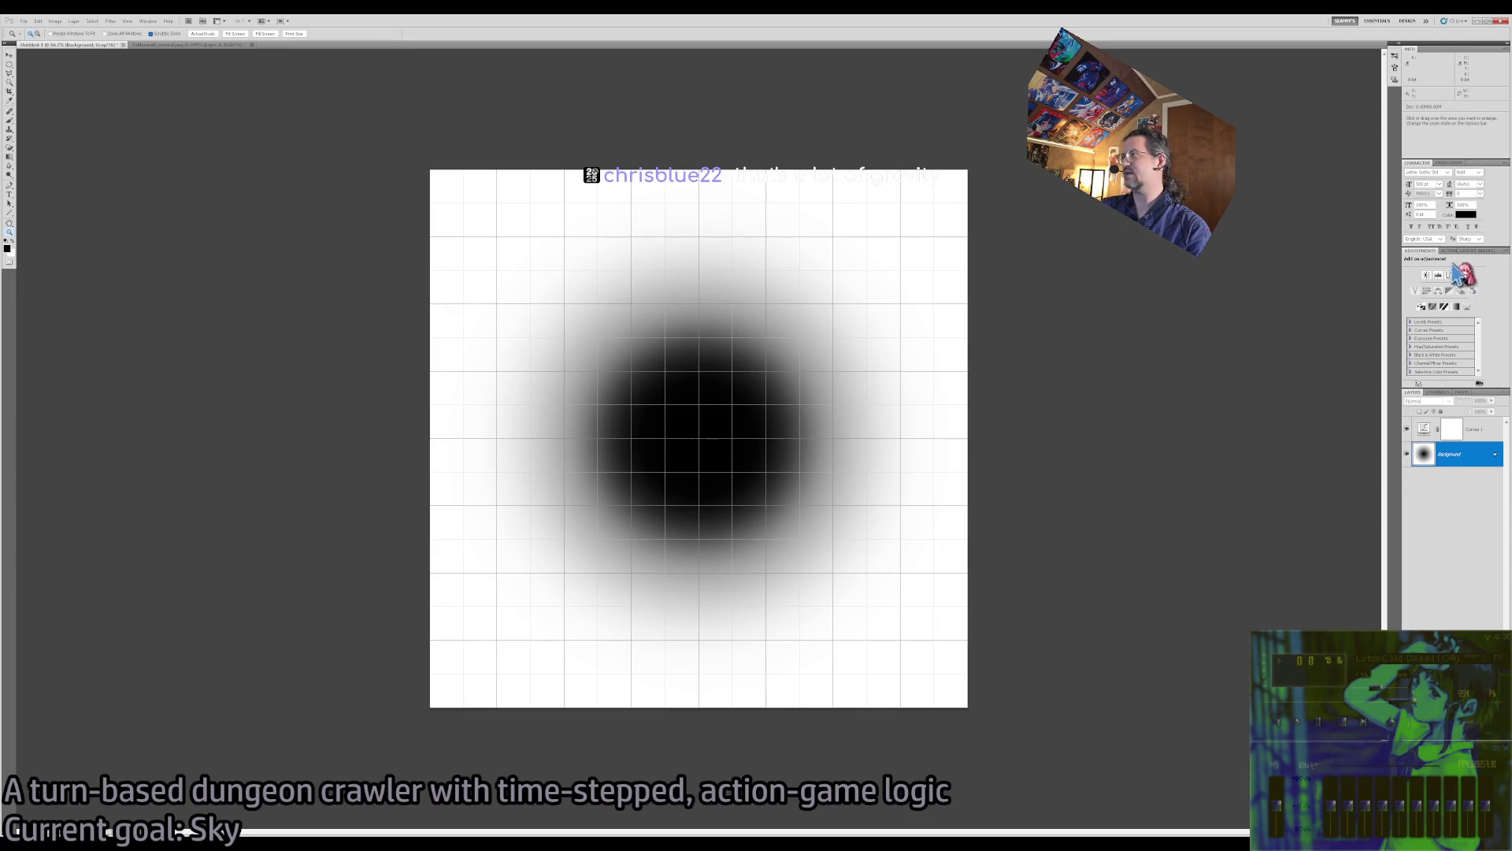
{"action": "left_click", "coordinate": [1474, 432]}
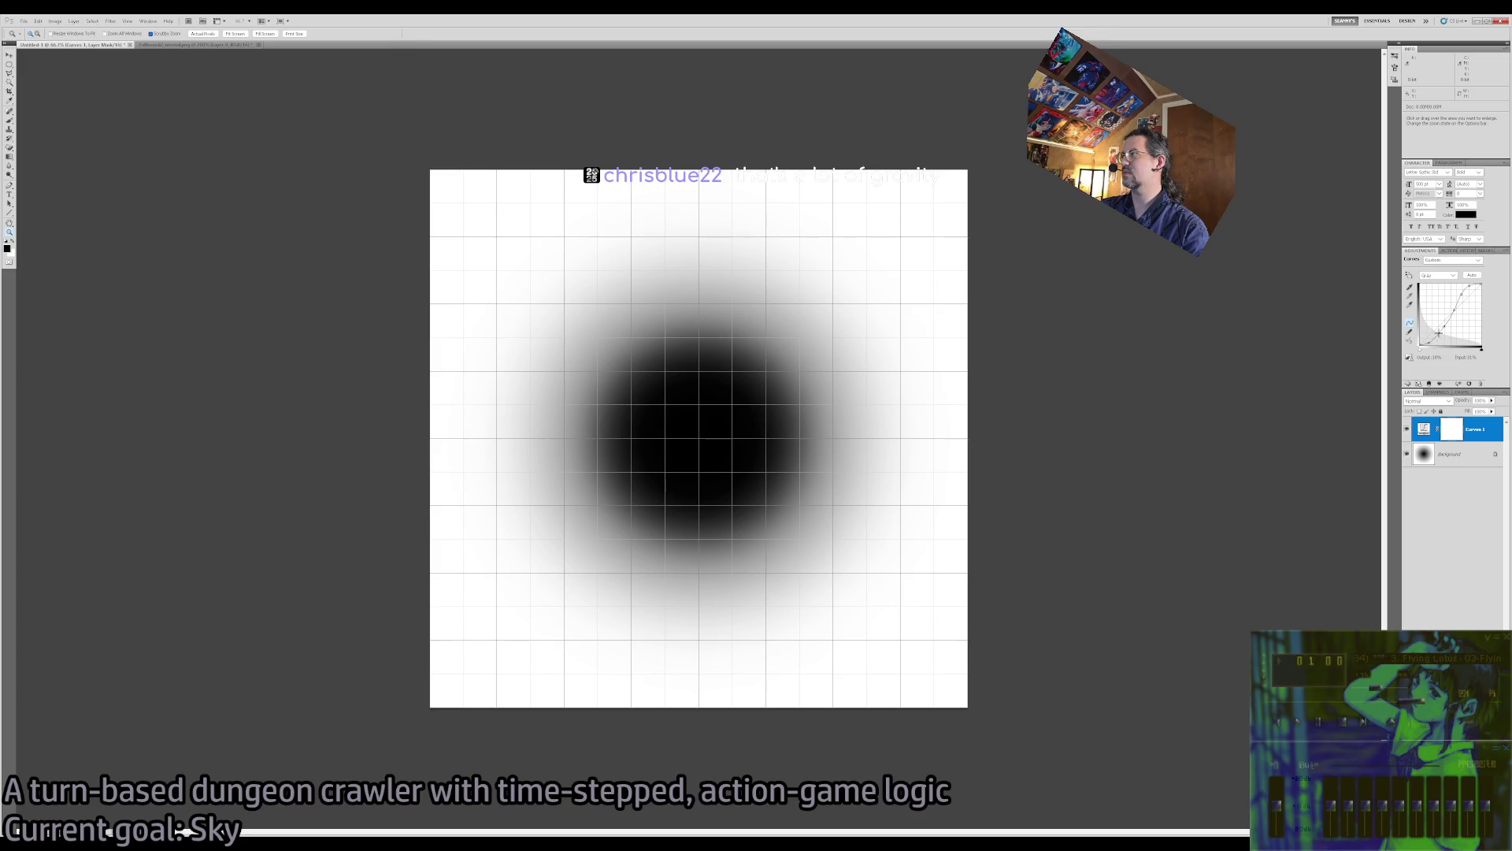
{"action": "left_click_drag", "start_coordinate": [1470, 287], "coordinate": [1451, 333]}
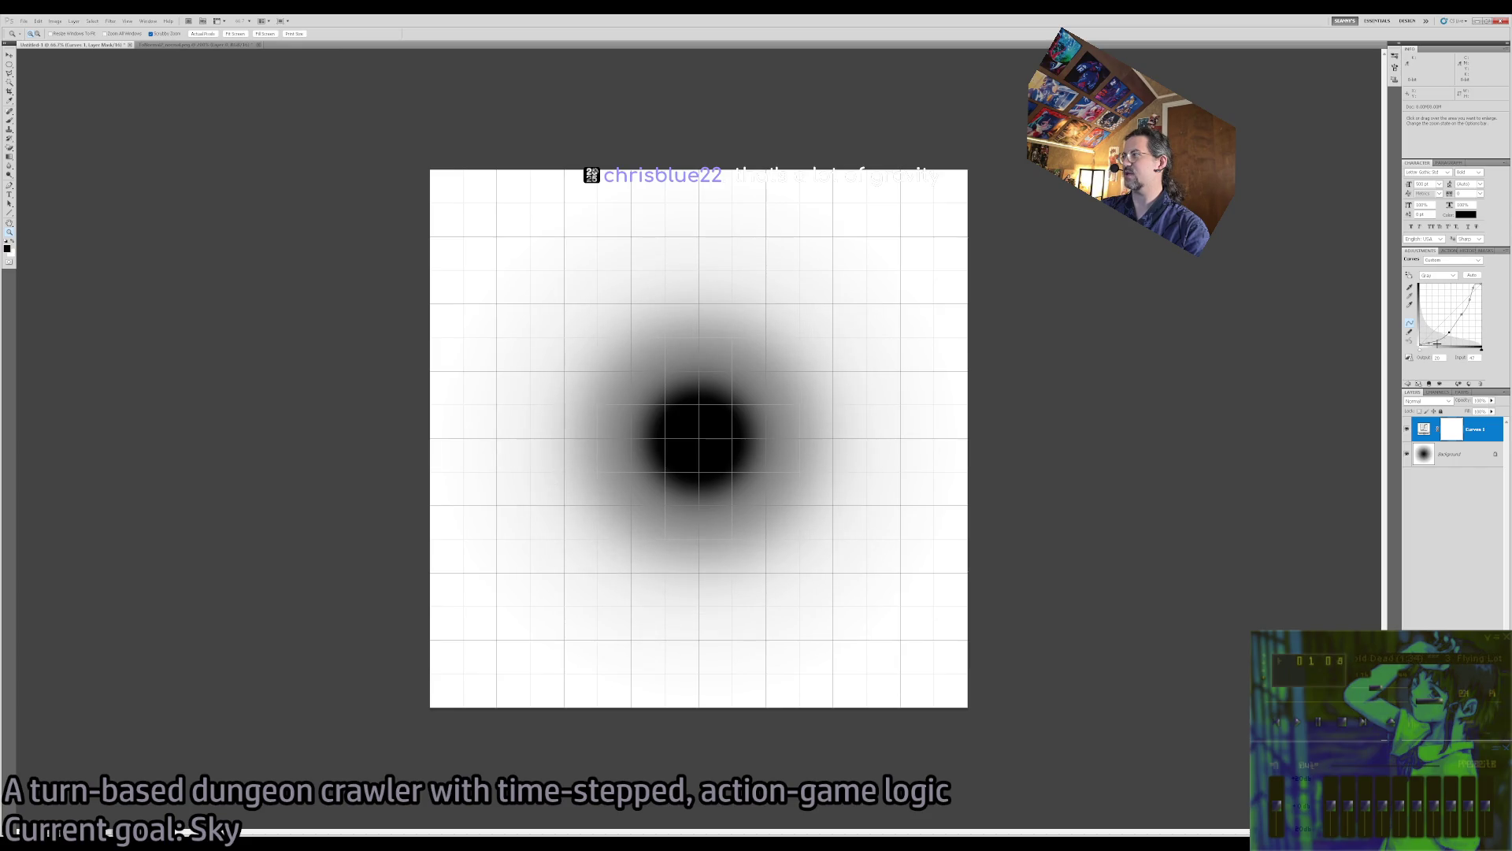
{"action": "mouse_move", "coordinate": [1448, 331]}
{"action": "left_mouse_down"}
{"action": "mouse_move", "coordinate": [1500, 315]}
{"action": "mouse_move", "coordinate": [1510, 341]}
{"action": "mouse_move", "coordinate": [1469, 312]}
{"action": "left_mouse_up"}
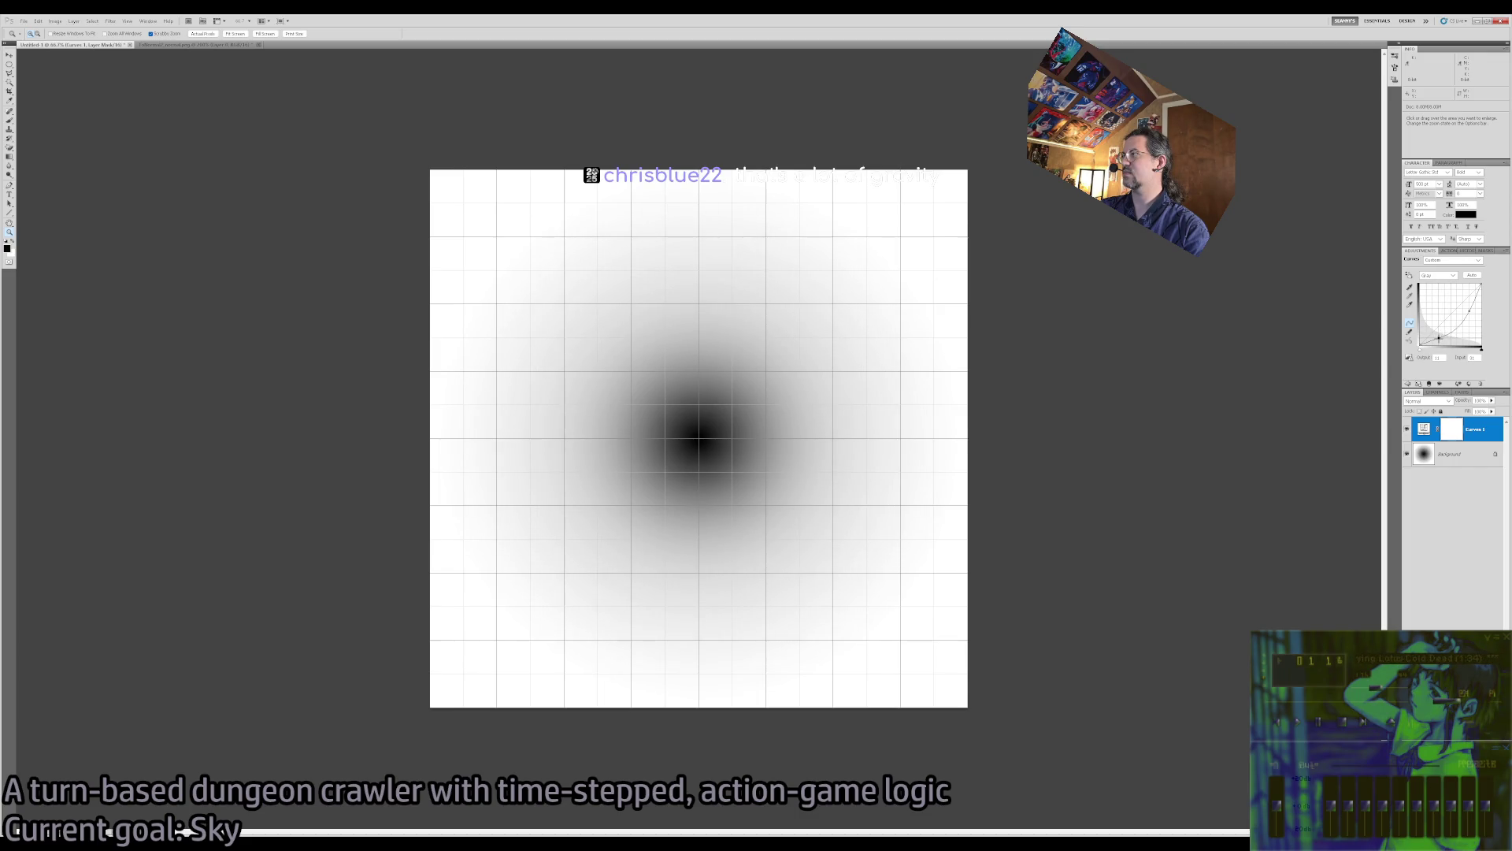
{"action": "mouse_move", "coordinate": [1439, 337]}
{"action": "left_mouse_down"}
{"action": "mouse_move", "coordinate": [1473, 300]}
{"action": "mouse_move", "coordinate": [1463, 323]}
{"action": "left_mouse_up"}
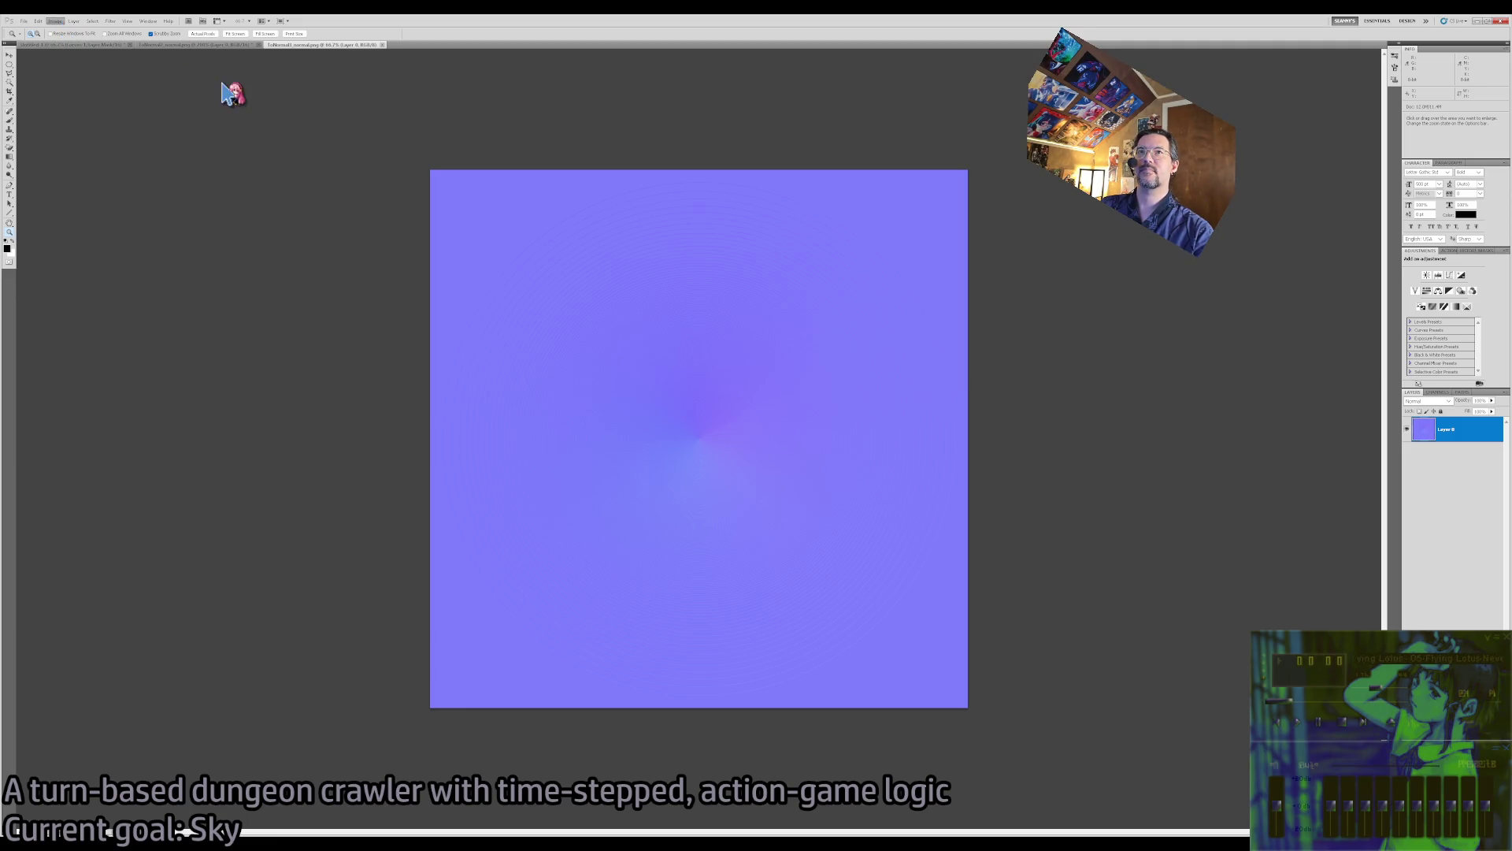
Inspect the normal map at 100% with a washed-out preview, and undo the smoothing to restore the rings
{"action": "key", "text": "i"}
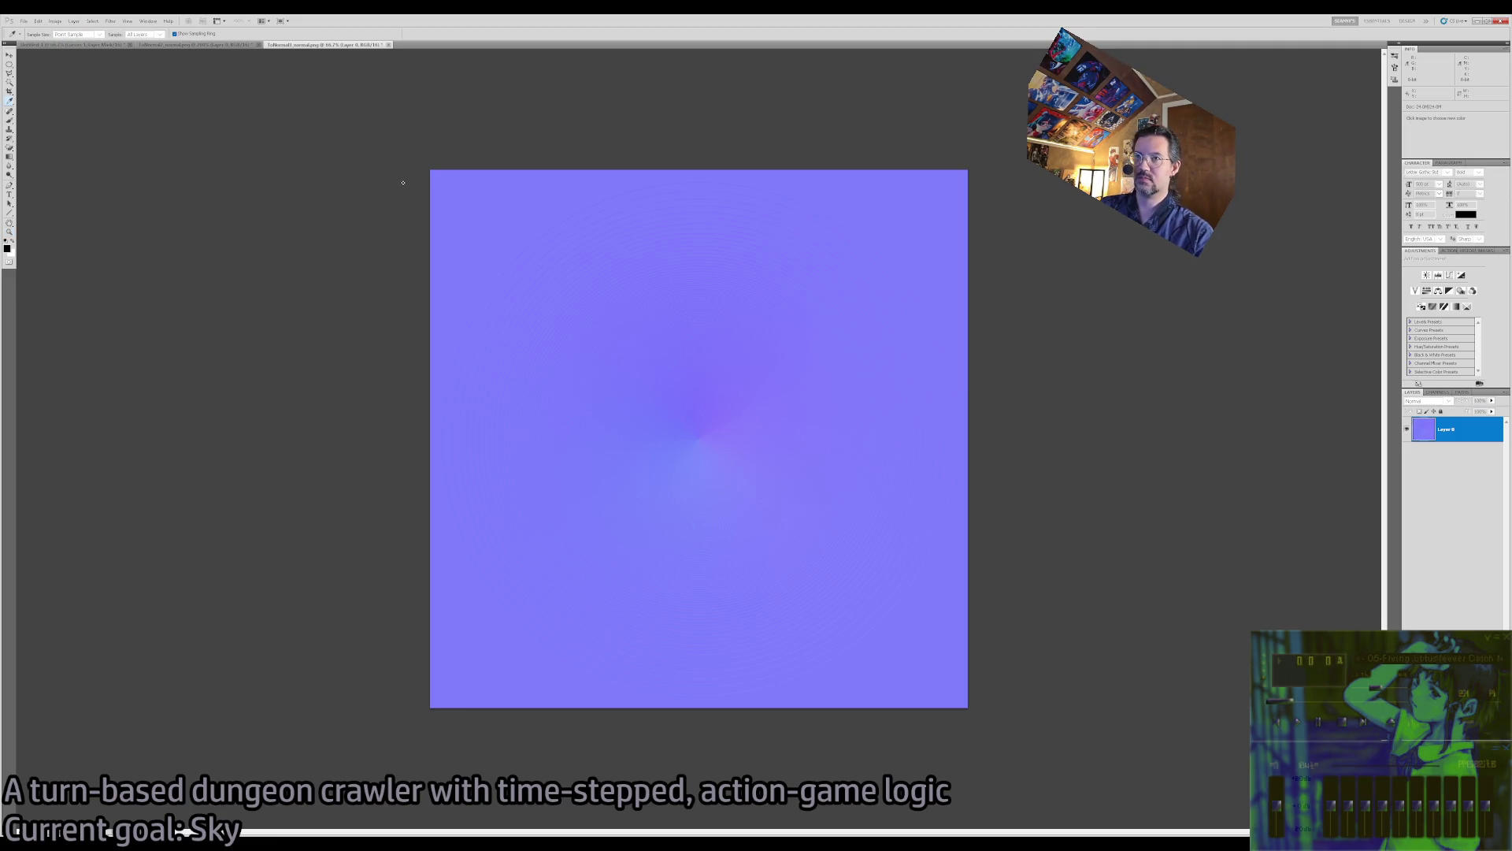
{"action": "key", "text": "ctrl+y"}
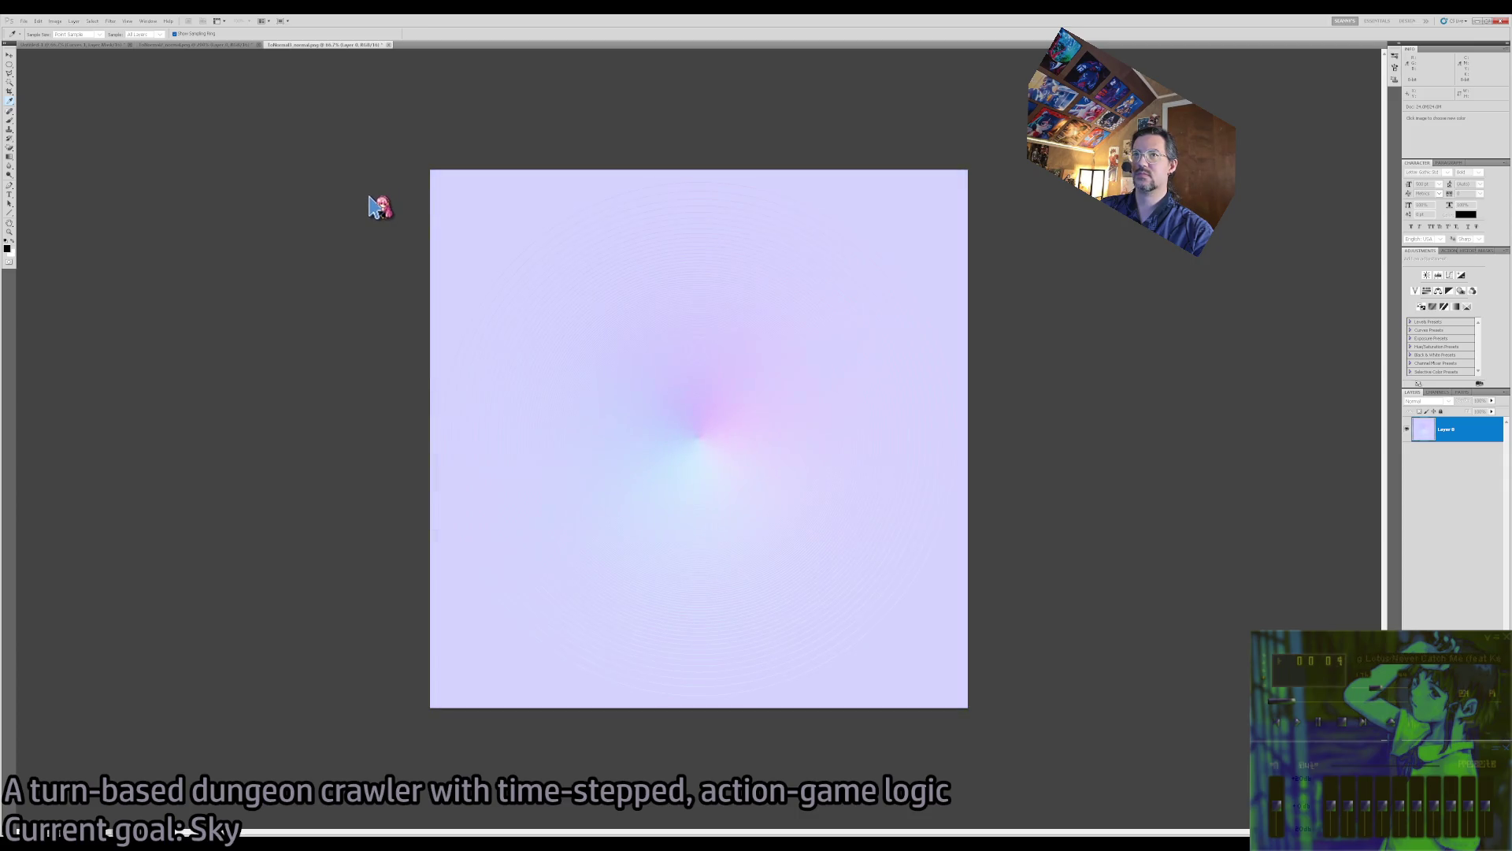
{"action": "key", "text": "ctrl+y"}
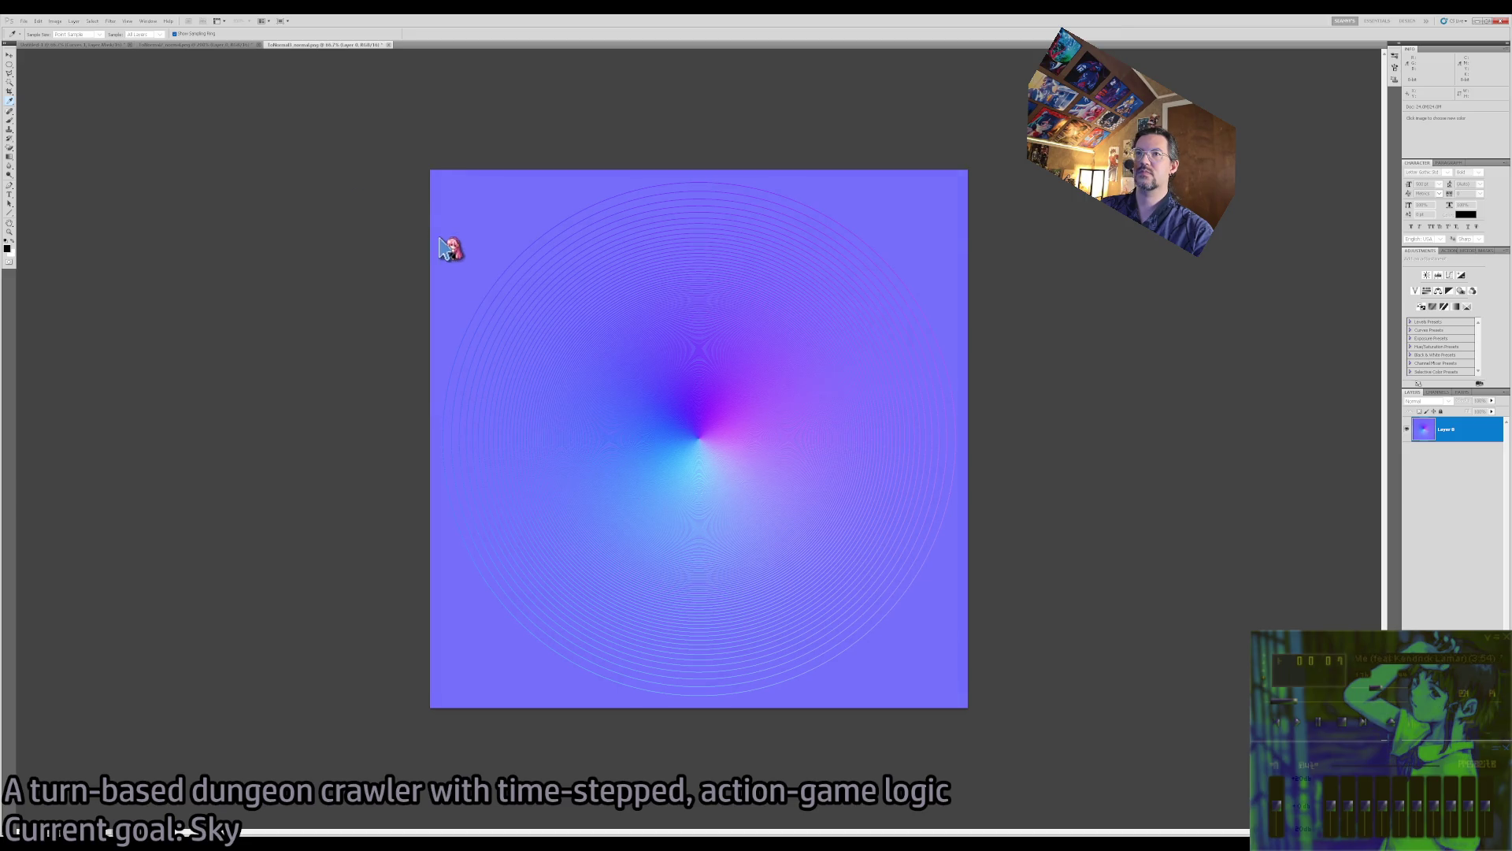
{"action": "key", "text": "z"}
{"action": "left_click", "coordinate": [659, 408]}
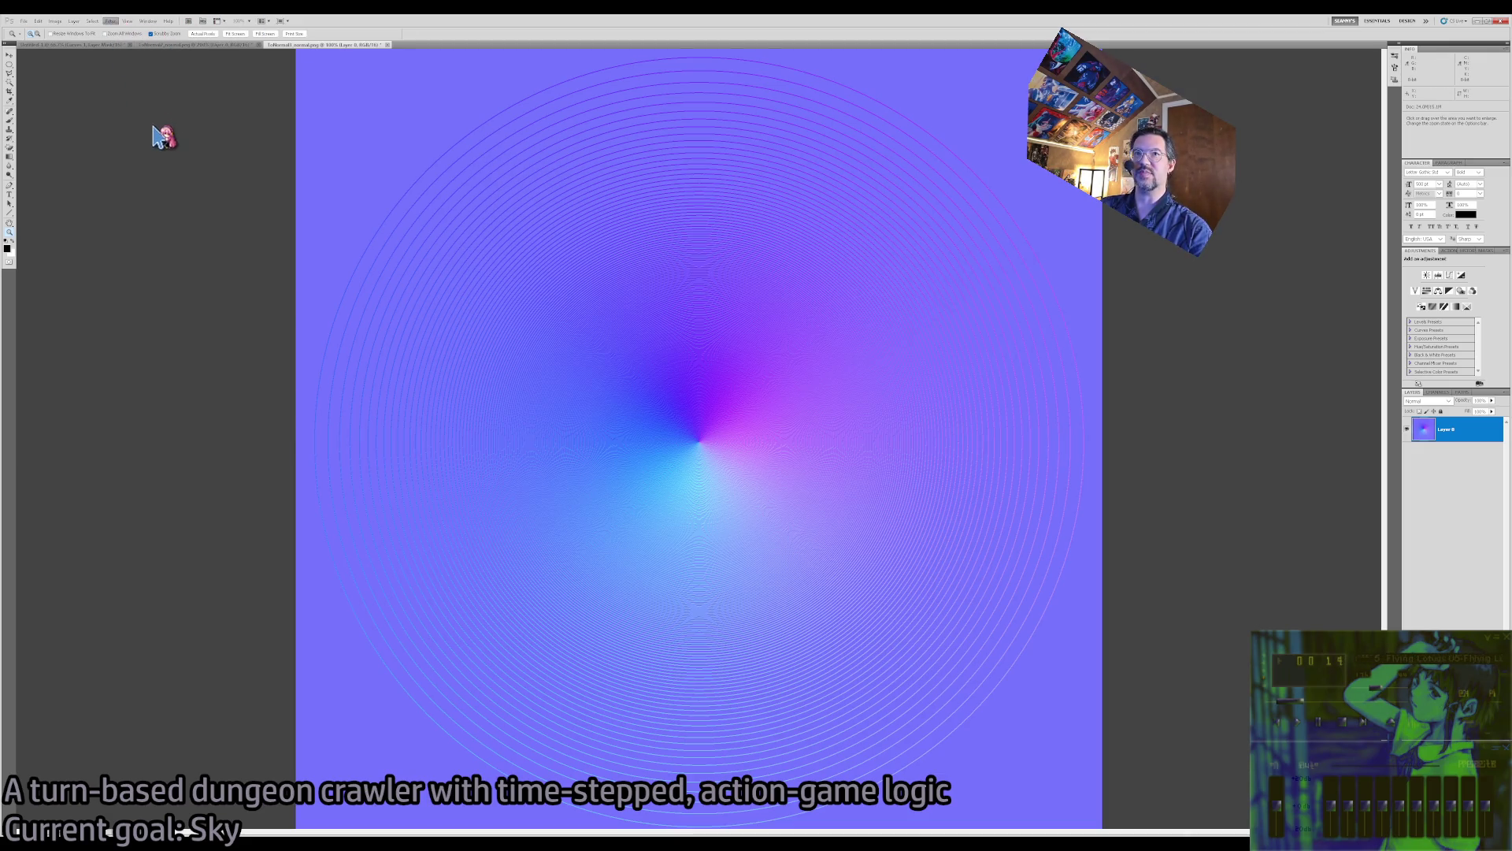
{"action": "key", "text": "h"}
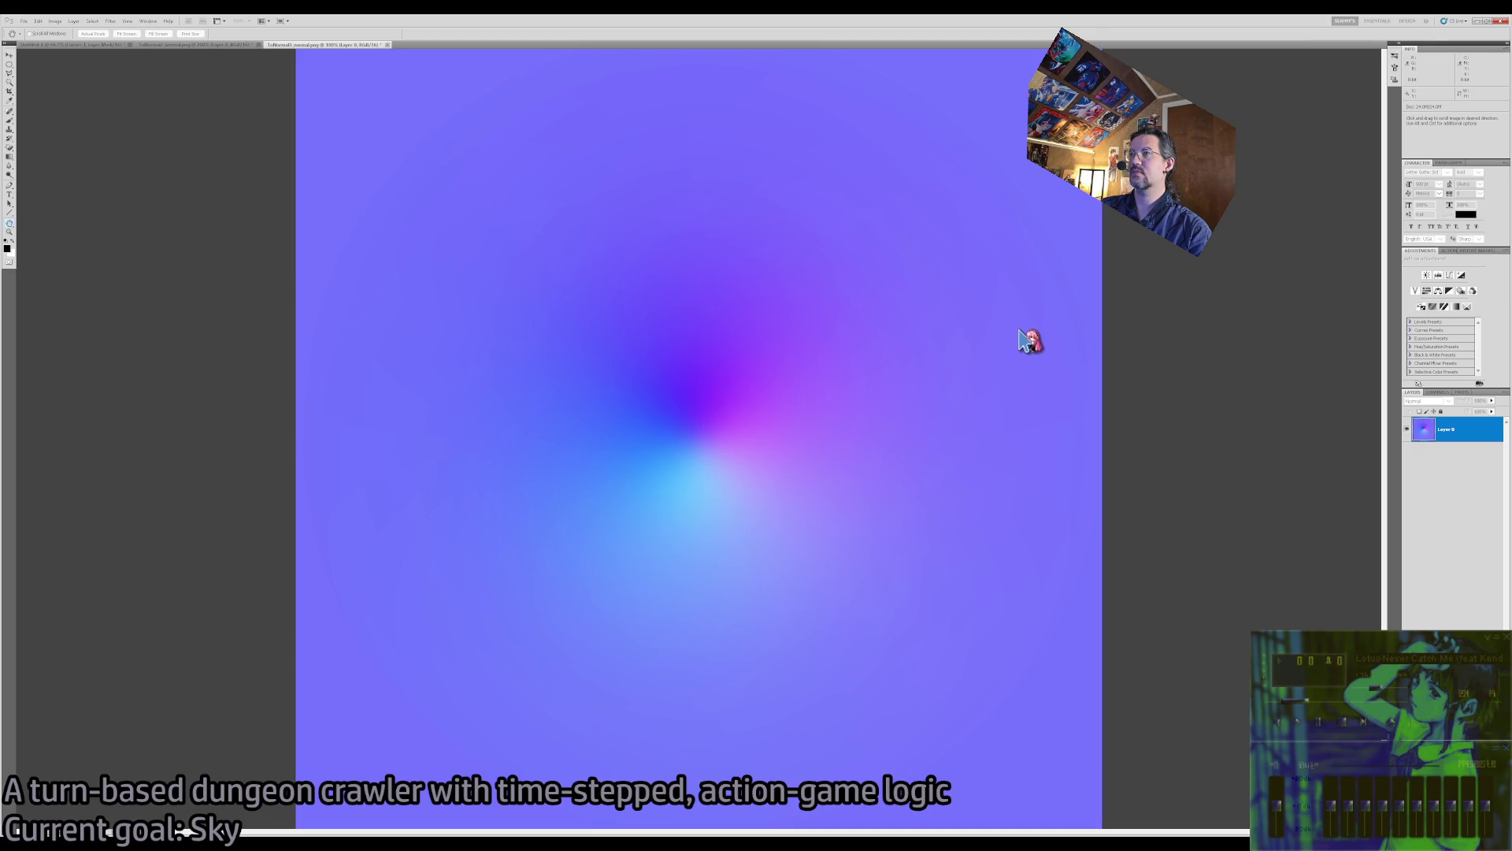
{"action": "key", "text": "z"}
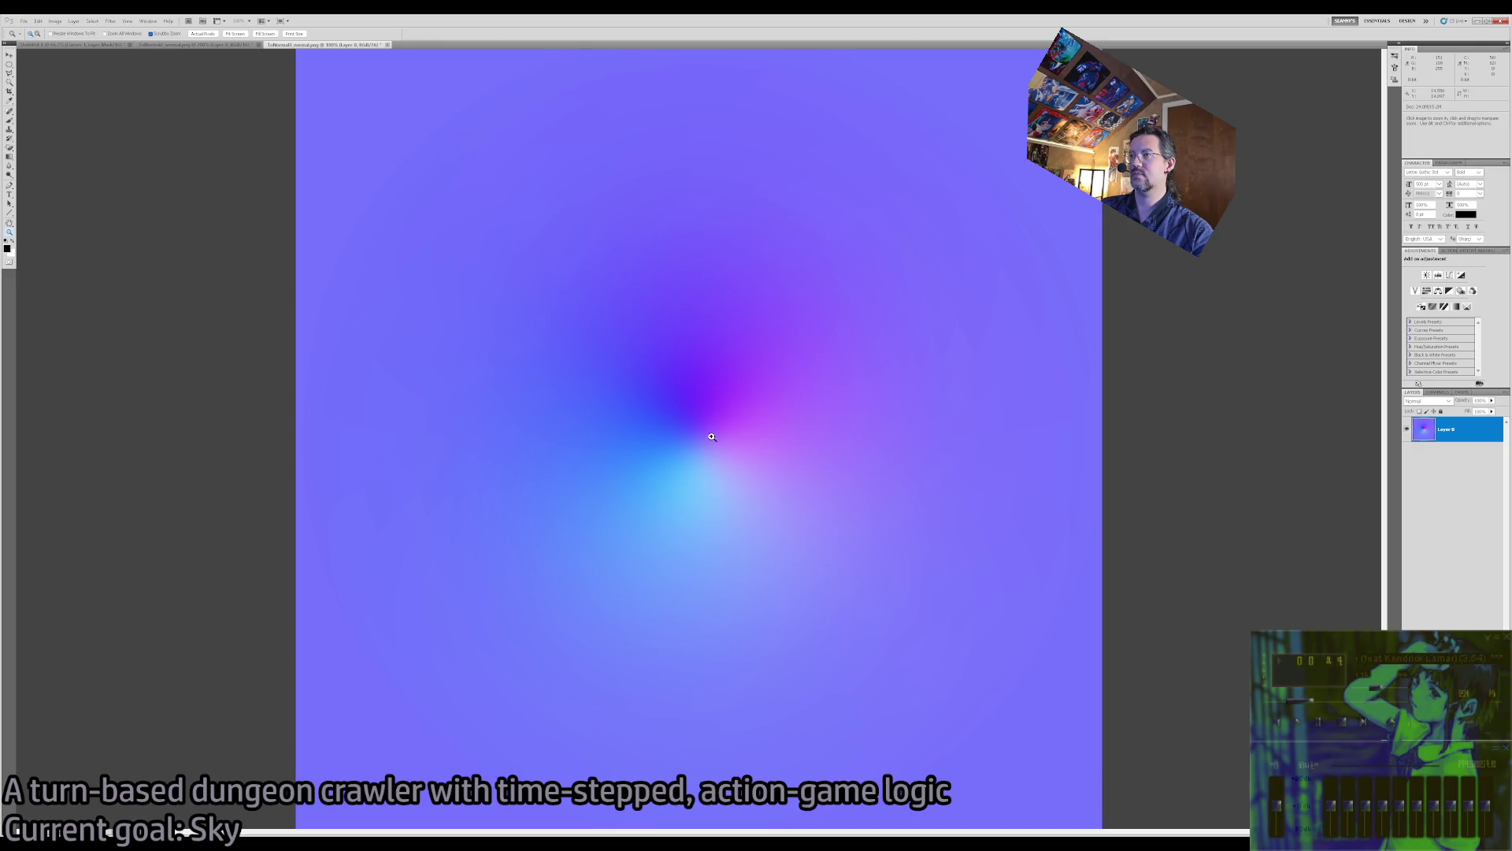
{"action": "key", "text": "ctrl+z"}
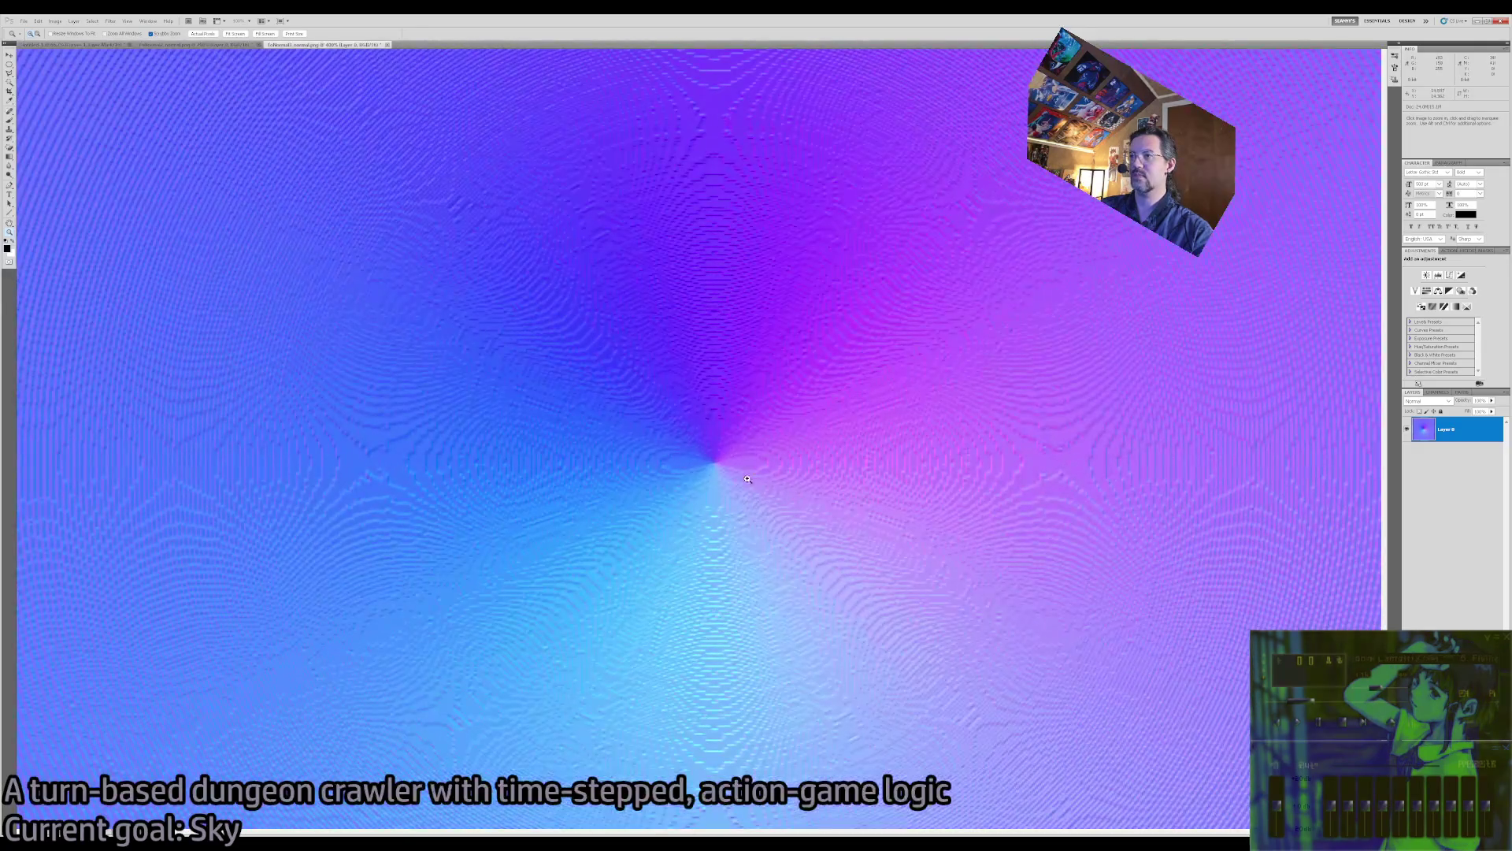
{"action": "key", "text": "ctrl+minus"}
{"action": "key", "text": "ctrl+minus"}
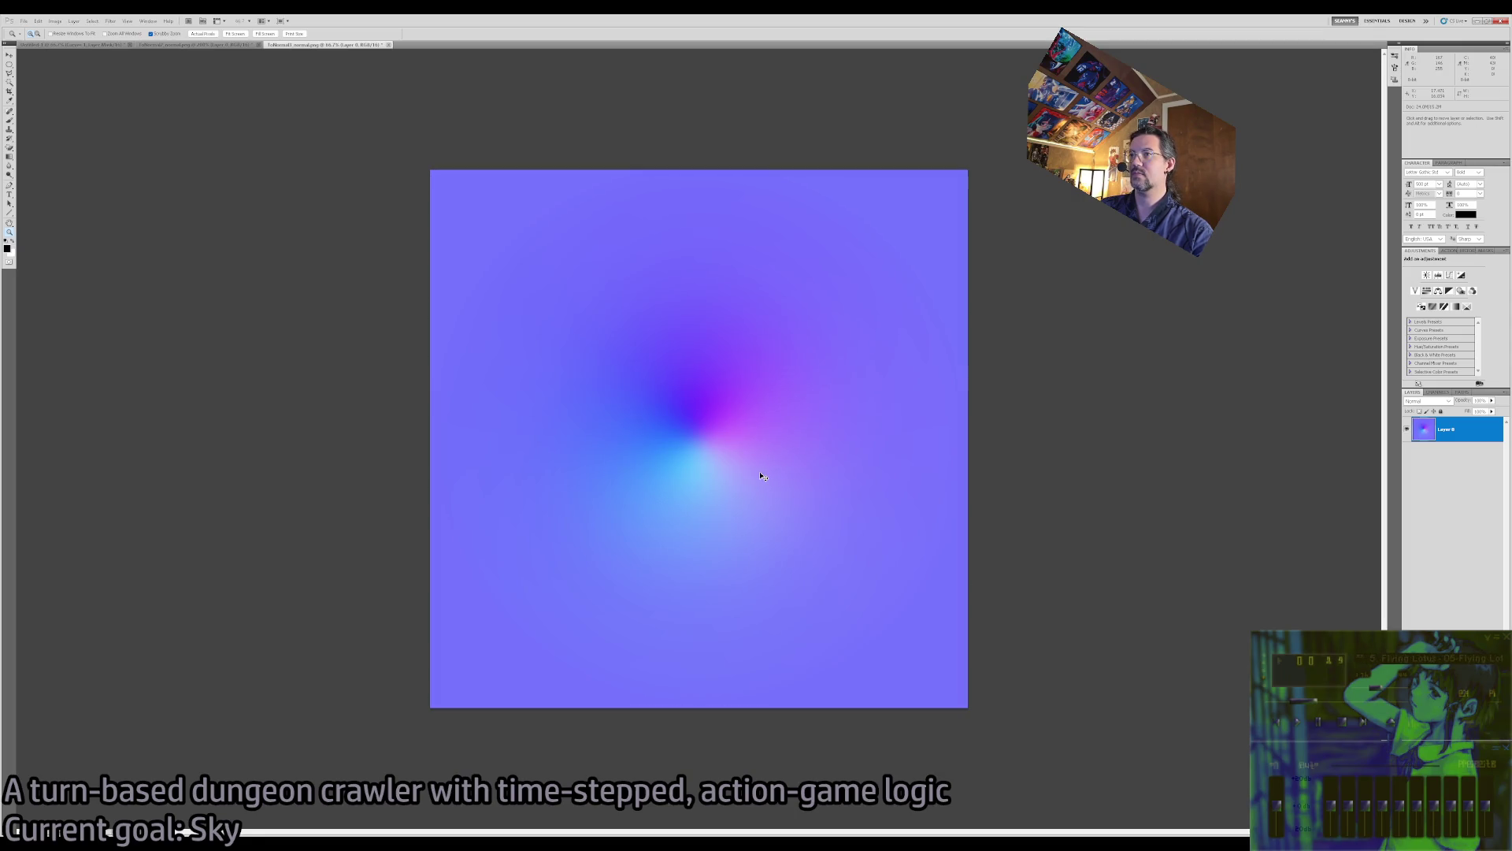
Duplicate the texture layer, undo the blur on the swirl centre, and zoom out to the whole image
{"action": "key", "text": "ctrl+j"}
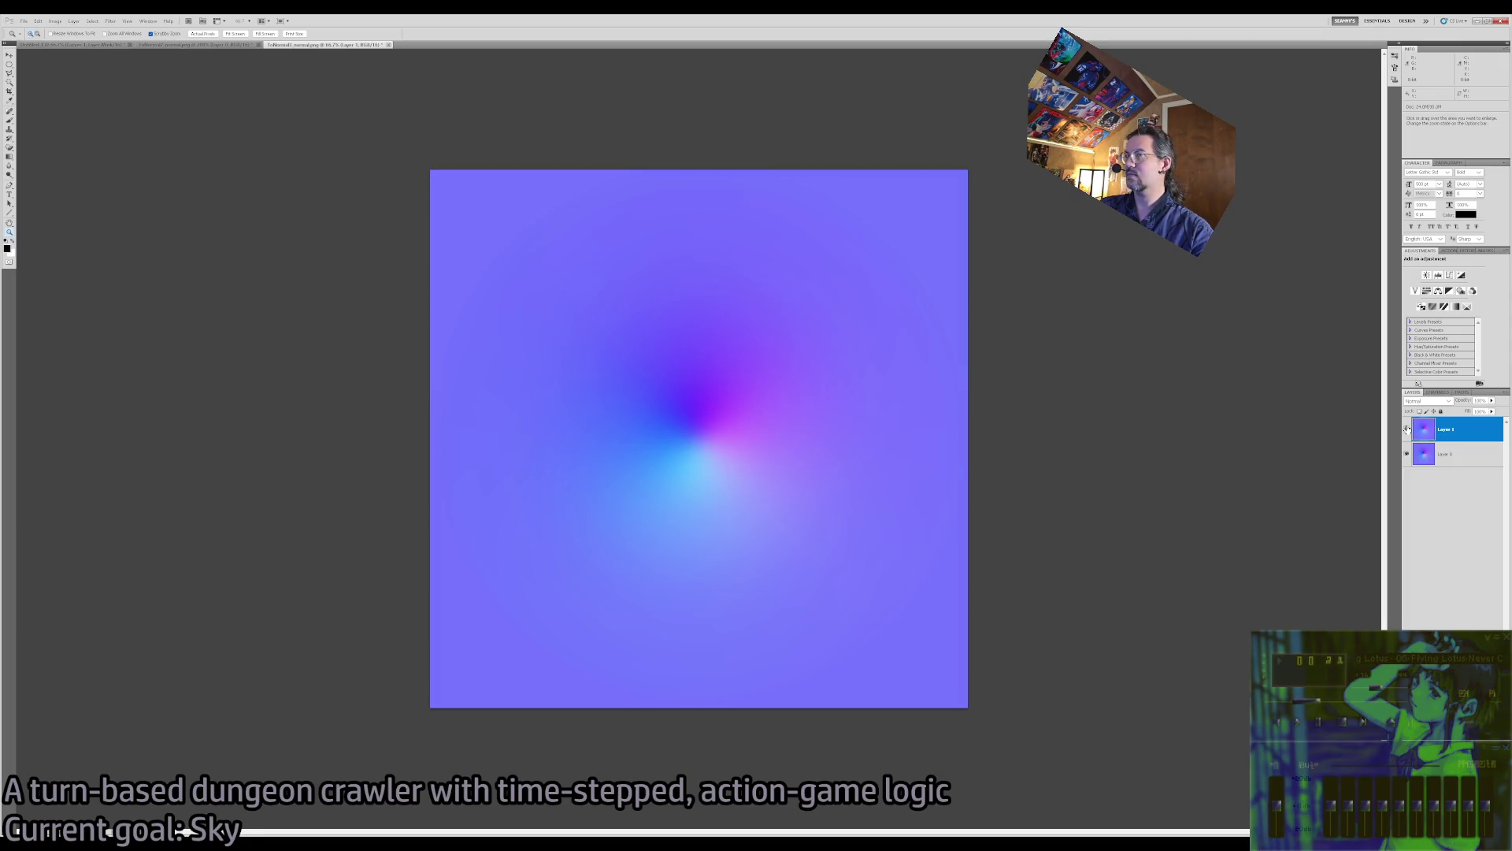
{"action": "left_click", "coordinate": [1476, 453]}
{"action": "left_click", "coordinate": [702, 428]}
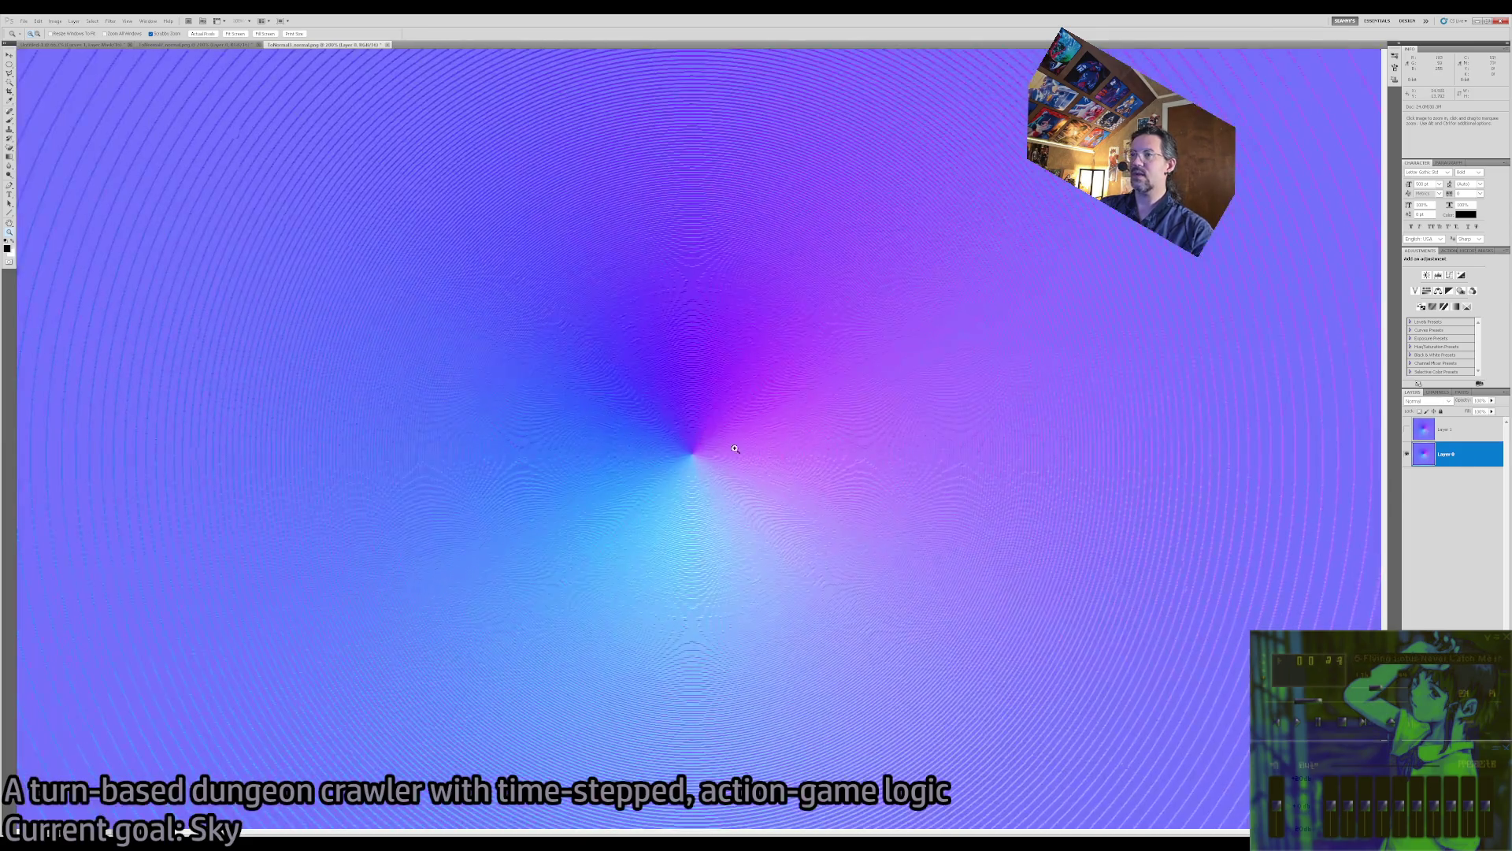
{"action": "left_click", "coordinate": [658, 465]}
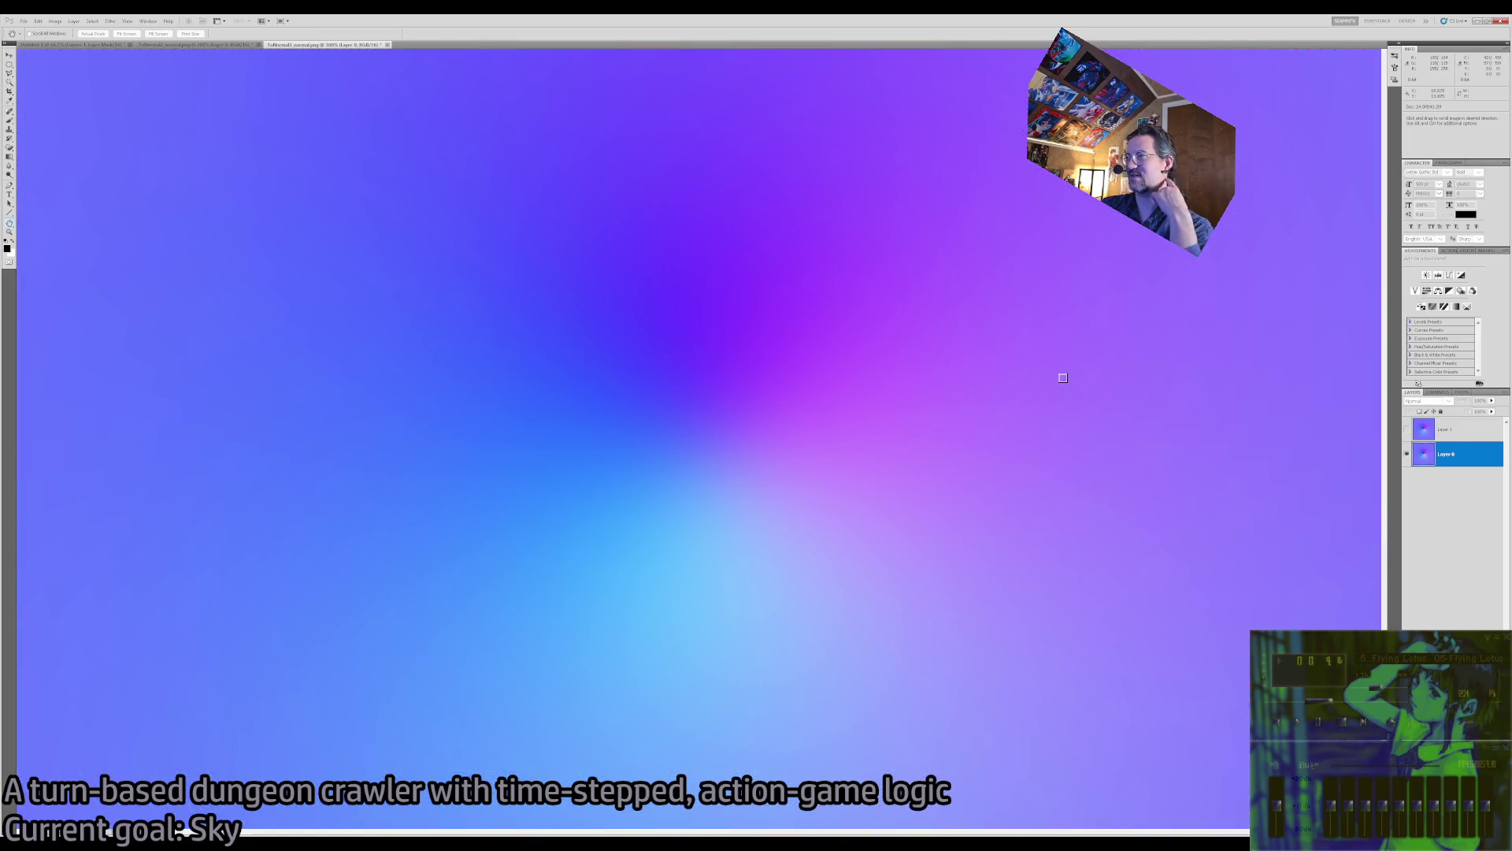
{"action": "key", "text": "ctrl+z"}
{"action": "key", "text": "ctrl+alt+z"}
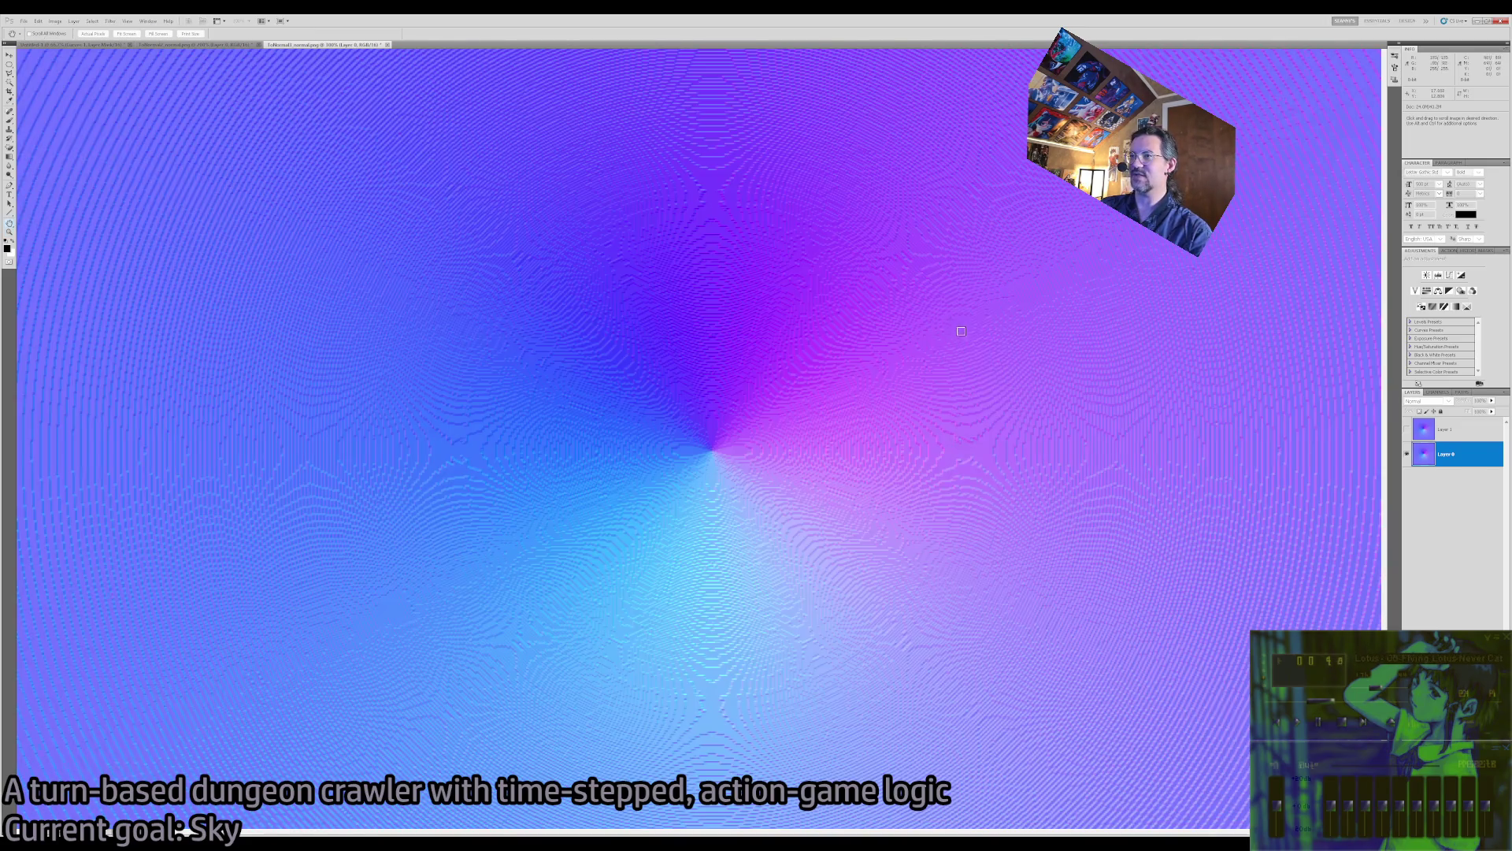
{"action": "key", "text": "ctrl+shift+z"}
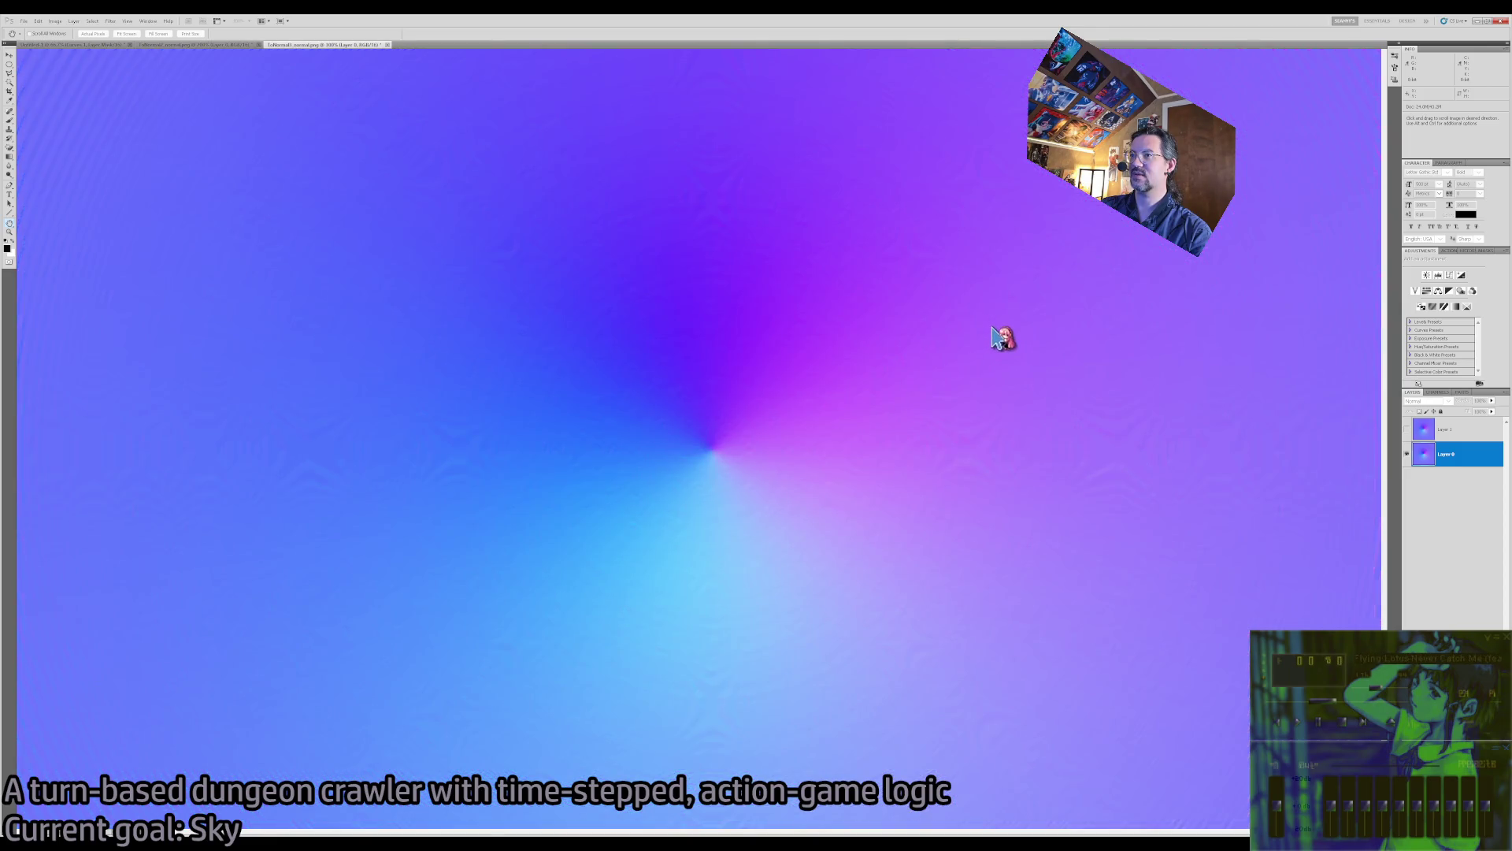
{"action": "key", "text": "z"}
{"action": "key", "text": "ctrl+minus"}
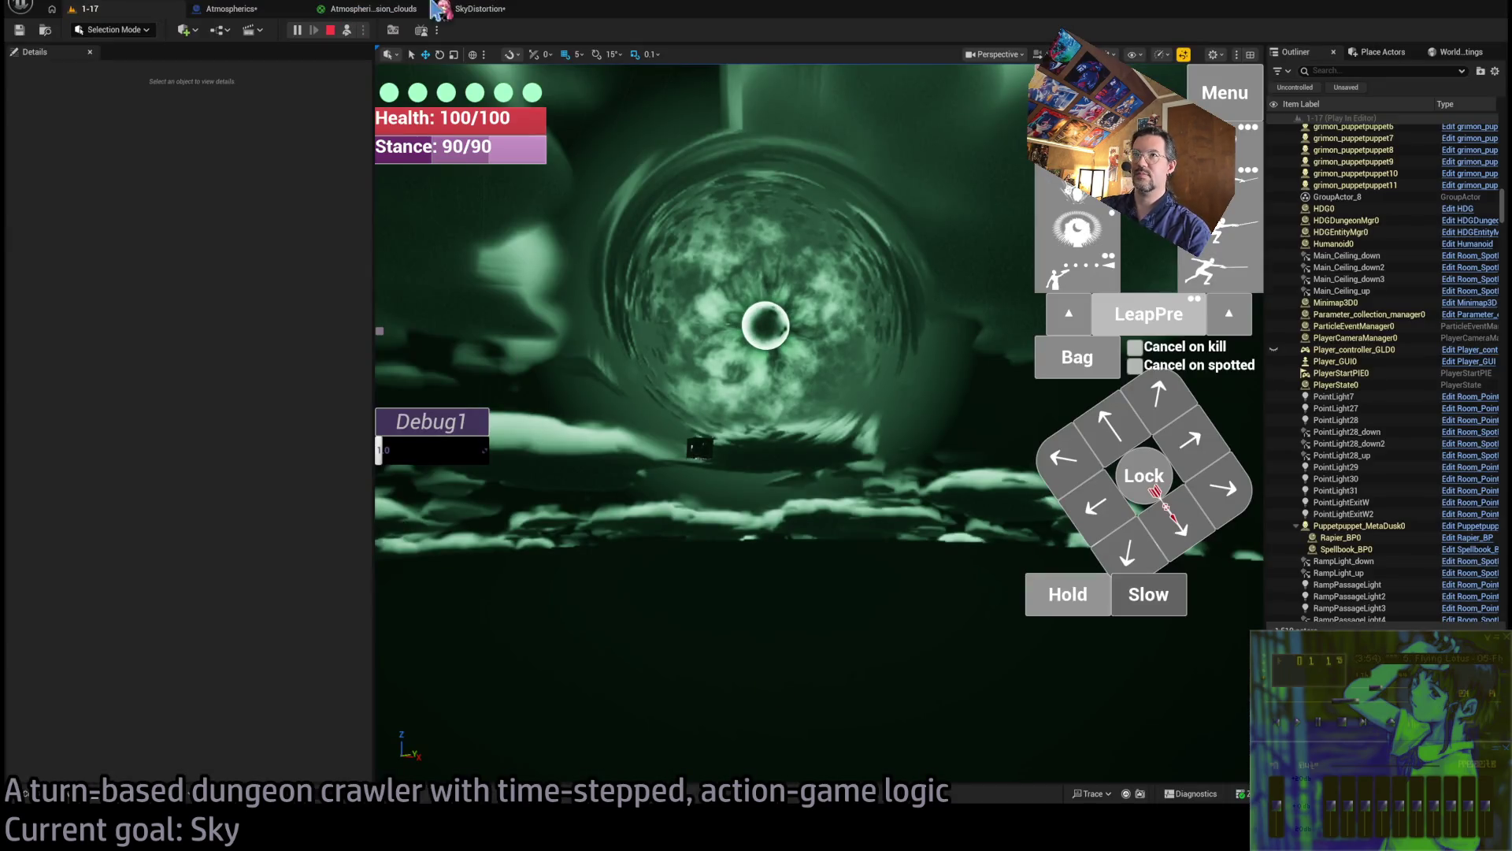
Open the SkyDistortion texture editor showing the pale swirl normal map
{"action": "left_click", "coordinate": [478, 9]}
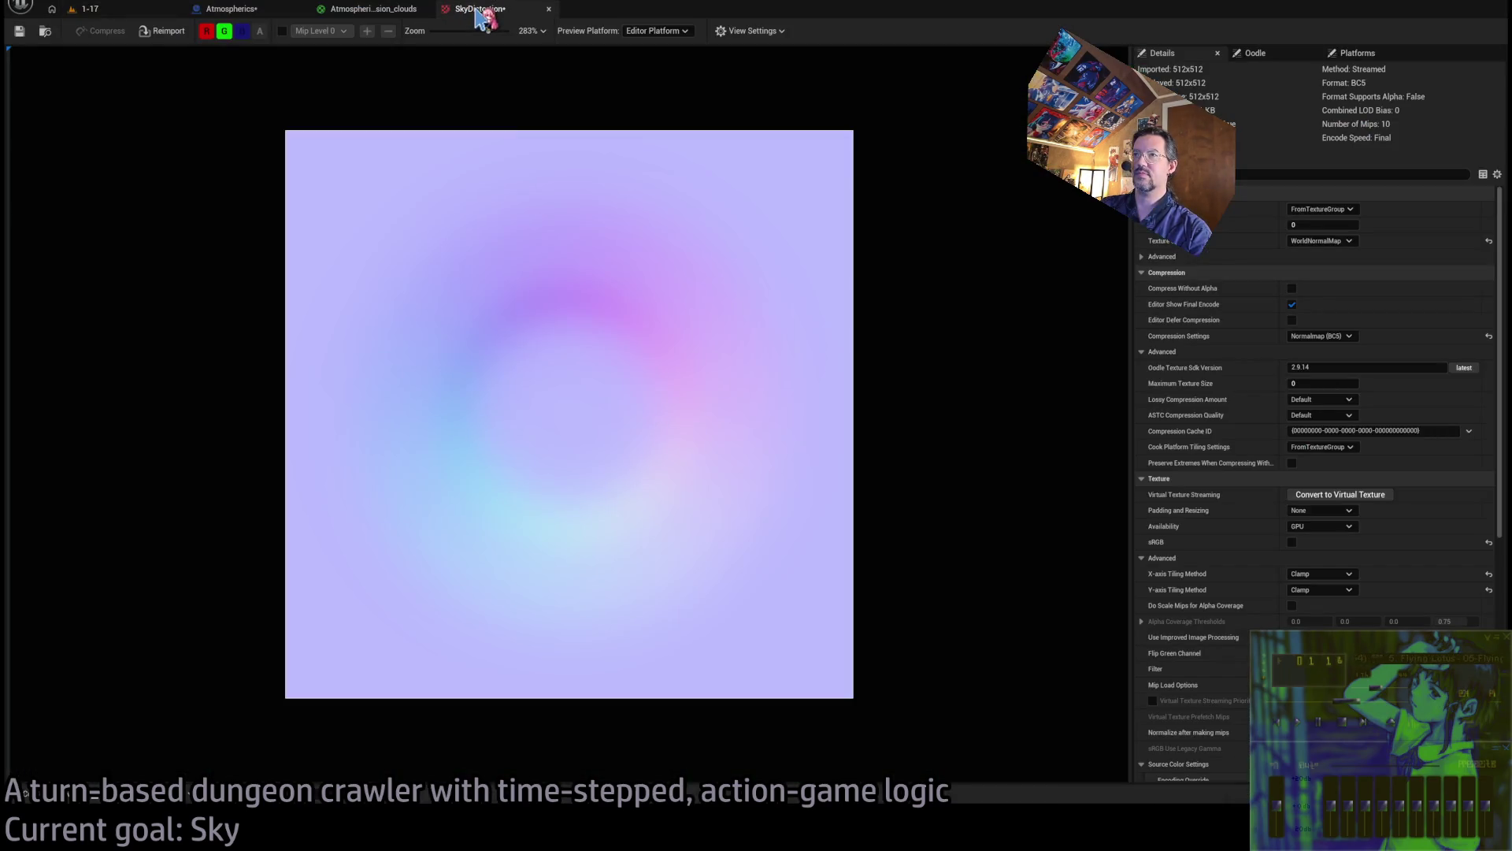
Reimport the edited SkyDistortion texture and compare it against Photoshop and the running game
{"action": "left_click", "coordinate": [164, 30]}
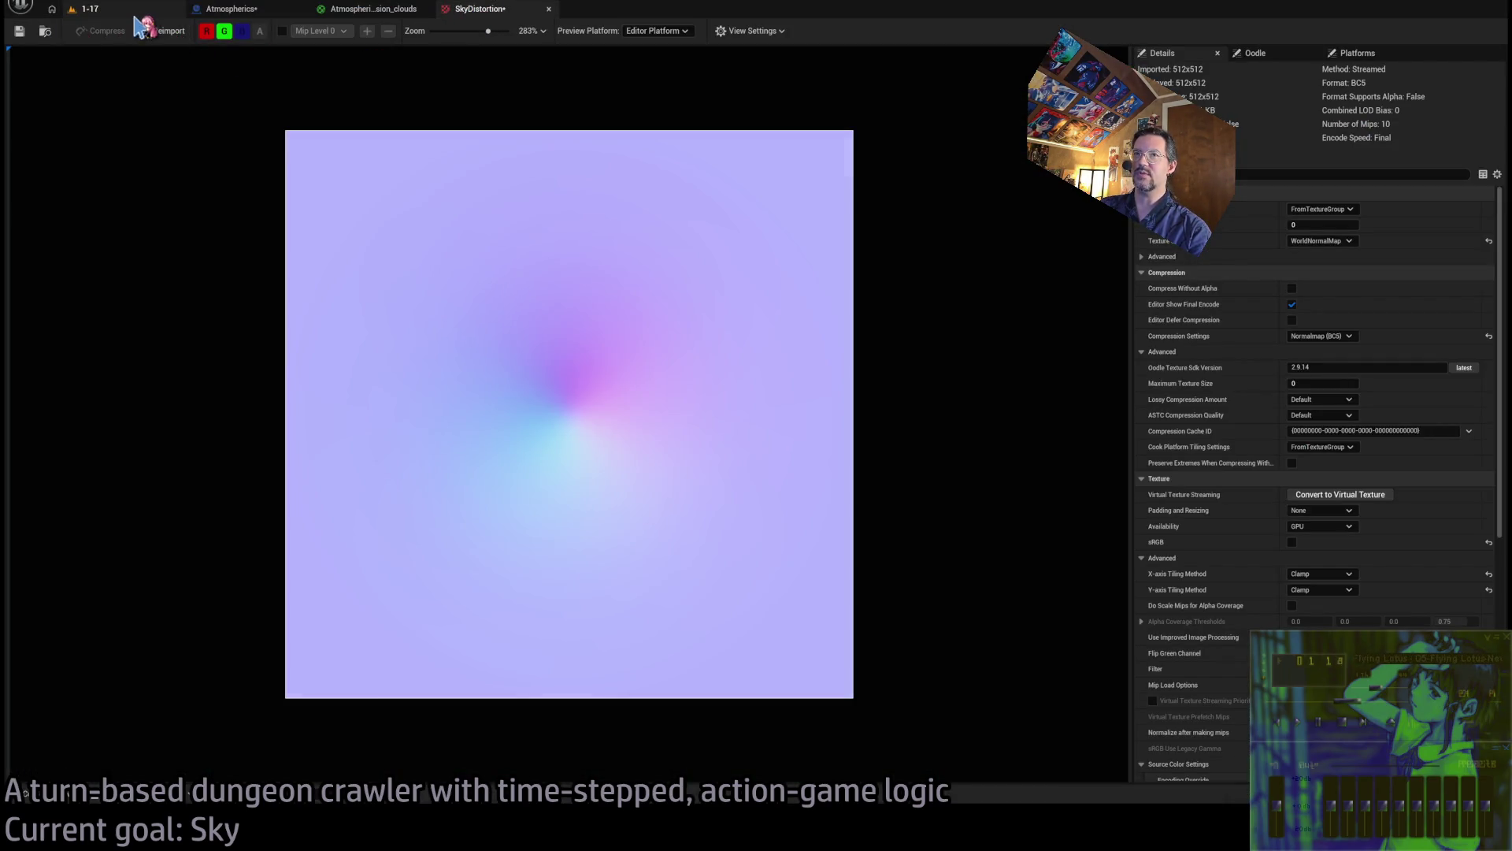
{"action": "left_click", "coordinate": [142, 10]}
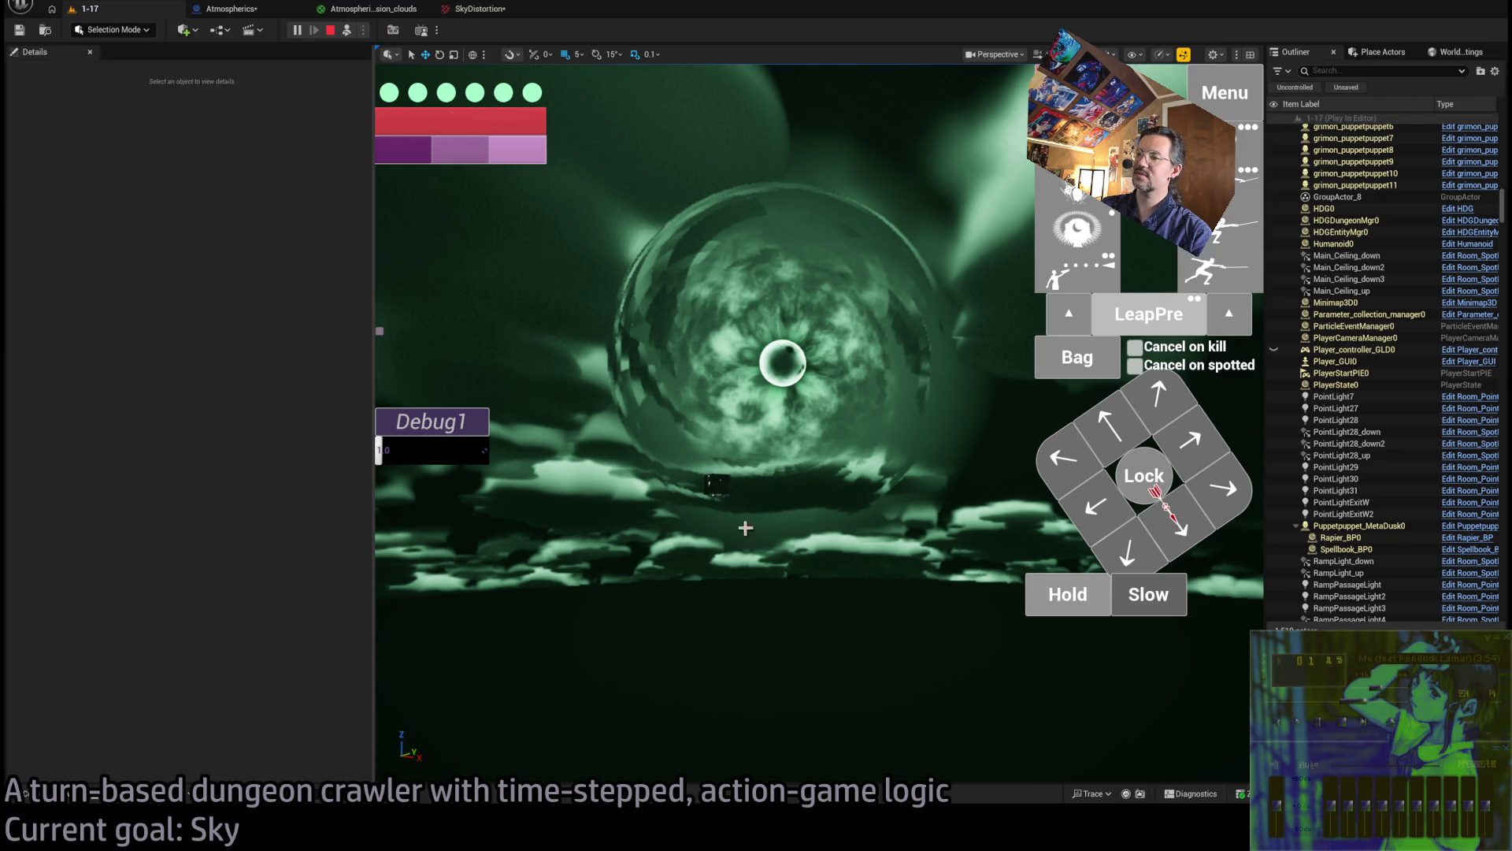
{"action": "key", "text": "alt+Tab"}
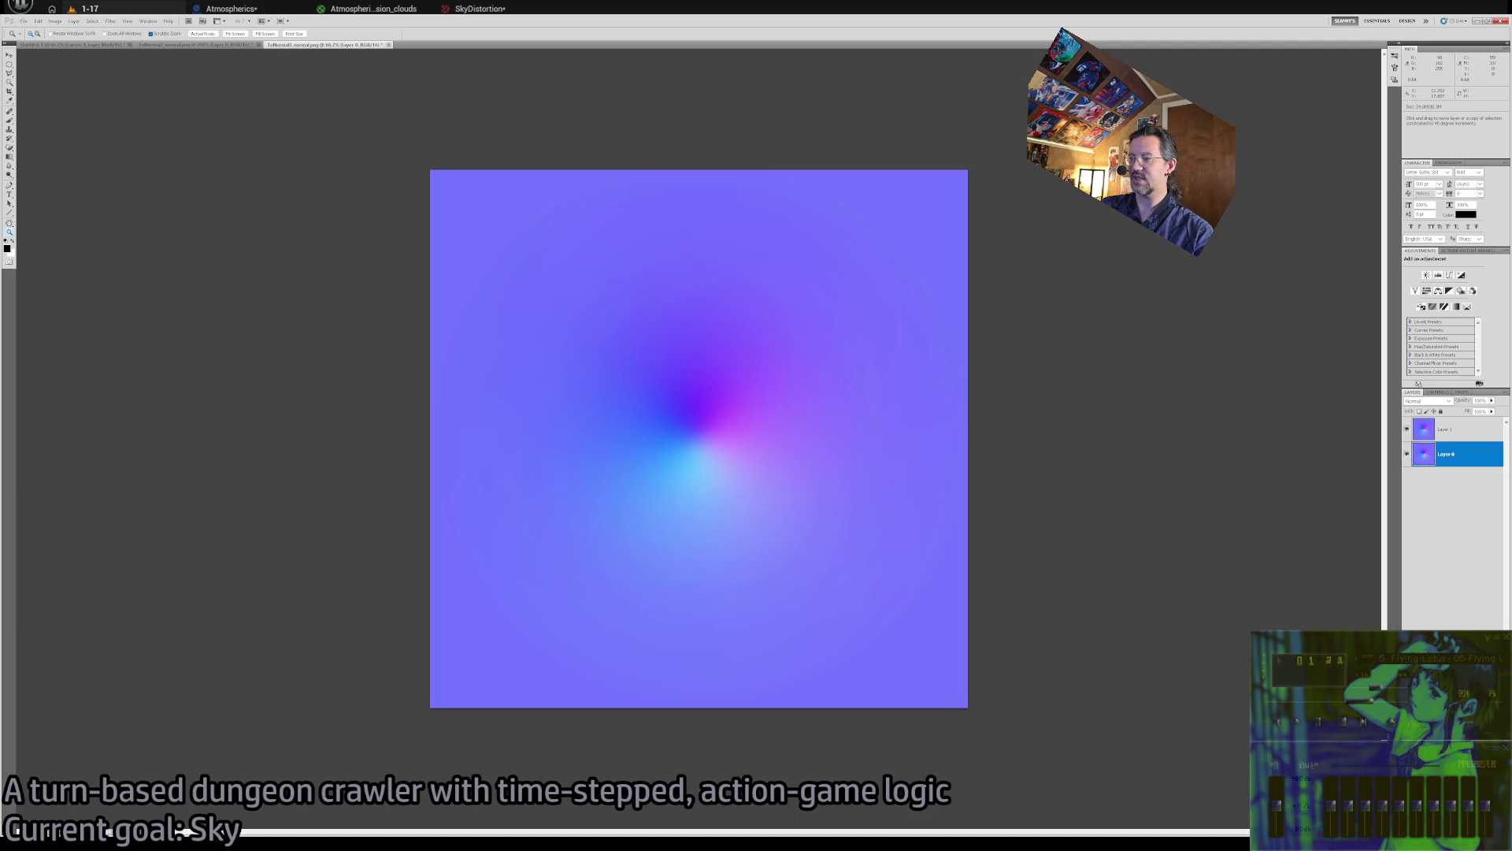
{"action": "key", "text": "alt+Tab"}
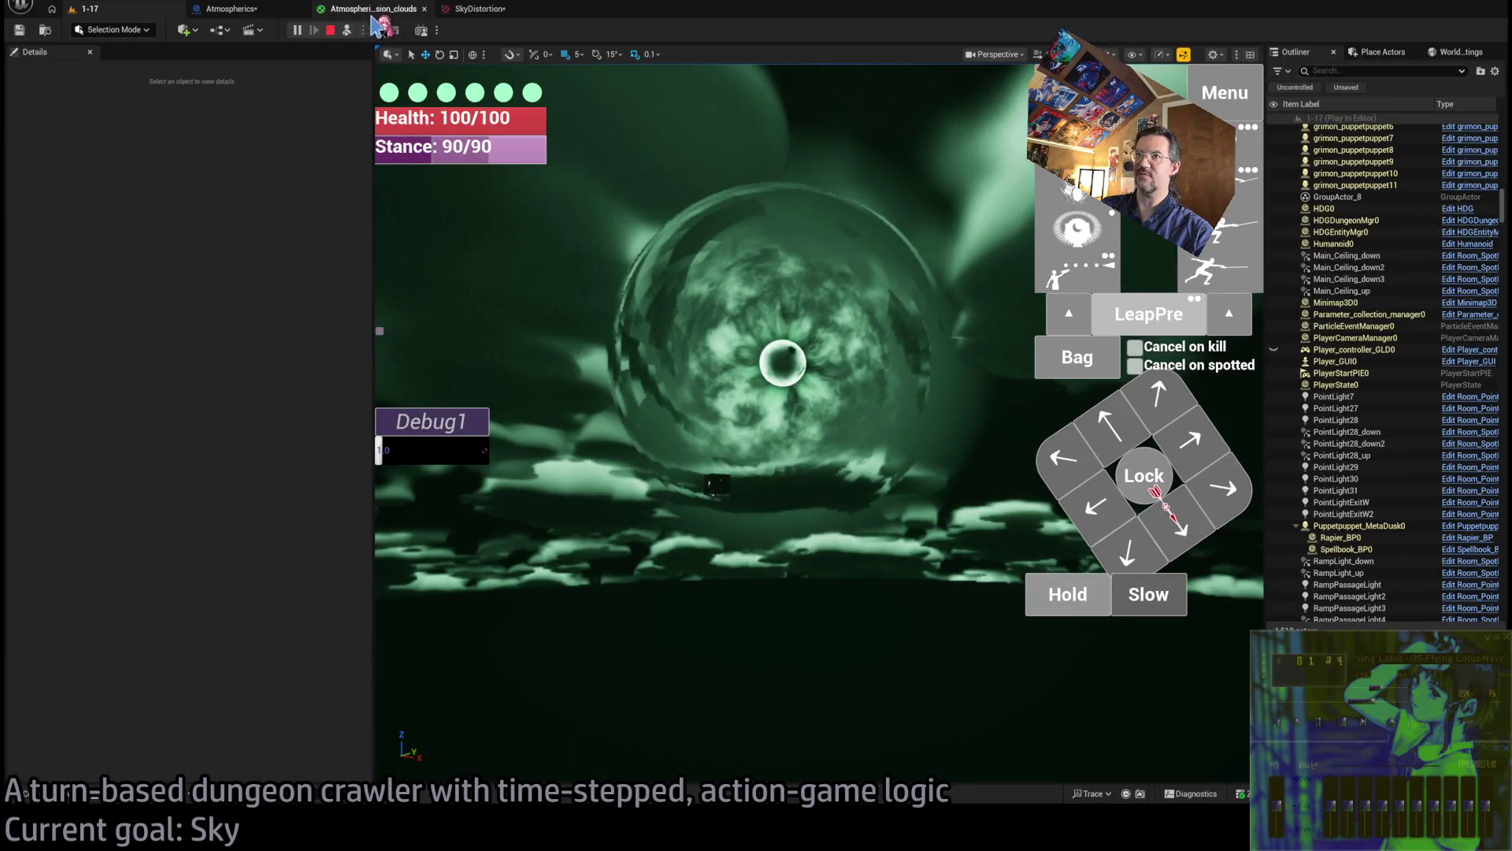
{"action": "left_click", "coordinate": [469, 11]}
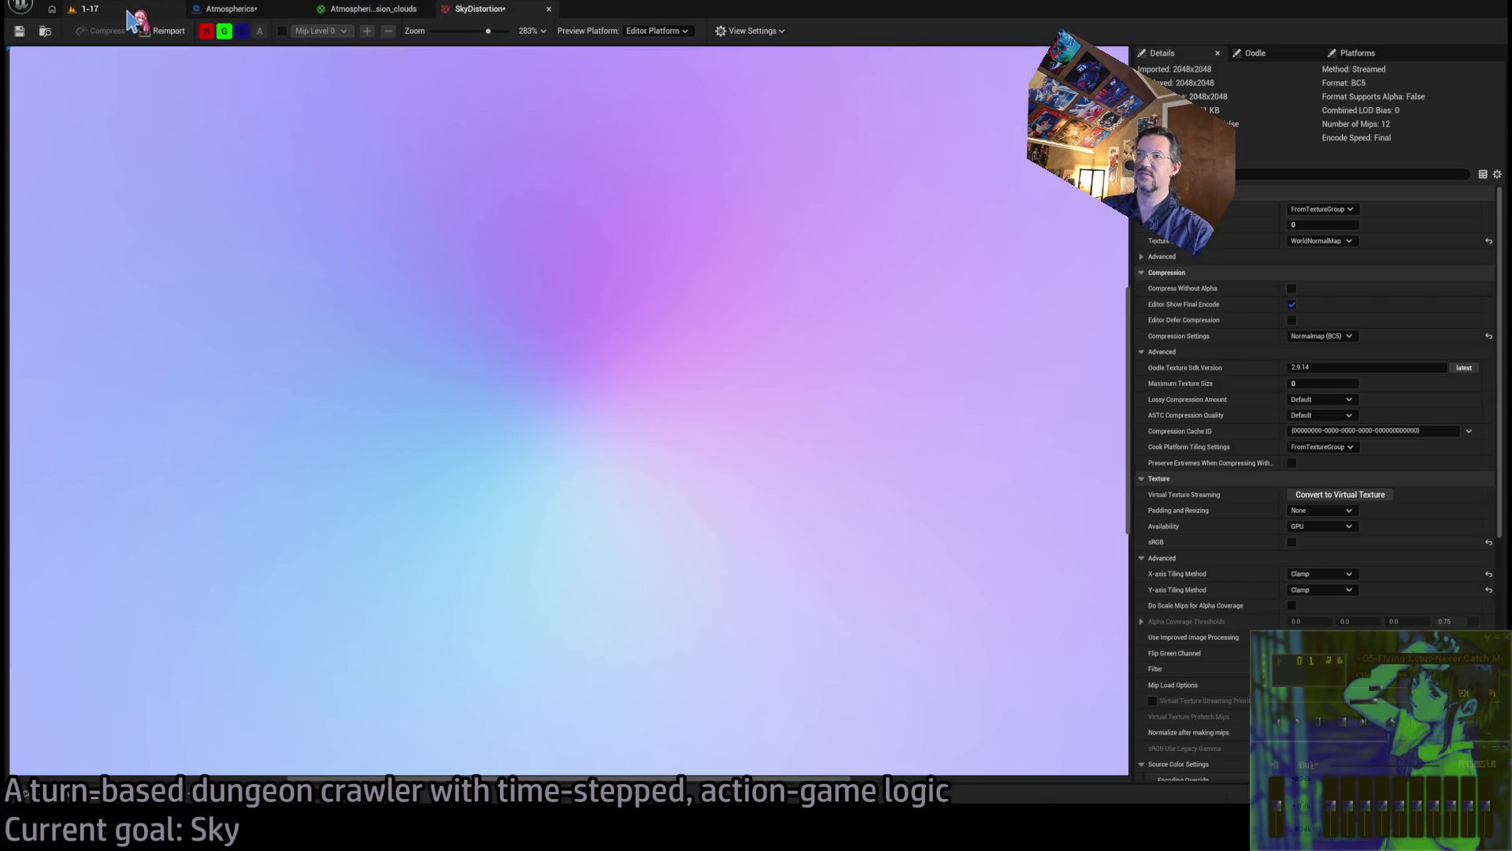
{"action": "left_click", "coordinate": [130, 13]}
{"action": "left_click", "coordinate": [377, 130]}
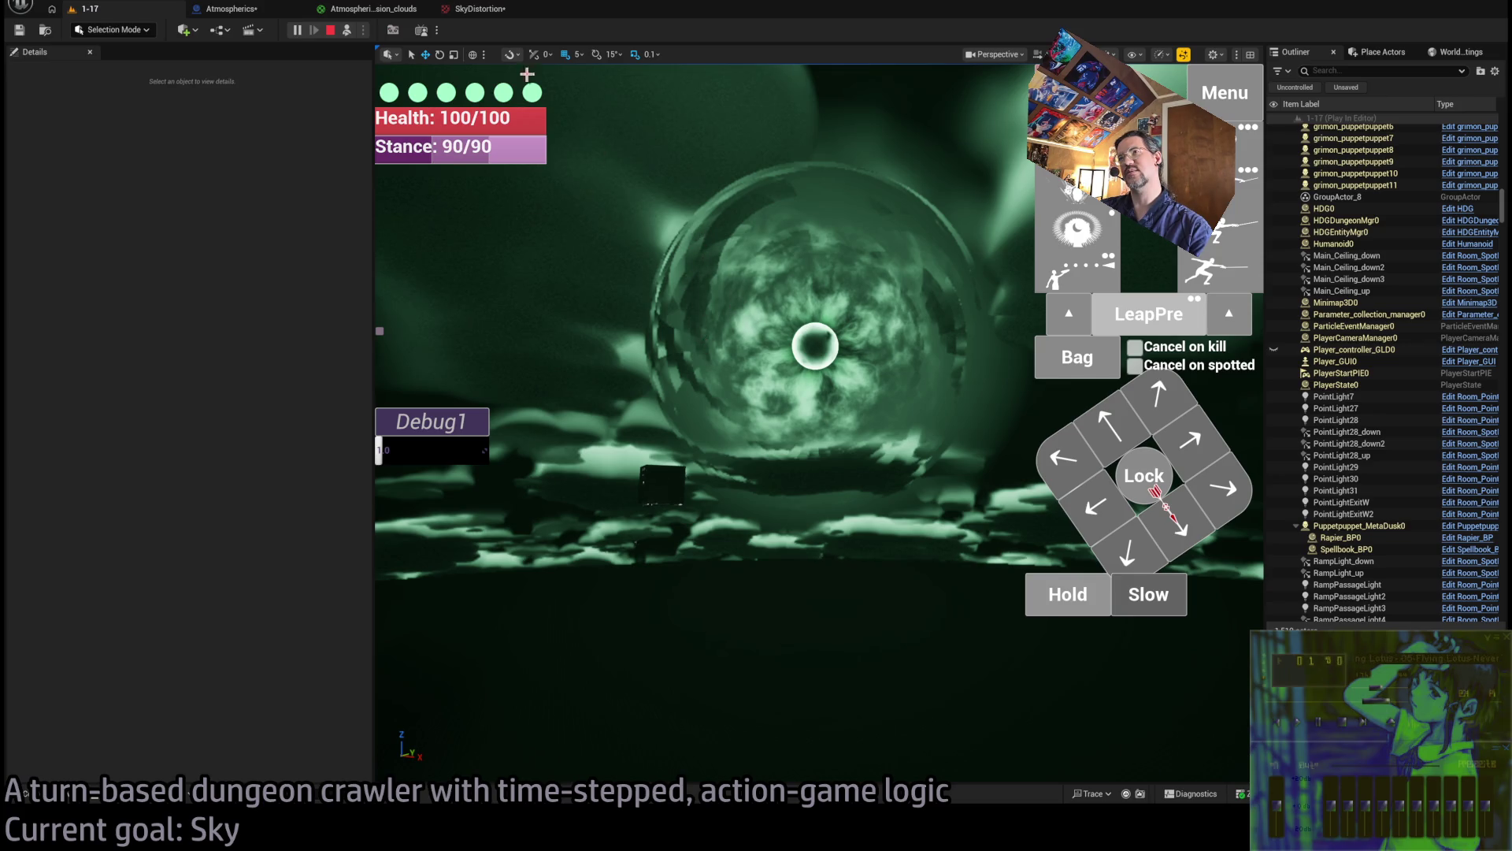
Stop the current session and play the 1-17 level again to view the updated sky
{"action": "left_click", "coordinate": [477, 9]}
{"action": "left_click", "coordinate": [118, 9]}
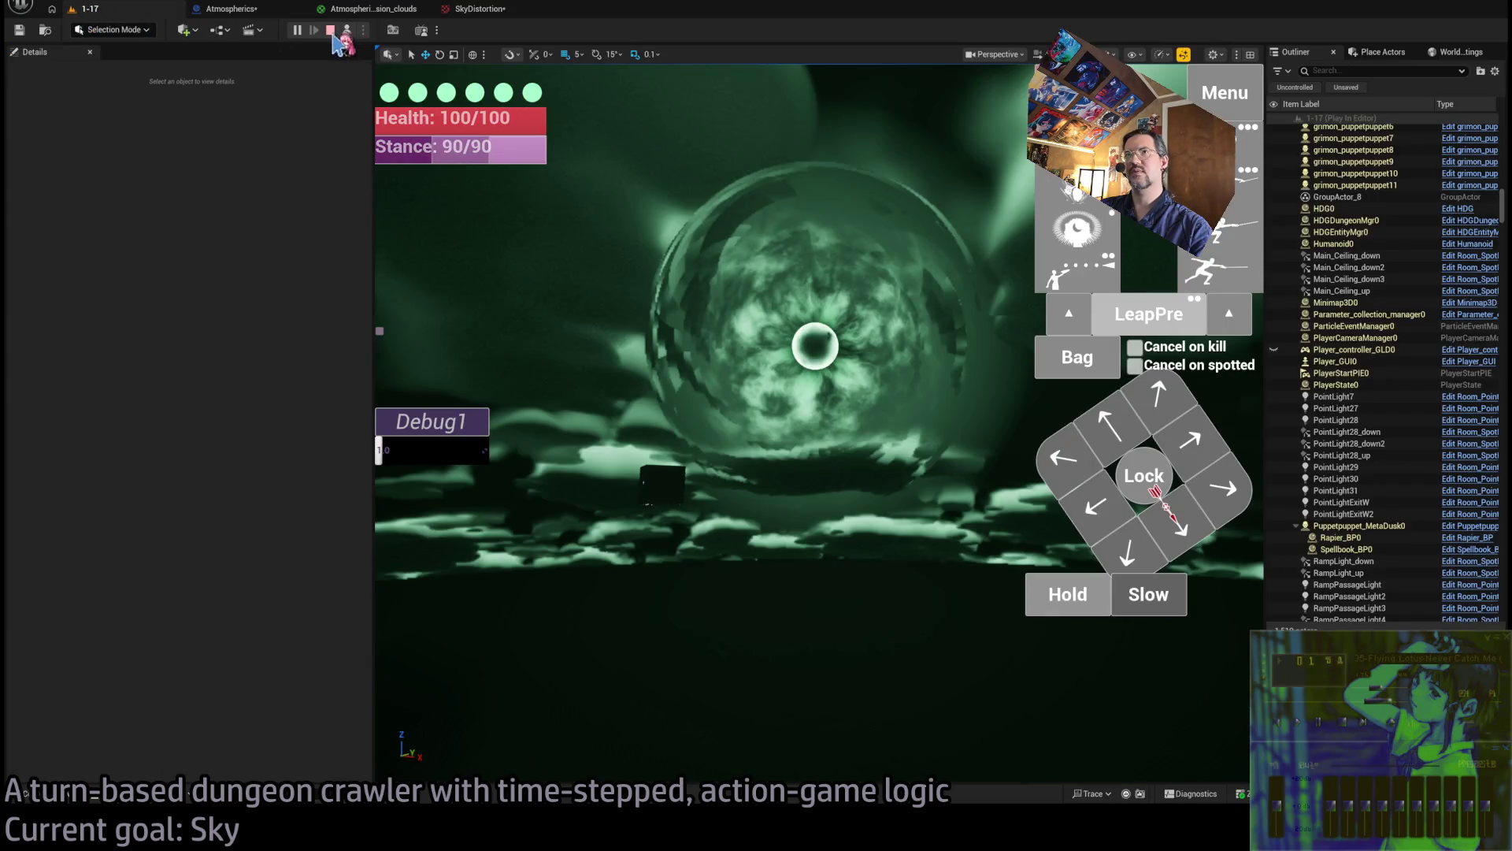
{"action": "key", "text": "Escape"}
{"action": "left_click", "coordinate": [314, 30]}
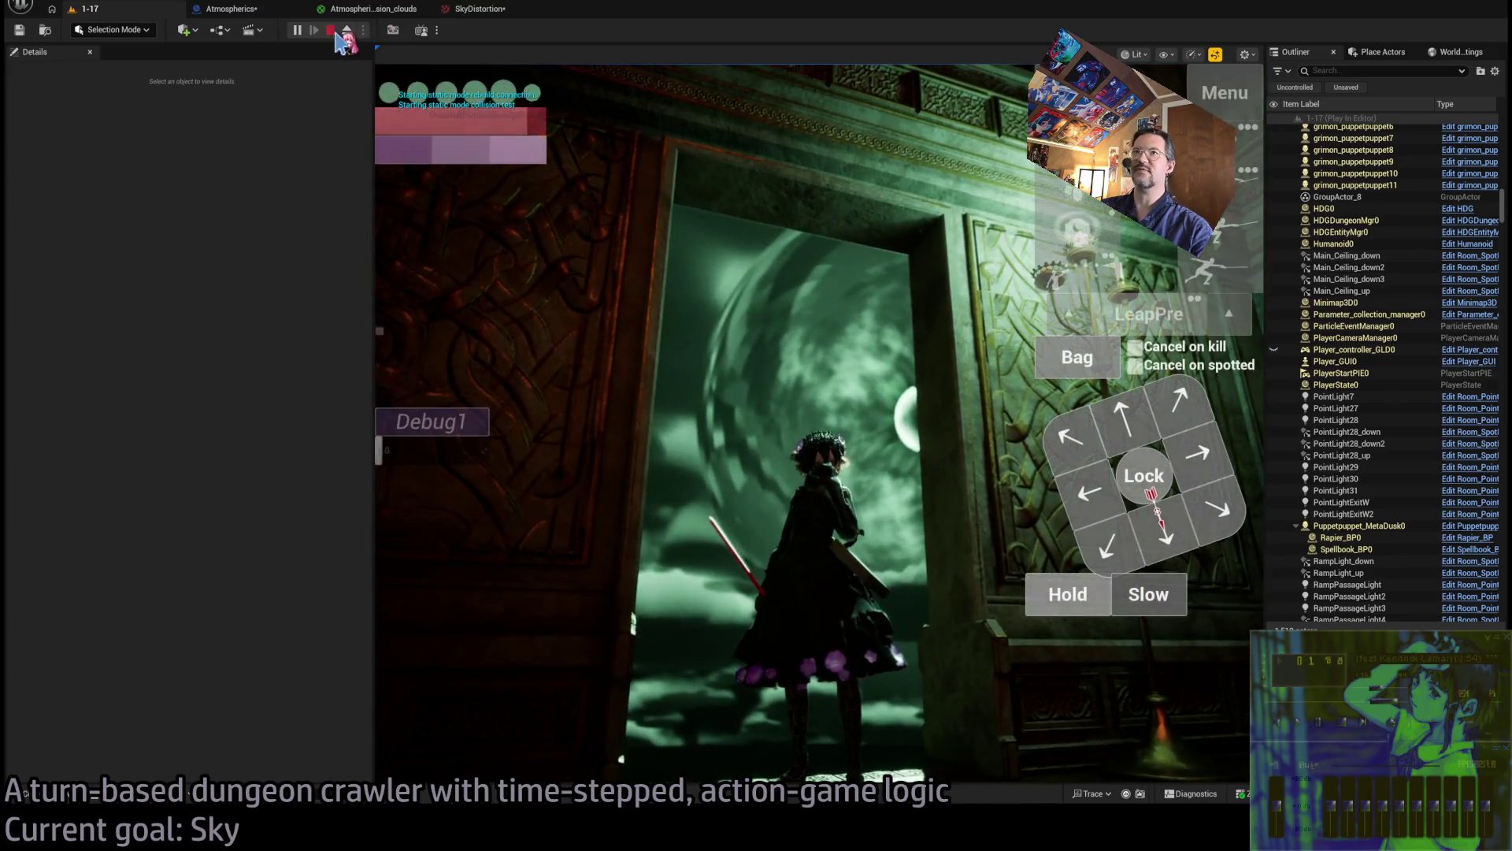
Play the 1-17 level and eject the camera to inspect the green vortex sky, then reopen SkyDistortion
{"action": "left_click", "coordinate": [367, 9]}
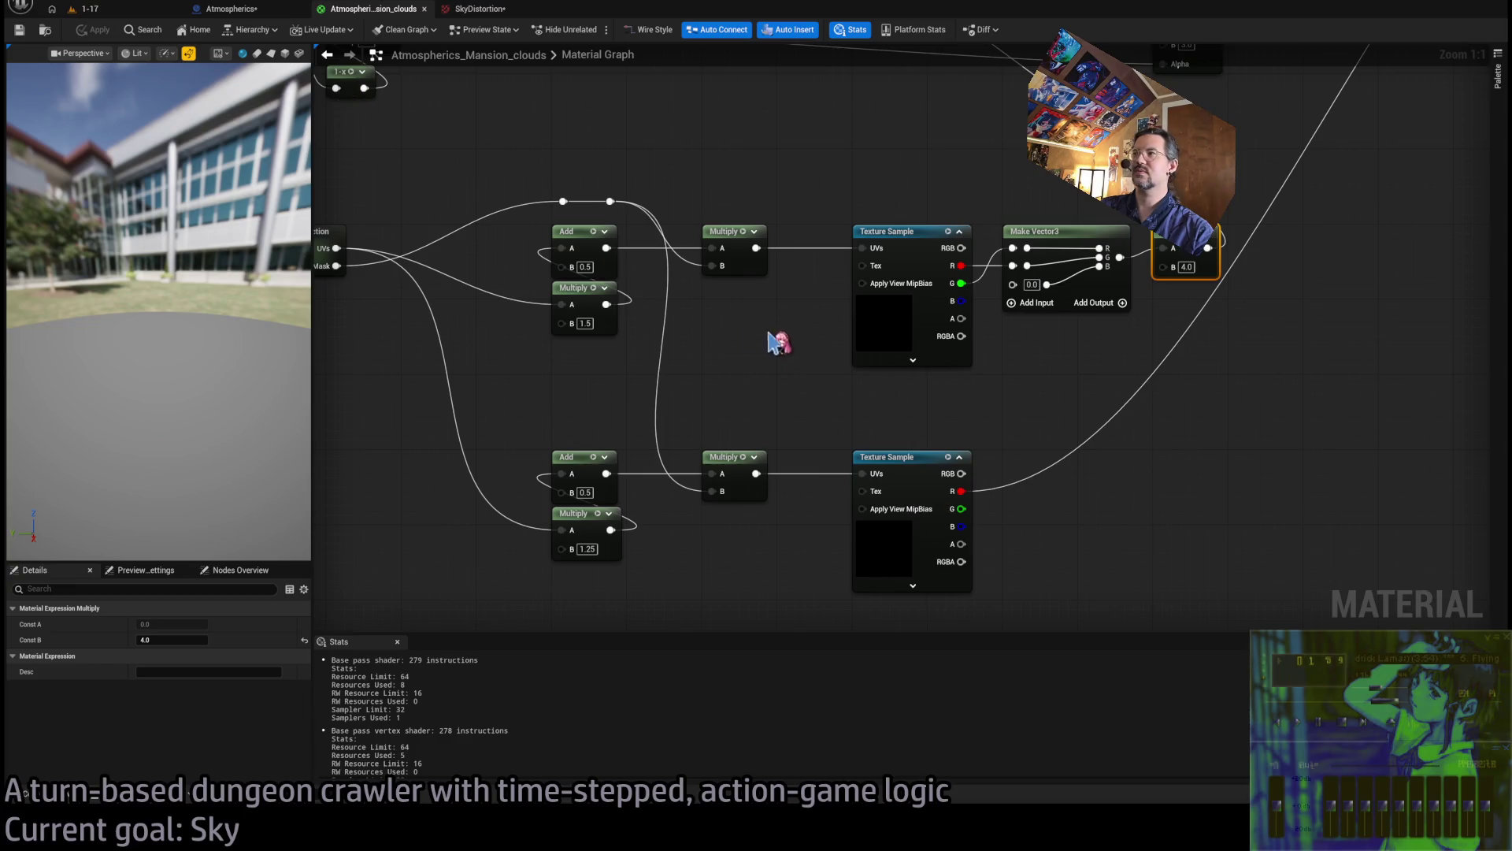
{"action": "left_click_drag", "start_coordinate": [810, 170], "coordinate": [805, 205]}
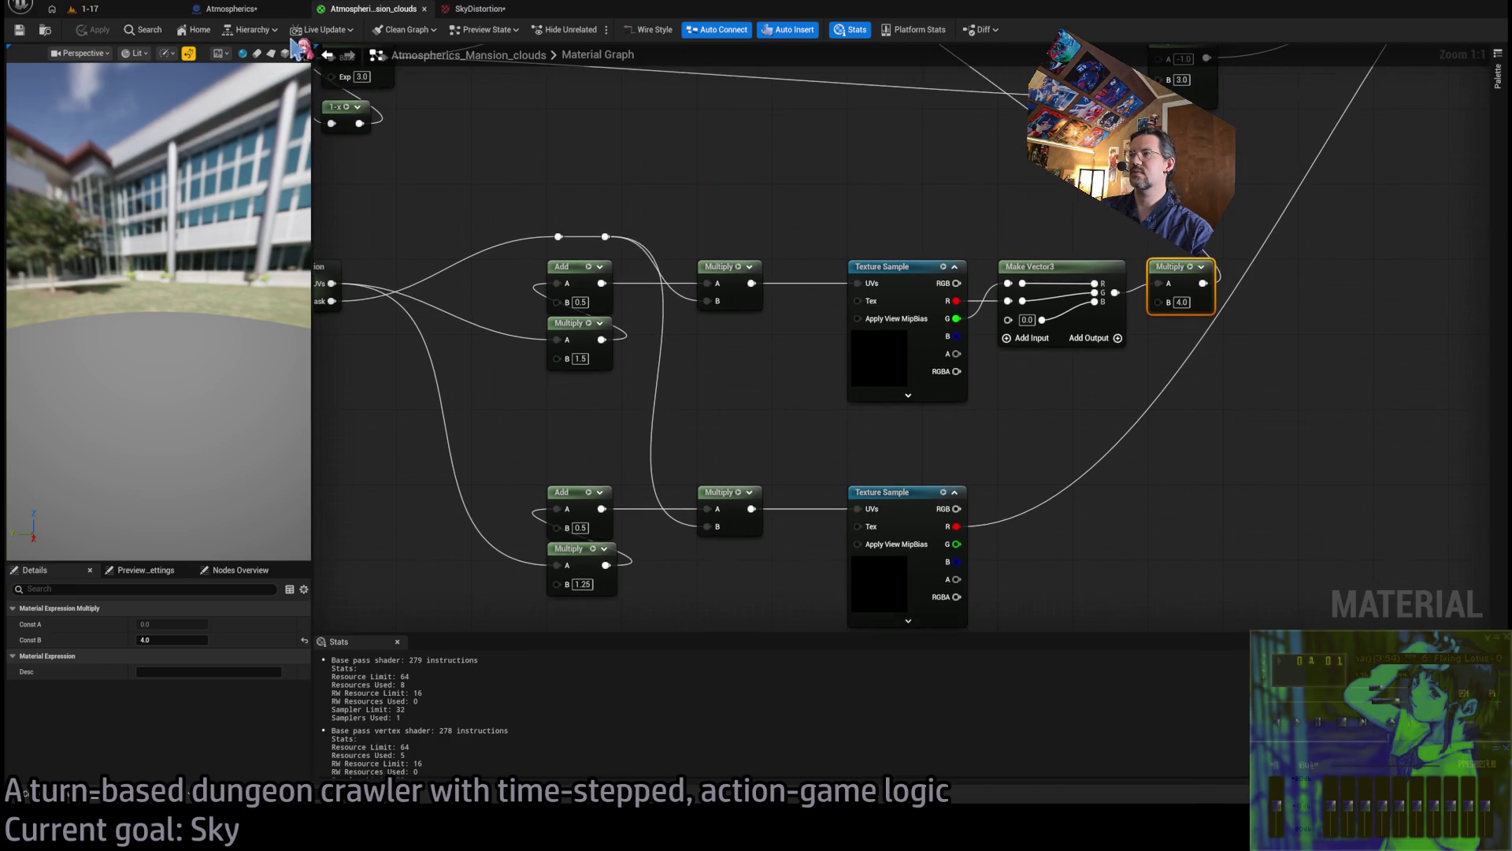
{"action": "left_click", "coordinate": [87, 9]}
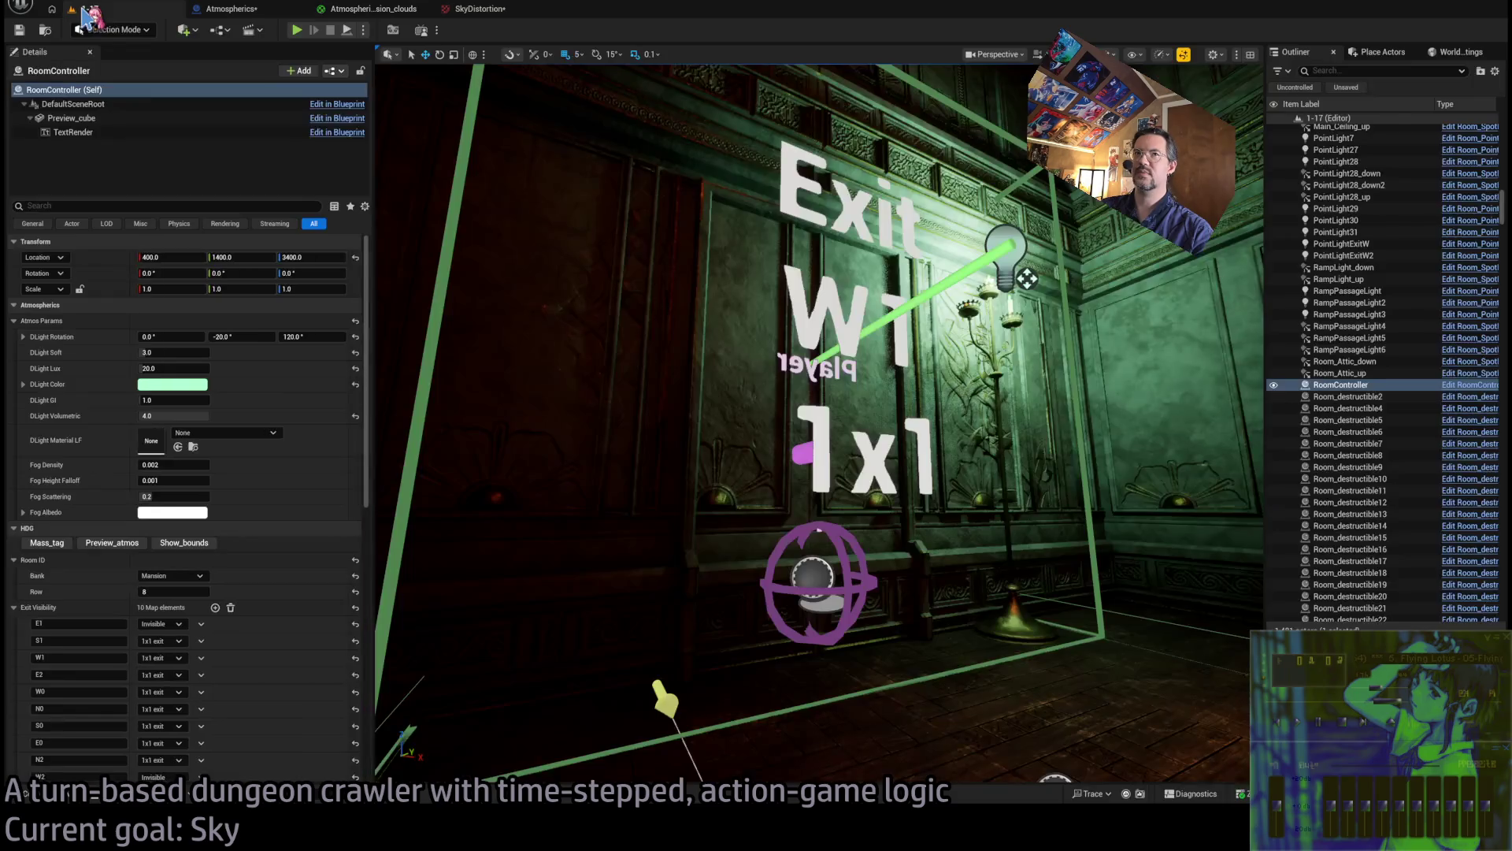
{"action": "left_click", "coordinate": [297, 32]}
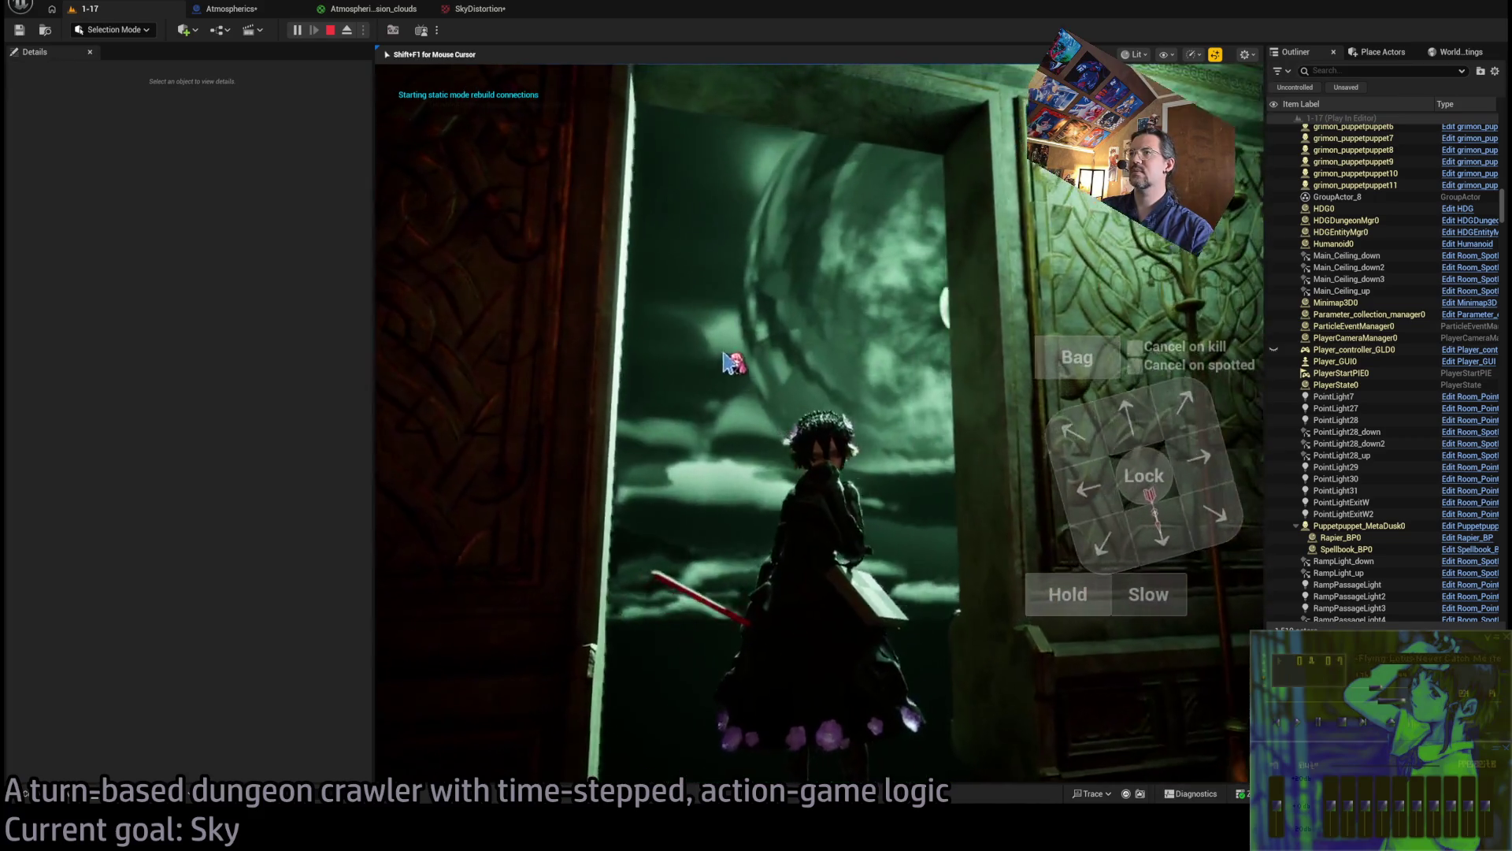
{"action": "left_click", "coordinate": [346, 30]}
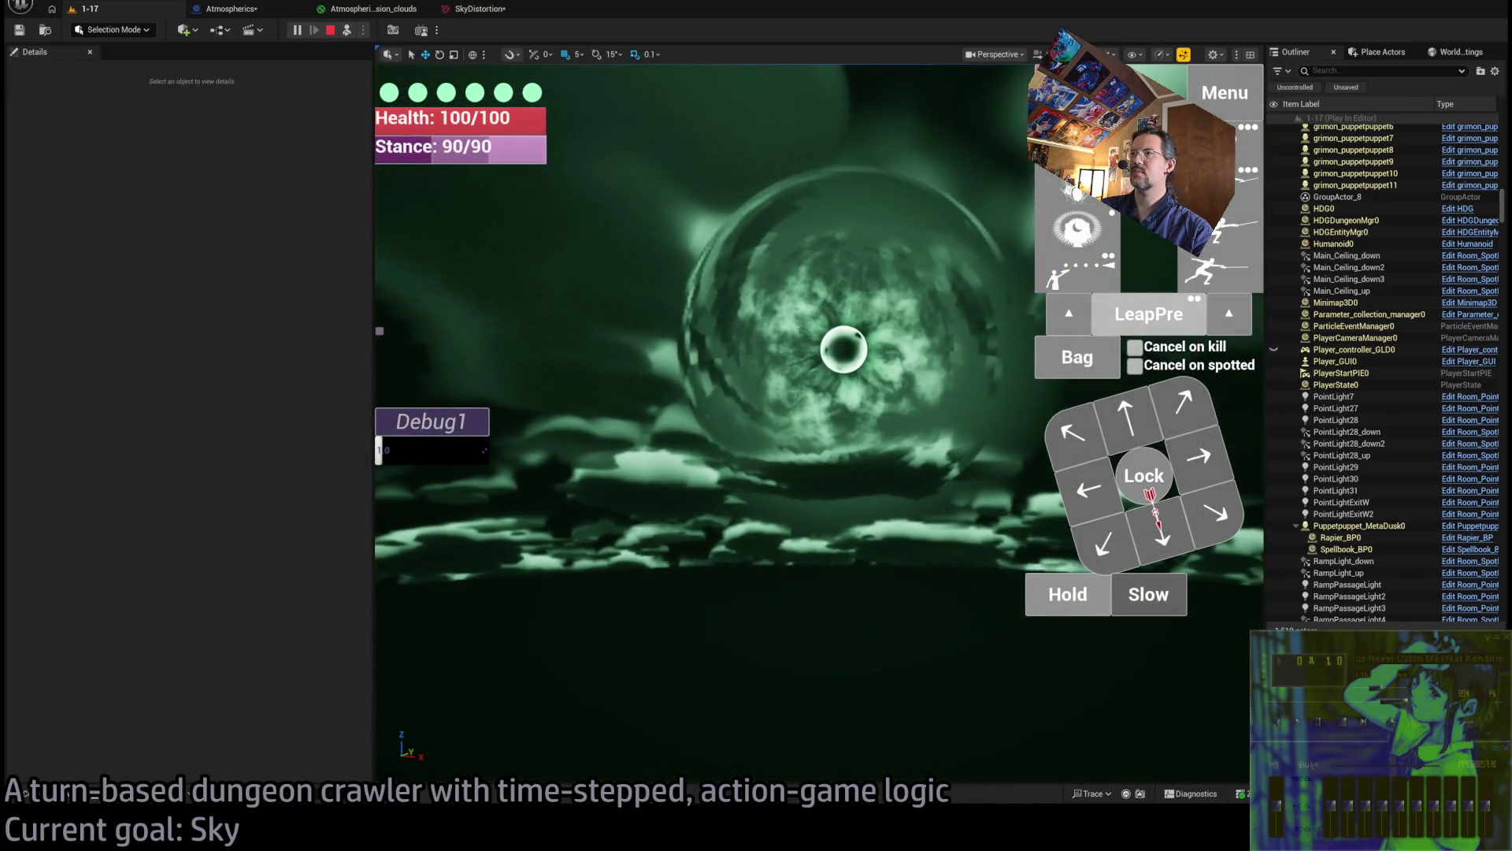
{"action": "left_click", "coordinate": [476, 9]}
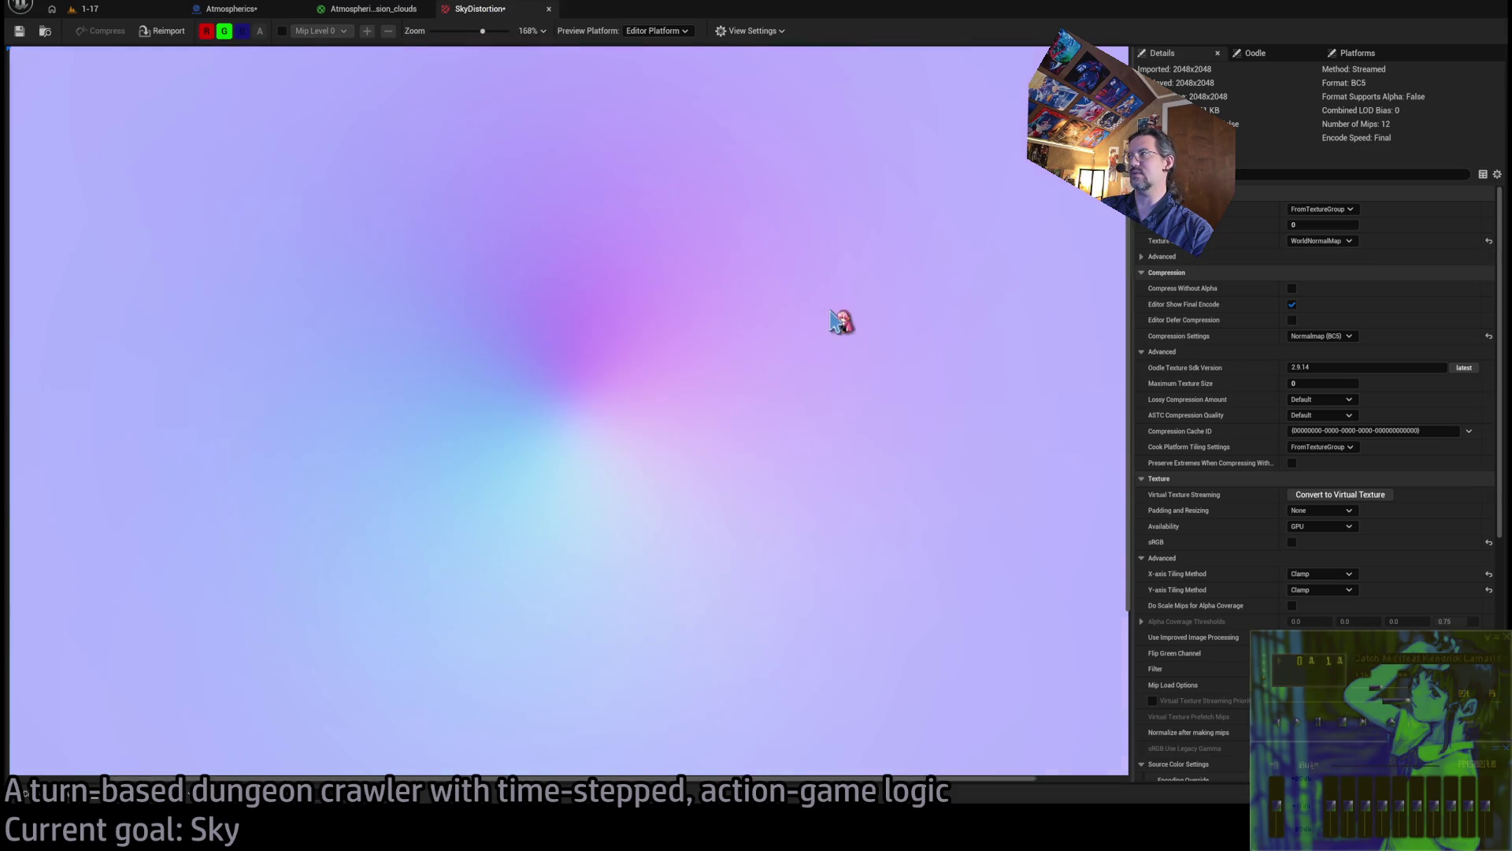
Set SkyDistortion's Mip Gen Settings to NoMipmaps, save it, and compare the sky in game
{"action": "scroll", "coordinate": [788, 325], "scroll_direction": "down", "scroll_amount": 2}
{"action": "scroll", "coordinate": [728, 326], "scroll_direction": "up", "scroll_amount": 1}
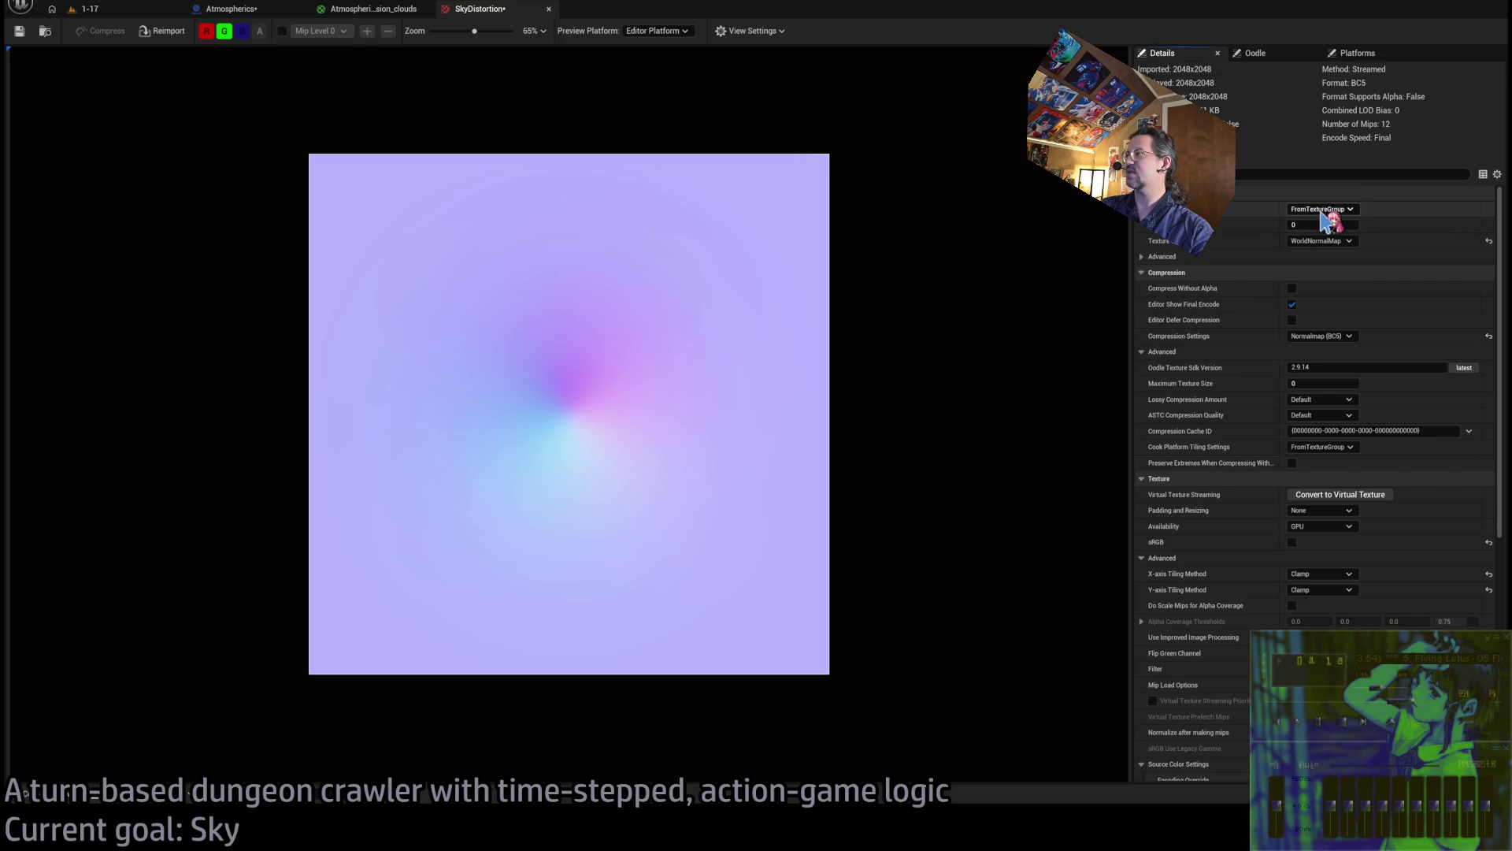
{"action": "left_click", "coordinate": [1326, 219]}
{"action": "left_click", "coordinate": [1317, 351]}
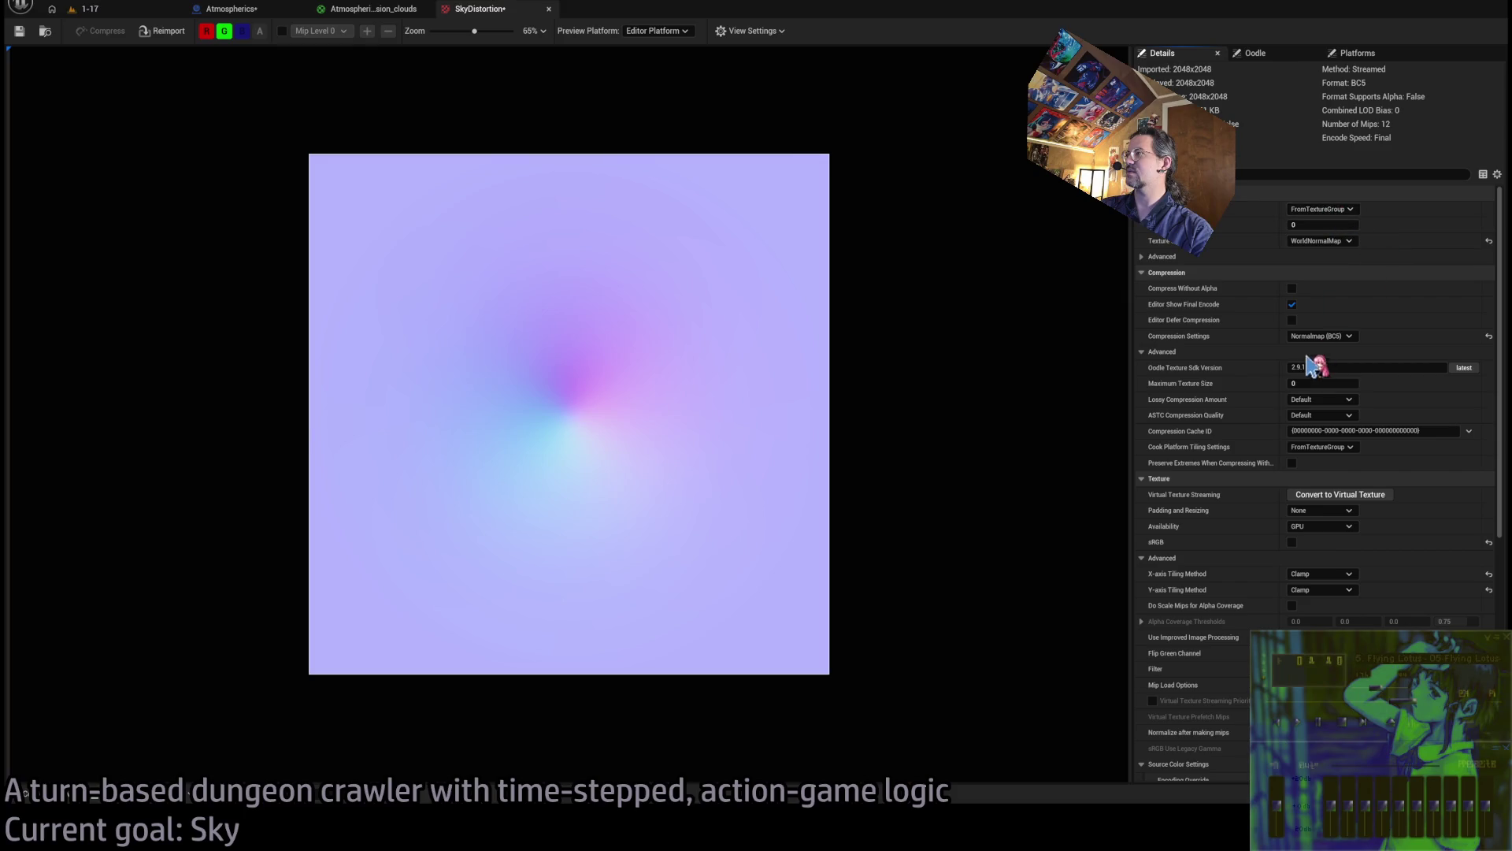
{"action": "left_click", "coordinate": [23, 34]}
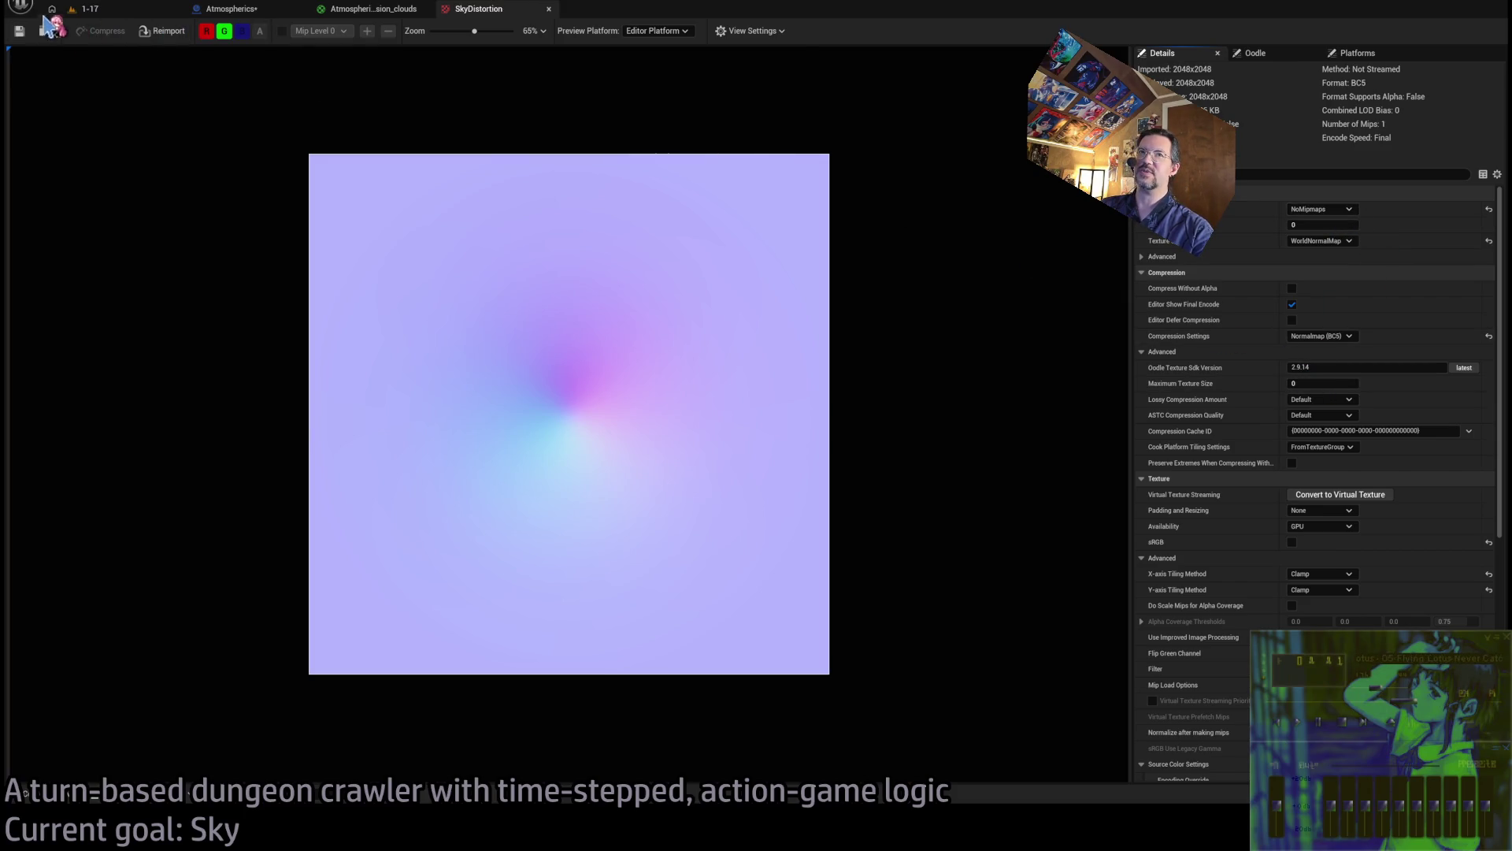
{"action": "left_click", "coordinate": [88, 9]}
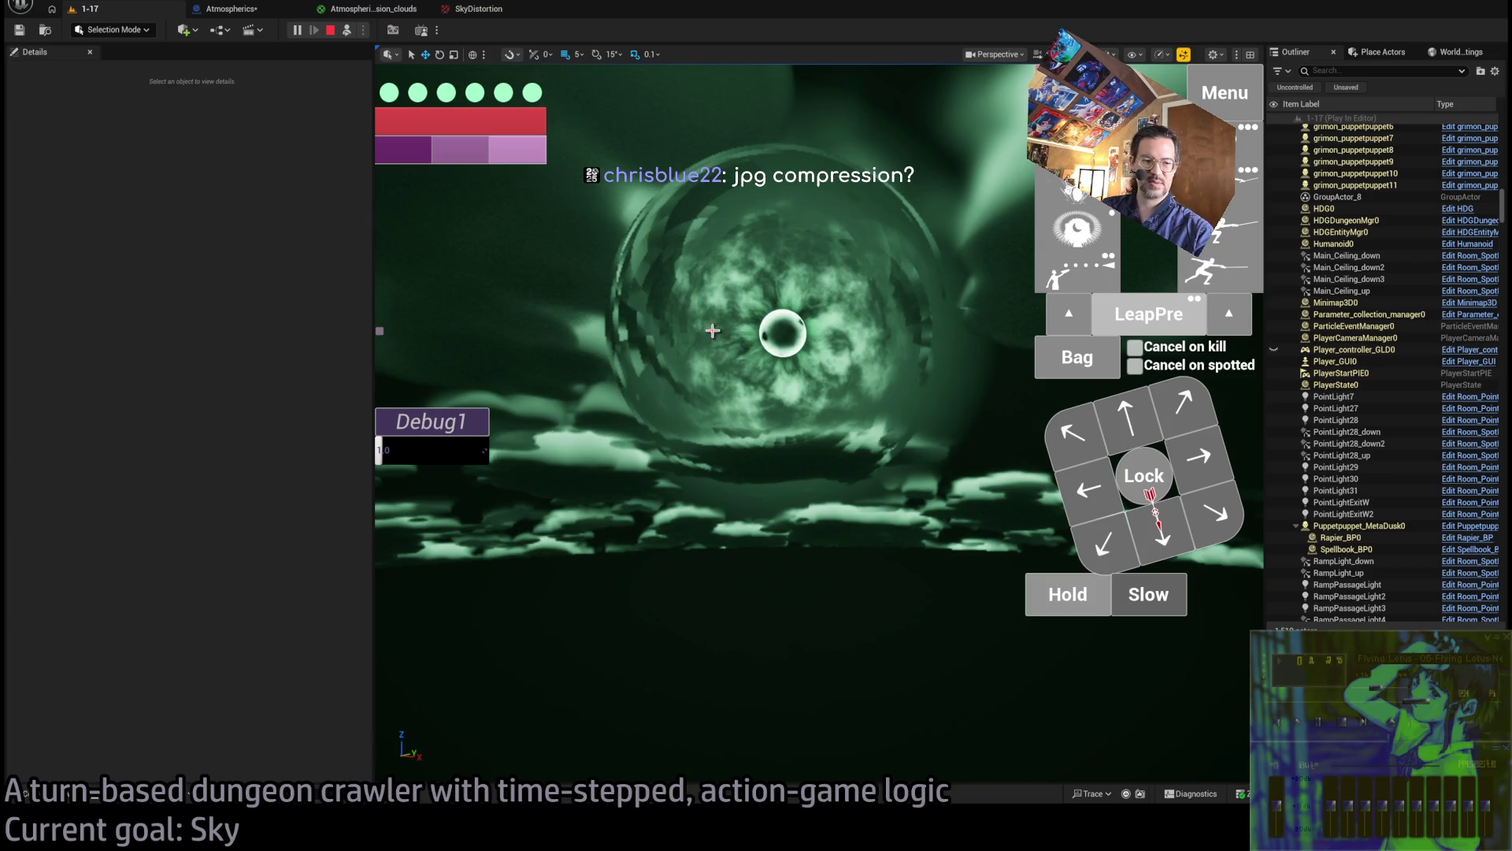
Stop play, close the image viewer, and set SkyDistortion's Mip Gen Settings back to FromTextureGroup
{"action": "left_click", "coordinate": [330, 30]}
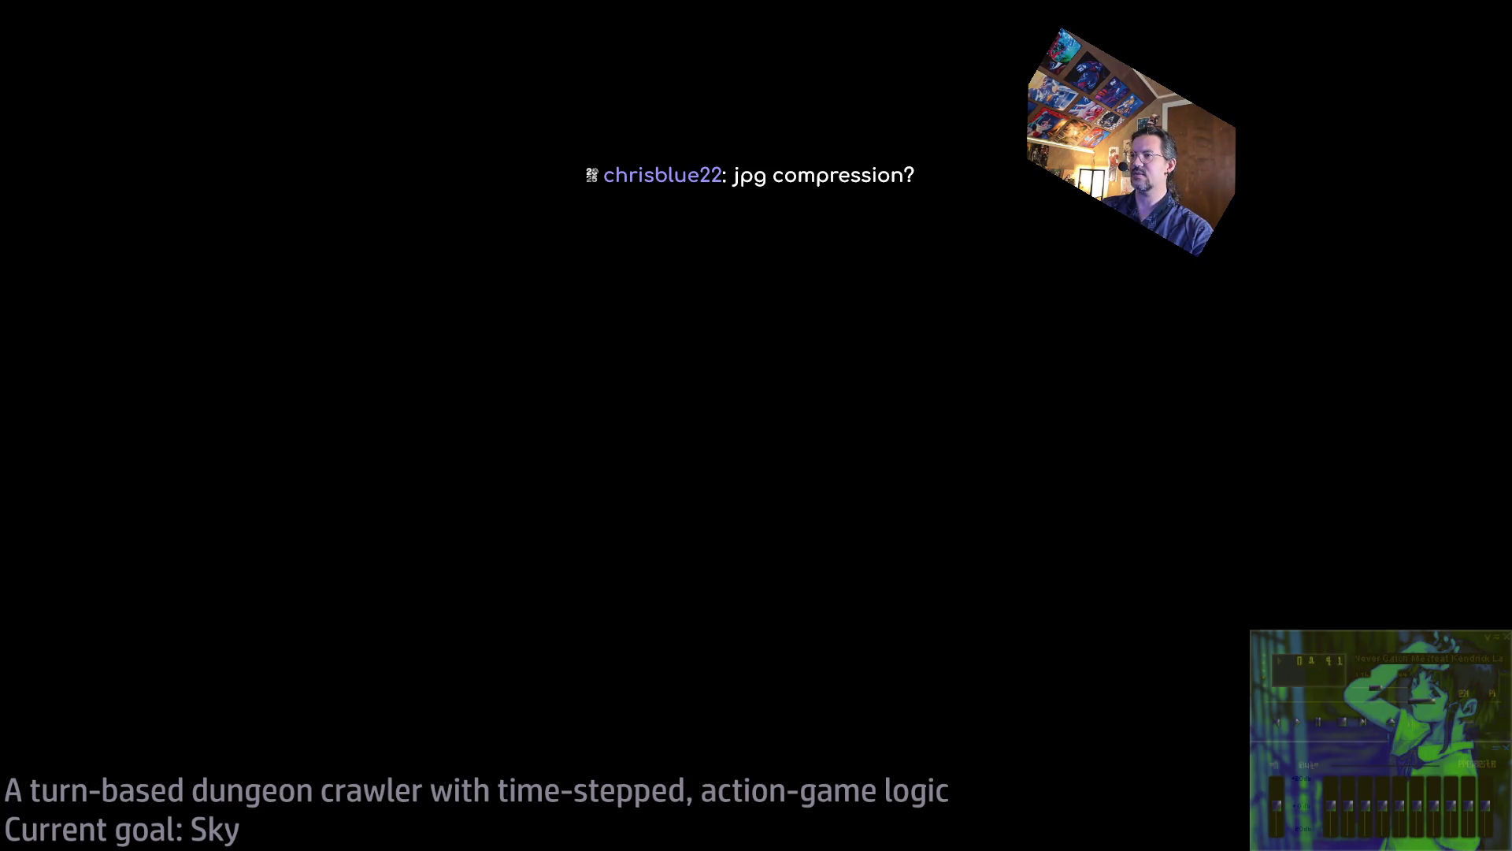
{"action": "key", "text": "Escape"}
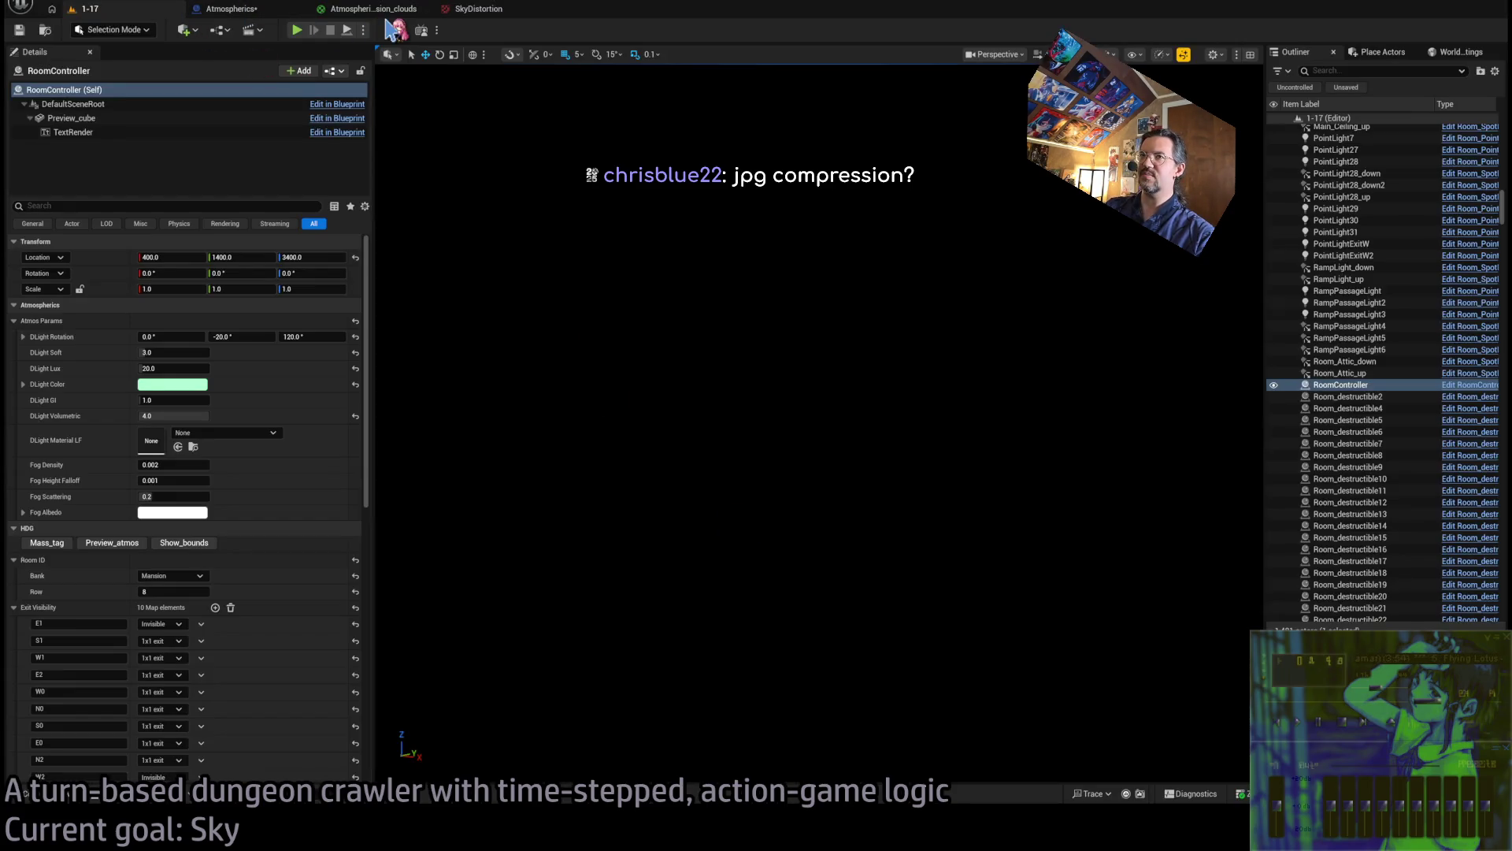
{"action": "left_click", "coordinate": [476, 8]}
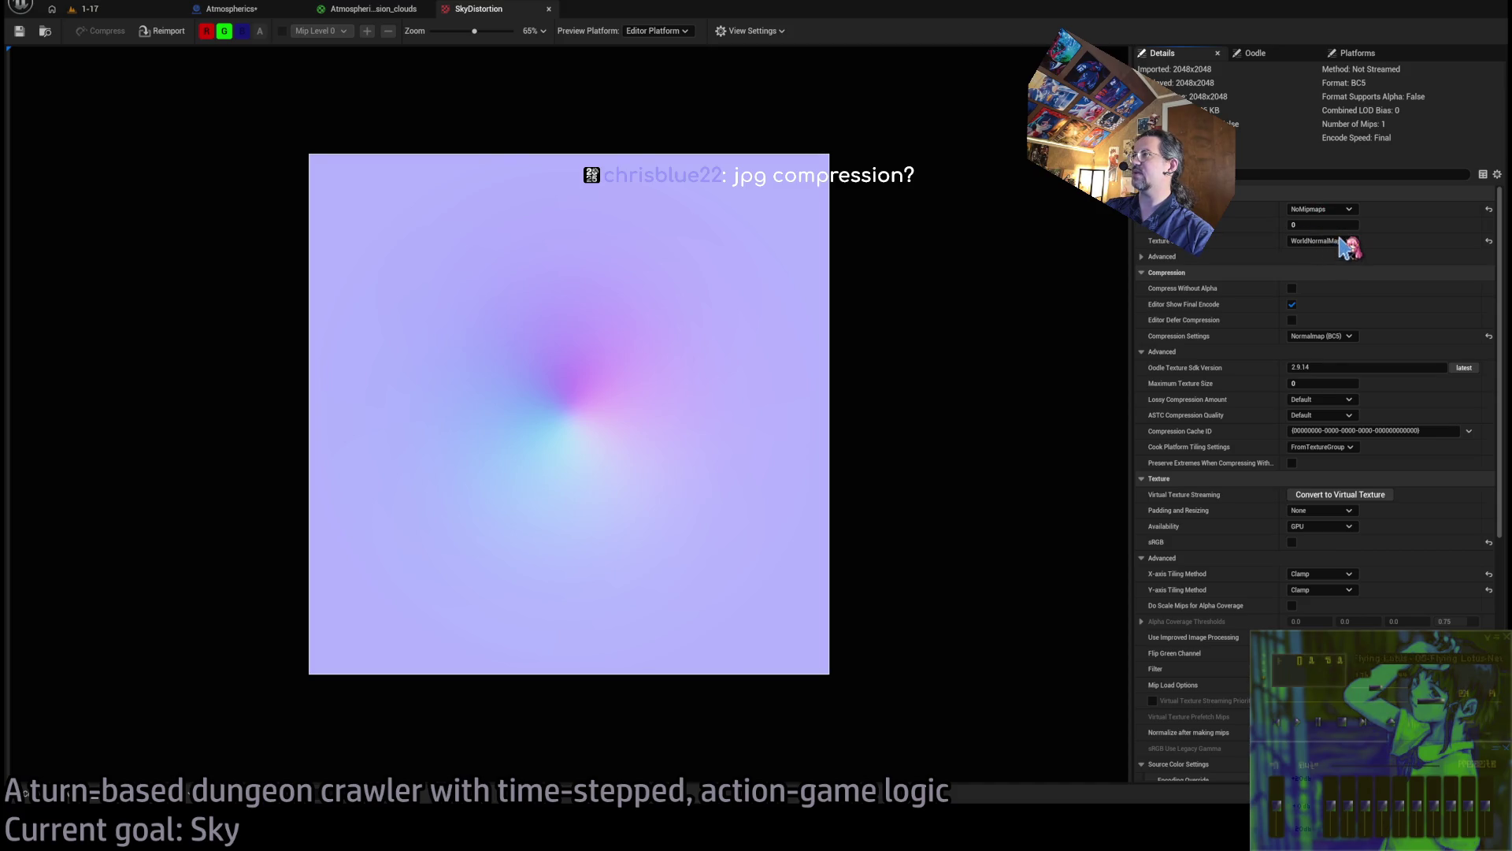
{"action": "left_click", "coordinate": [1489, 209]}
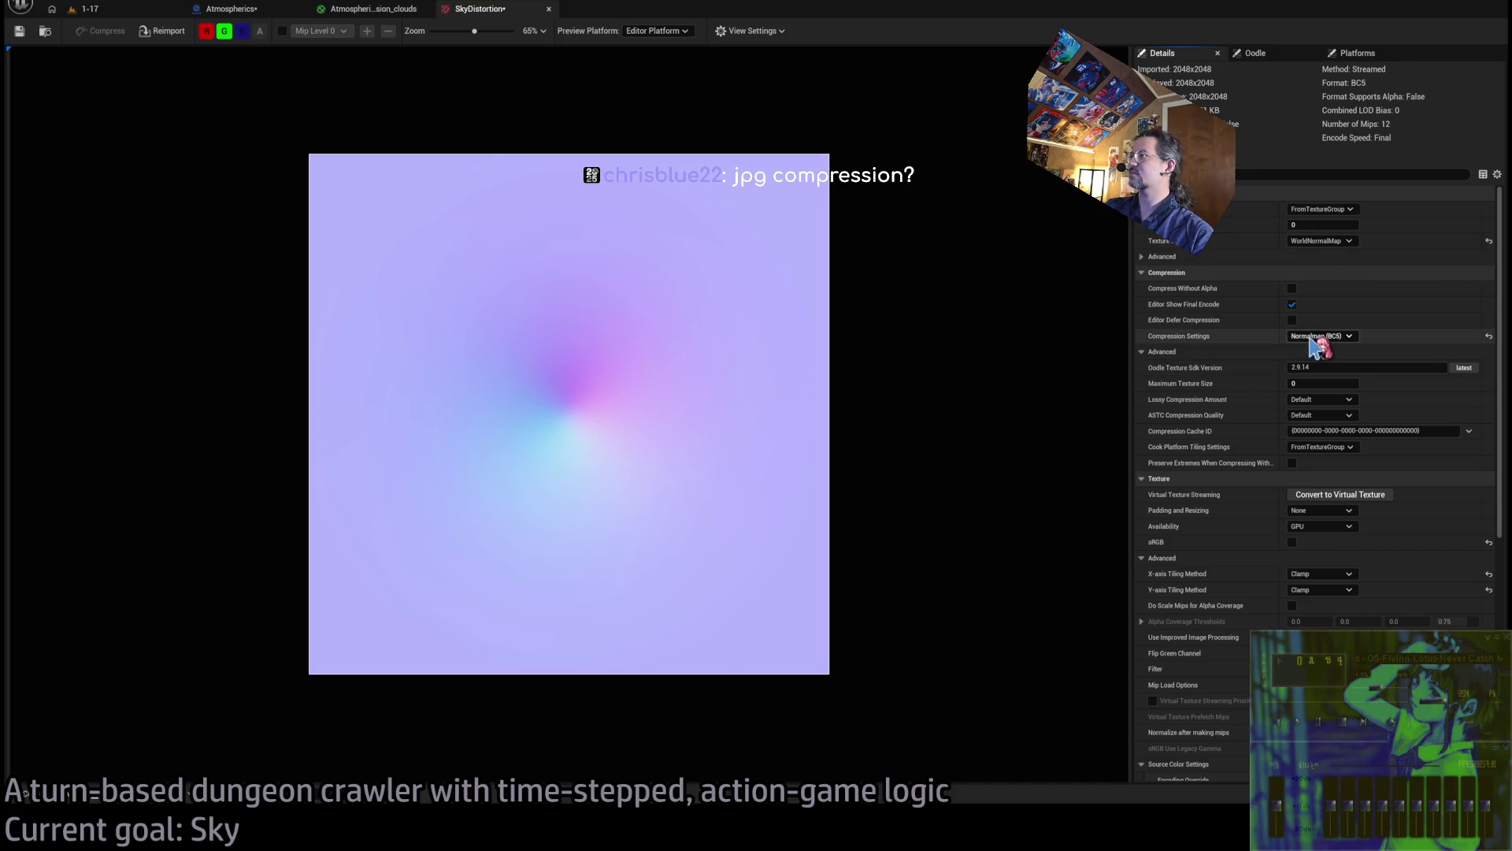
{"action": "left_click", "coordinate": [375, 8]}
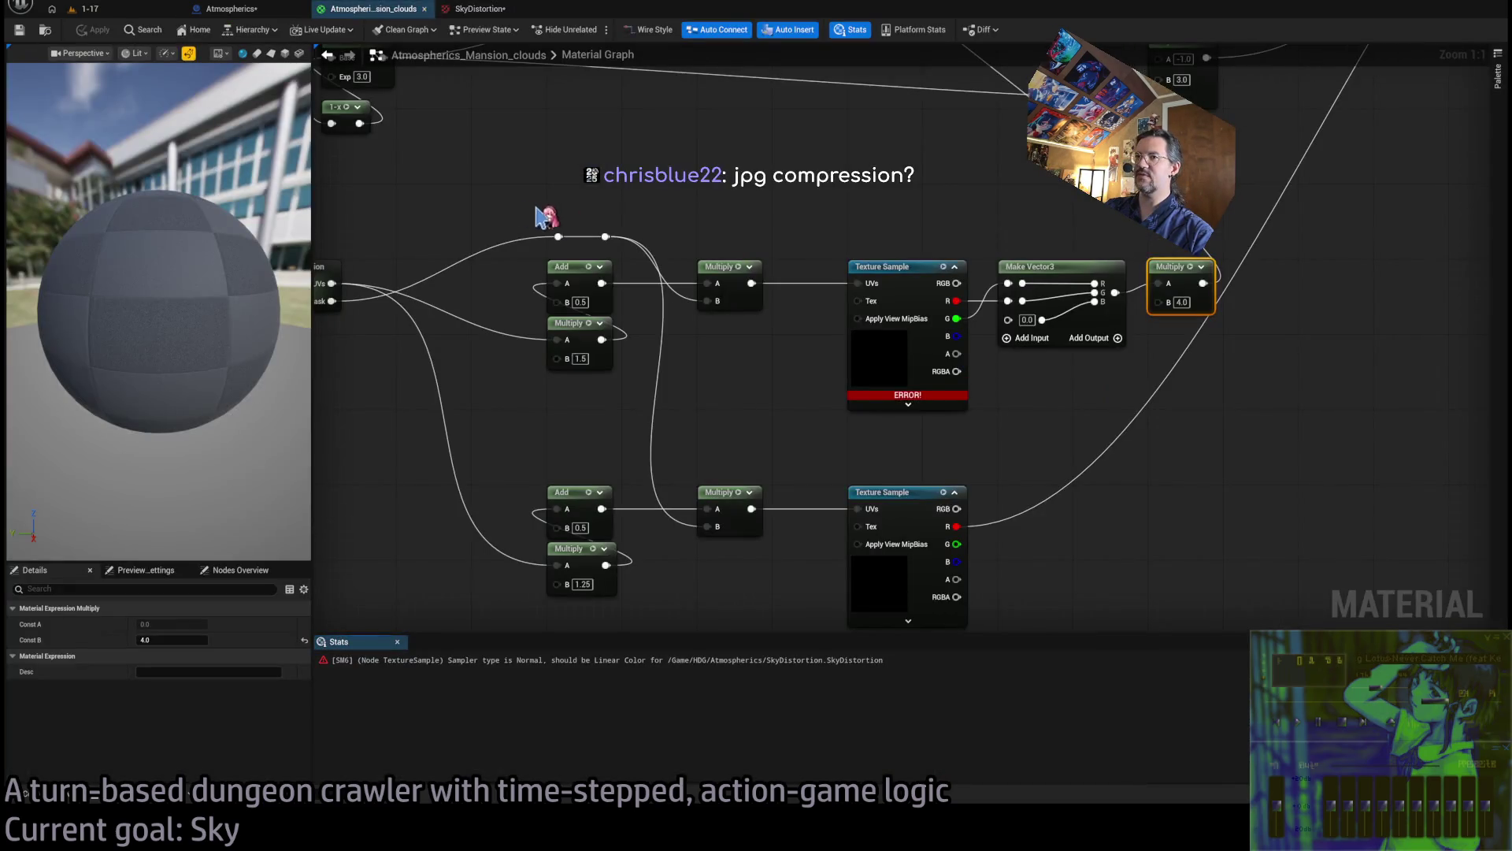
Select the erroring SkyDistortion Texture Sample and look through its and the material's Details
{"action": "left_click", "coordinate": [898, 268]}
{"action": "scroll", "coordinate": [236, 685], "scroll_direction": "down", "scroll_amount": 2}
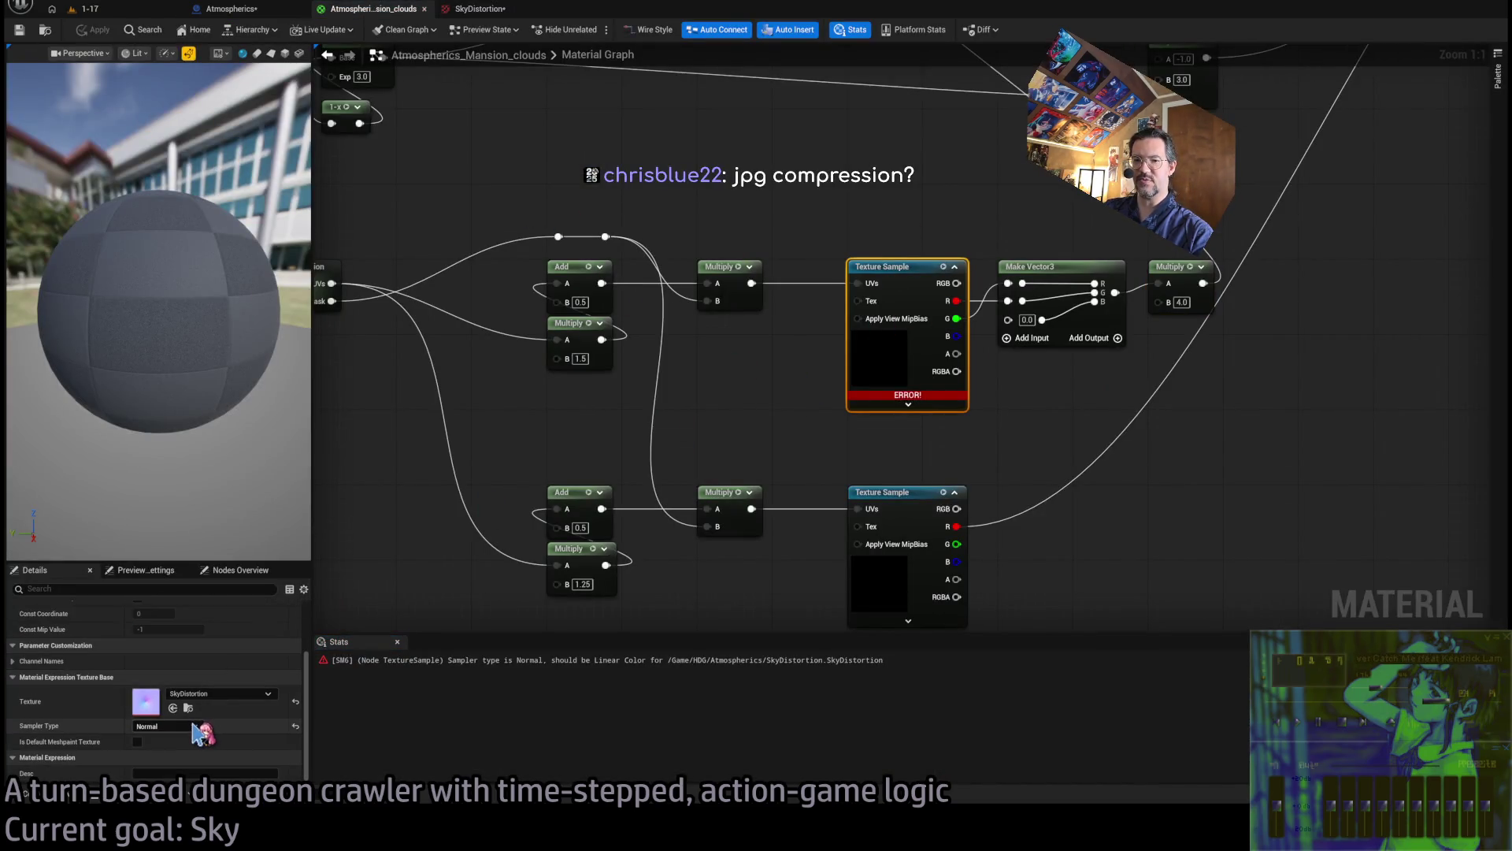
{"action": "left_click", "coordinate": [768, 407]}
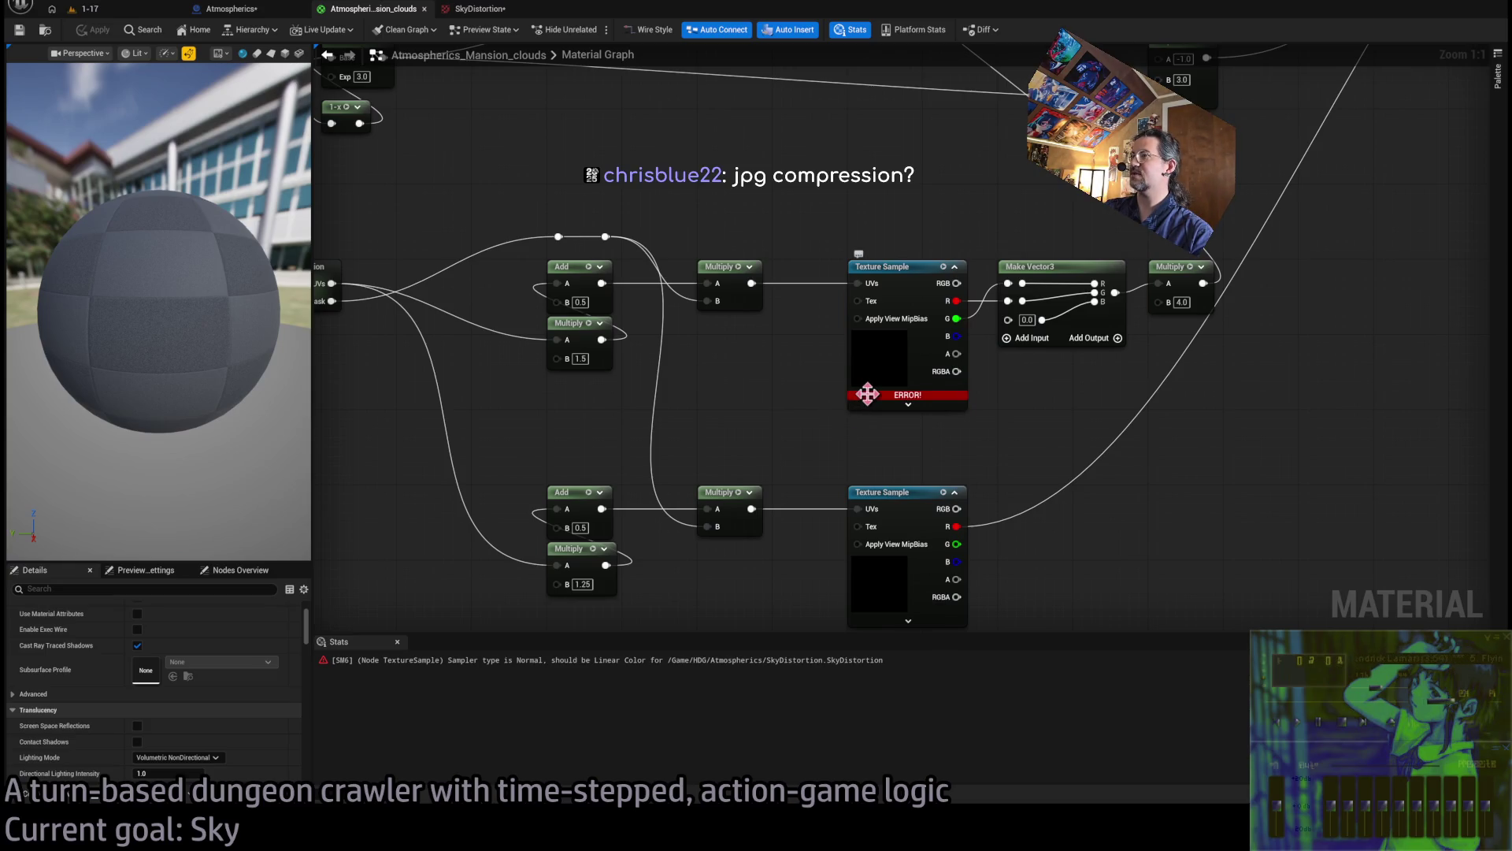
{"action": "scroll", "coordinate": [197, 709], "scroll_direction": "down", "scroll_amount": 1}
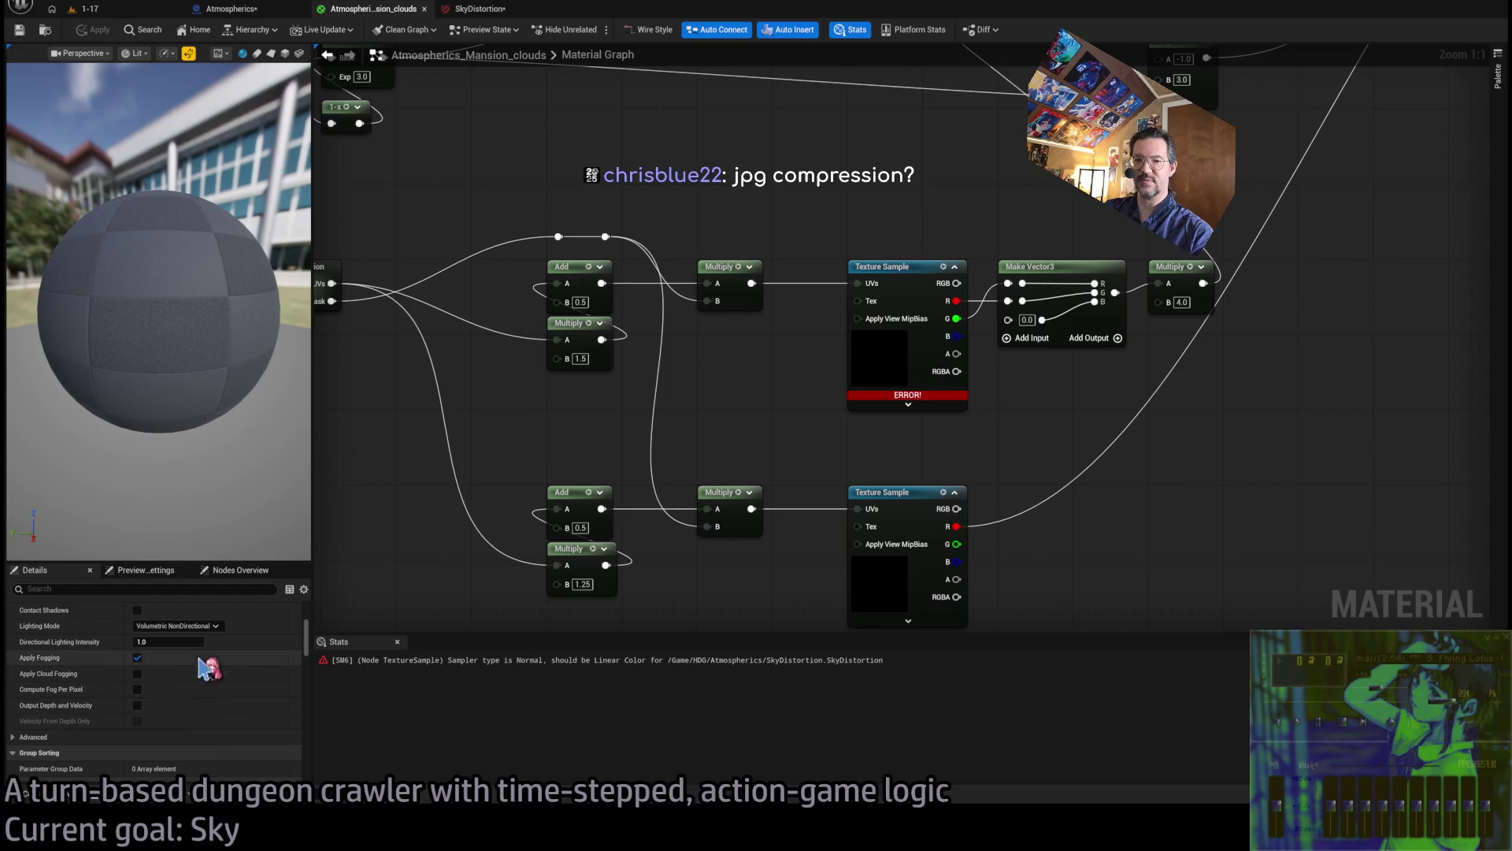
{"action": "scroll", "coordinate": [229, 655], "scroll_direction": "up", "scroll_amount": 3}
{"action": "scroll", "coordinate": [204, 657], "scroll_direction": "down", "scroll_amount": 10}
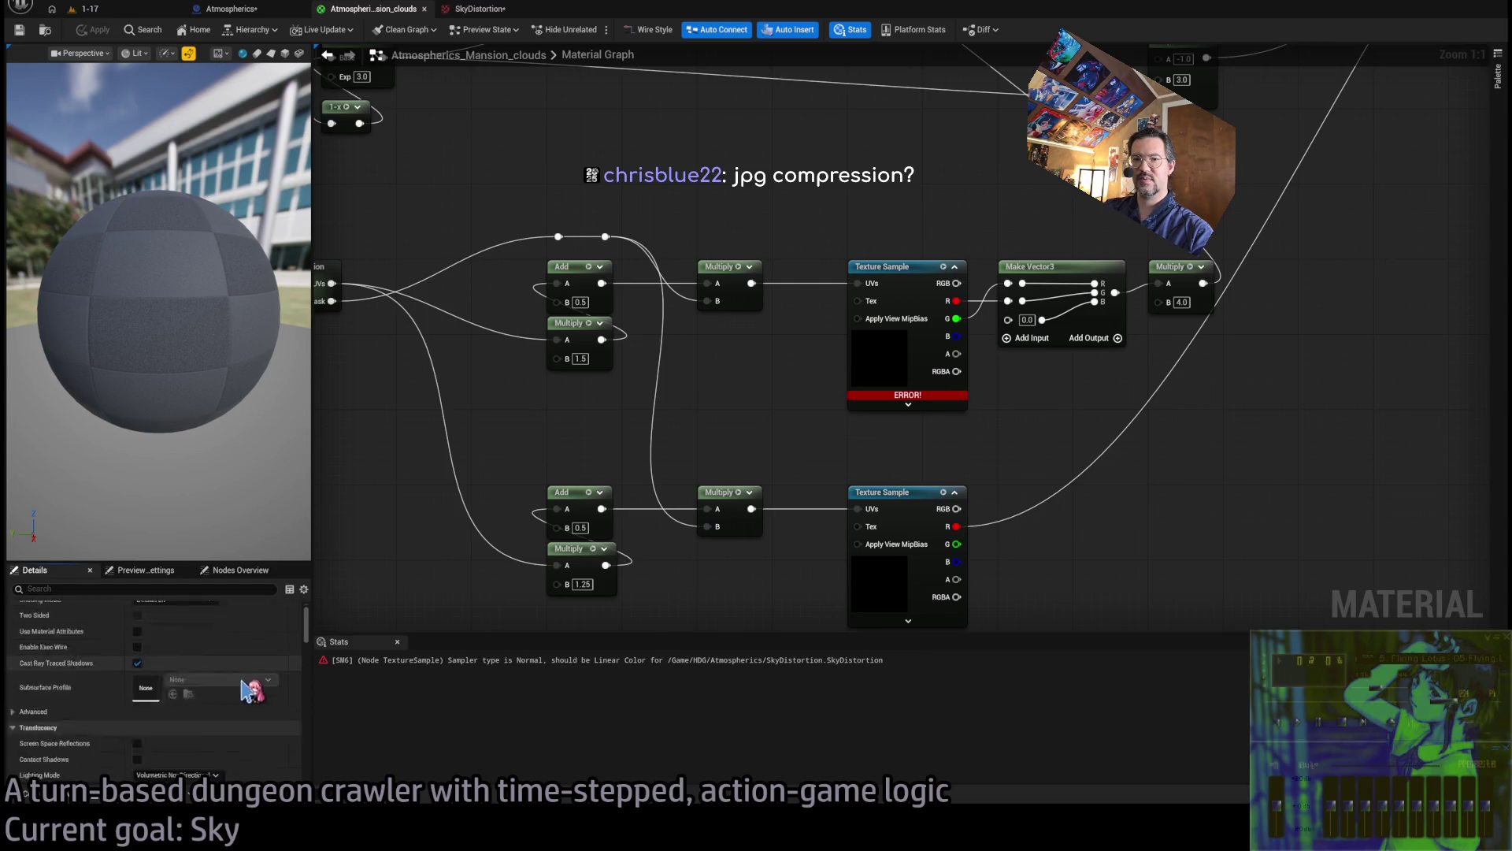
{"action": "scroll", "coordinate": [252, 678], "scroll_direction": "up", "scroll_amount": 10}
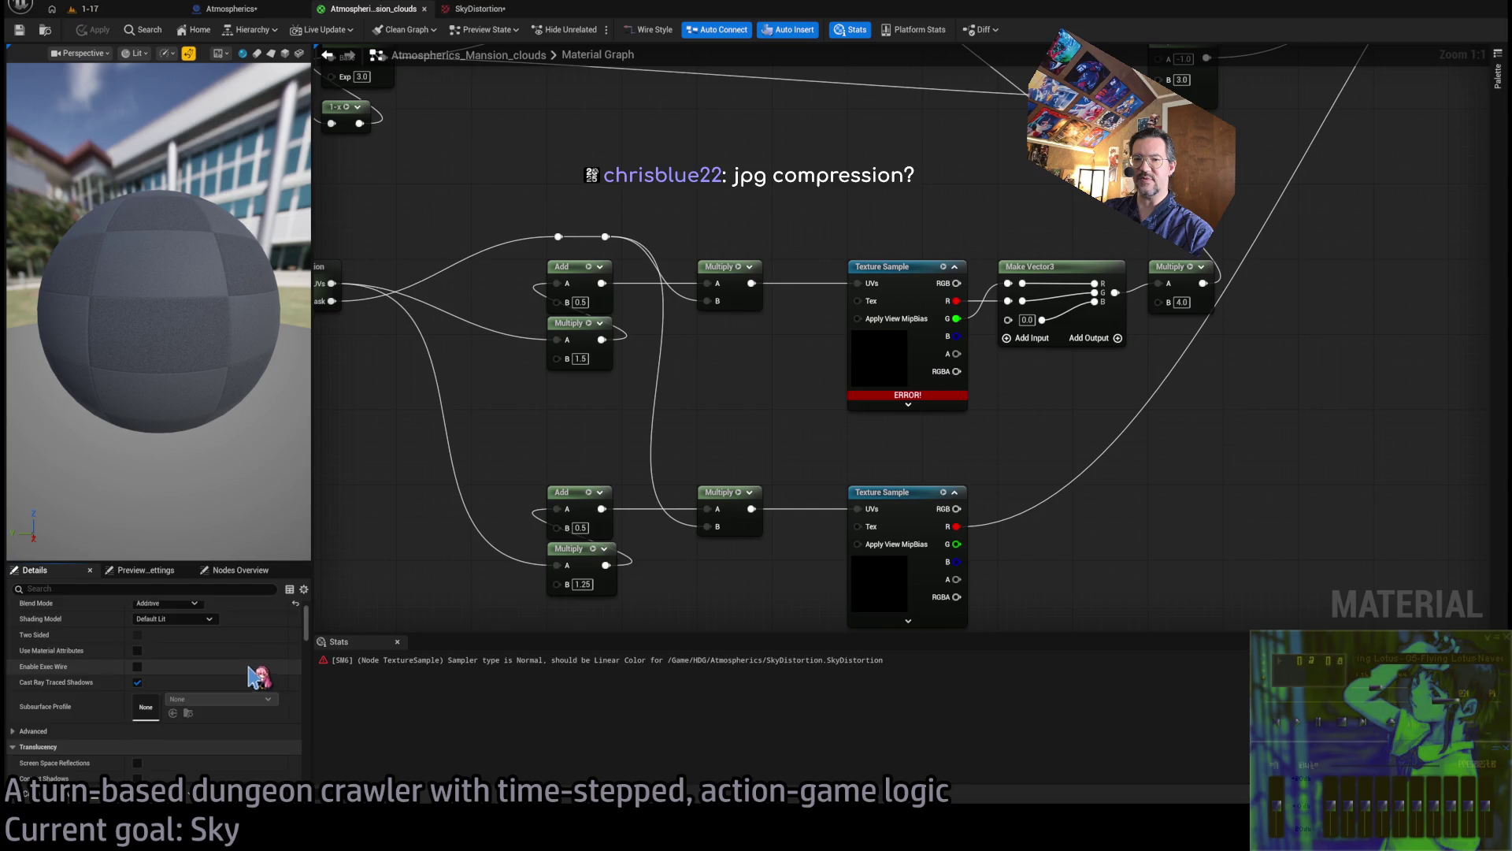
{"action": "scroll", "coordinate": [197, 669], "scroll_direction": "down", "scroll_amount": 10}
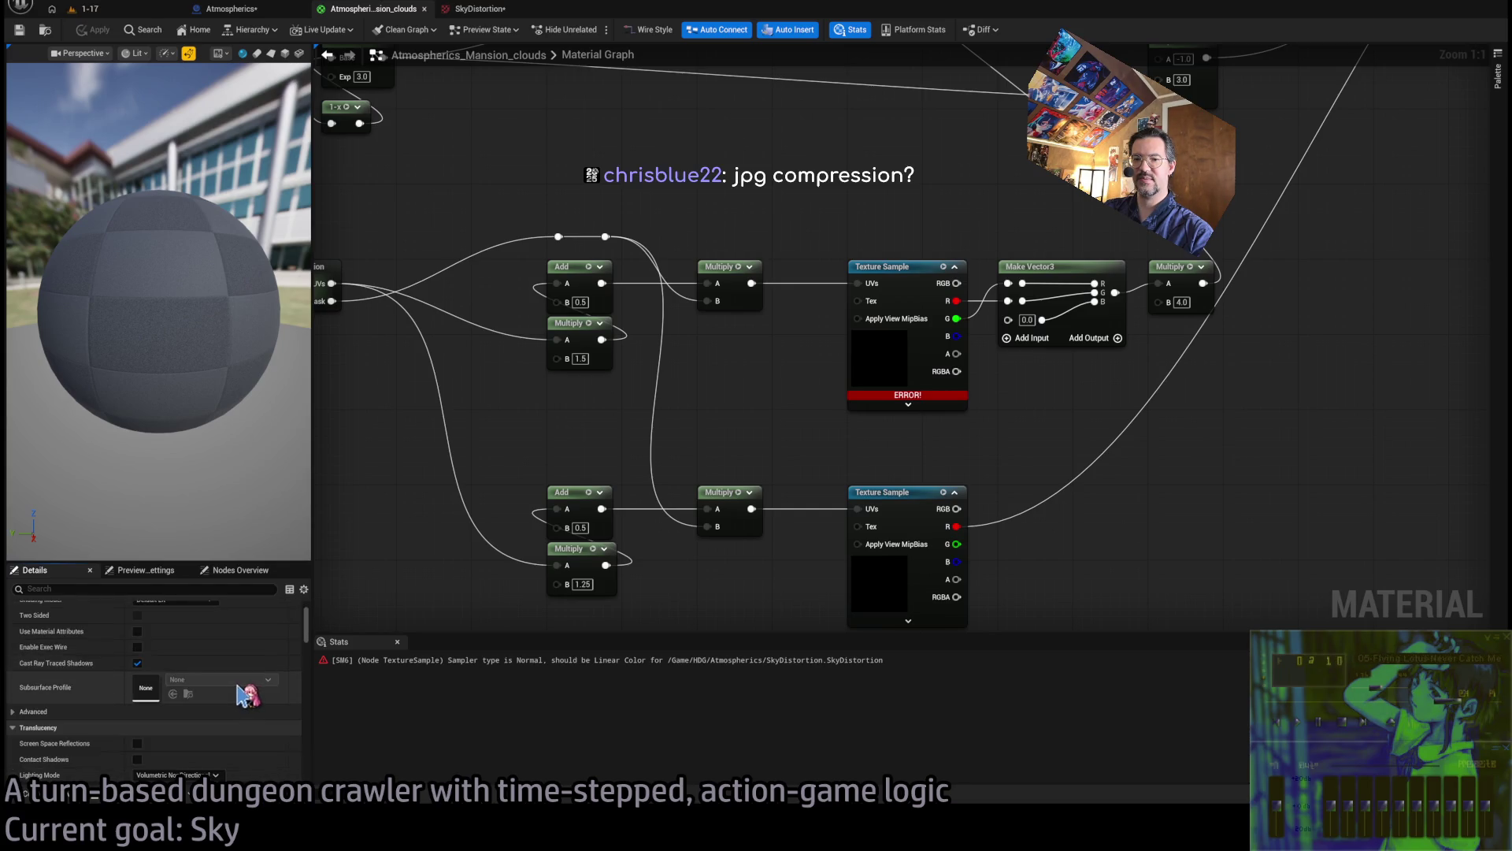
{"action": "scroll", "coordinate": [240, 682], "scroll_direction": "down", "scroll_amount": 3}
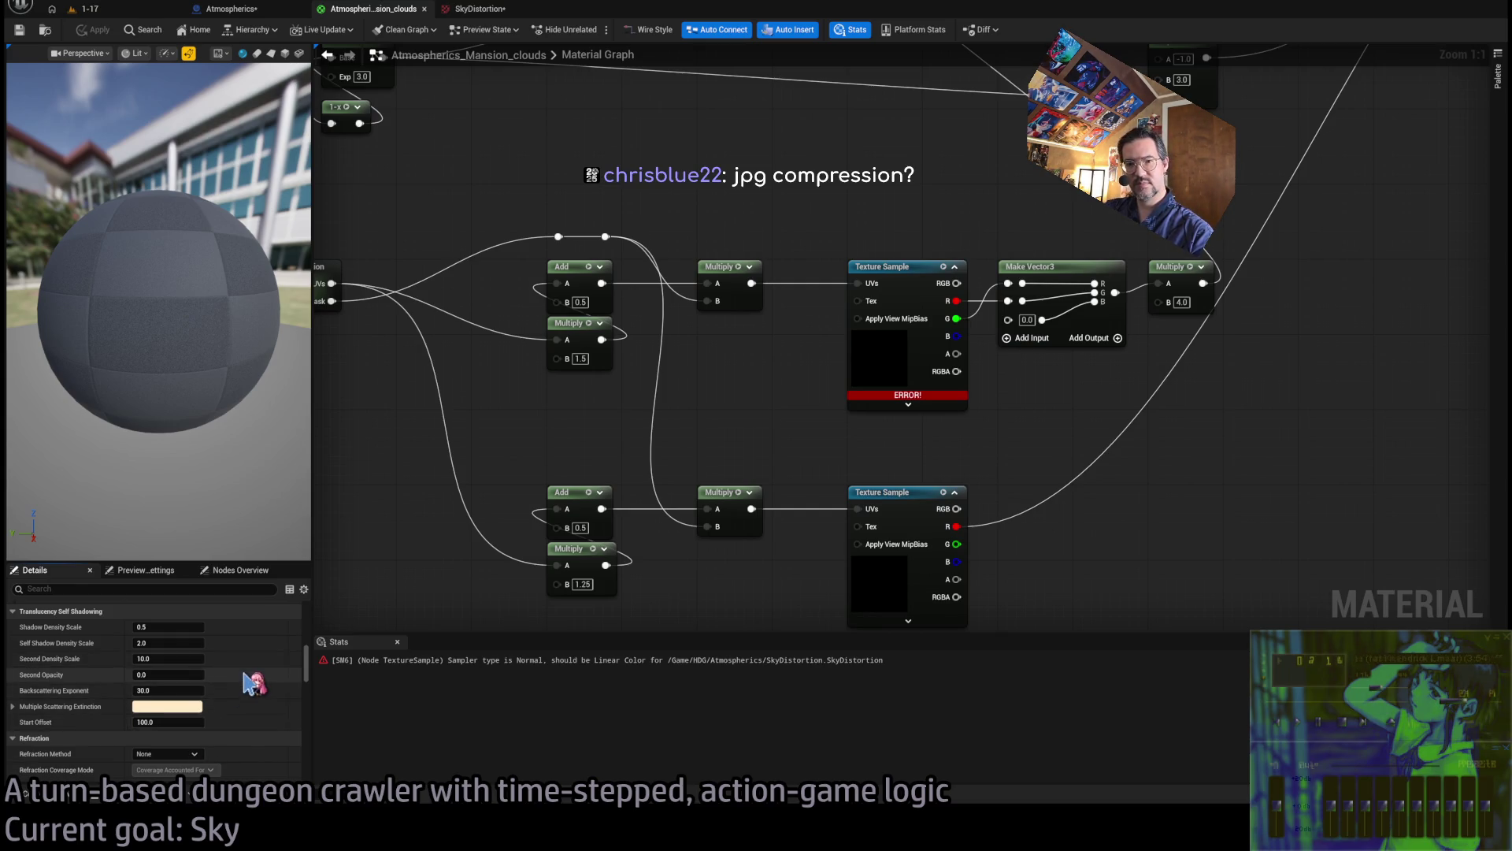
{"action": "scroll", "coordinate": [248, 707], "scroll_direction": "up", "scroll_amount": 5}
{"action": "scroll", "coordinate": [250, 717], "scroll_direction": "up", "scroll_amount": 5}
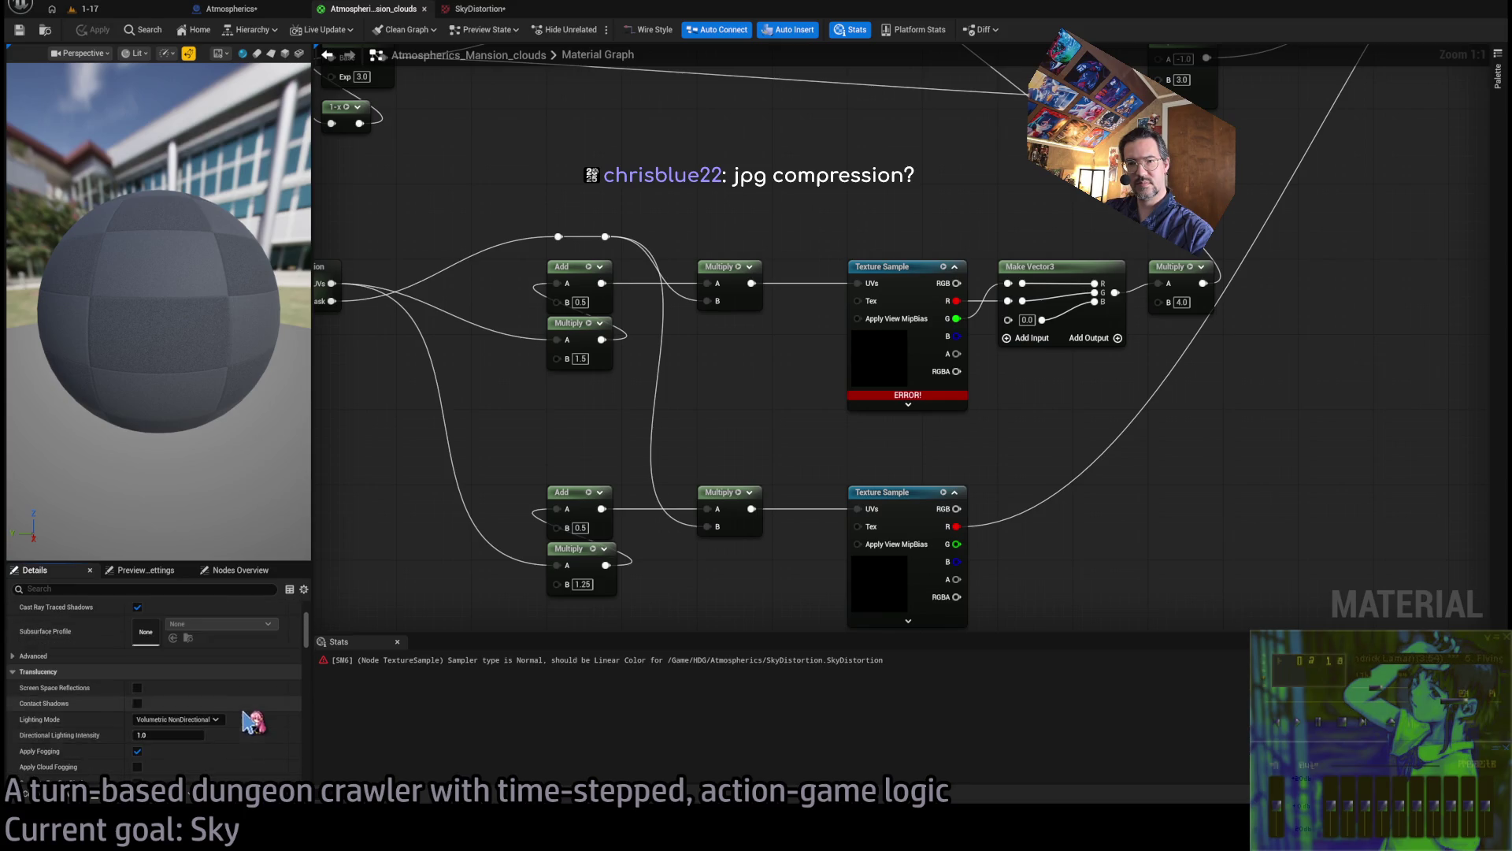
Set the SkyDistortion Texture Sample's Sampler Type to Linear Color, clearing the material error
{"action": "left_click", "coordinate": [937, 394]}
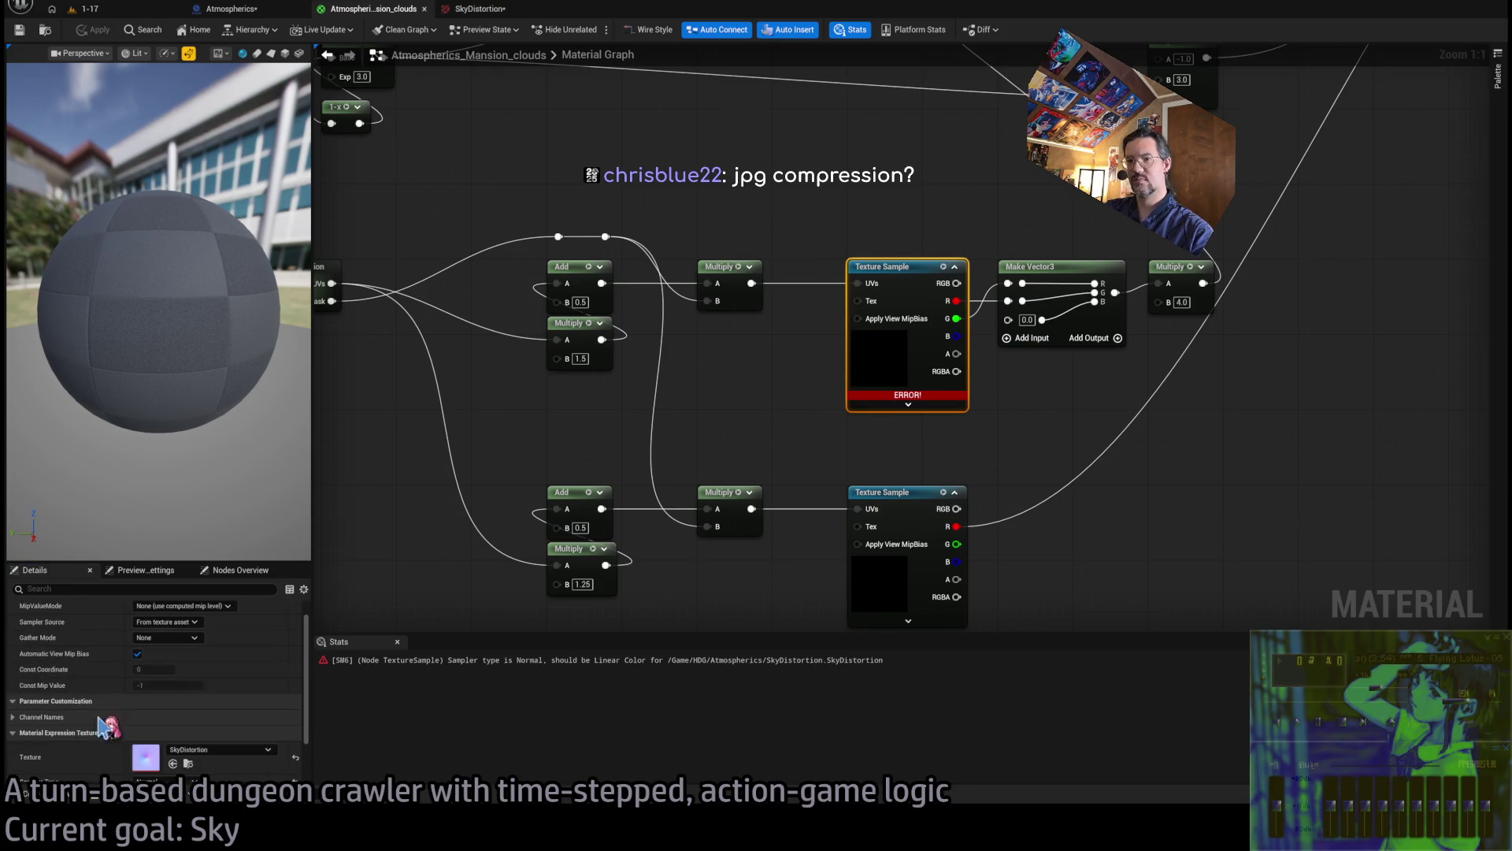
{"action": "scroll", "coordinate": [118, 713], "scroll_direction": "down", "scroll_amount": 3}
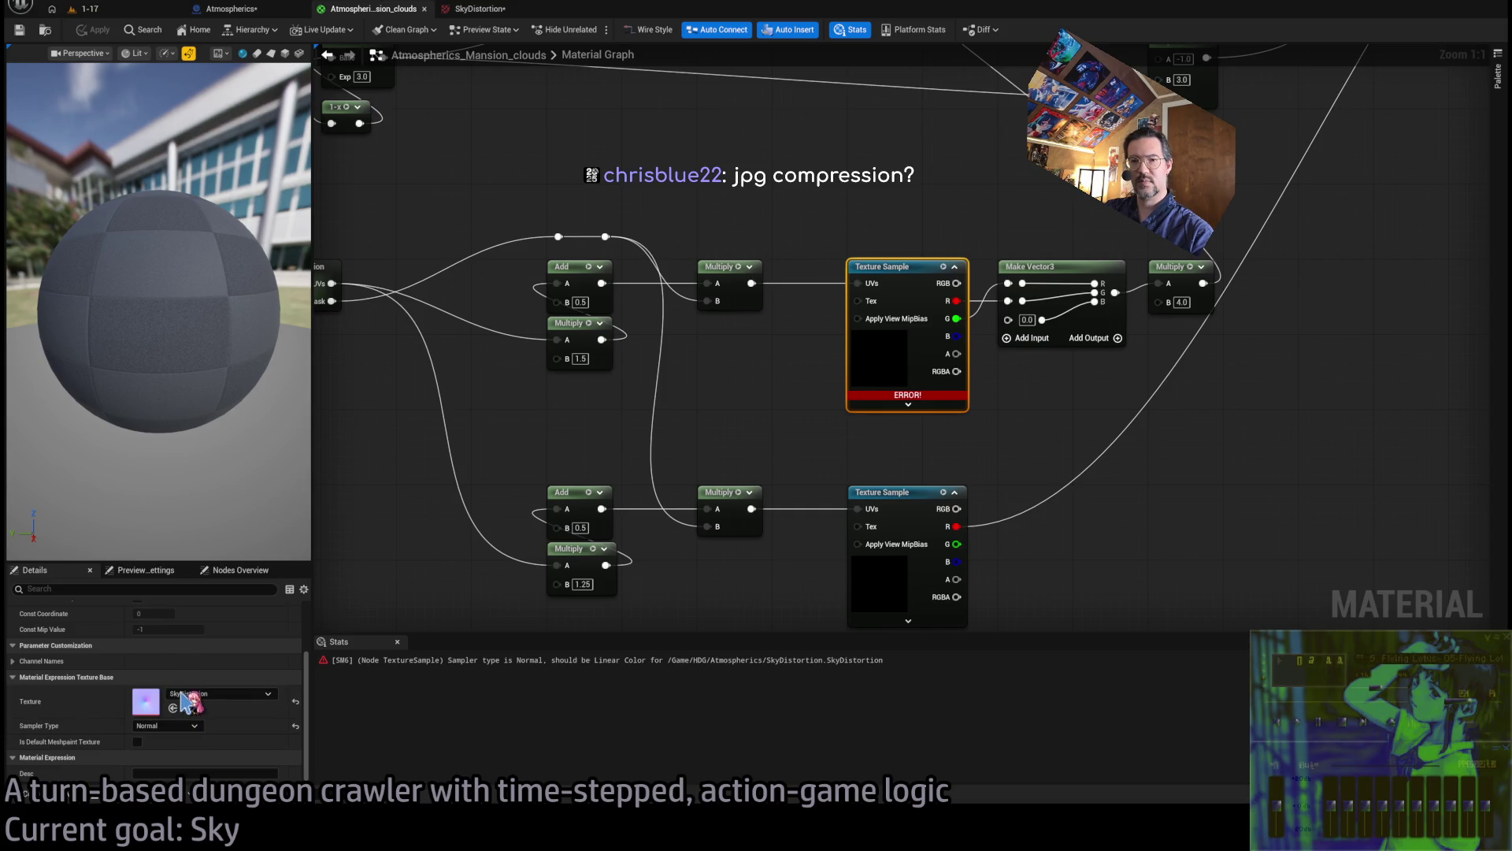
{"action": "left_click", "coordinate": [179, 691]}
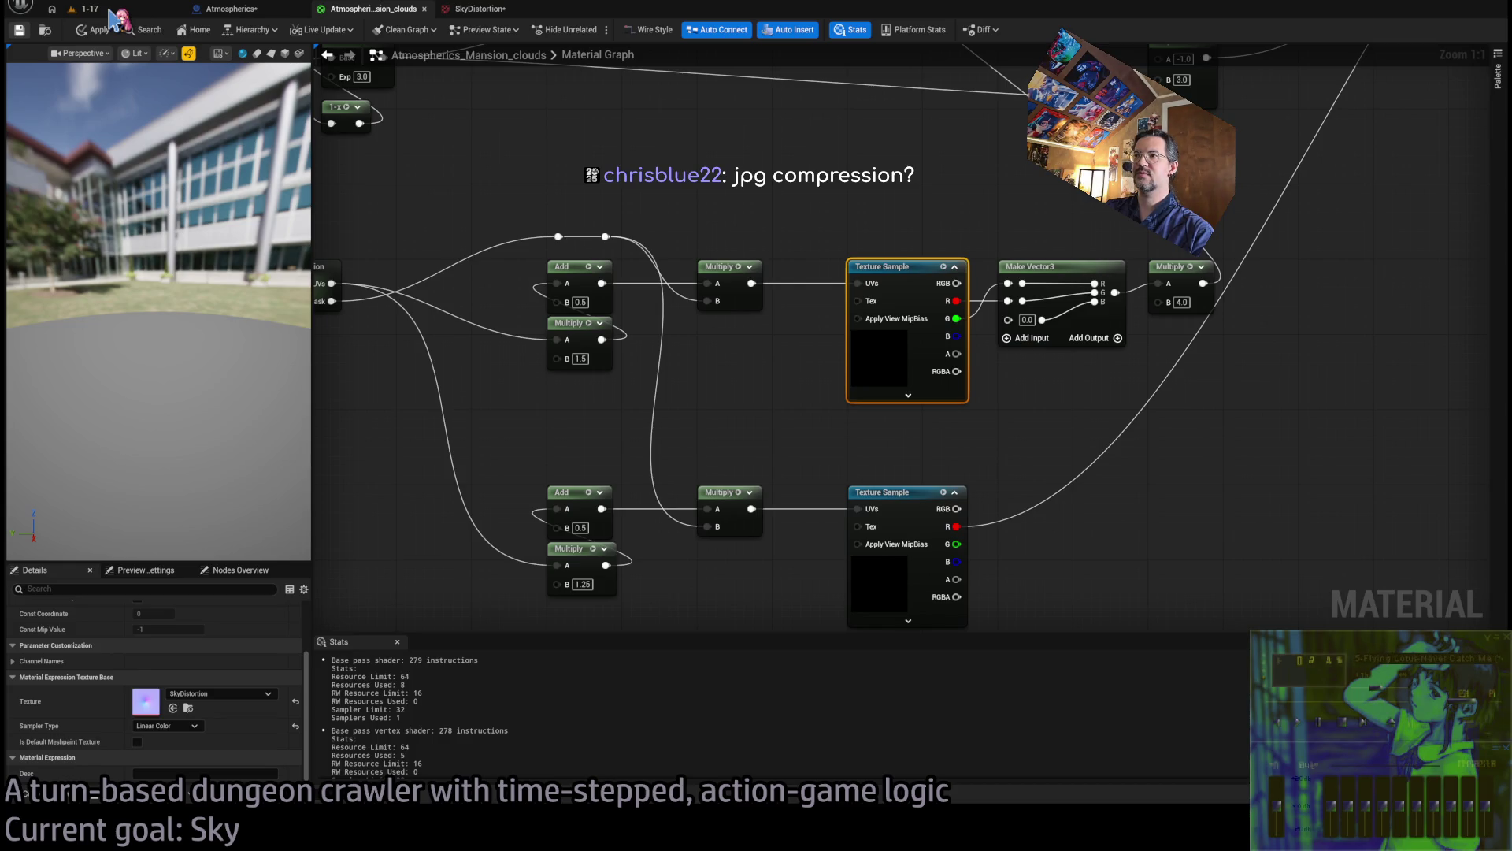
{"action": "left_click", "coordinate": [114, 11]}
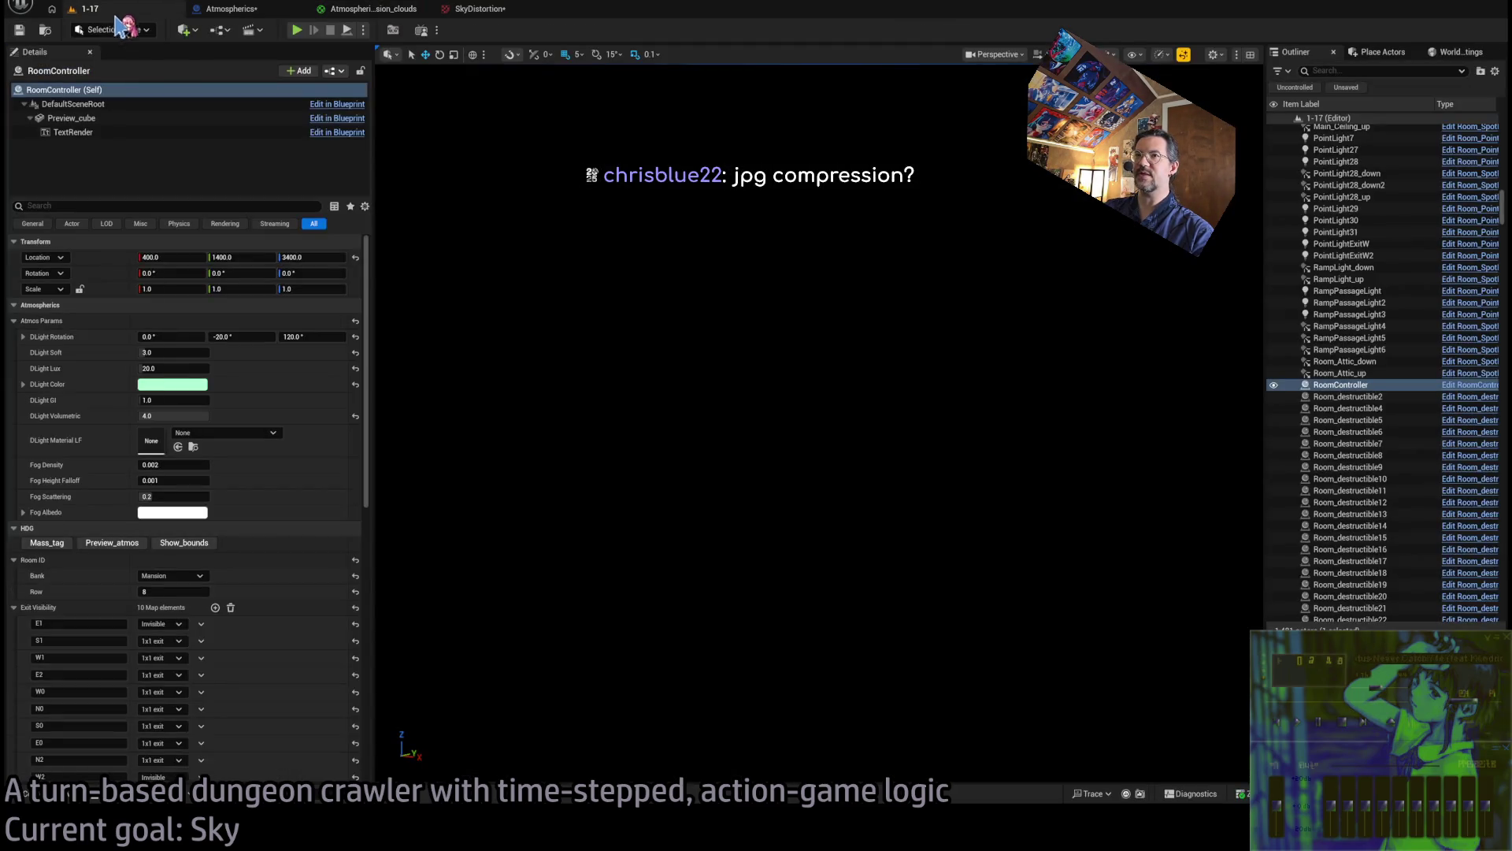
Play the level and eject to view the green vortex sky, then bring up the SkyDistortion texture settings
{"action": "left_click", "coordinate": [315, 30]}
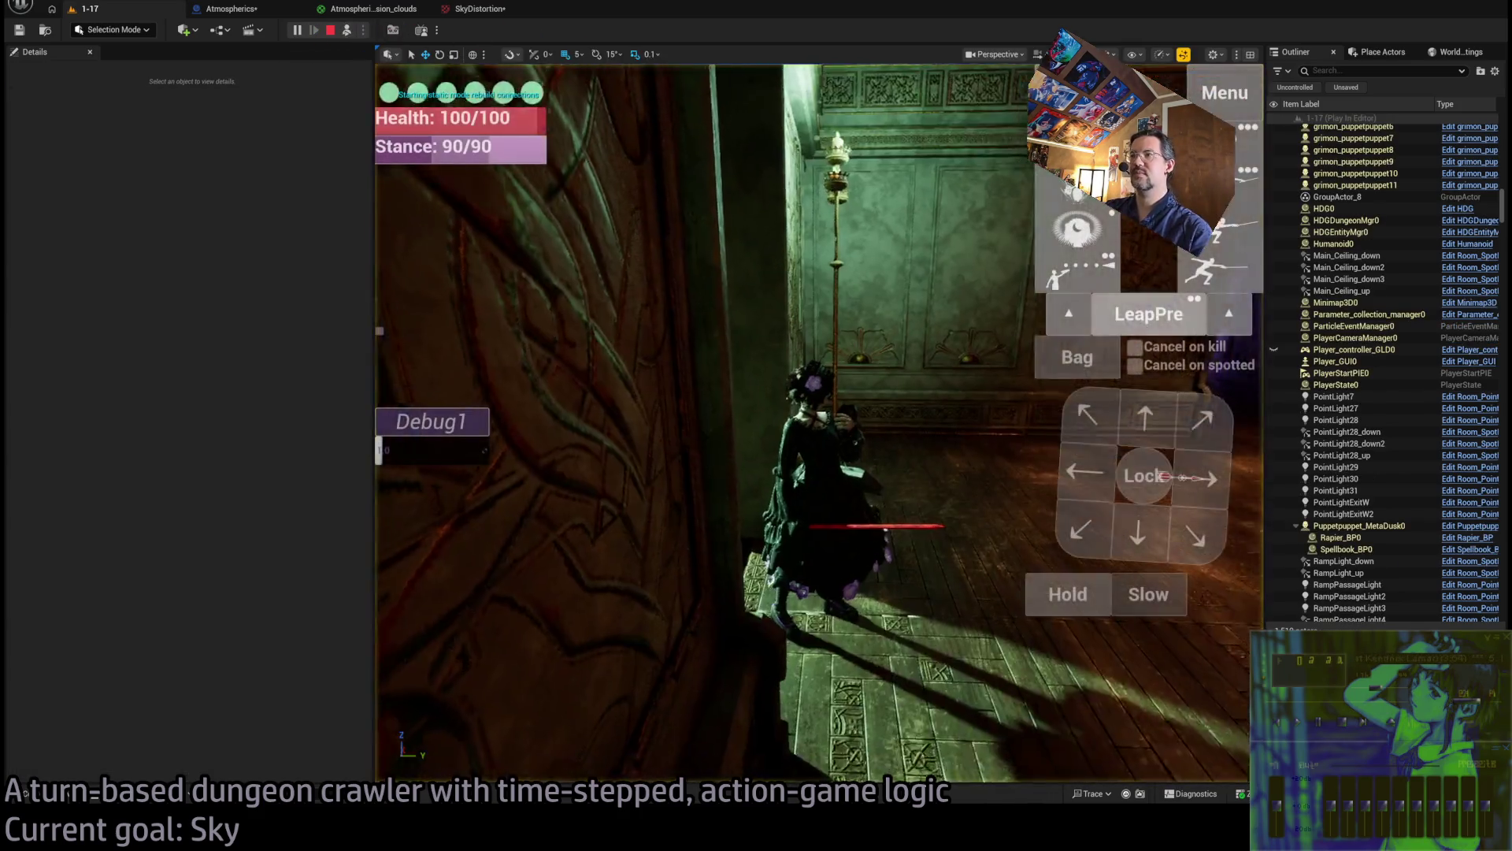
{"action": "left_click", "coordinate": [347, 30]}
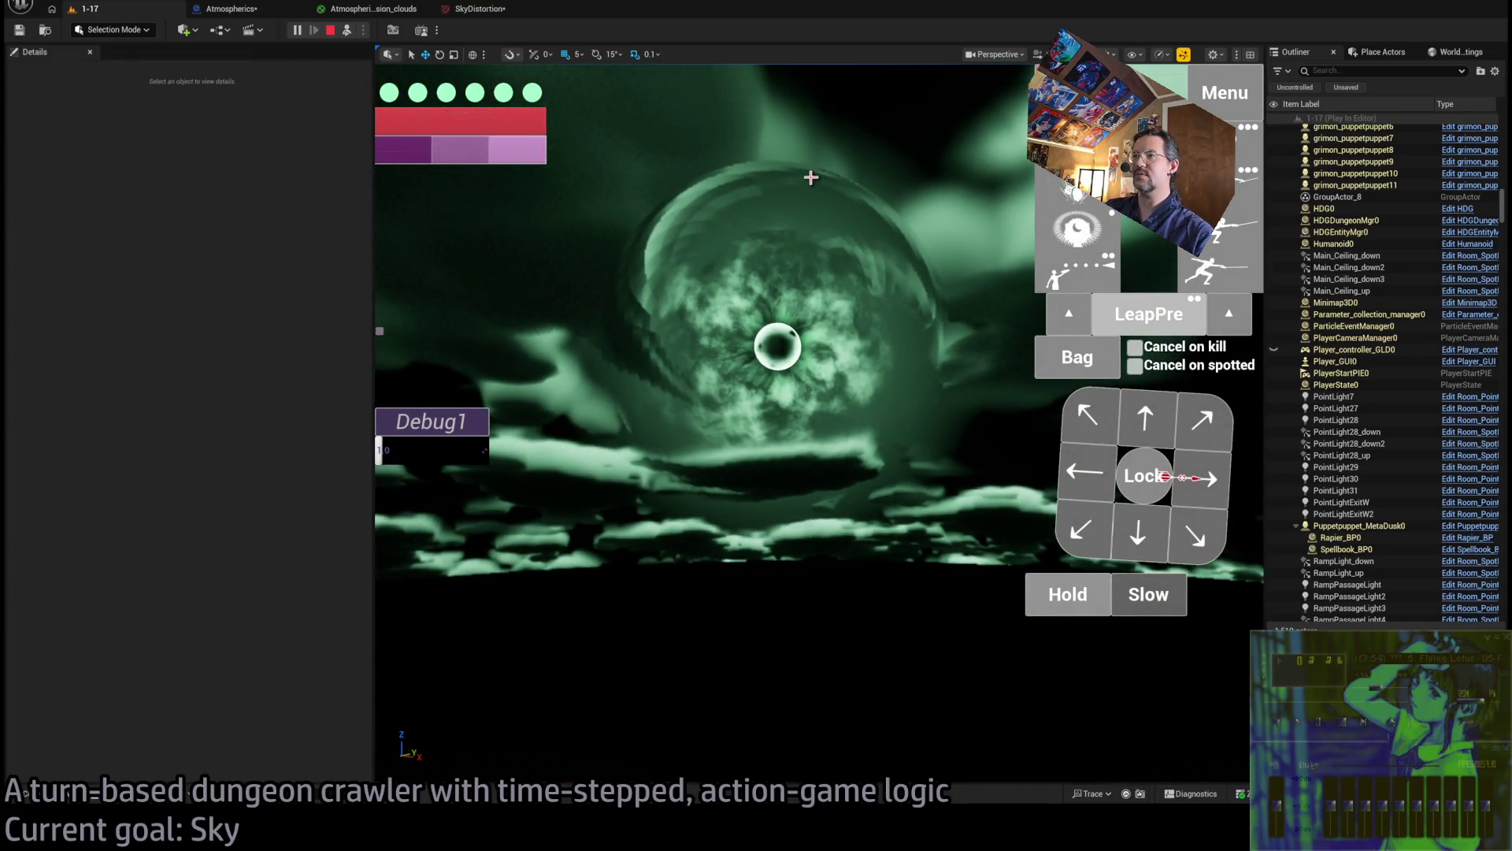
{"action": "left_click", "coordinate": [378, 9]}
{"action": "left_click", "coordinate": [479, 9]}
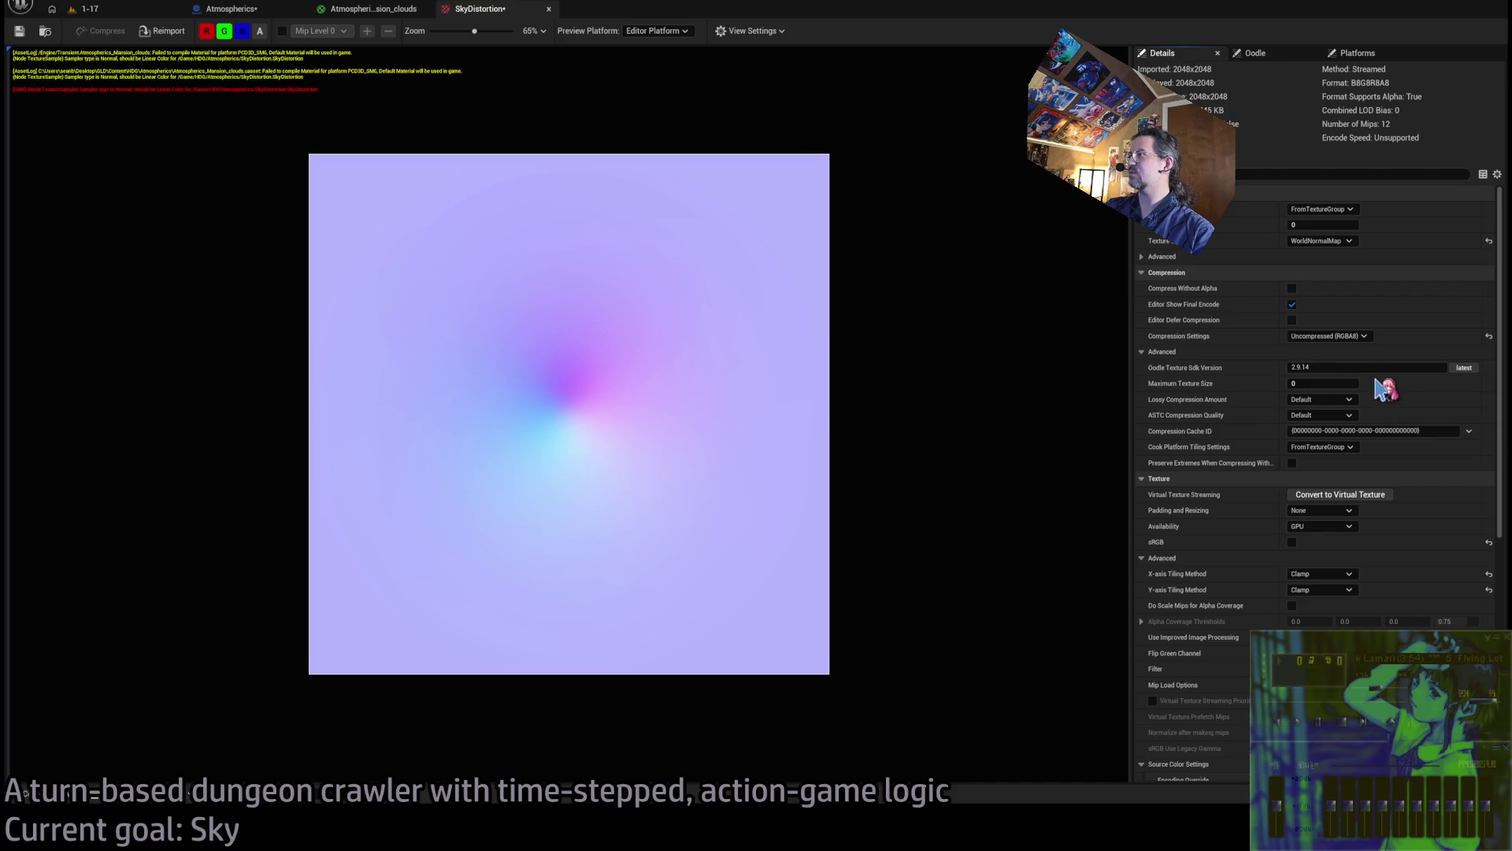
Set the SkyDistortion Texture Sample to Normal sampling, apply the clouds material, and play the 1-17 level
{"action": "key", "text": "ctrl+Tab"}
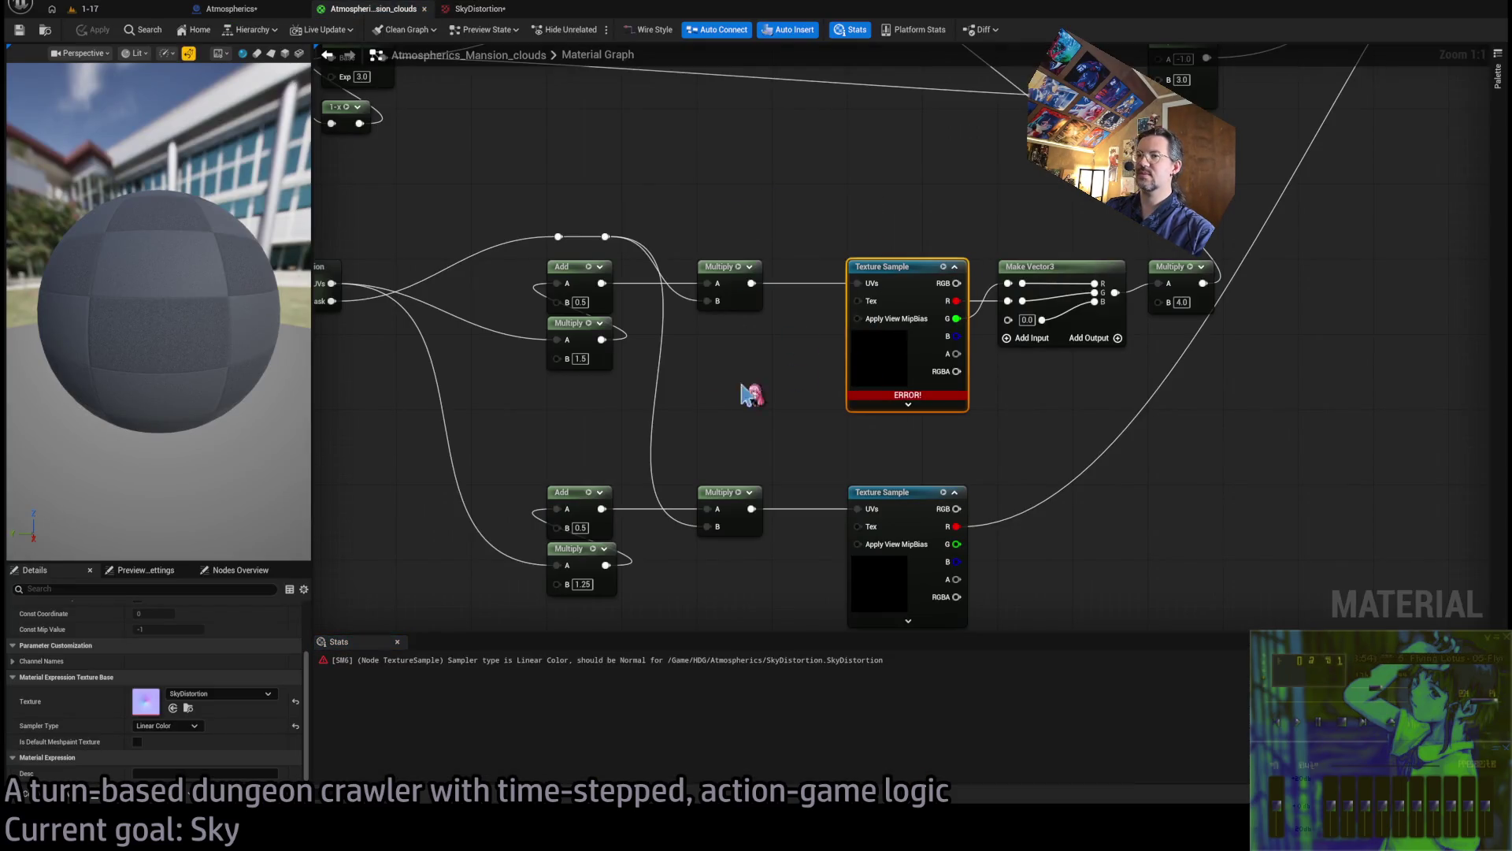
{"action": "left_click", "coordinate": [295, 725]}
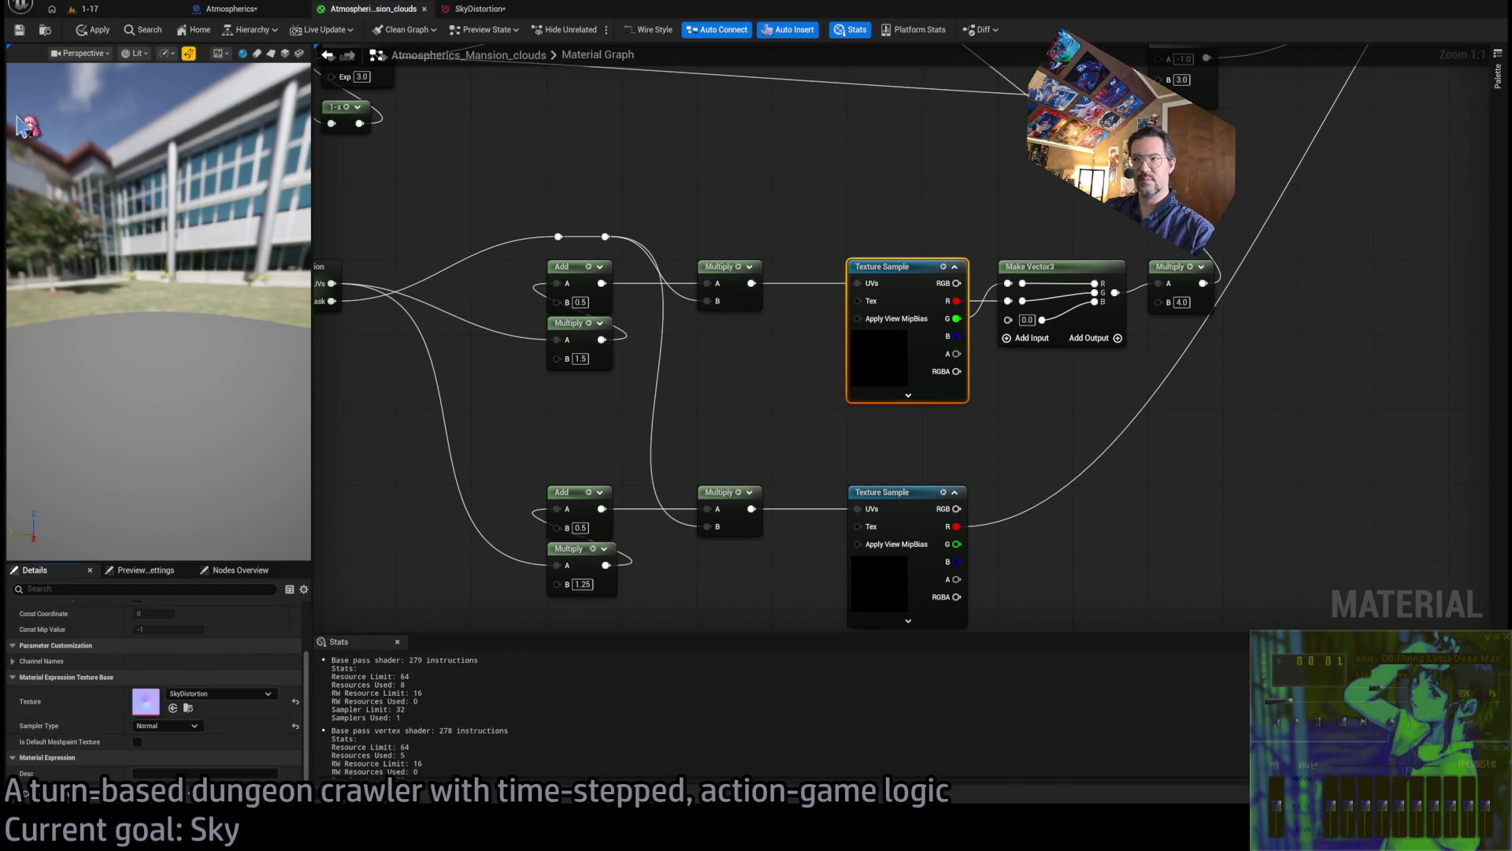
{"action": "left_click", "coordinate": [95, 29]}
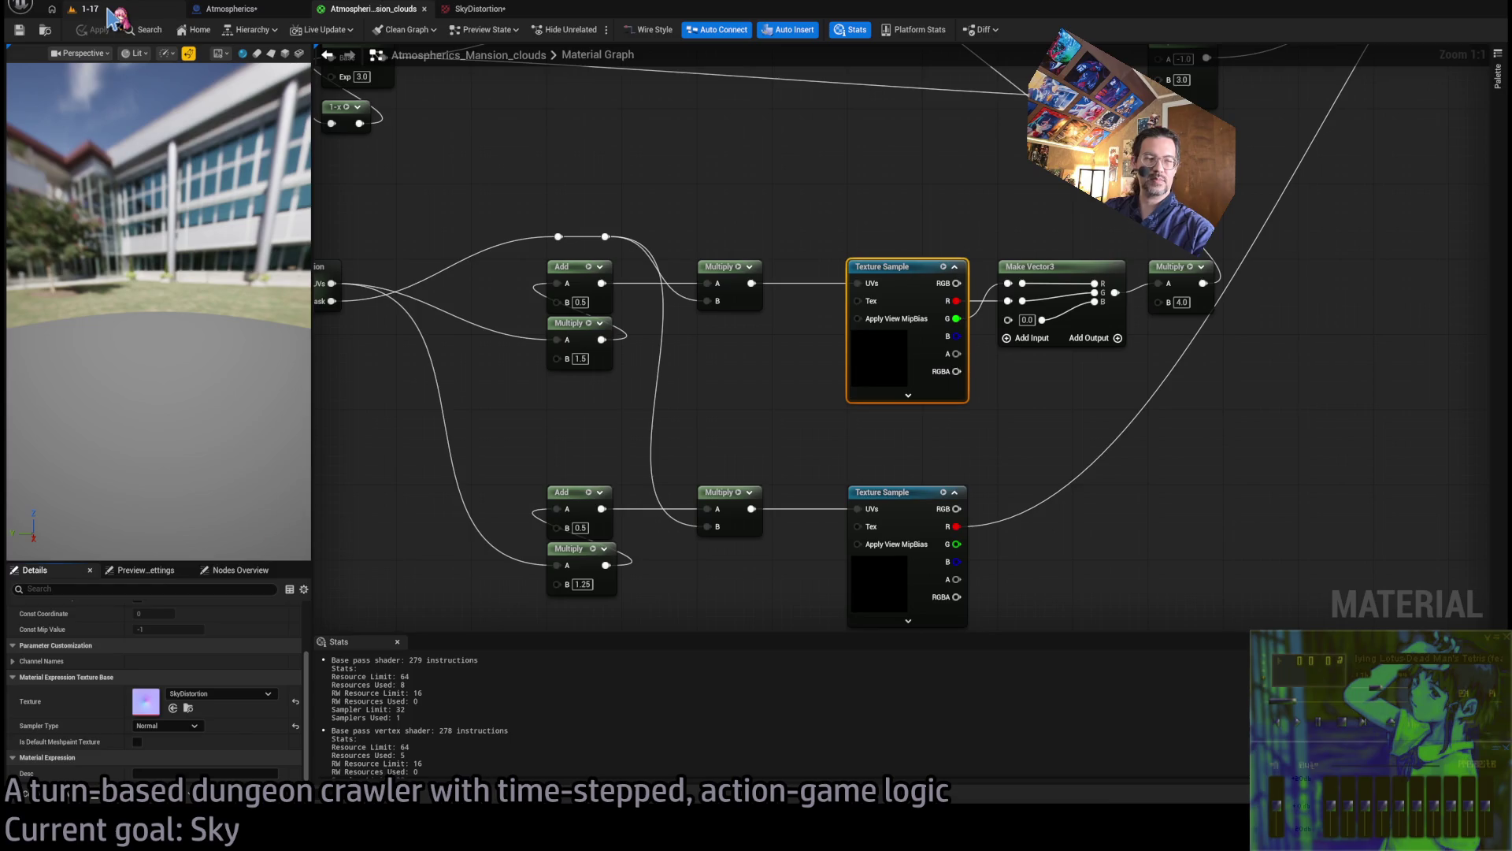
{"action": "left_click", "coordinate": [108, 11]}
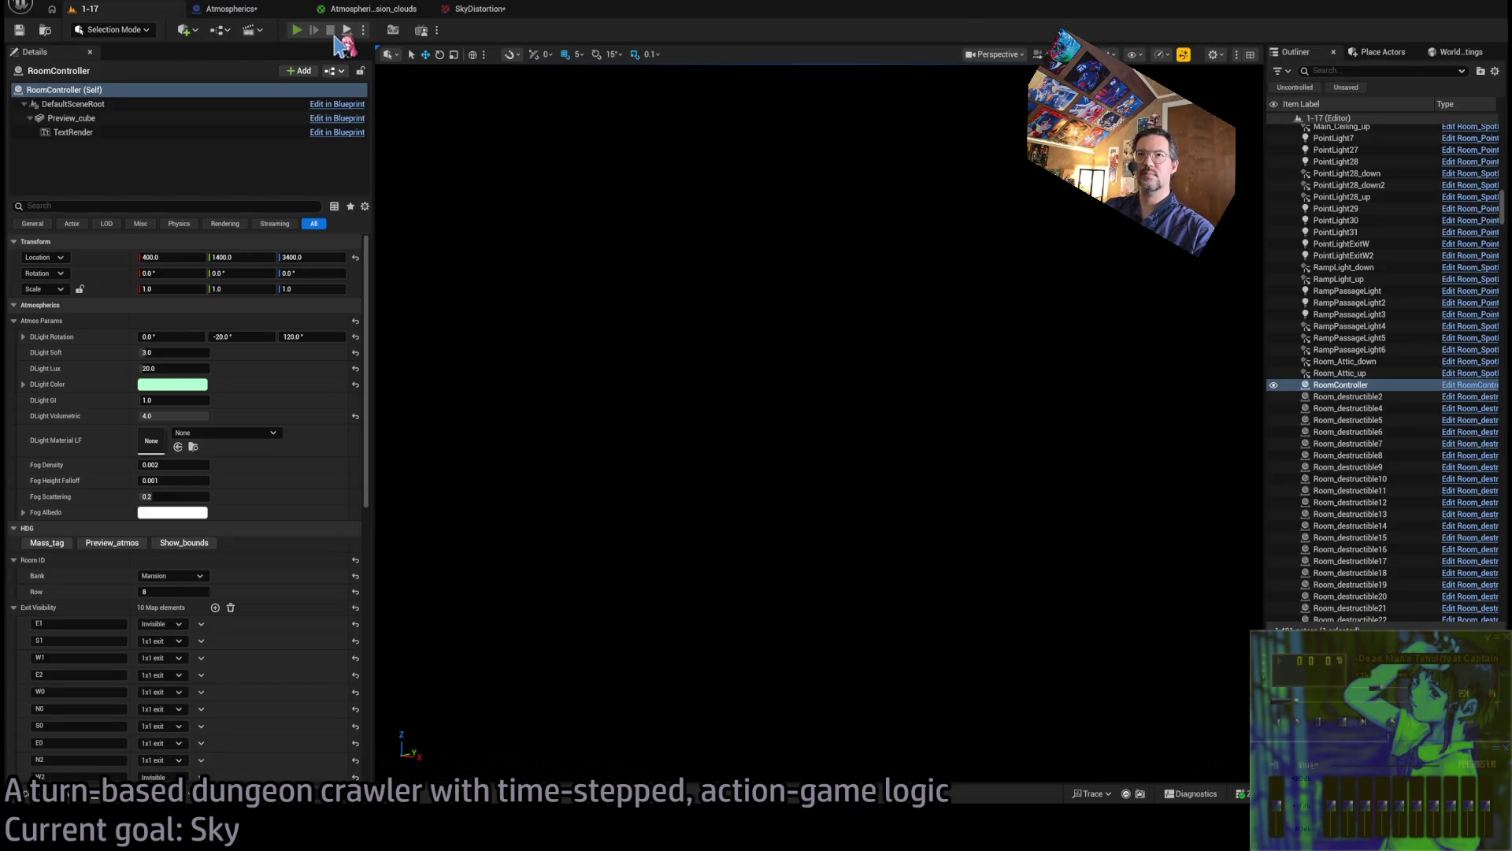
{"action": "left_click", "coordinate": [336, 37]}
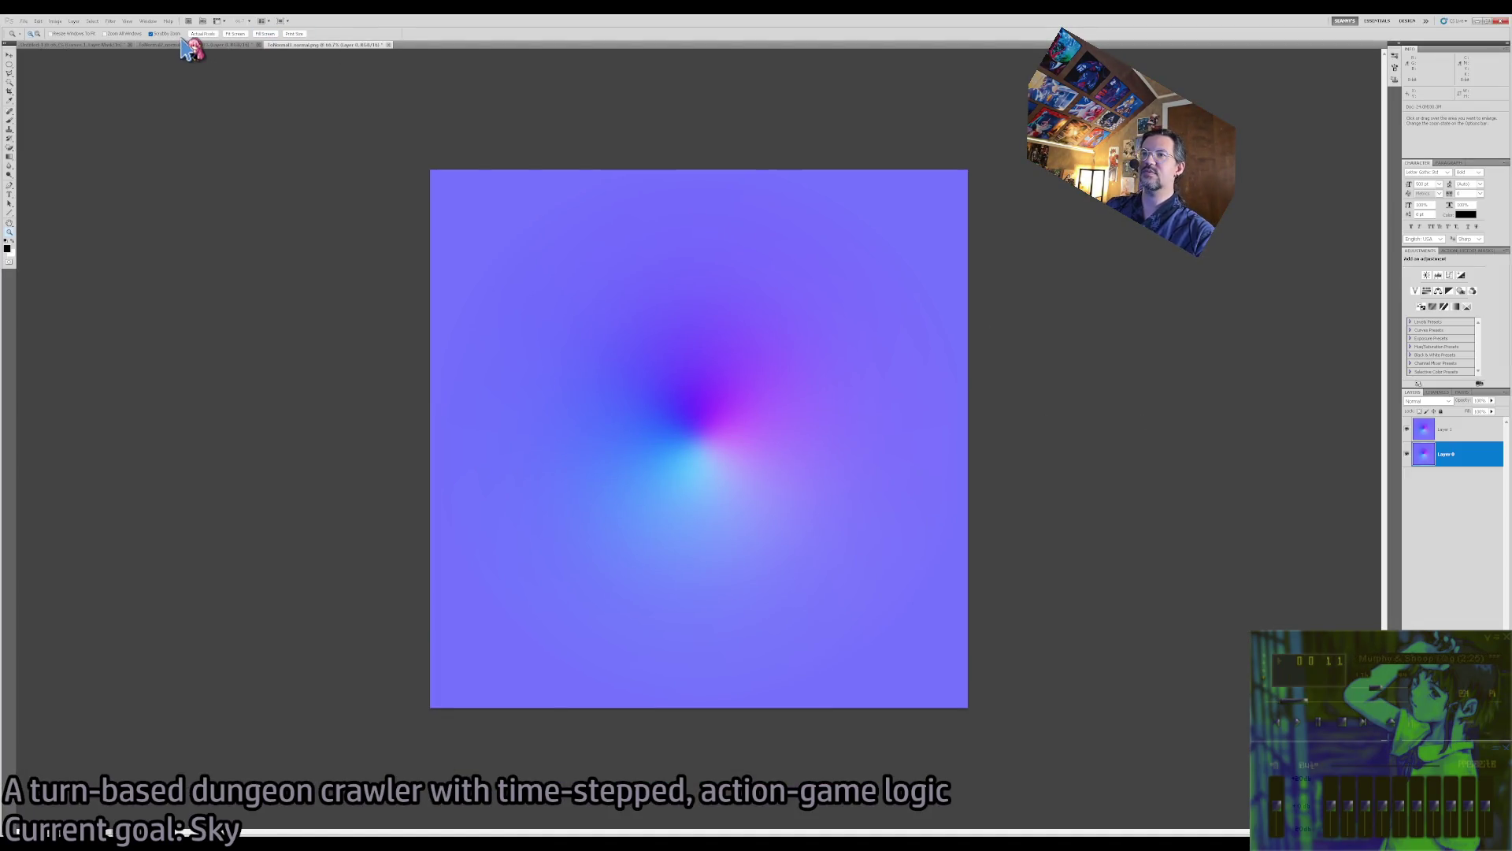
Steepen the Curves contrast on the Untitled-1 grey radial spot, compare with undo, then return to ToNormal1_normal.png
{"action": "left_click", "coordinate": [189, 45]}
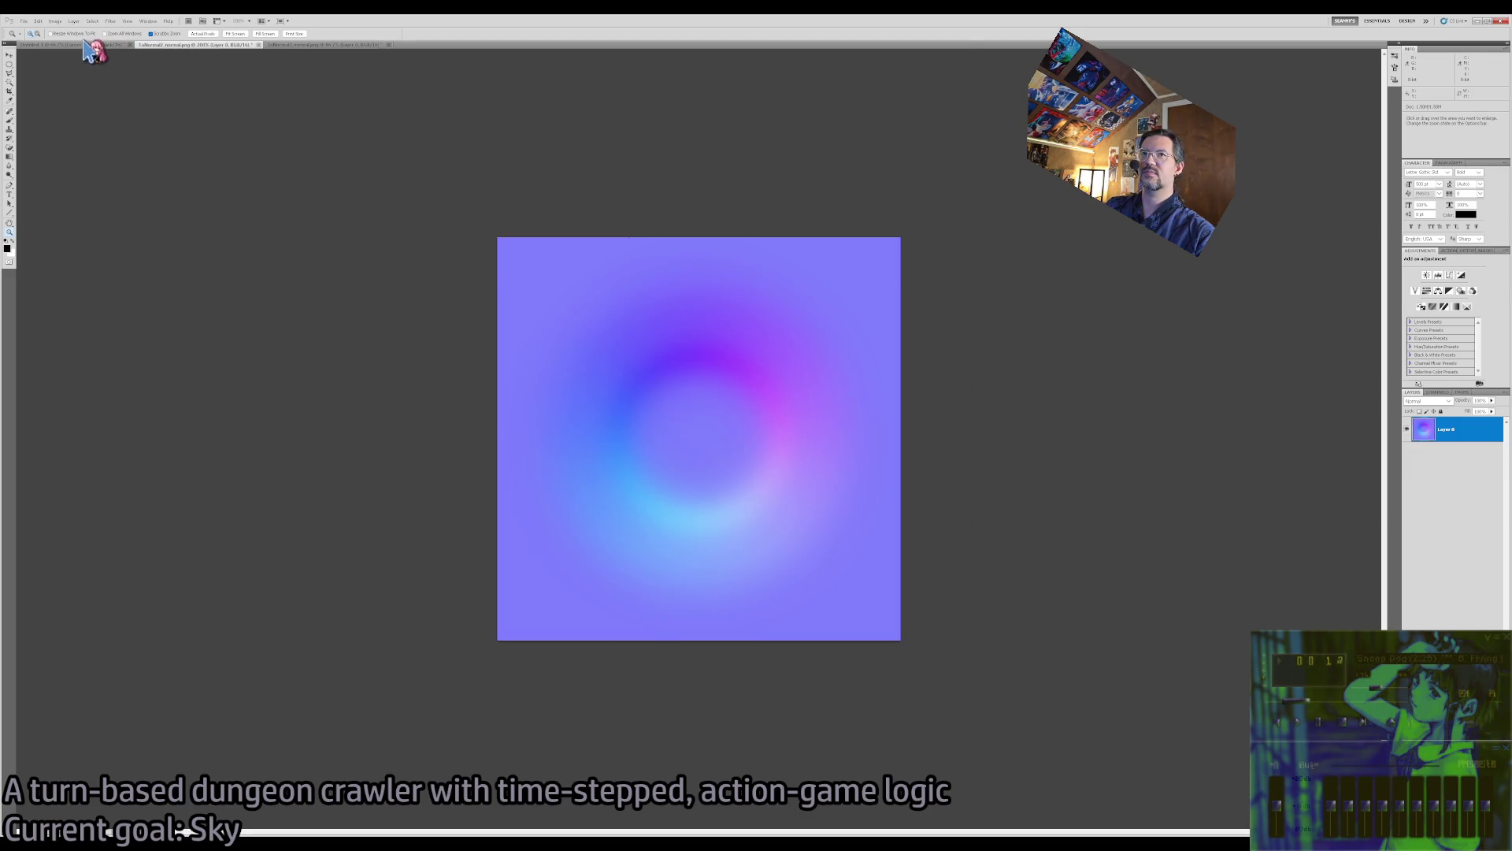
{"action": "left_click", "coordinate": [92, 45]}
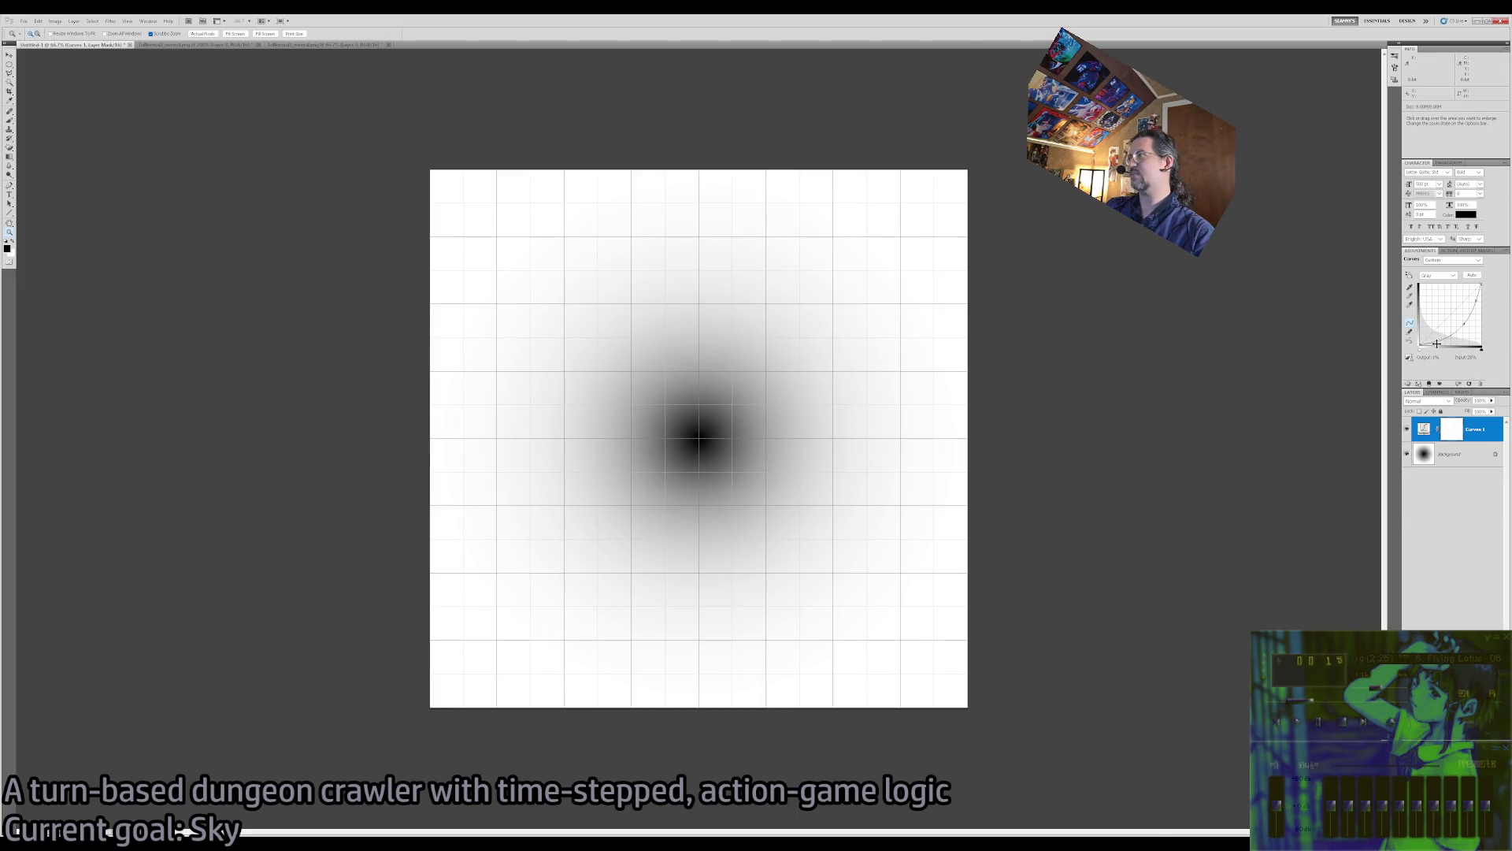
{"action": "left_click_drag", "start_coordinate": [1464, 325], "coordinate": [1430, 384]}
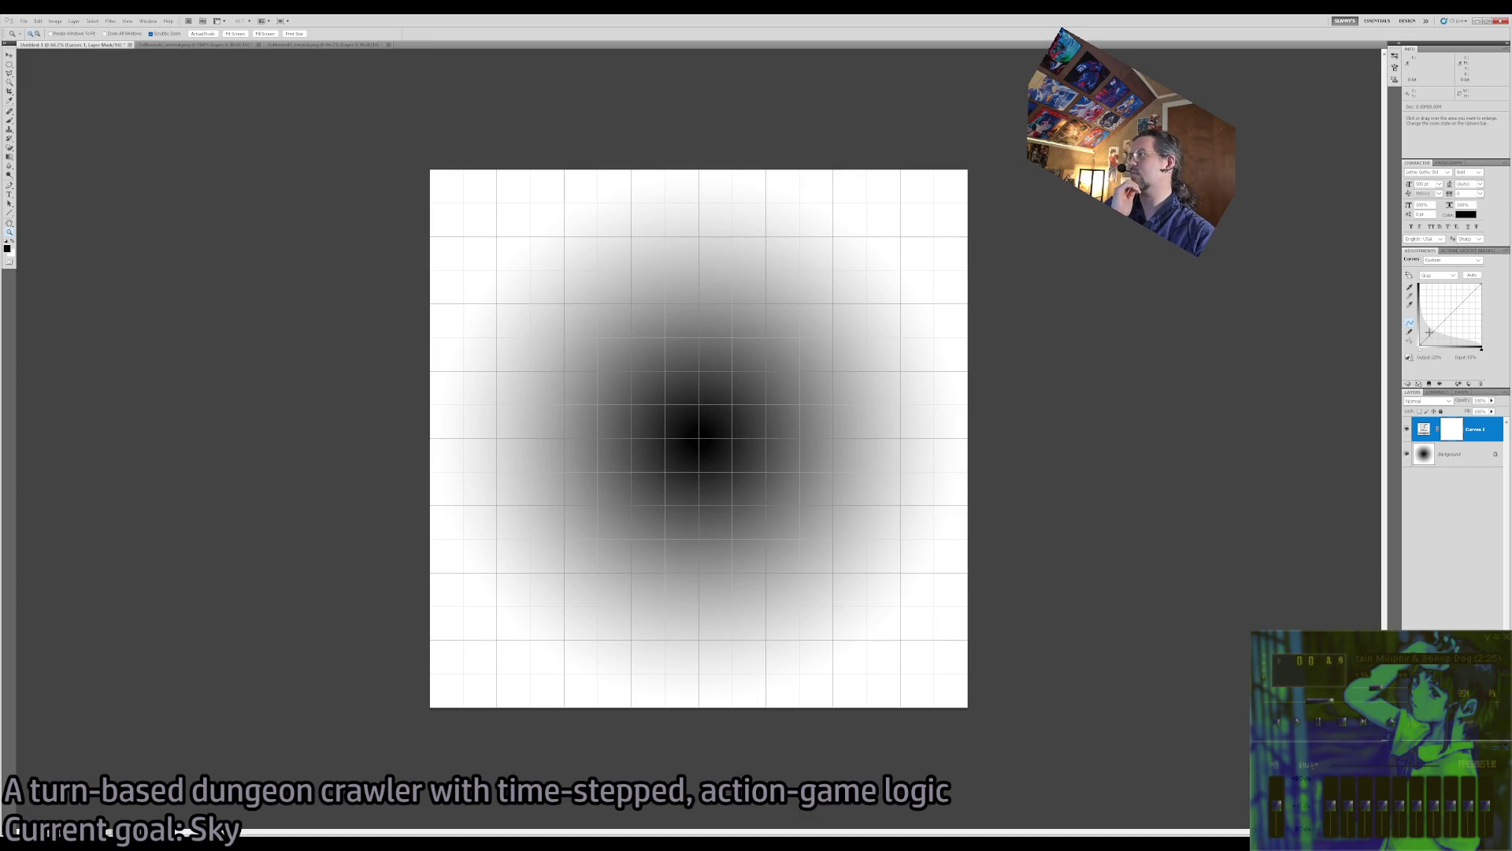
{"action": "key", "text": "ctrl+z"}
{"action": "key", "text": "ctrl+z"}
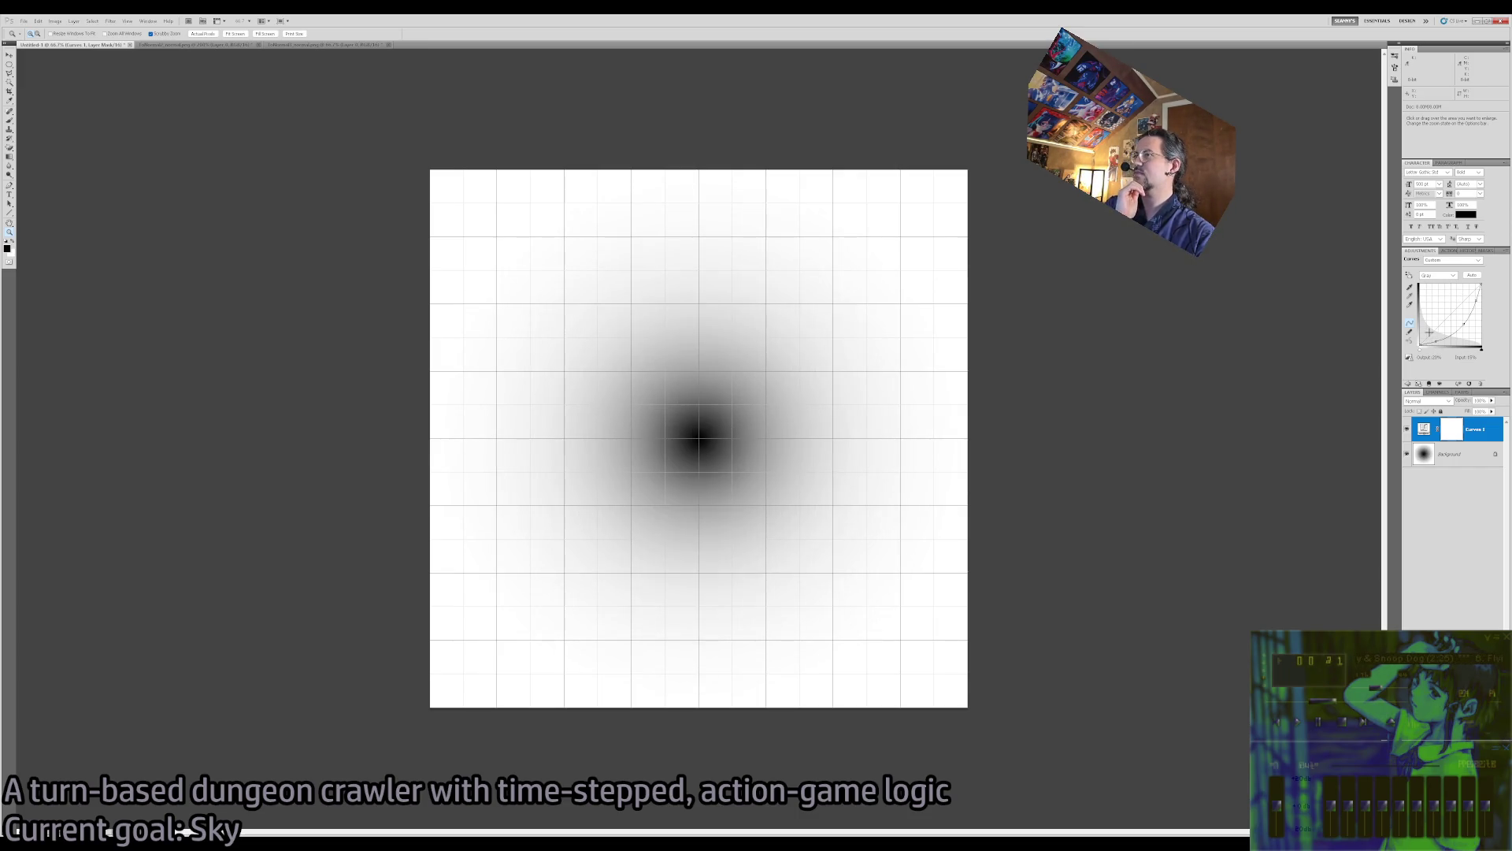
{"action": "left_click", "coordinate": [342, 45]}
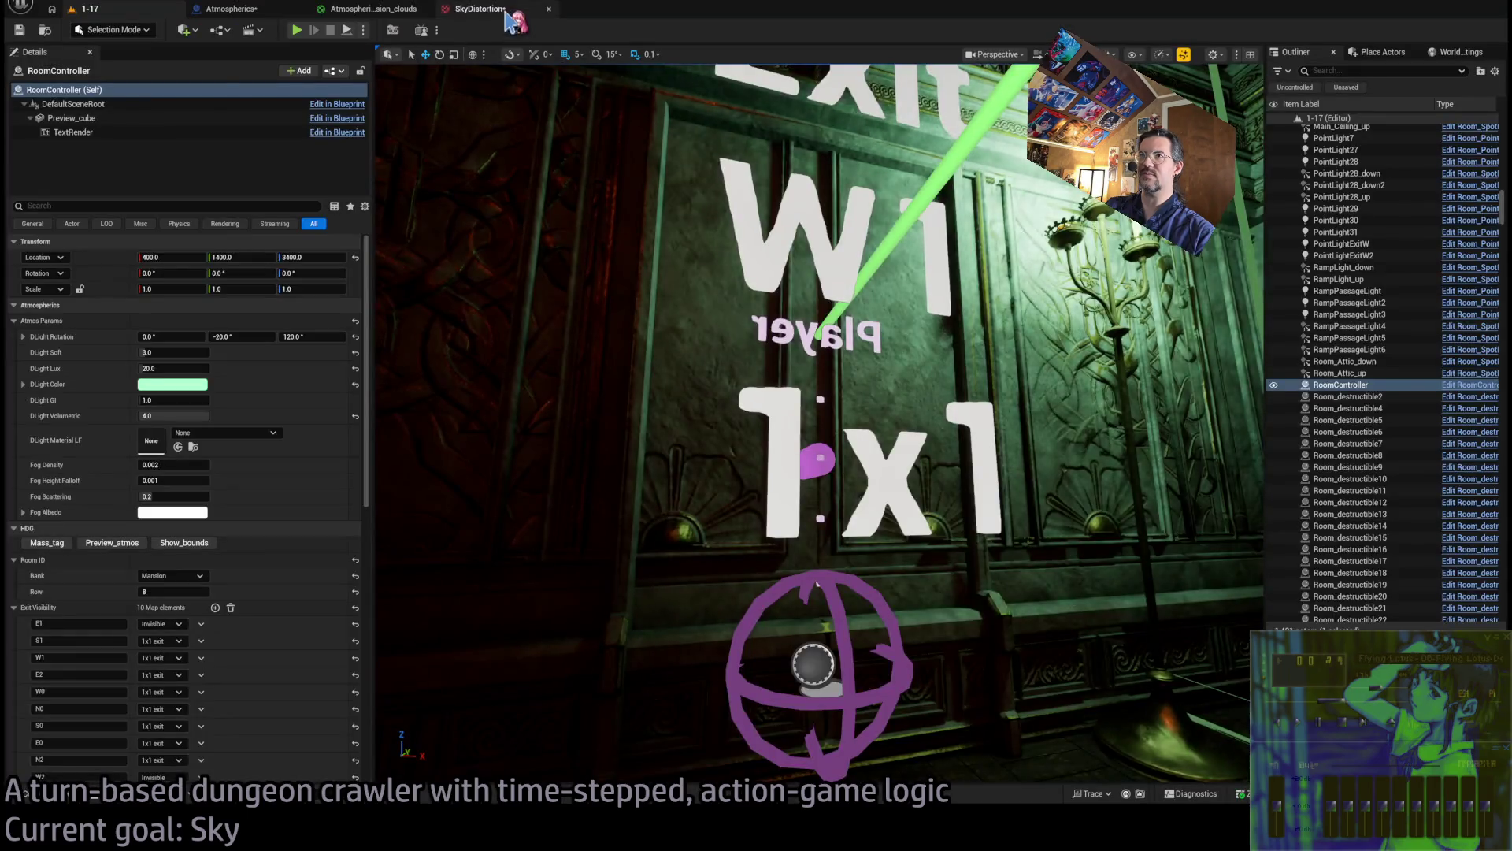
{"action": "left_click", "coordinate": [508, 14]}
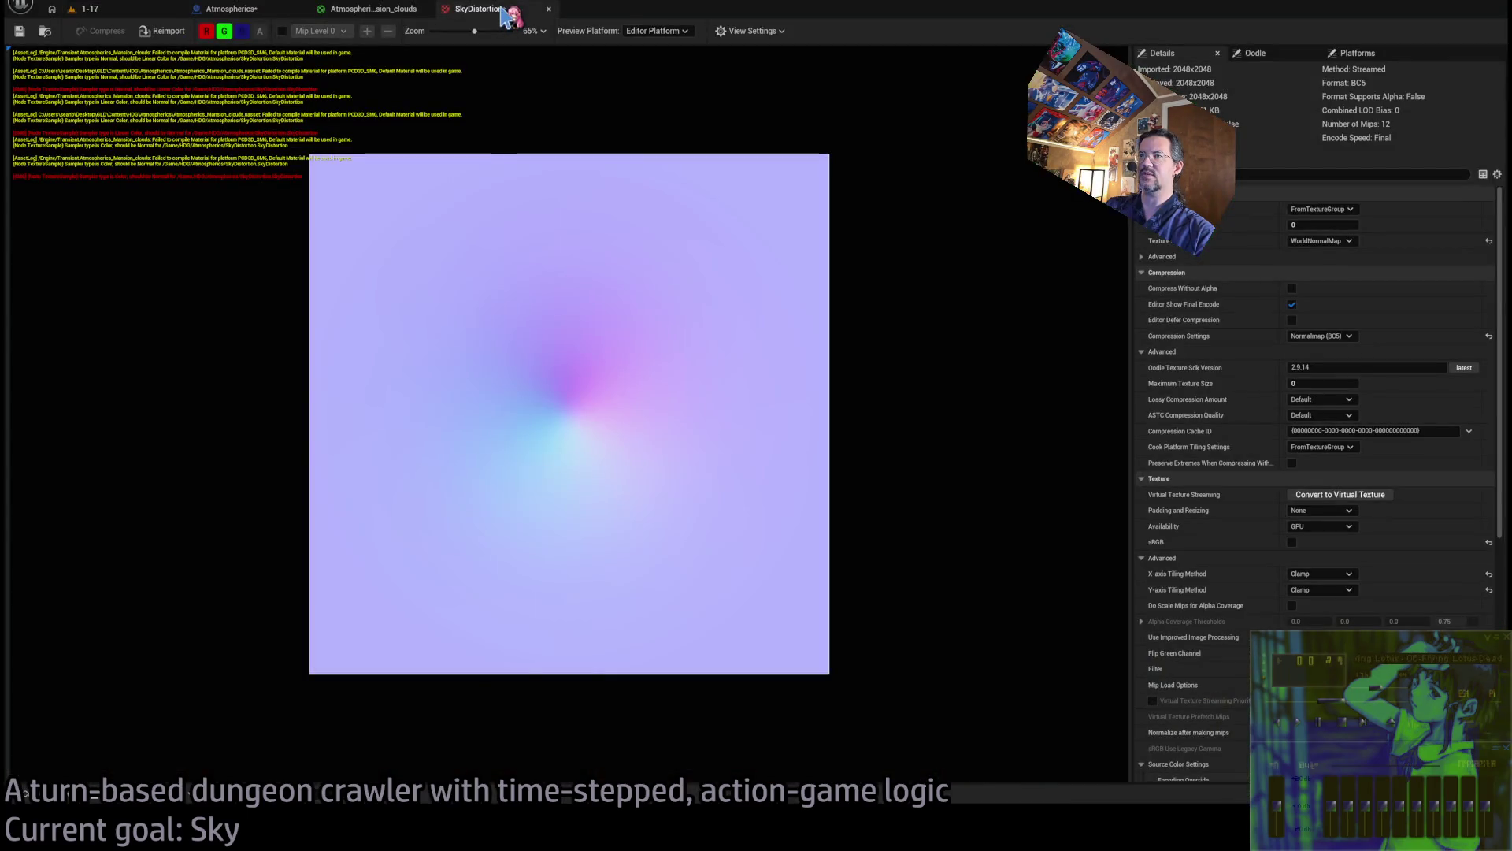
Reimport SkyDistortion from the edited image, then look over the clouds material, 1-17 level and Atmospherics tabs
{"action": "left_click", "coordinate": [161, 30]}
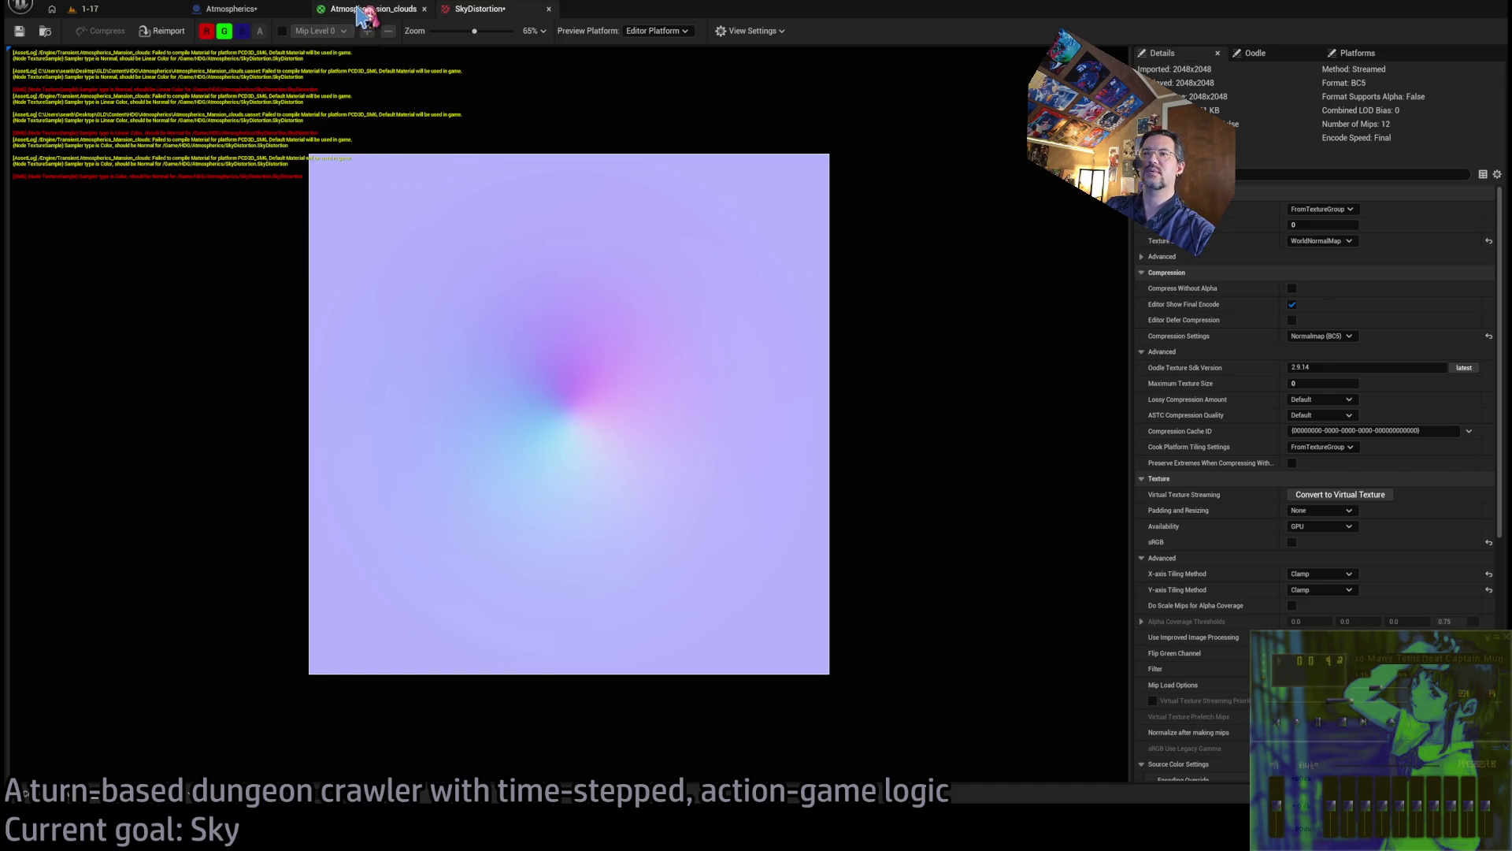
{"action": "left_click", "coordinate": [362, 14]}
{"action": "left_click", "coordinate": [130, 11]}
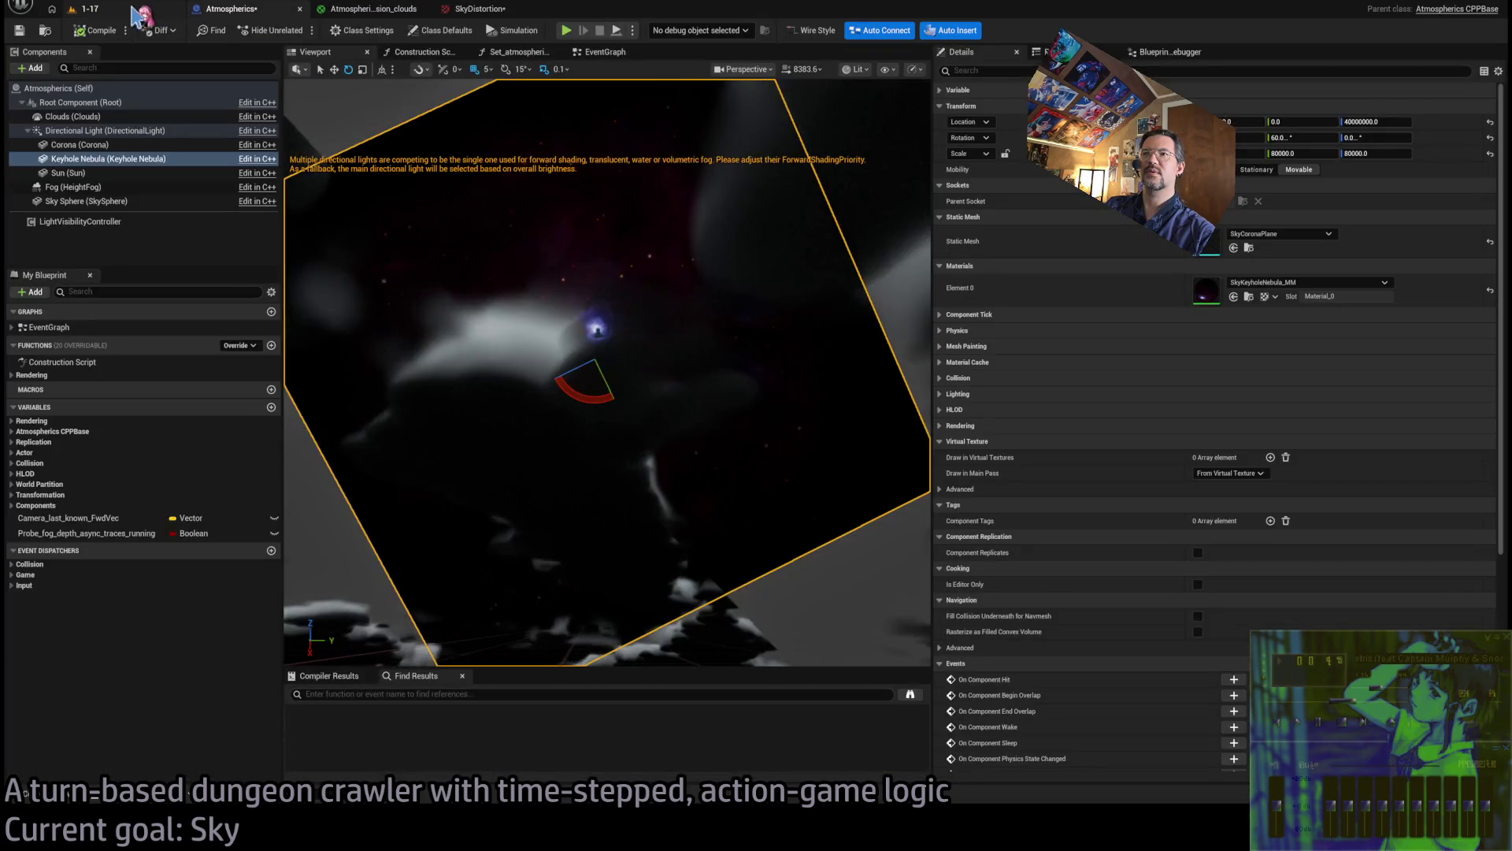
{"action": "left_click", "coordinate": [232, 9]}
{"action": "left_click", "coordinate": [370, 9]}
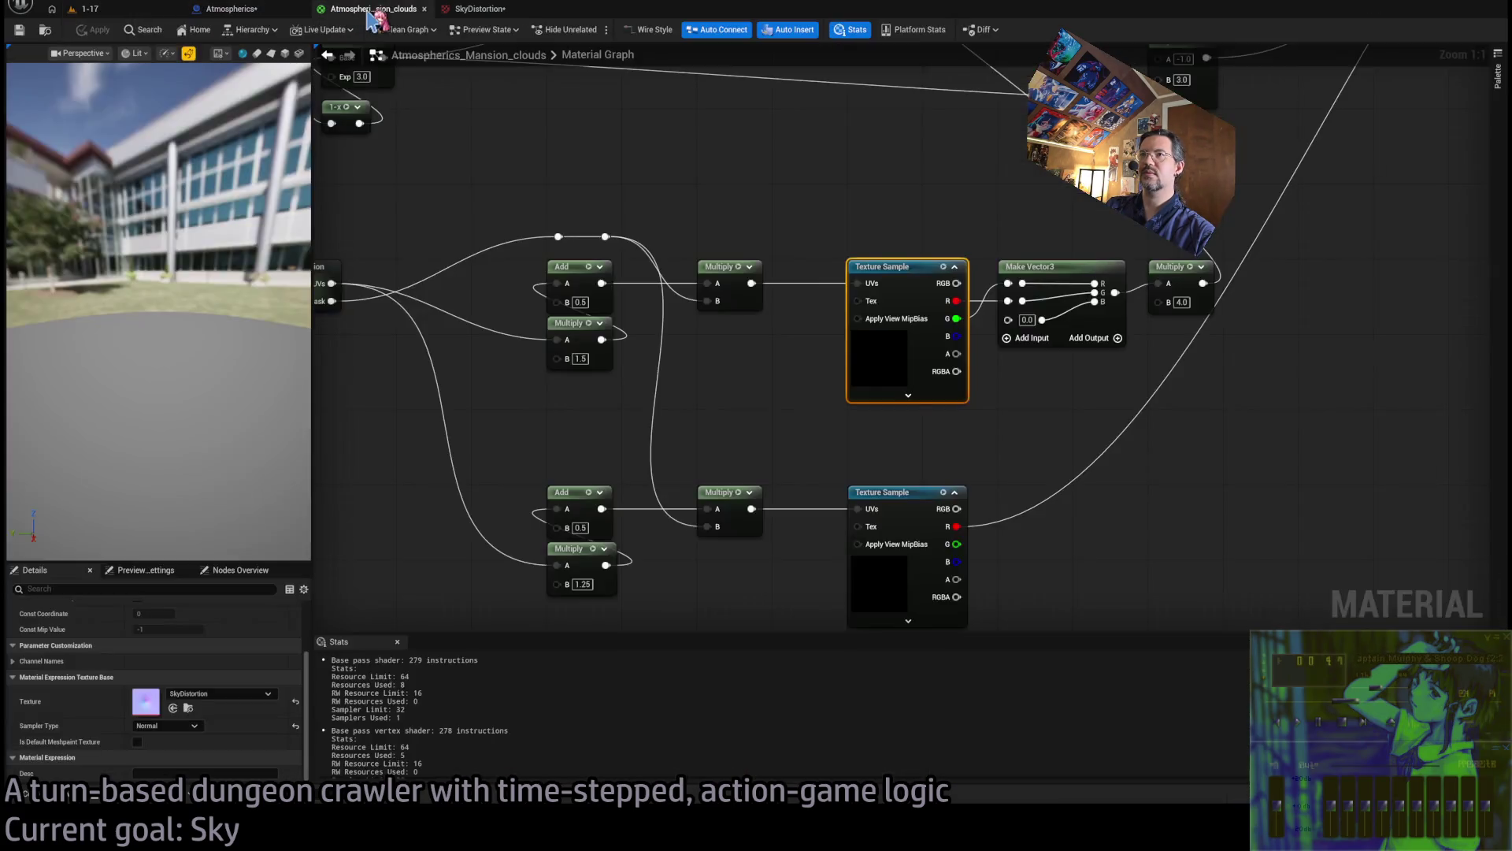
{"action": "left_click", "coordinate": [477, 9]}
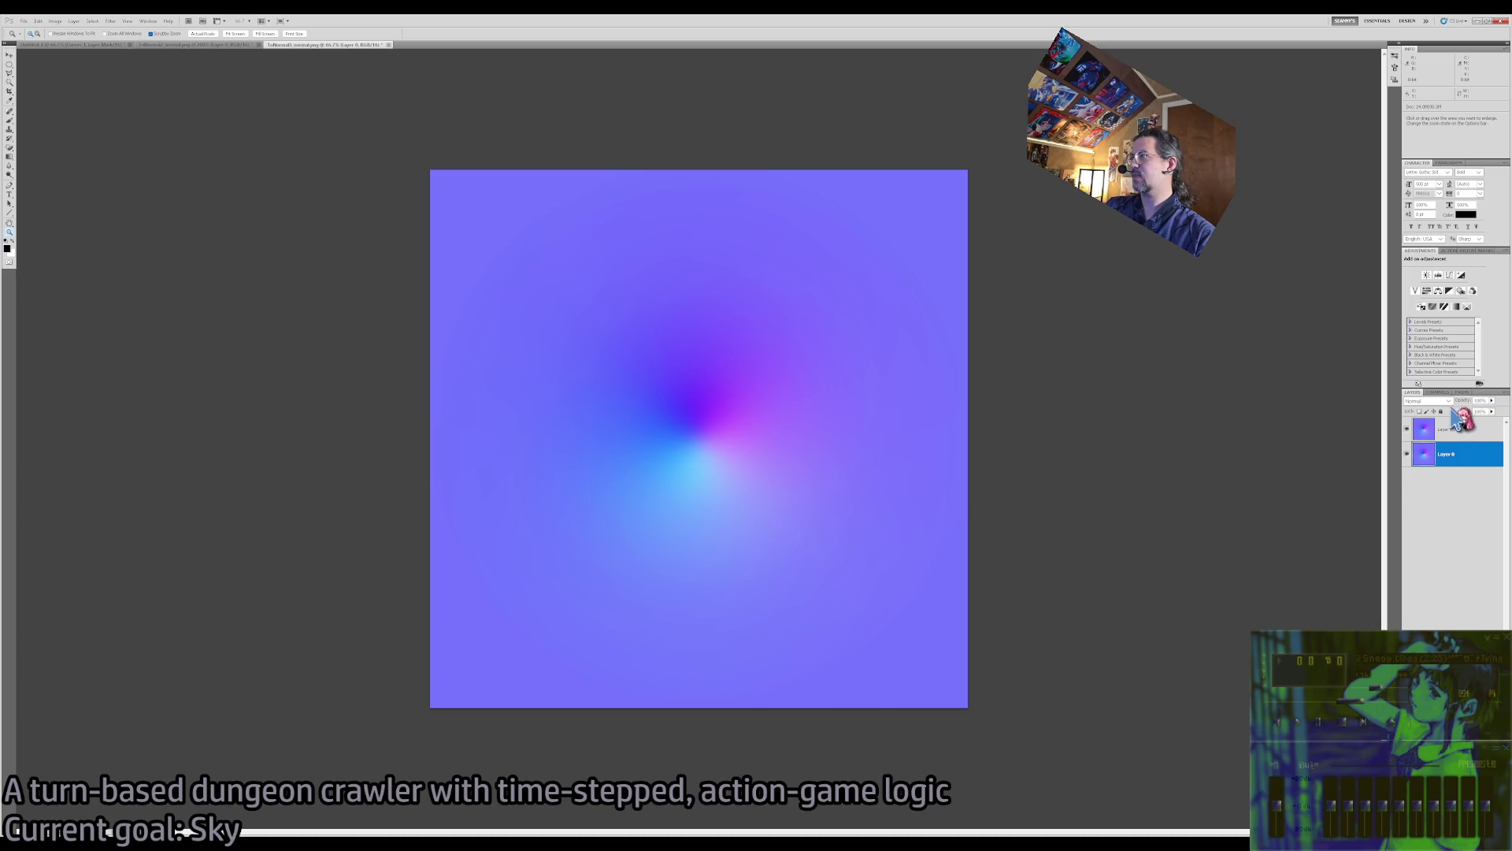
{"action": "left_click", "coordinate": [1437, 391]}
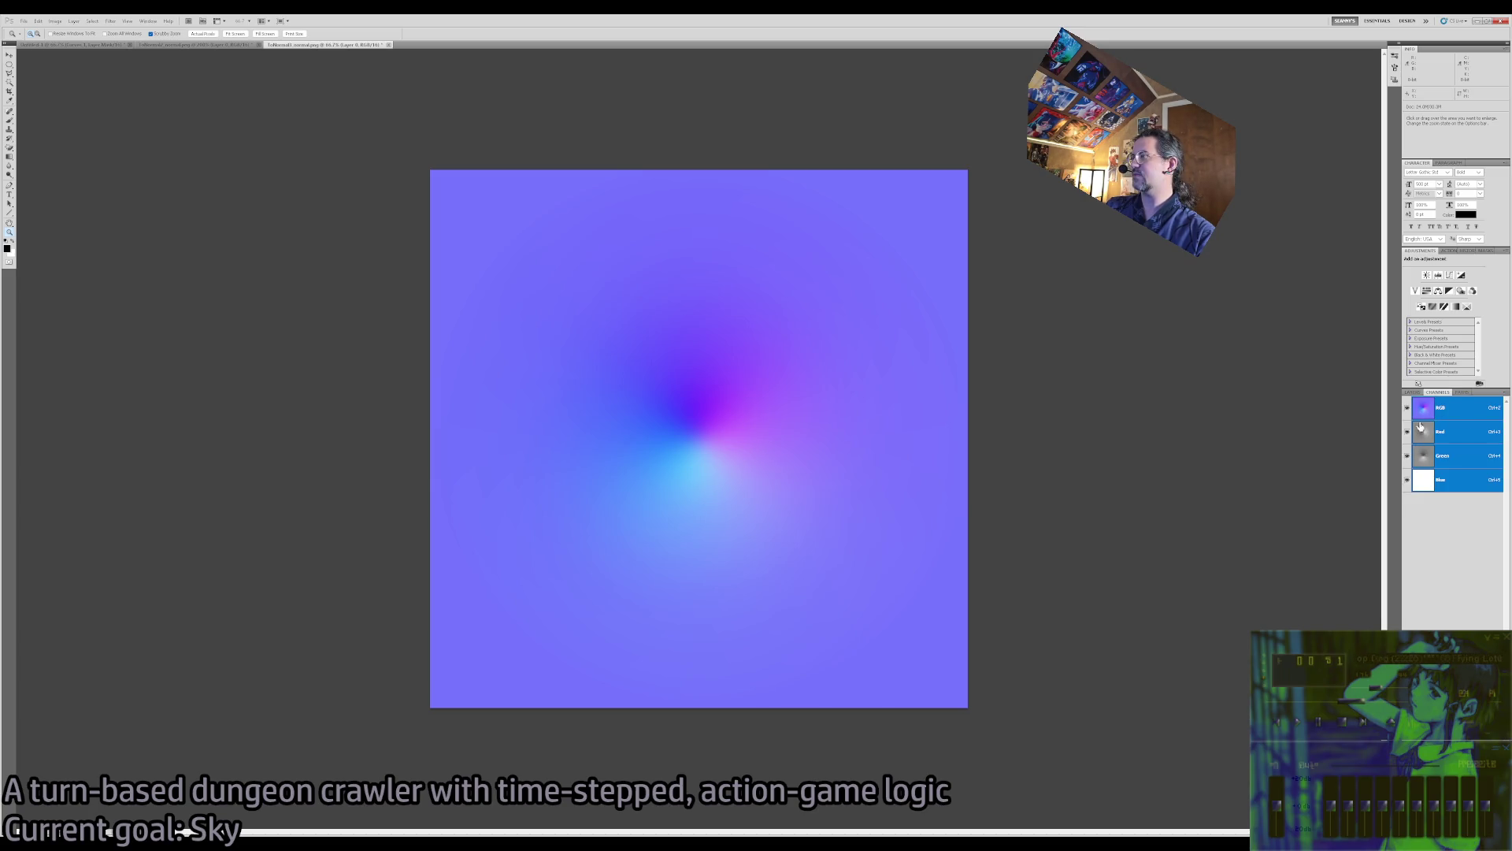
{"action": "left_click", "coordinate": [1450, 433]}
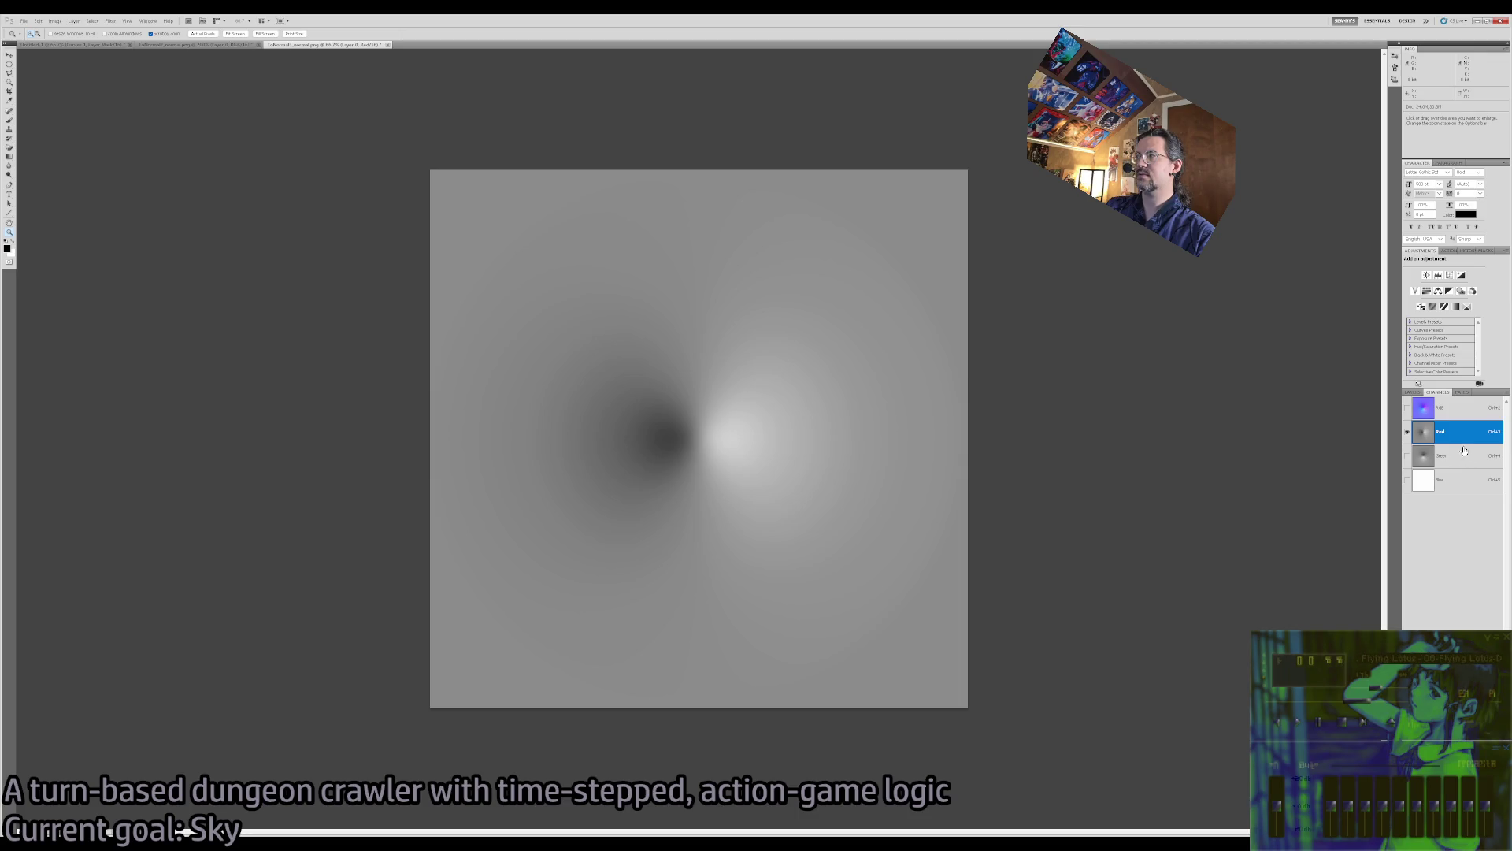
{"action": "left_click", "coordinate": [1465, 456]}
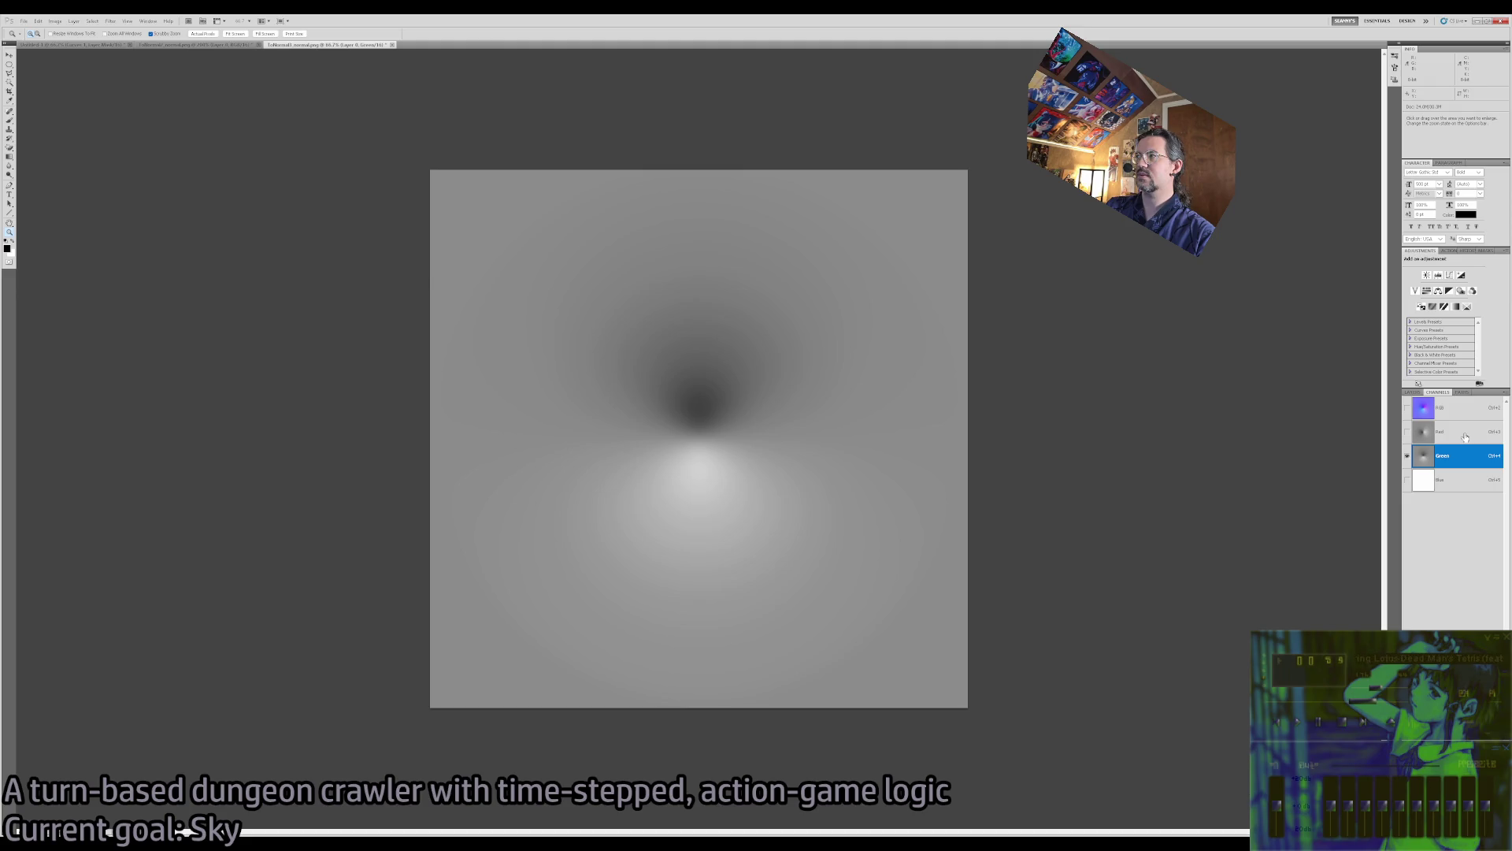
{"action": "left_click", "coordinate": [1464, 430]}
{"action": "left_click", "coordinate": [1469, 454]}
{"action": "left_click", "coordinate": [1461, 431]}
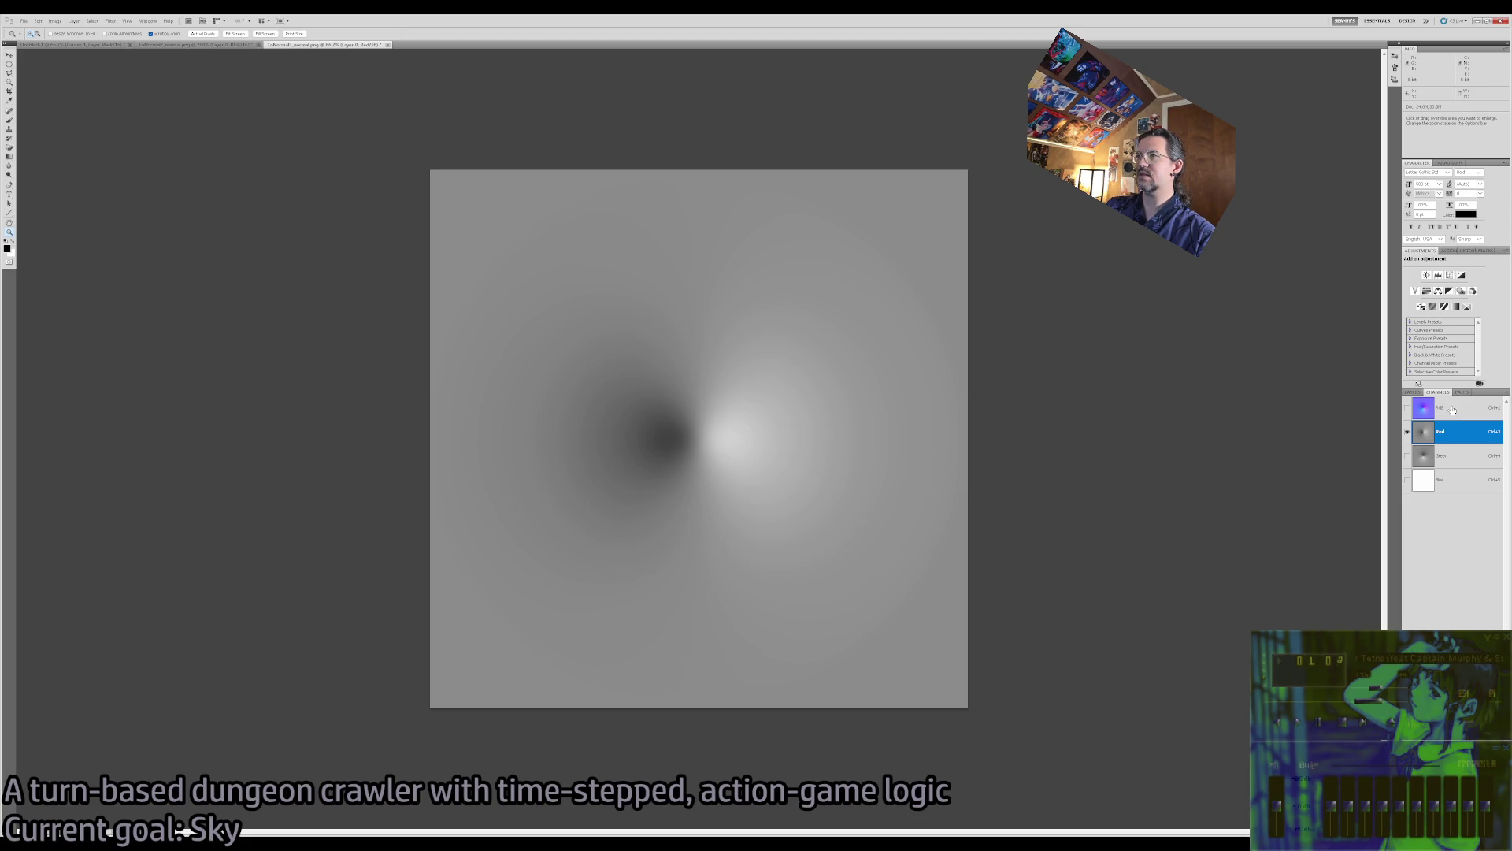
{"action": "left_click", "coordinate": [1449, 410]}
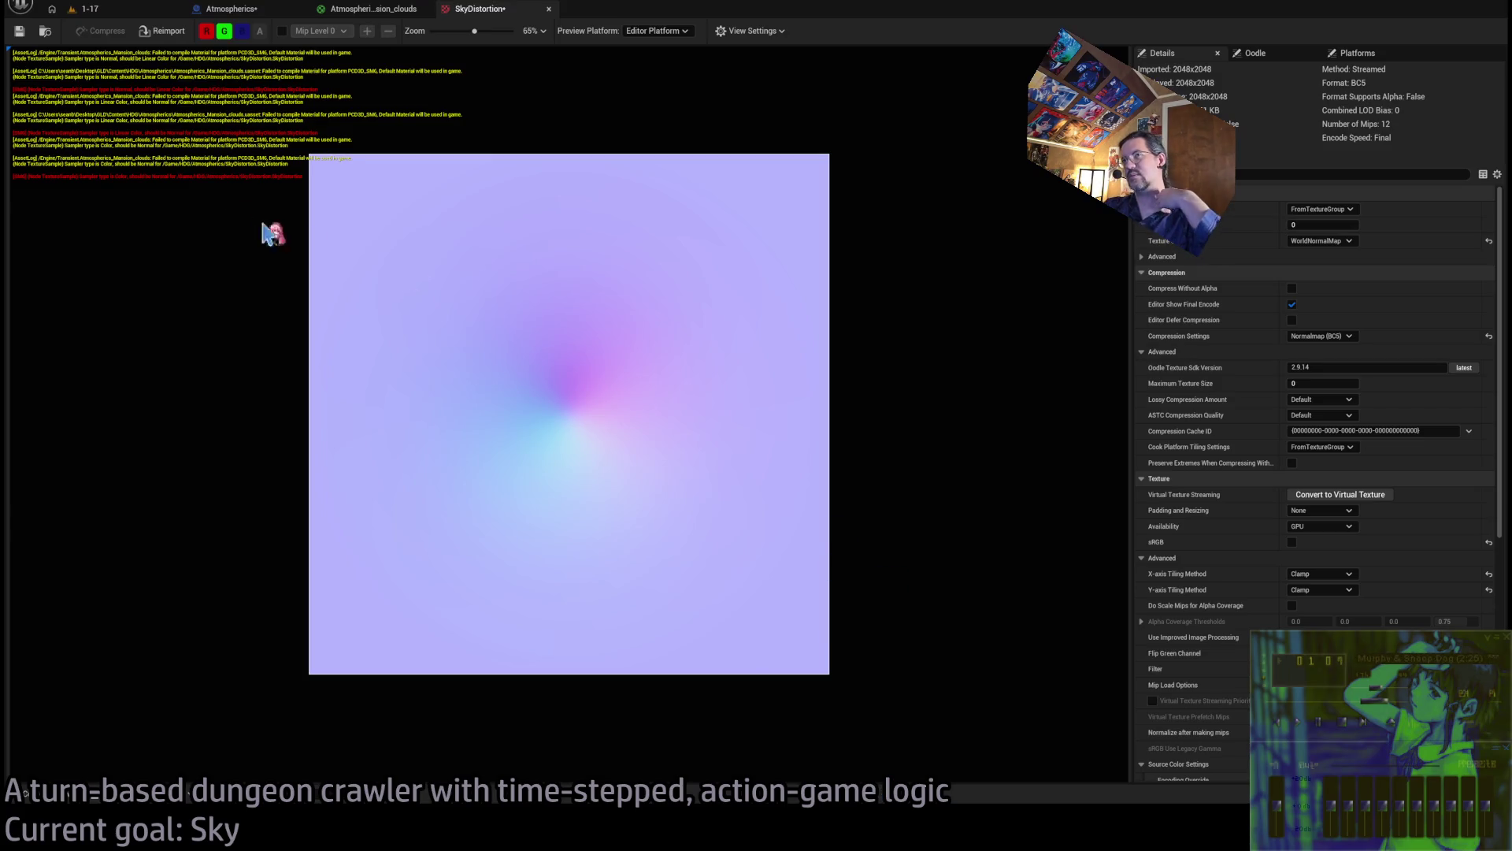
Set the clouds material's final multiplier B value to 1
{"action": "left_click", "coordinate": [132, 16]}
{"action": "left_click", "coordinate": [370, 9]}
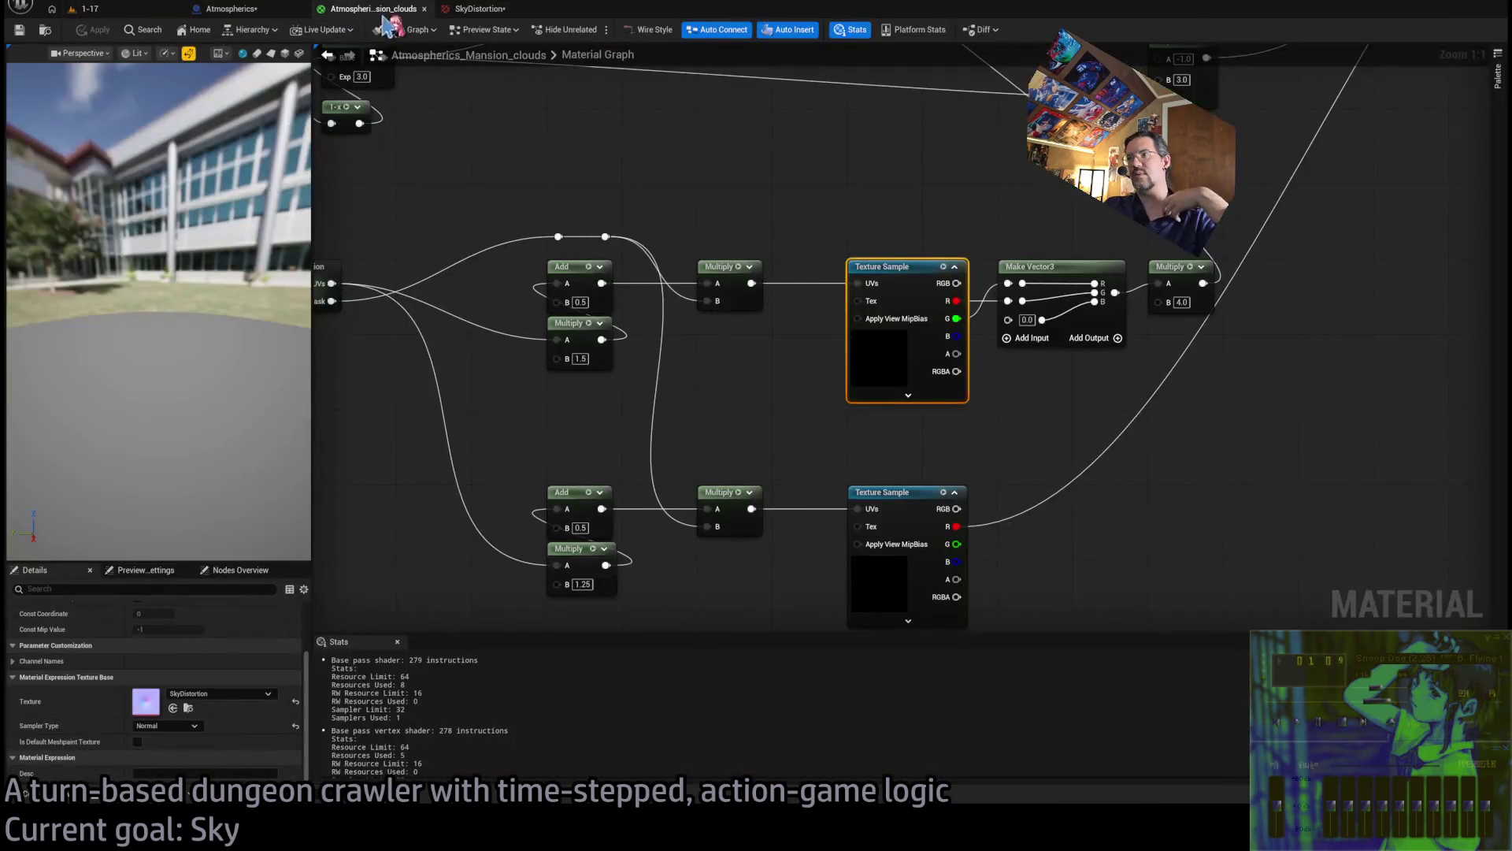
{"action": "left_click", "coordinate": [1019, 389]}
{"action": "type", "text": "1"}
{"action": "key", "text": "Return"}
Apply the updated clouds material and play the 1-17 level
{"action": "left_click", "coordinate": [88, 30]}
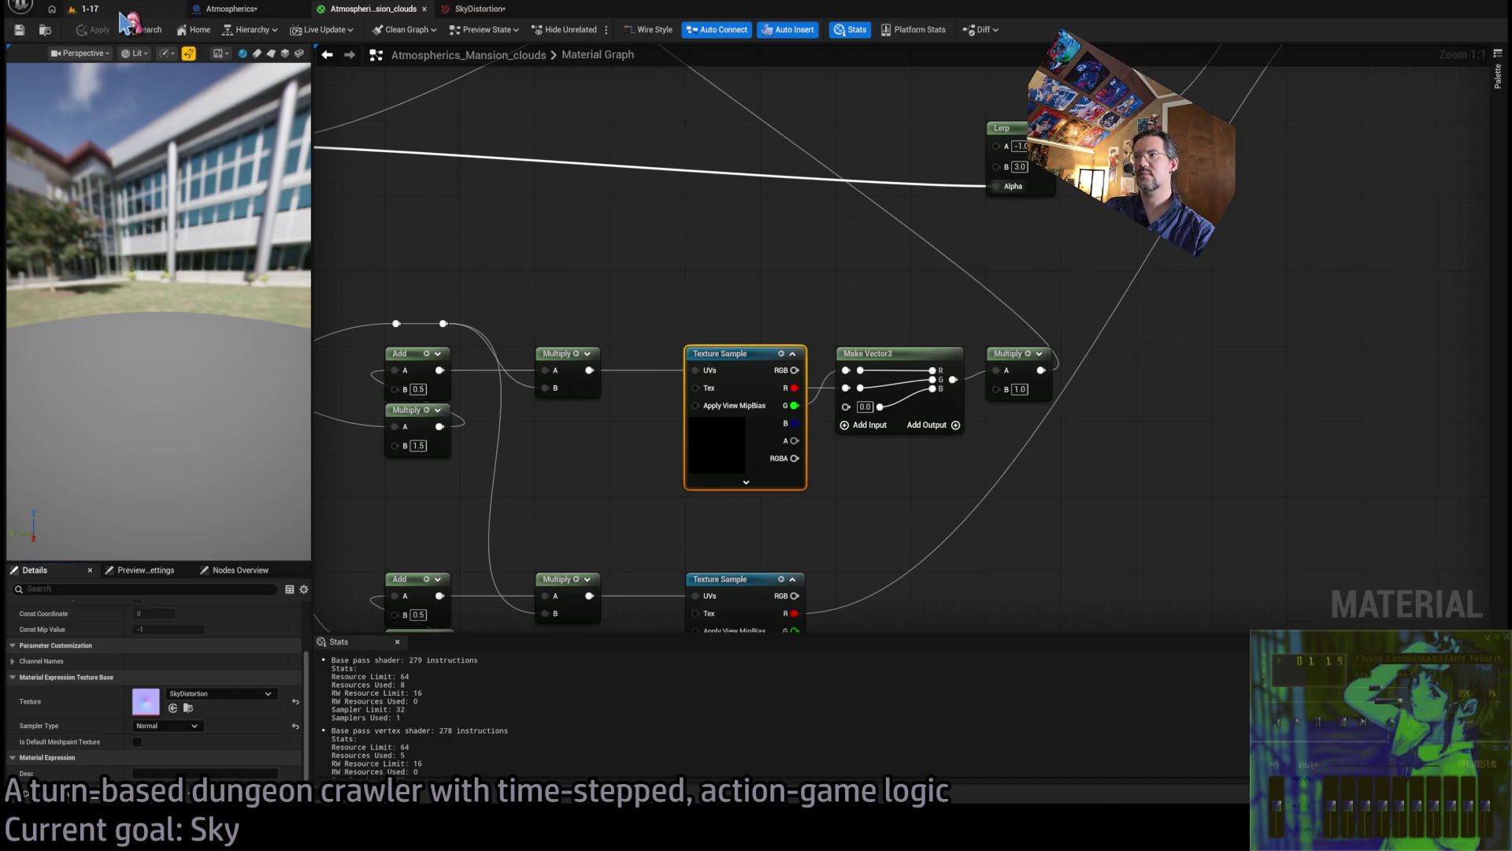
{"action": "left_click", "coordinate": [118, 9]}
{"action": "left_click", "coordinate": [298, 33]}
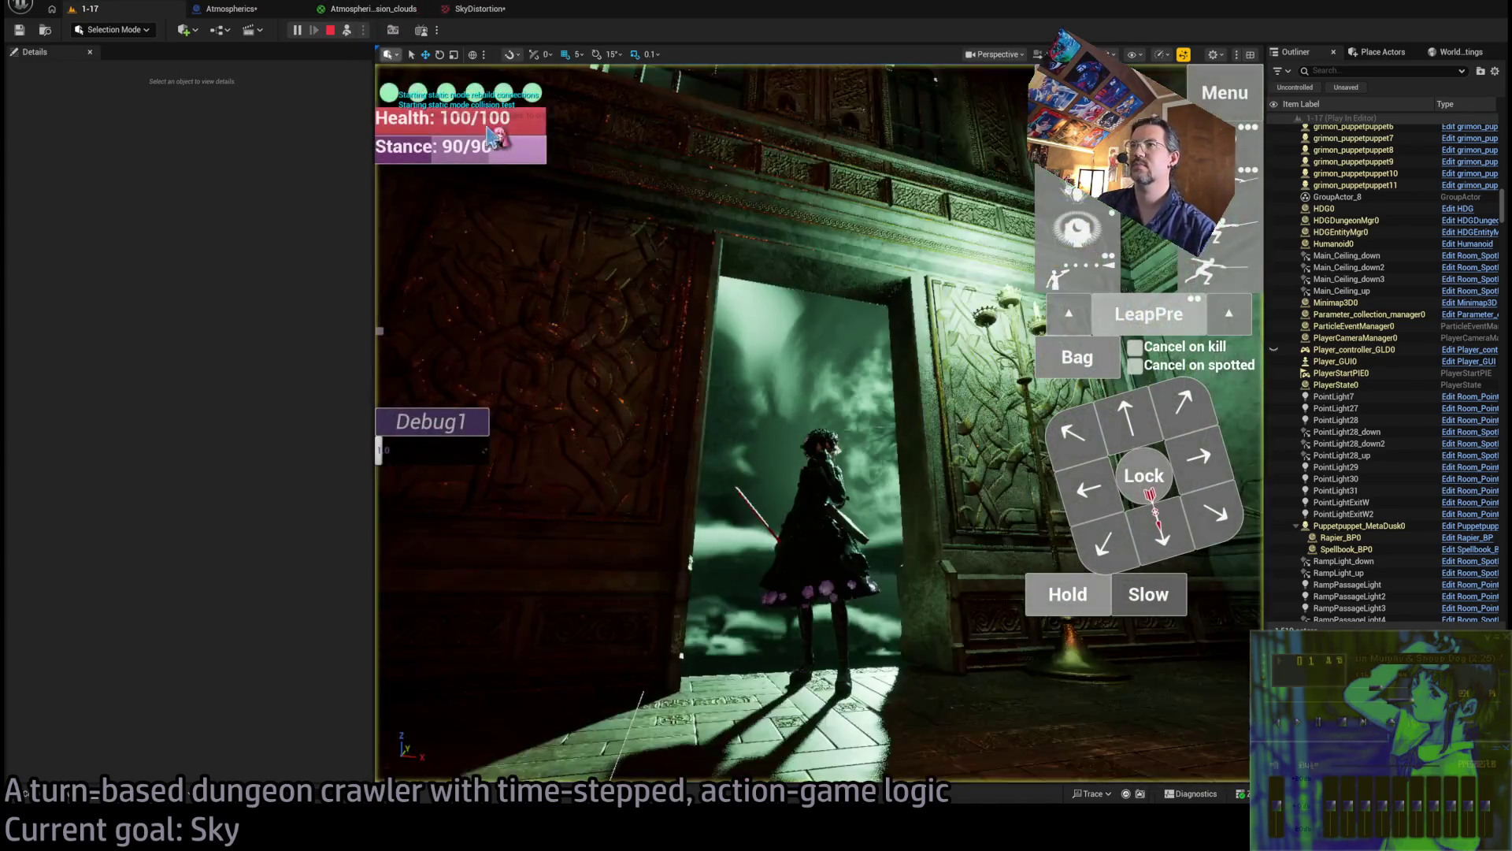
Eject to inspect the swirling green sky, stop play, and return to Photoshop's ToNormal2_normal.png
{"action": "left_click", "coordinate": [347, 30]}
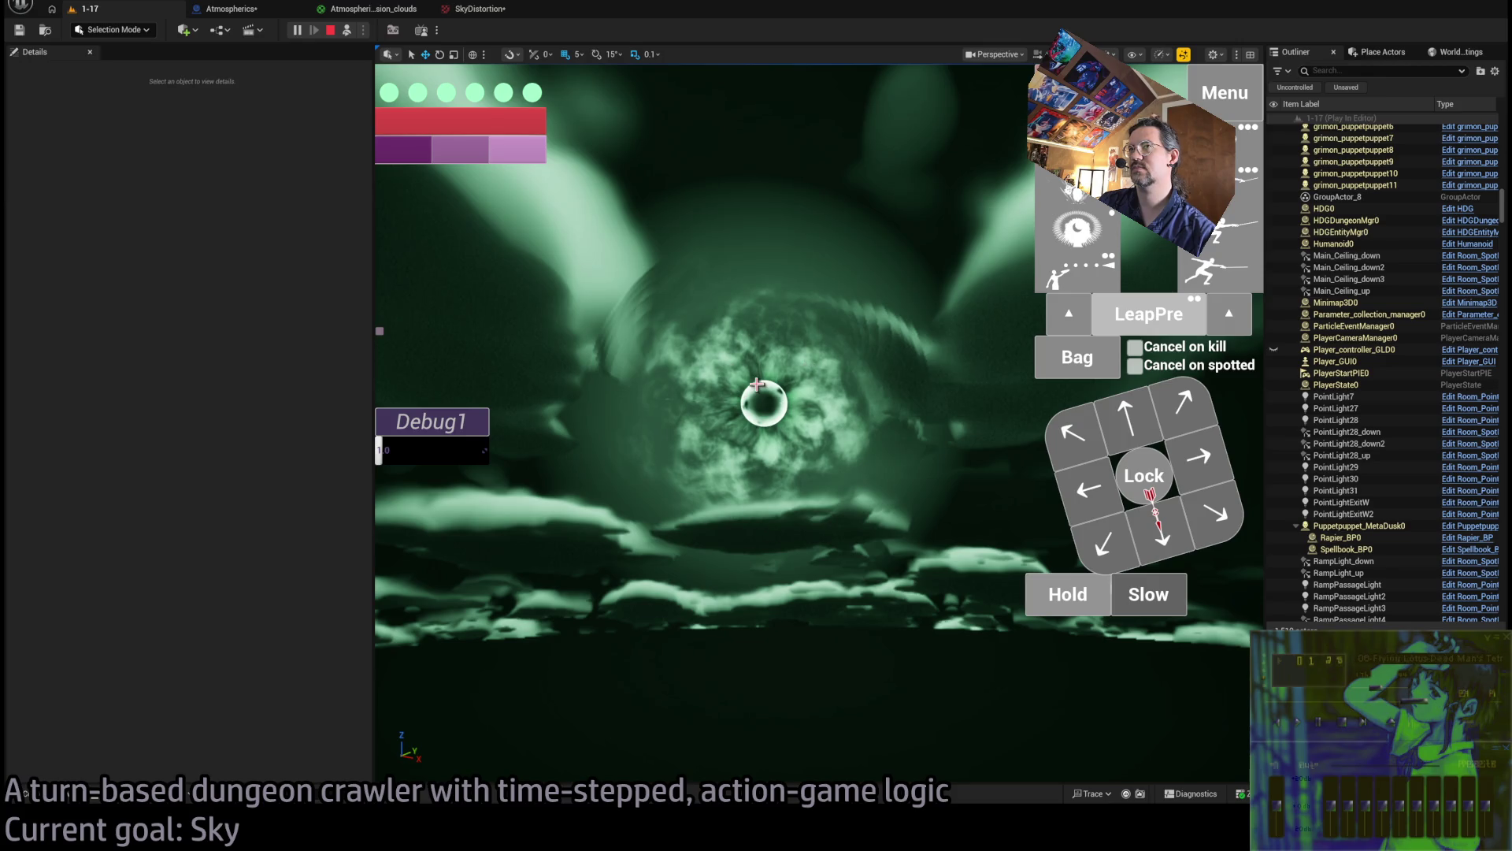
{"action": "key", "text": "Escape"}
{"action": "key", "text": "alt+Tab"}
{"action": "left_click", "coordinate": [236, 53]}
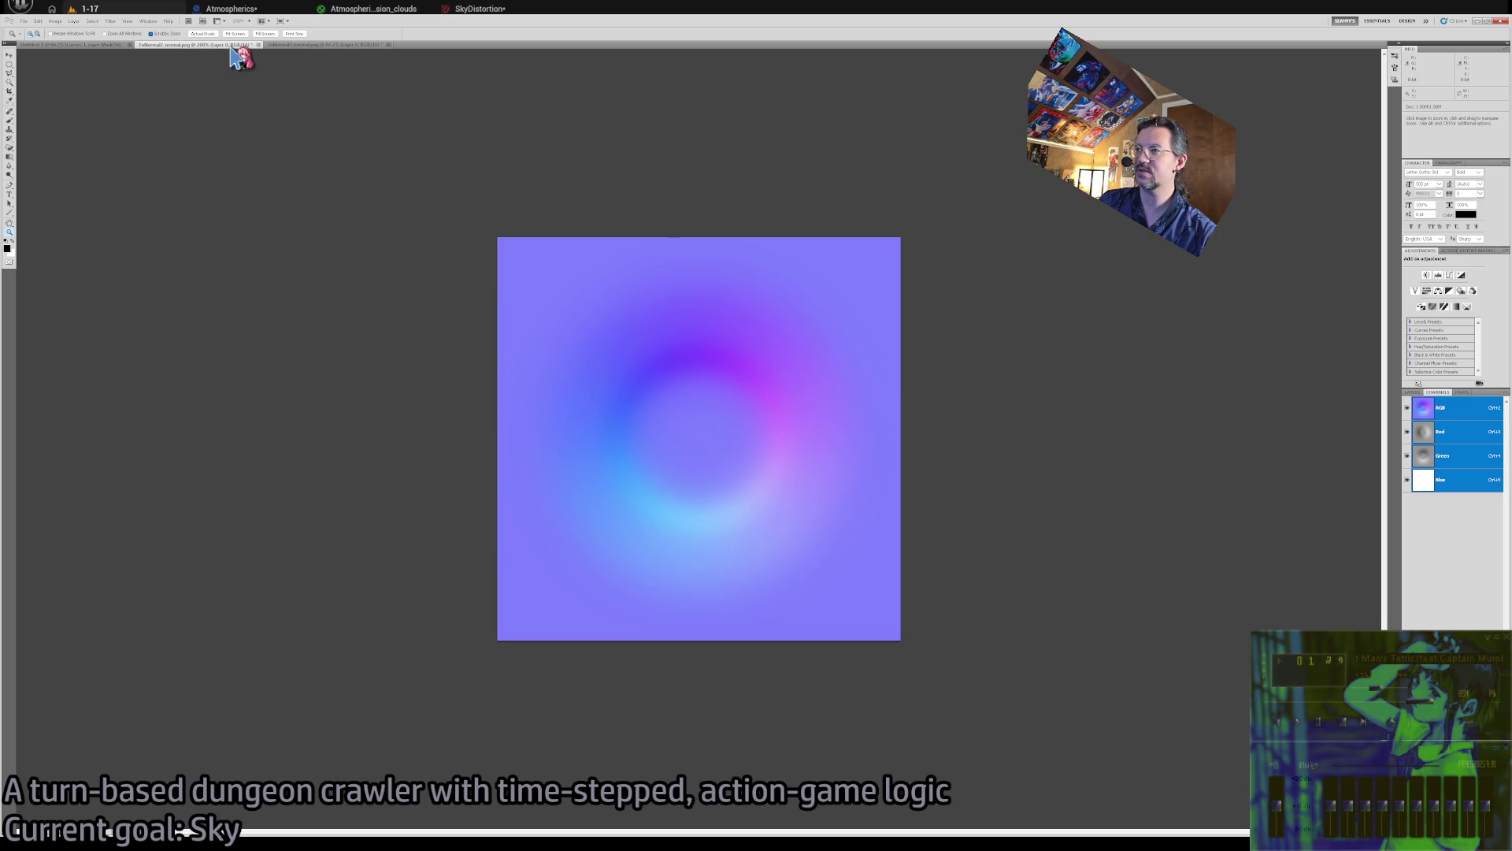
Hide Layer 1 of ToNormal1_normal.png to reveal the banded Layer 0, then go to Untitled-1
{"action": "left_click", "coordinate": [287, 46]}
{"action": "left_click", "coordinate": [244, 46]}
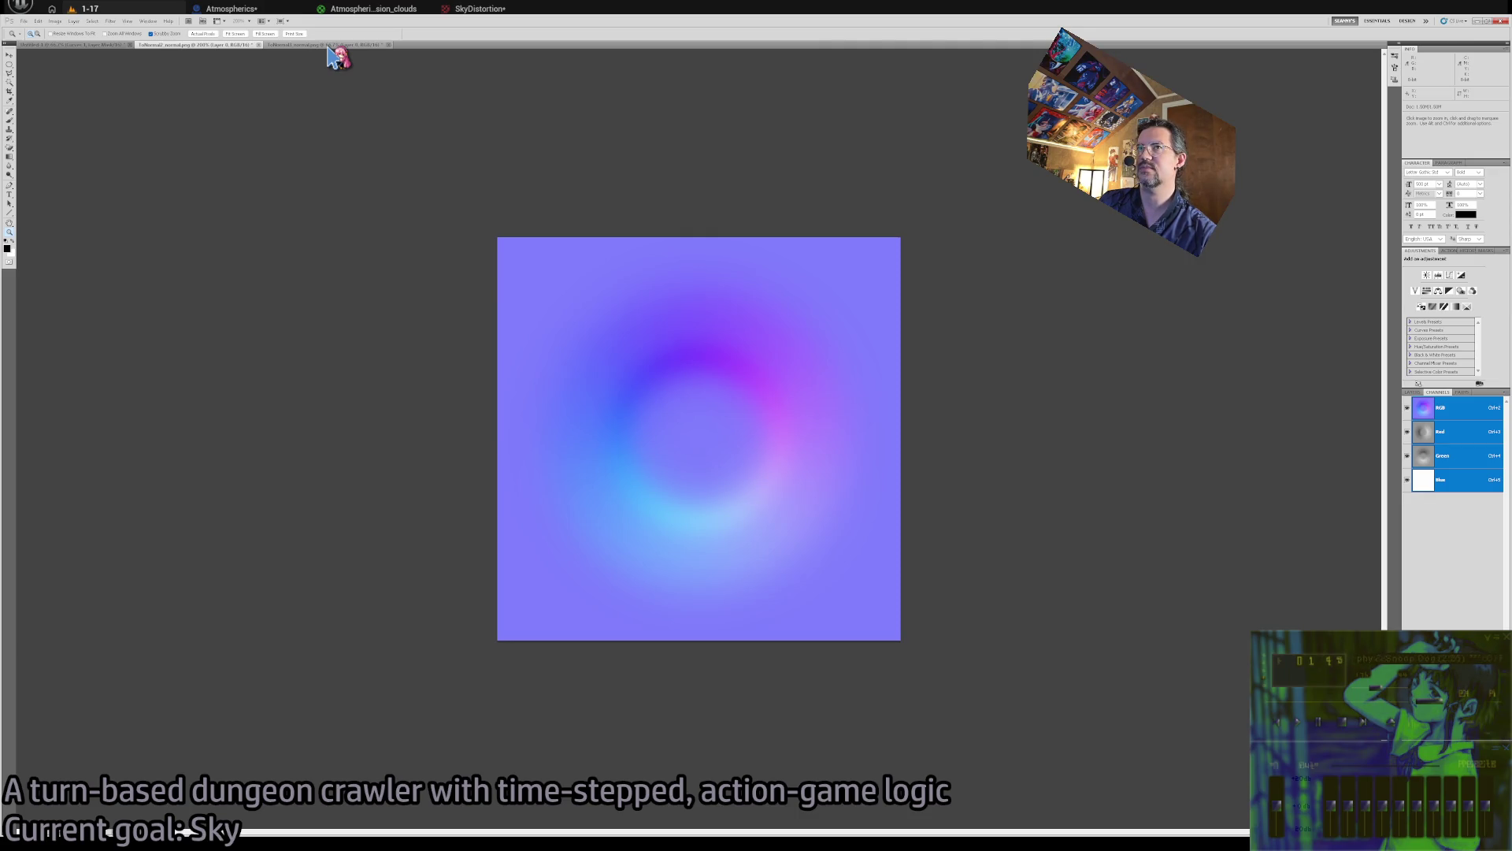
{"action": "left_click", "coordinate": [329, 46]}
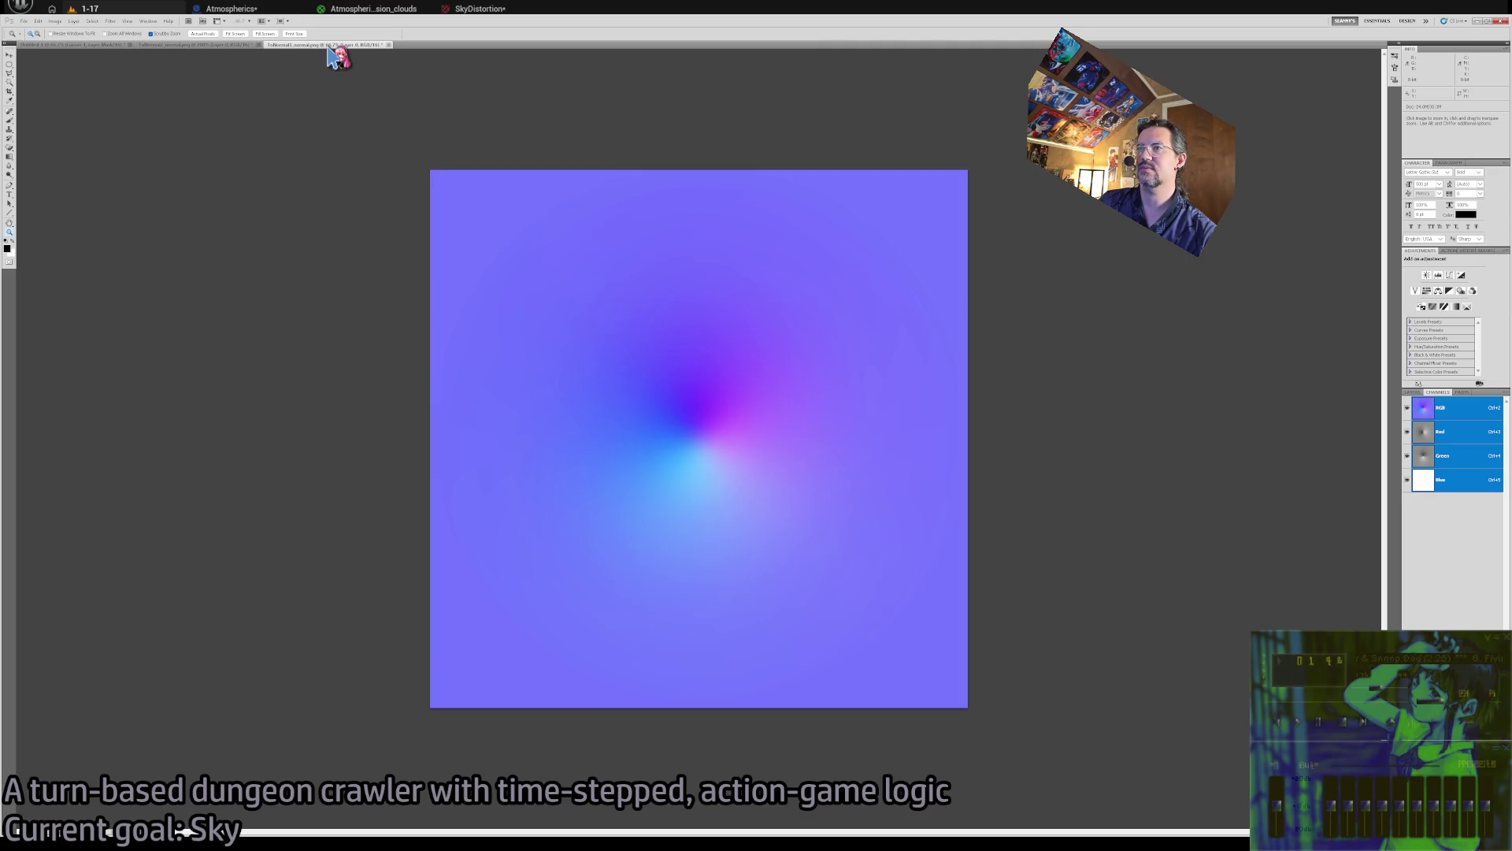
{"action": "left_click", "coordinate": [1413, 392]}
{"action": "left_click", "coordinate": [1408, 430]}
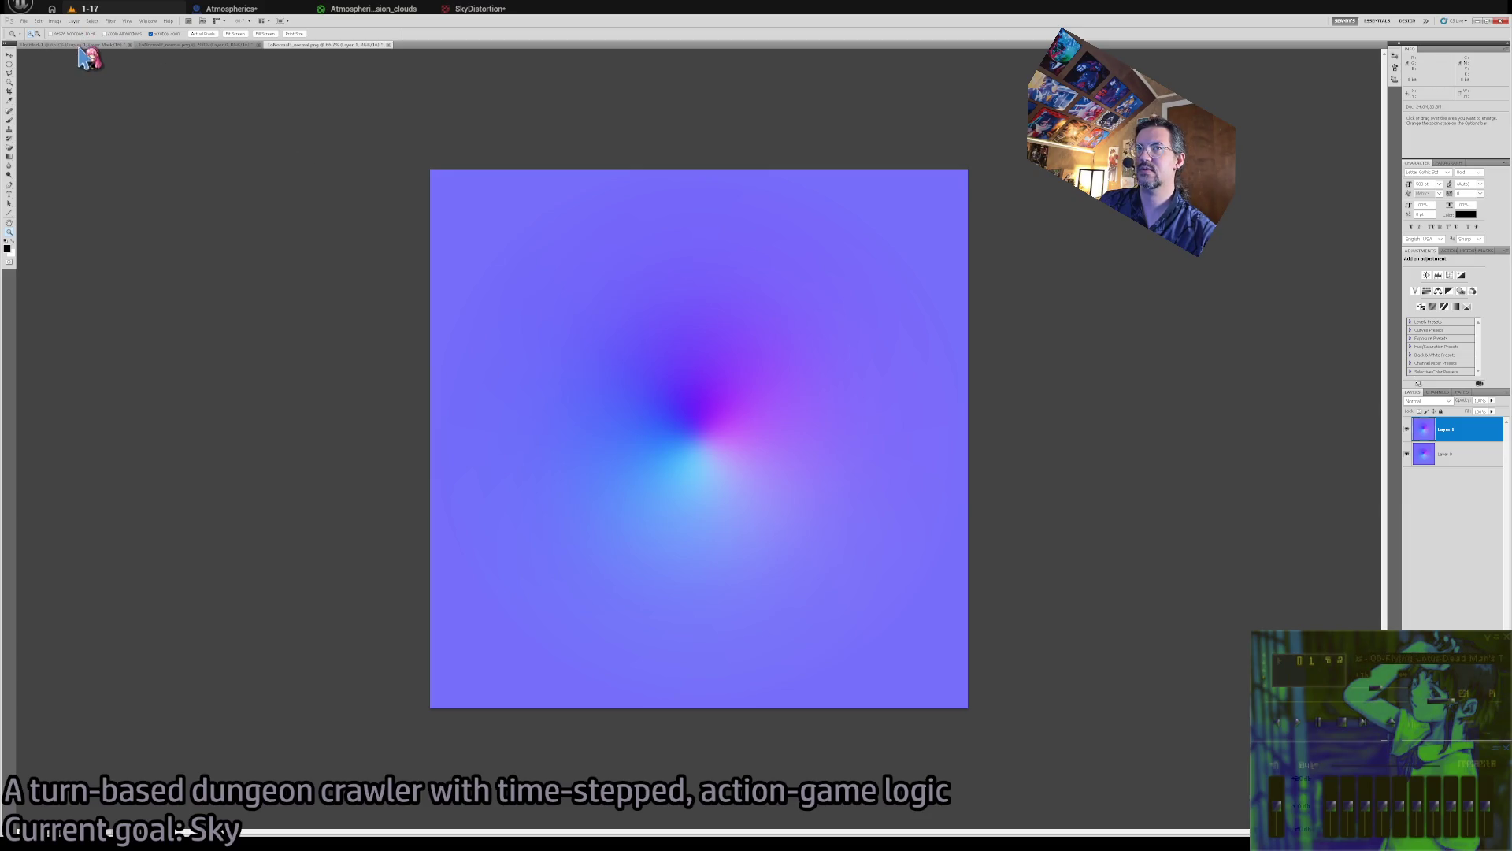
{"action": "left_click", "coordinate": [80, 46]}
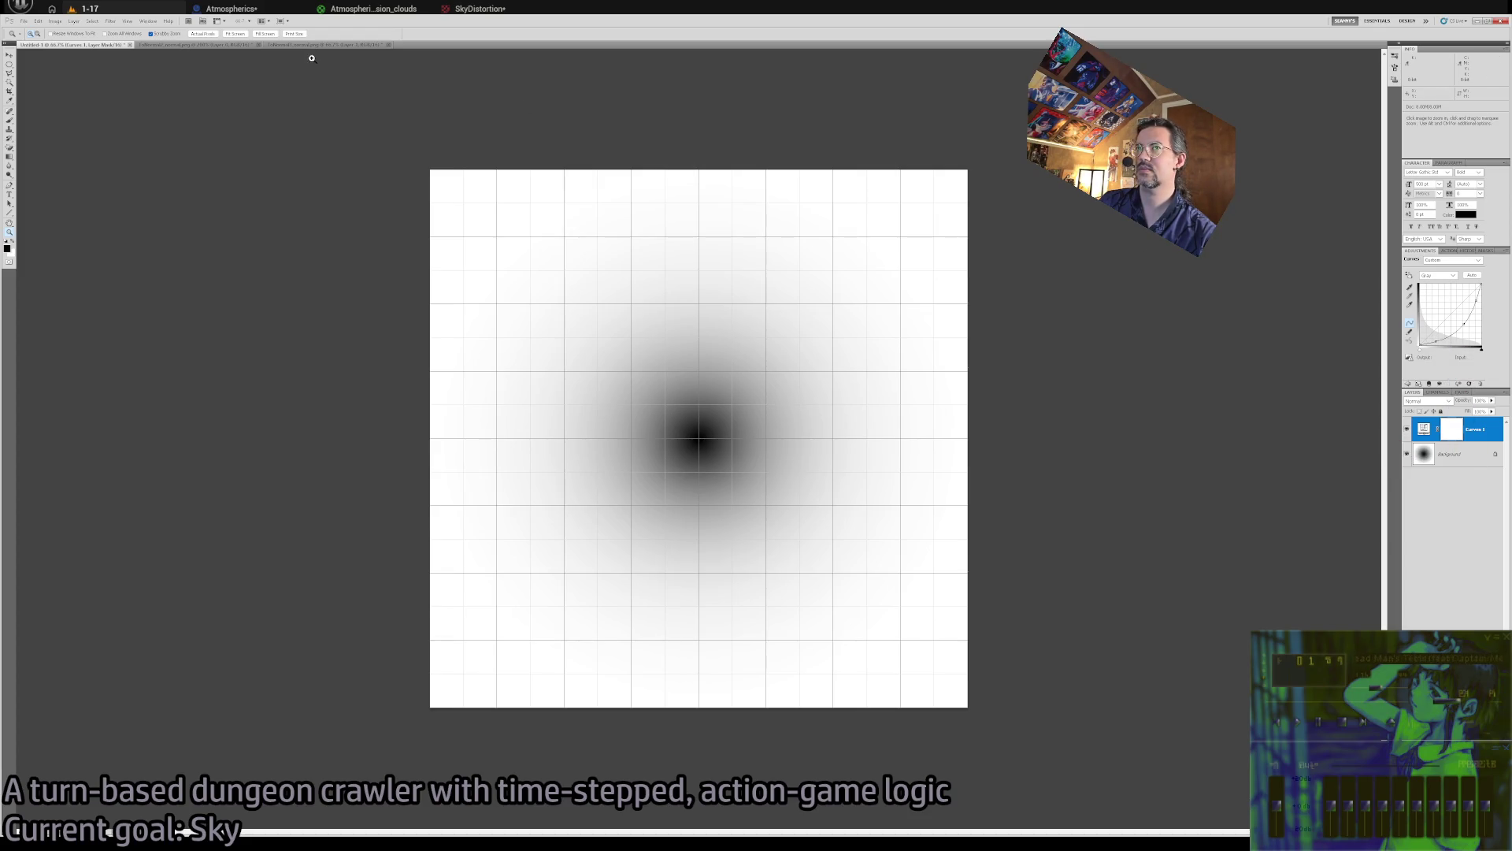
Raise the Curves control point up-left to widen and darken the gradient's centre, comparing with undo
{"action": "key", "text": "ctrl+z"}
{"action": "key", "text": "ctrl+z"}
{"action": "key", "text": "ctrl+z"}
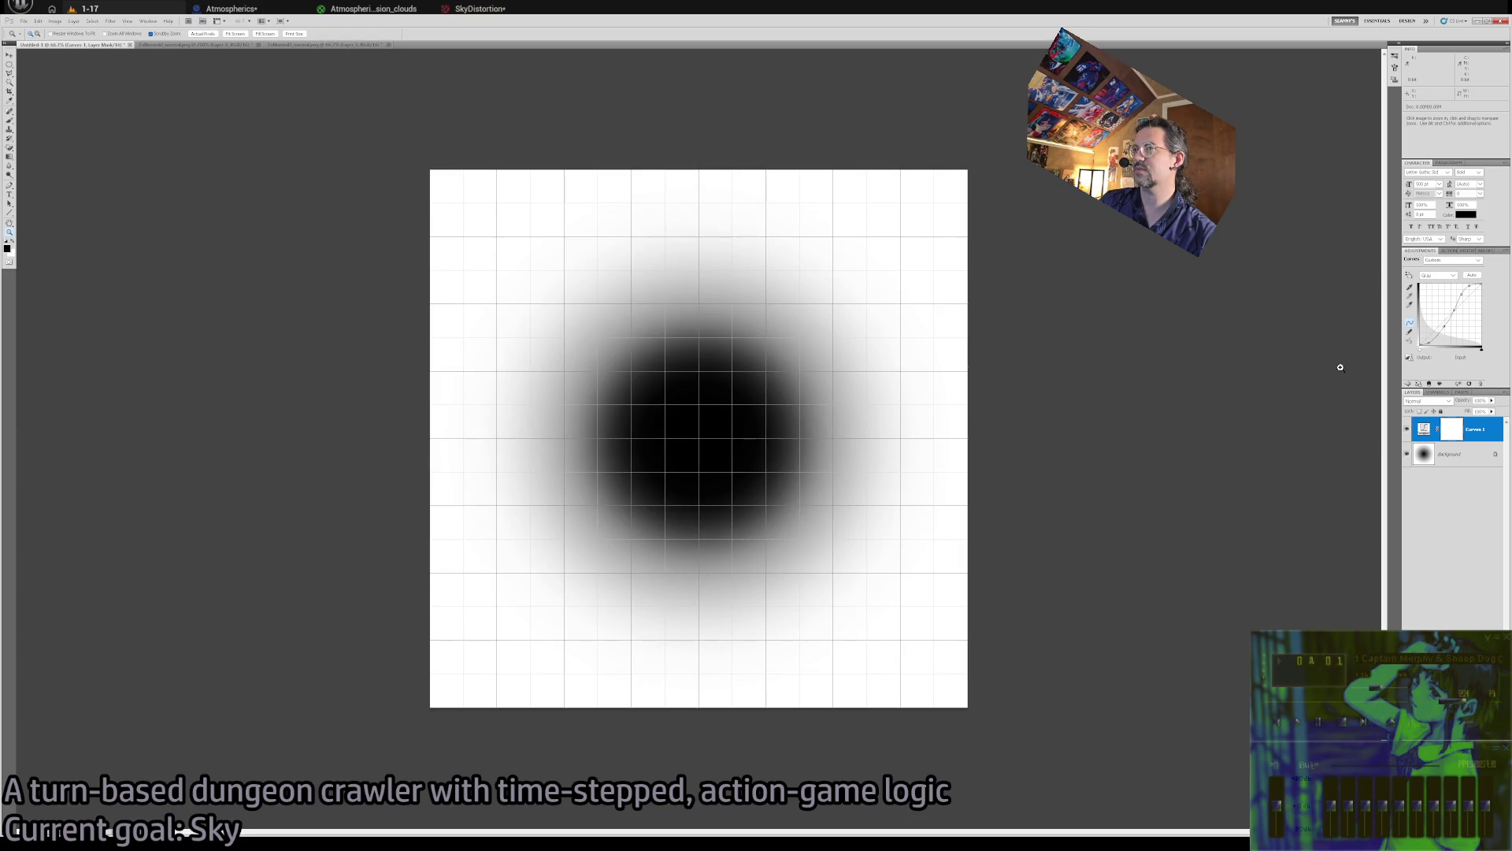
{"action": "key", "text": "ctrl+z"}
{"action": "key", "text": "ctrl+z"}
{"action": "key", "text": "ctrl+z"}
{"action": "key", "text": "ctrl+z"}
{"action": "key", "text": "ctrl+z"}
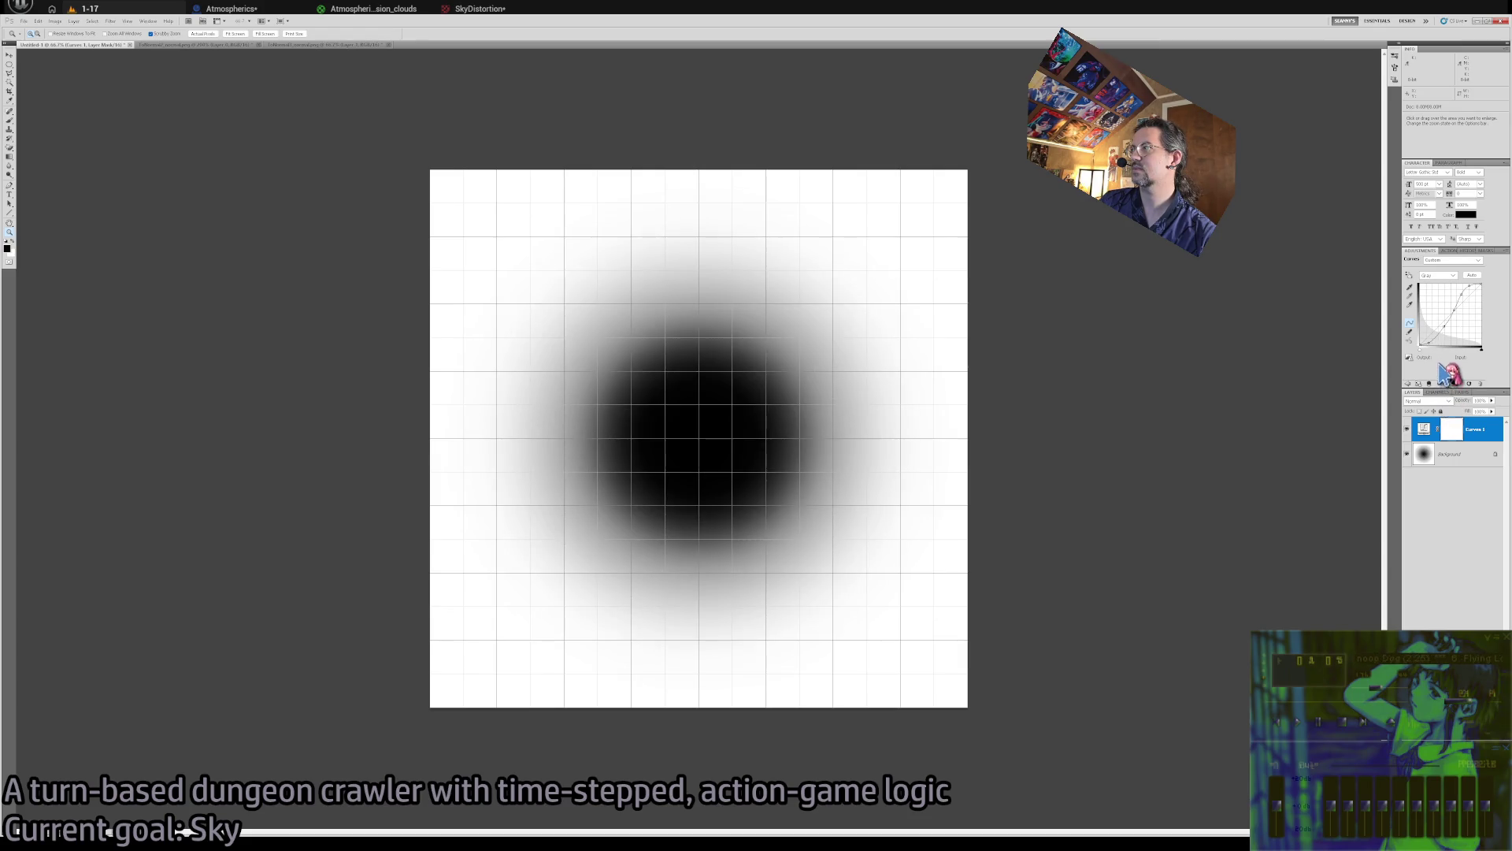
{"action": "key", "text": "ctrl+z"}
{"action": "key", "text": "ctrl+z"}
{"action": "left_click_drag", "start_coordinate": [1463, 323], "coordinate": [1468, 297]}
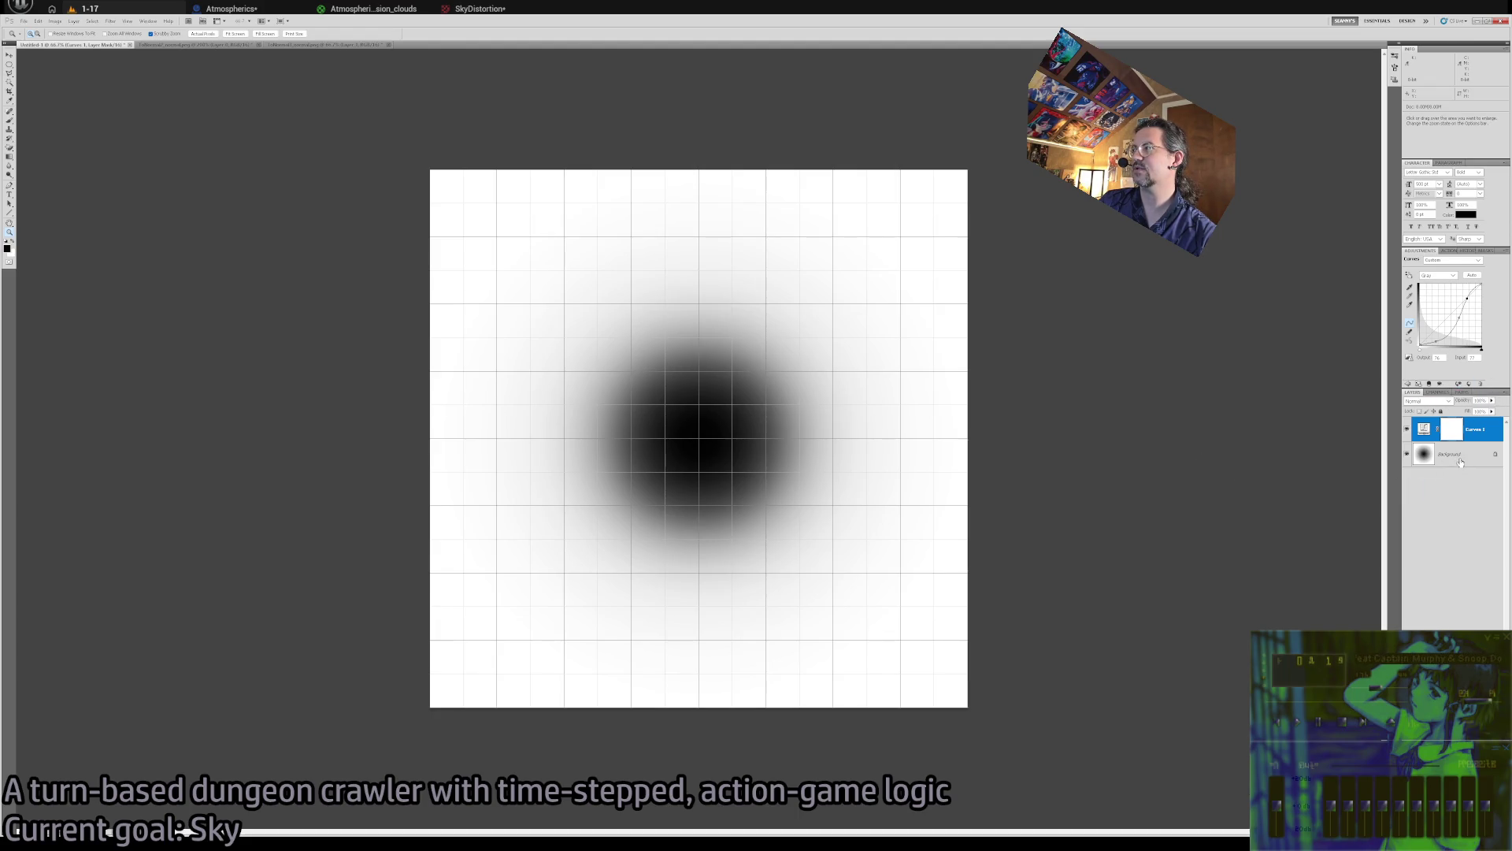
Zoom in on the dark centre of the gradient to inspect individual pixels
{"action": "left_click", "coordinate": [682, 398]}
{"action": "left_click", "coordinate": [517, 226]}
{"action": "left_click", "coordinate": [517, 226]}
{"action": "left_click", "coordinate": [550, 268]}
{"action": "left_click", "coordinate": [803, 307]}
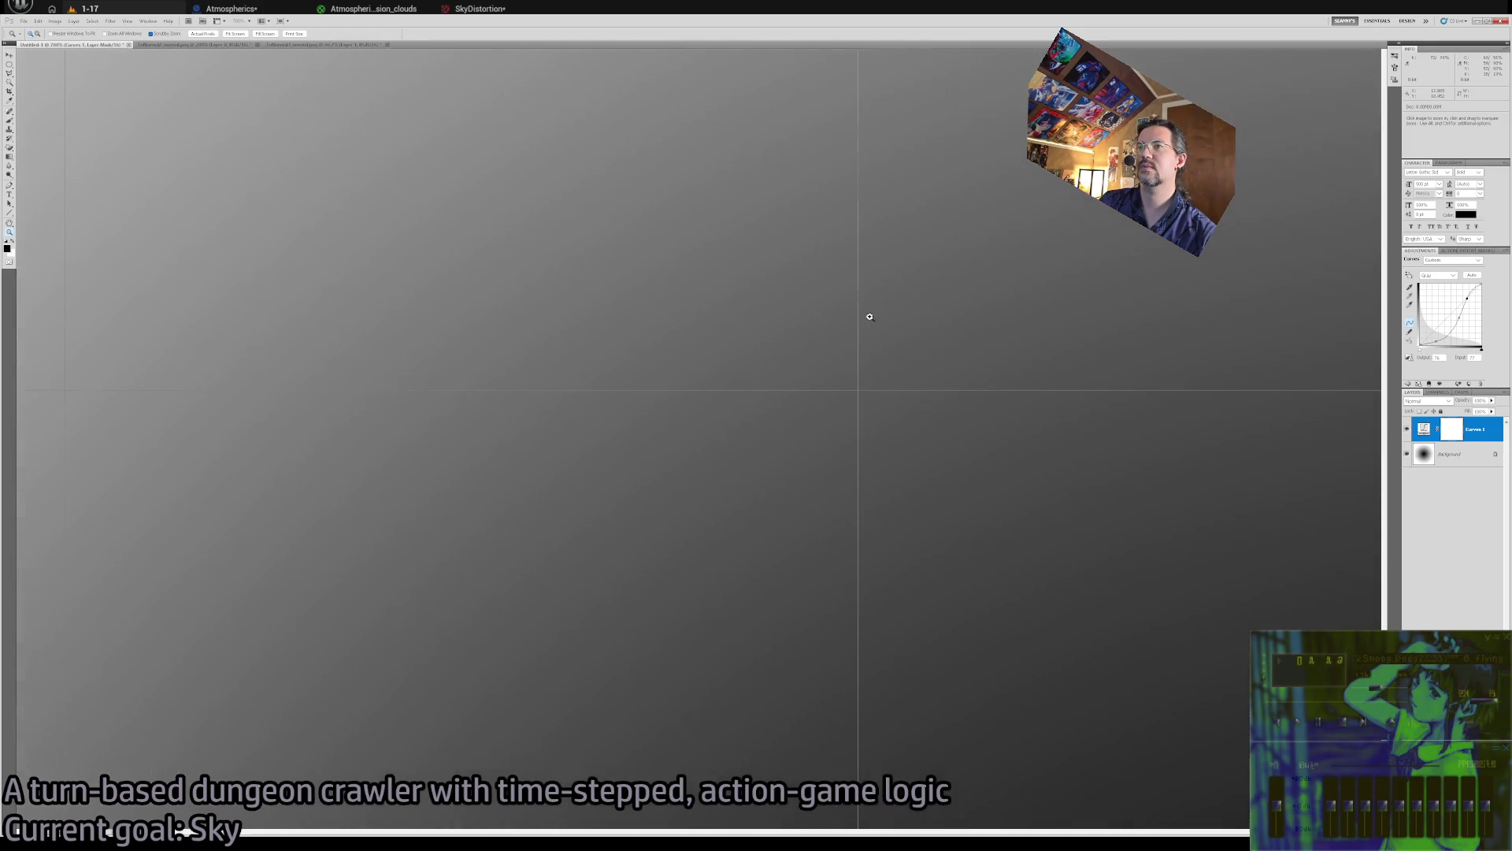
Select the Background layer and view the whole gradient image at actual size
{"action": "left_click", "coordinate": [930, 378]}
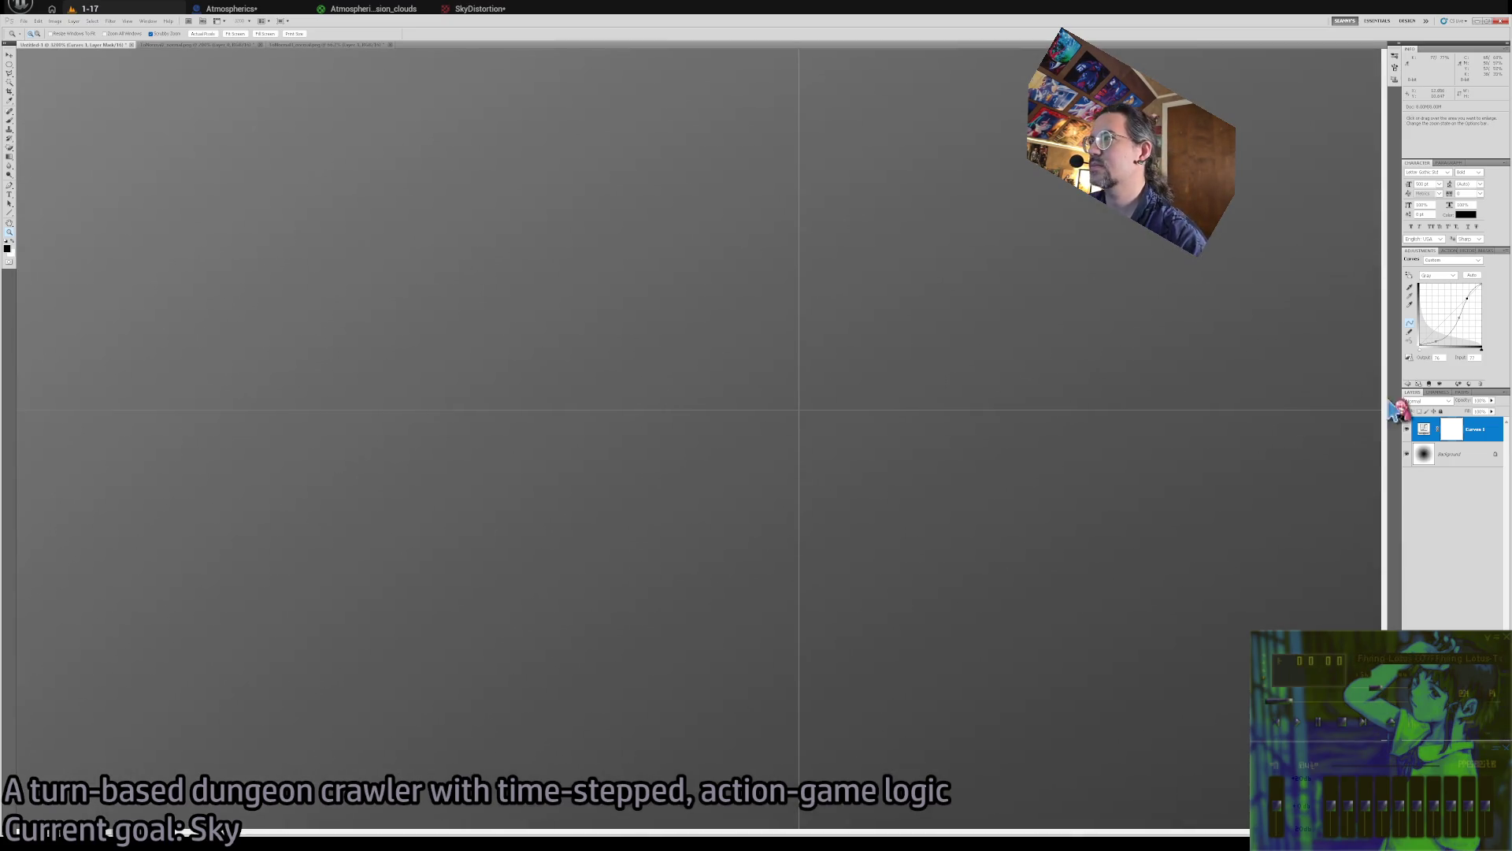
{"action": "left_click", "coordinate": [1458, 457]}
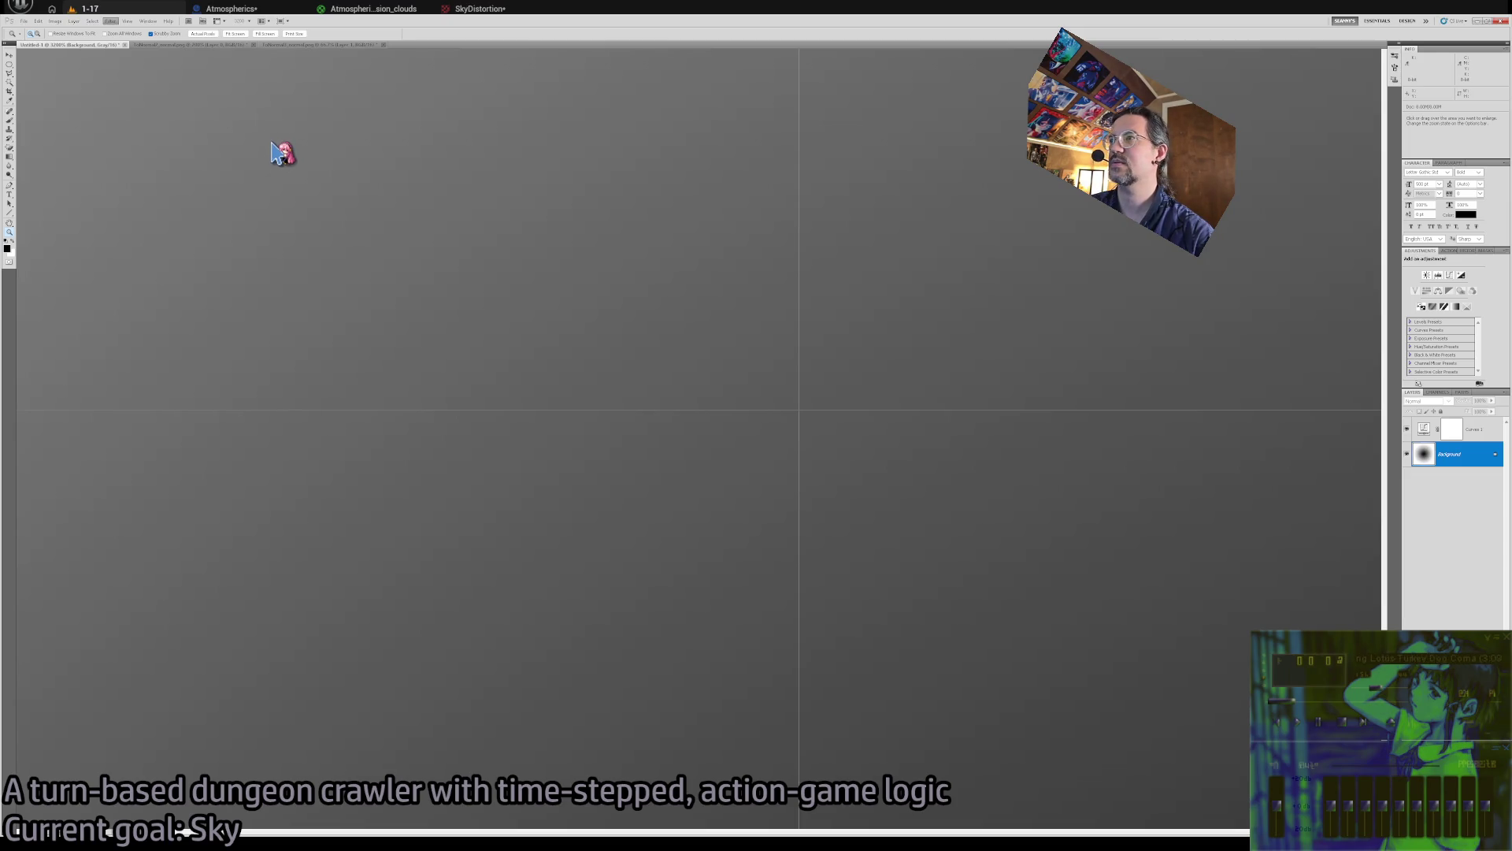
{"action": "key", "text": "alt+bracketright"}
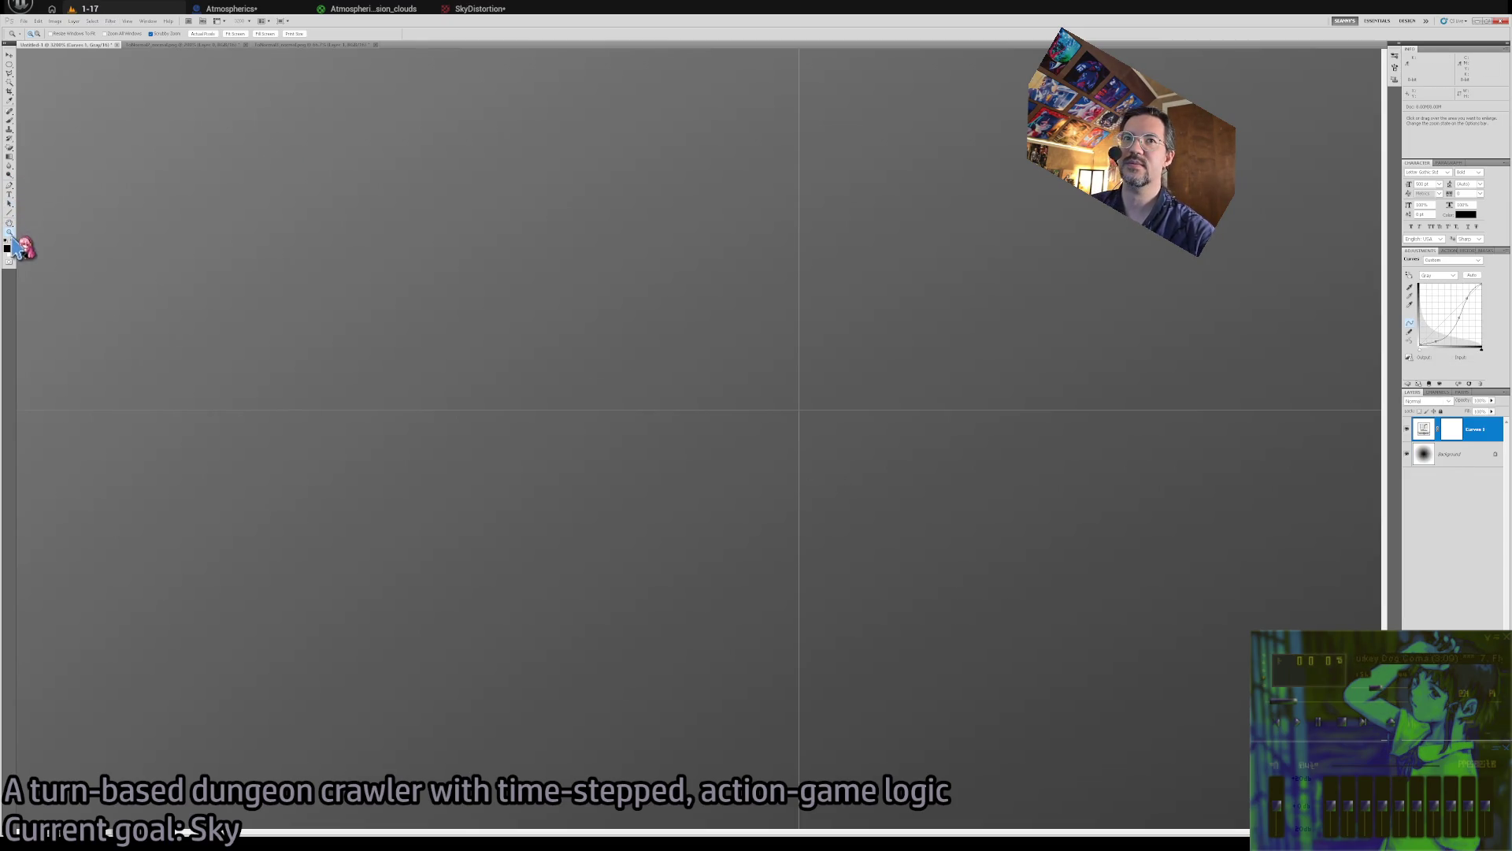
{"action": "double_click", "coordinate": [9, 233]}
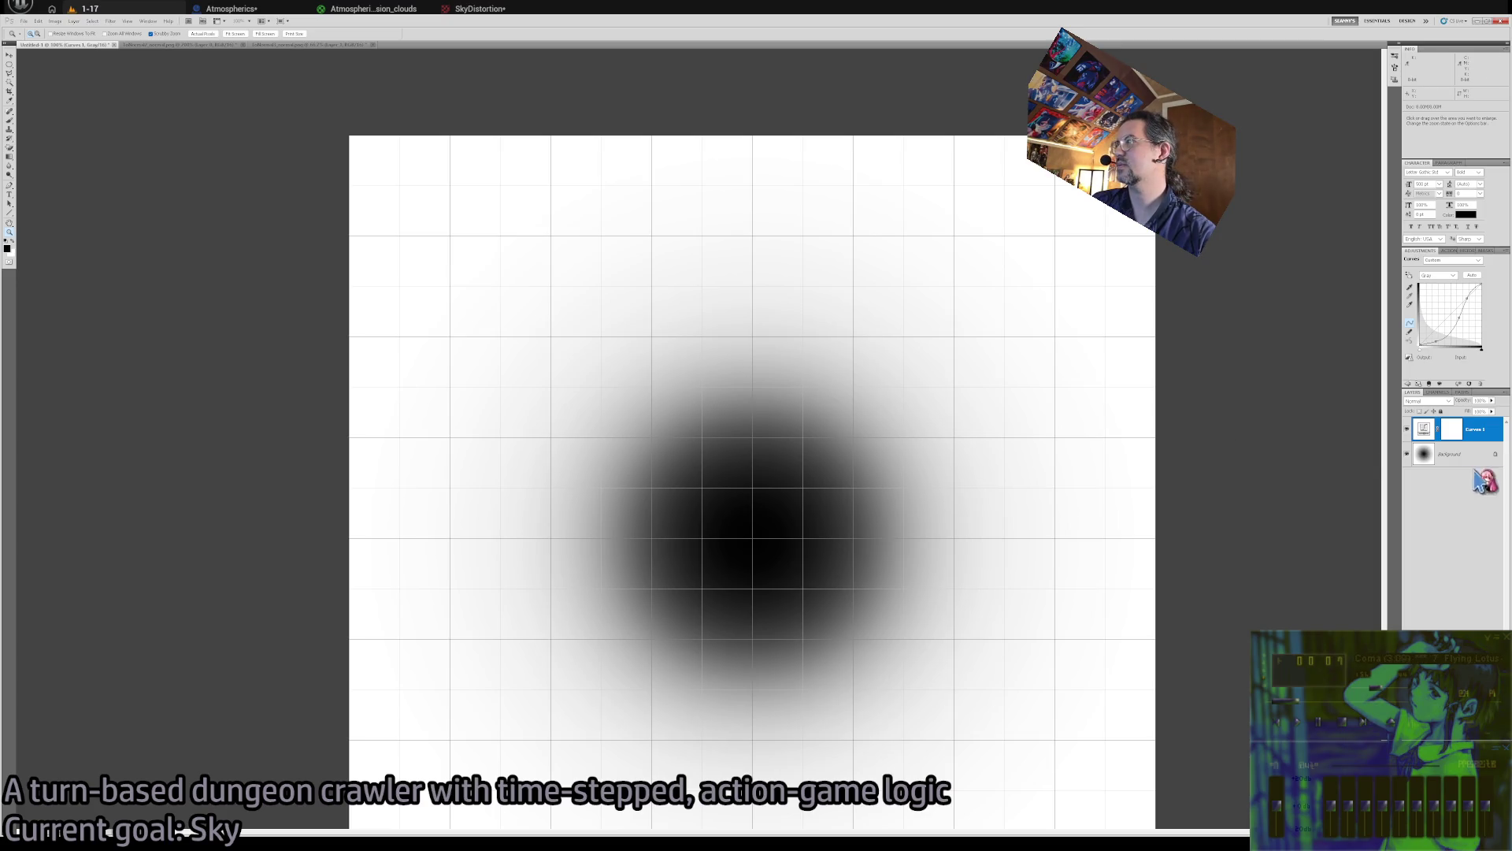
{"action": "key", "text": "alt+bracketleft"}
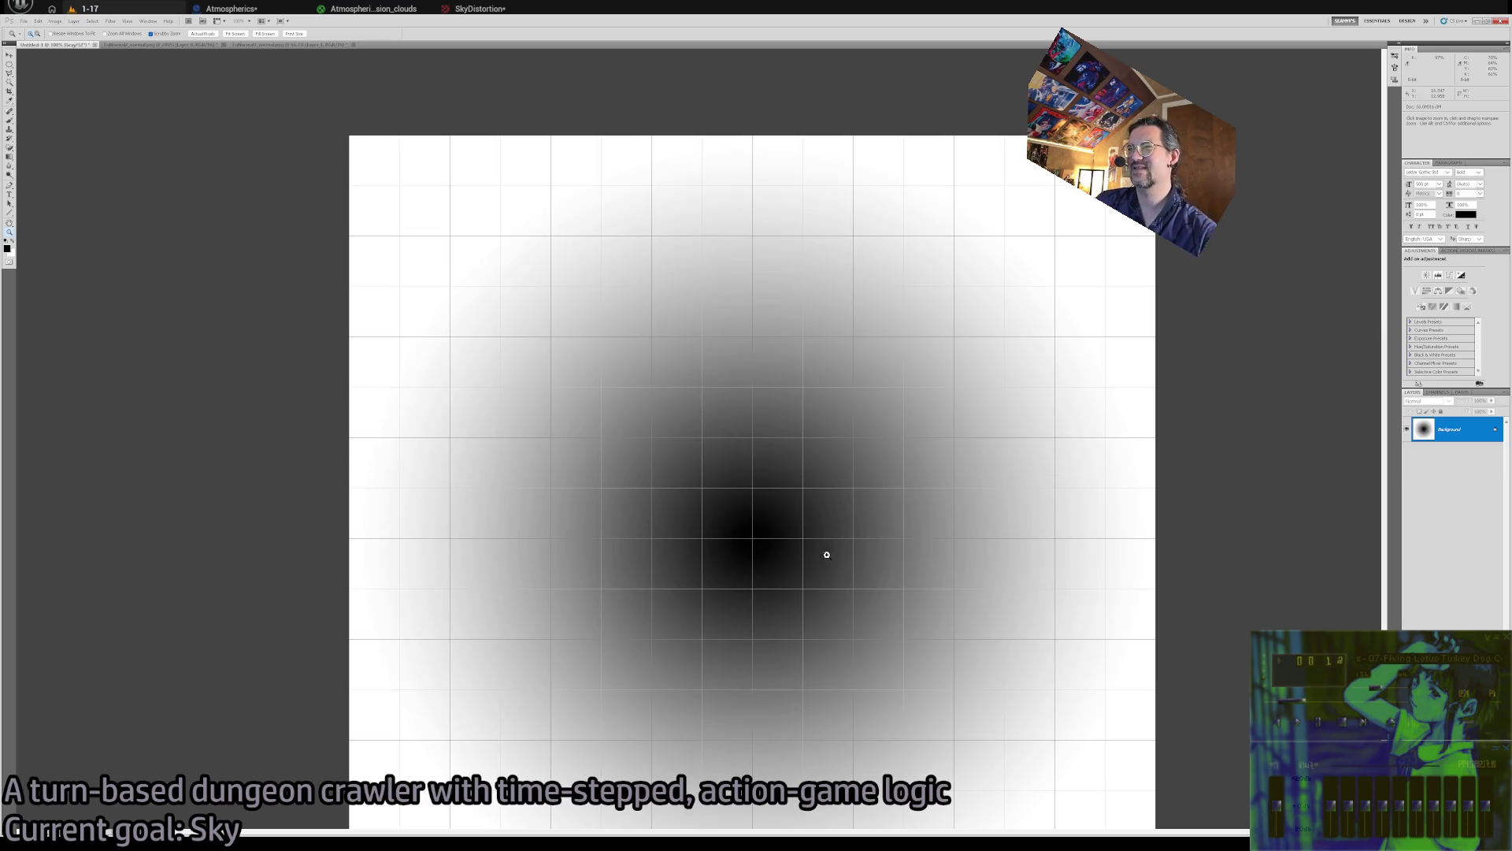
Flatten Curves 1 into the Background layer, comparing via undo/redo, and zoom onto the dark circle
{"action": "key", "text": "ctrl+z"}
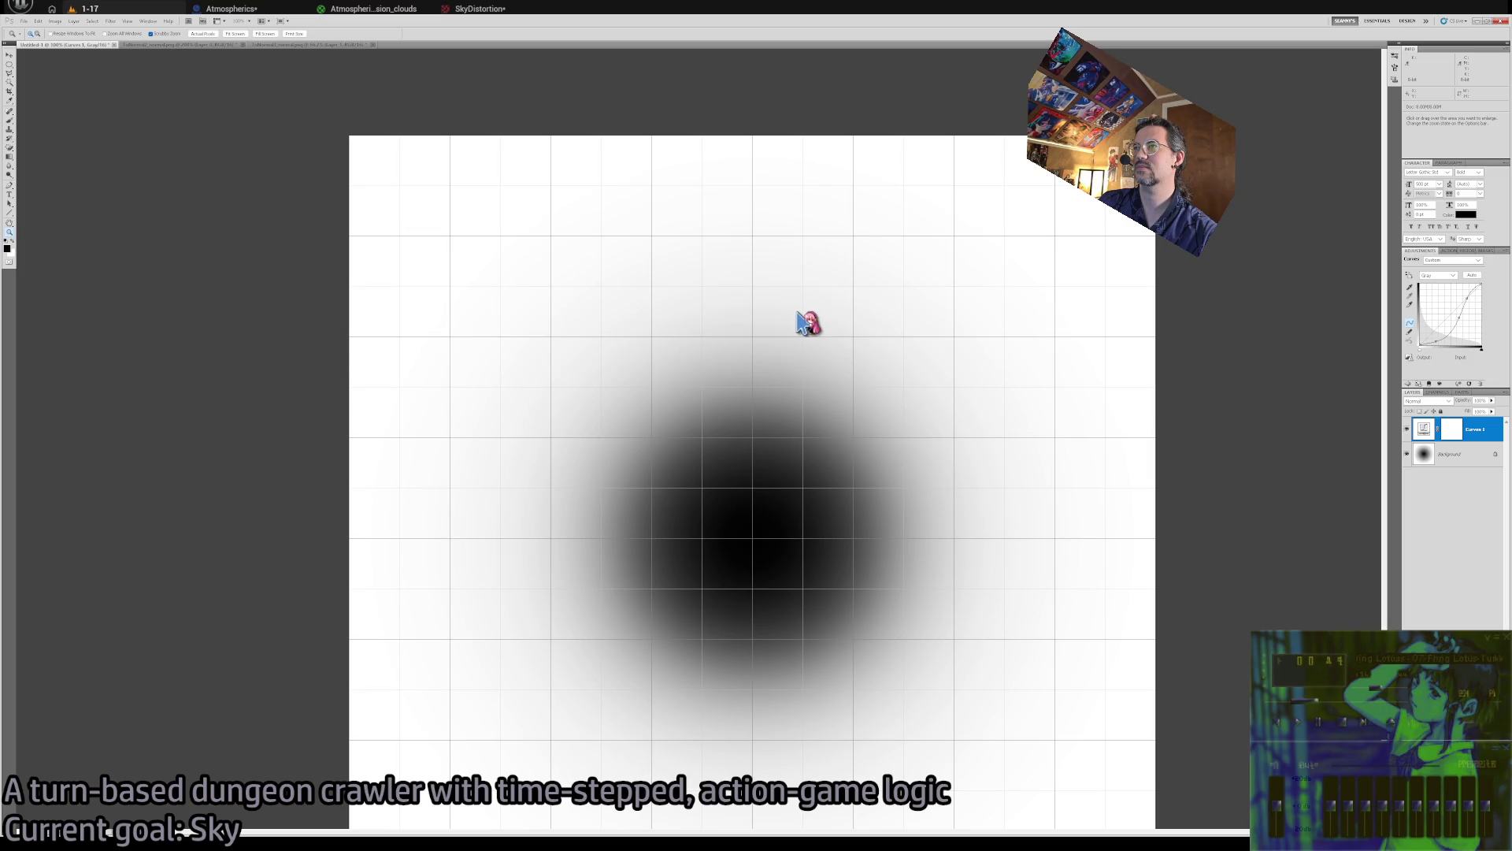
{"action": "key", "text": "ctrl+z"}
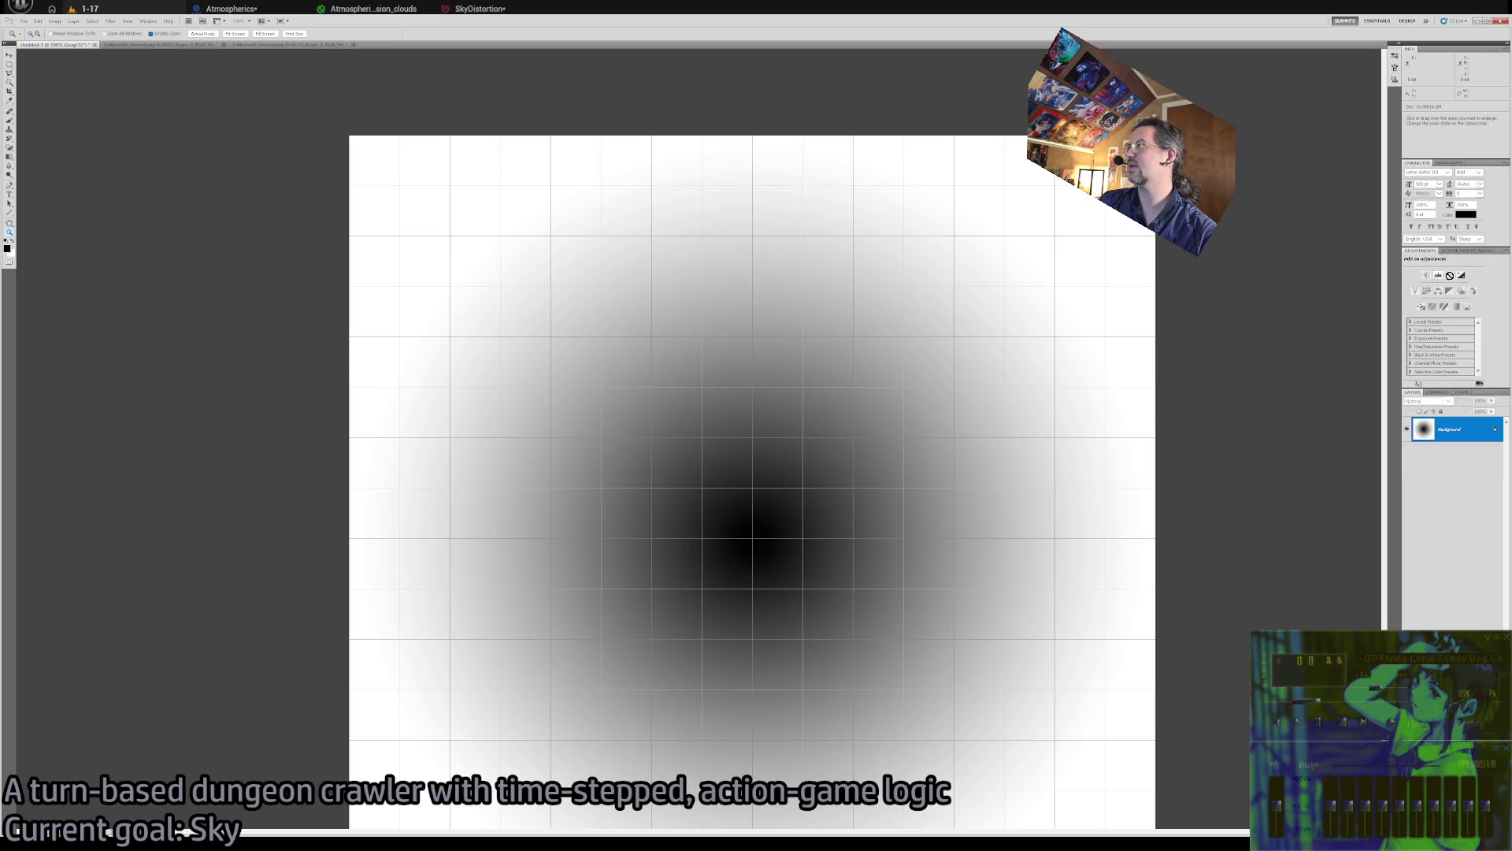
{"action": "key", "text": "ctrl+z"}
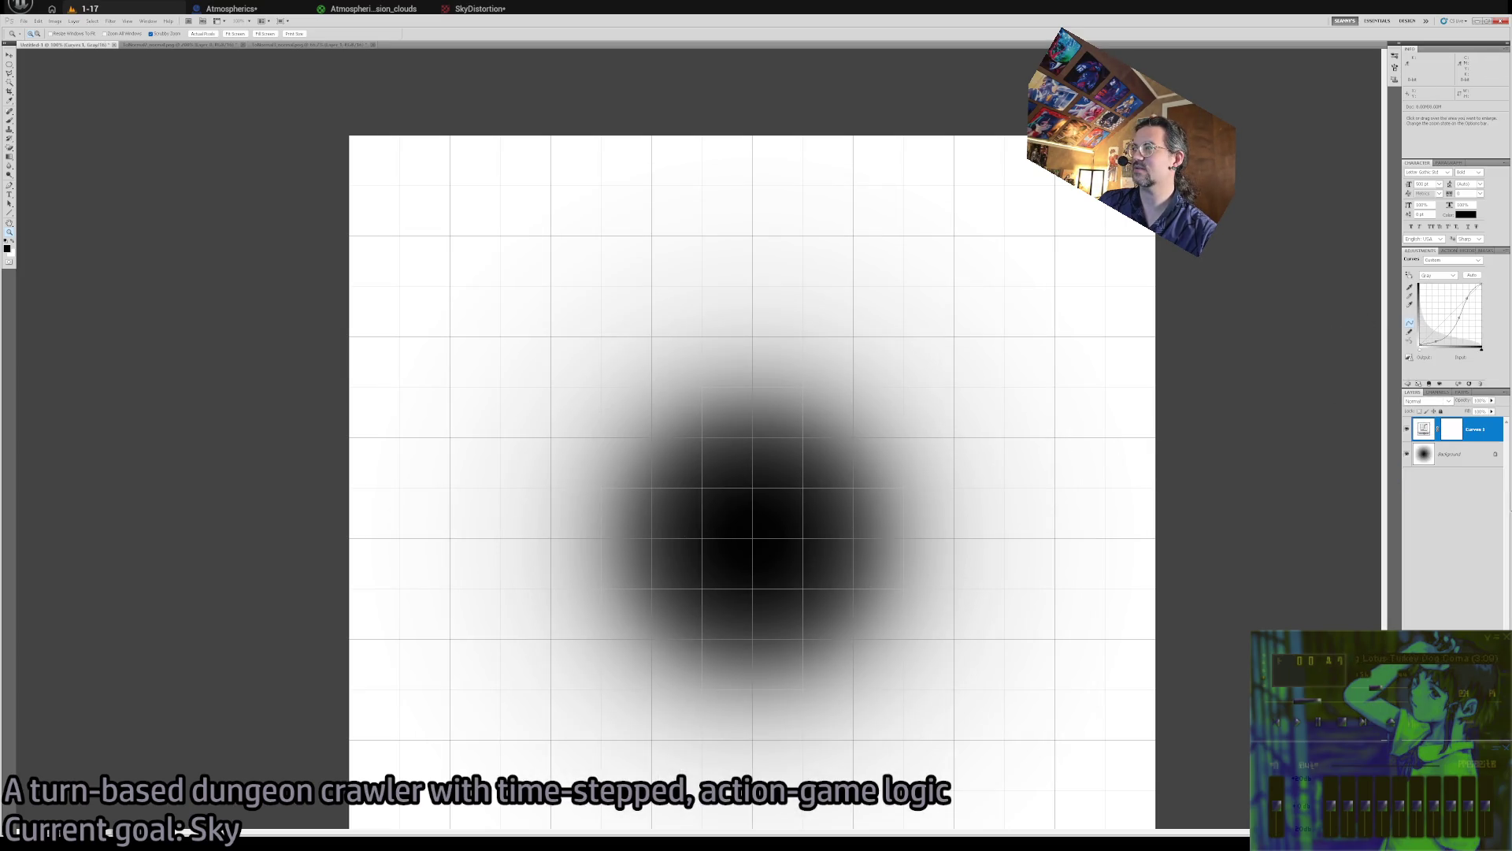
{"action": "key", "text": "ctrl+z"}
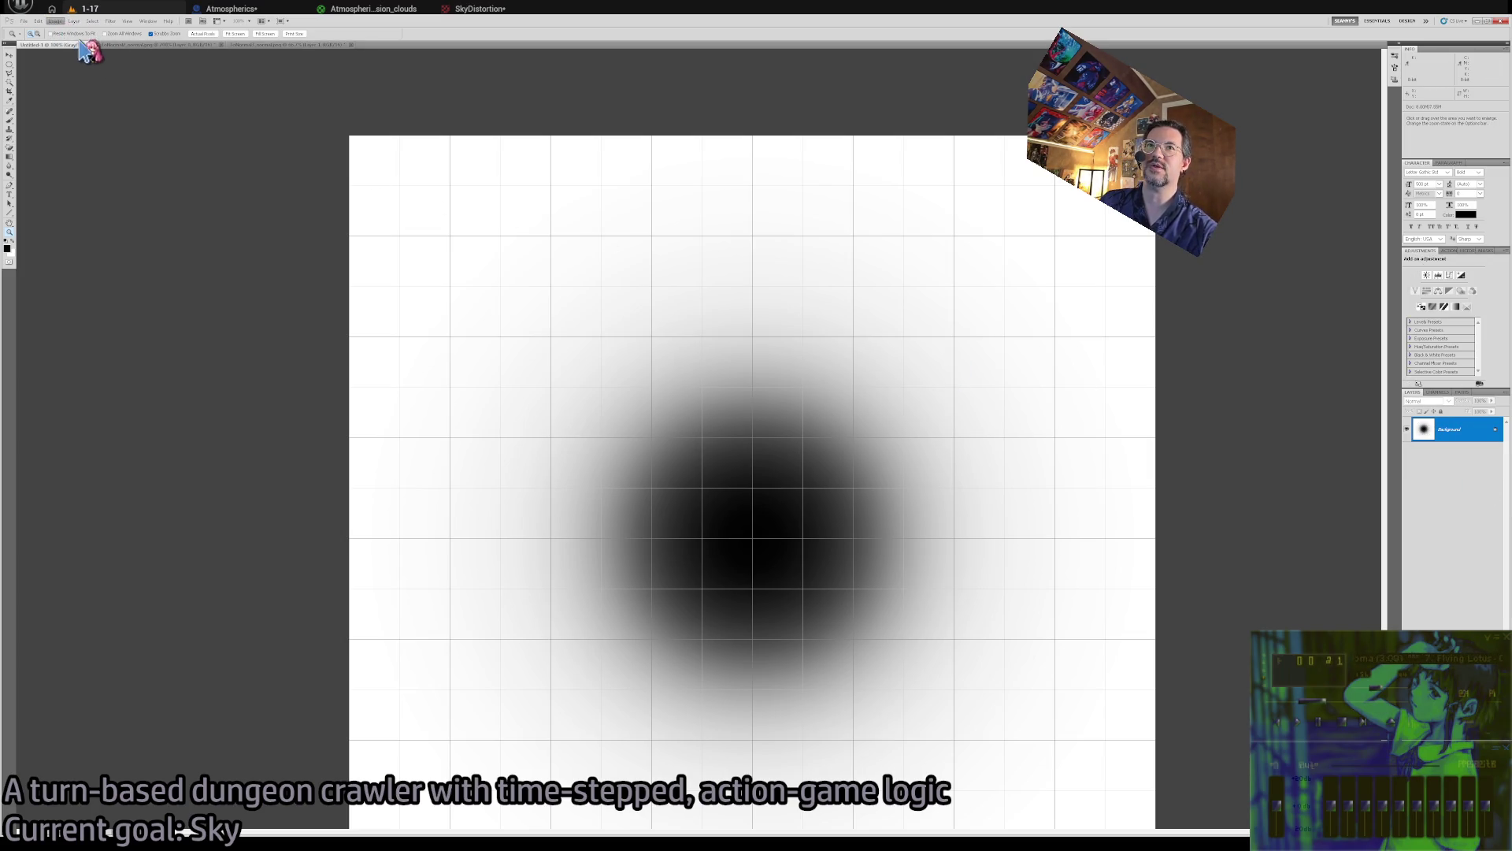
{"action": "mouse_move", "coordinate": [746, 266]}
{"action": "left_mouse_down"}
{"action": "mouse_move", "coordinate": [689, 385]}
{"action": "mouse_move", "coordinate": [731, 466]}
{"action": "left_mouse_up"}
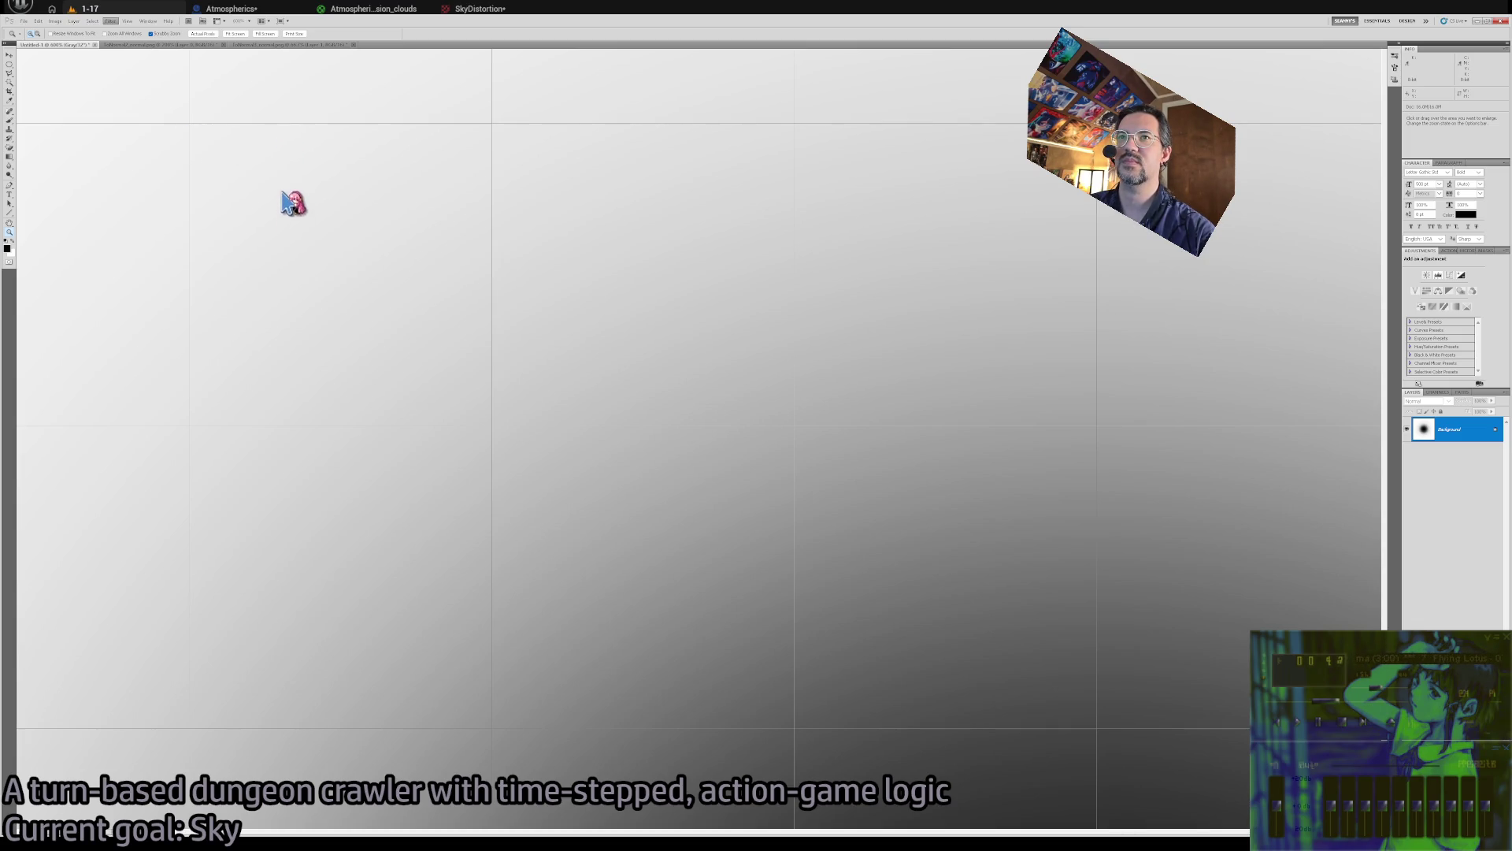
Inspect the gradient for banding with the Hand, Eyedropper and Zoom tools
{"action": "key", "text": "h"}
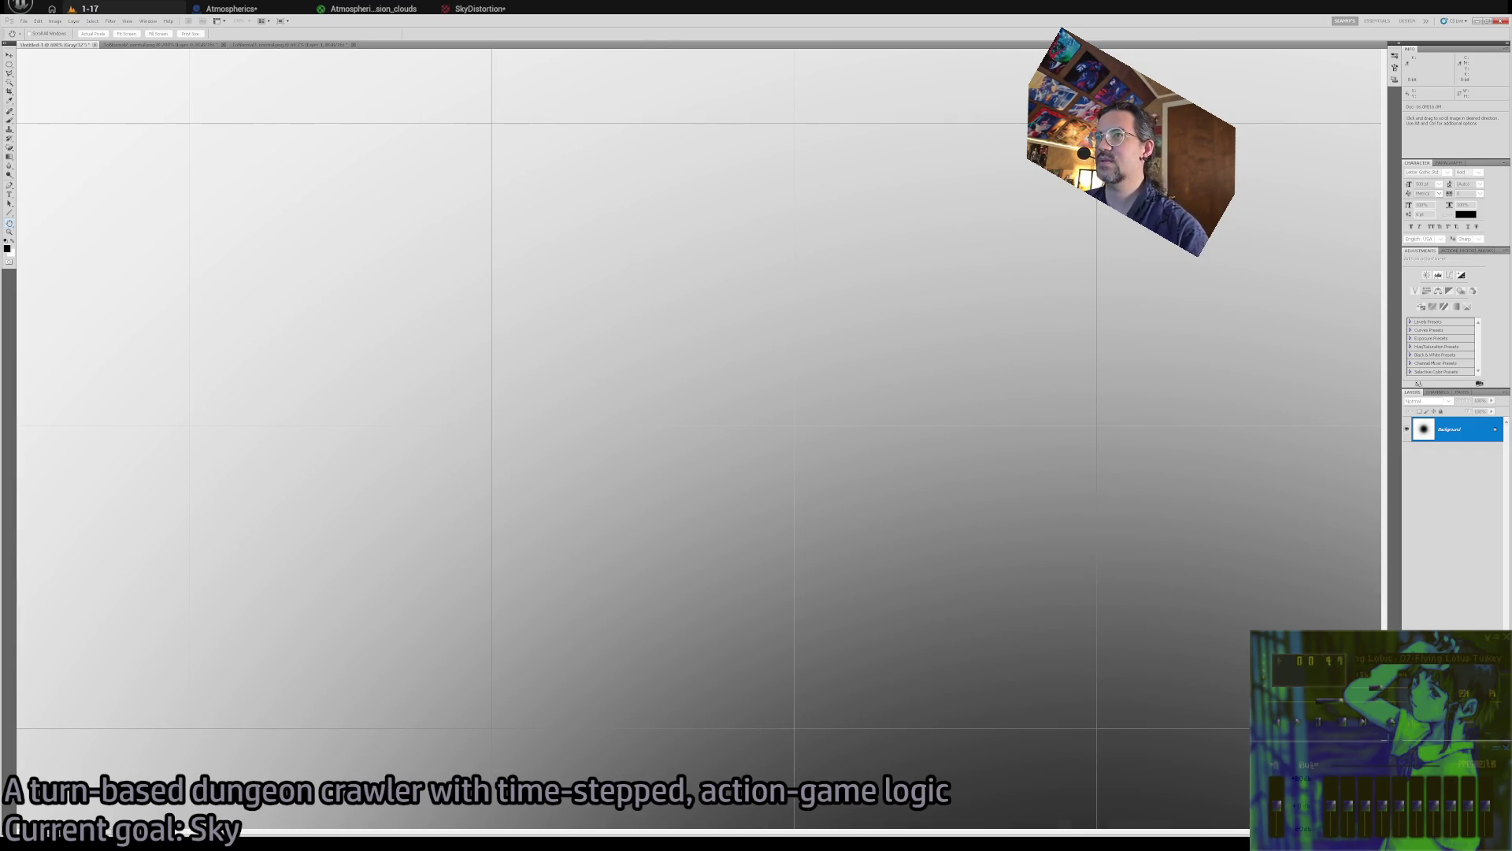
{"action": "key", "text": "z"}
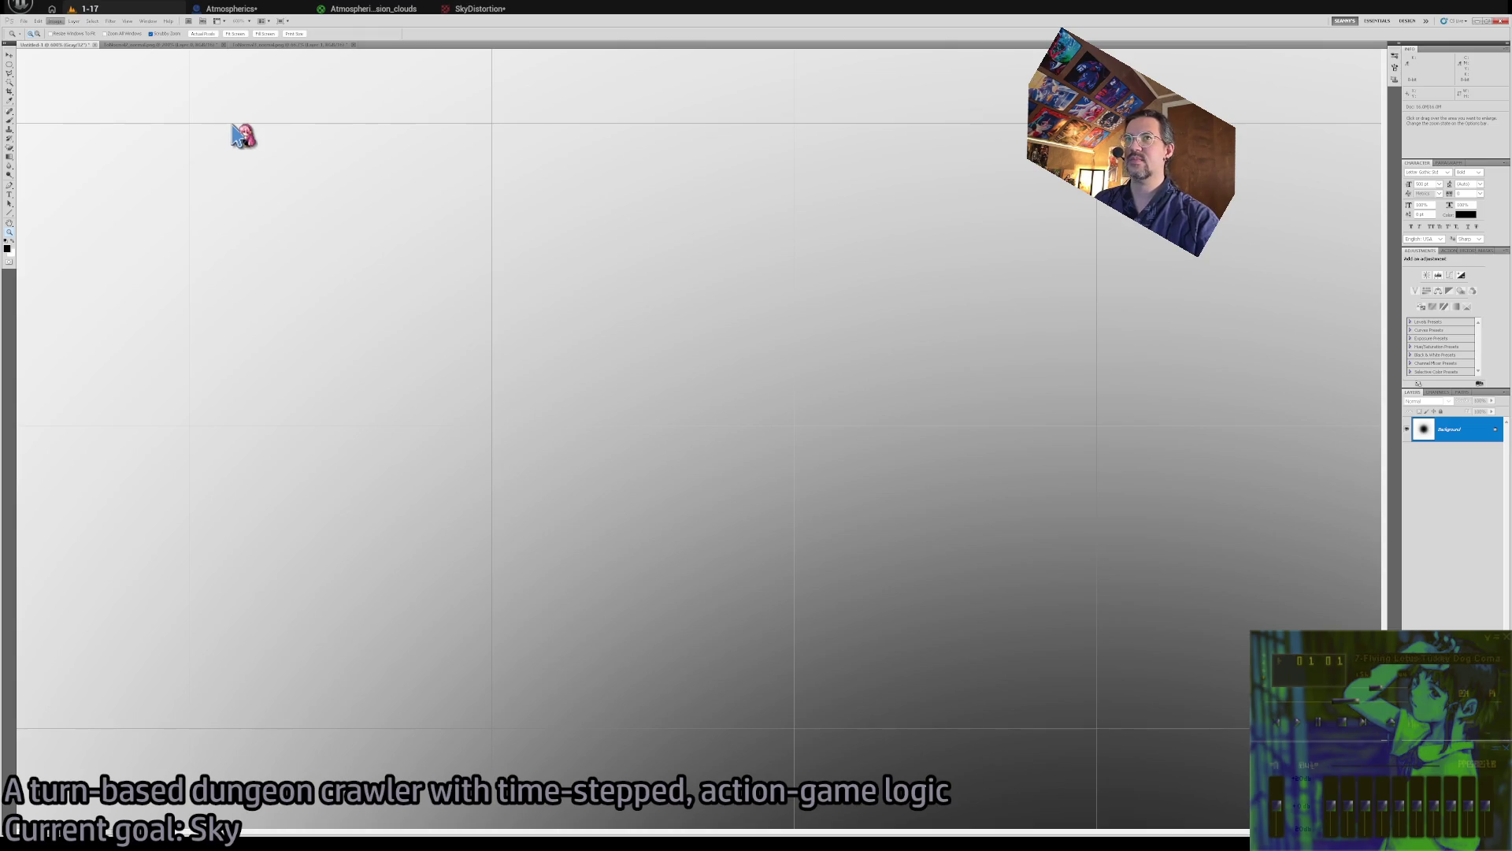
{"action": "key", "text": "i"}
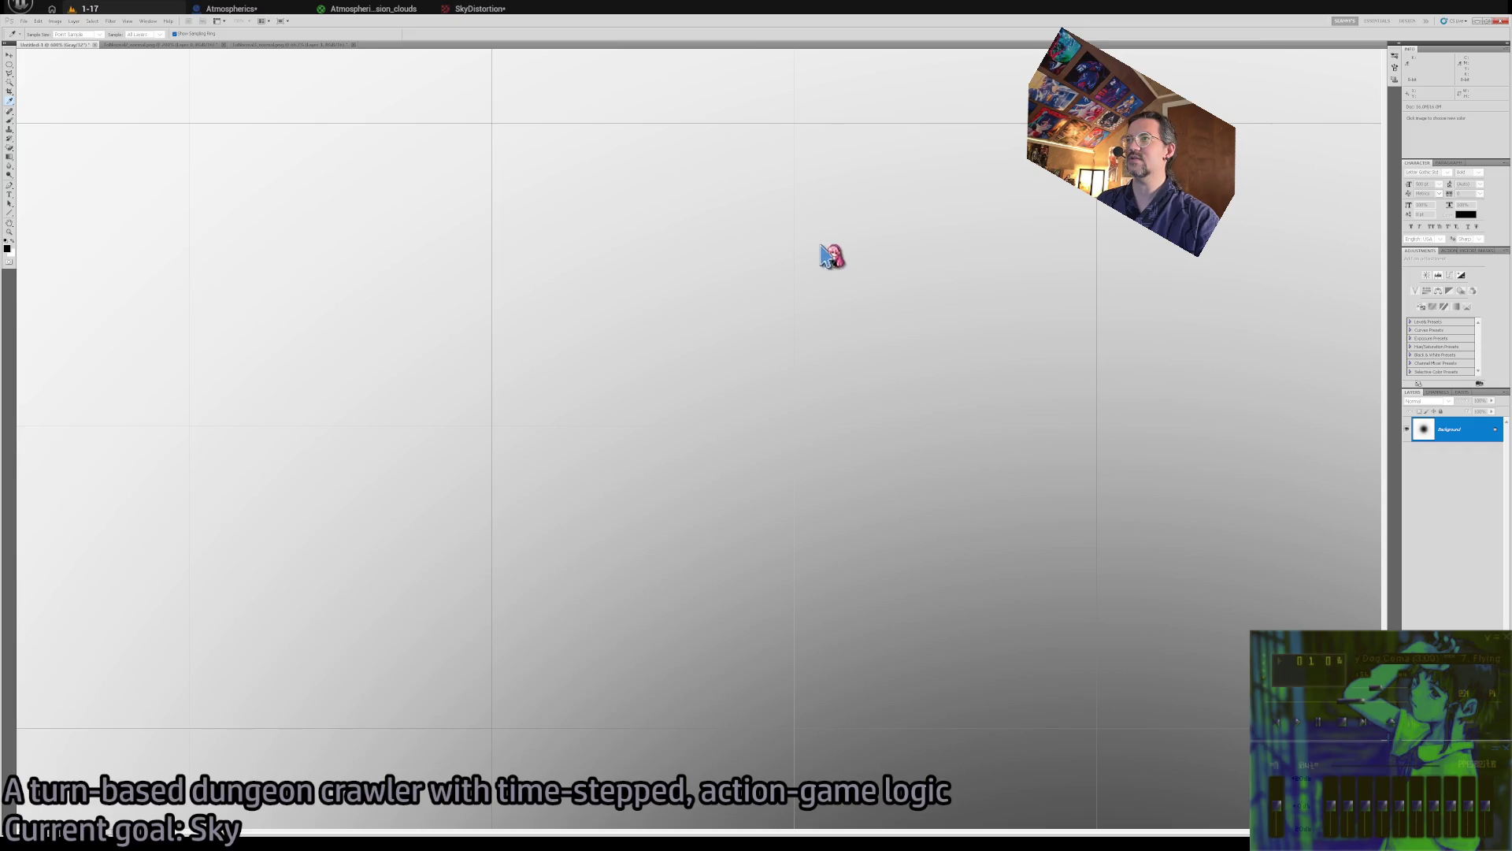
{"action": "key", "text": "z"}
{"action": "mouse_move", "coordinate": [497, 415]}
{"action": "left_mouse_down"}
{"action": "mouse_move", "coordinate": [486, 432]}
{"action": "mouse_move", "coordinate": [763, 467]}
{"action": "left_mouse_up"}
{"action": "key", "text": "ctrl+plus"}
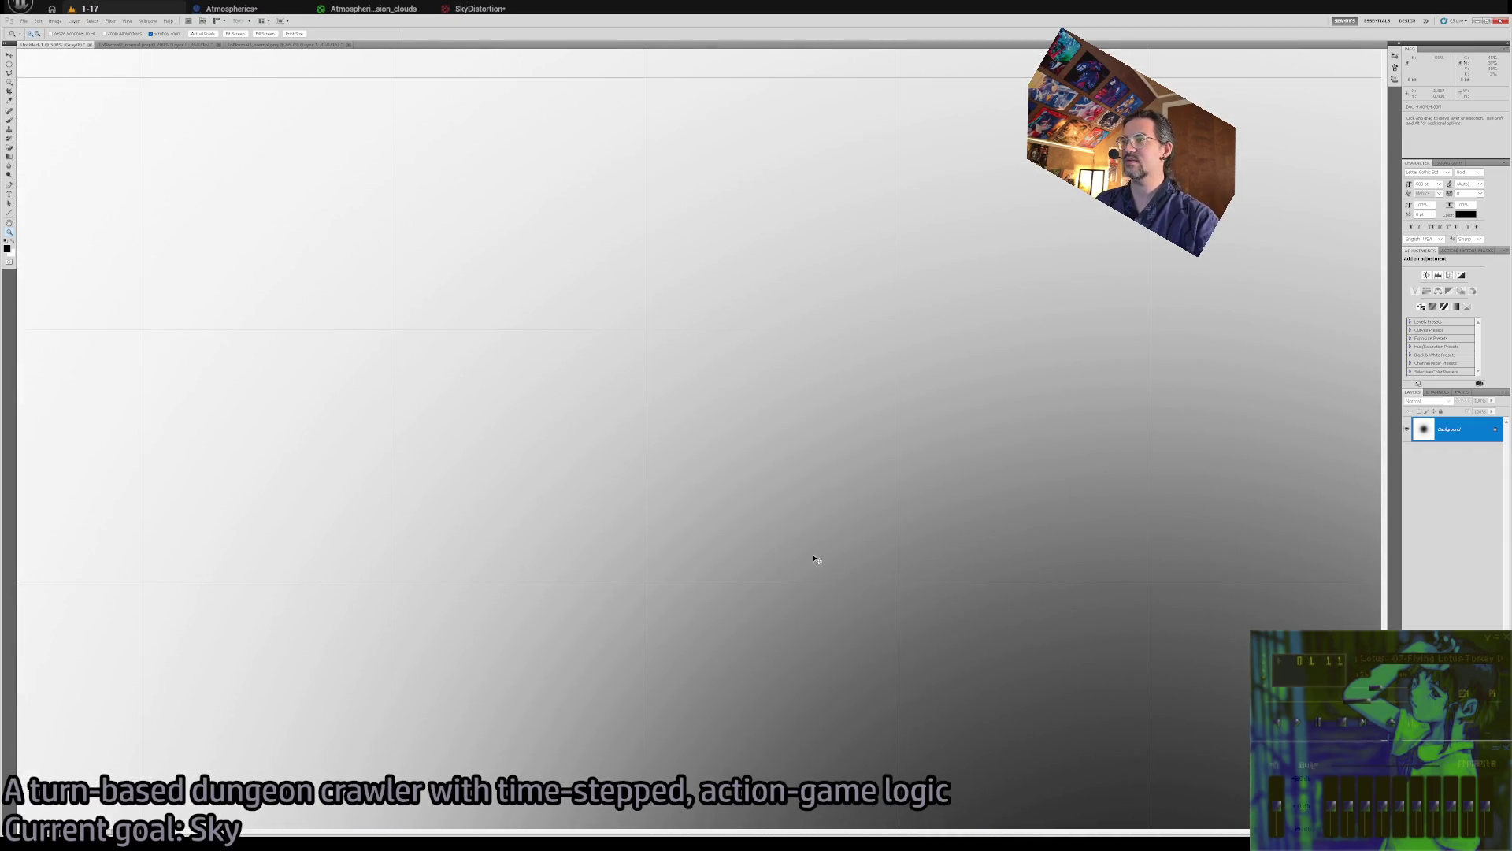
Step back to the 32-bit Gray version with the Curves 1 layer restored, then fit the view
{"action": "key", "text": "F2"}
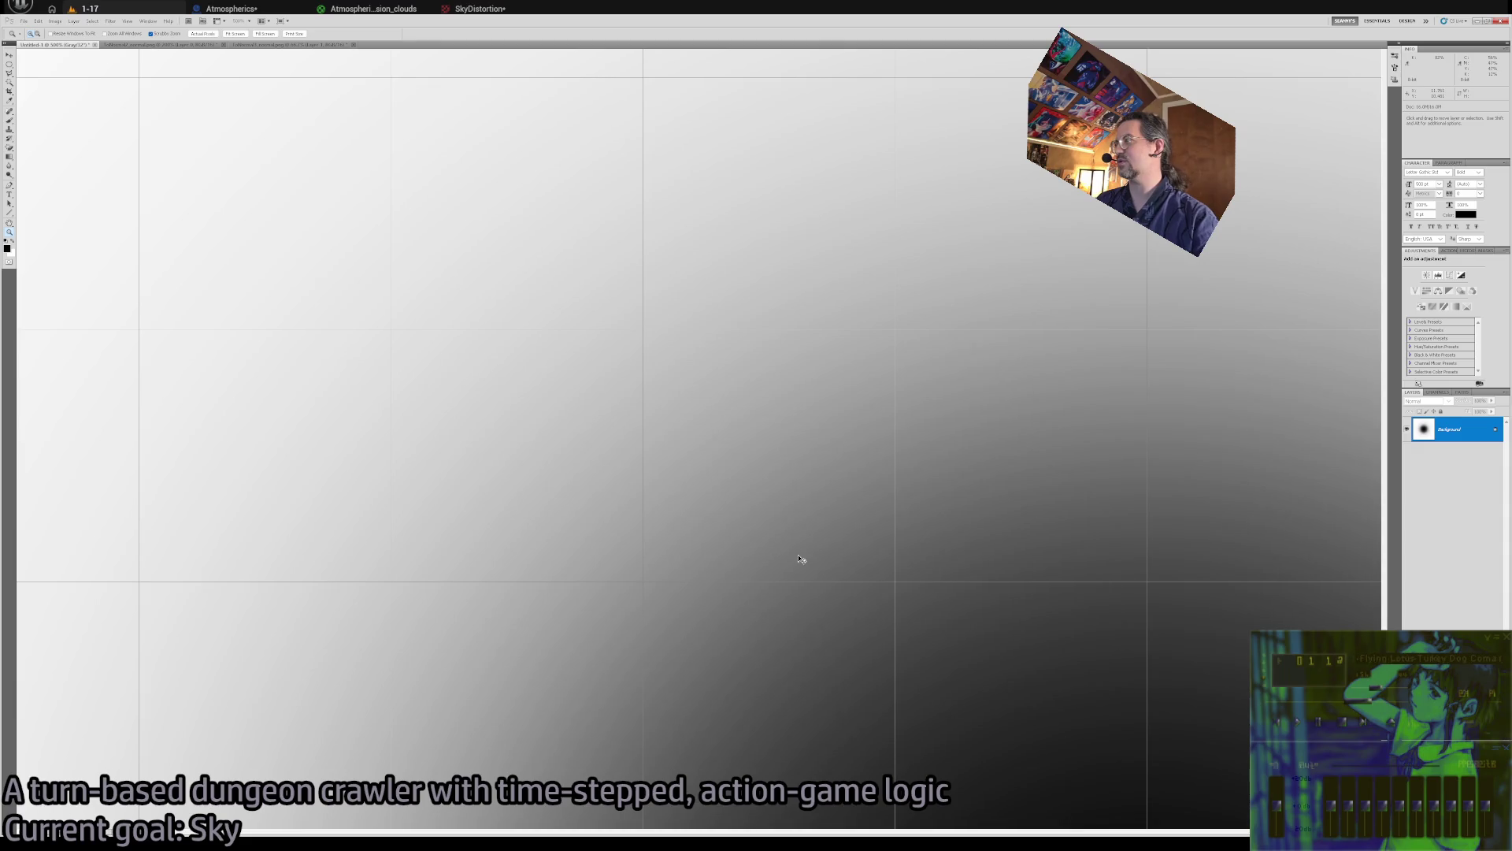
{"action": "key", "text": "F3"}
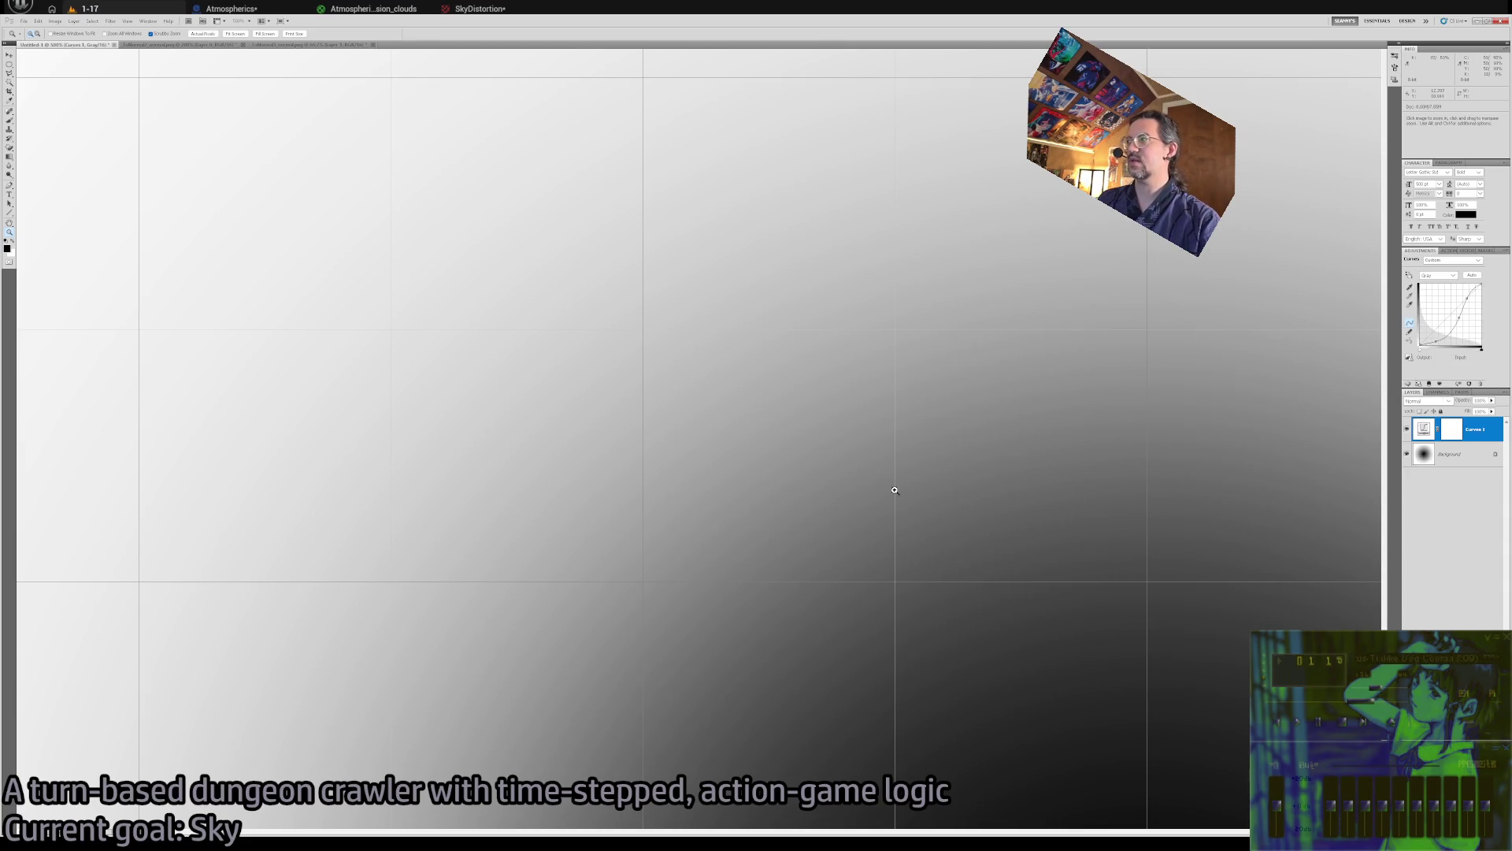
{"action": "key", "text": "ctrl+minus"}
{"action": "key", "text": "ctrl+minus"}
{"action": "key", "text": "ctrl+minus"}
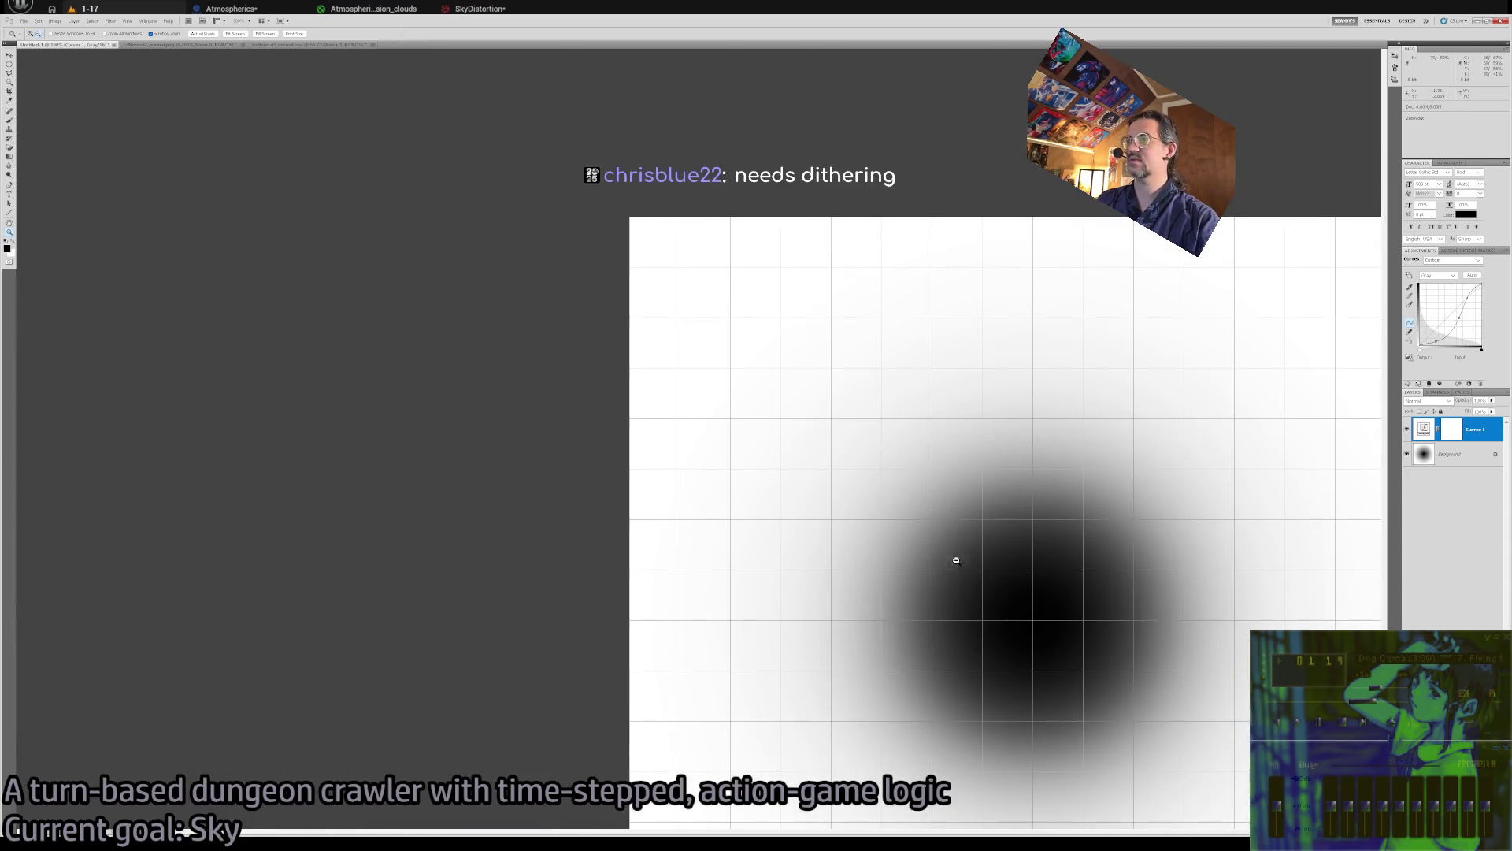
Fit the Curves-adjusted gradient on screen, then view it at 100% actual size
{"action": "key", "text": "ctrl+plus"}
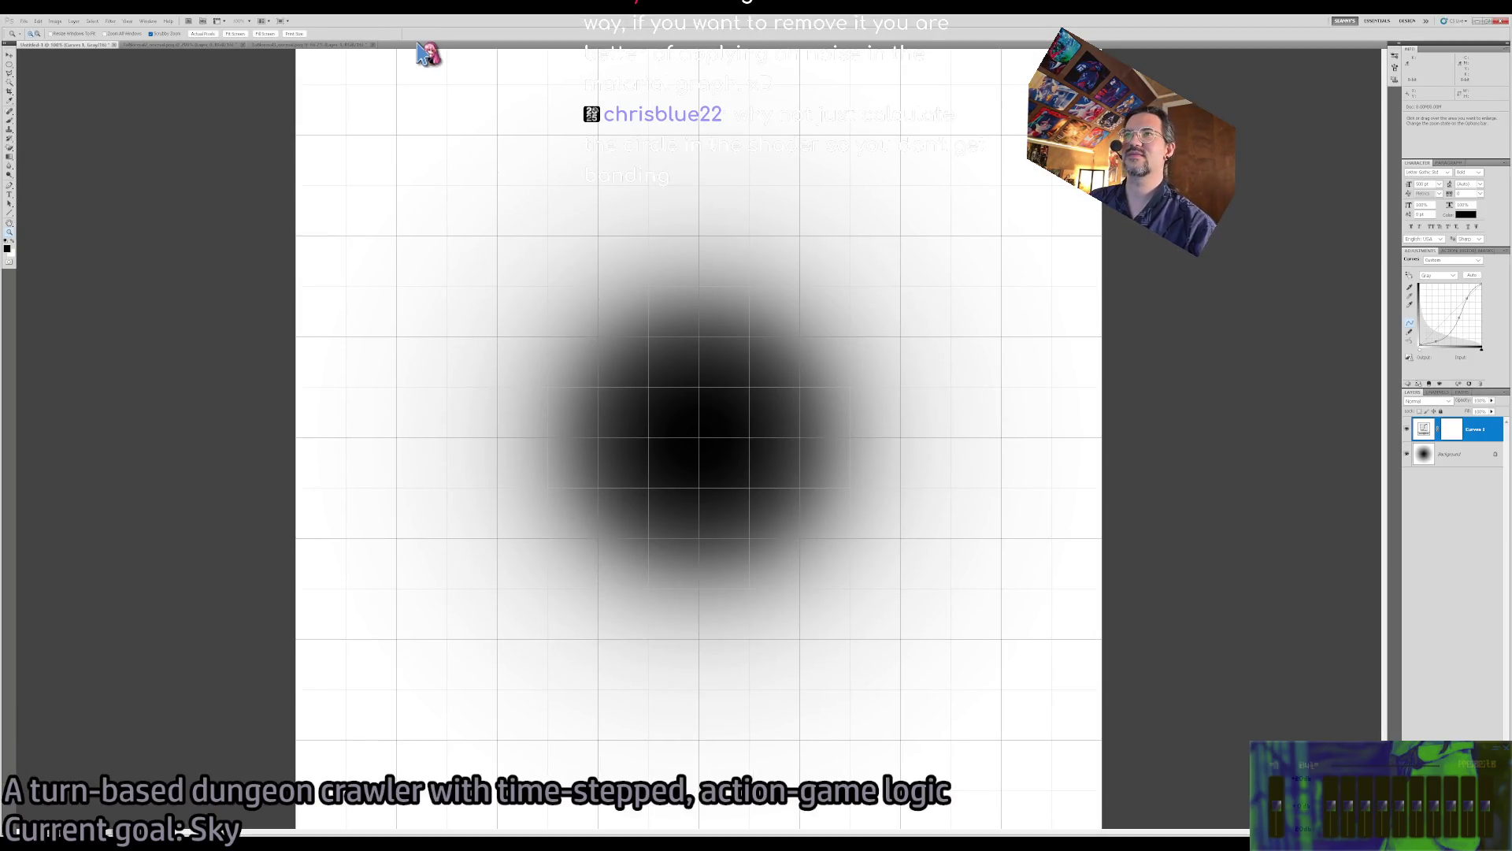
{"action": "key", "text": "ctrl+1"}
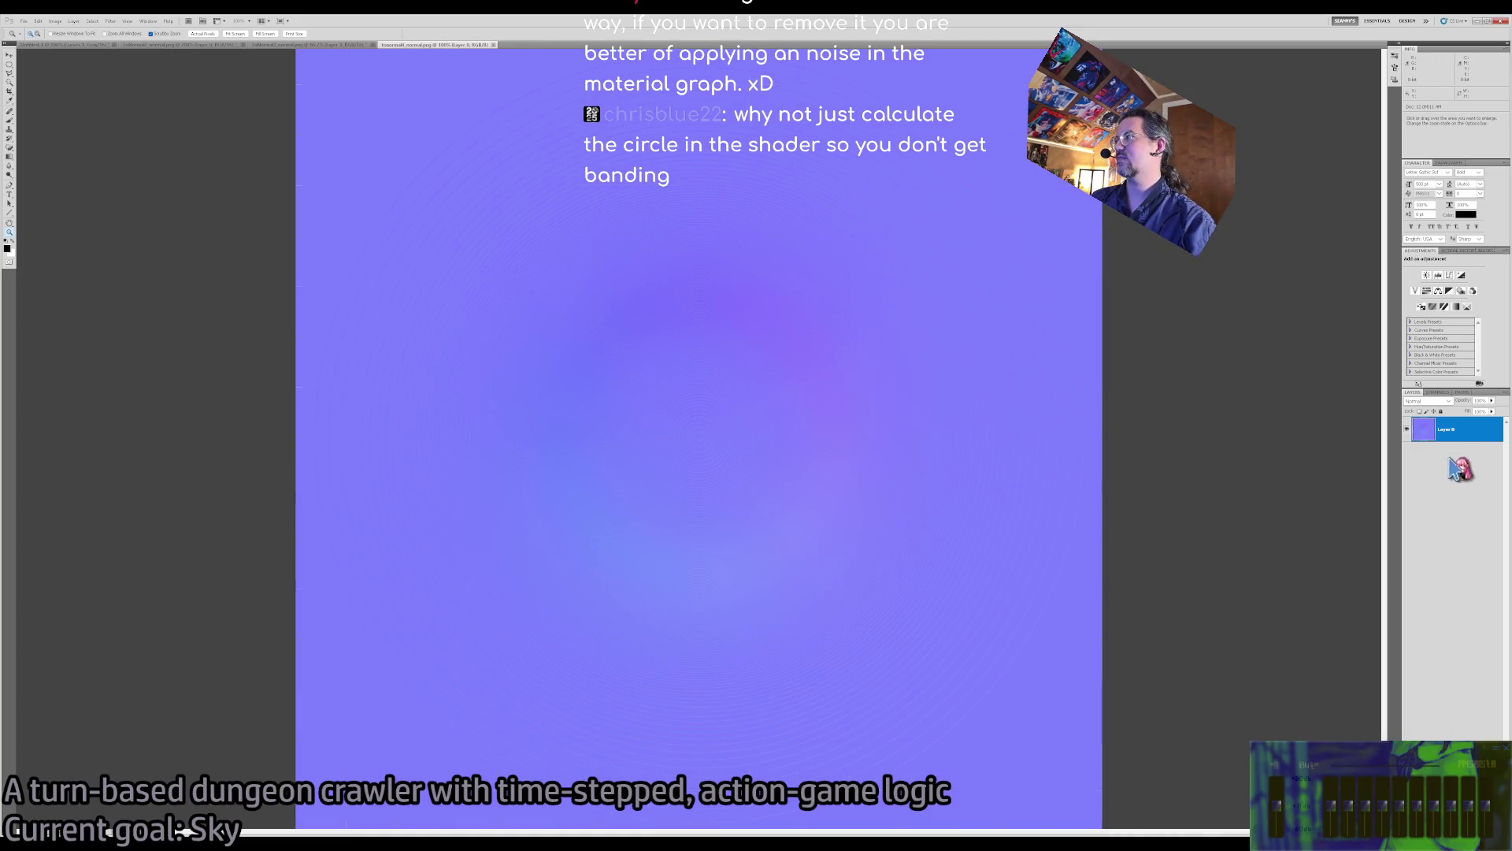
Restore the saturated normal-map colours and inspect the Red channel before returning to RGB
{"action": "key", "text": "i"}
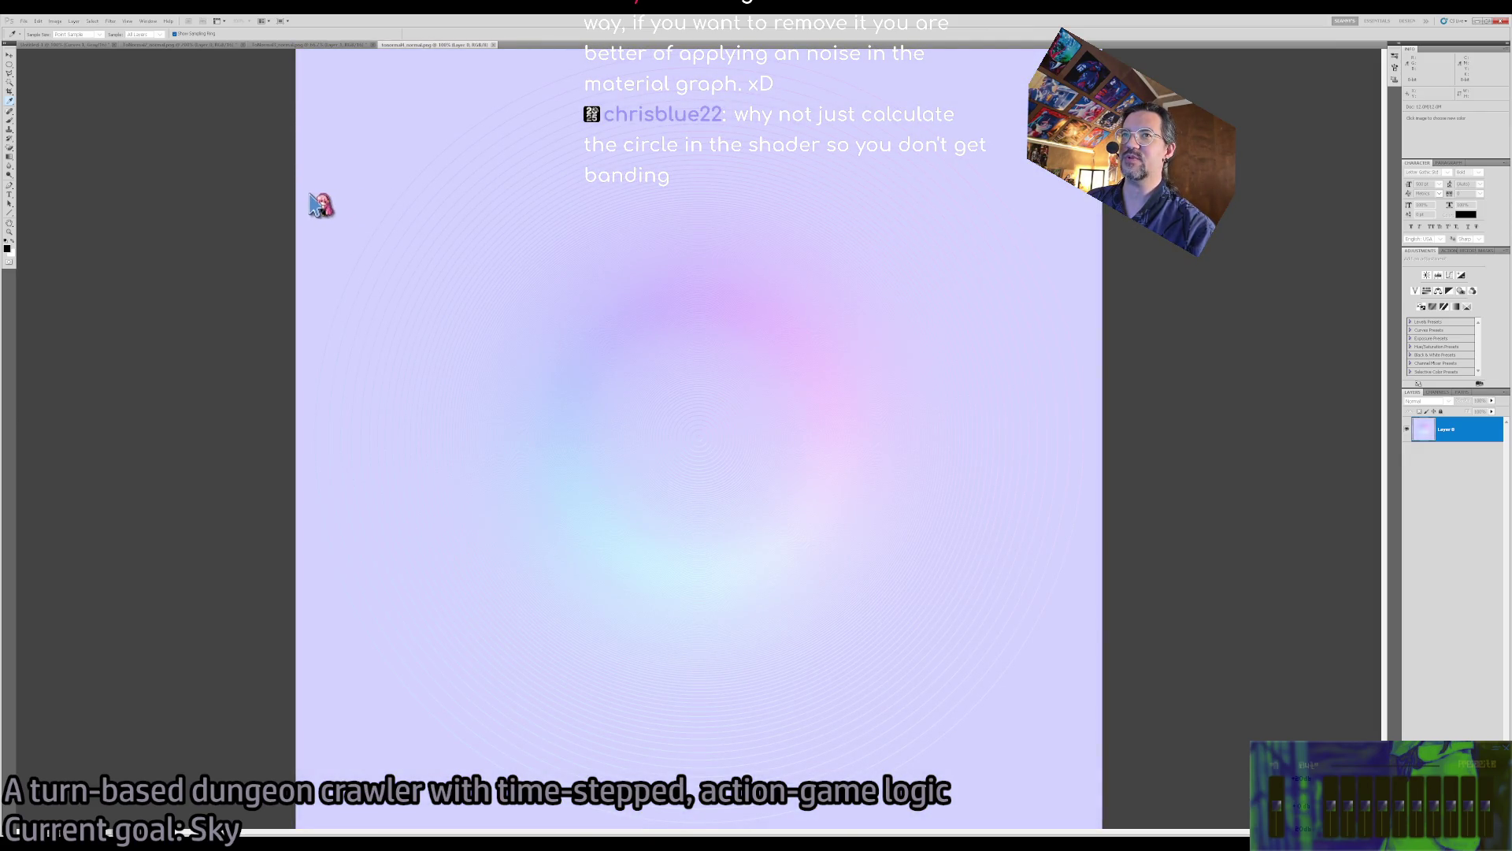
{"action": "key", "text": "ctrl+z"}
{"action": "key", "text": "z"}
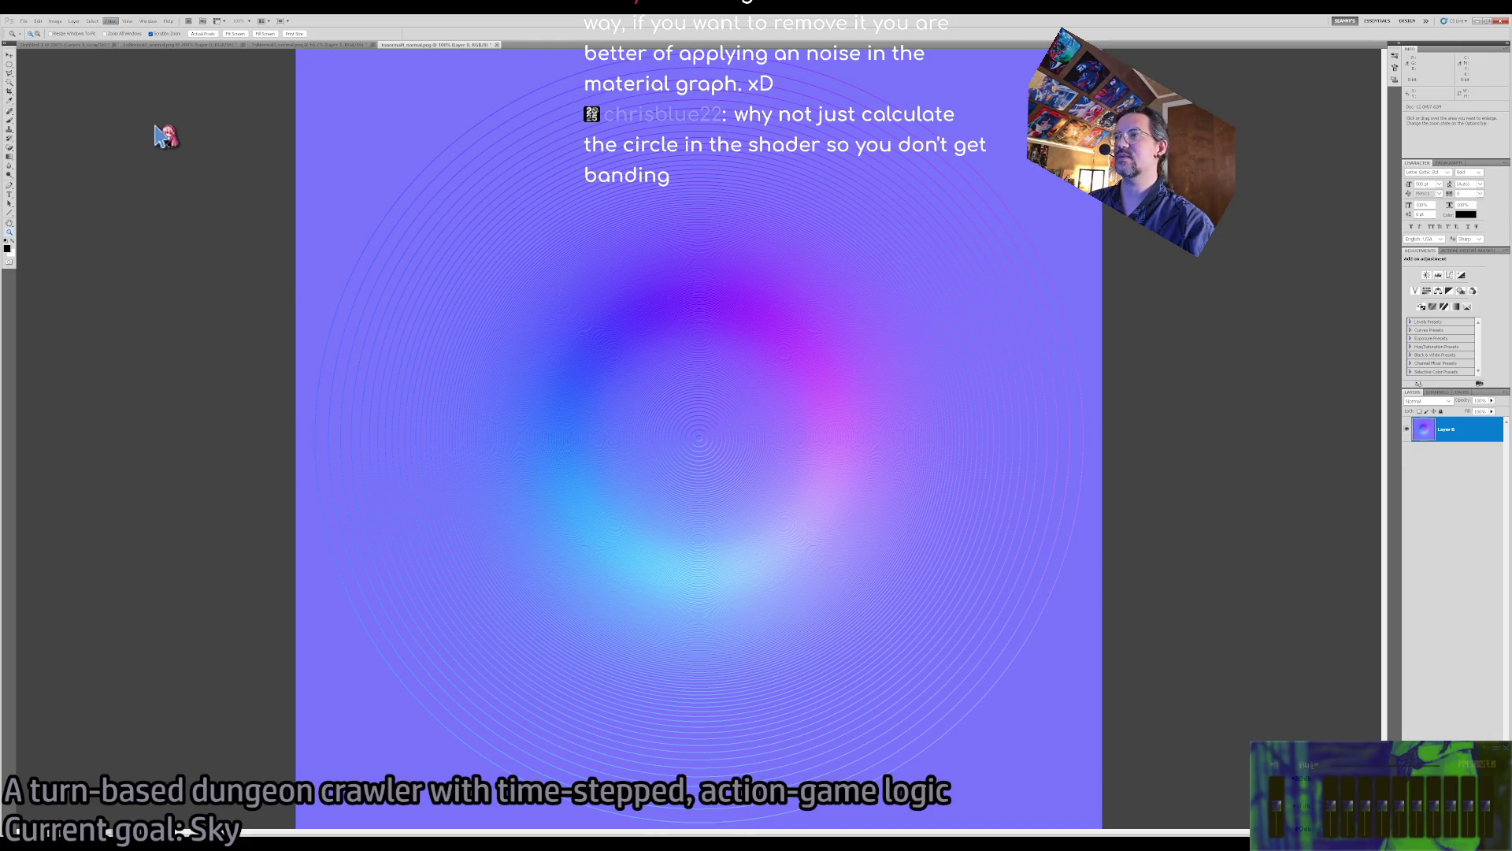
{"action": "left_click", "coordinate": [1438, 392]}
{"action": "left_click", "coordinate": [1455, 432]}
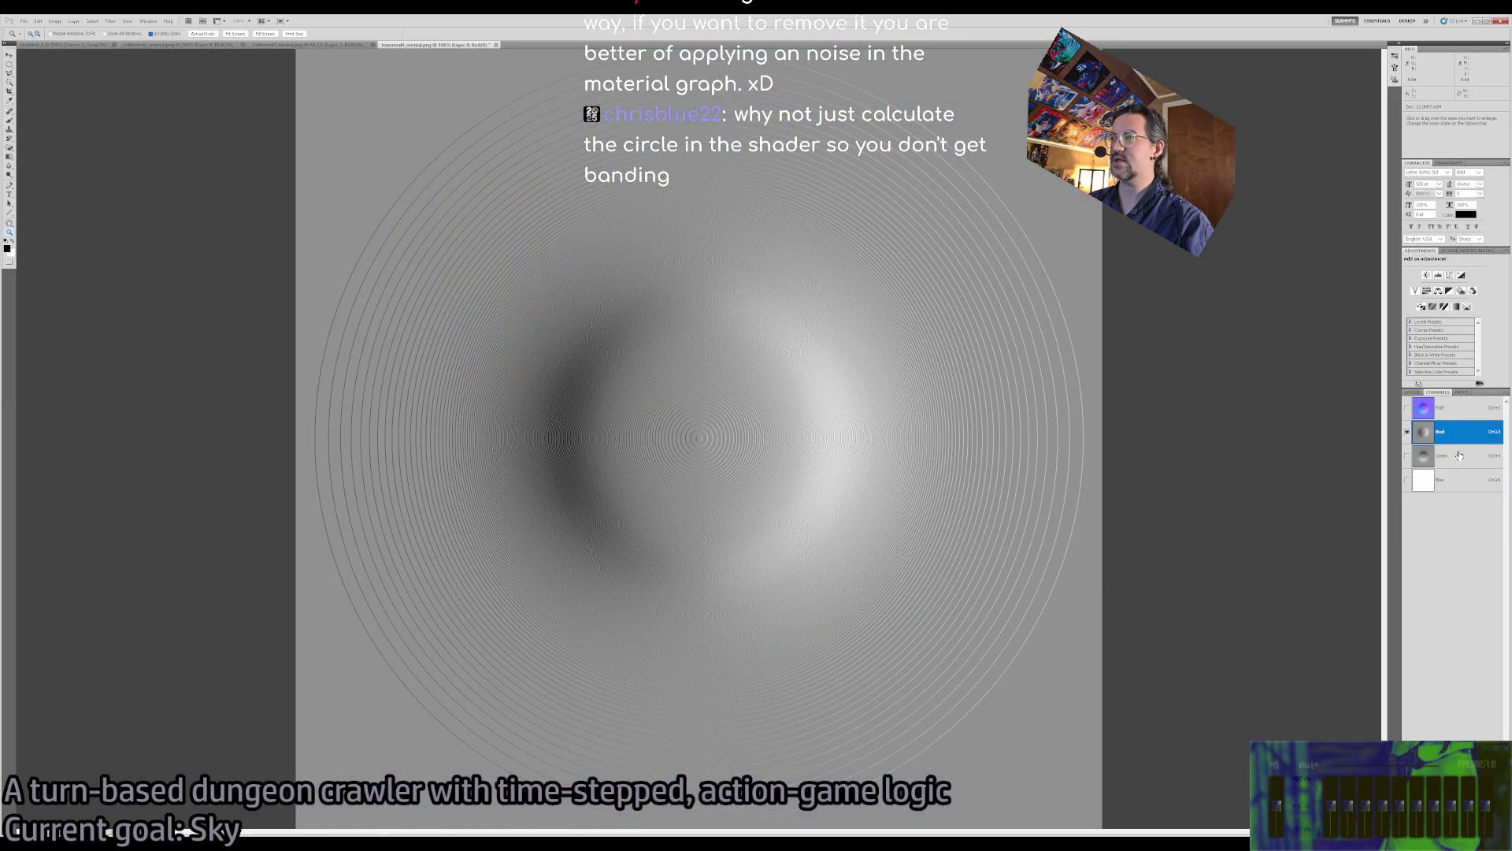
{"action": "left_click", "coordinate": [1448, 410]}
{"action": "left_click", "coordinate": [1413, 392]}
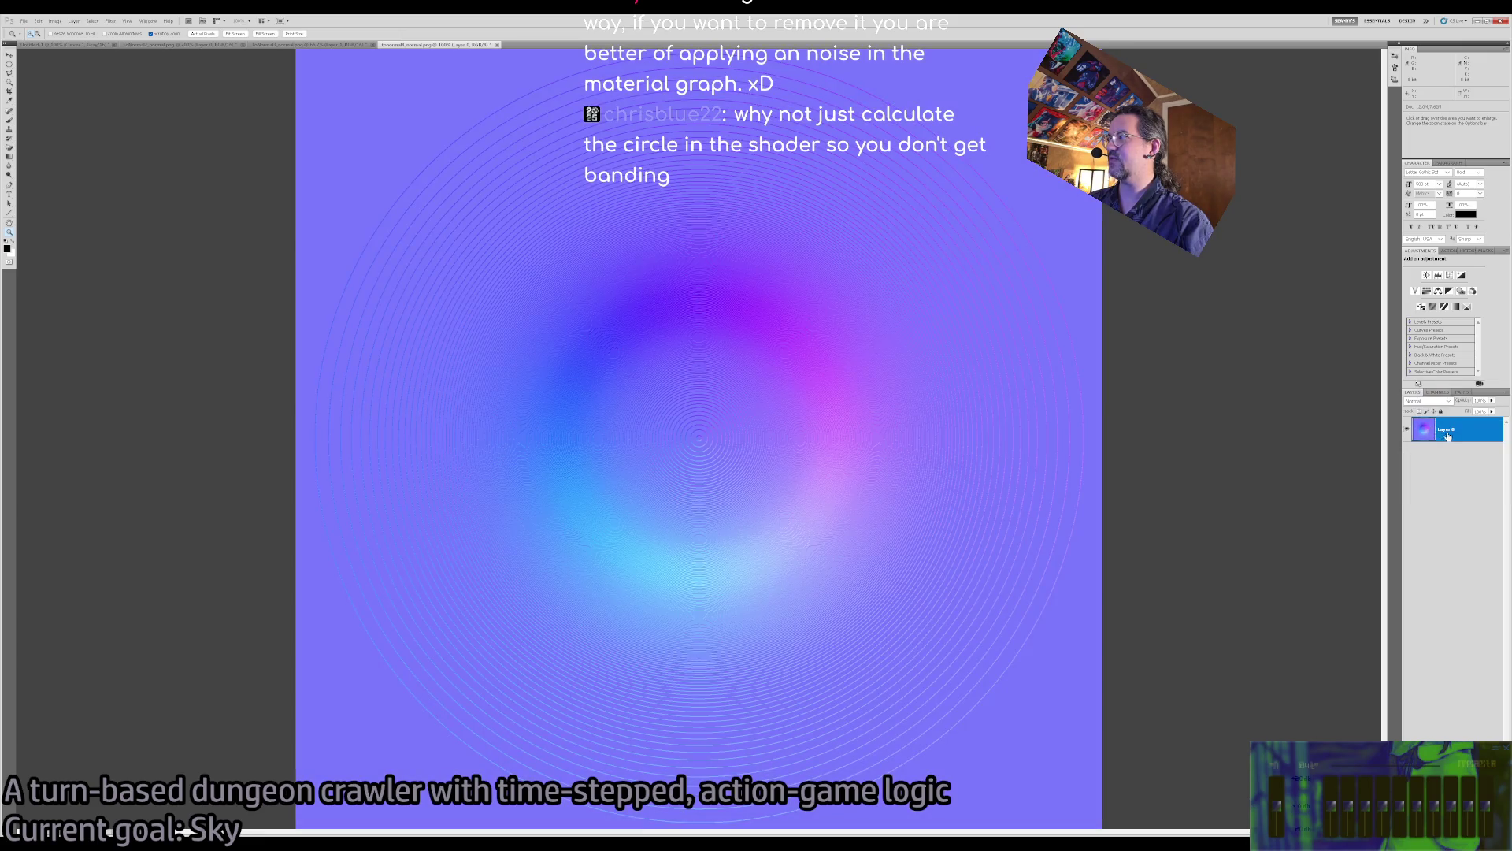
Reapply the blur to smooth the rings, compare via undo, and add a Levels adjustment layer
{"action": "key", "text": "ctrl+f"}
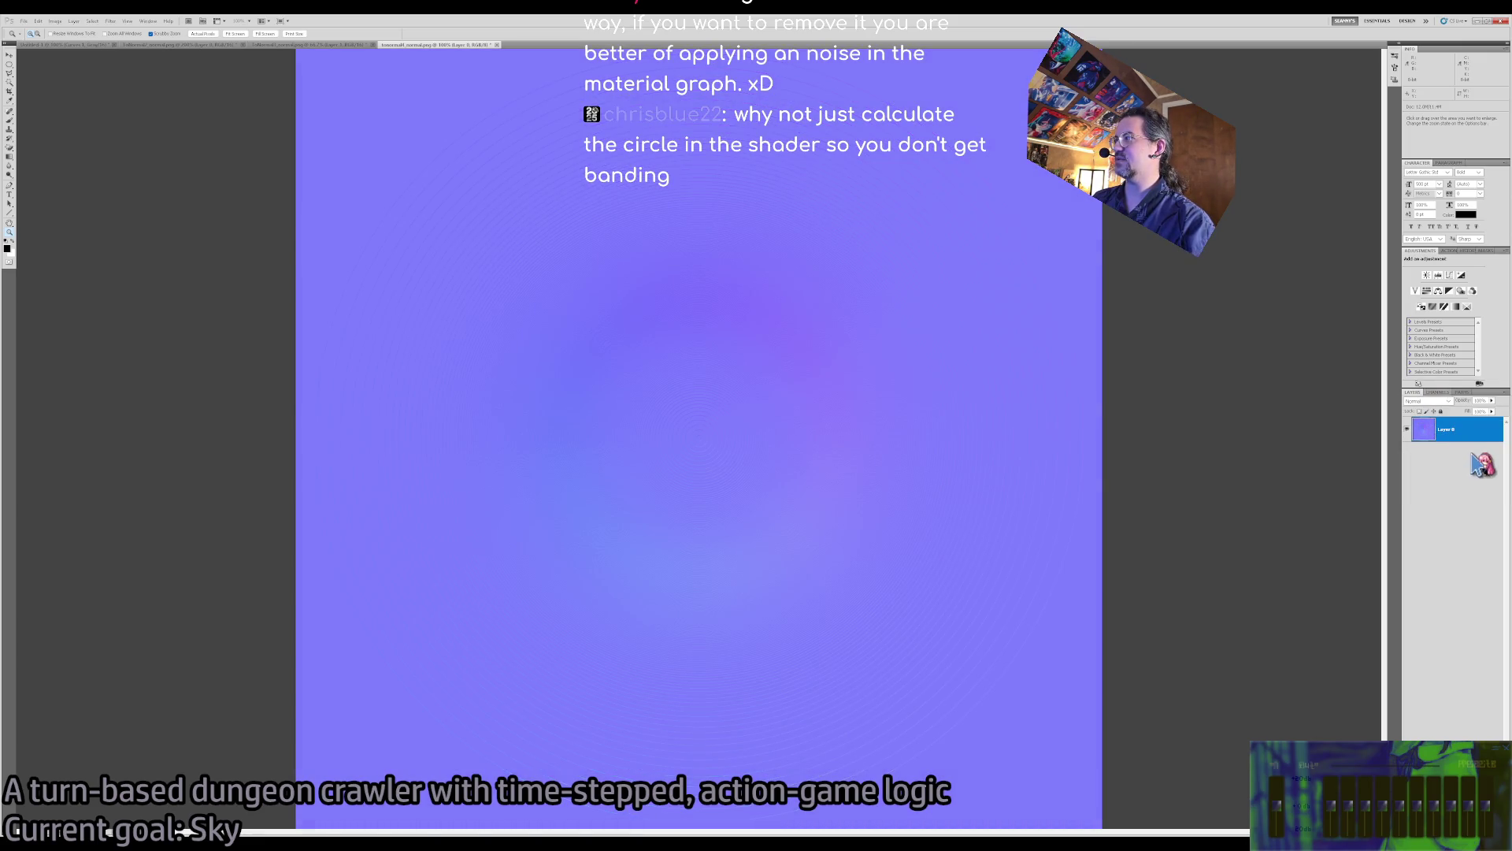
{"action": "key", "text": "ctrl+z"}
{"action": "key", "text": "ctrl+z"}
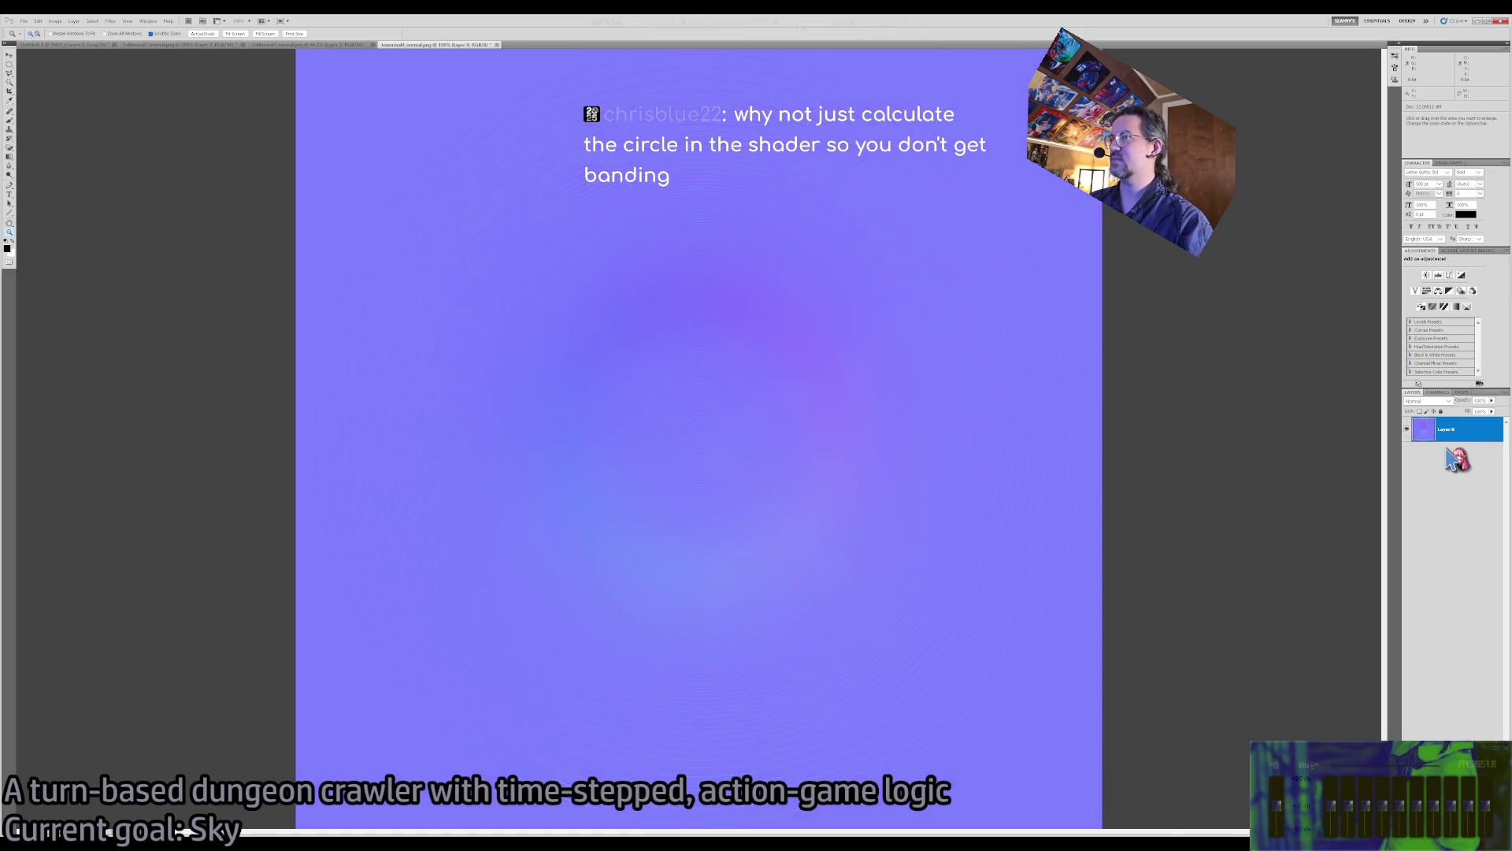
{"action": "left_click", "coordinate": [1439, 276]}
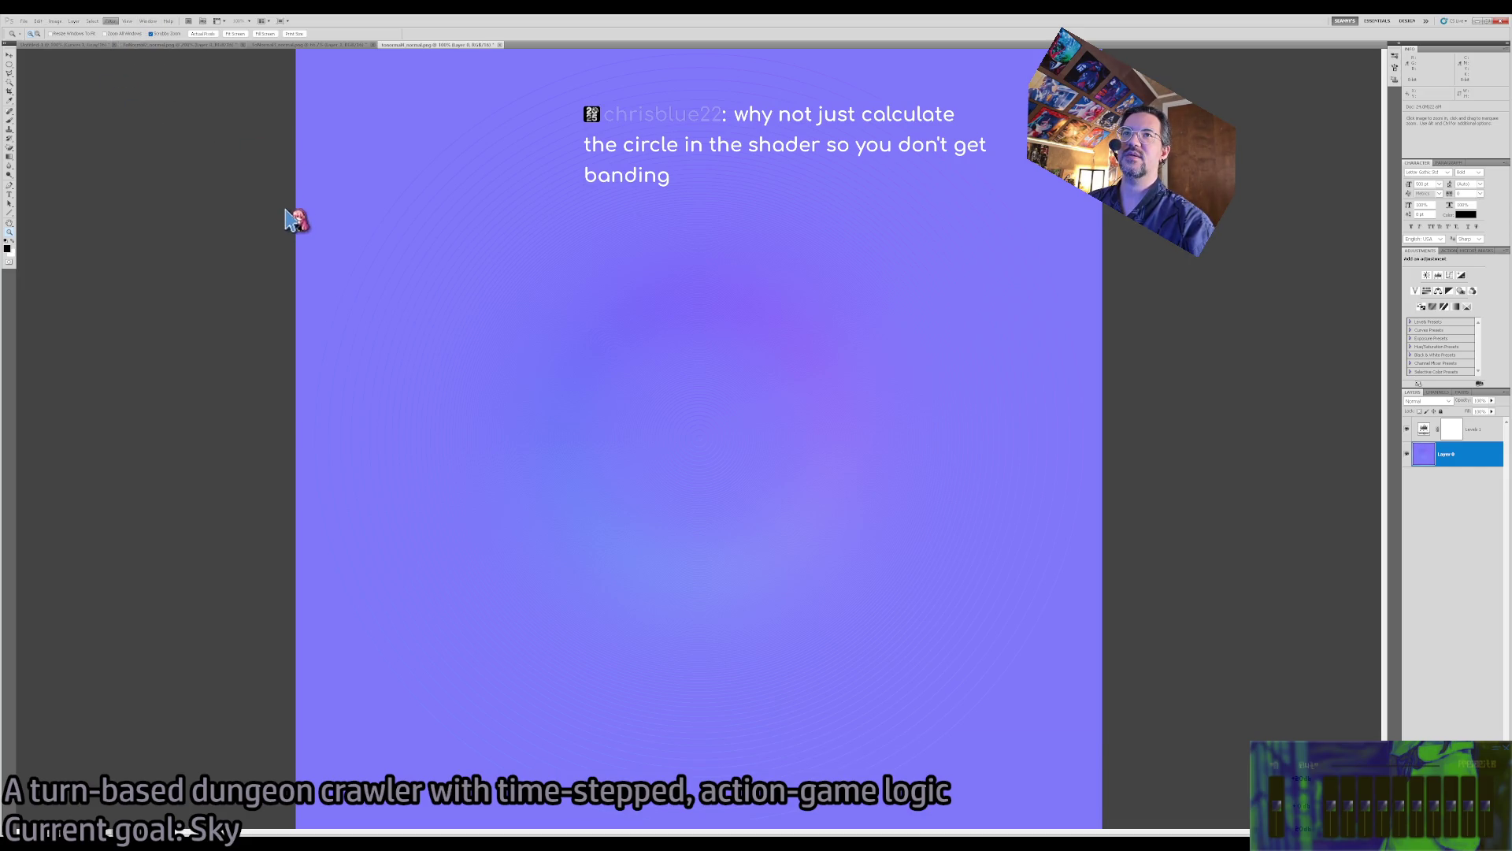
Drag the Levels 1 input sliders to intensify the normal-map colours, then view the Red channel
{"action": "left_click", "coordinate": [1426, 431]}
{"action": "mouse_move", "coordinate": [1482, 317]}
{"action": "left_mouse_down"}
{"action": "mouse_move", "coordinate": [1441, 323]}
{"action": "mouse_move", "coordinate": [1461, 322]}
{"action": "left_mouse_up"}
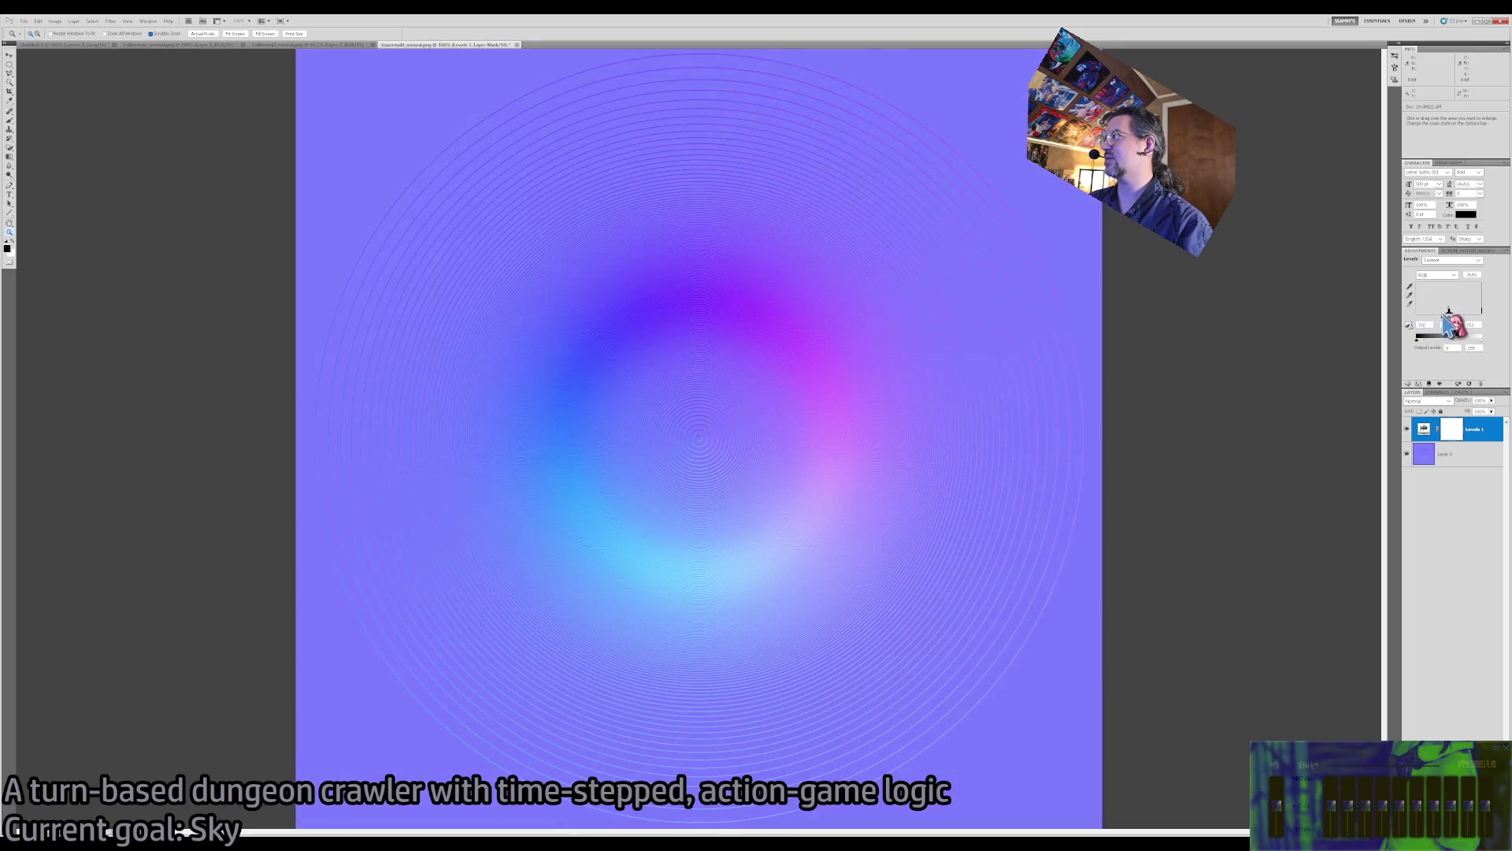
{"action": "left_click", "coordinate": [1457, 454]}
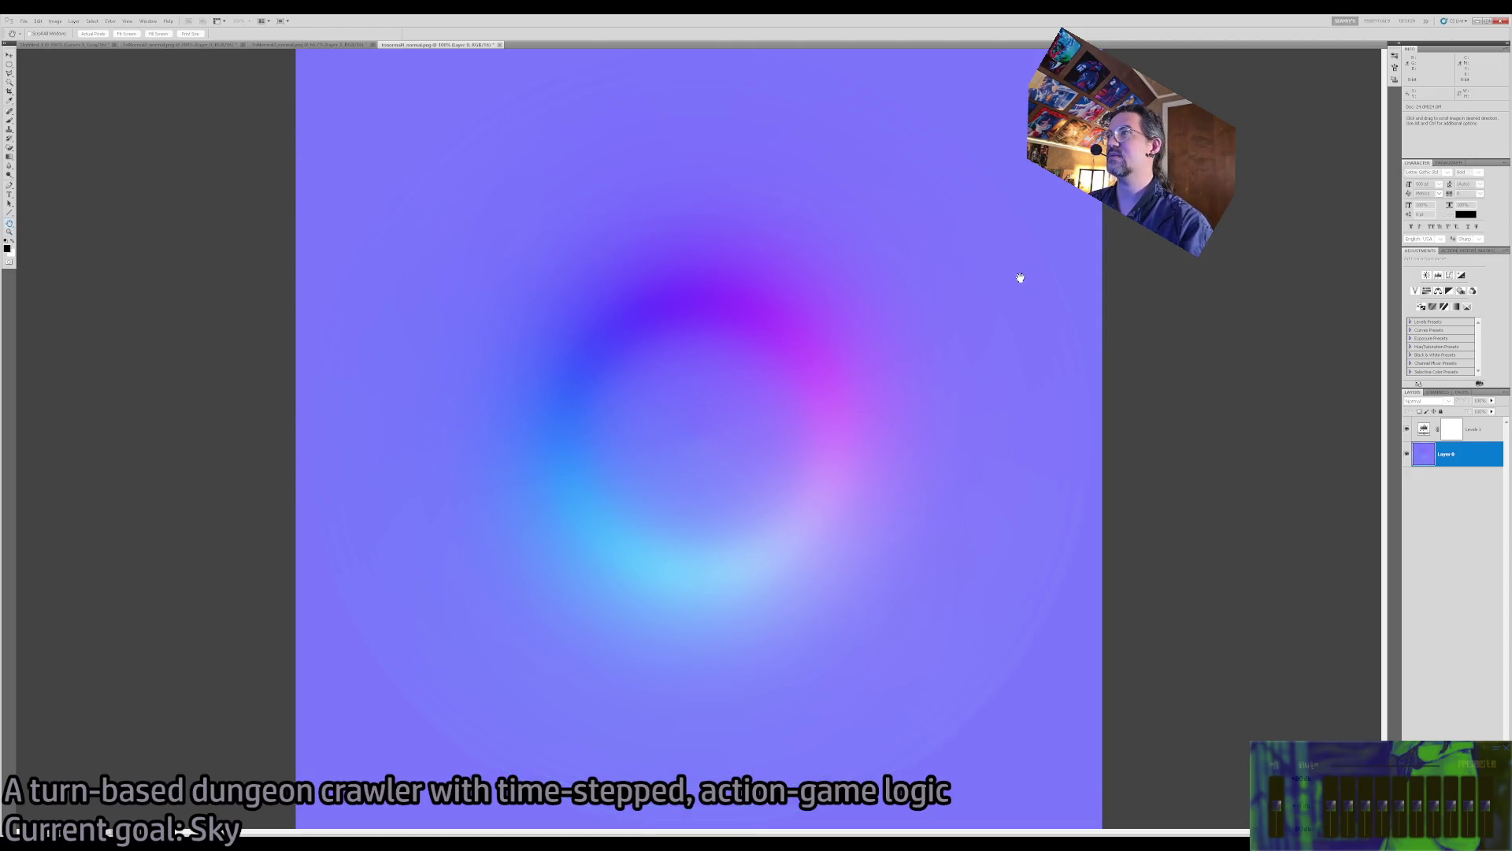
{"action": "key", "text": "z"}
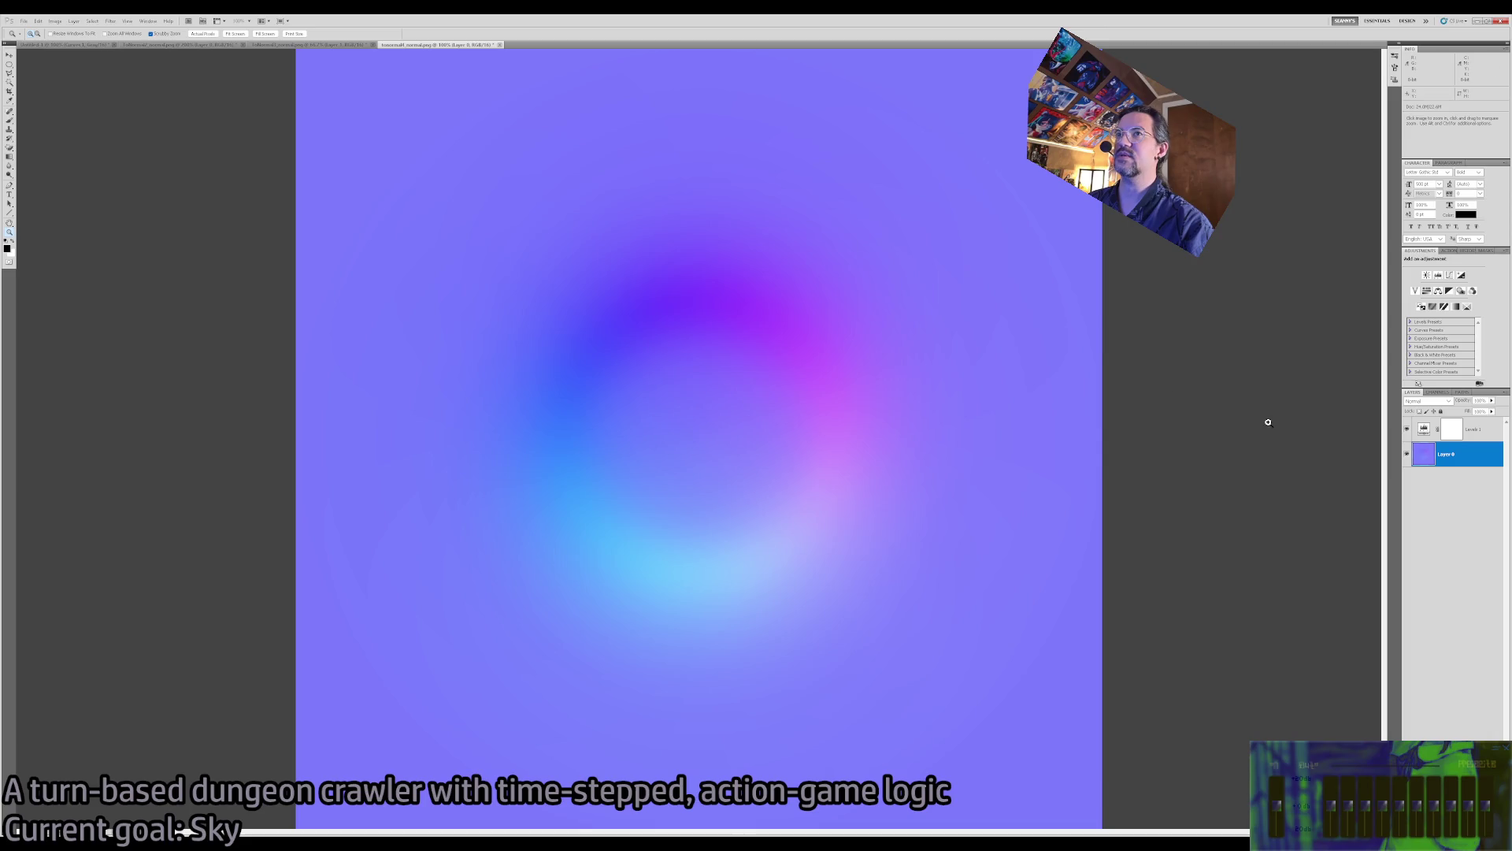
{"action": "left_click", "coordinate": [1430, 437]}
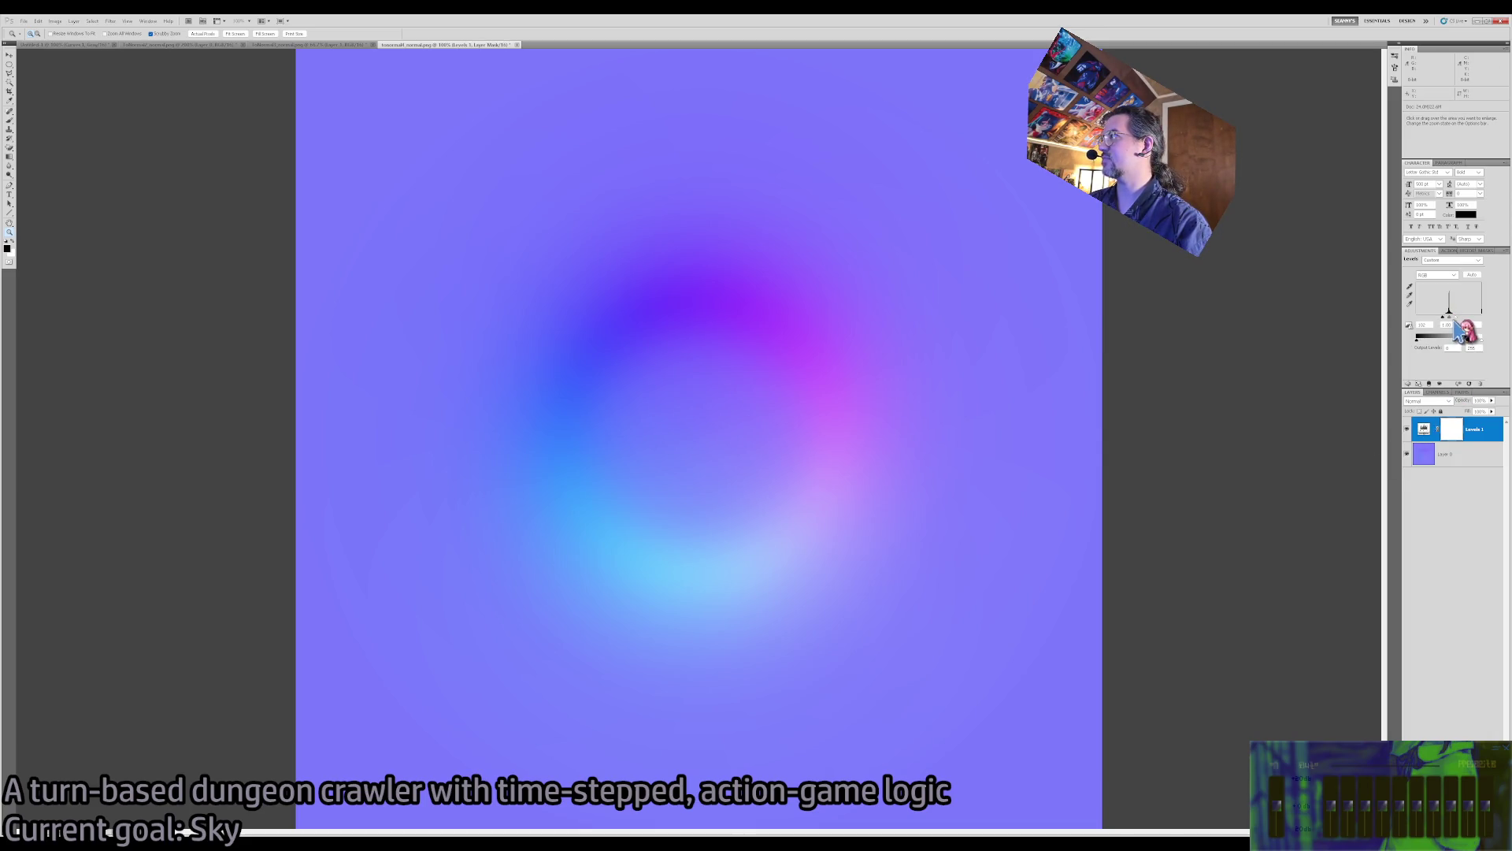
{"action": "left_click_drag", "start_coordinate": [1459, 325], "coordinate": [1449, 330]}
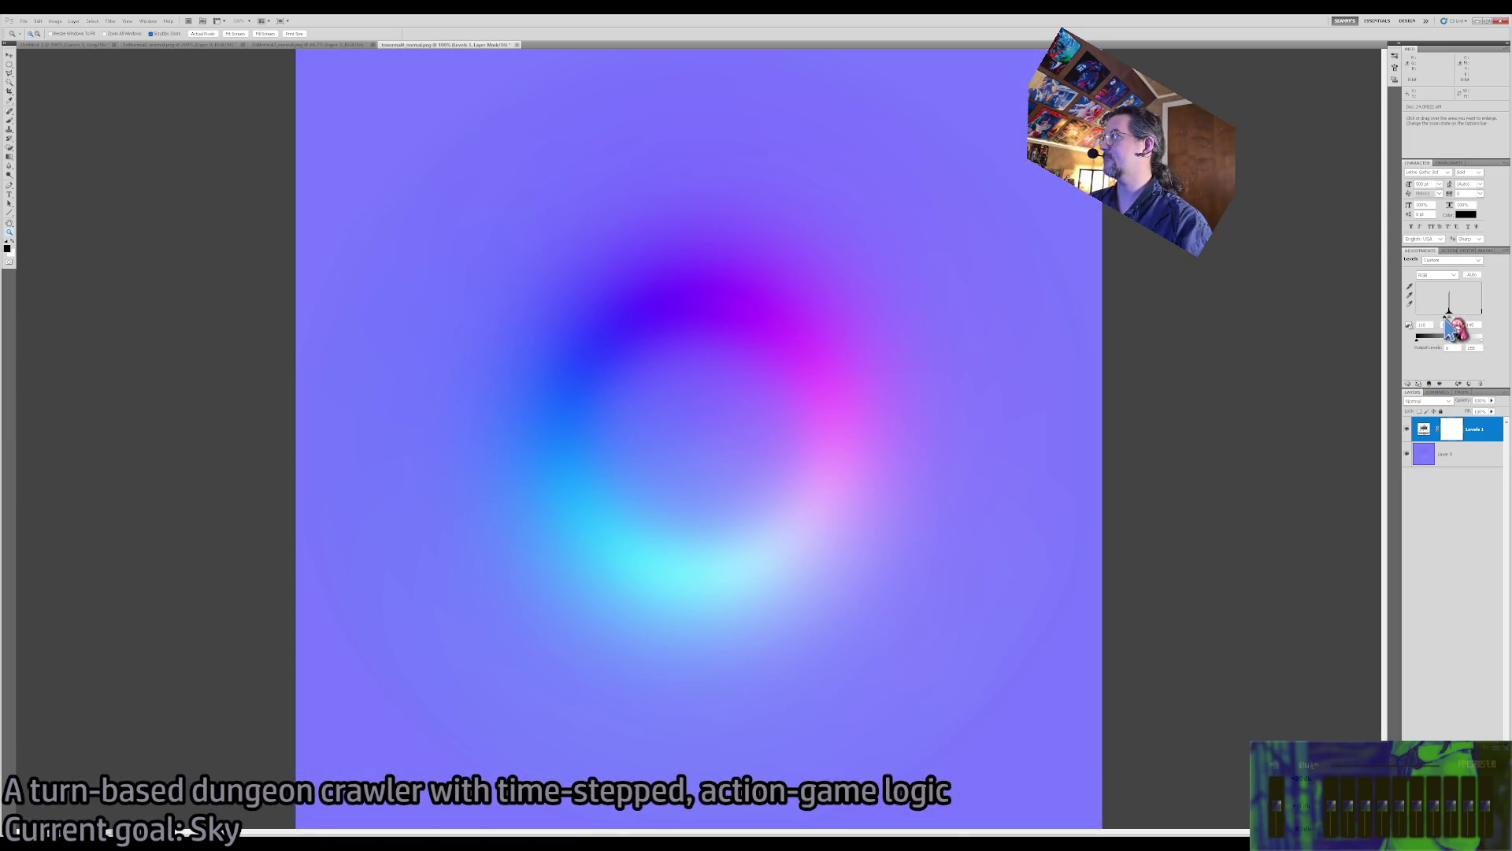
{"action": "left_click", "coordinate": [1438, 392]}
{"action": "left_click", "coordinate": [1449, 432]}
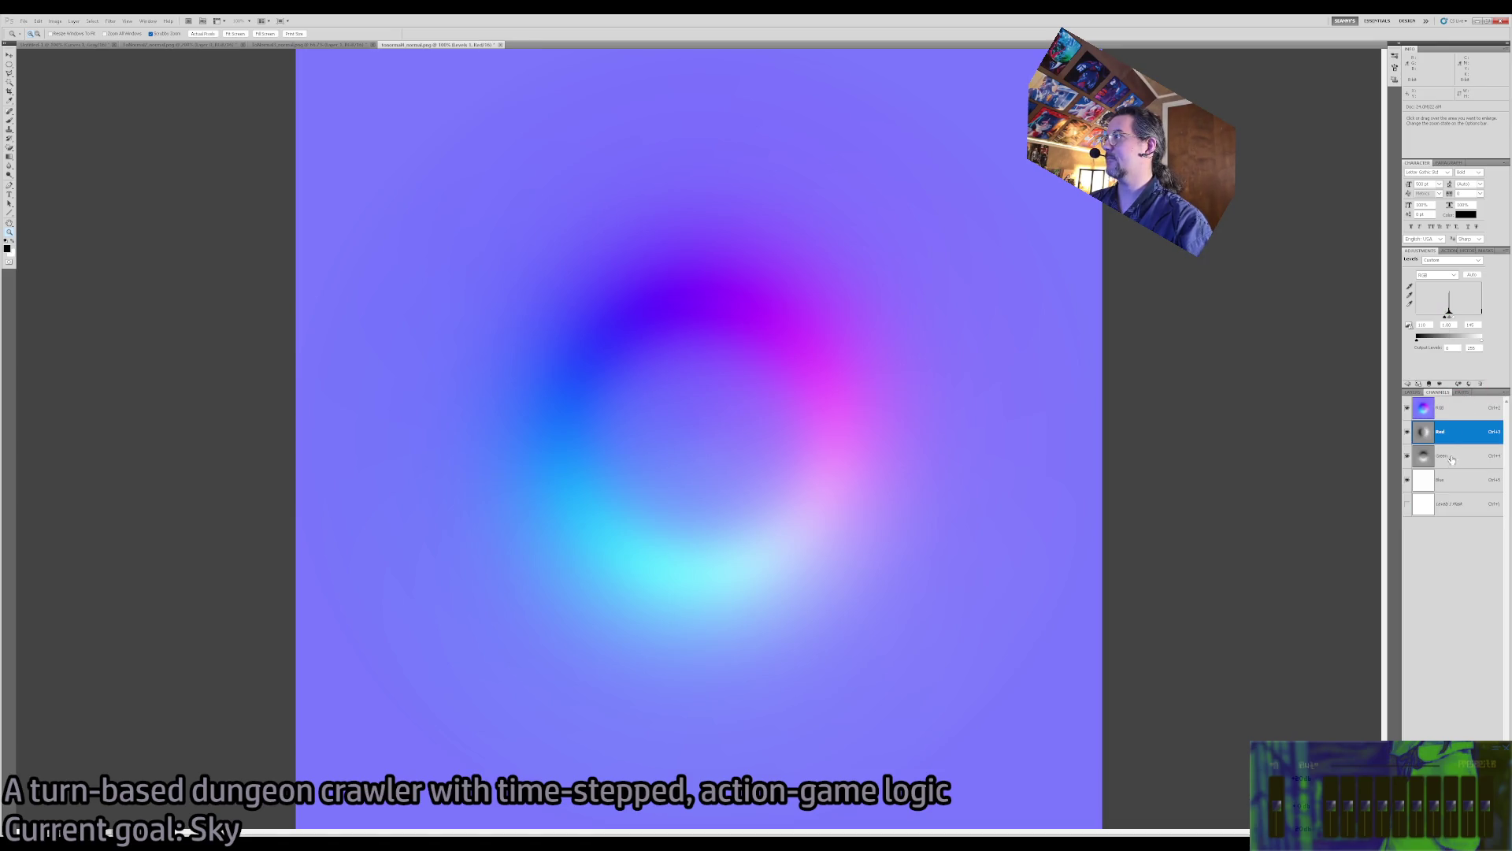
{"action": "left_click", "coordinate": [1459, 452]}
{"action": "left_click", "coordinate": [1451, 434]}
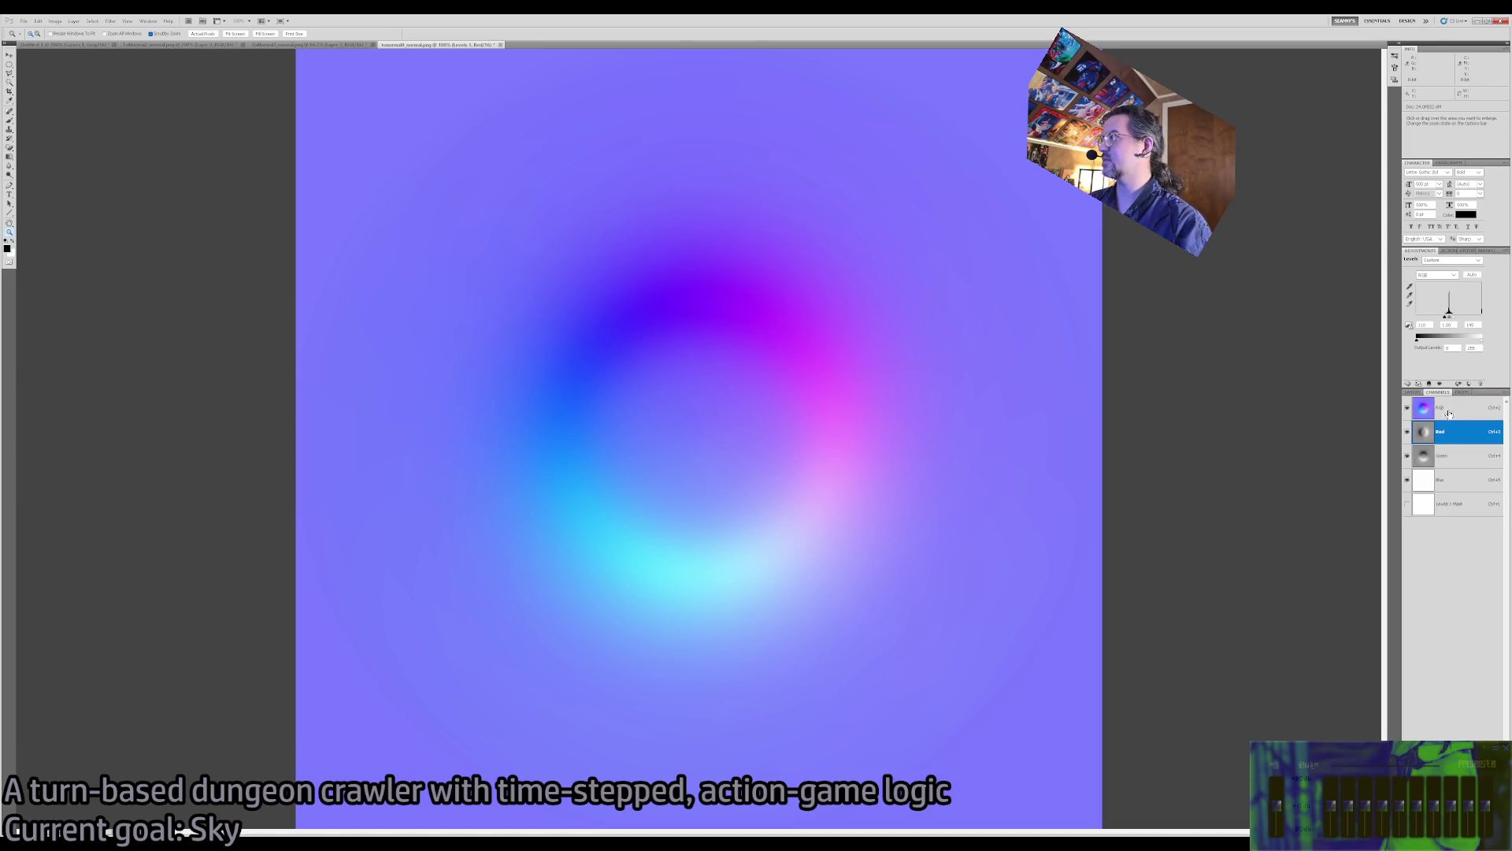
{"action": "left_click", "coordinate": [1412, 391]}
{"action": "left_click", "coordinate": [1437, 392]}
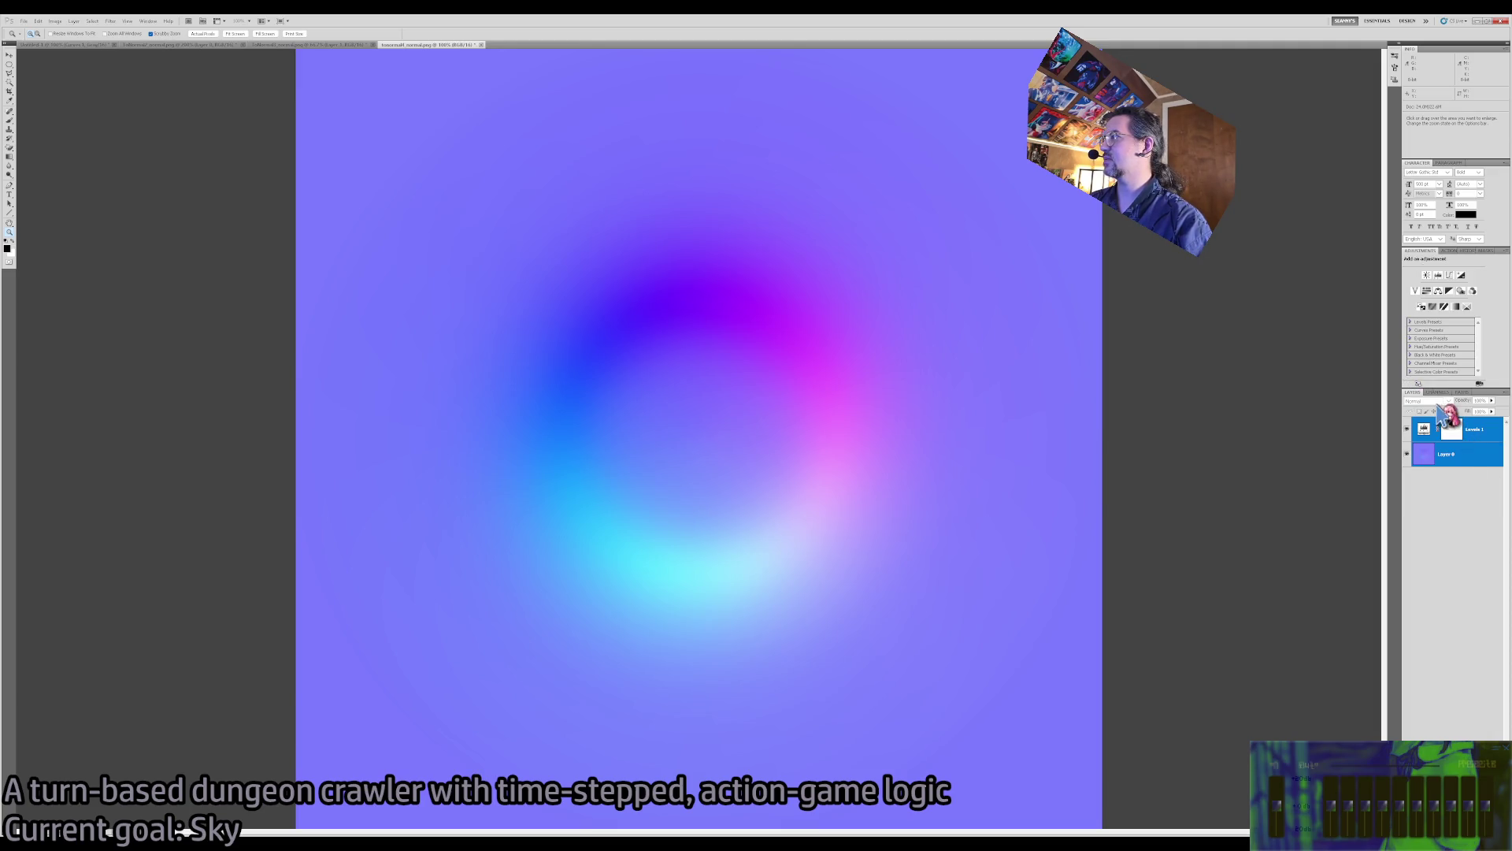
{"action": "left_click", "coordinate": [1449, 431]}
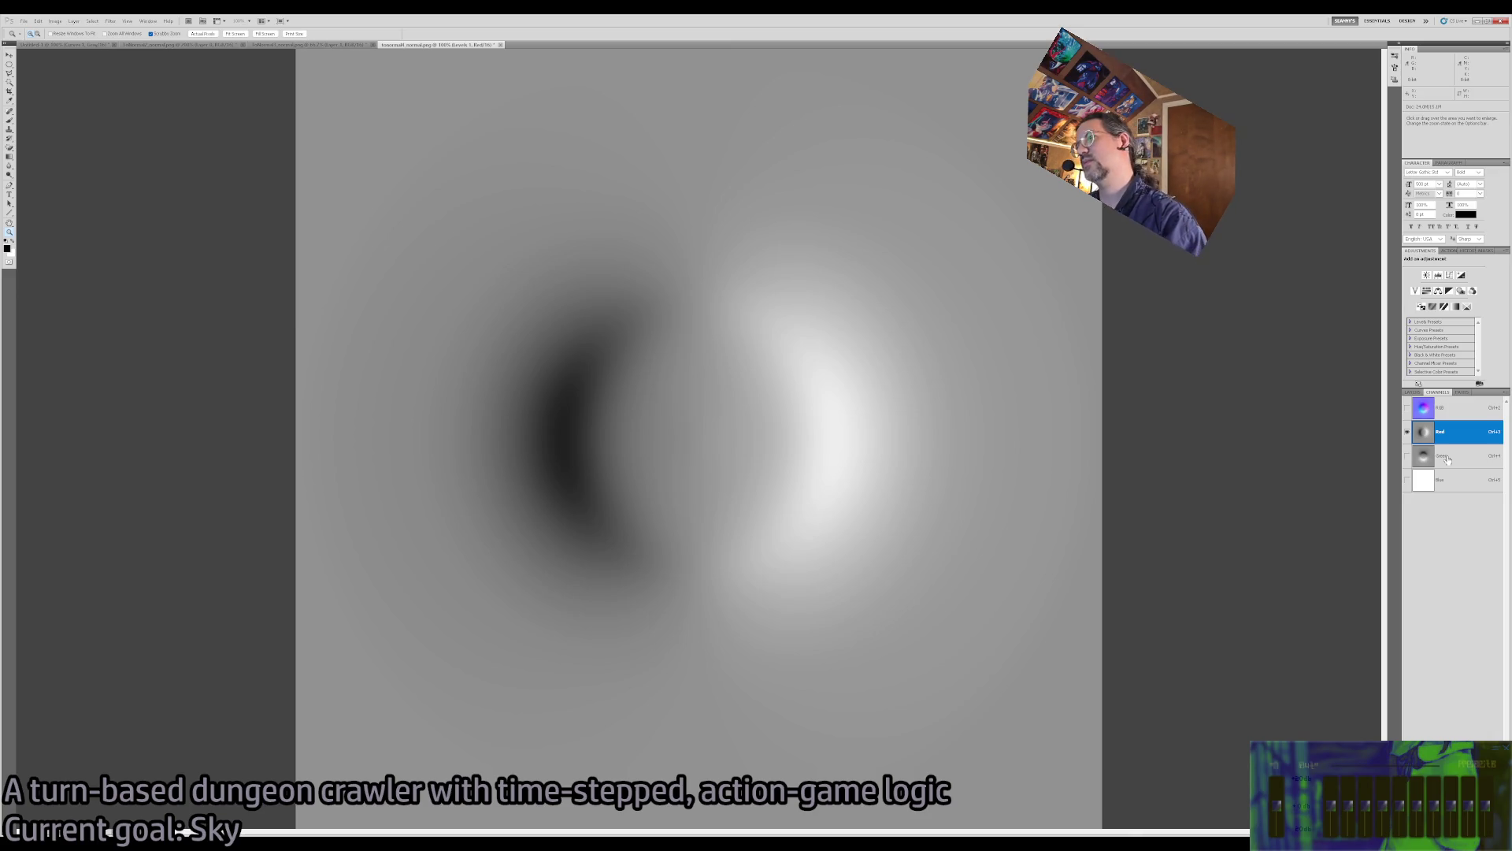
{"action": "left_click", "coordinate": [1447, 458]}
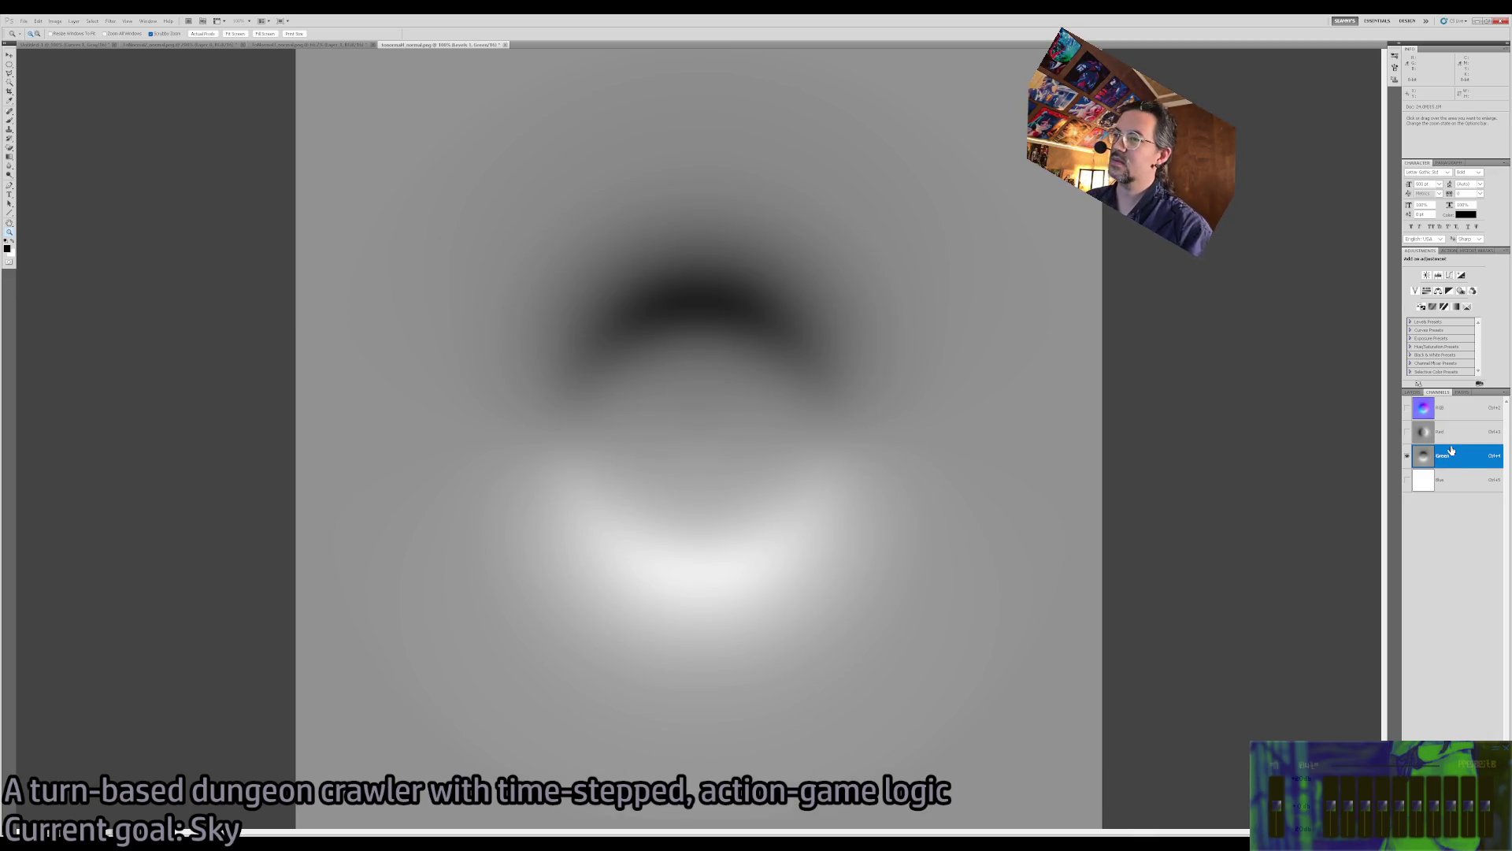
{"action": "left_click", "coordinate": [1461, 433]}
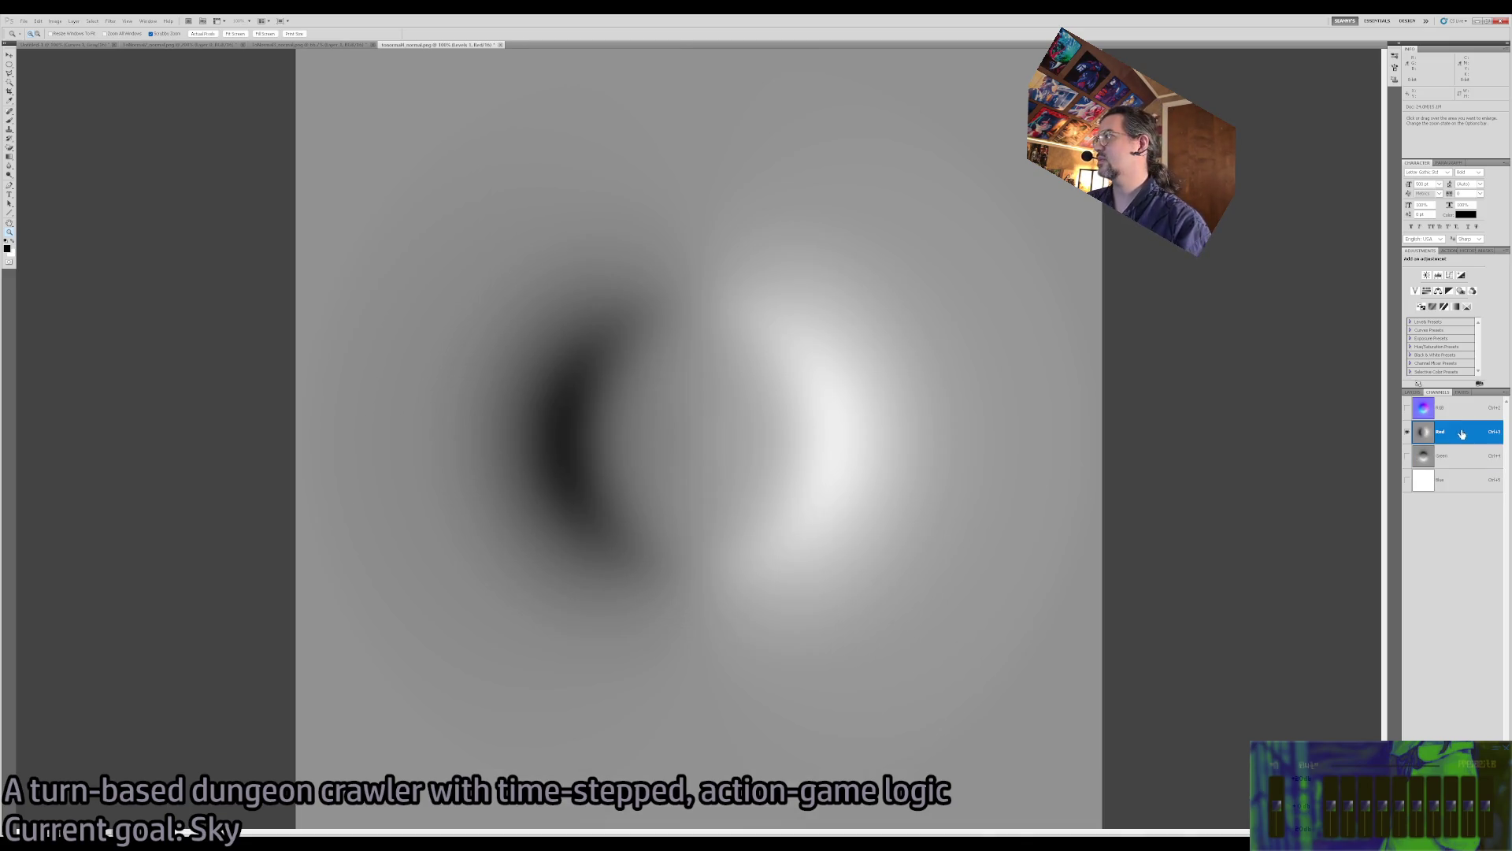
{"action": "key", "text": "Delete"}
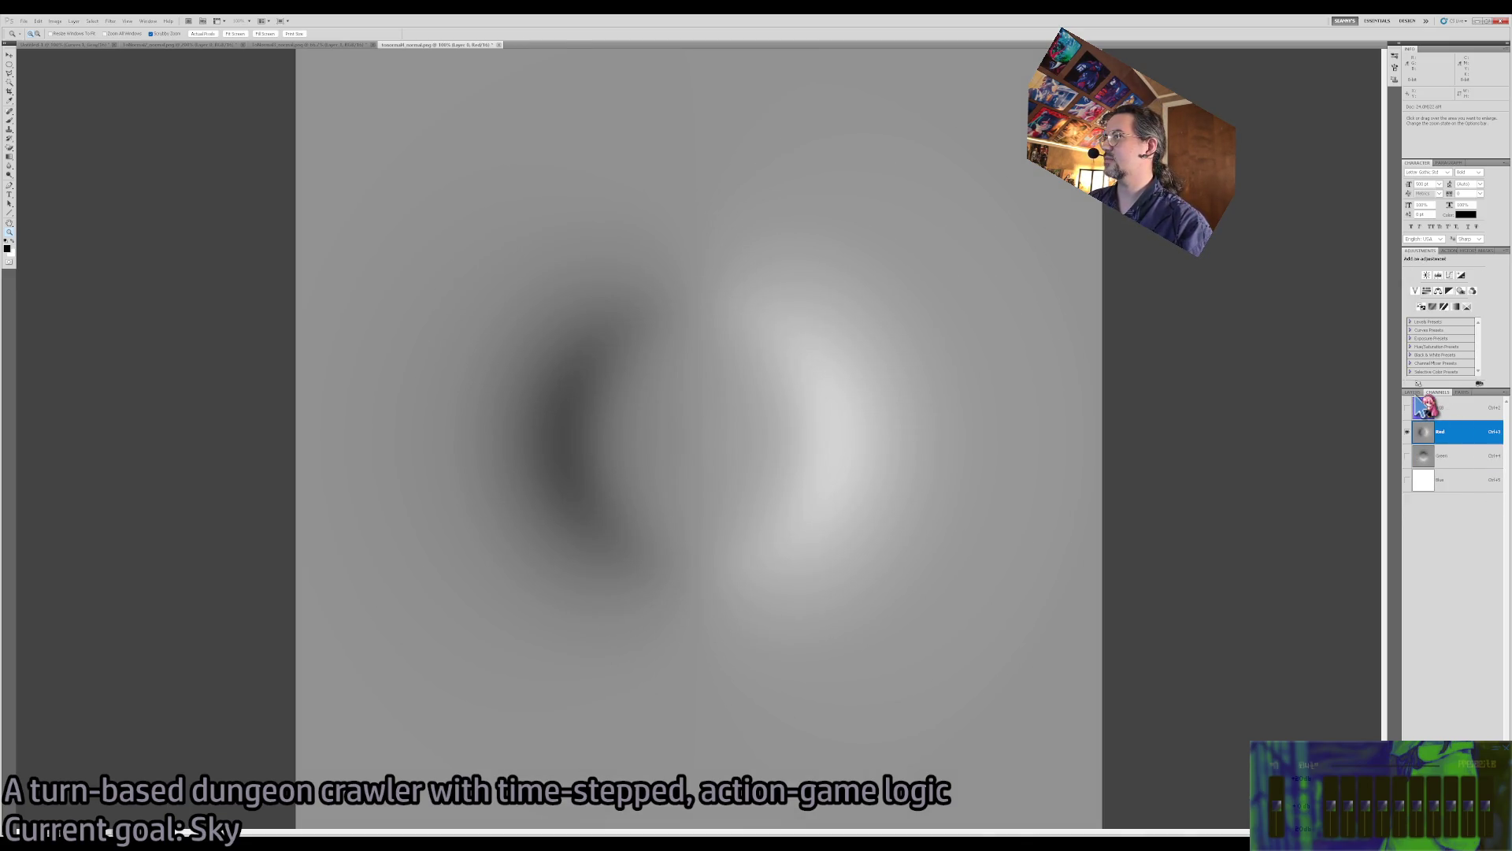
{"action": "left_click", "coordinate": [1457, 412]}
{"action": "left_click", "coordinate": [1412, 391]}
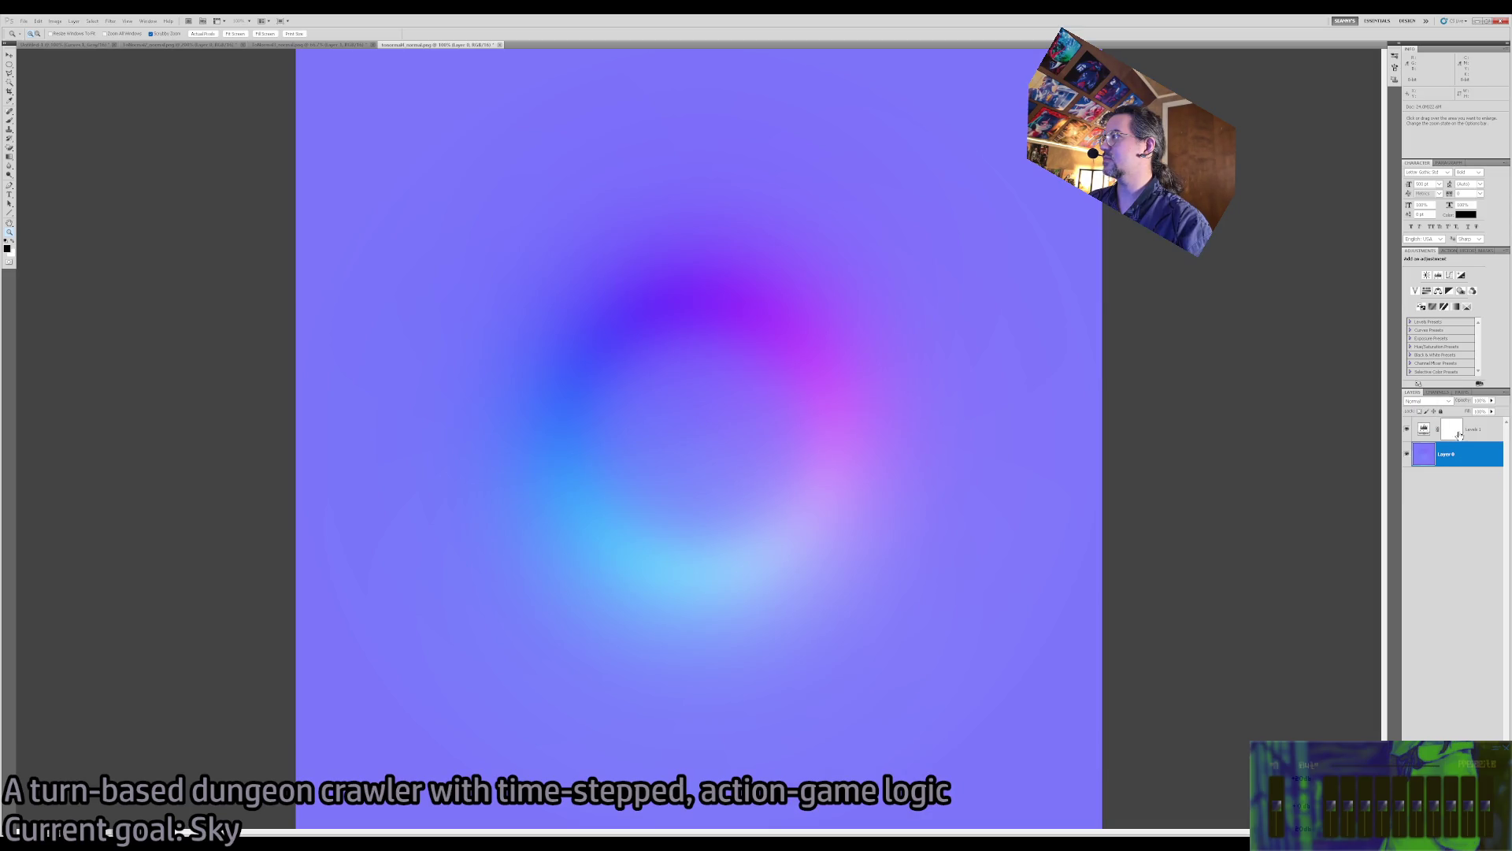
Return to the RGB composite and zoom in closely on the normal-map gradient
{"action": "left_click", "coordinate": [1487, 437]}
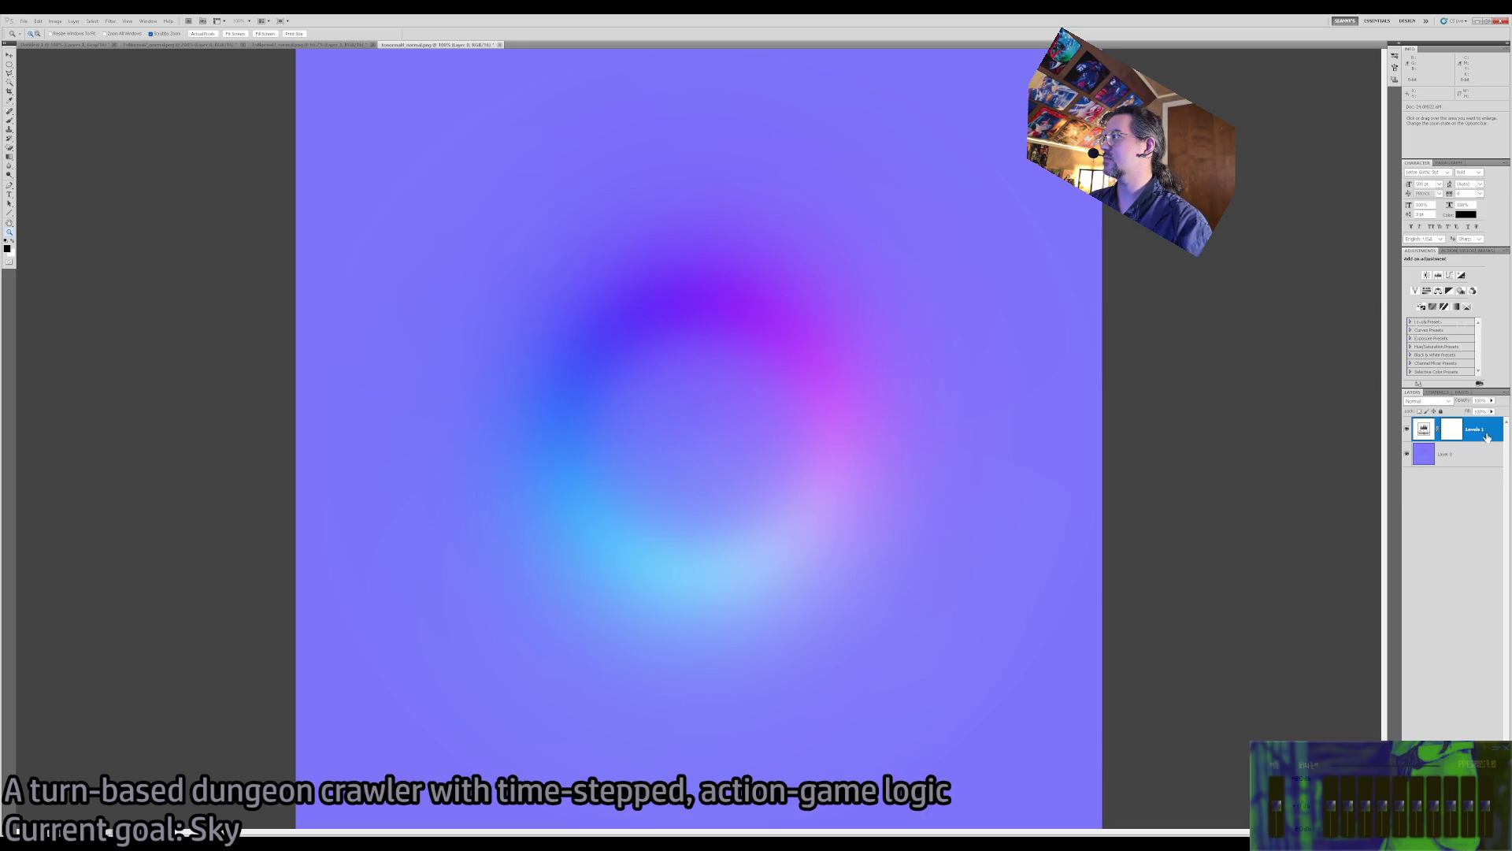
{"action": "left_click", "coordinate": [850, 374]}
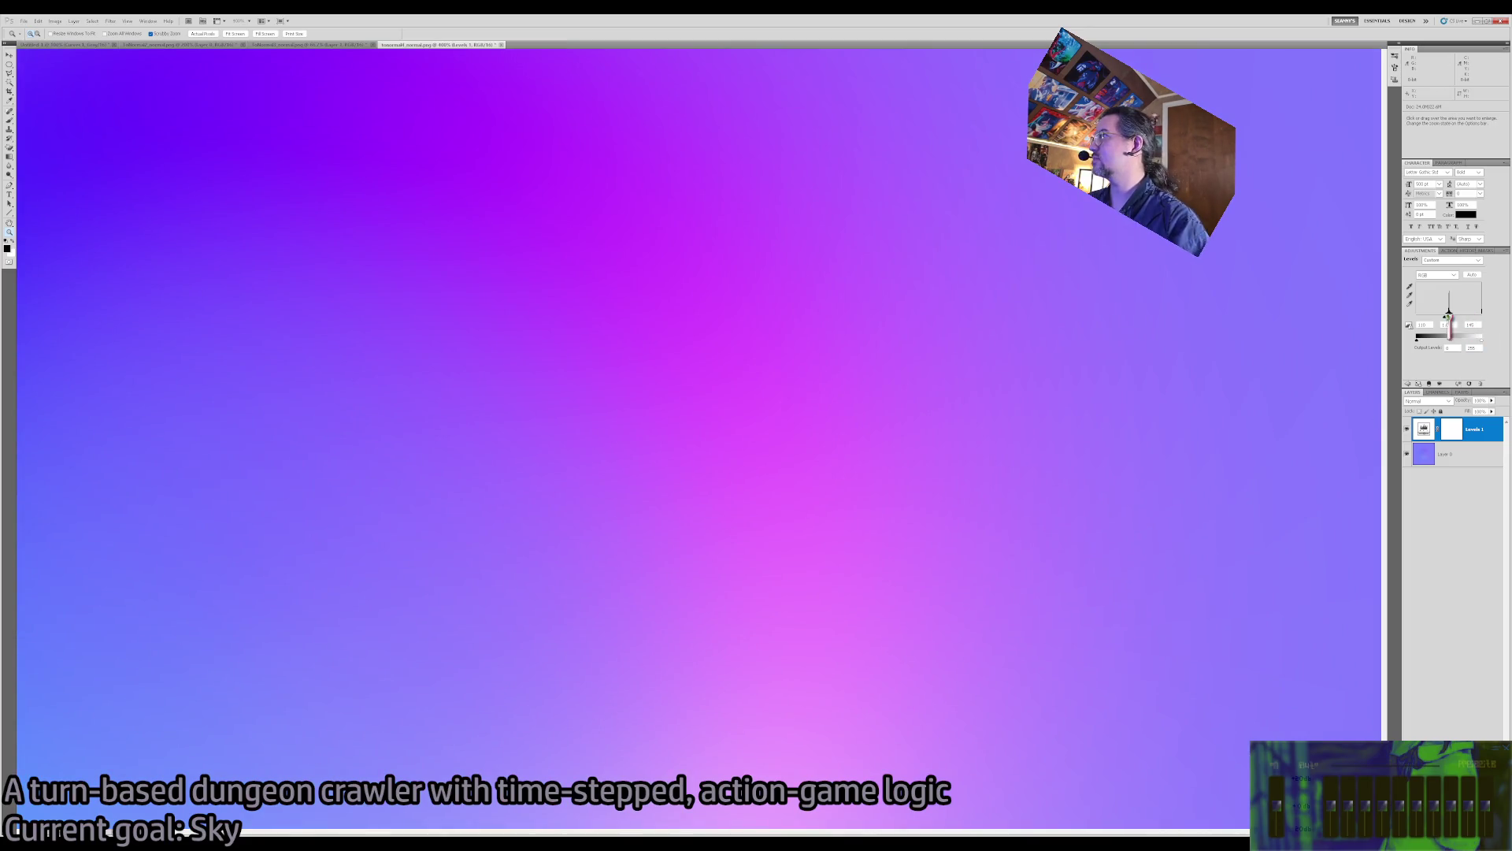
{"action": "left_click_drag", "start_coordinate": [1401, 322], "coordinate": [702, 346]}
{"action": "mouse_move", "coordinate": [1220, 348]}
{"action": "left_mouse_down"}
{"action": "mouse_move", "coordinate": [1398, 346]}
{"action": "mouse_move", "coordinate": [1453, 320]}
{"action": "left_mouse_up"}
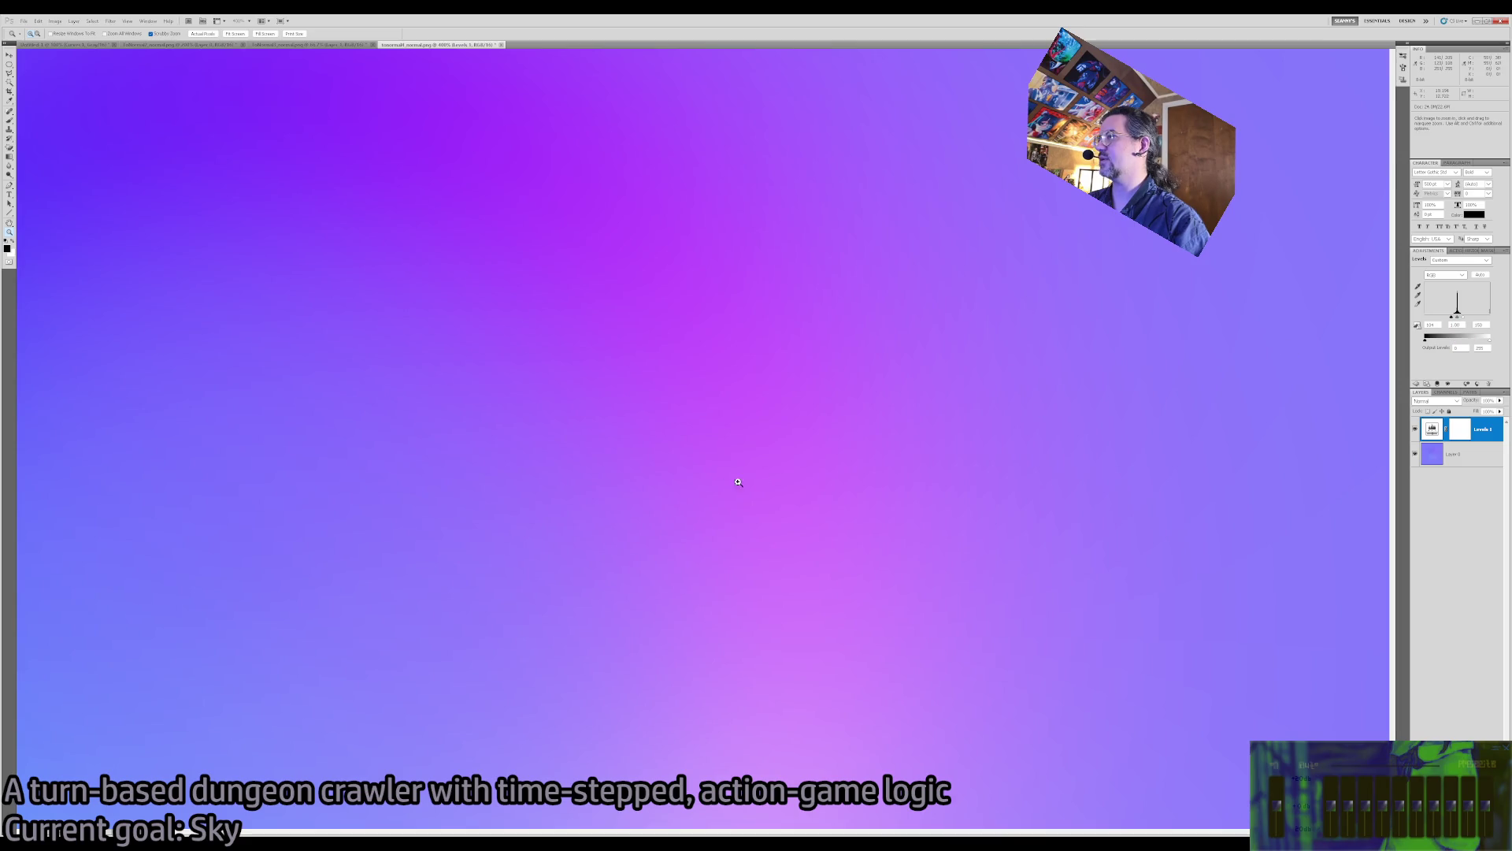
Set the Levels black input to 104, compare the circle at several zooms, then switch to Move
{"action": "left_click", "coordinate": [697, 481], "text": "alt"}
{"action": "left_click", "coordinate": [698, 481], "text": "alt"}
{"action": "left_click", "coordinate": [696, 476]}
{"action": "left_click", "coordinate": [686, 440]}
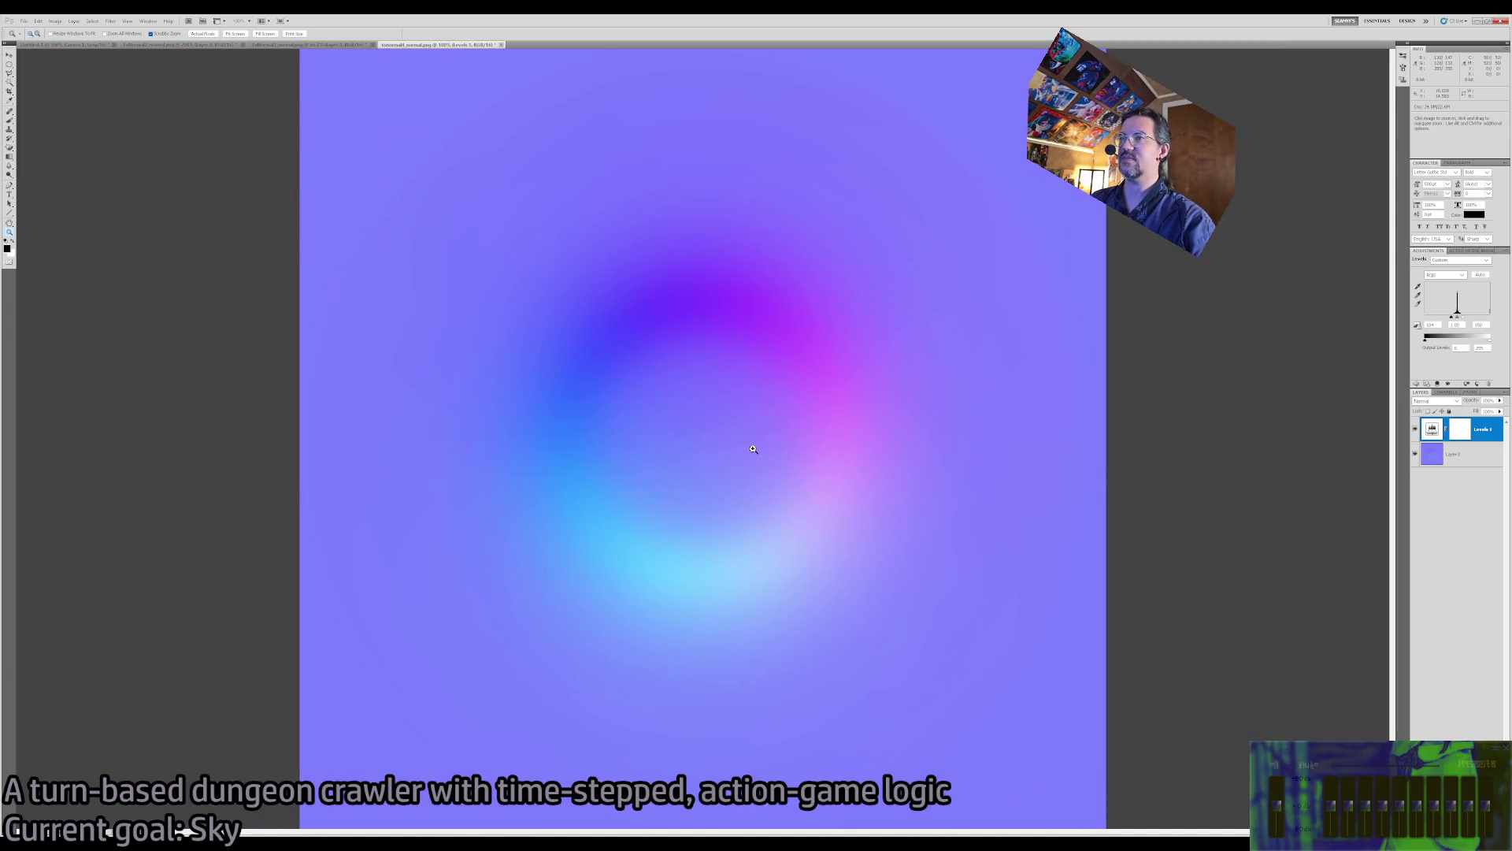
{"action": "left_click", "coordinate": [731, 446], "text": "alt"}
{"action": "left_click", "coordinate": [695, 443]}
{"action": "left_click", "coordinate": [695, 443]}
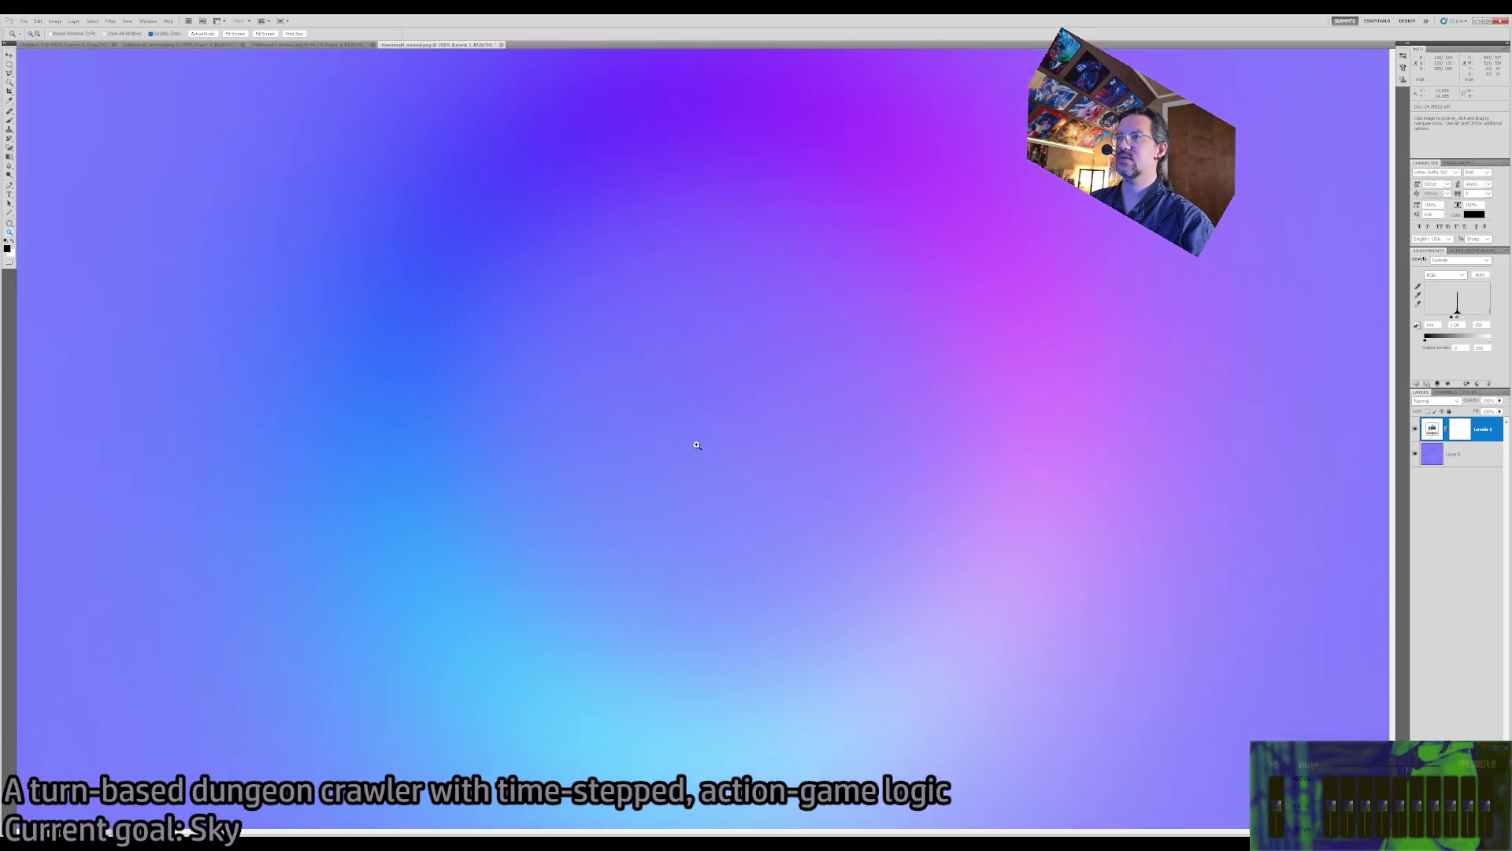
{"action": "left_click", "coordinate": [697, 445], "text": "alt"}
{"action": "left_click", "coordinate": [697, 445], "text": "alt"}
{"action": "key", "text": "v"}
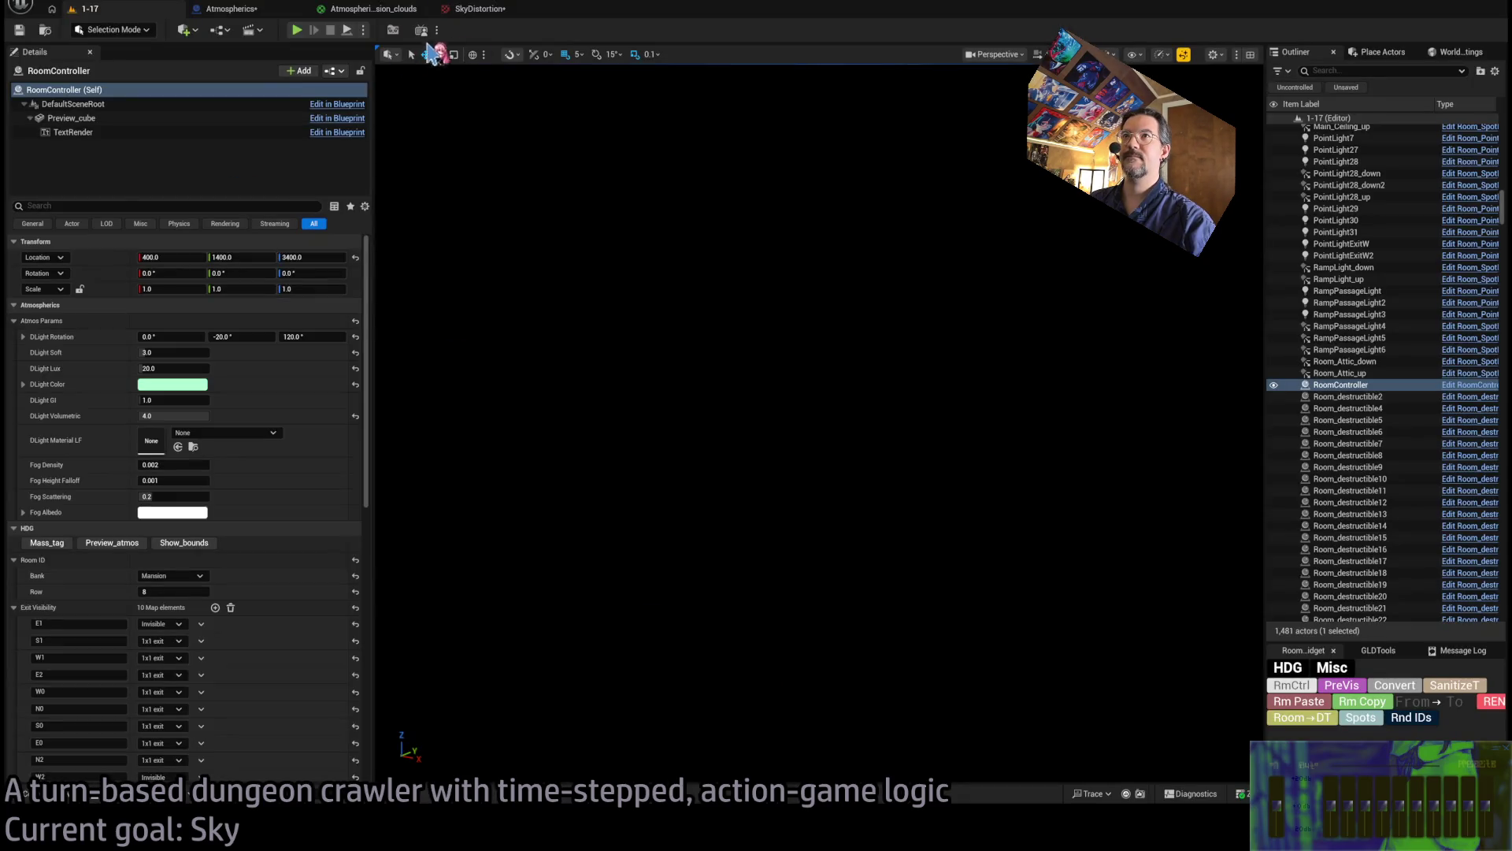
Check the SkyDistortion texture and clouds material, then return to the 1-17 level
{"action": "left_click", "coordinate": [478, 10]}
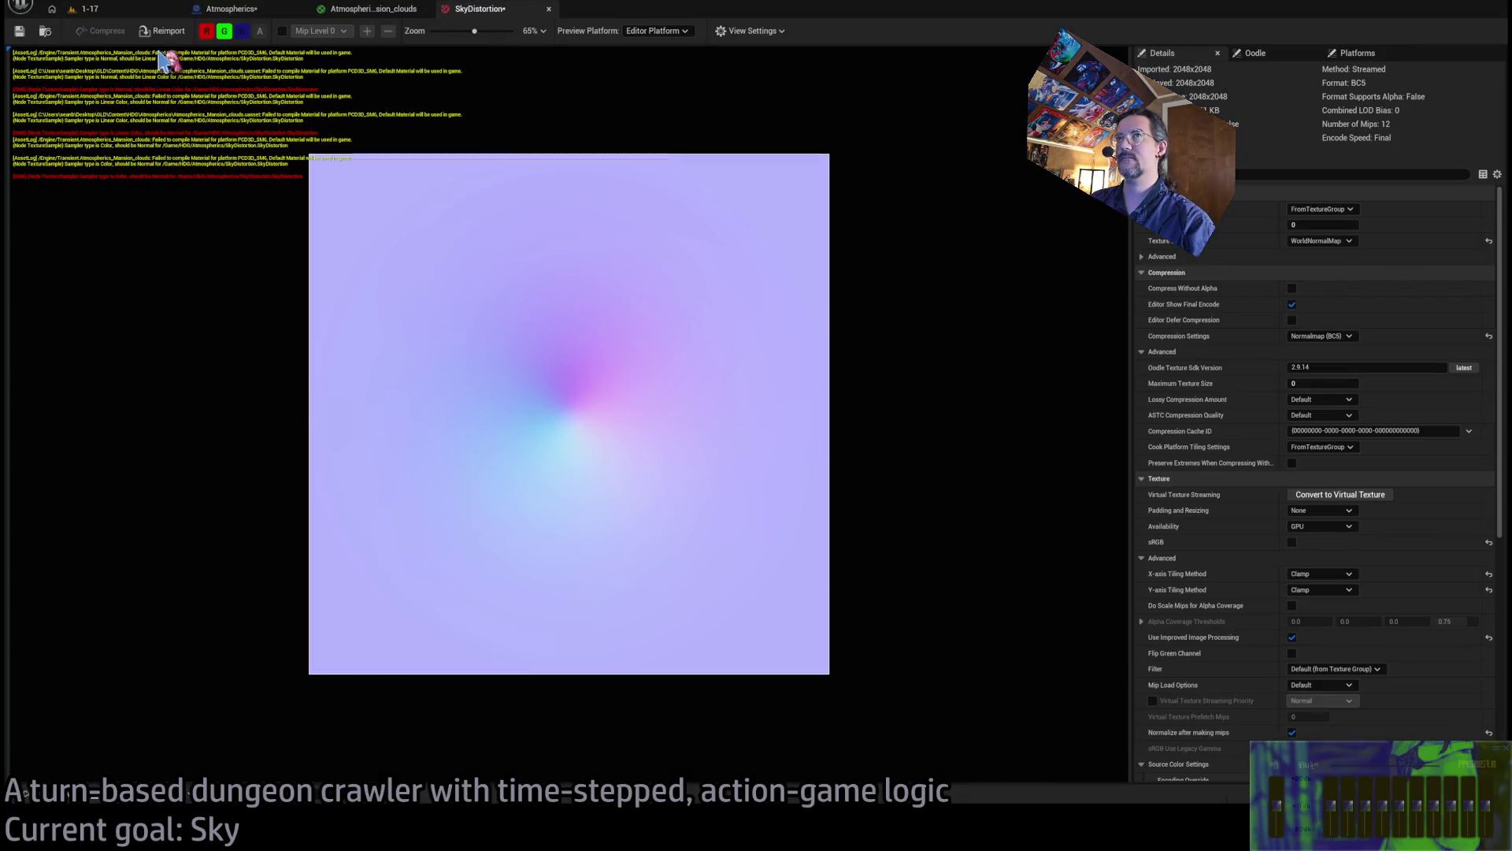
{"action": "left_click", "coordinate": [126, 11]}
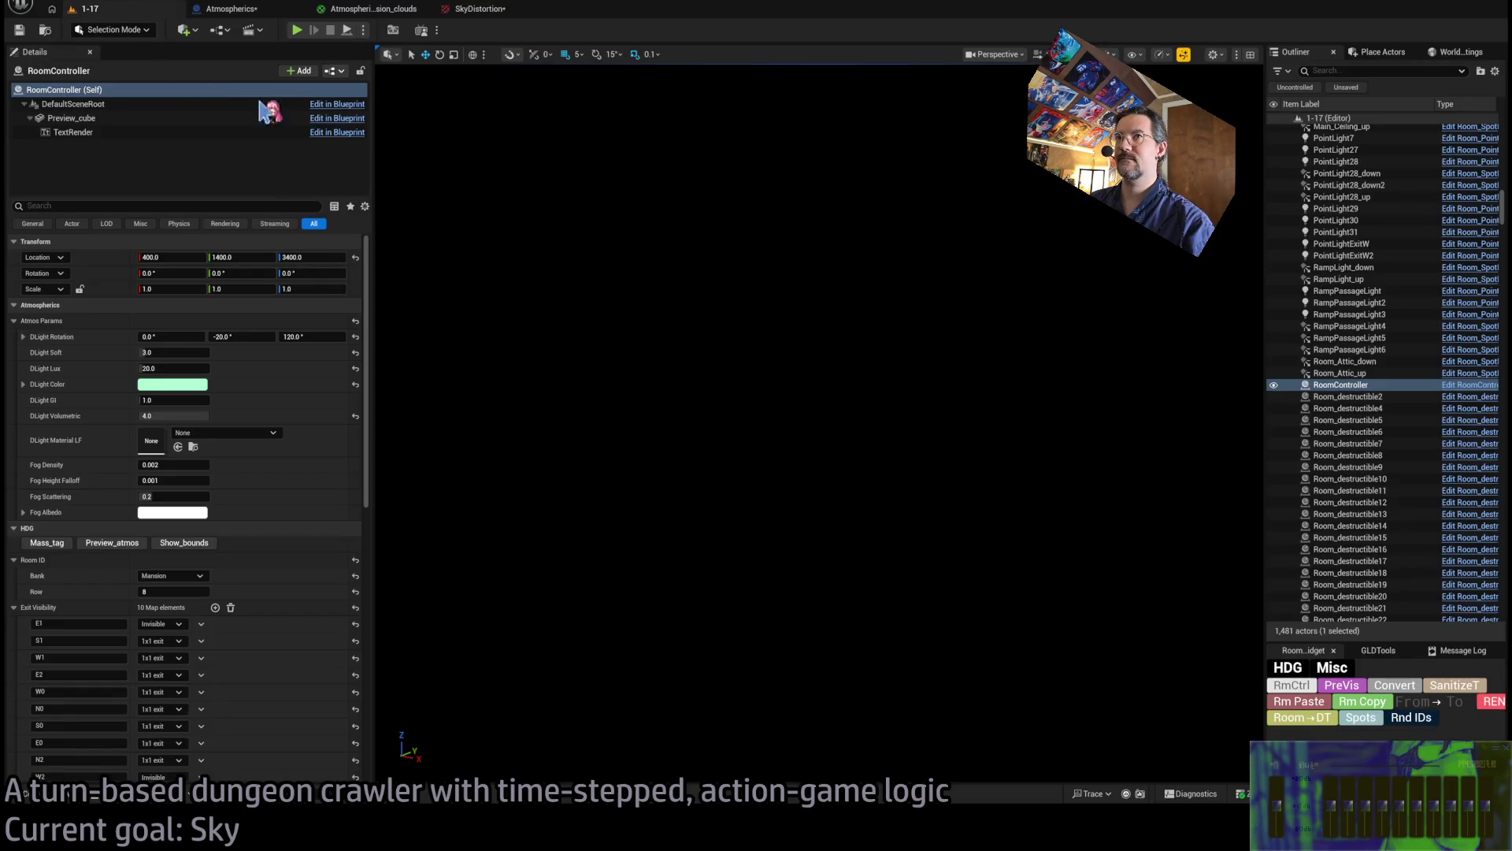
{"action": "left_click", "coordinate": [367, 10]}
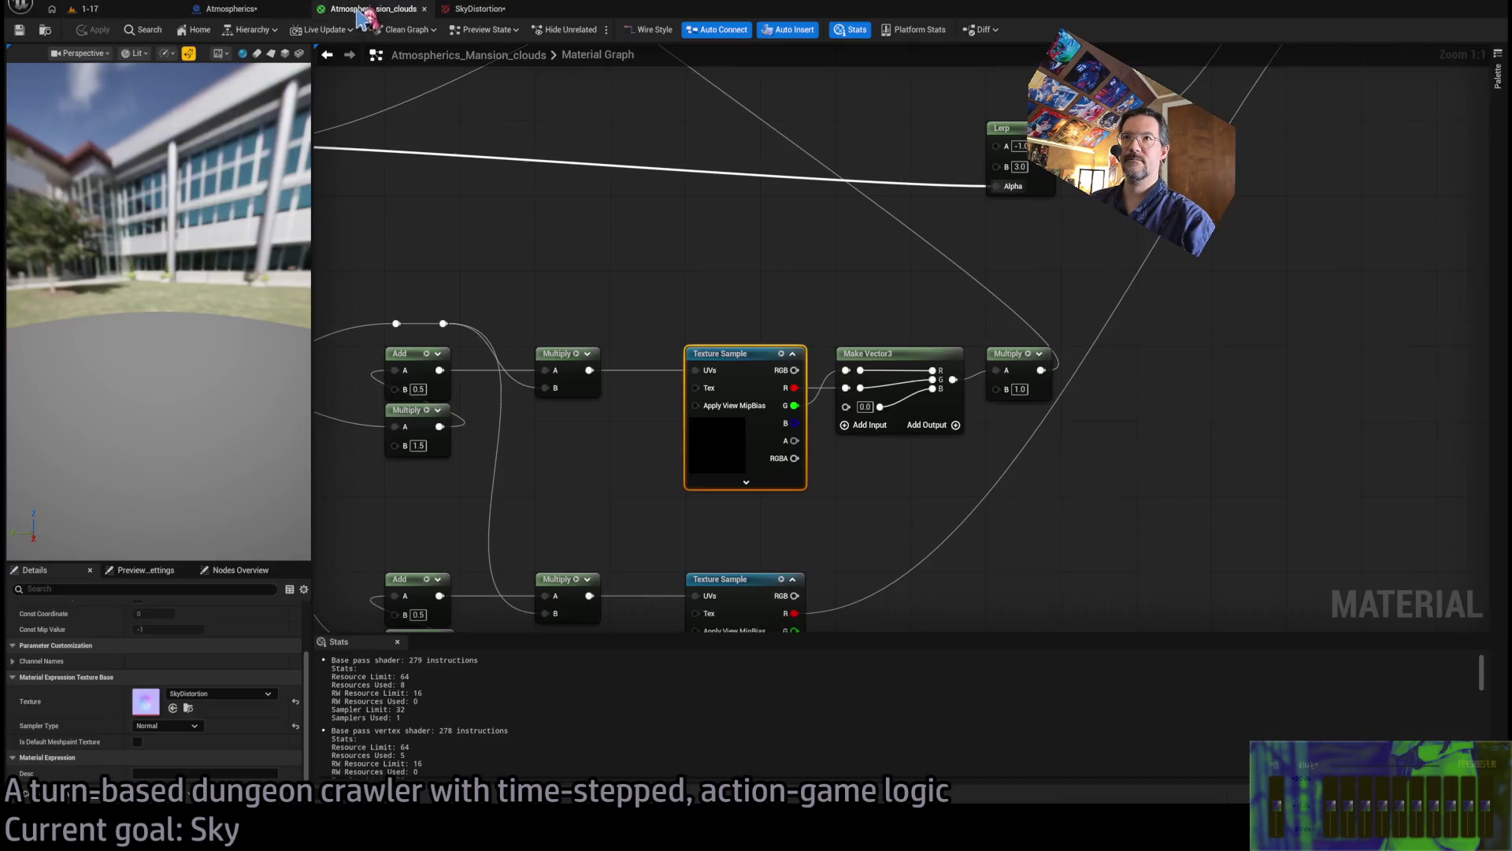
{"action": "left_click", "coordinate": [126, 9]}
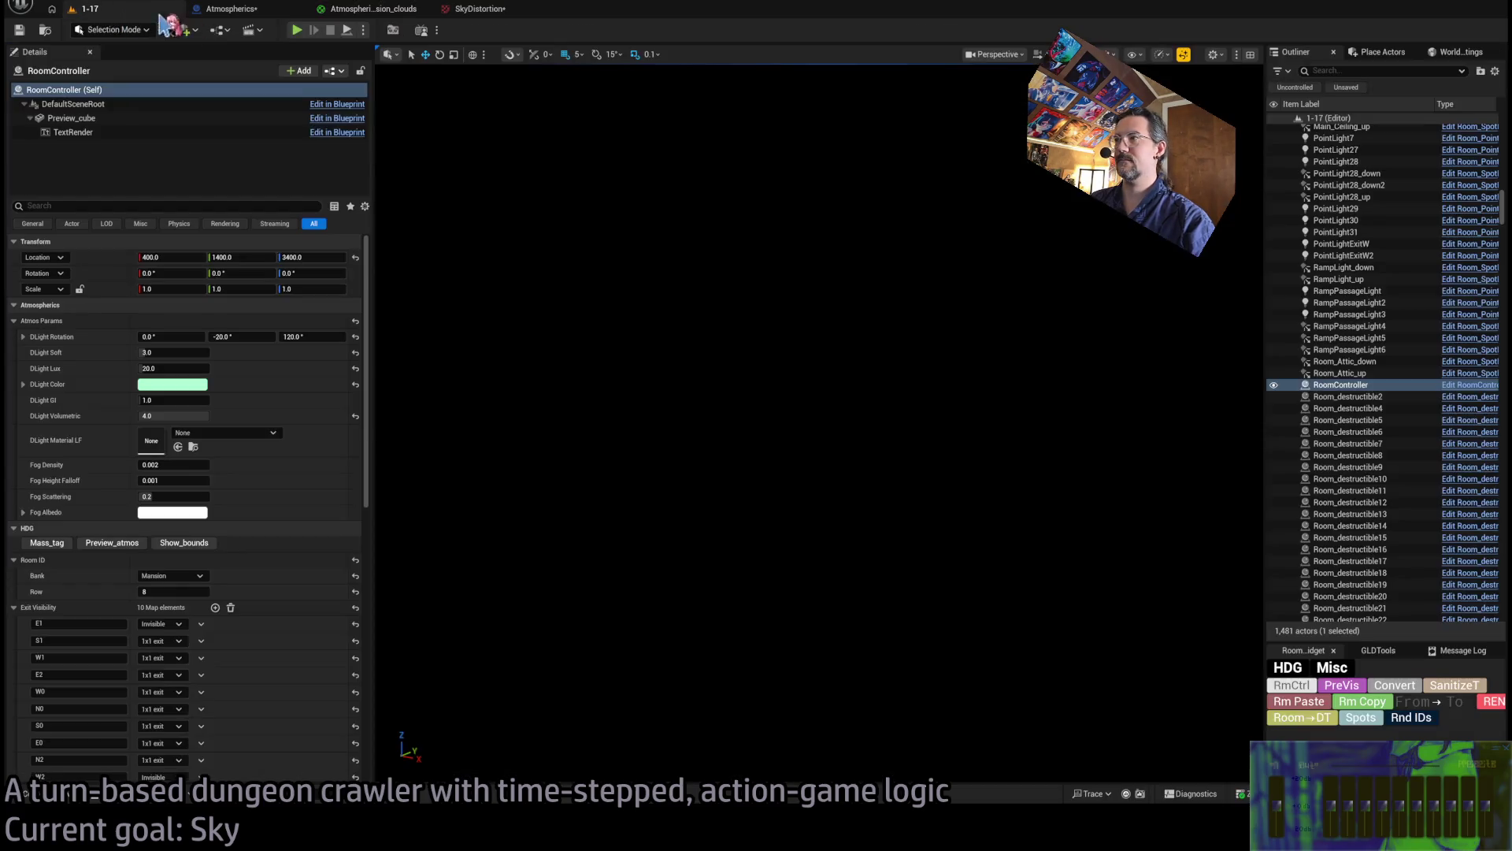
Play level 1-17, eject to view the sky, stop, and reopen ToNormal1_normal.png in Photoshop
{"action": "left_click", "coordinate": [296, 31]}
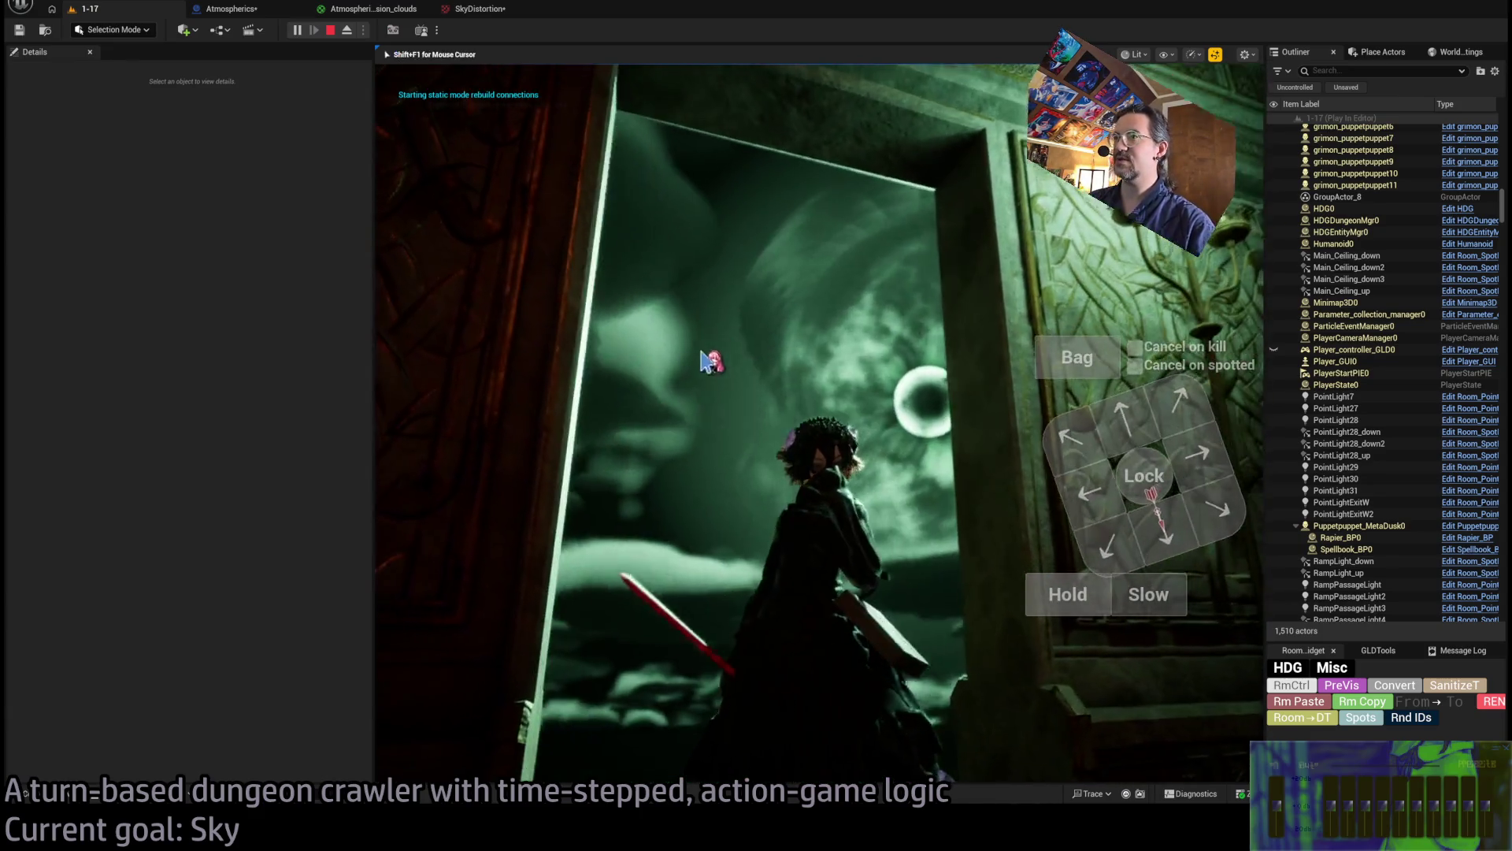
{"action": "left_click", "coordinate": [346, 31]}
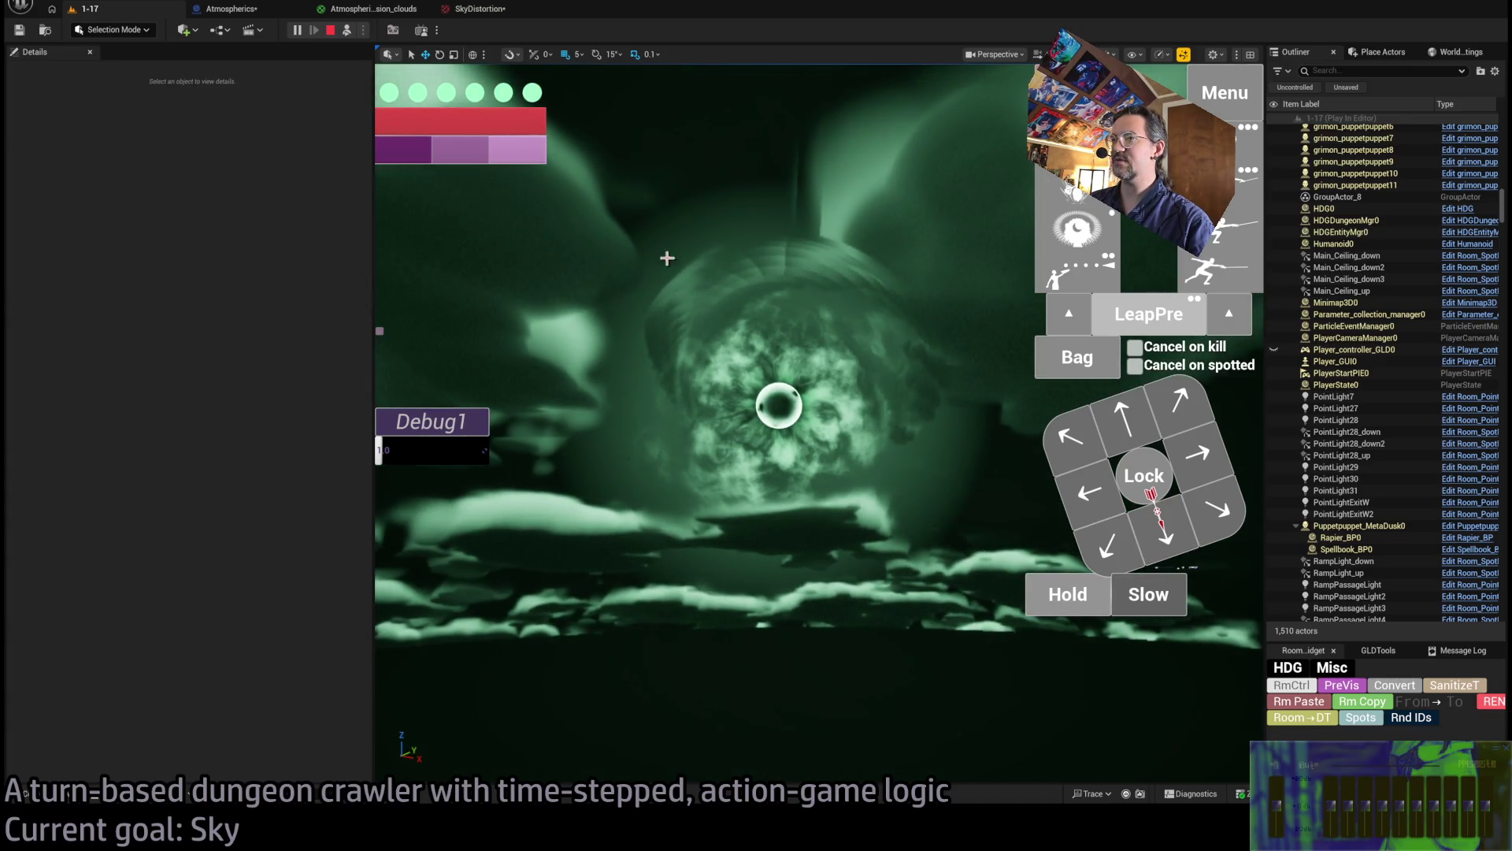
{"action": "left_click", "coordinate": [330, 30]}
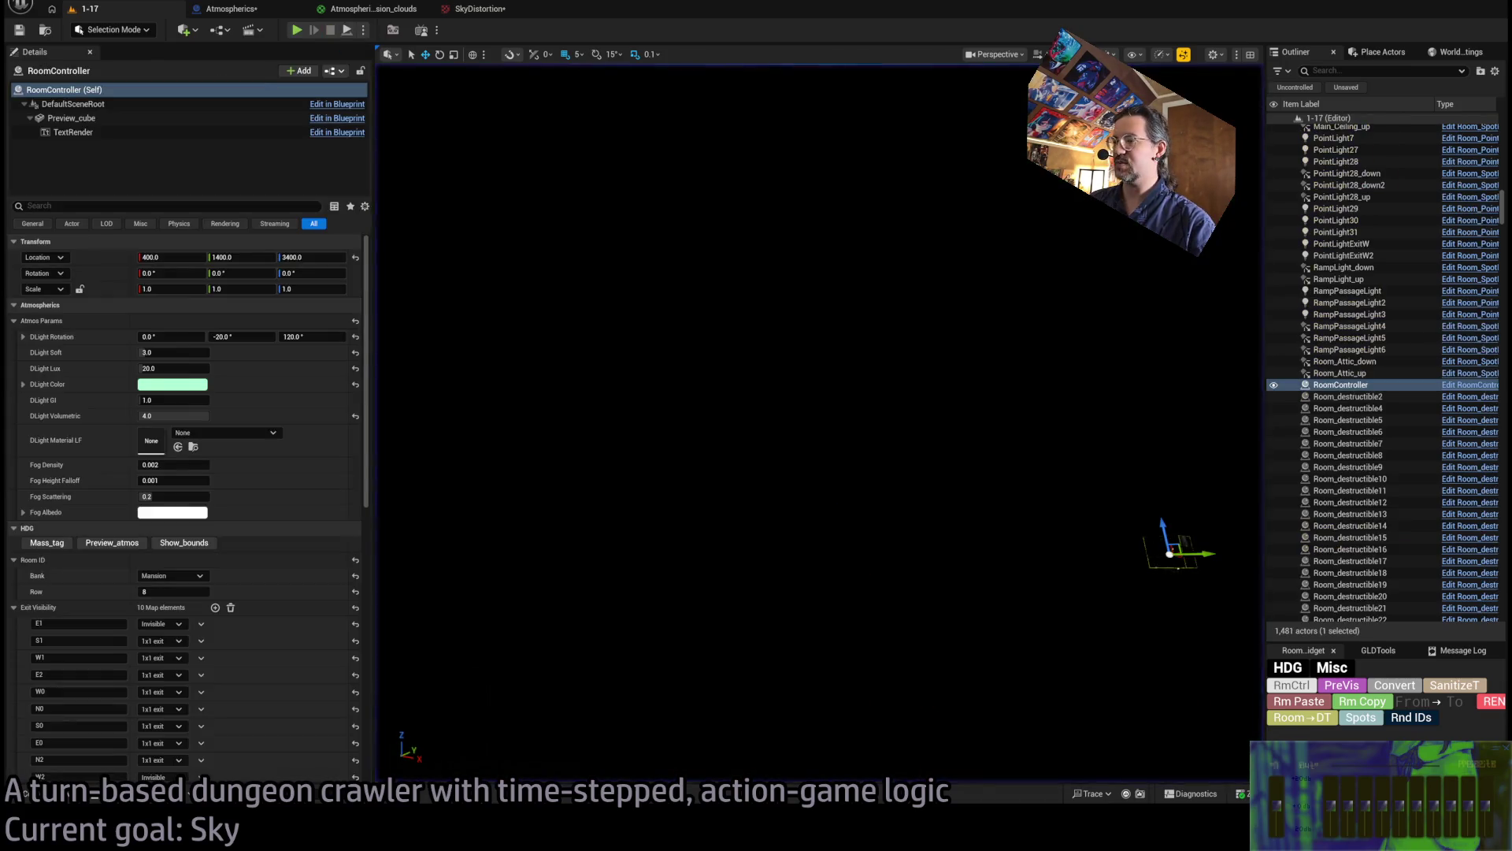
{"action": "key", "text": "alt+Tab"}
{"action": "left_click", "coordinate": [313, 46]}
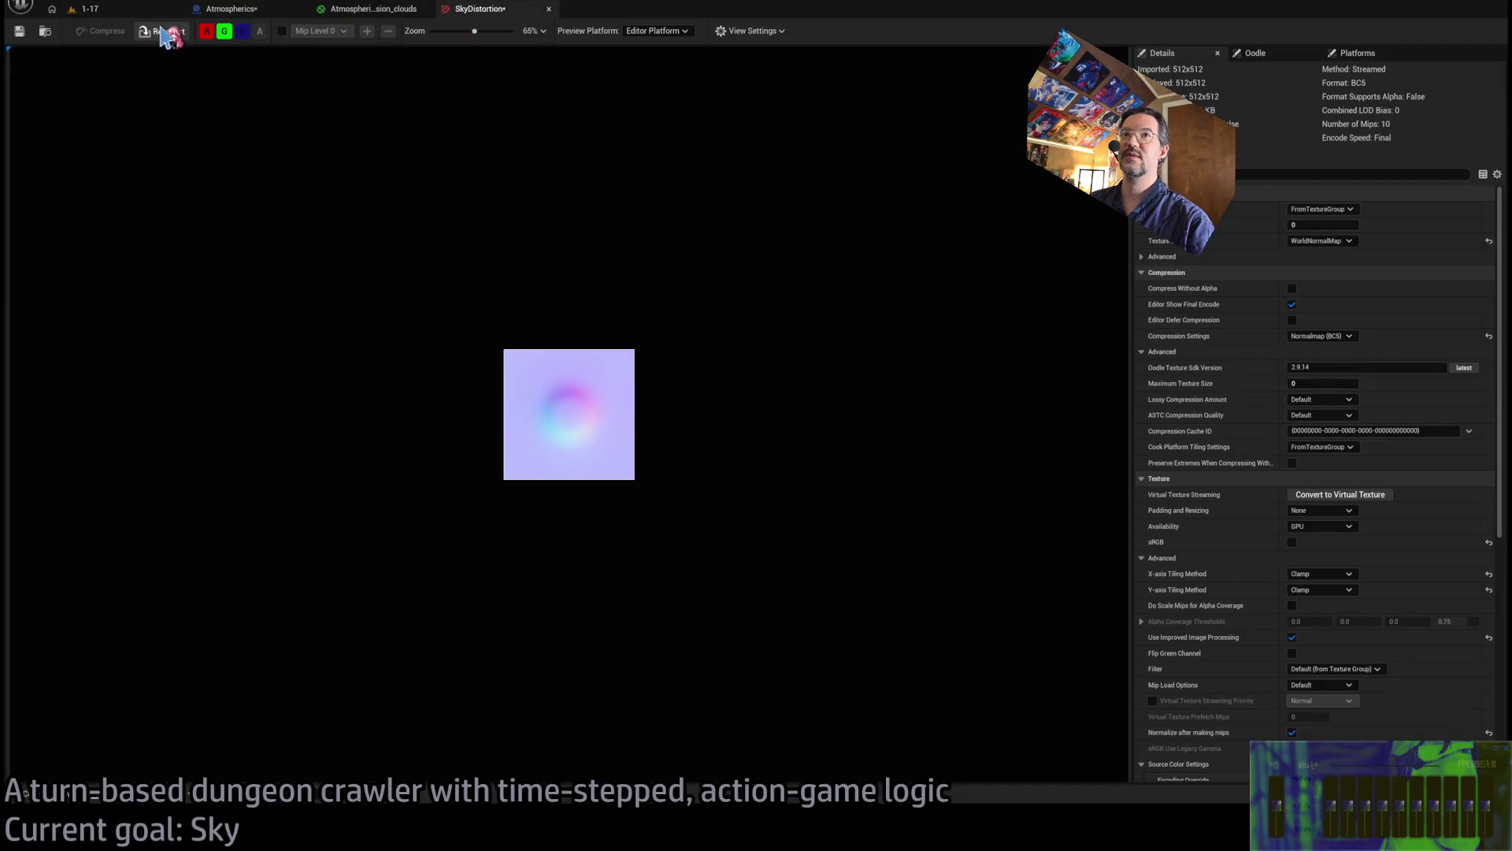
Play level 1-17, detach with F8 to view the green sky, then open the SkyDistortion texture
{"action": "left_click", "coordinate": [236, 10]}
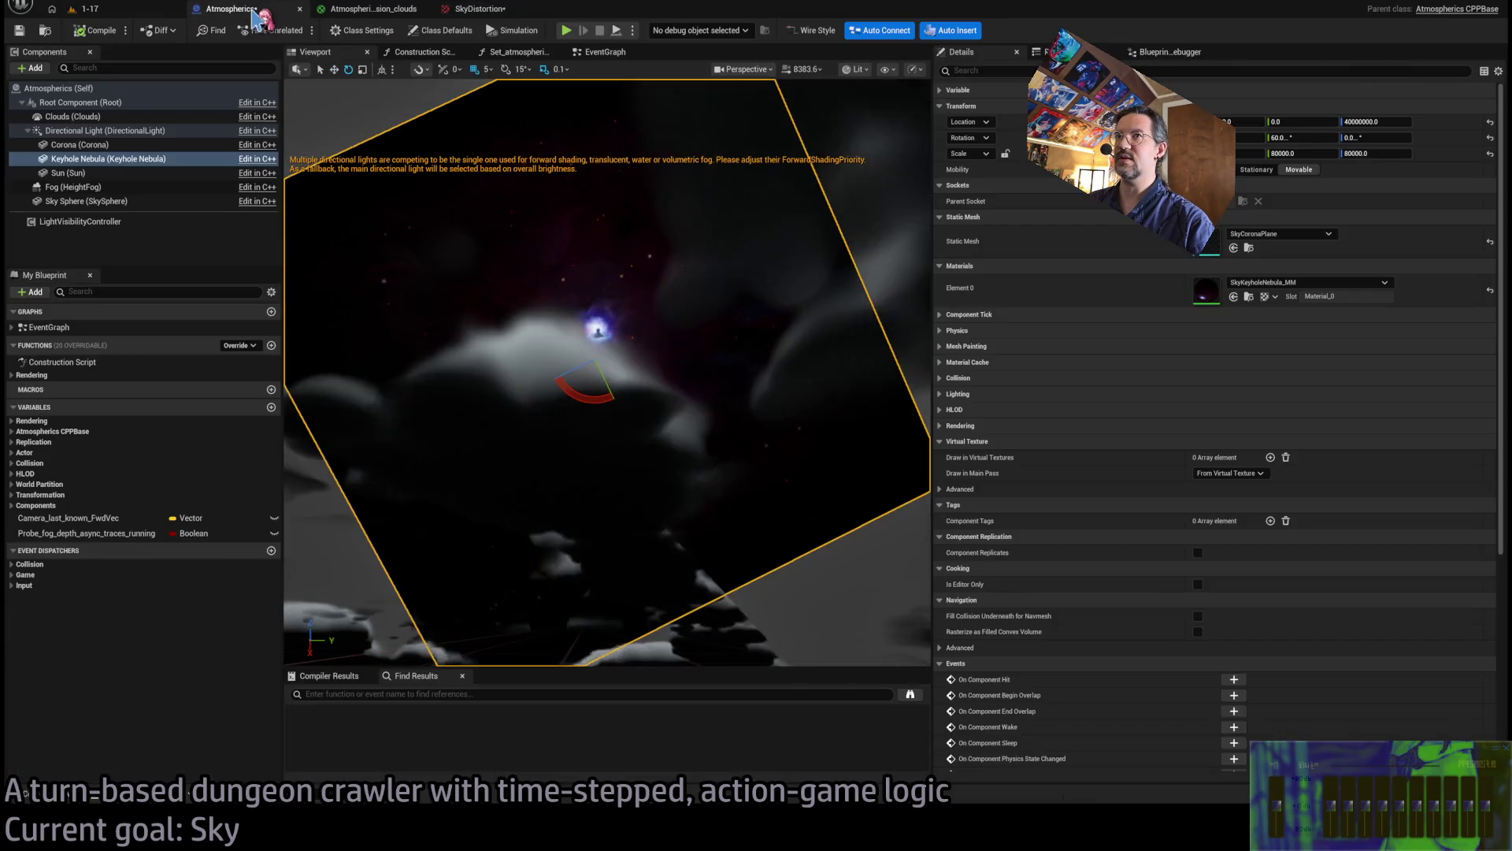
{"action": "left_click", "coordinate": [370, 9]}
{"action": "left_click", "coordinate": [157, 8]}
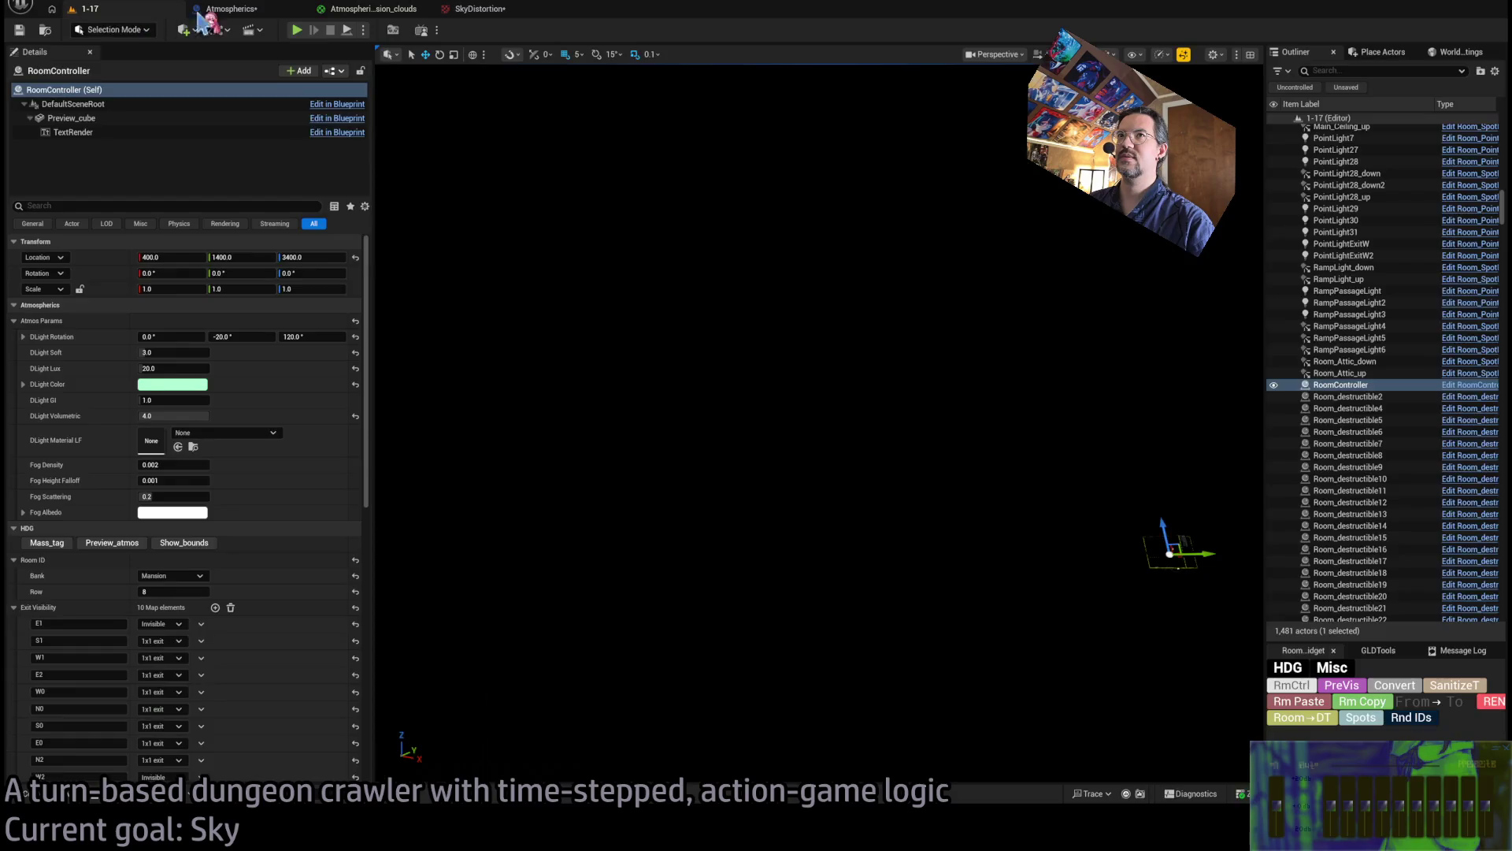
{"action": "left_click", "coordinate": [297, 30]}
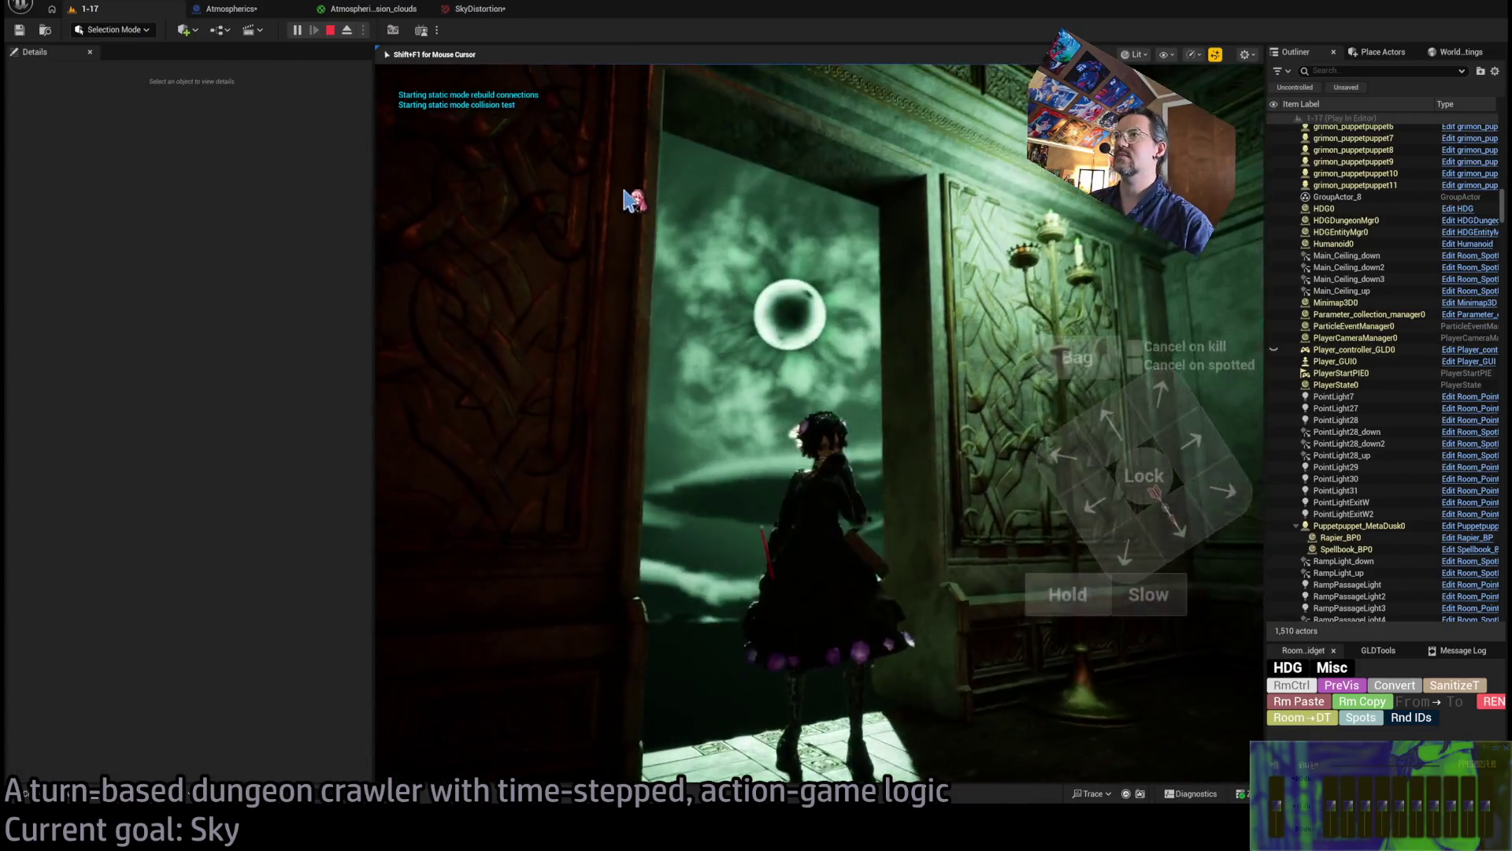
{"action": "key", "text": "F8"}
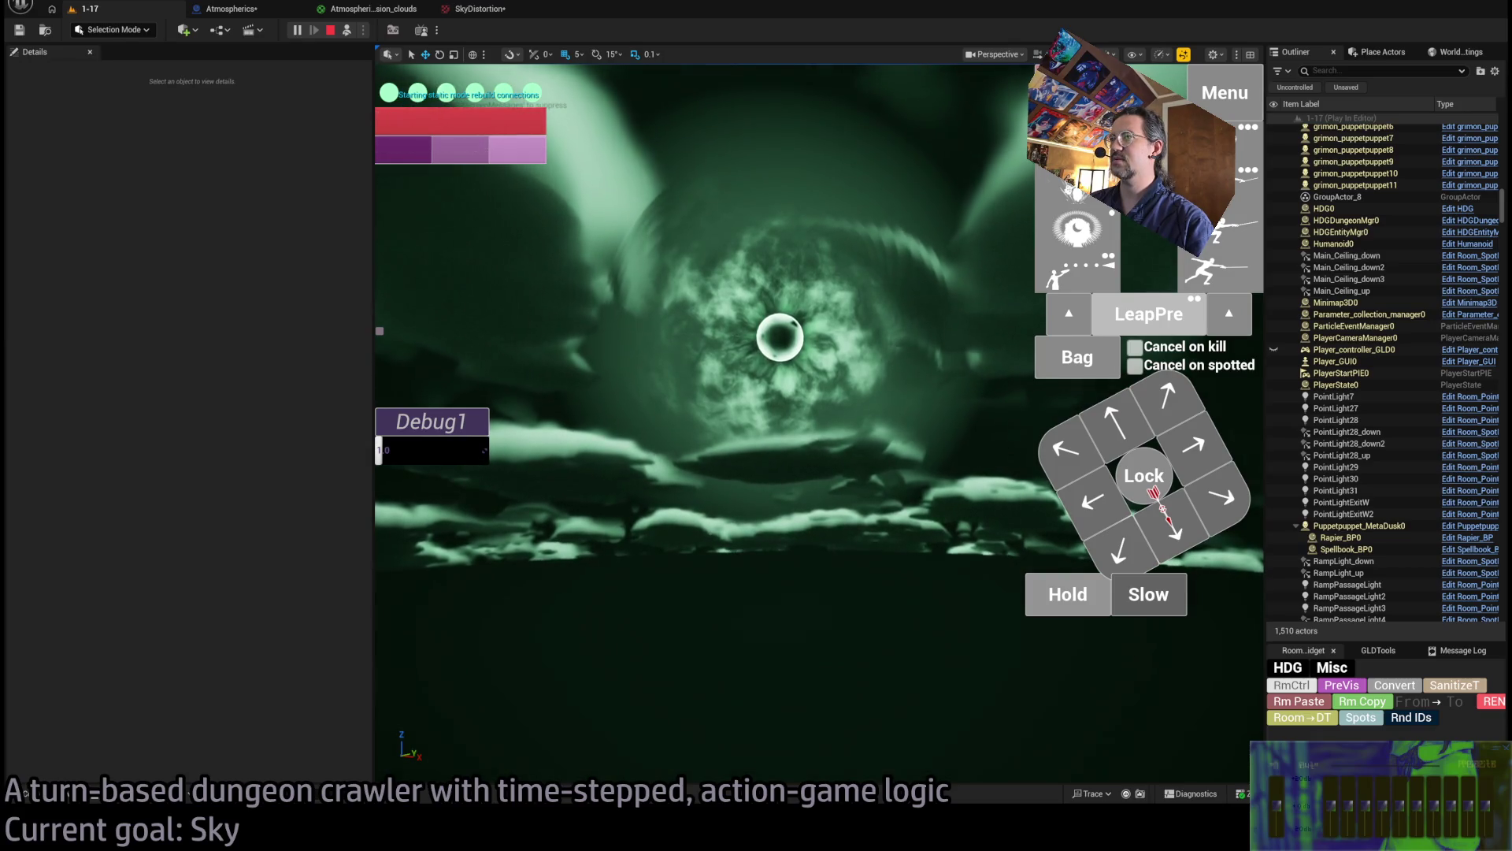
{"action": "left_click", "coordinate": [474, 8]}
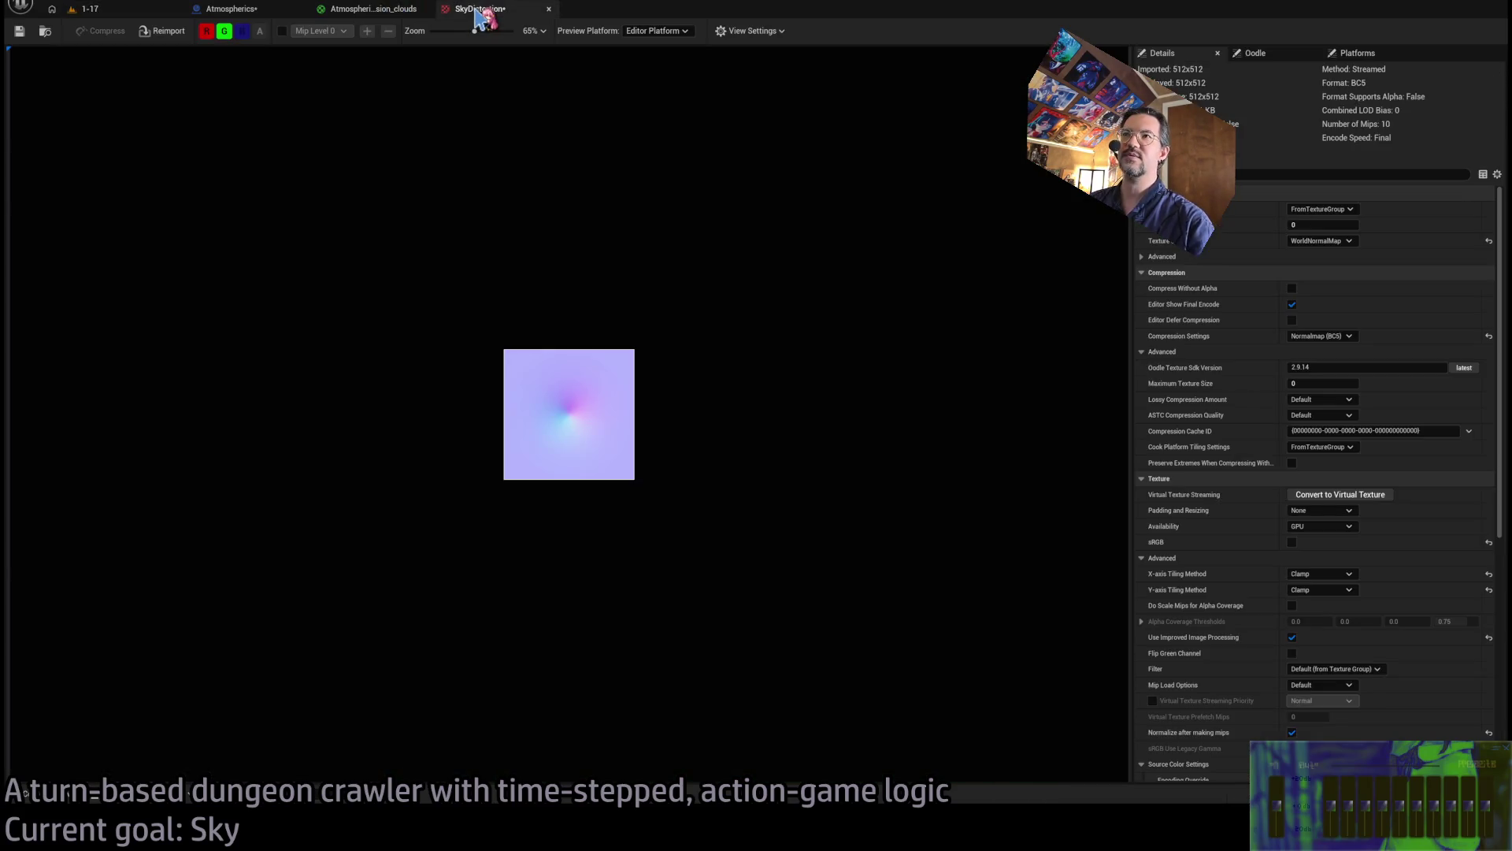
Open the Atmospherics_Mansion_clouds material, then zoom around the SkyDistortion texture preview
{"action": "left_click", "coordinate": [378, 8]}
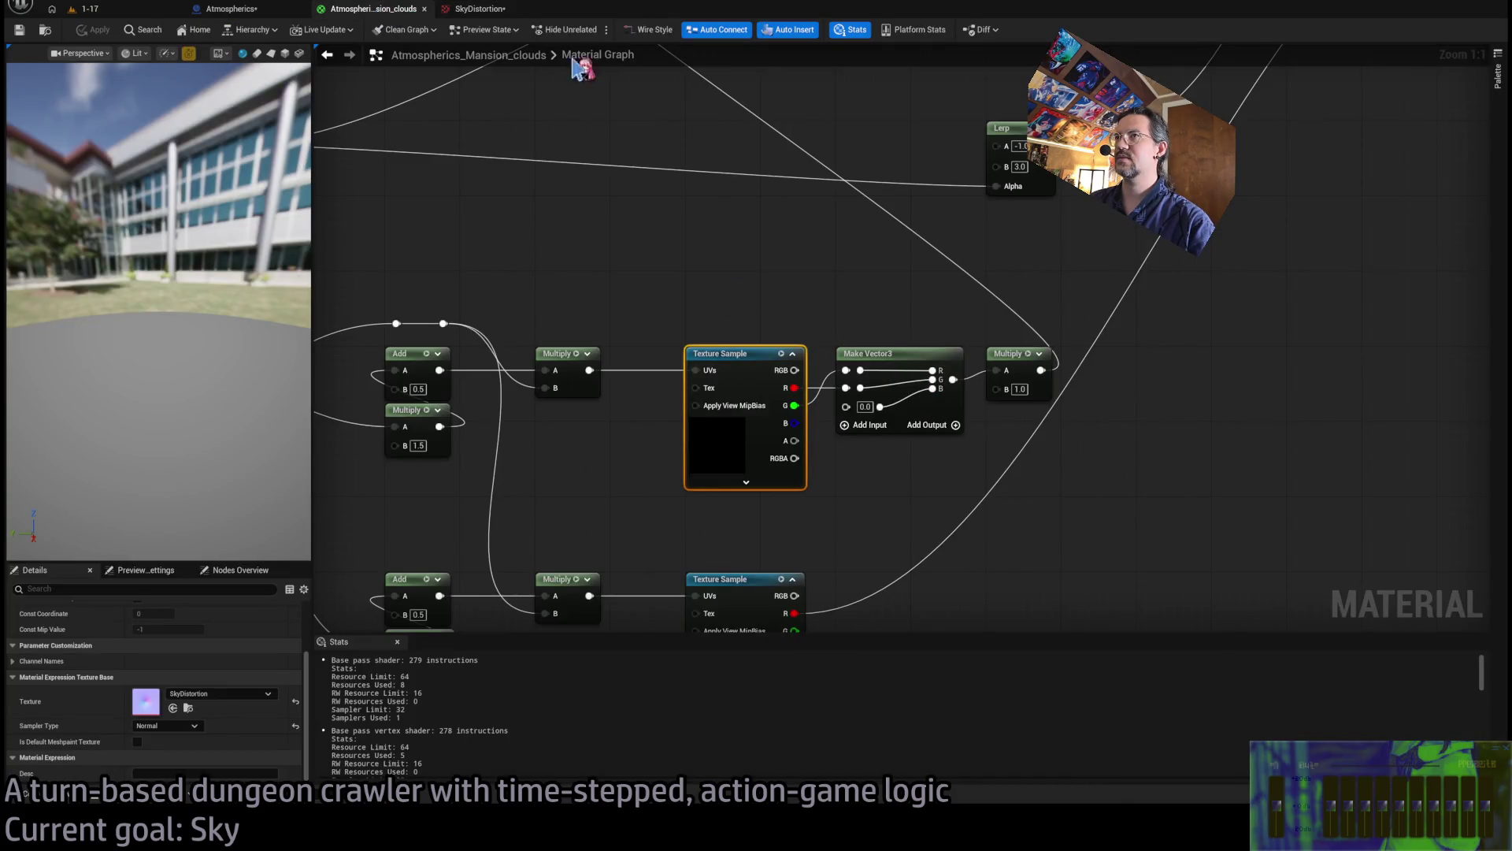
{"action": "left_click", "coordinate": [484, 8]}
{"action": "scroll", "coordinate": [579, 462], "scroll_direction": "up", "scroll_amount": 4}
{"action": "scroll", "coordinate": [622, 455], "scroll_direction": "up", "scroll_amount": 2}
{"action": "scroll", "coordinate": [631, 439], "scroll_direction": "down", "scroll_amount": 2}
Frame the distortion Texture Sample nodes in the clouds graph, then return to the running 1-17 level
{"action": "left_click", "coordinate": [398, 9]}
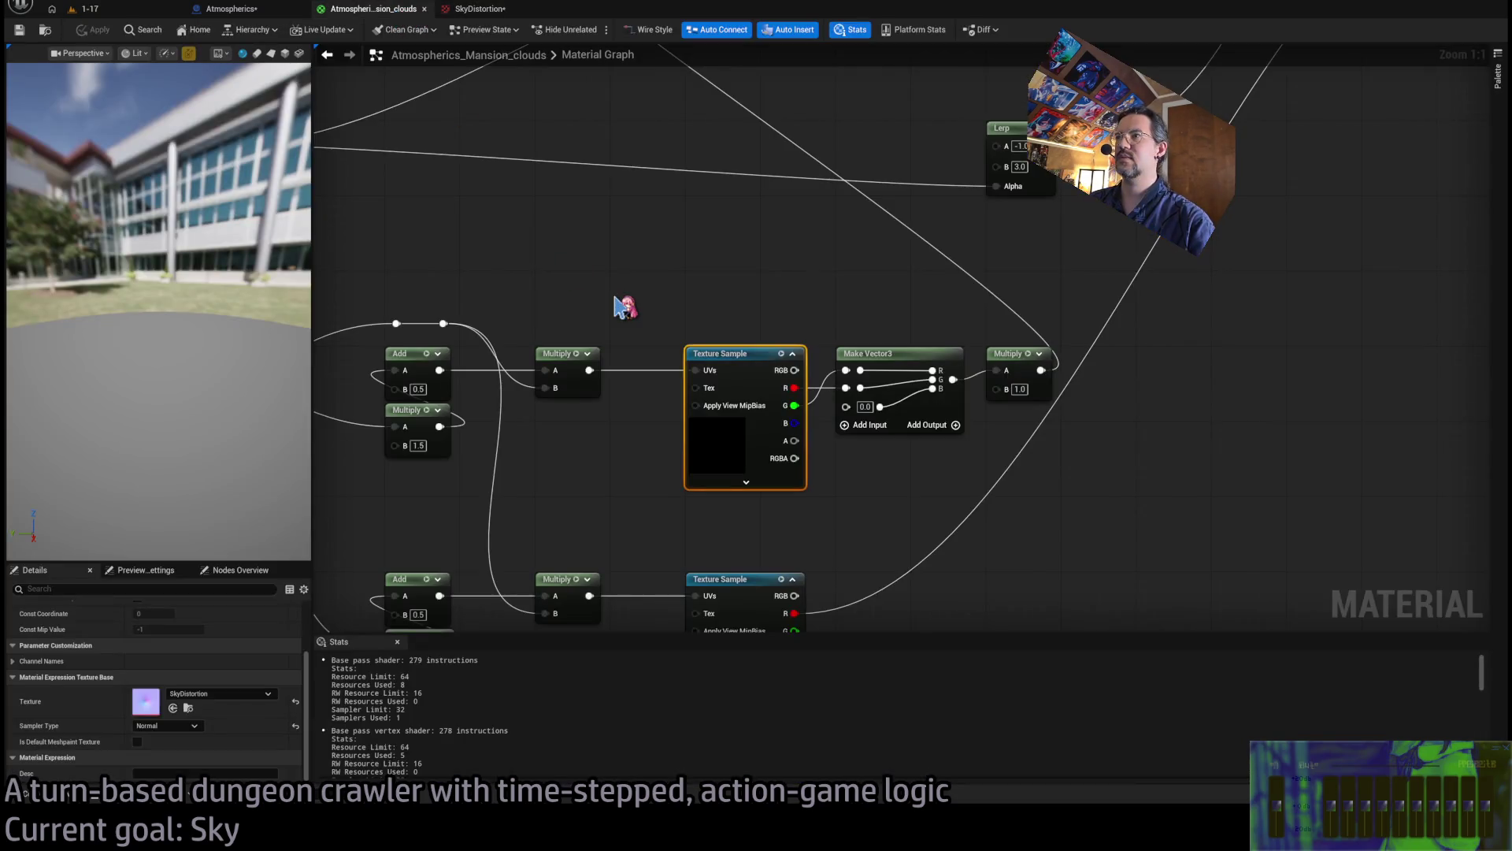
{"action": "scroll", "coordinate": [917, 310], "scroll_direction": "down", "scroll_amount": 3}
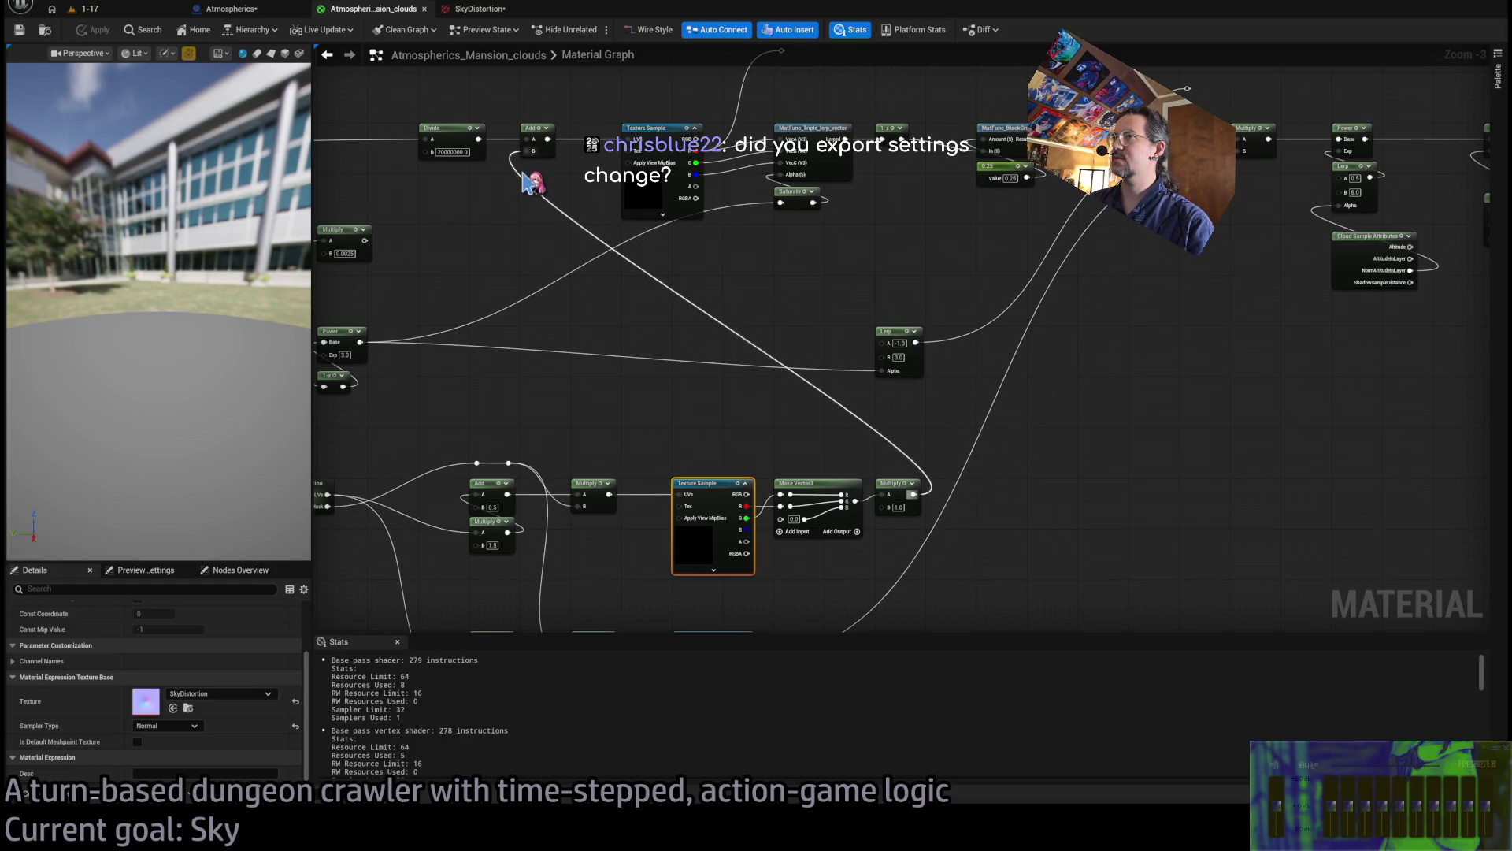
{"action": "key", "text": "Home"}
{"action": "left_click_drag", "start_coordinate": [914, 298], "coordinate": [719, 516]}
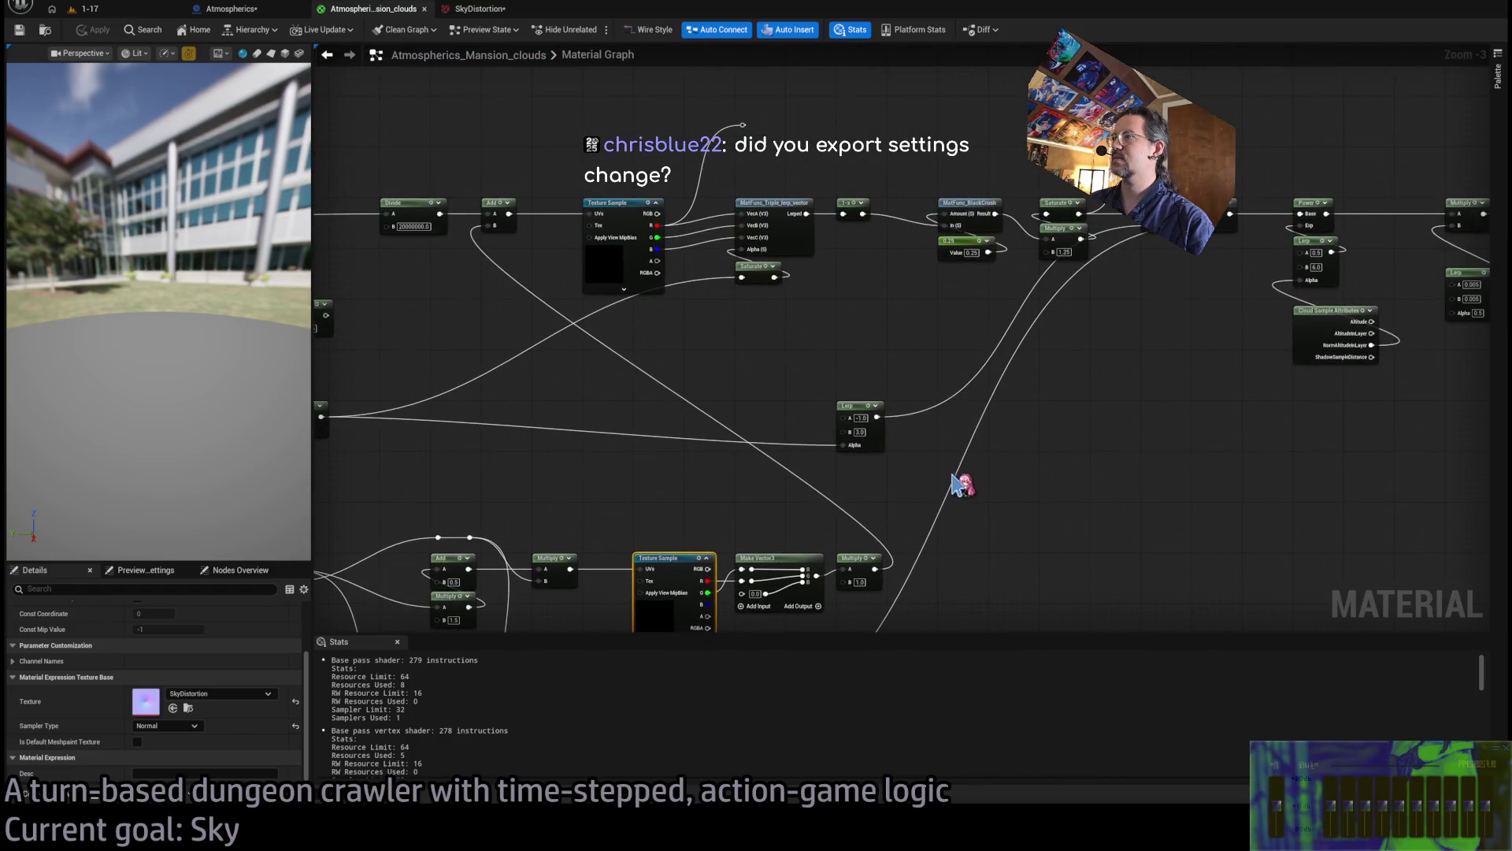
{"action": "left_click_drag", "start_coordinate": [993, 530], "coordinate": [816, 341]}
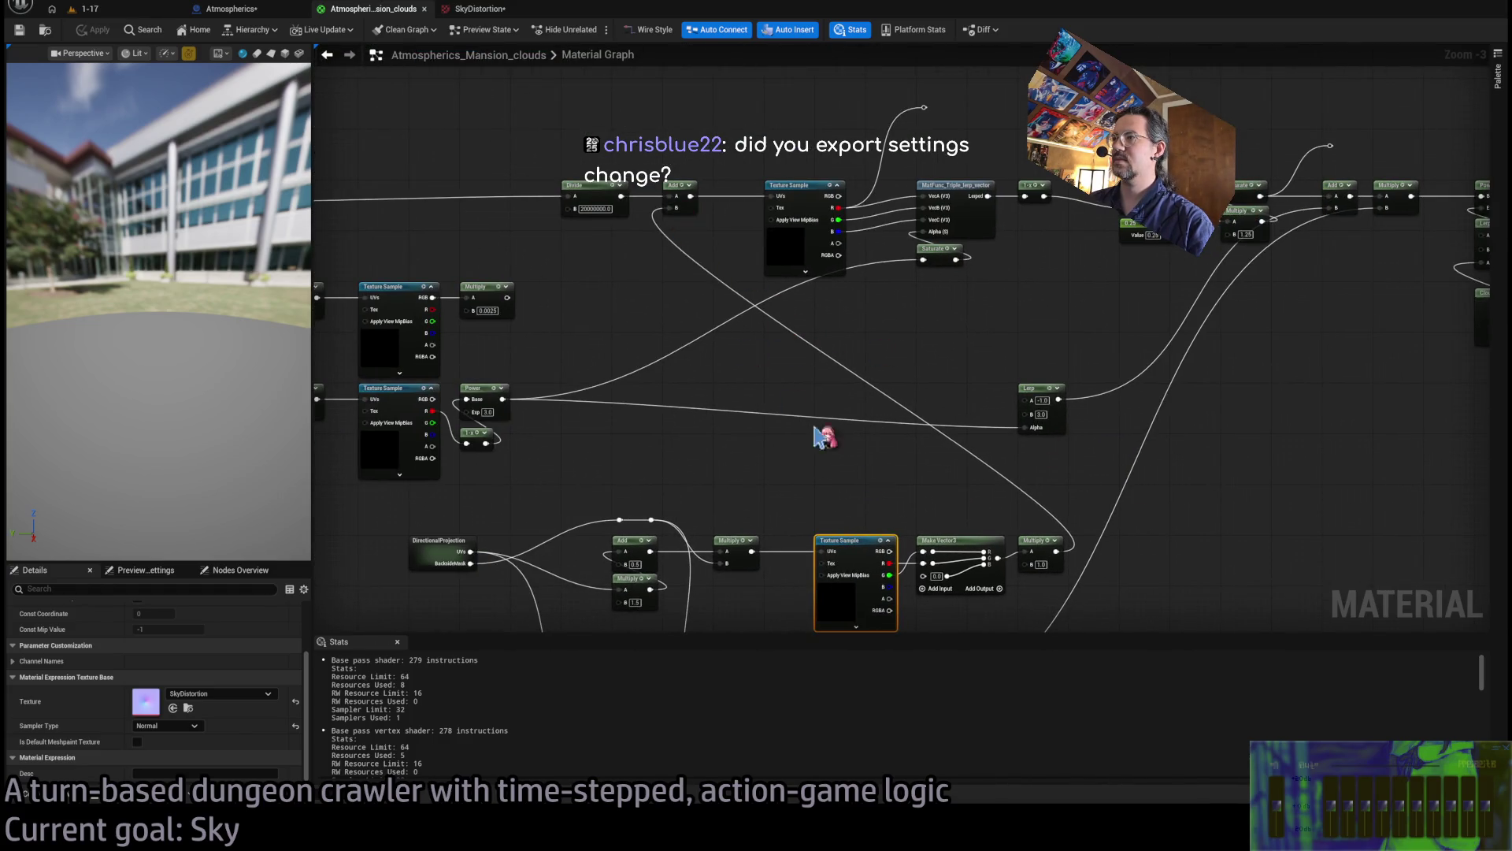
{"action": "left_click_drag", "start_coordinate": [793, 402], "coordinate": [1045, 399]}
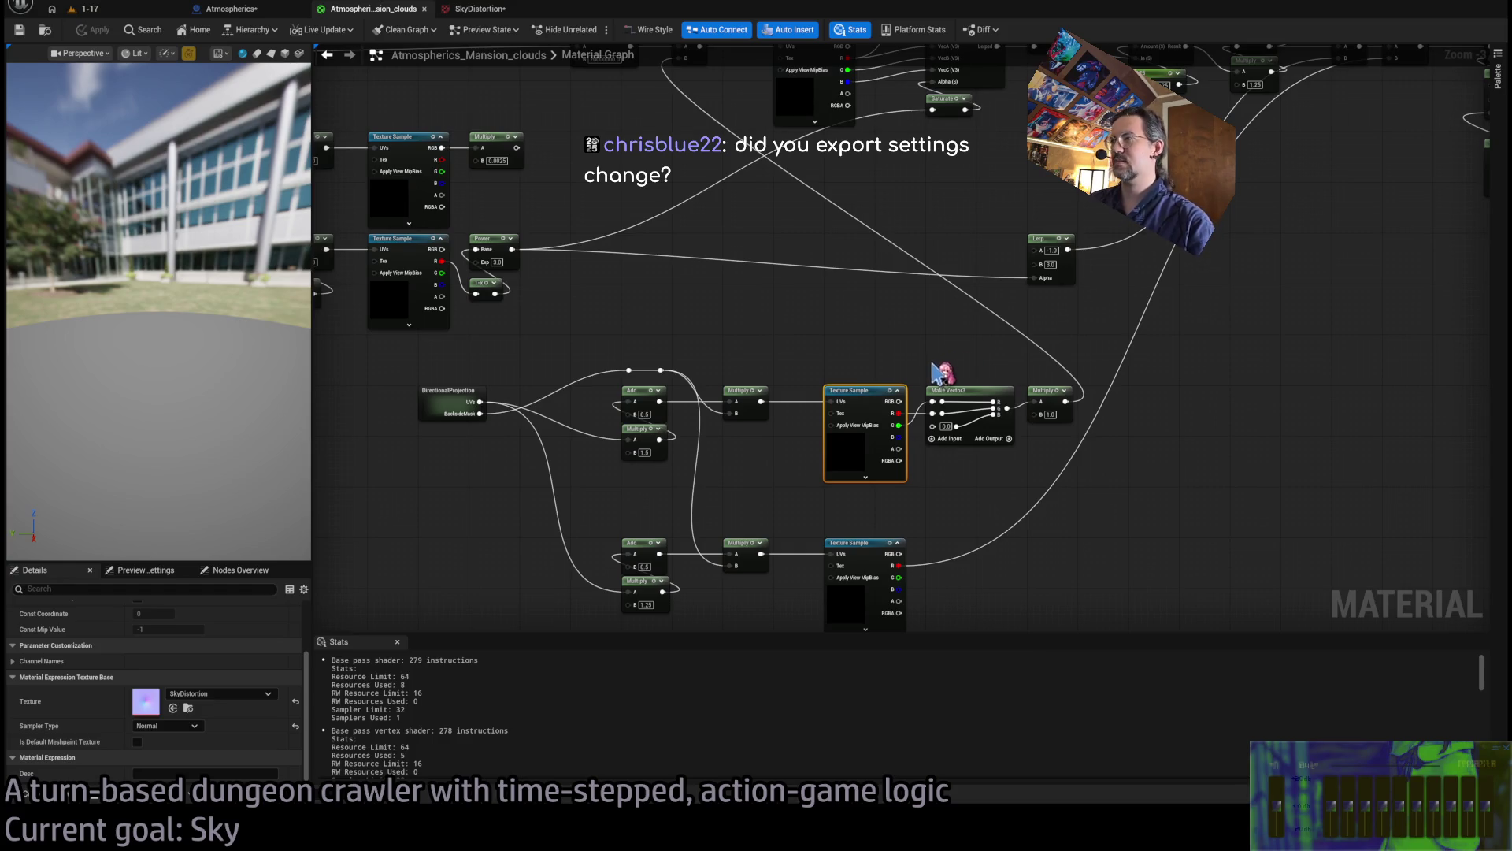
{"action": "scroll", "coordinate": [921, 425], "scroll_direction": "up", "scroll_amount": 2}
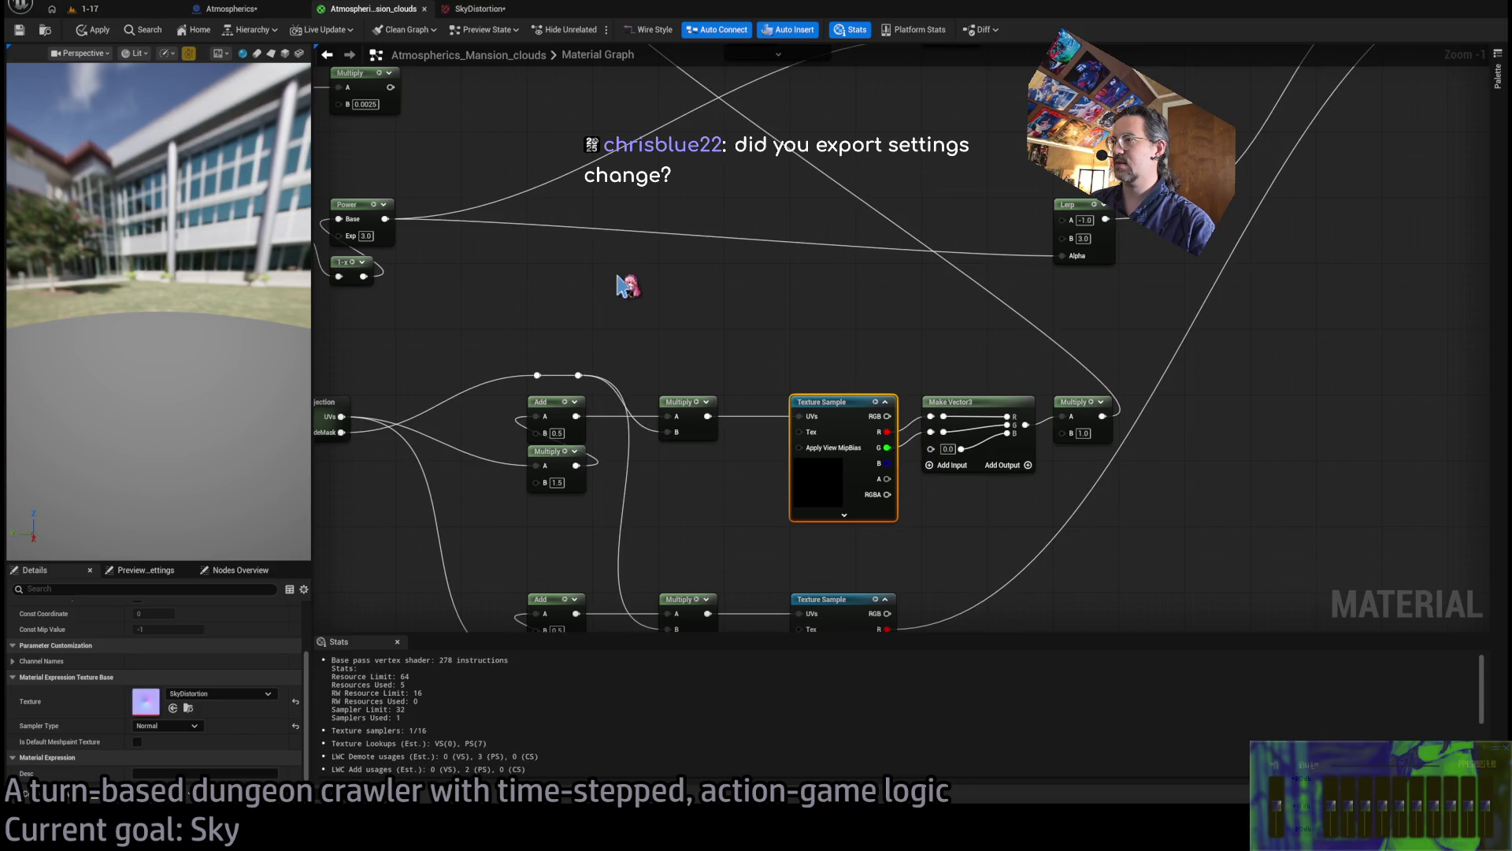
{"action": "left_click", "coordinate": [106, 11]}
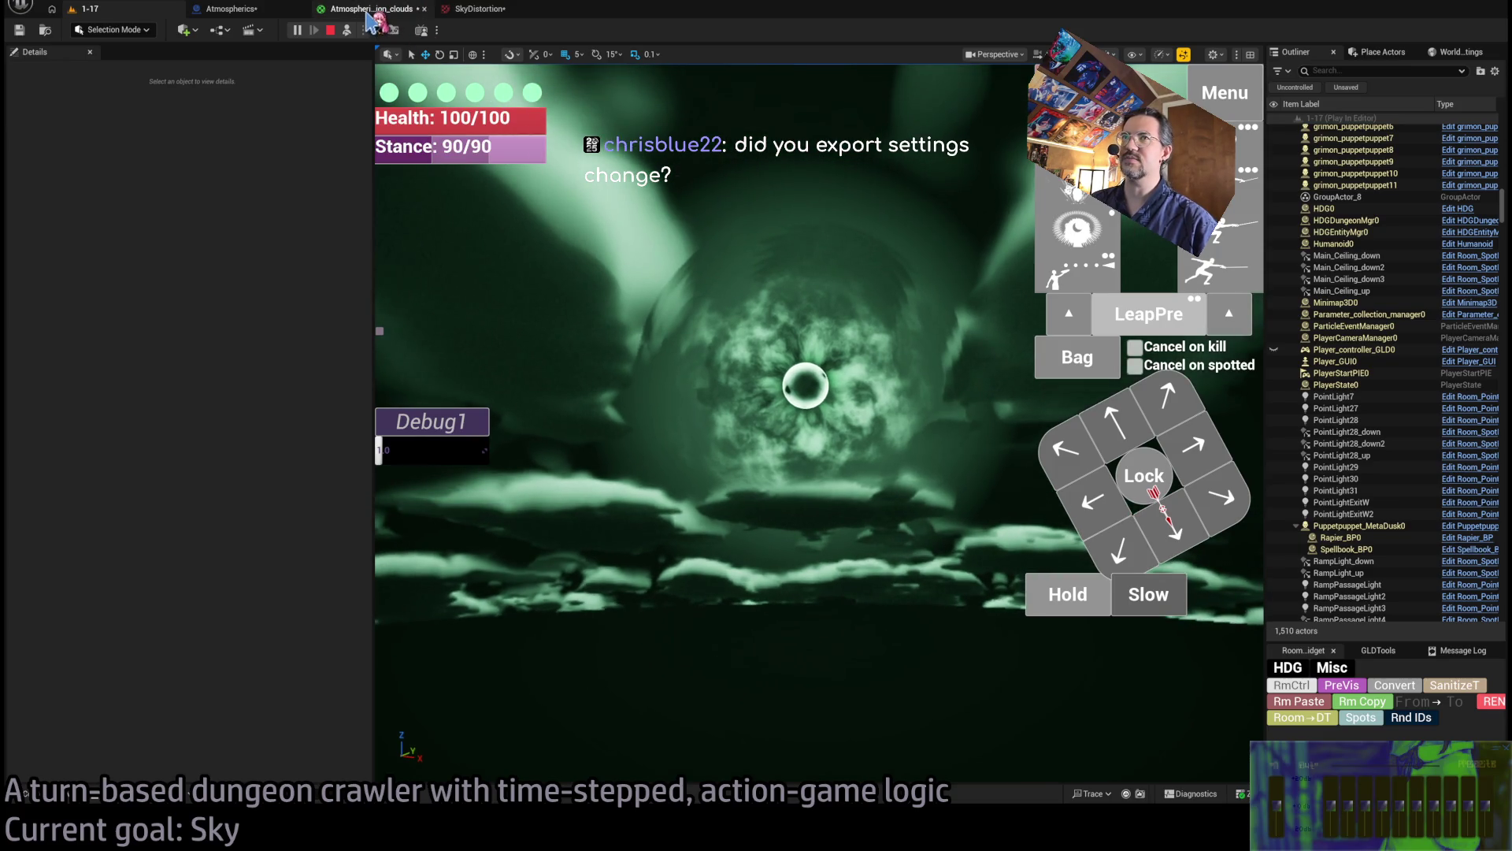
Glance at the SkyDistortion texture and clouds graph, then stop the 1-17 play session
{"action": "left_click", "coordinate": [375, 13]}
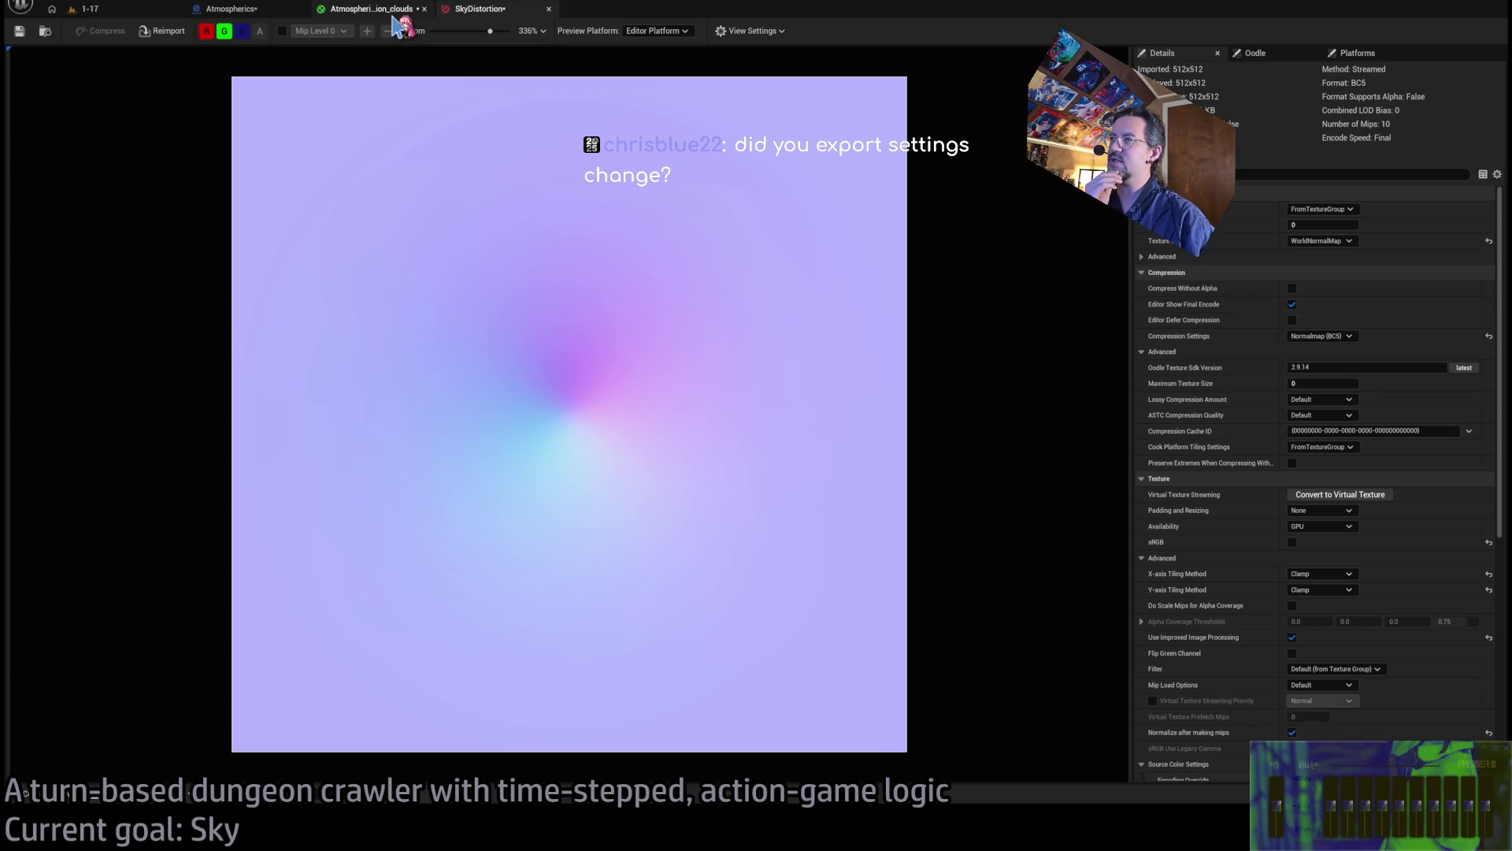
{"action": "left_click", "coordinate": [394, 15]}
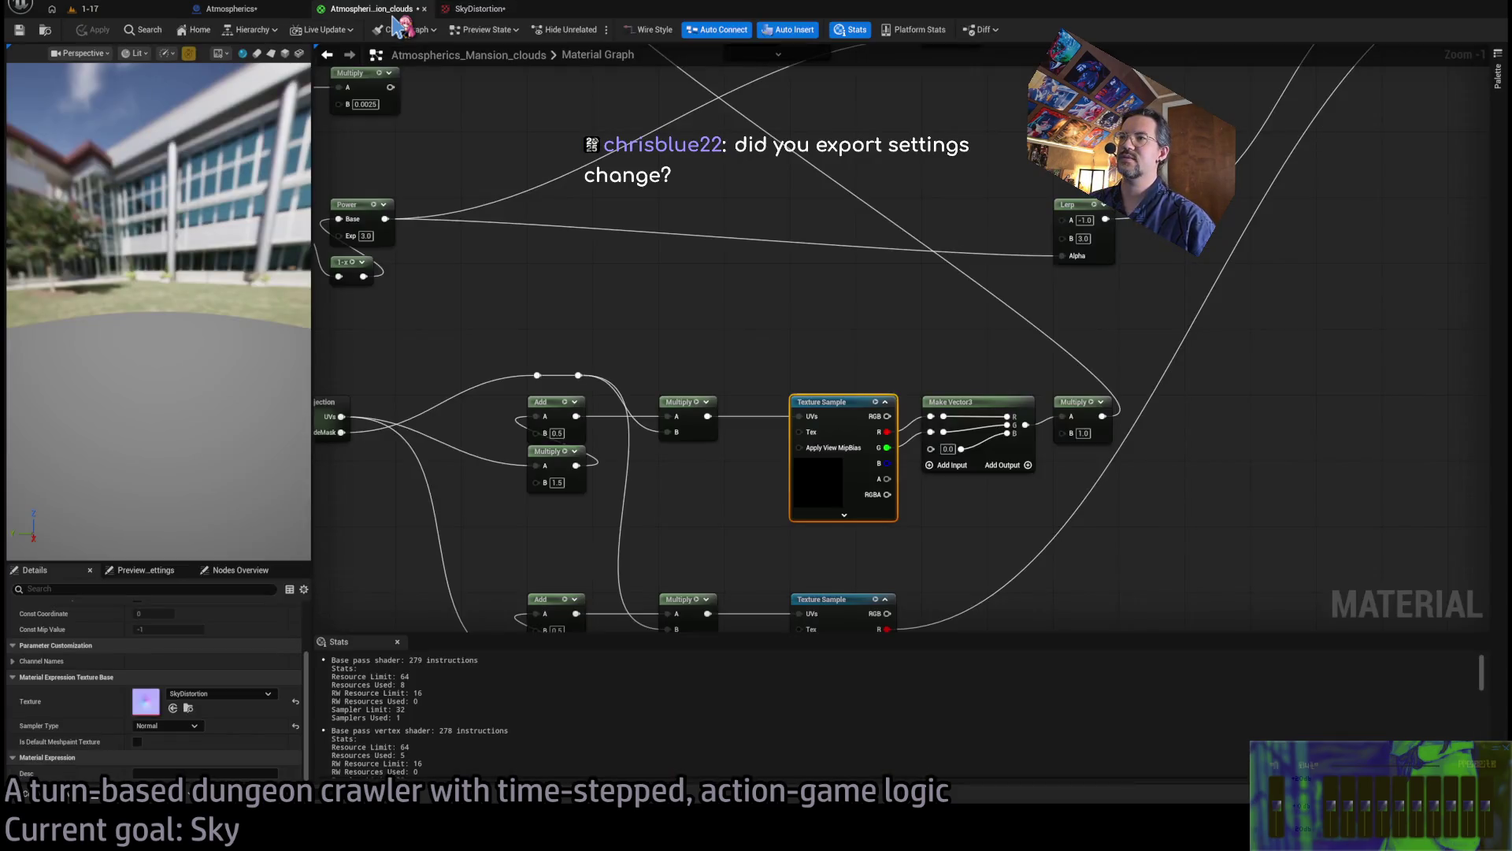
{"action": "left_click", "coordinate": [122, 11]}
{"action": "left_click", "coordinate": [330, 31]}
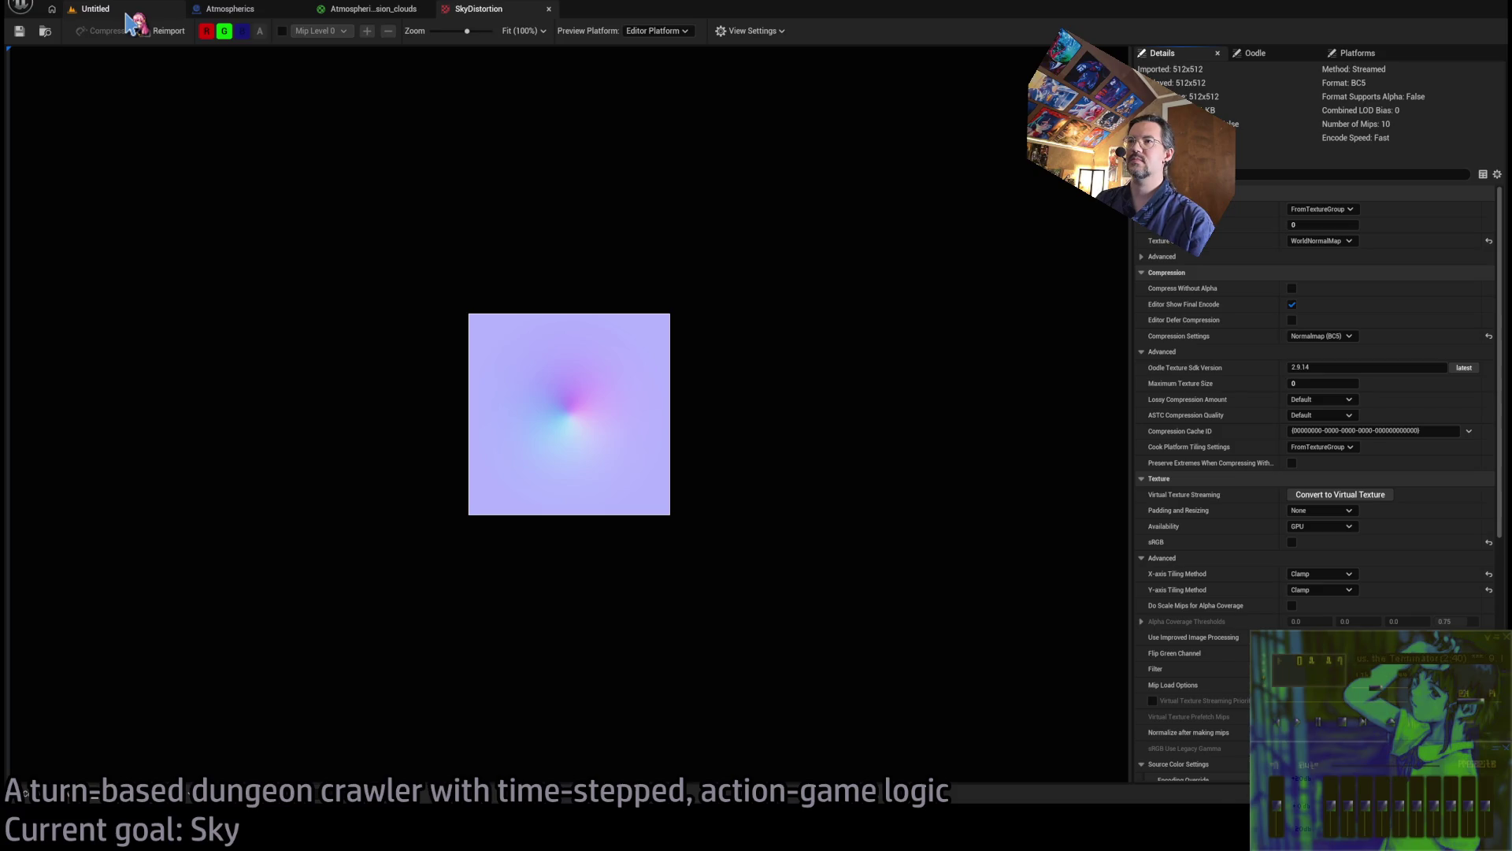
Test-play the Untitled level briefly and end it with Esc
{"action": "left_click", "coordinate": [128, 14]}
{"action": "left_click", "coordinate": [297, 32]}
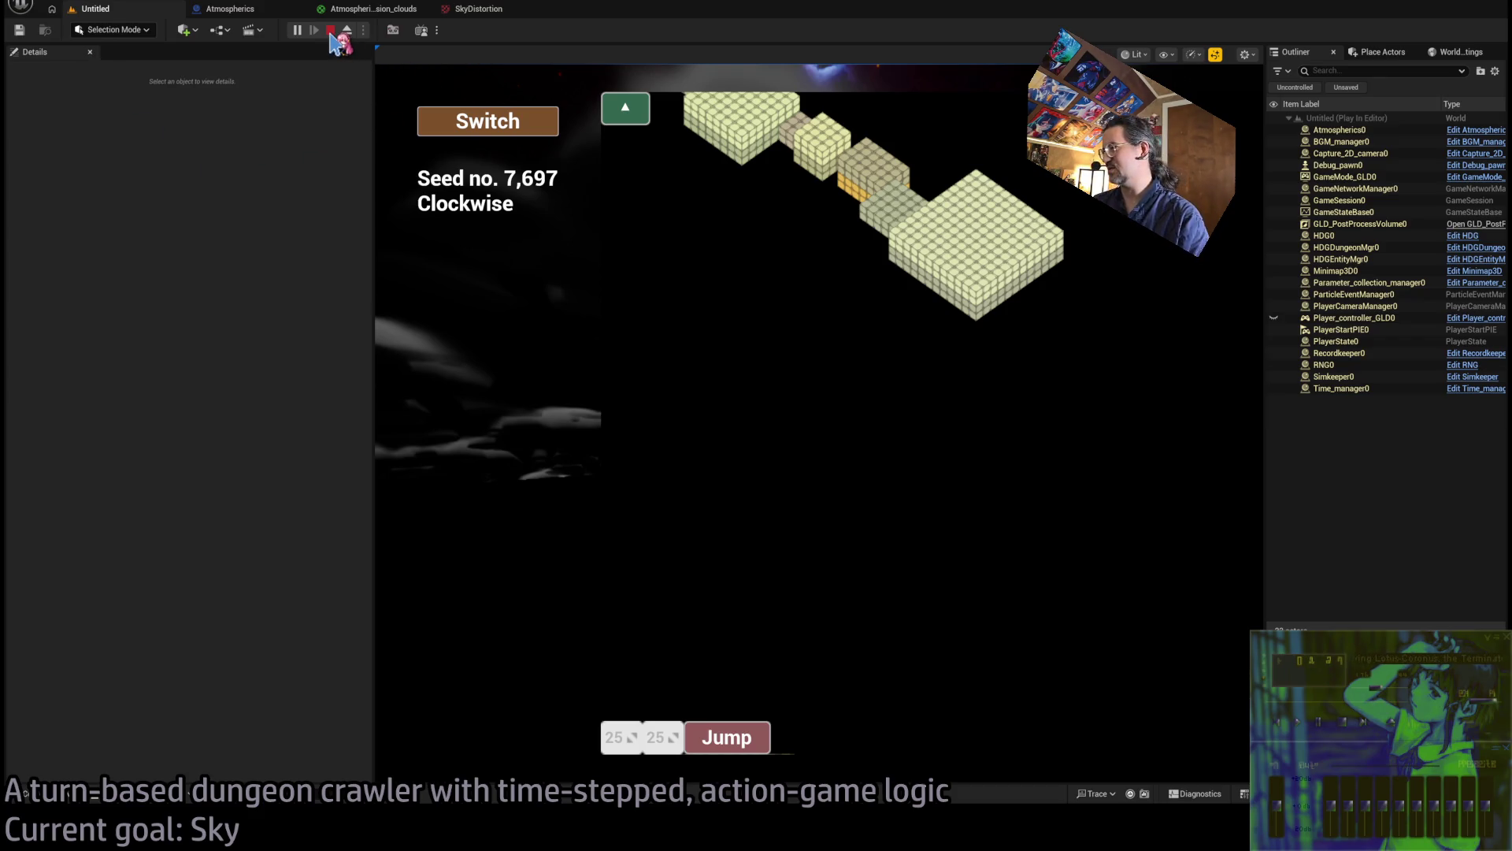
{"action": "key", "text": "Escape"}
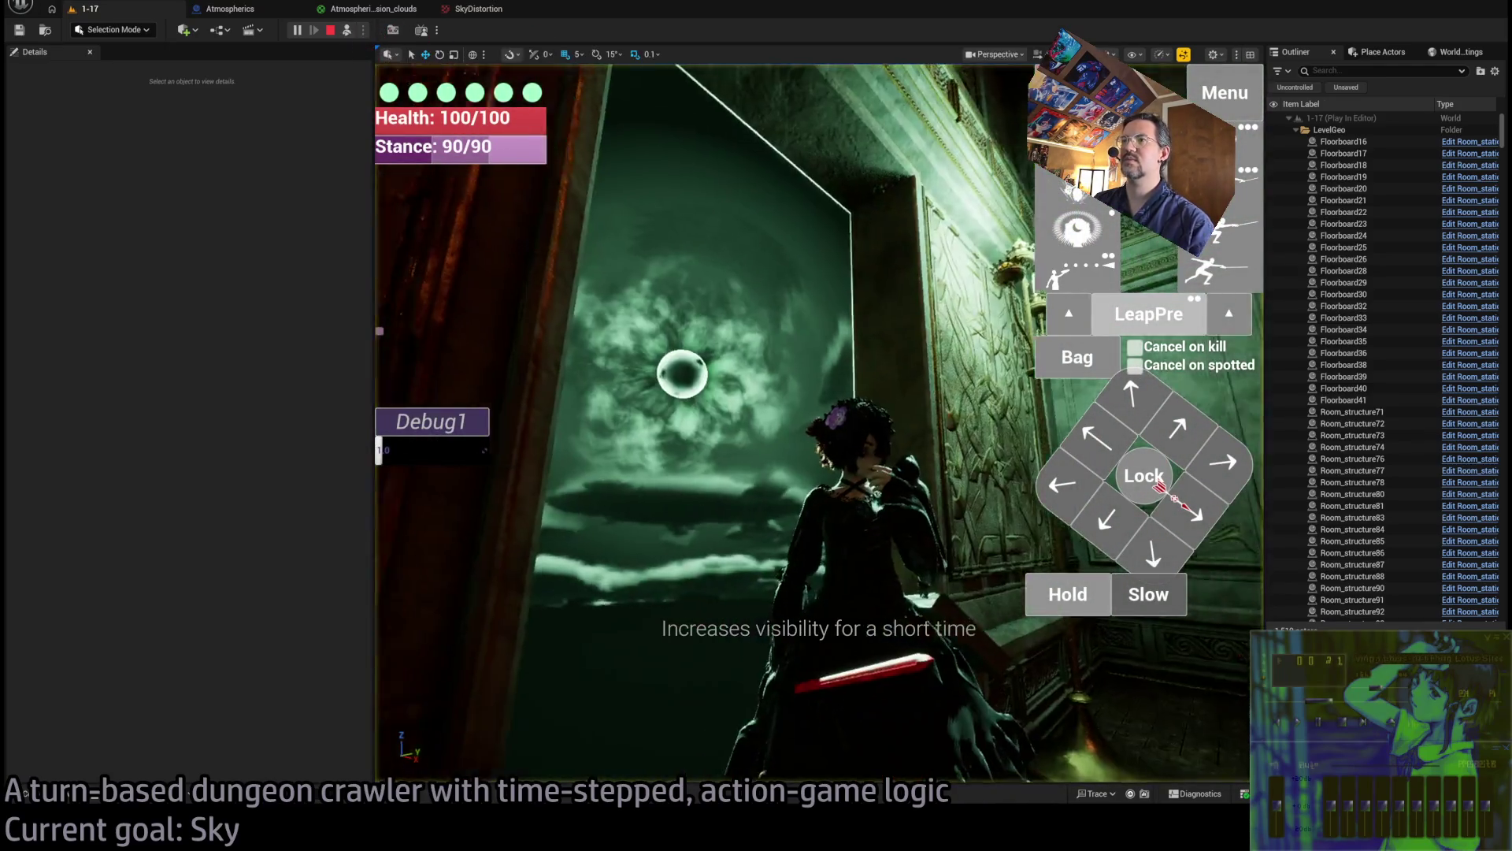
Eject from the game and switch through the editor tabs to the Atmospherics_Mansion_clouds material
{"action": "left_click", "coordinate": [347, 30]}
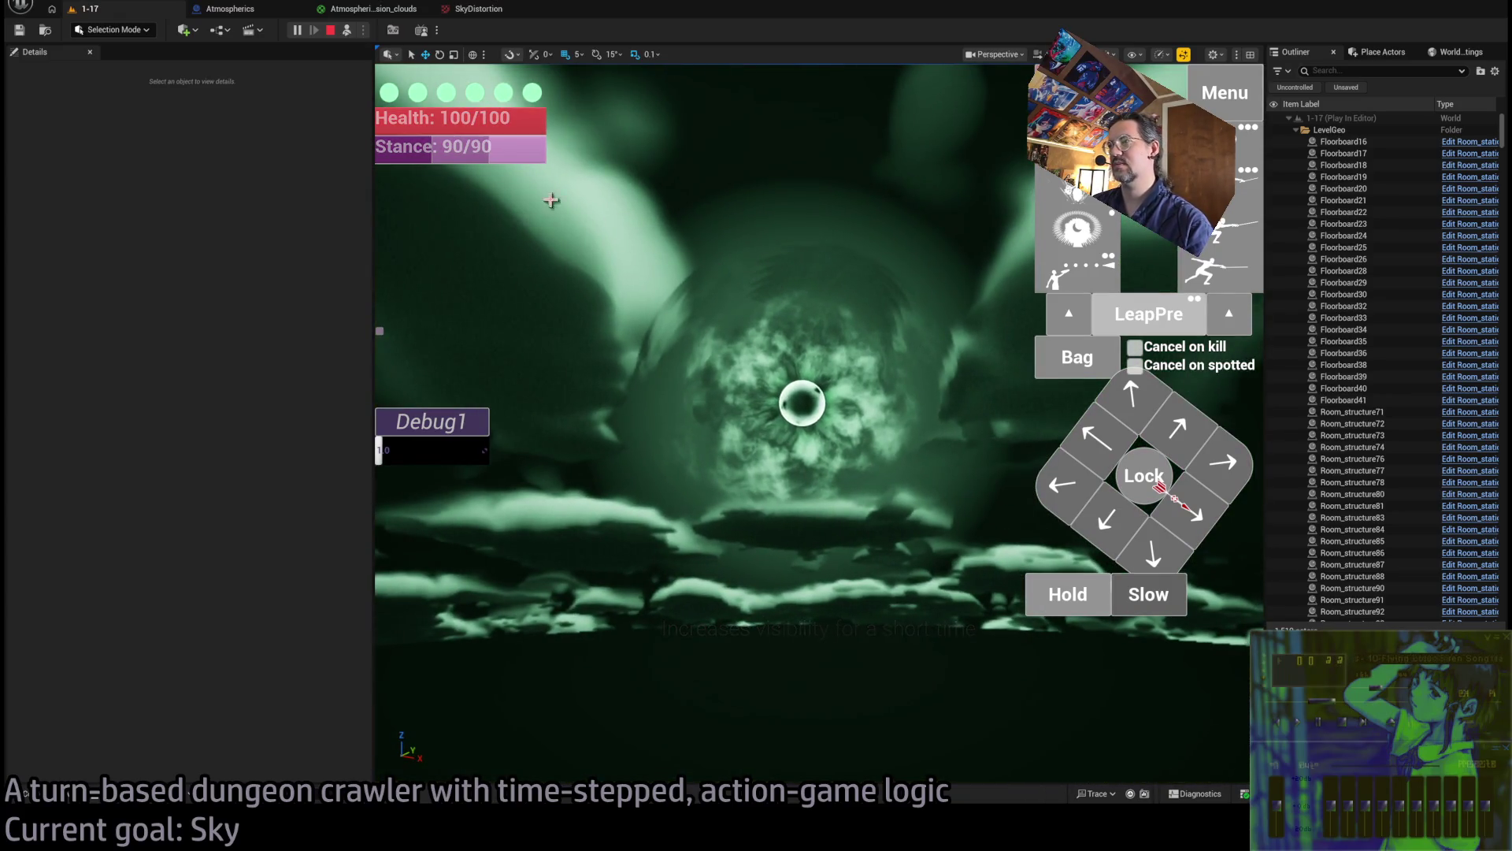
{"action": "left_click", "coordinate": [476, 8]}
{"action": "left_click", "coordinate": [374, 8]}
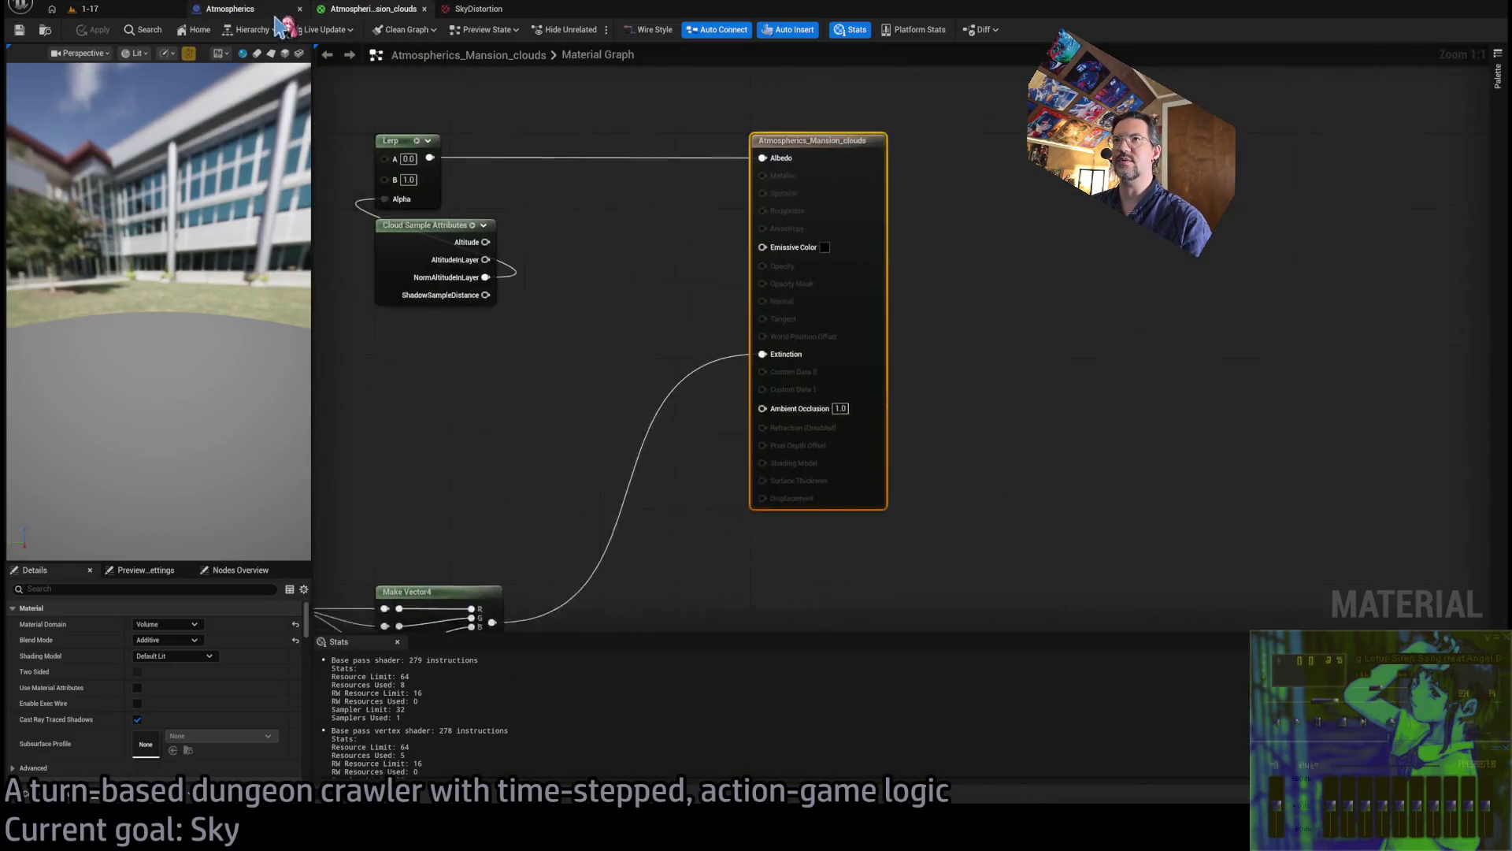
{"action": "left_click", "coordinate": [232, 11]}
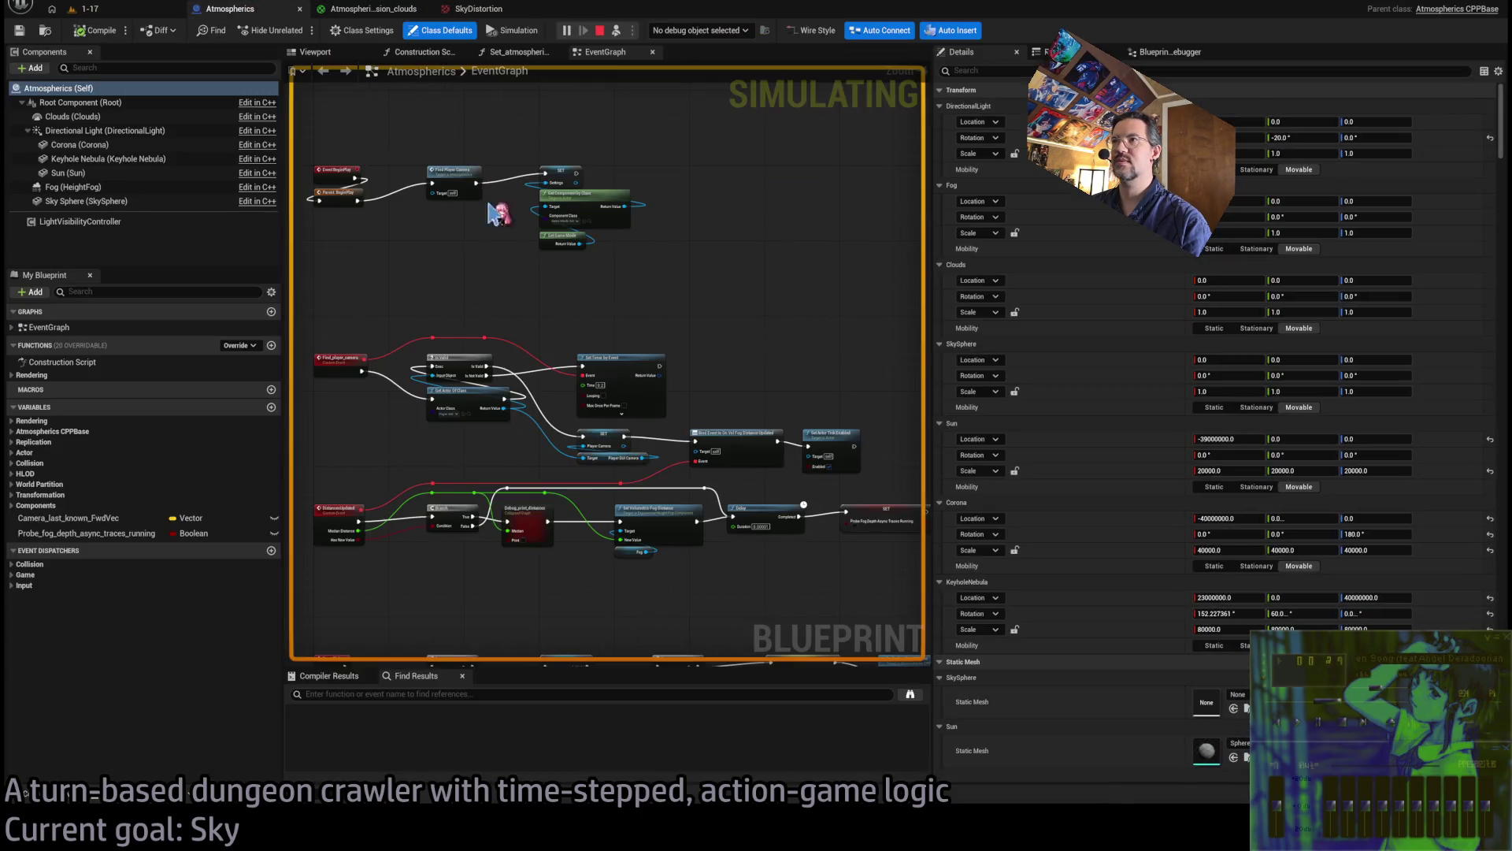
{"action": "left_click", "coordinate": [370, 8]}
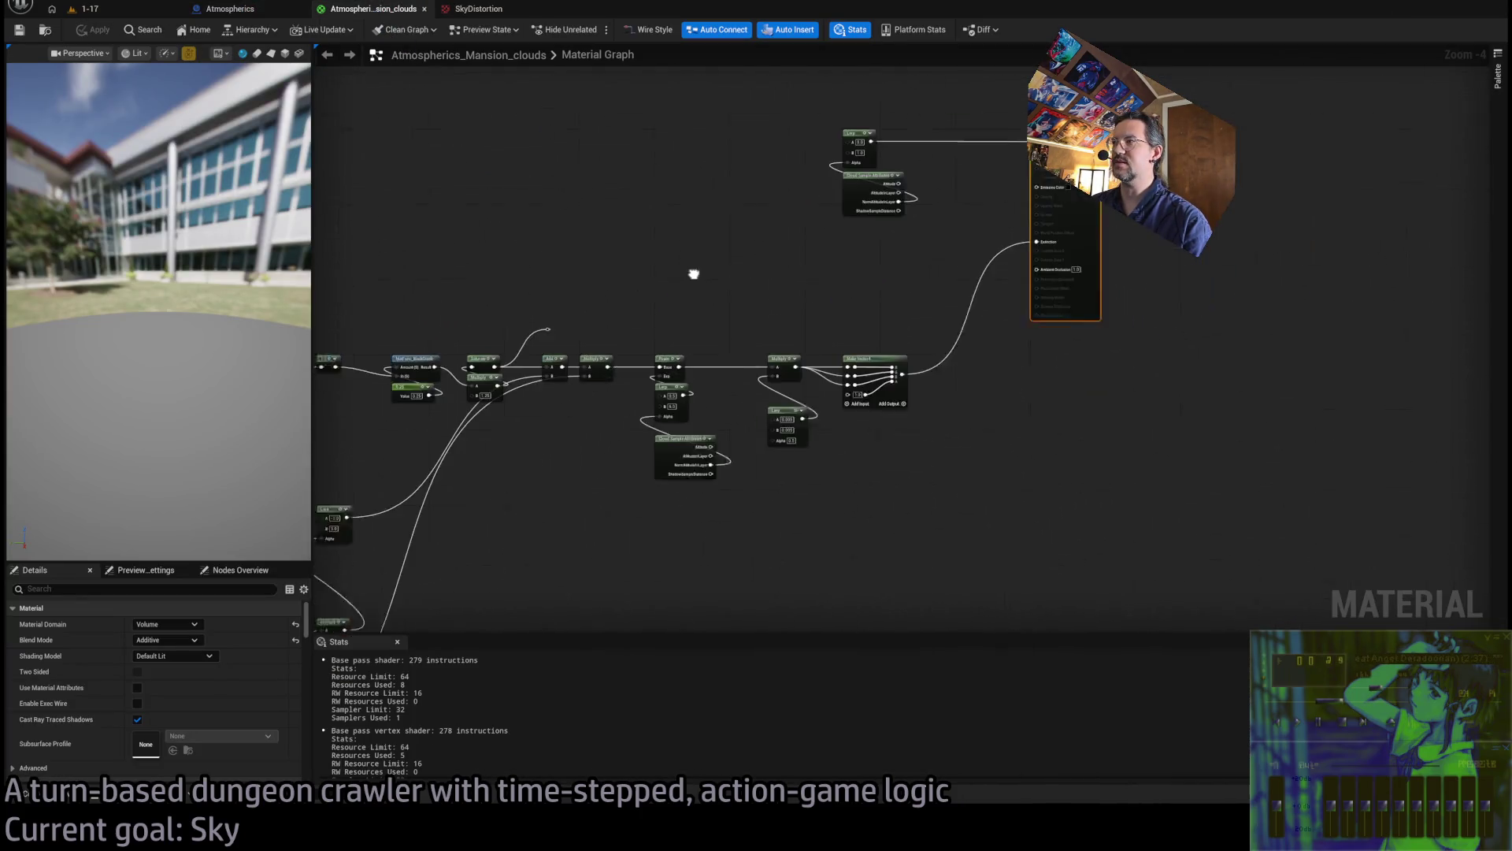
Pan and zoom the clouds graph to the DirectionalProjection node feeding both distortion samples
{"action": "mouse_move", "coordinate": [962, 244]}
{"action": "left_mouse_down"}
{"action": "mouse_move", "coordinate": [897, 229]}
{"action": "mouse_move", "coordinate": [747, 327]}
{"action": "mouse_move", "coordinate": [930, 200]}
{"action": "left_mouse_up"}
{"action": "scroll", "coordinate": [929, 200], "scroll_direction": "up", "scroll_amount": 2}
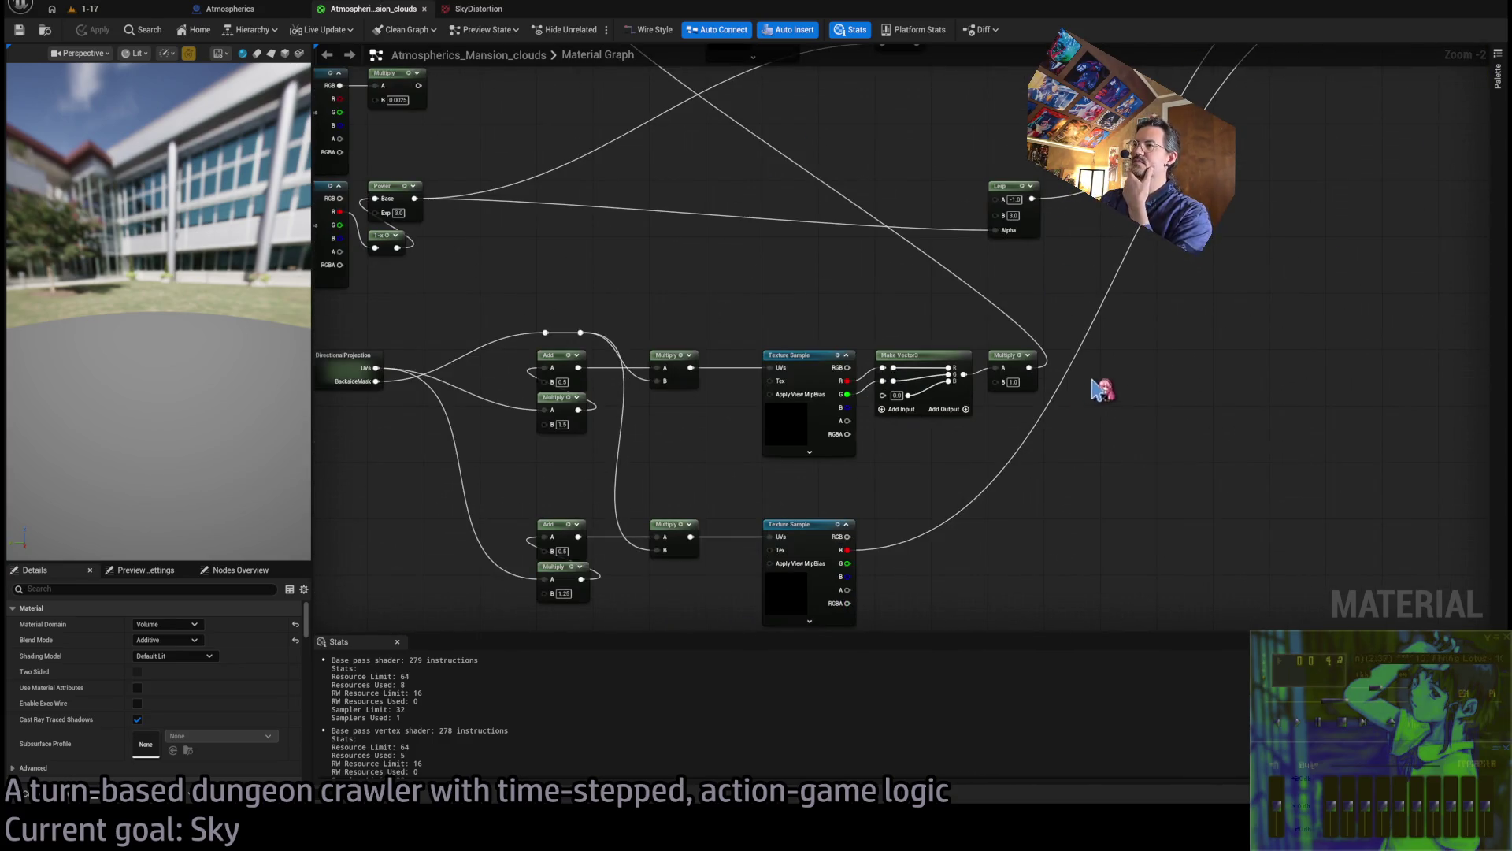
{"action": "left_click_drag", "start_coordinate": [1098, 389], "coordinate": [1147, 403]}
{"action": "left_click_drag", "start_coordinate": [654, 415], "coordinate": [501, 327]}
{"action": "scroll", "coordinate": [500, 327], "scroll_direction": "up", "scroll_amount": 1}
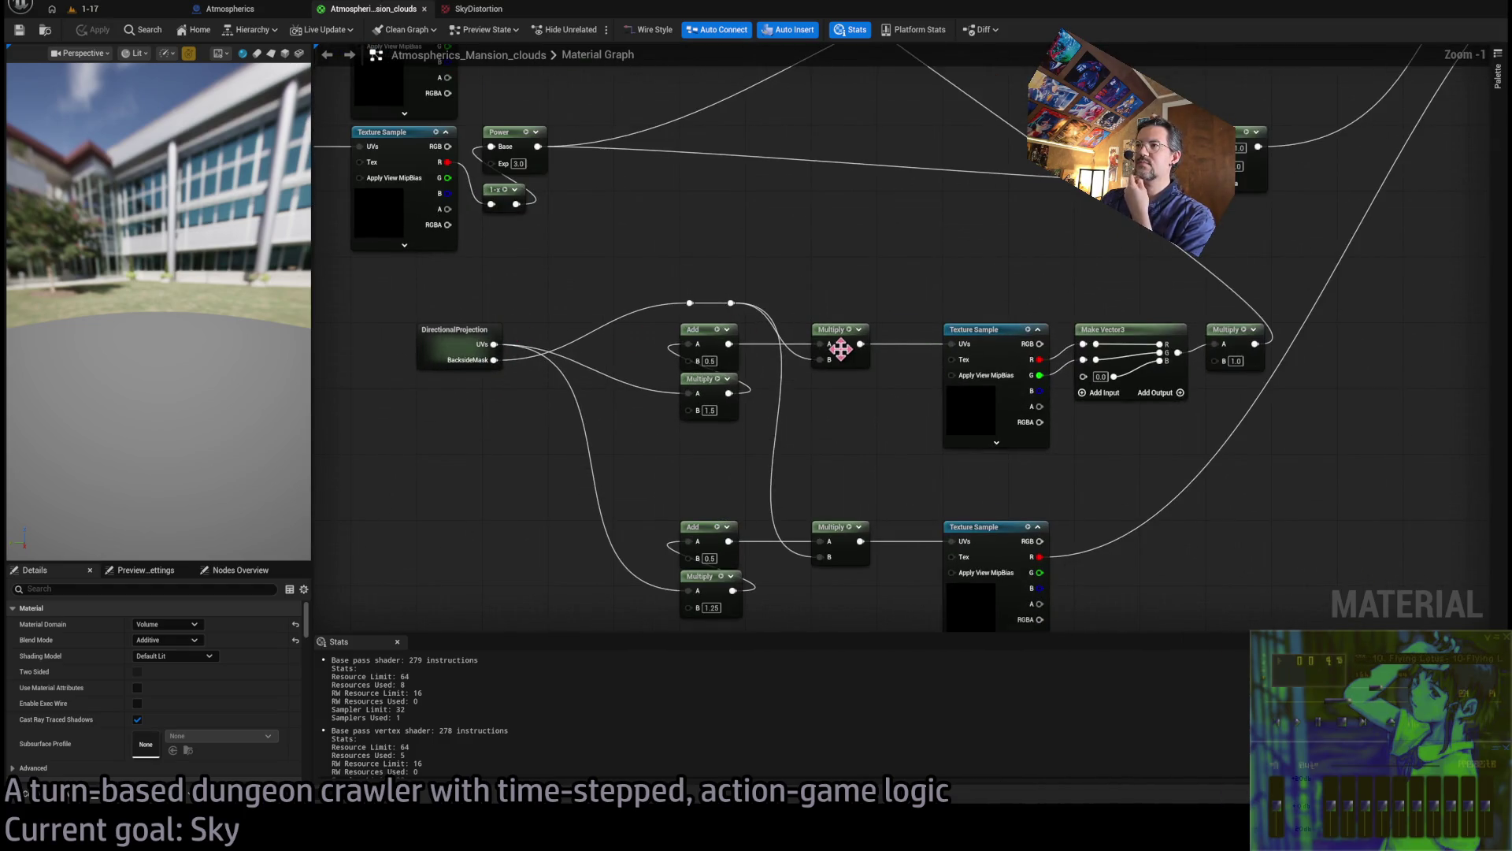
{"action": "scroll", "coordinate": [783, 276], "scroll_direction": "down", "scroll_amount": 1}
{"action": "scroll", "coordinate": [735, 327], "scroll_direction": "up", "scroll_amount": 1}
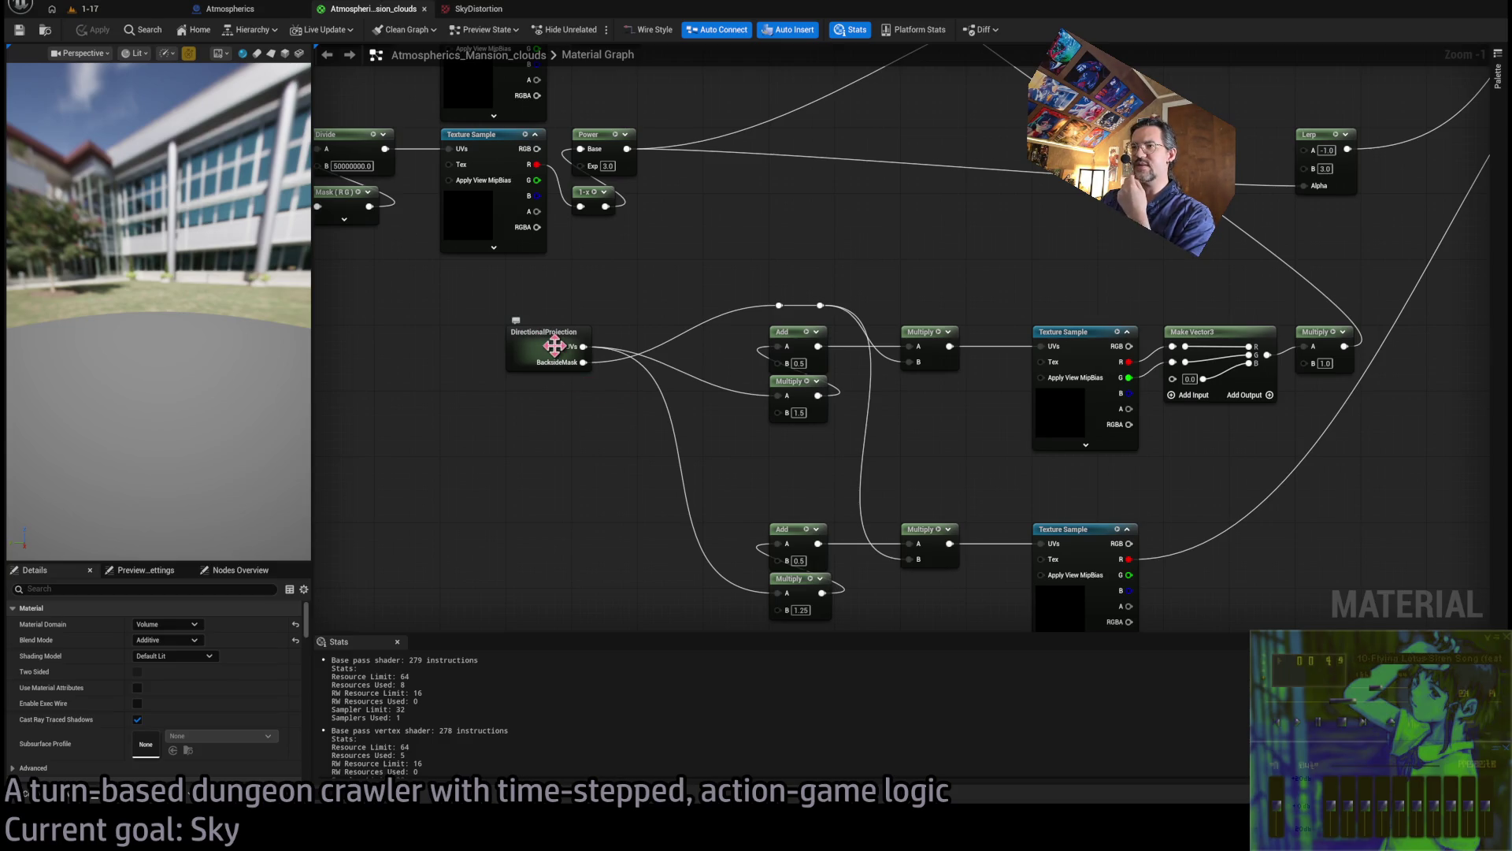
Open the DirectionalProjection subgraph and frame its nodes through to the Output node
{"action": "double_click", "coordinate": [552, 343]}
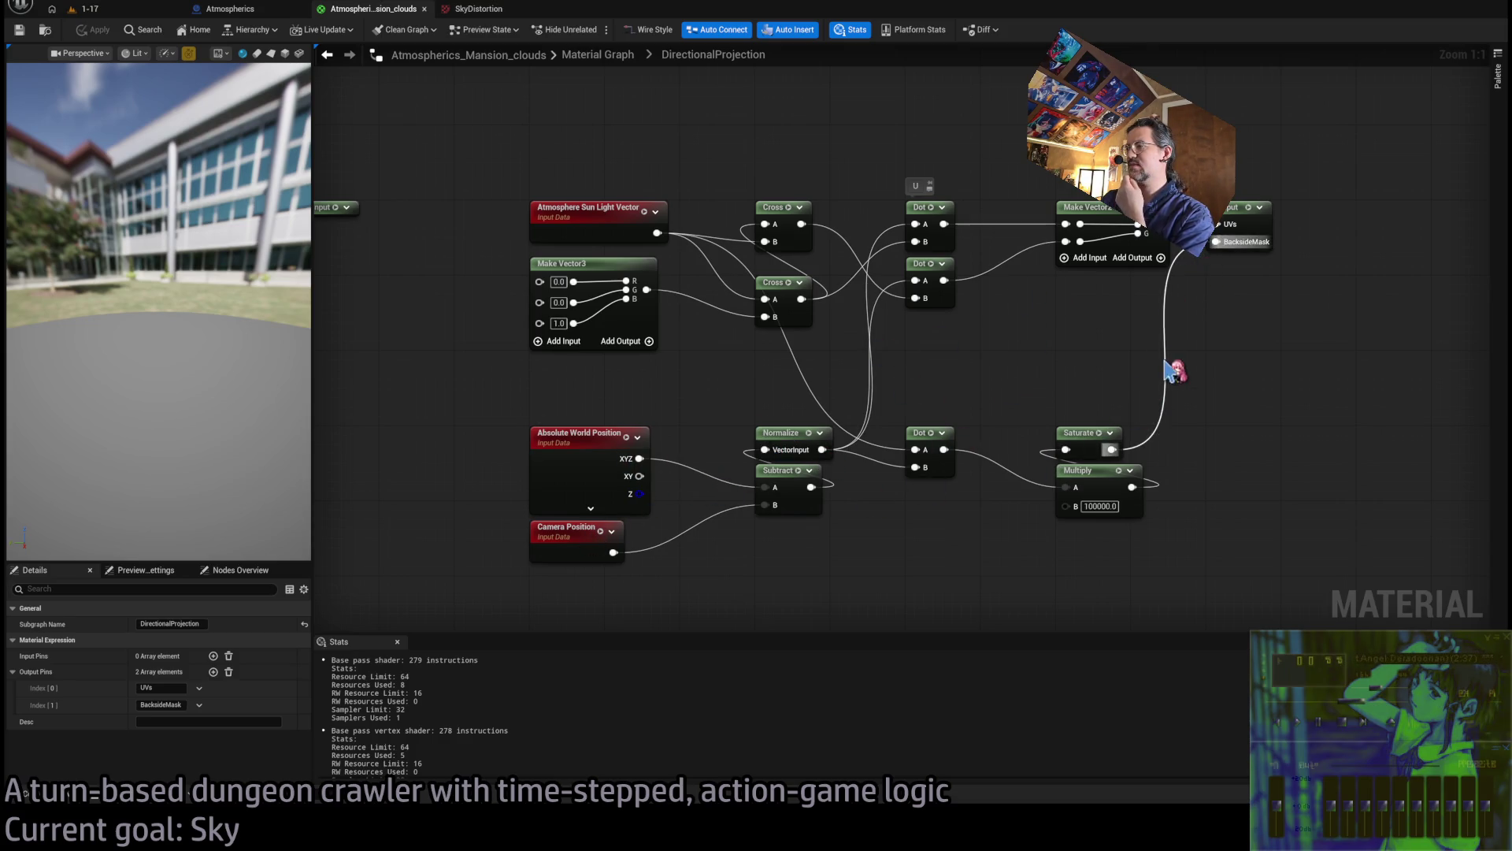
{"action": "left_click", "coordinate": [1079, 515]}
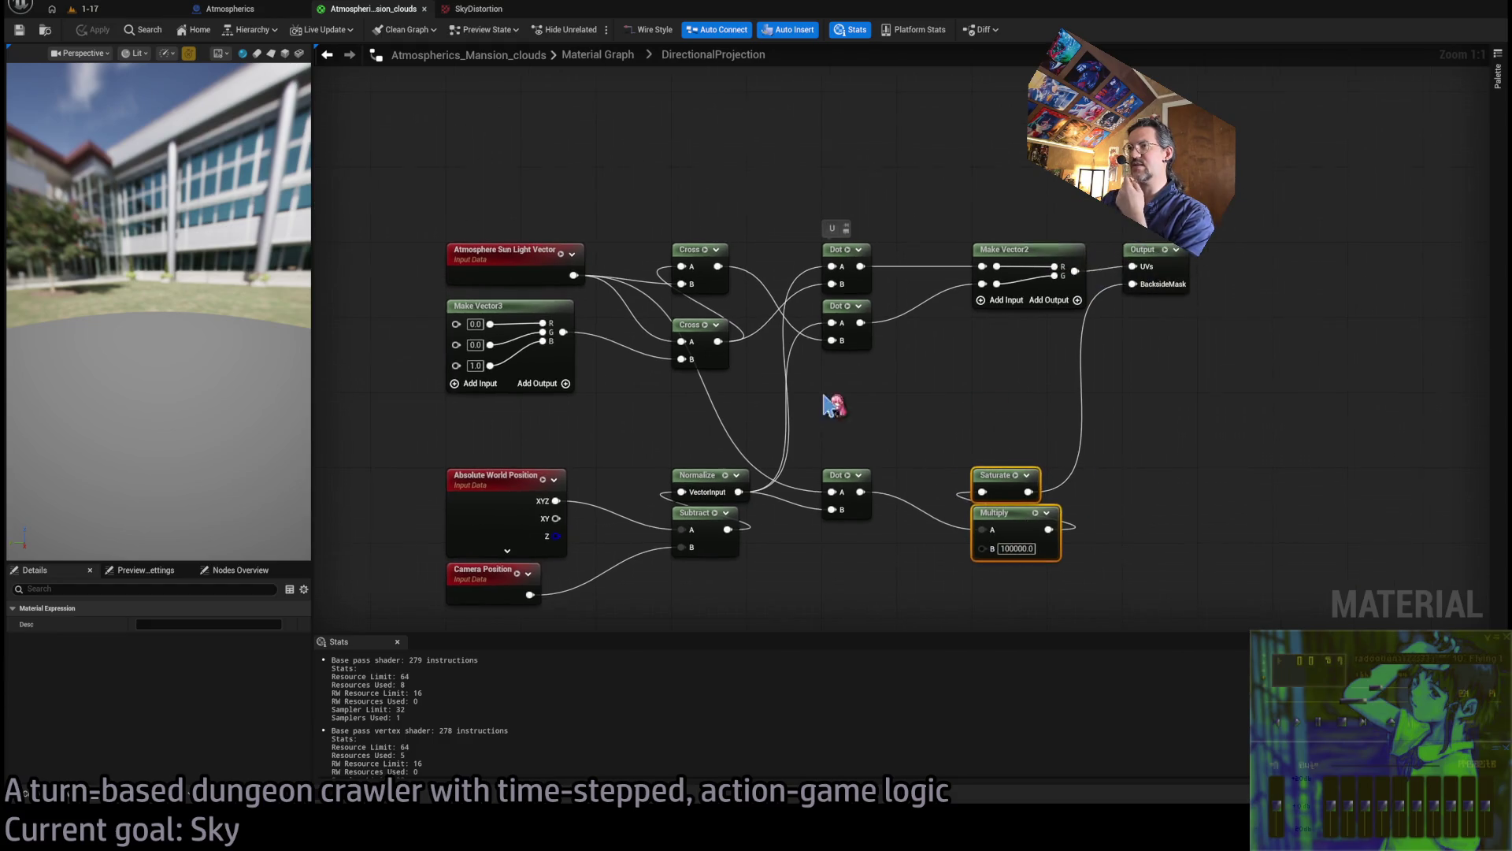
{"action": "mouse_move", "coordinate": [688, 237]}
{"action": "left_mouse_down"}
{"action": "mouse_move", "coordinate": [811, 438]}
{"action": "mouse_move", "coordinate": [685, 430]}
{"action": "left_mouse_up"}
{"action": "left_click", "coordinate": [642, 370]}
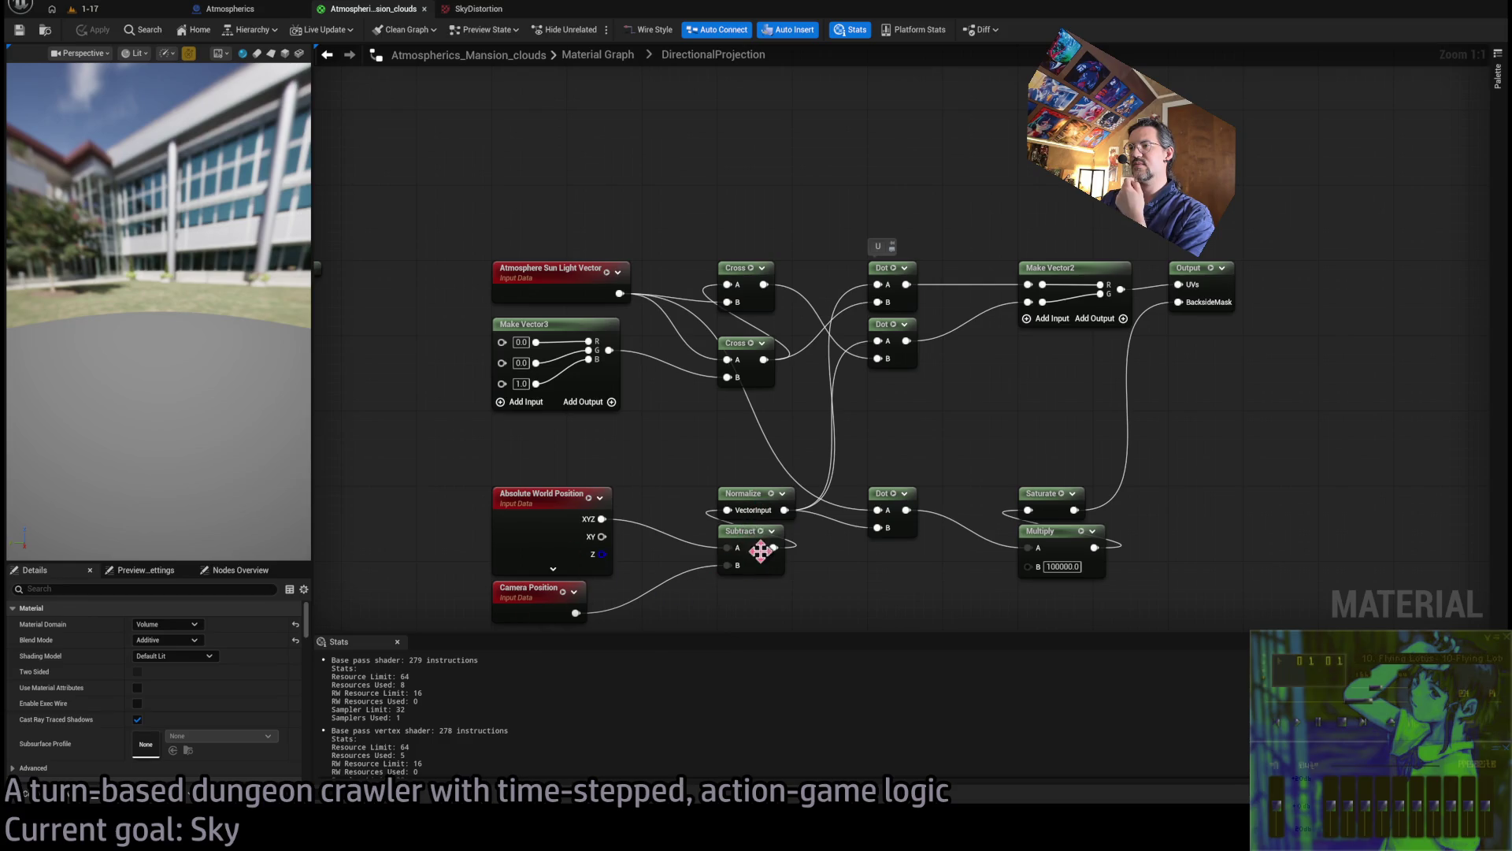
{"action": "left_click_drag", "start_coordinate": [680, 549], "coordinate": [646, 410]}
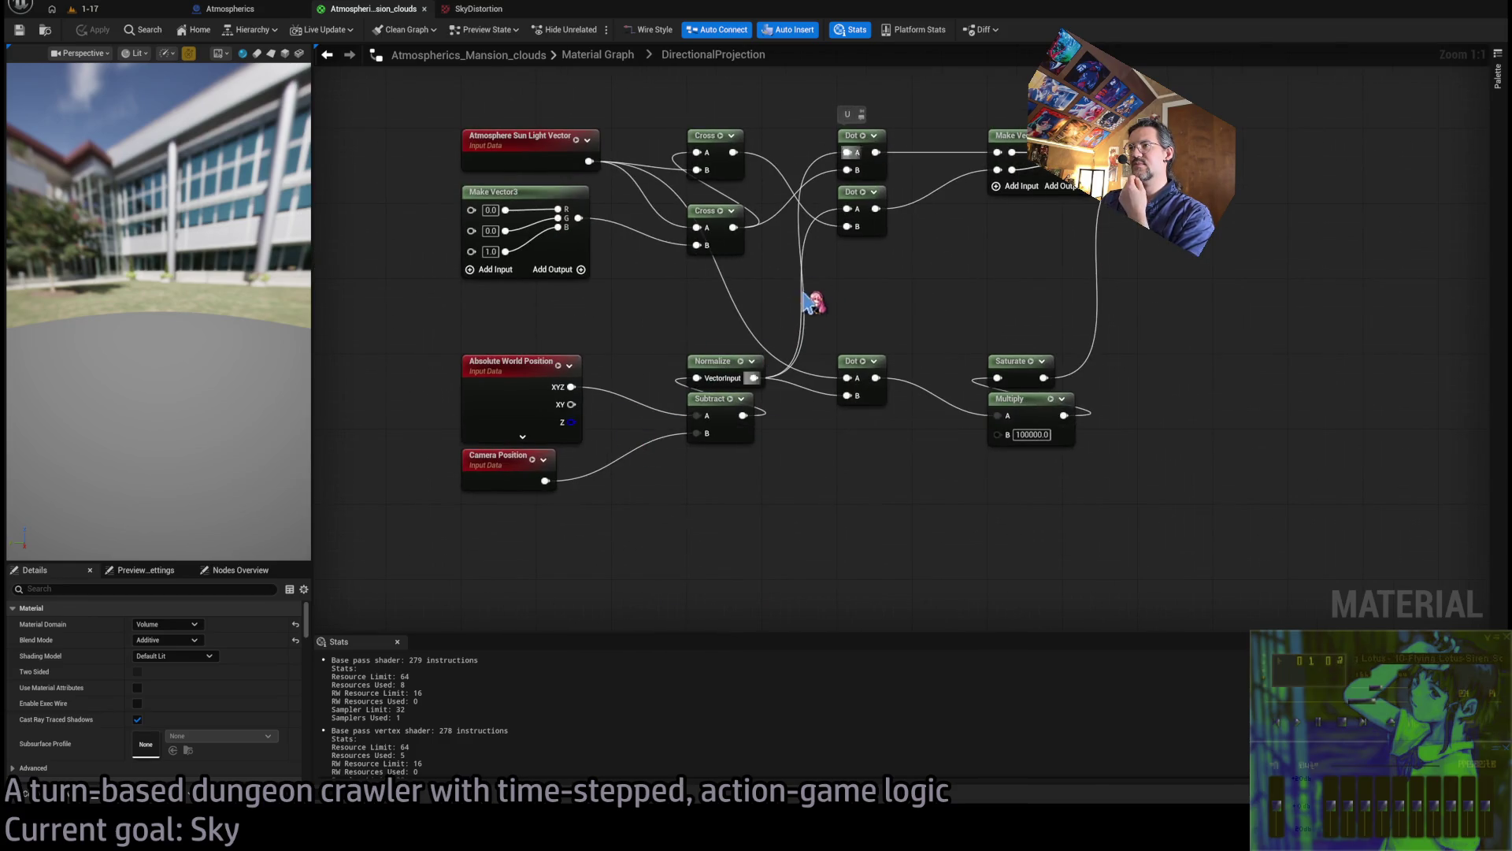
{"action": "left_click_drag", "start_coordinate": [820, 290], "coordinate": [739, 348]}
{"action": "left_click_drag", "start_coordinate": [779, 442], "coordinate": [751, 364]}
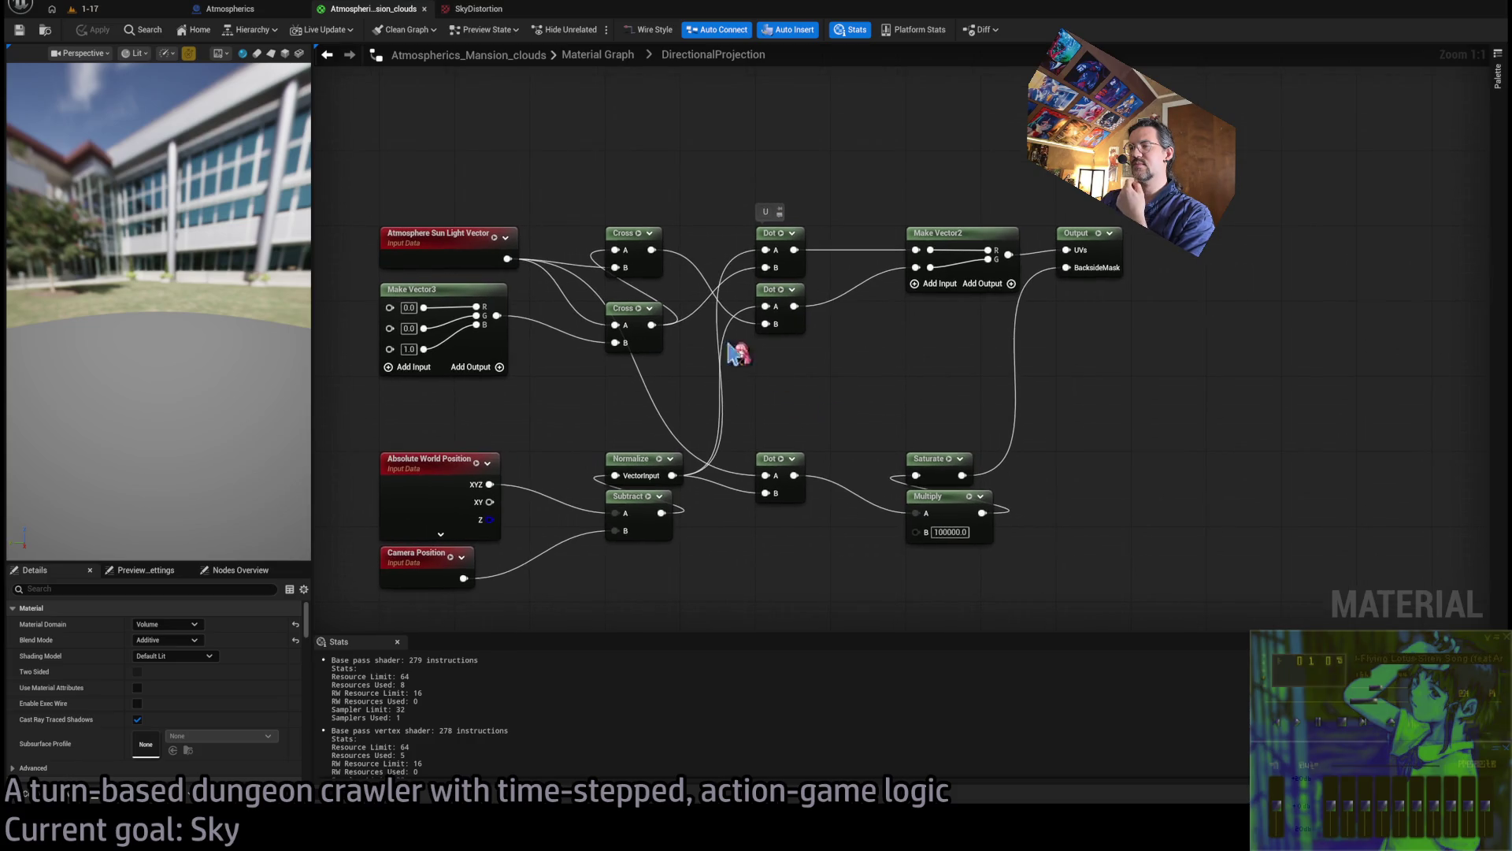
Label the Cross nodes 'Up' and 'Right' and the Normalize node 'View from camera'
{"action": "type", "text": "Up"}
{"action": "key", "text": "Return"}
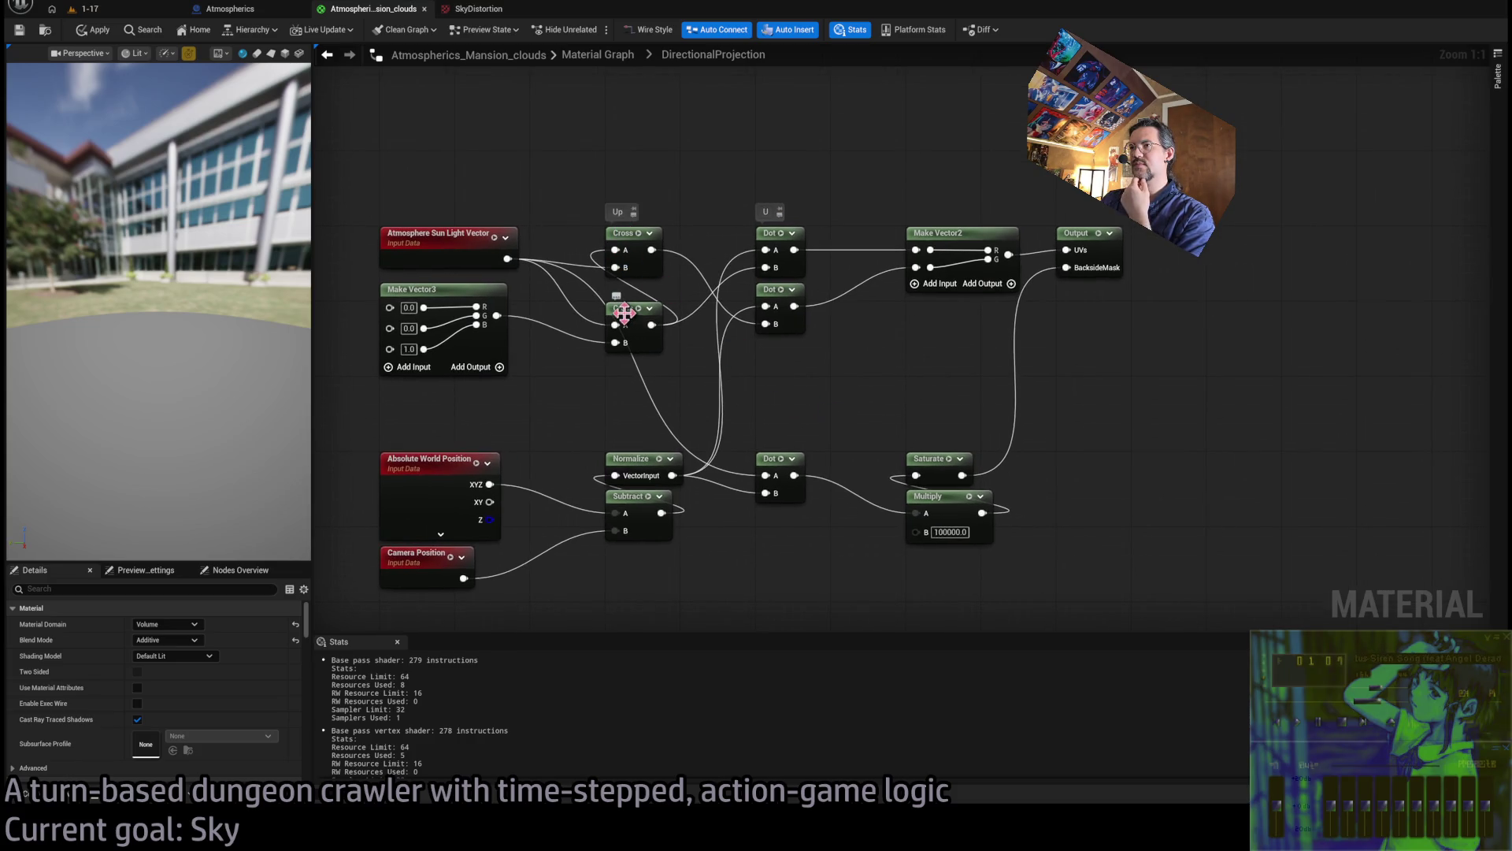
{"action": "type", "text": "Right"}
{"action": "key", "text": "Return"}
{"action": "type", "text": "View from camera"}
{"action": "key", "text": "Return"}
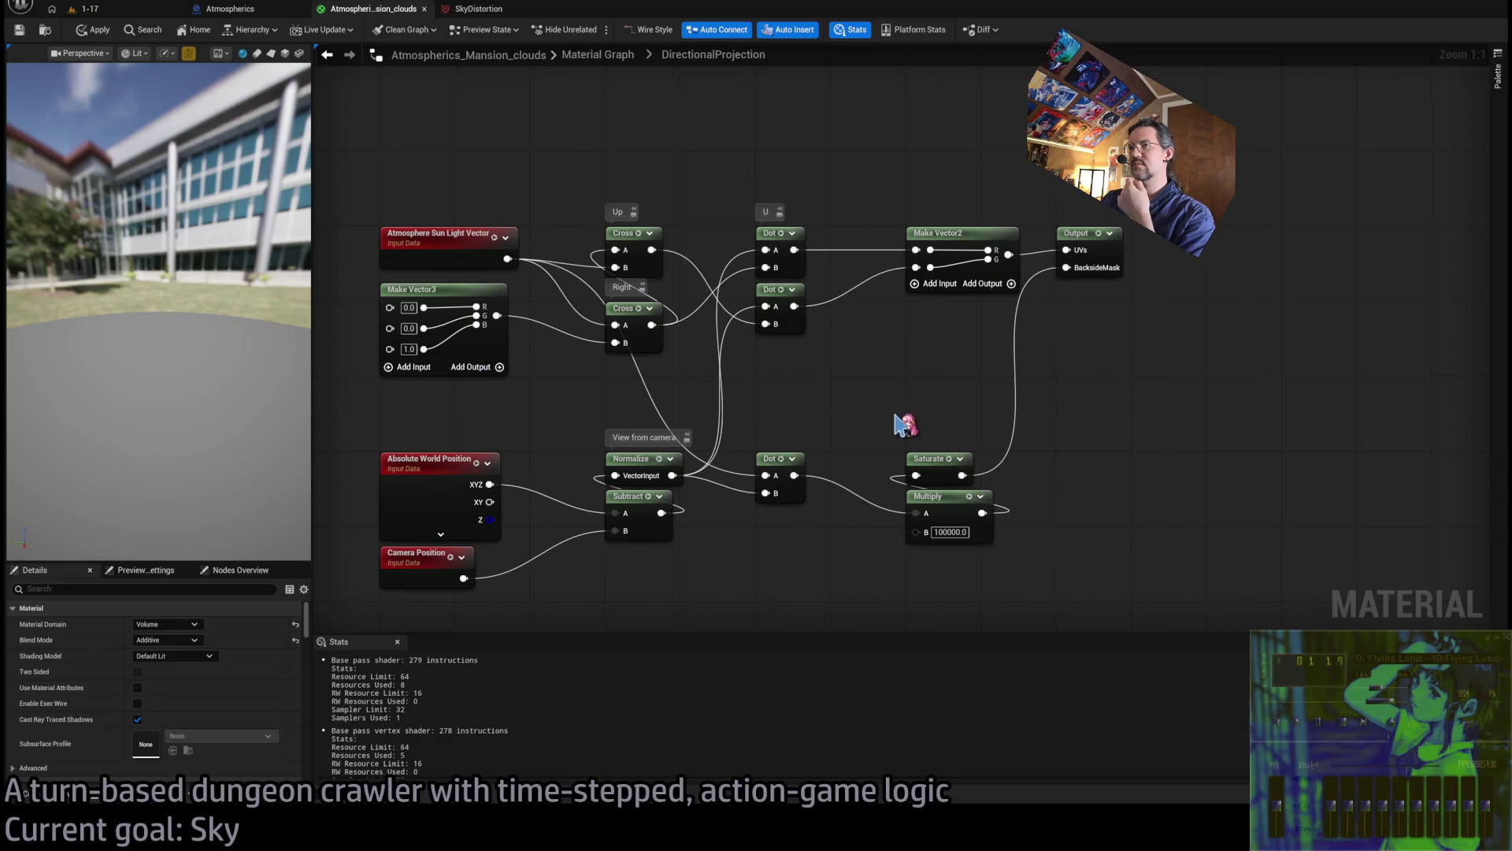
Return to the main material graph and pan to the DirectionalProjection node
{"action": "left_click_drag", "start_coordinate": [905, 422], "coordinate": [977, 388]}
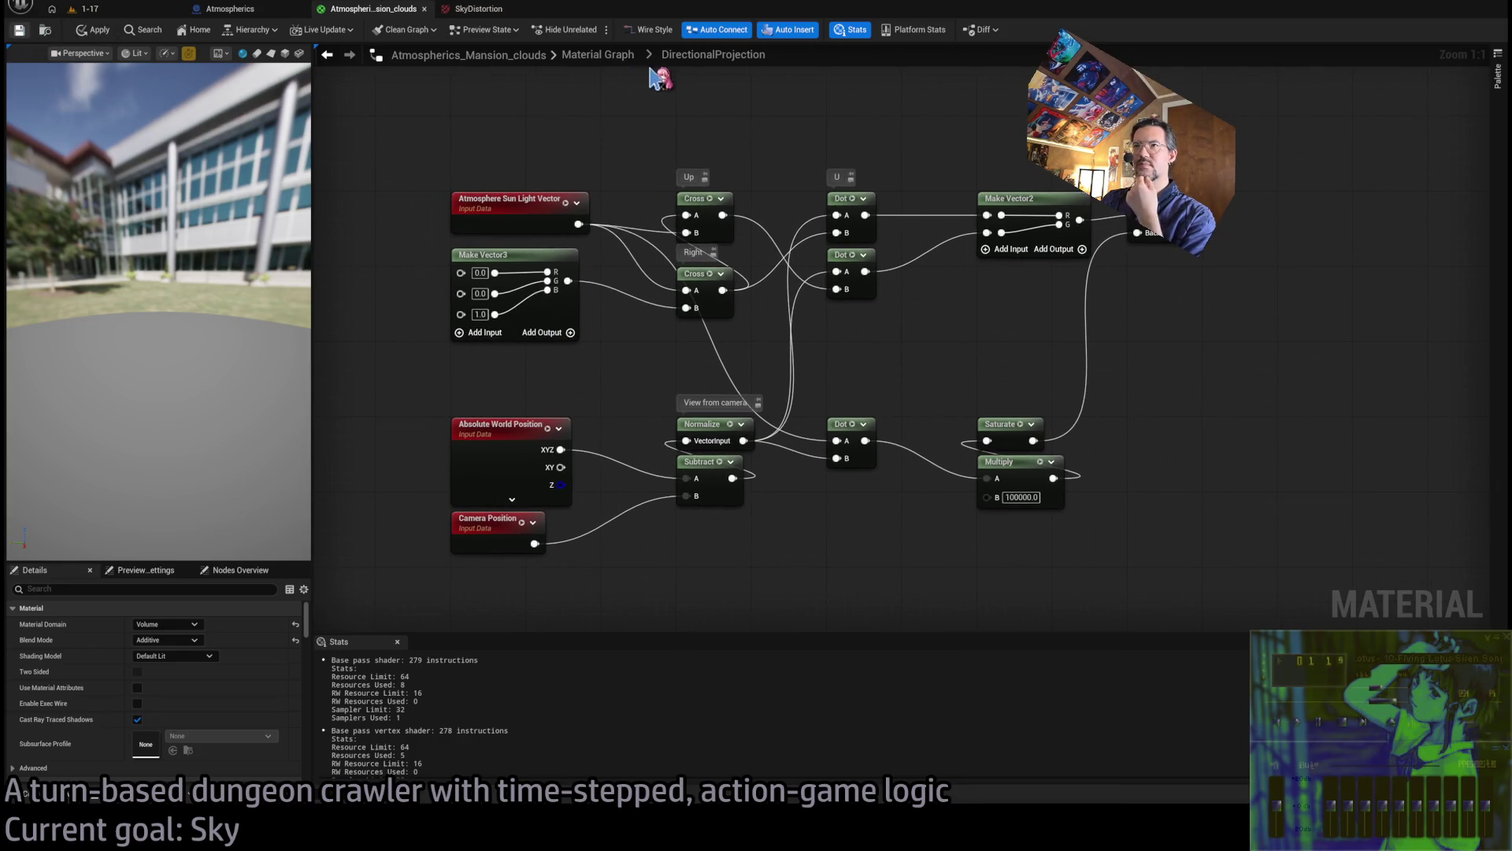
{"action": "left_click", "coordinate": [603, 60]}
{"action": "scroll", "coordinate": [773, 485], "scroll_direction": "up", "scroll_amount": 4}
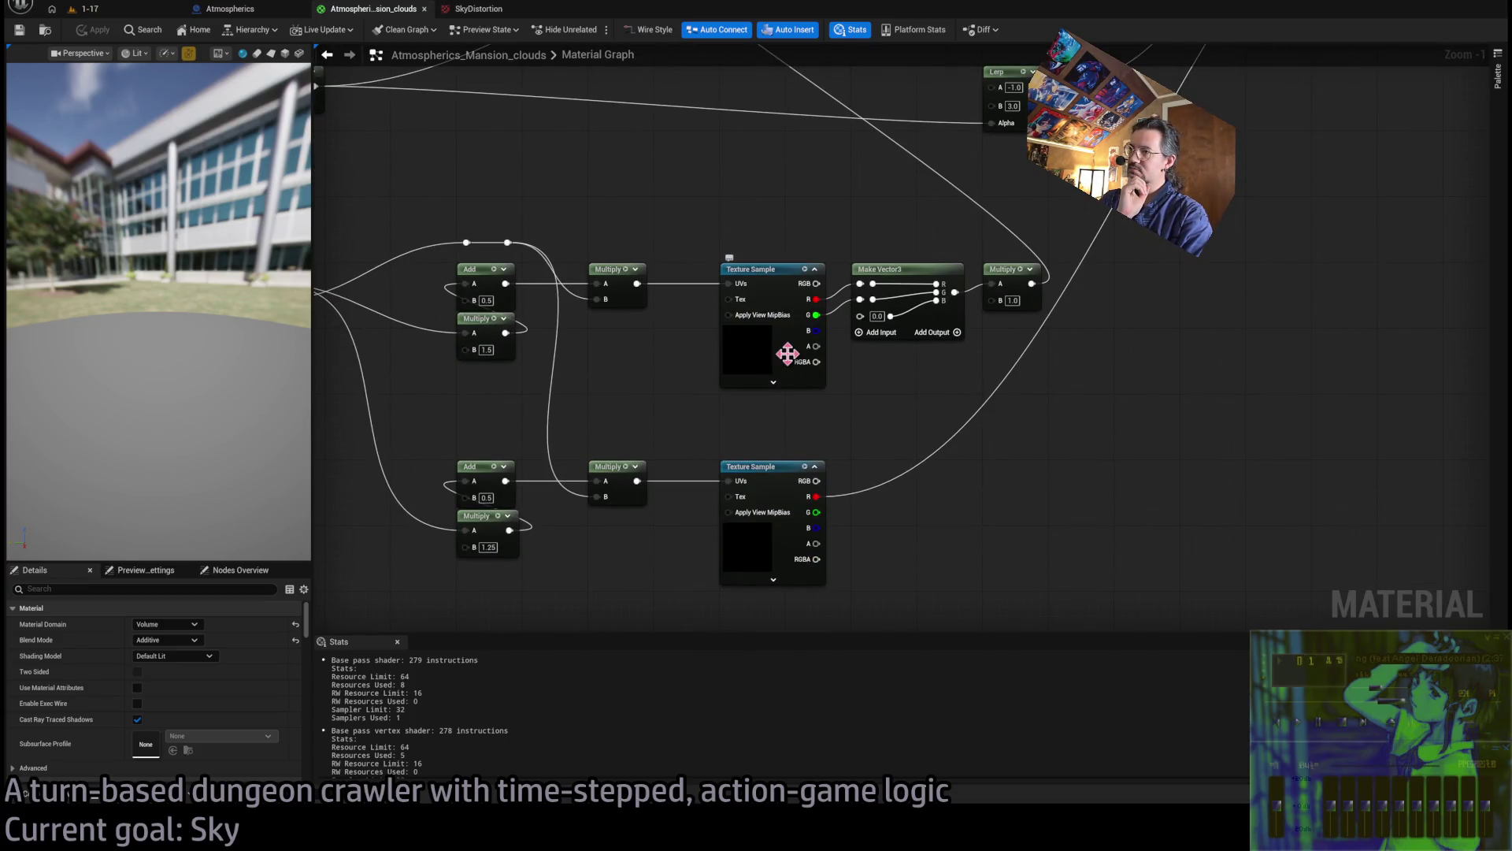
{"action": "left_click_drag", "start_coordinate": [743, 432], "coordinate": [915, 476]}
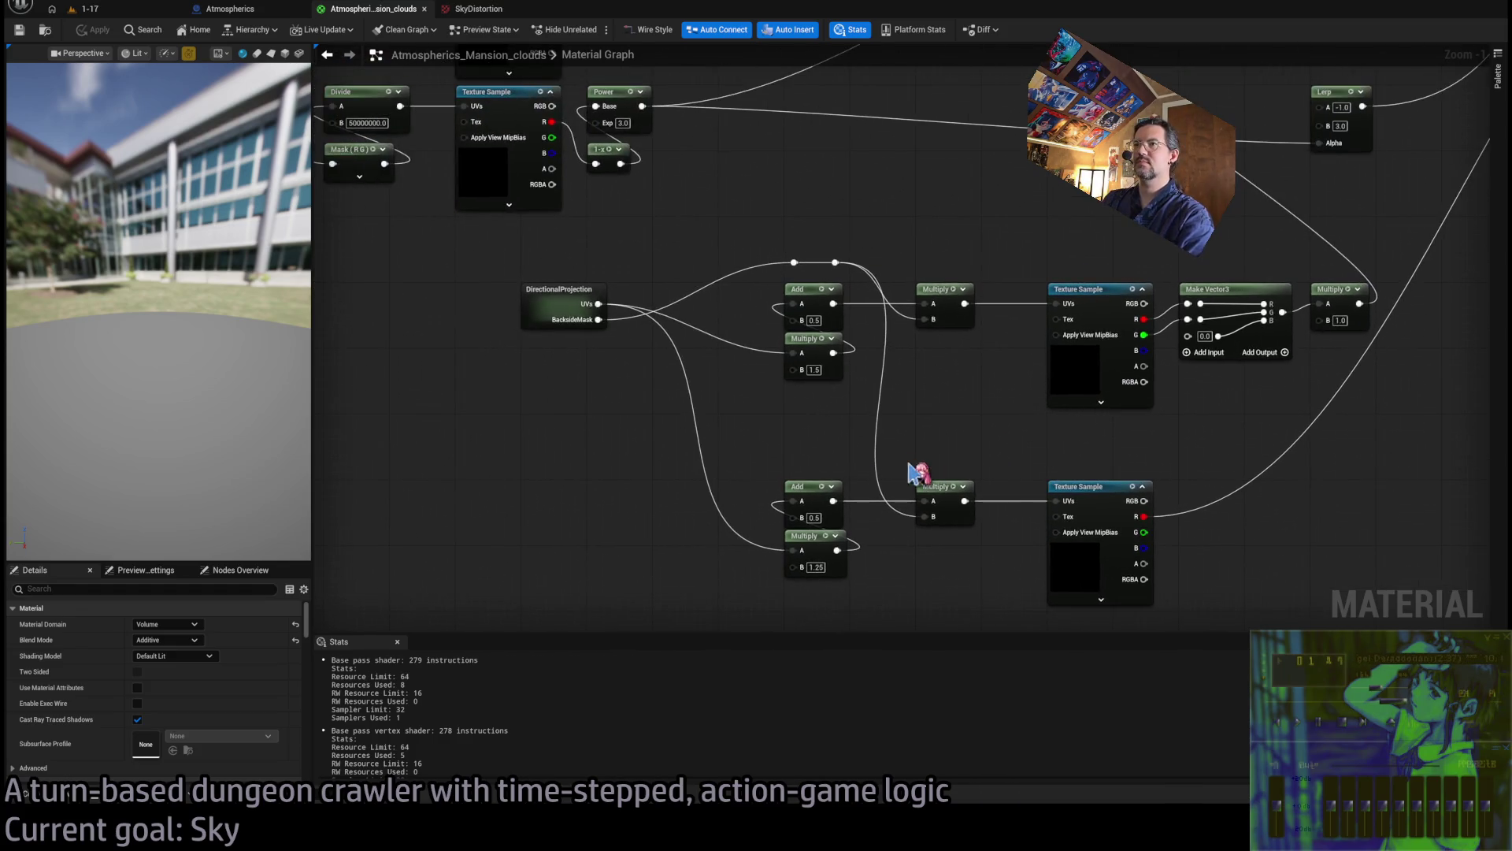
{"action": "left_click_drag", "start_coordinate": [611, 389], "coordinate": [174, 146]}
{"action": "left_click", "coordinate": [88, 9]}
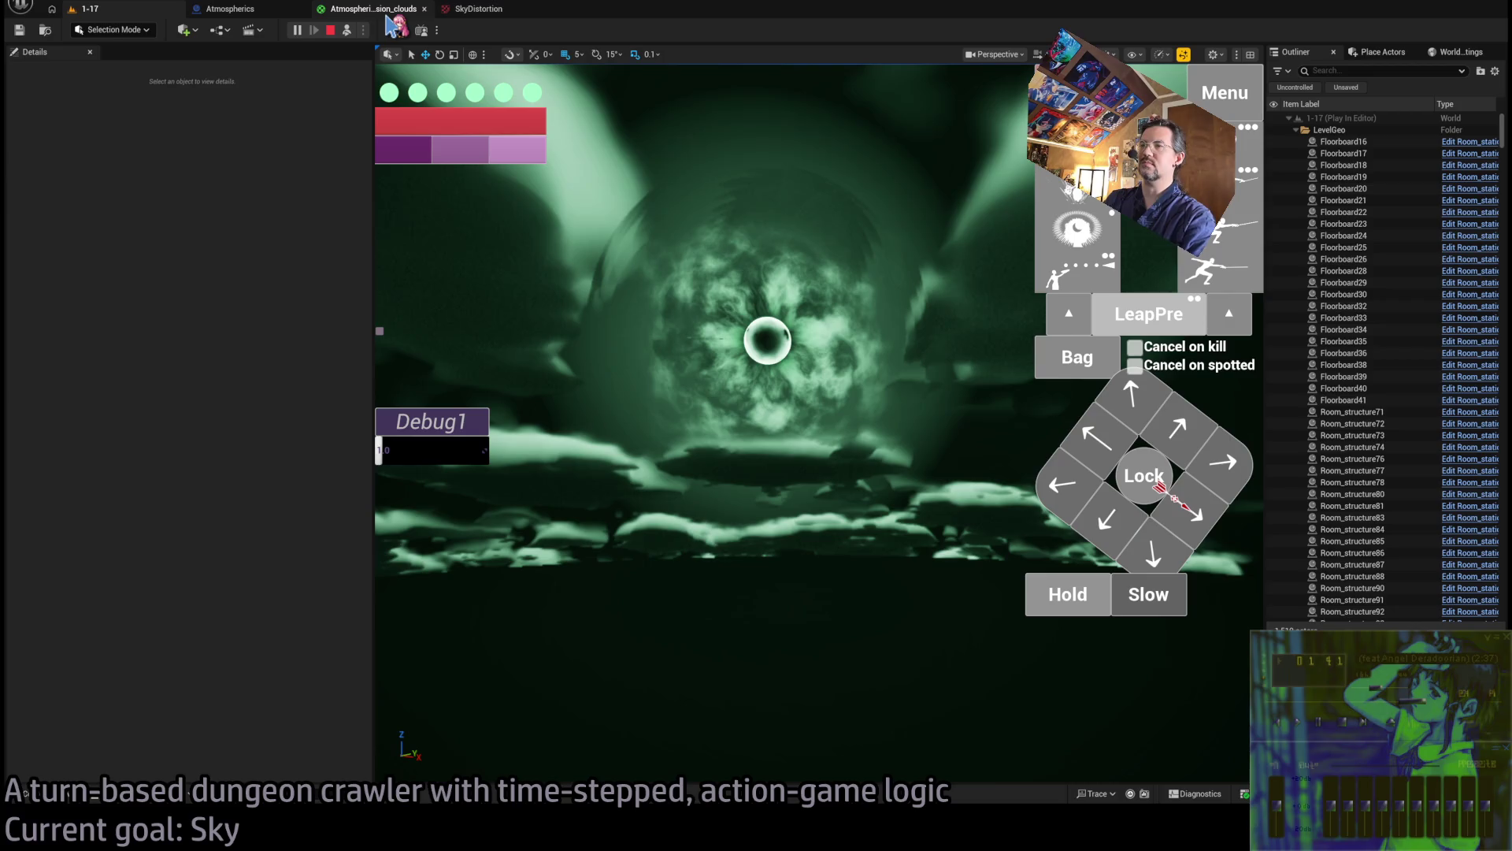
{"action": "left_click", "coordinate": [386, 17]}
{"action": "scroll", "coordinate": [757, 295], "scroll_direction": "down", "scroll_amount": 3}
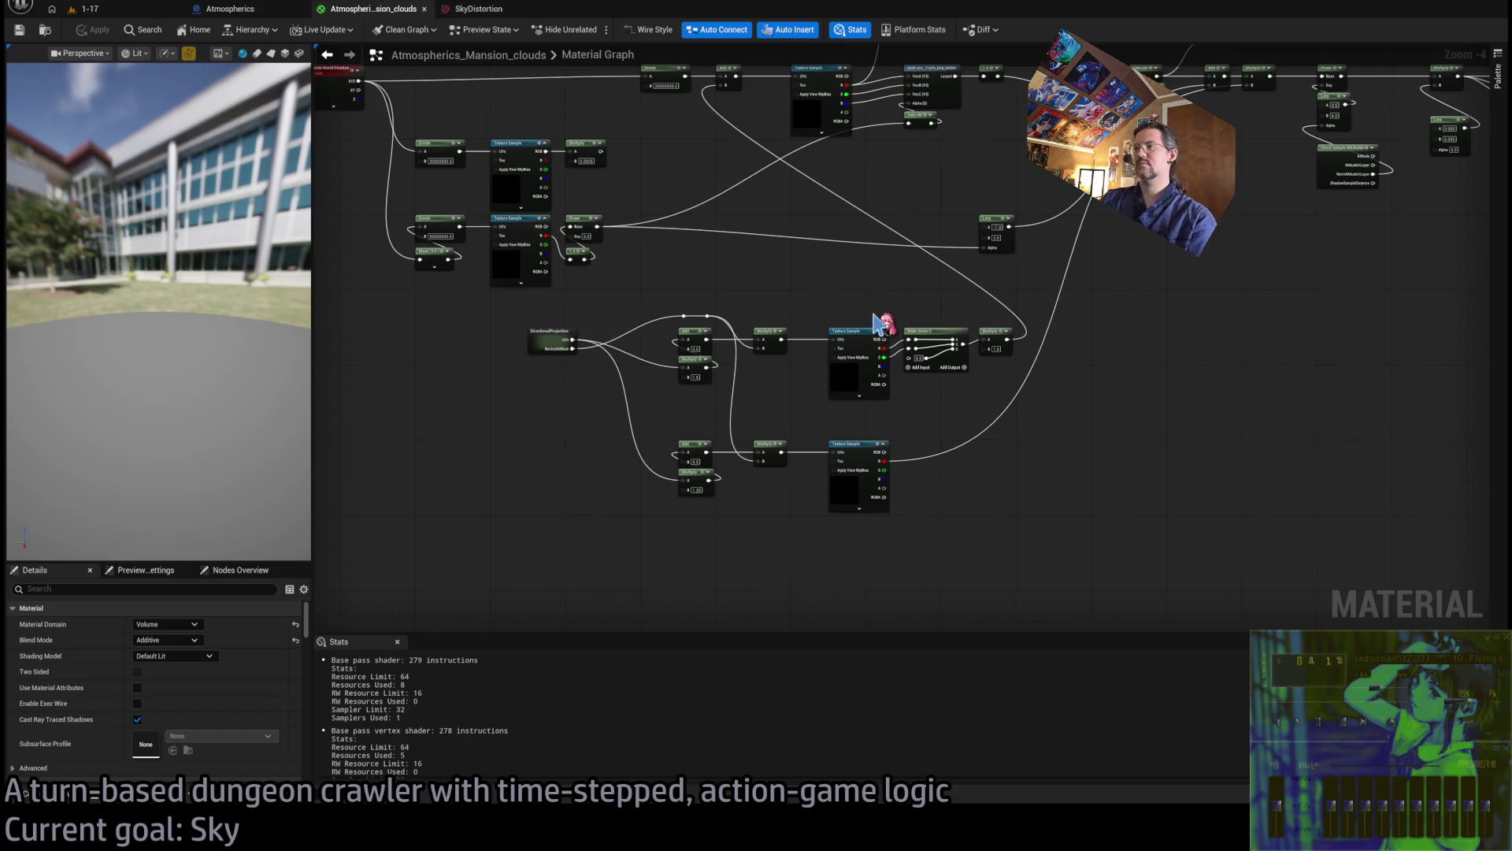
Replace the upper texture sample with SkyDistortion, wiring R/G into Make Vector3 and Multiply into UVs
{"action": "left_click", "coordinate": [877, 323]}
{"action": "scroll", "coordinate": [179, 709], "scroll_direction": "down", "scroll_amount": 2}
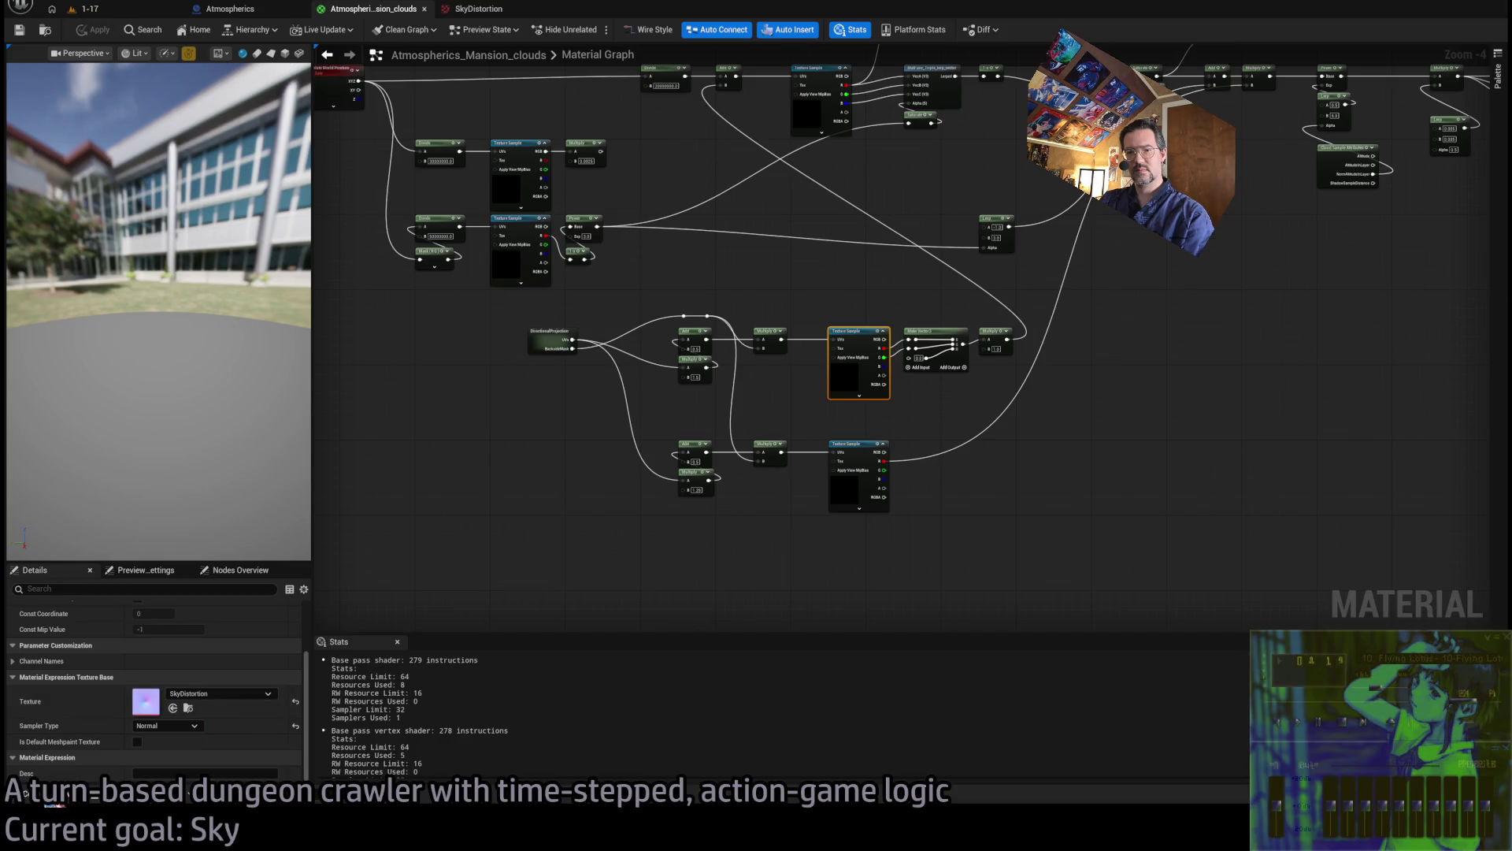
{"action": "scroll", "coordinate": [857, 397], "scroll_direction": "up", "scroll_amount": 4}
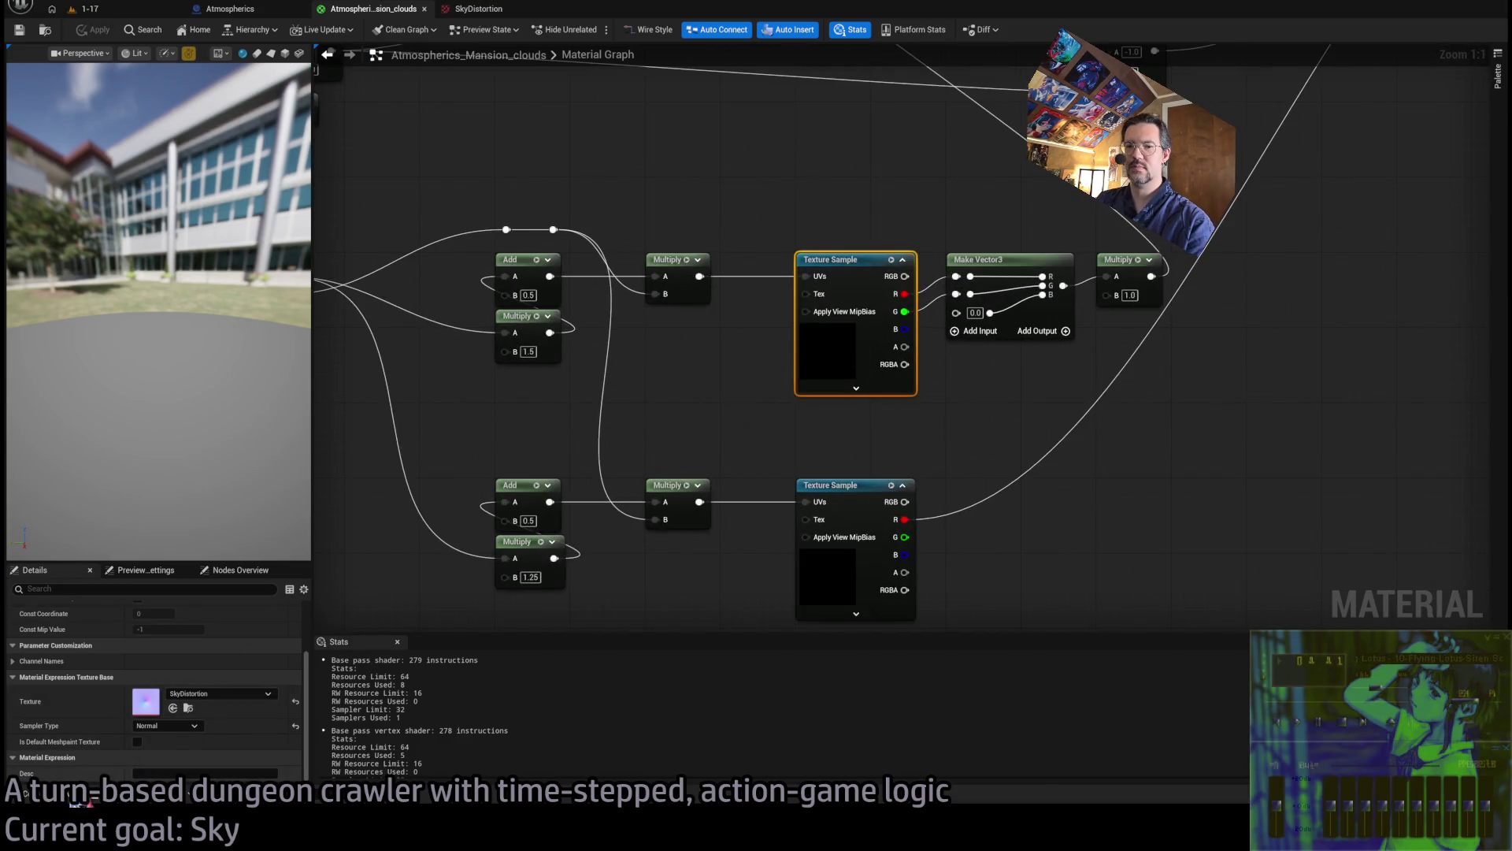
{"action": "key", "text": "Delete"}
{"action": "left_click", "coordinate": [79, 773]}
{"action": "mouse_move", "coordinate": [606, 640]}
{"action": "left_mouse_down"}
{"action": "mouse_move", "coordinate": [844, 297]}
{"action": "mouse_move", "coordinate": [895, 256]}
{"action": "mouse_move", "coordinate": [820, 262]}
{"action": "mouse_move", "coordinate": [894, 303]}
{"action": "mouse_move", "coordinate": [964, 307]}
{"action": "mouse_move", "coordinate": [955, 294]}
{"action": "left_mouse_up"}
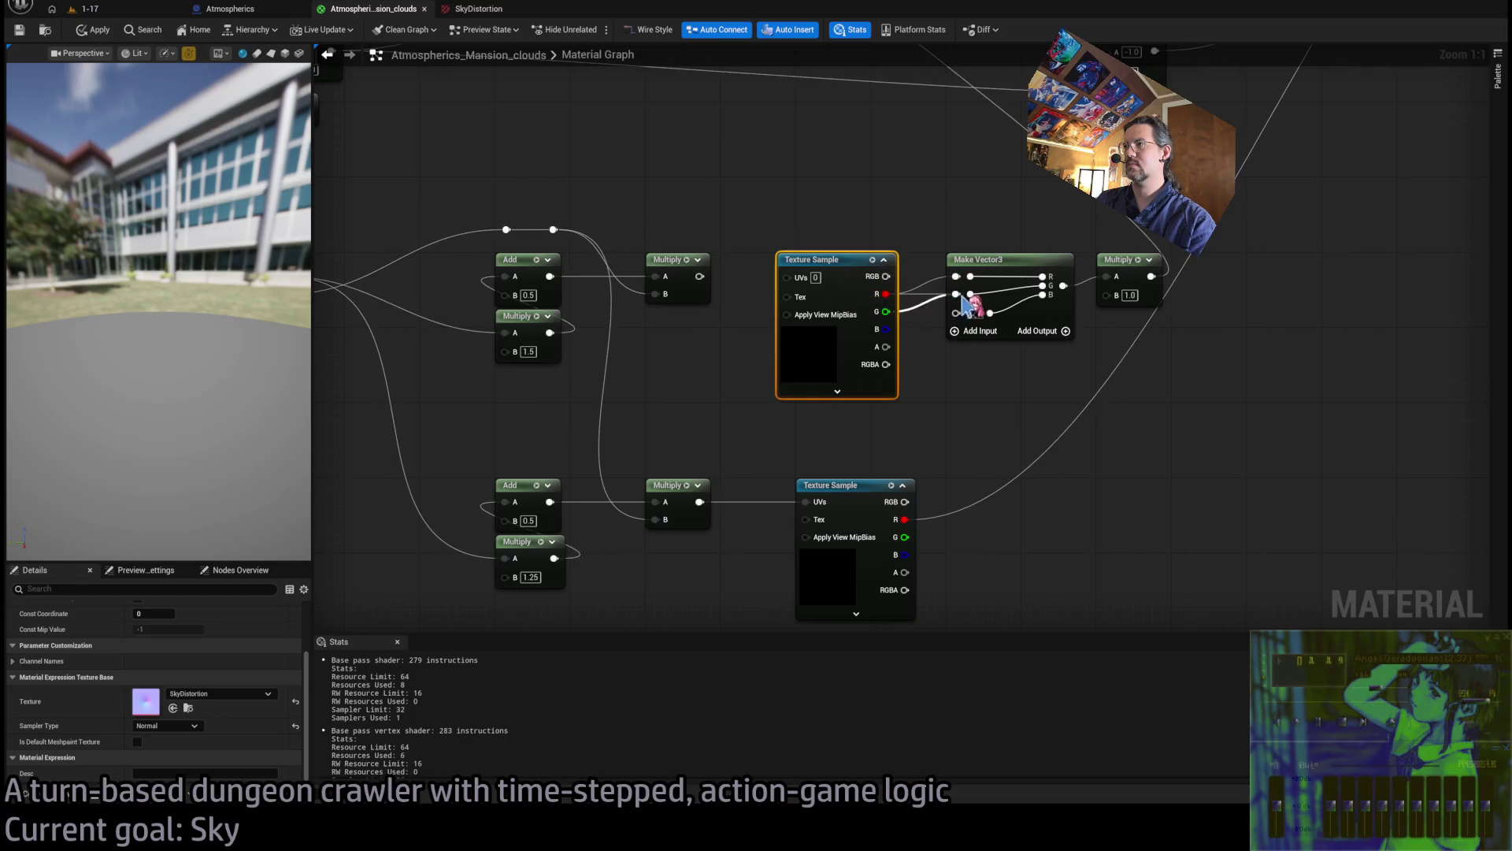
{"action": "left_click_drag", "start_coordinate": [670, 271], "coordinate": [705, 272]}
{"action": "left_click_drag", "start_coordinate": [738, 276], "coordinate": [788, 277]}
{"action": "left_click_drag", "start_coordinate": [735, 272], "coordinate": [697, 272]}
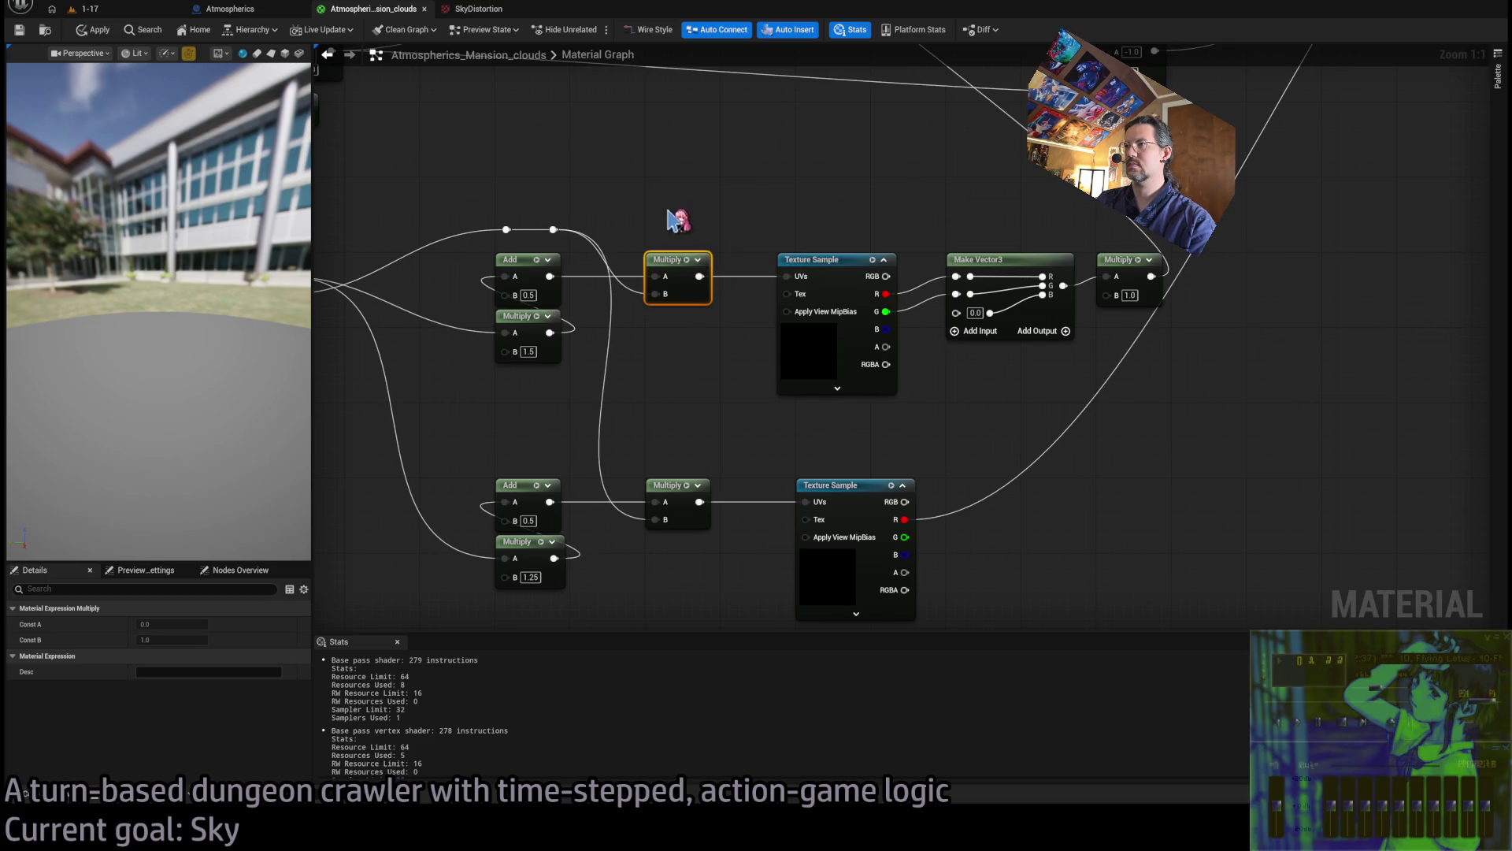
{"action": "left_click", "coordinate": [677, 224]}
Apply and save the material, then check the sky in the running game
{"action": "left_click", "coordinate": [92, 30]}
{"action": "left_click", "coordinate": [20, 29]}
{"action": "left_click", "coordinate": [85, 9]}
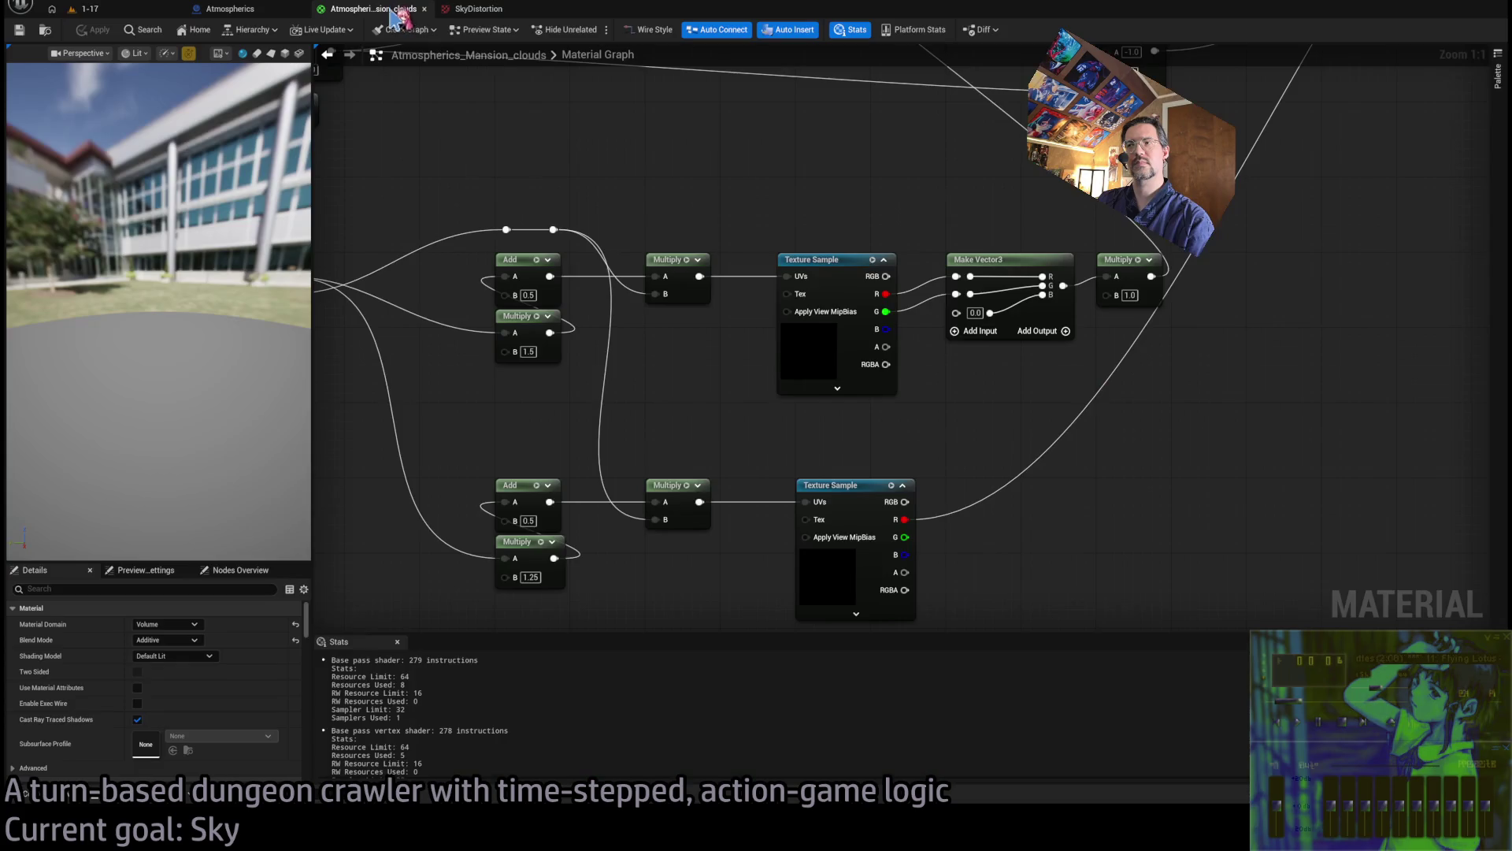
{"action": "left_click", "coordinate": [390, 10]}
Pan to the Make Vector3 and final Multiply nodes, then zoom out over the graph
{"action": "mouse_move", "coordinate": [905, 440]}
{"action": "left_mouse_down"}
{"action": "mouse_move", "coordinate": [788, 482]}
{"action": "mouse_move", "coordinate": [816, 560]}
{"action": "mouse_move", "coordinate": [924, 449]}
{"action": "mouse_move", "coordinate": [979, 361]}
{"action": "left_mouse_up"}
{"action": "left_click", "coordinate": [913, 477]}
{"action": "left_click", "coordinate": [780, 449]}
{"action": "left_click", "coordinate": [979, 361]}
{"action": "scroll", "coordinate": [918, 341], "scroll_direction": "down", "scroll_amount": 3}
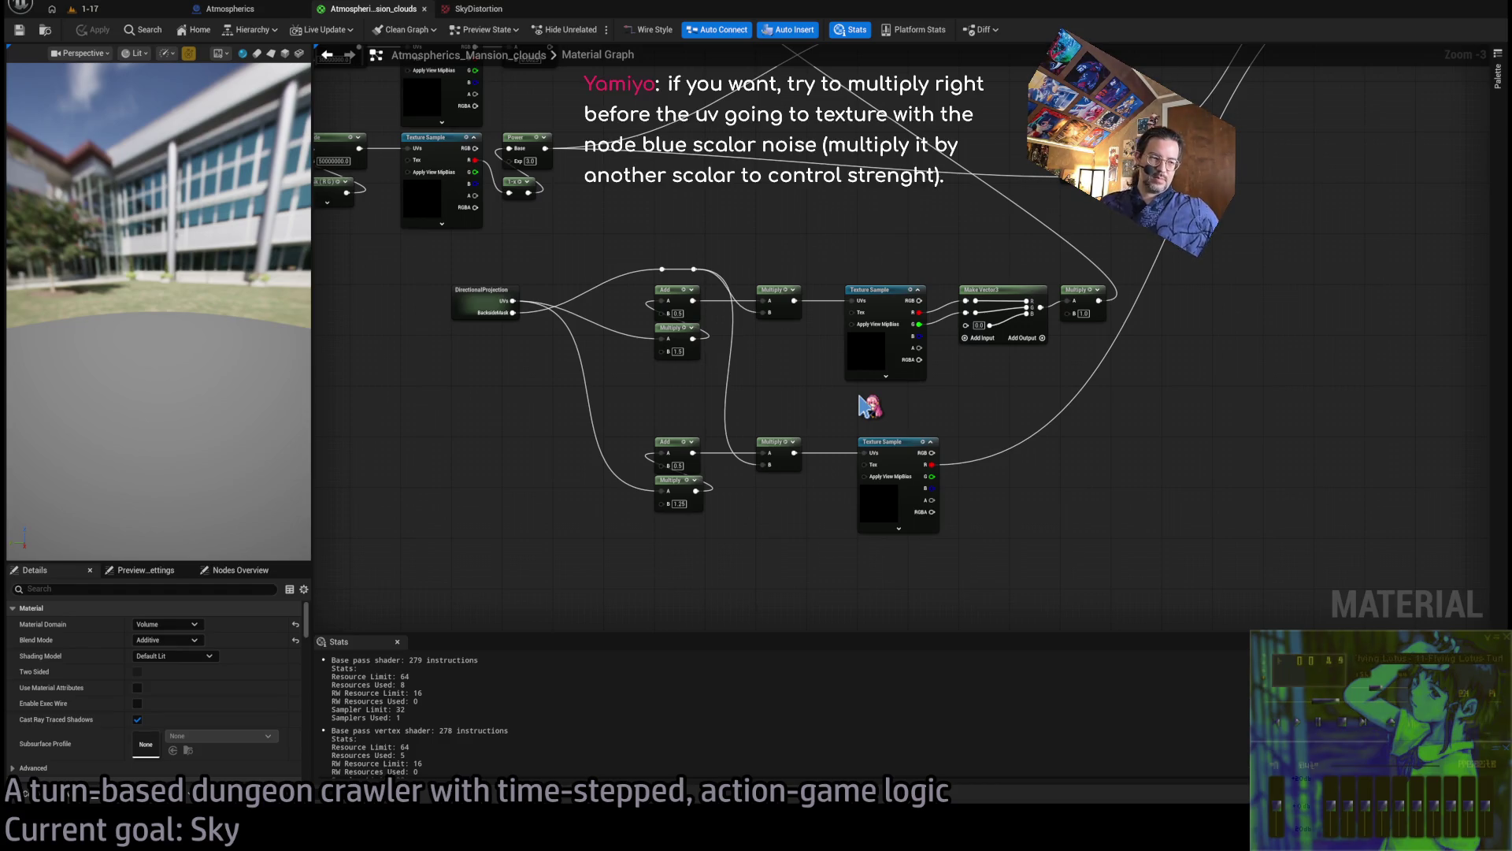
Add a Scalar Blue Noise node below the upper Multiply and shift the sample nodes right
{"action": "left_click_drag", "start_coordinate": [870, 290], "coordinate": [882, 290]}
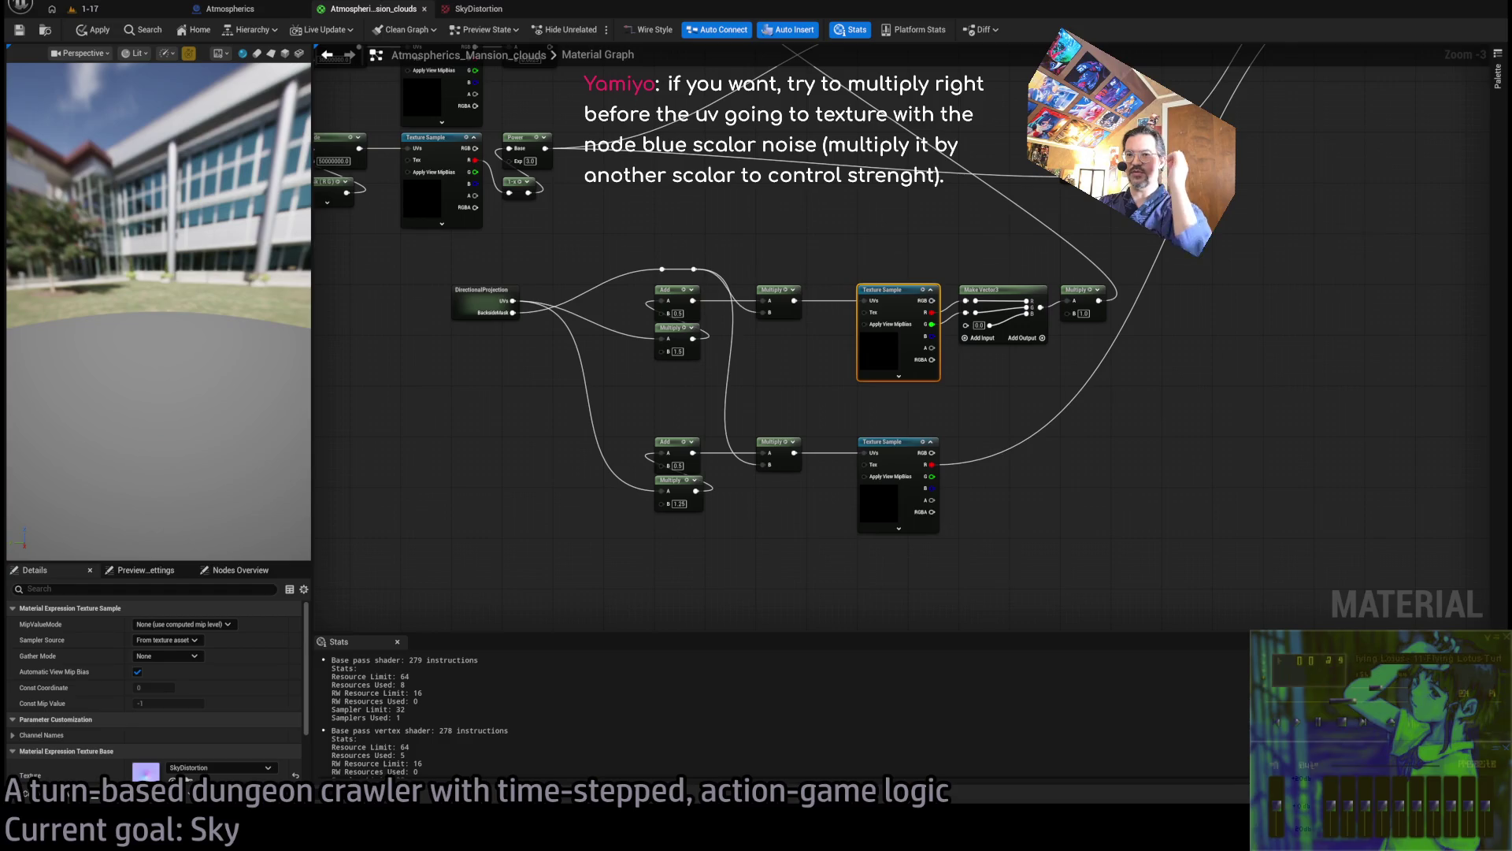
{"action": "scroll", "coordinate": [864, 431], "scroll_direction": "up", "scroll_amount": 3}
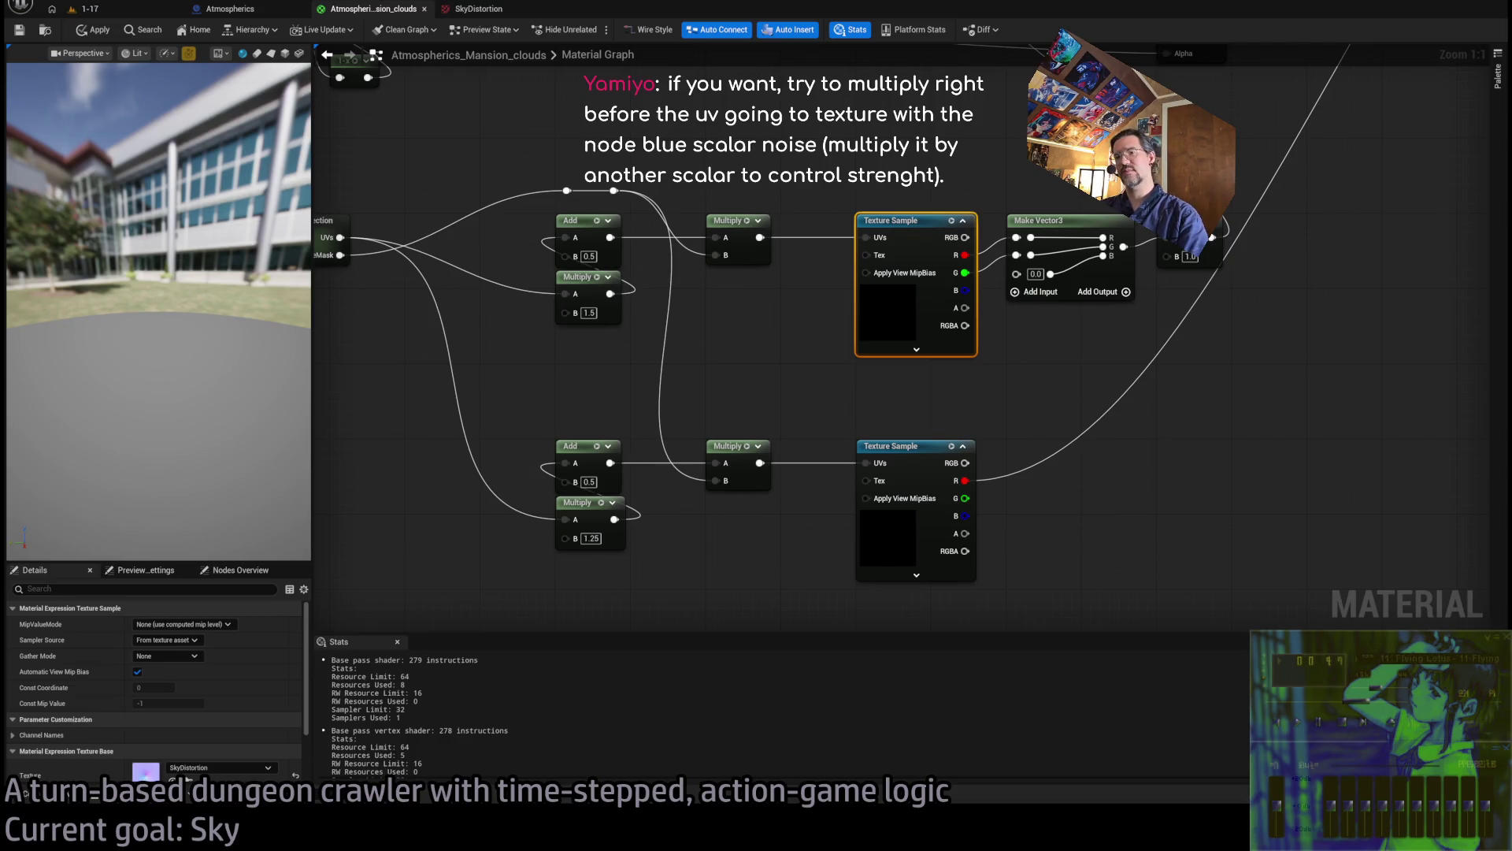
{"action": "left_click", "coordinate": [713, 325]}
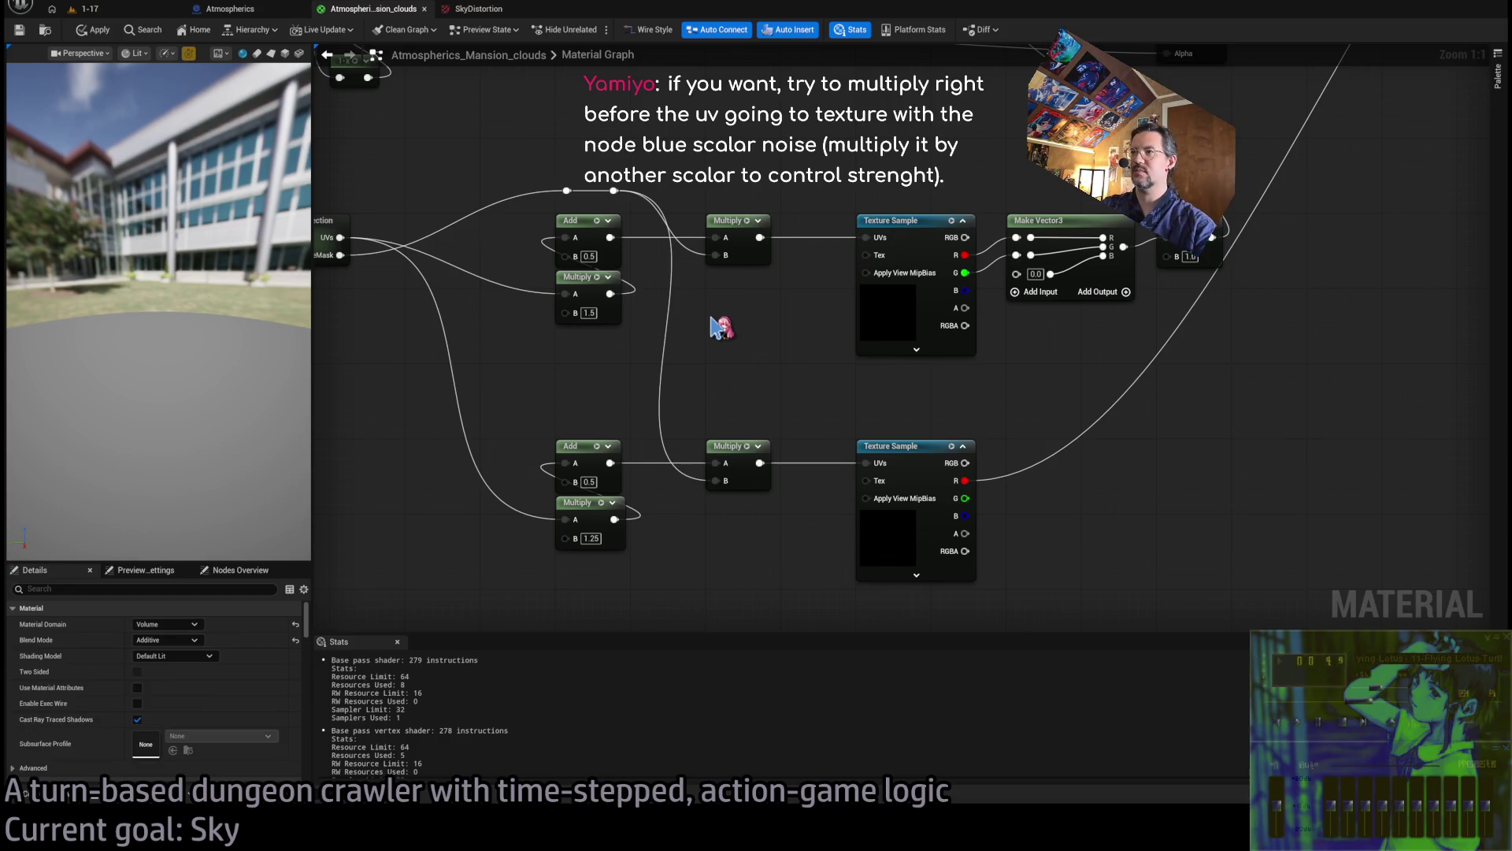
{"action": "key", "text": "ctrl+v"}
{"action": "left_click_drag", "start_coordinate": [759, 328], "coordinate": [748, 309]}
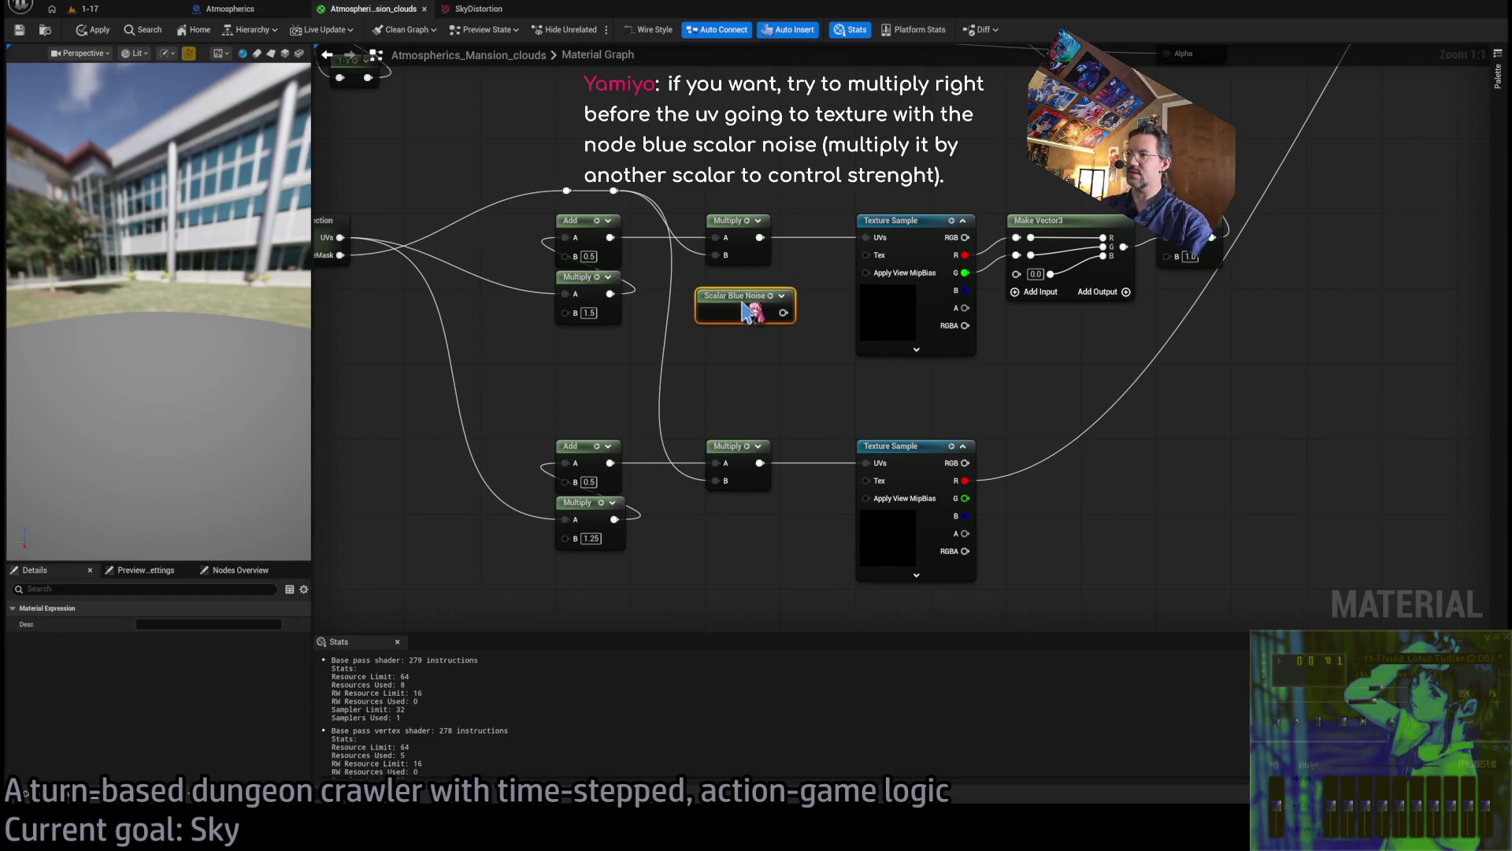
{"action": "scroll", "coordinate": [749, 309], "scroll_direction": "down", "scroll_amount": 2}
{"action": "left_click_drag", "start_coordinate": [1161, 237], "coordinate": [827, 390]}
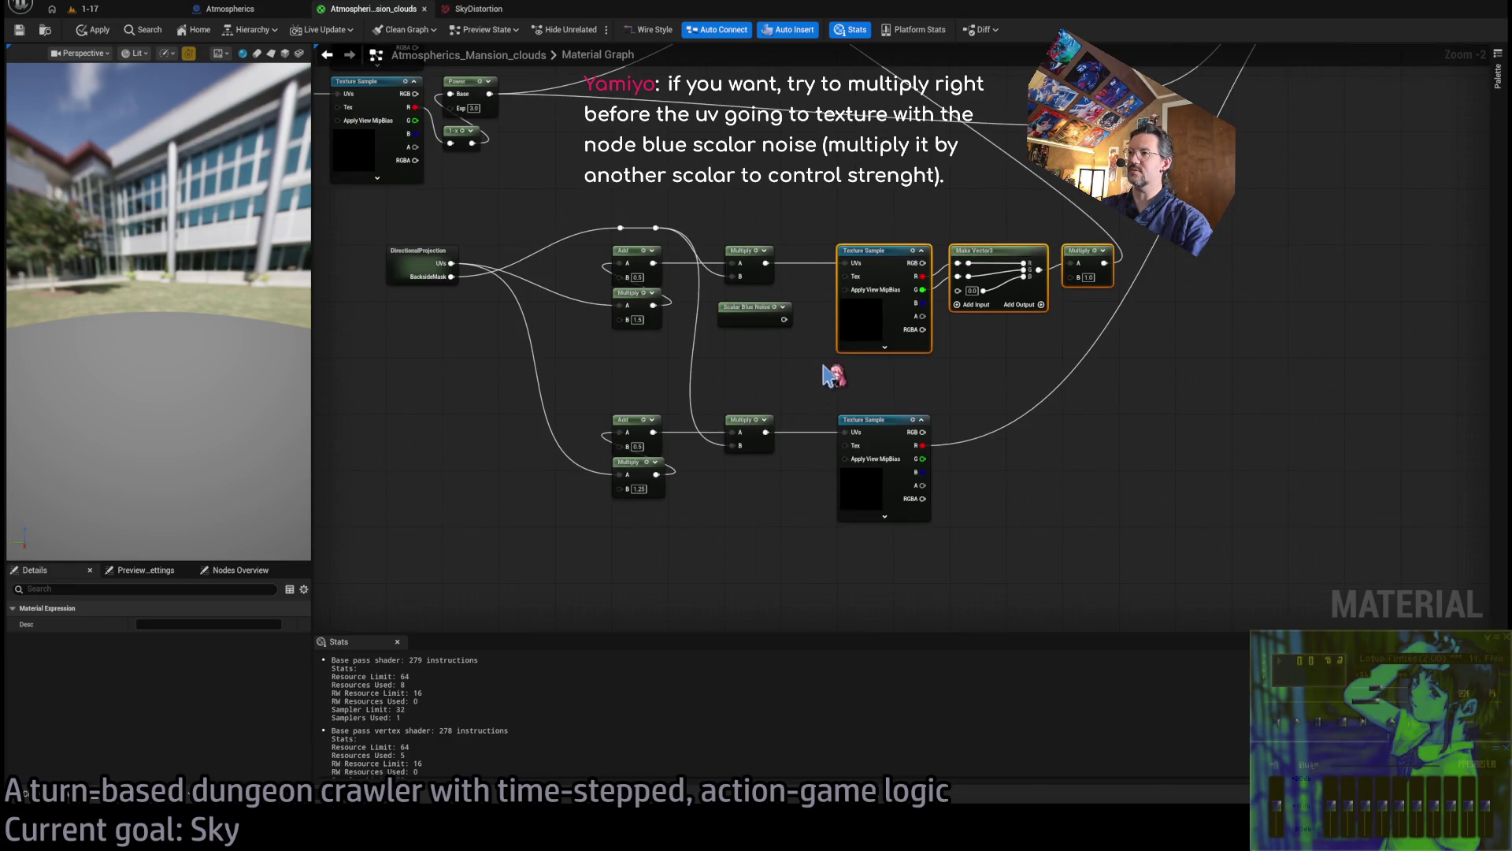
{"action": "left_click_drag", "start_coordinate": [961, 264], "coordinate": [1032, 264]}
Try a Multiply off the noise output, then delete the unwanted Multiply node
{"action": "left_click_drag", "start_coordinate": [785, 319], "coordinate": [835, 315]}
{"action": "key", "text": "m"}
{"action": "mouse_move", "coordinate": [765, 262]}
{"action": "left_mouse_down"}
{"action": "mouse_move", "coordinate": [817, 260]}
{"action": "mouse_move", "coordinate": [826, 241]}
{"action": "left_mouse_up"}
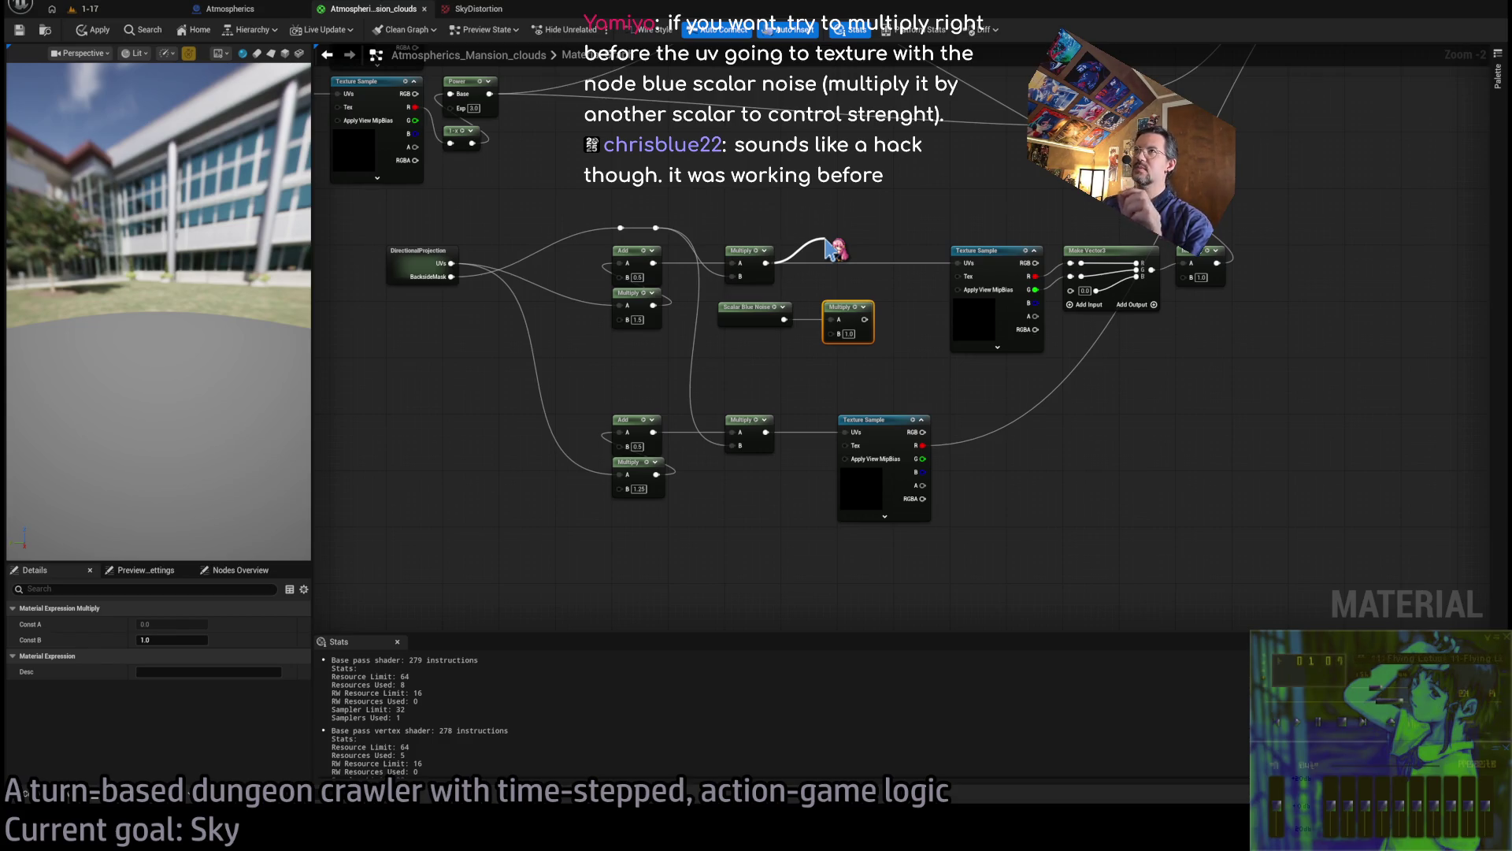
{"action": "left_click_drag", "start_coordinate": [834, 249], "coordinate": [844, 321]}
{"action": "left_click", "coordinate": [844, 202]}
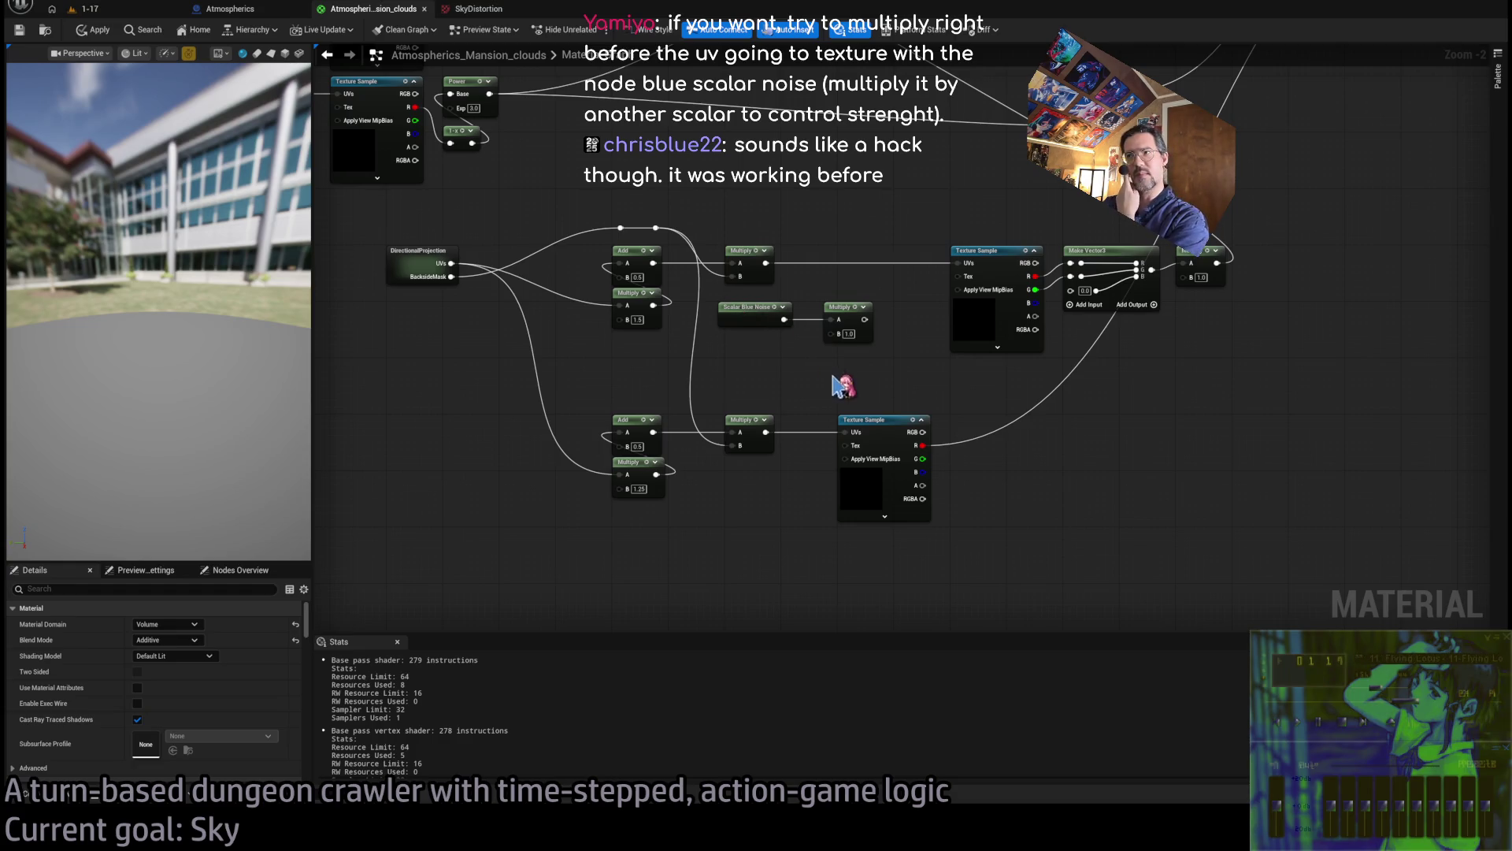
{"action": "left_click_drag", "start_coordinate": [752, 315], "coordinate": [858, 337]}
{"action": "scroll", "coordinate": [859, 337], "scroll_direction": "up", "scroll_amount": 2}
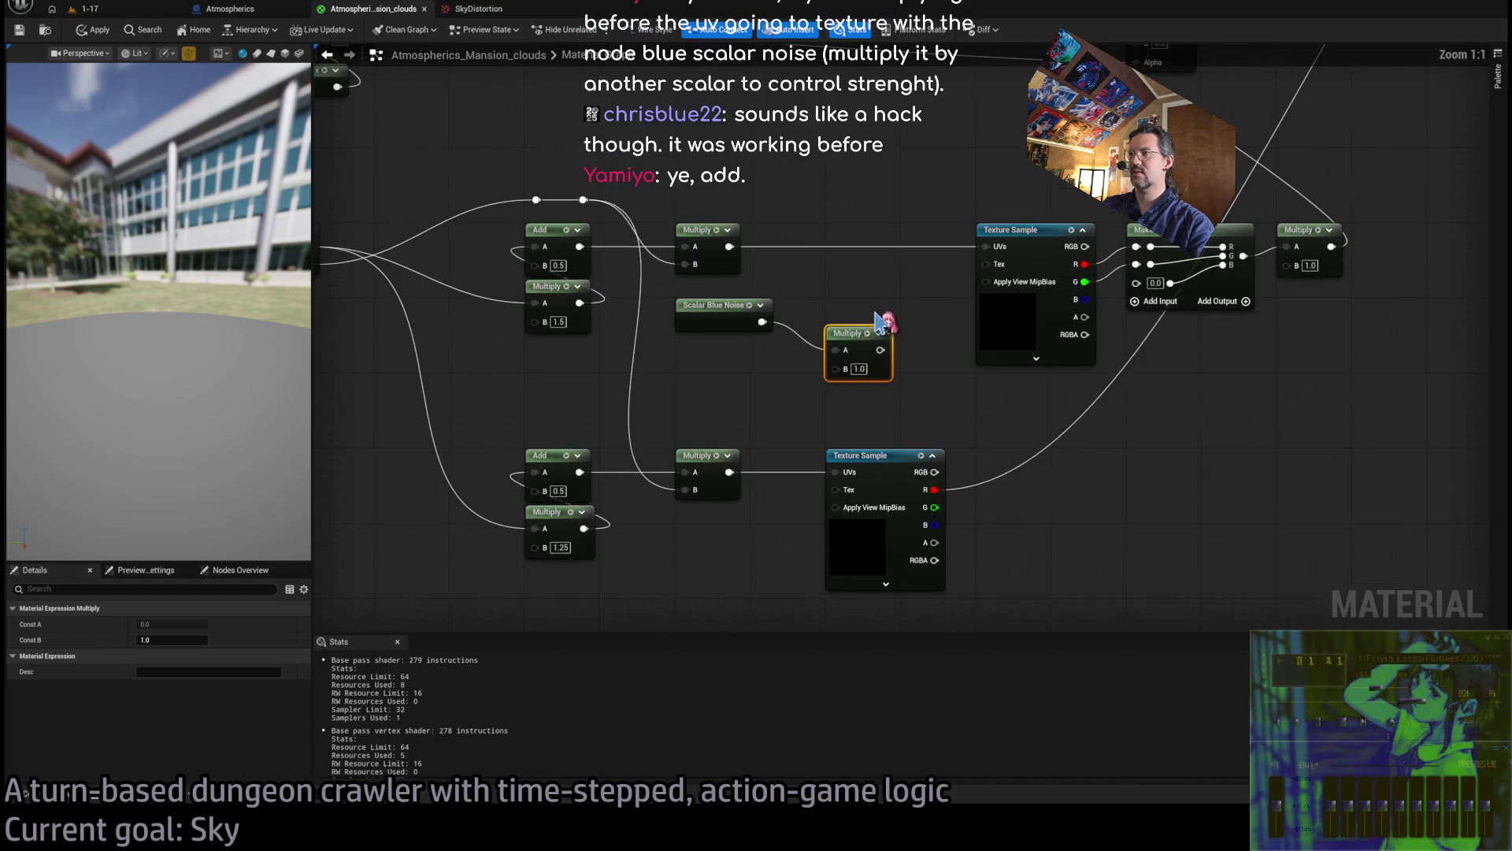
{"action": "key", "text": "Delete"}
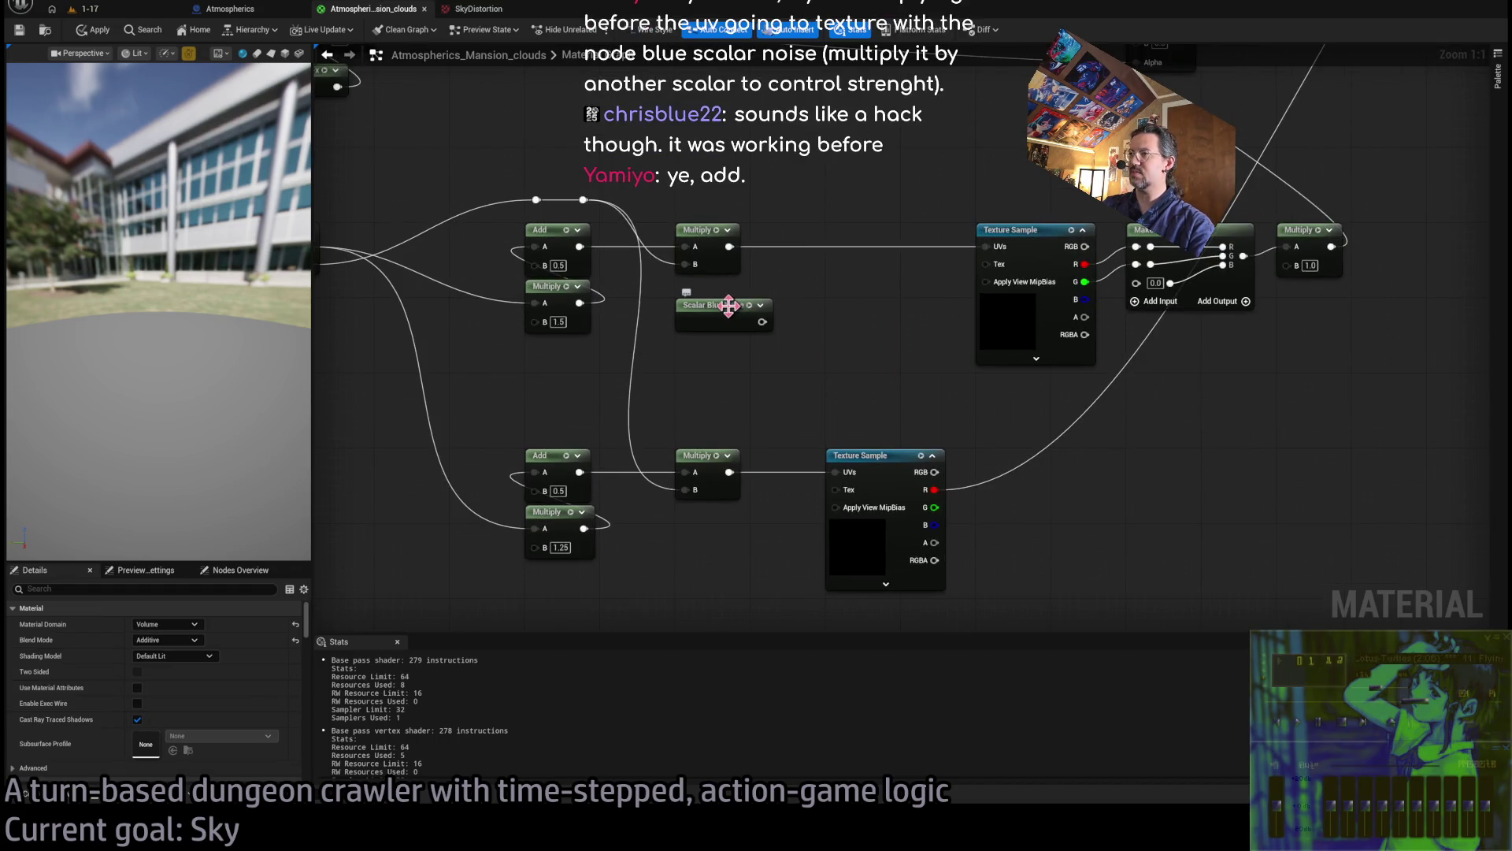
Chain a Subtract (B -0.5), Multiply (0.1) and Add into the upper texture's UVs
{"action": "left_click_drag", "start_coordinate": [762, 321], "coordinate": [827, 315]}
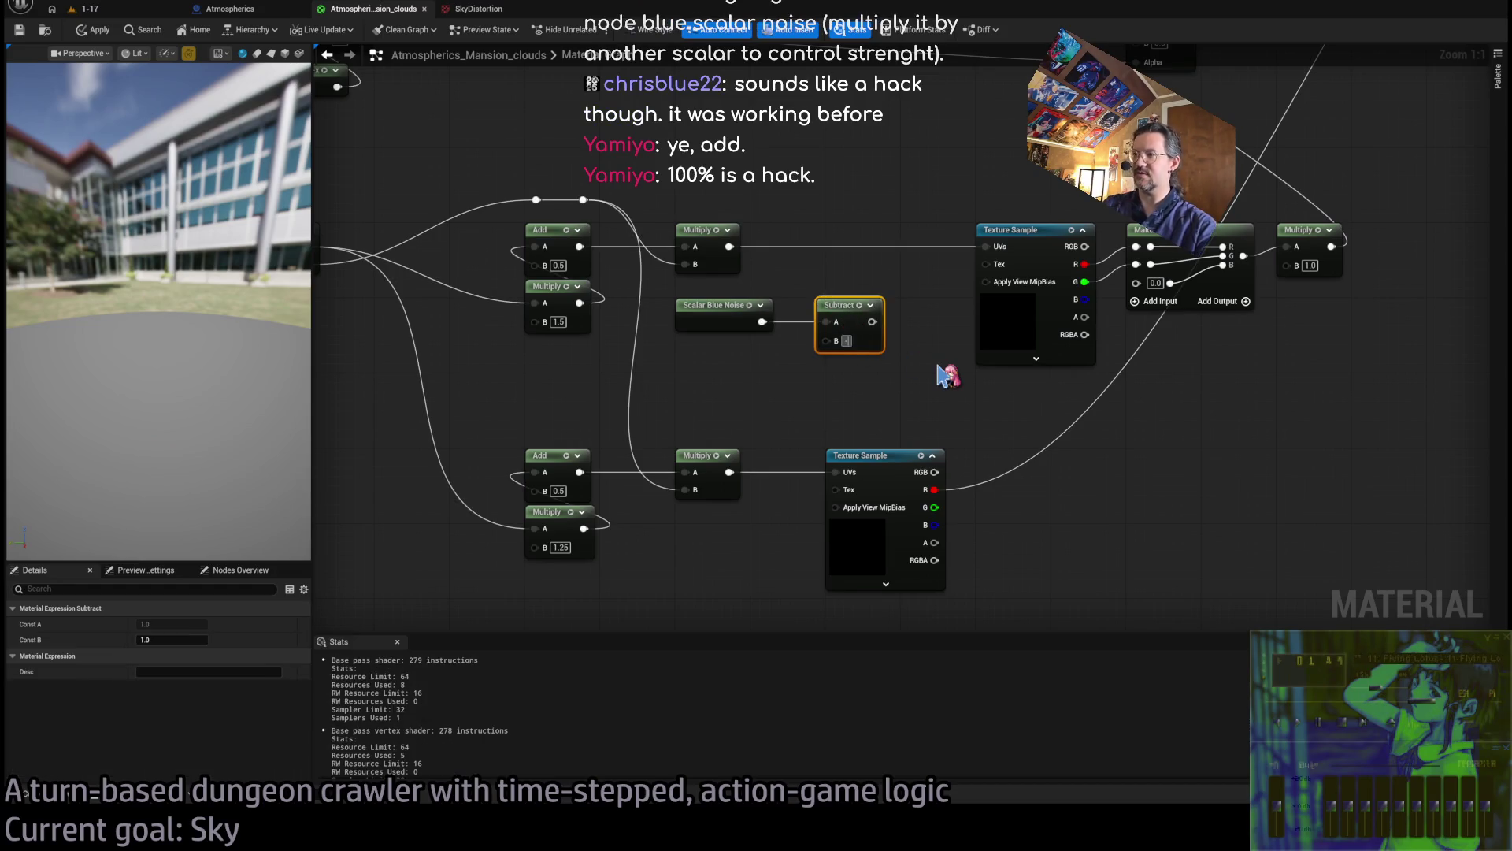
{"action": "type", "text": "0.5"}
{"action": "key", "text": "Return"}
{"action": "mouse_move", "coordinate": [832, 316]}
{"action": "left_mouse_down"}
{"action": "mouse_move", "coordinate": [844, 398]}
{"action": "mouse_move", "coordinate": [889, 401]}
{"action": "mouse_move", "coordinate": [849, 322]}
{"action": "mouse_move", "coordinate": [854, 268]}
{"action": "mouse_move", "coordinate": [866, 276]}
{"action": "mouse_move", "coordinate": [856, 241]}
{"action": "left_mouse_up"}
{"action": "key", "text": "m"}
{"action": "key", "text": "a"}
{"action": "left_click", "coordinate": [866, 268]}
{"action": "type", "text": "0.1"}
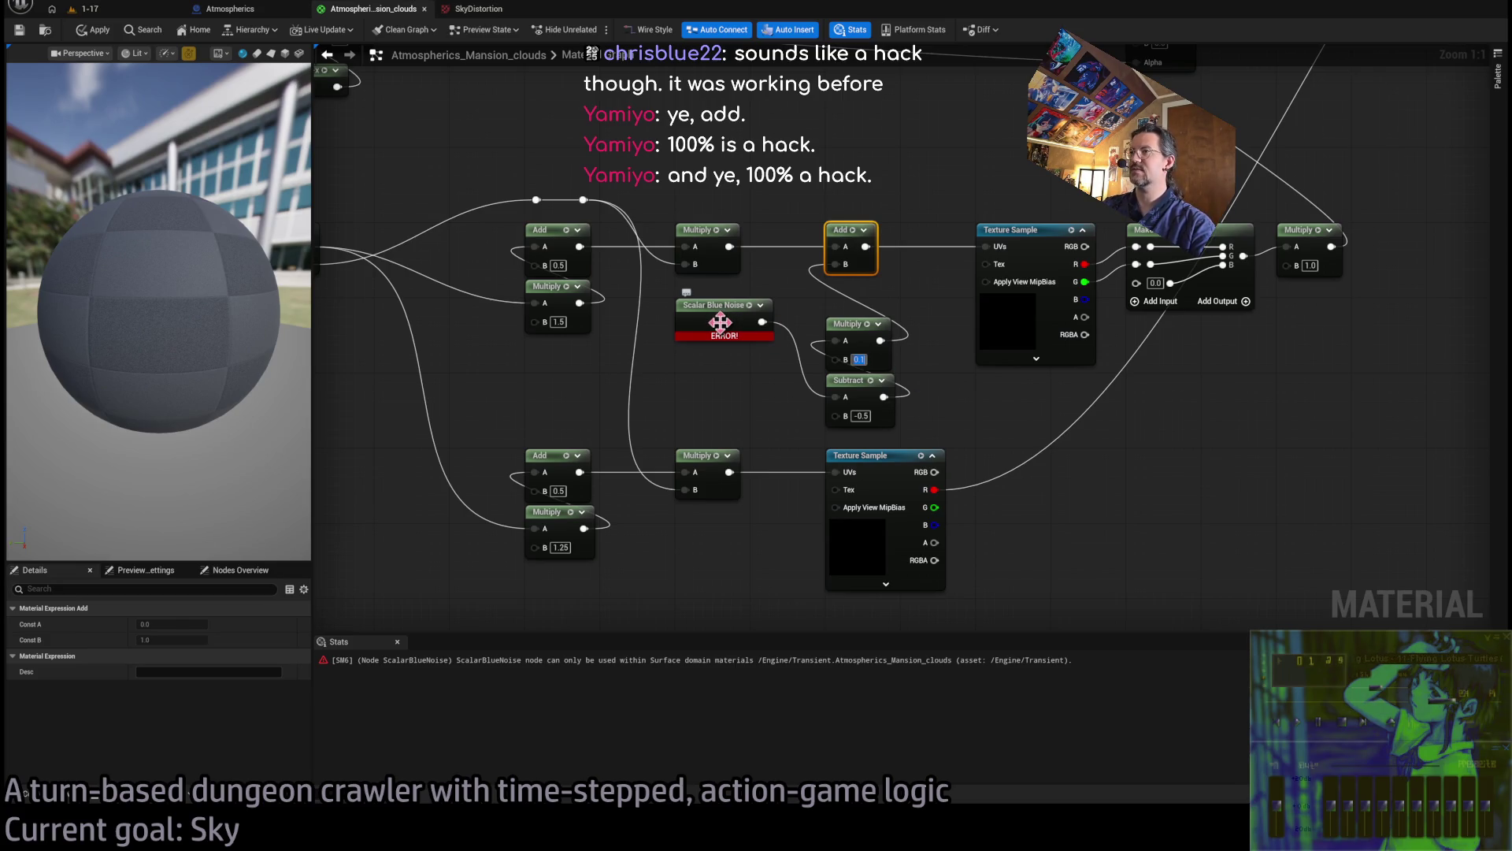
Duplicate the Scalar Blue Noise node and move both noise nodes to the left
{"action": "left_click", "coordinate": [738, 403]}
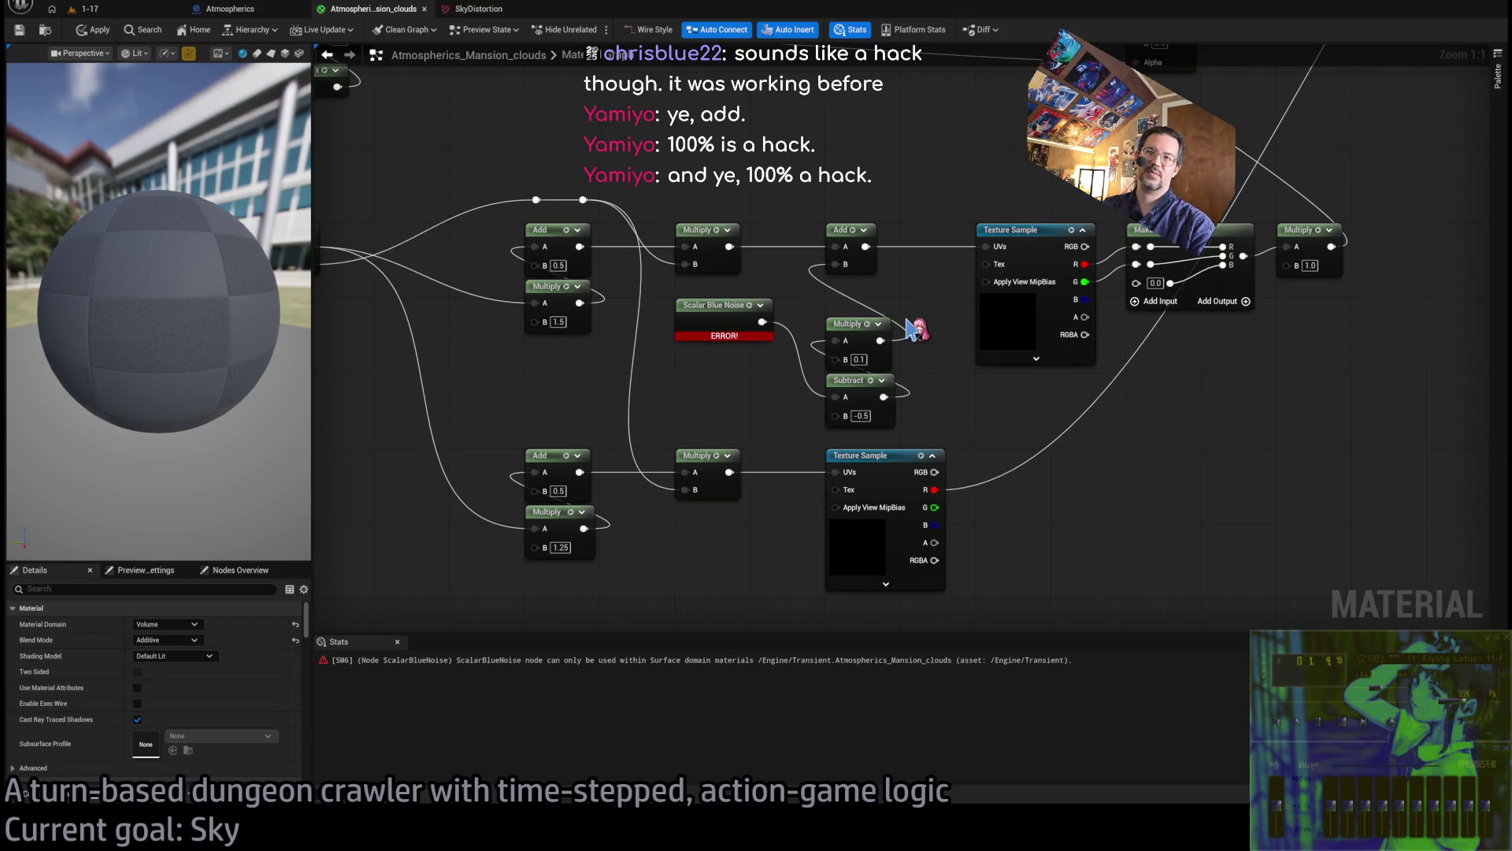
{"action": "left_click", "coordinate": [704, 307]}
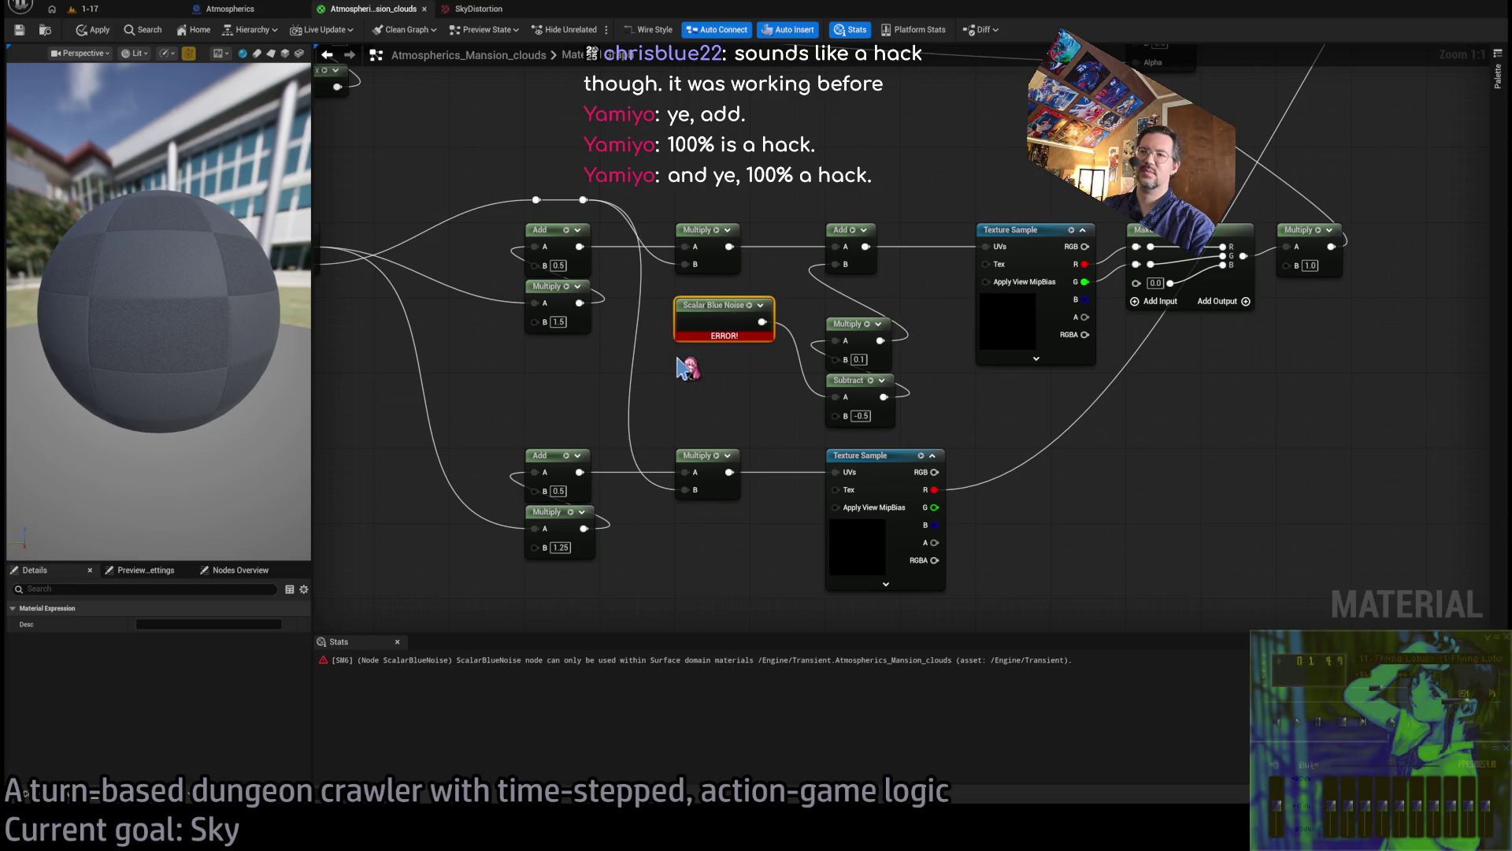
{"action": "key", "text": "ctrl+d"}
{"action": "scroll", "coordinate": [944, 342], "scroll_direction": "down", "scroll_amount": 1}
{"action": "left_click", "coordinate": [740, 310], "text": "ctrl"}
{"action": "left_click_drag", "start_coordinate": [740, 310], "coordinate": [388, 425]}
{"action": "left_click", "coordinate": [472, 394]}
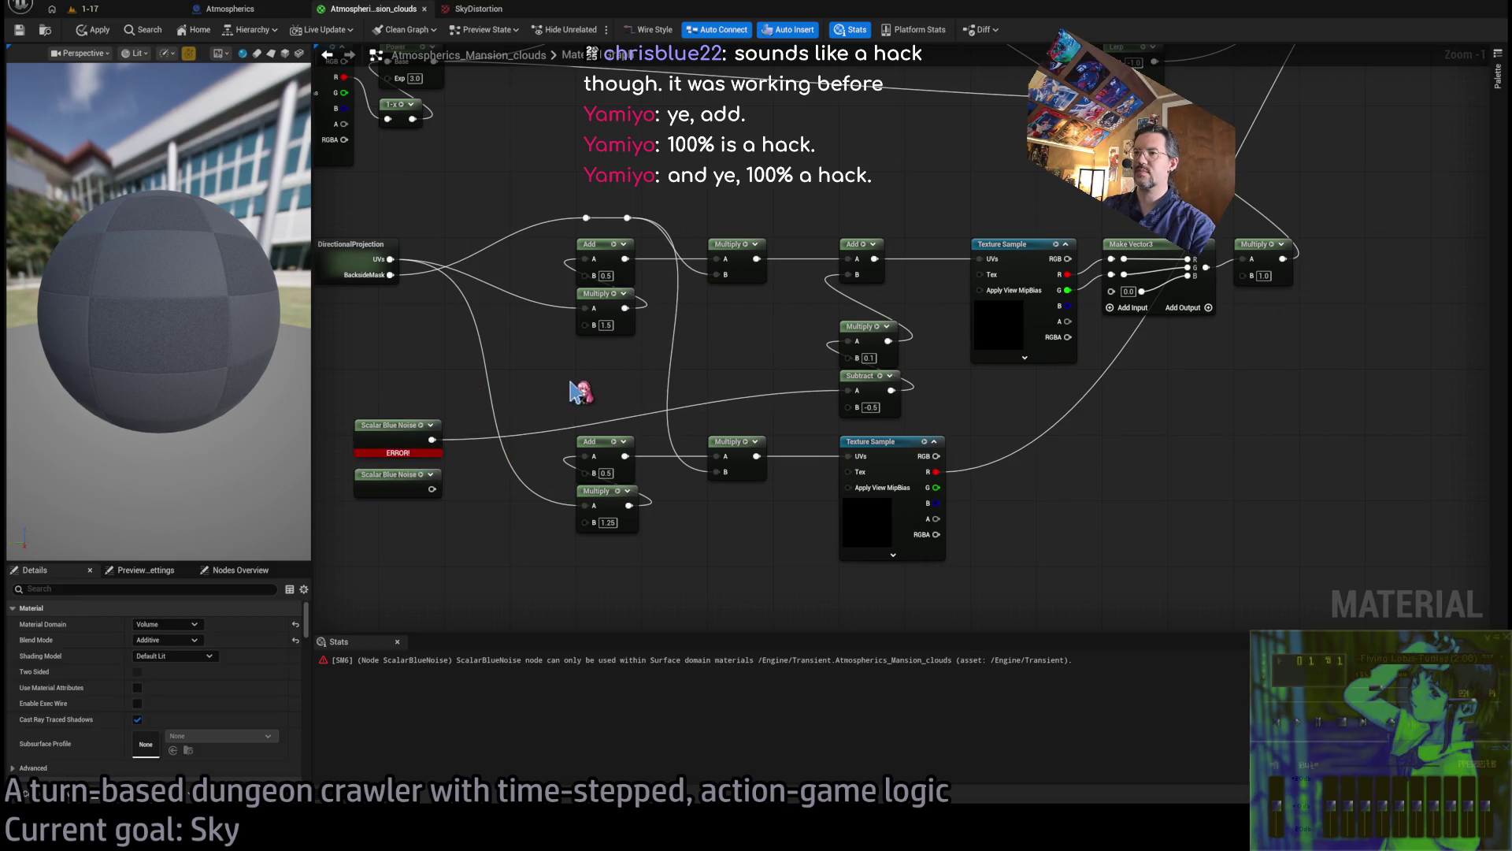
Add a Make Vector2 fed by both noise nodes into the Subtract, then select the noise nodes
{"action": "key", "text": "ctrl+v"}
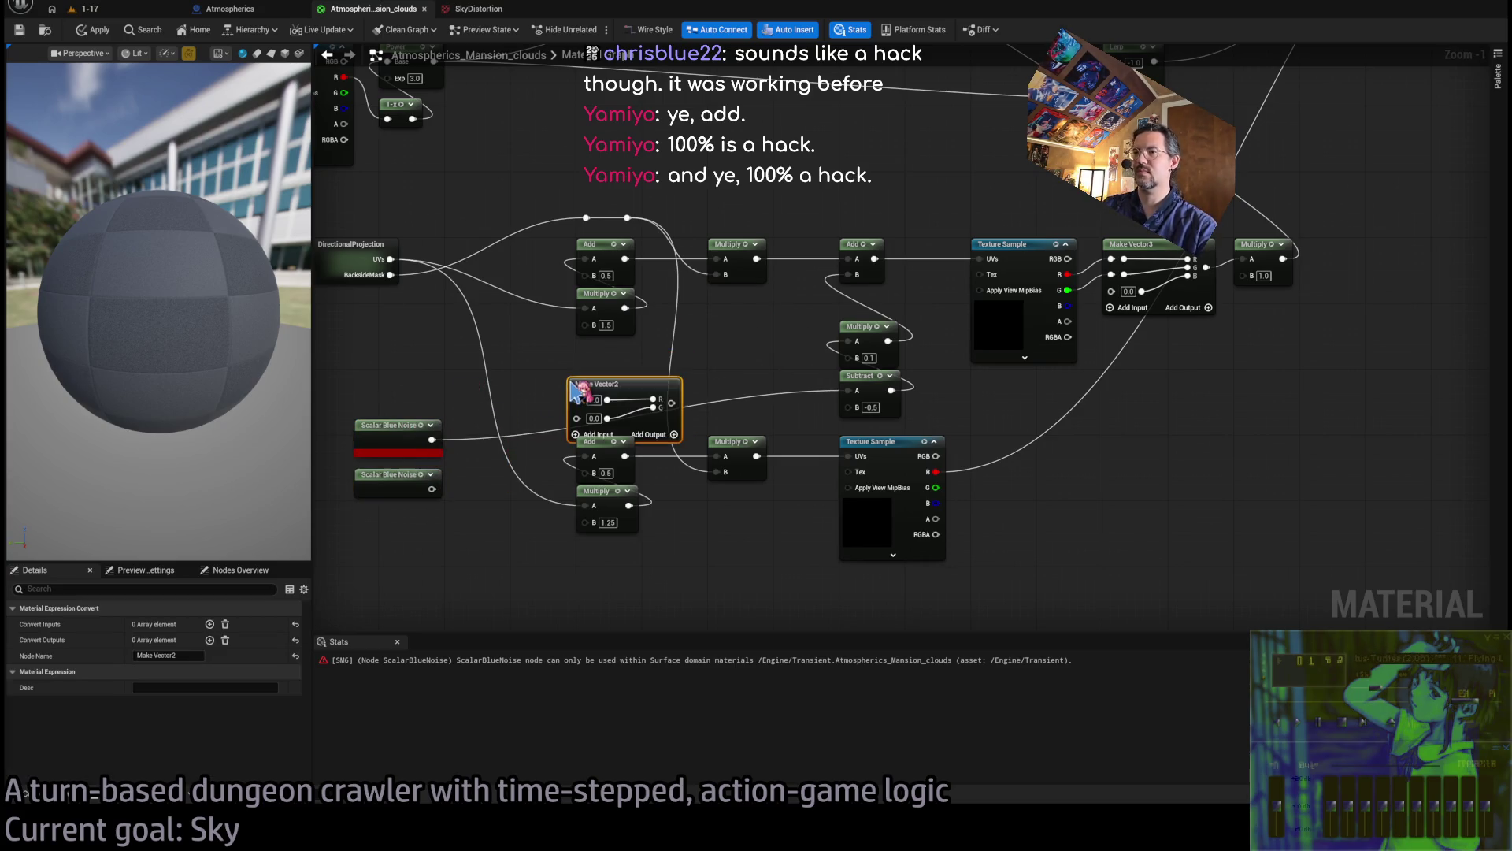
{"action": "left_click_drag", "start_coordinate": [431, 438], "coordinate": [579, 415]}
{"action": "mouse_move", "coordinate": [432, 488]}
{"action": "left_mouse_down"}
{"action": "mouse_move", "coordinate": [589, 415]}
{"action": "mouse_move", "coordinate": [861, 397]}
{"action": "left_mouse_up"}
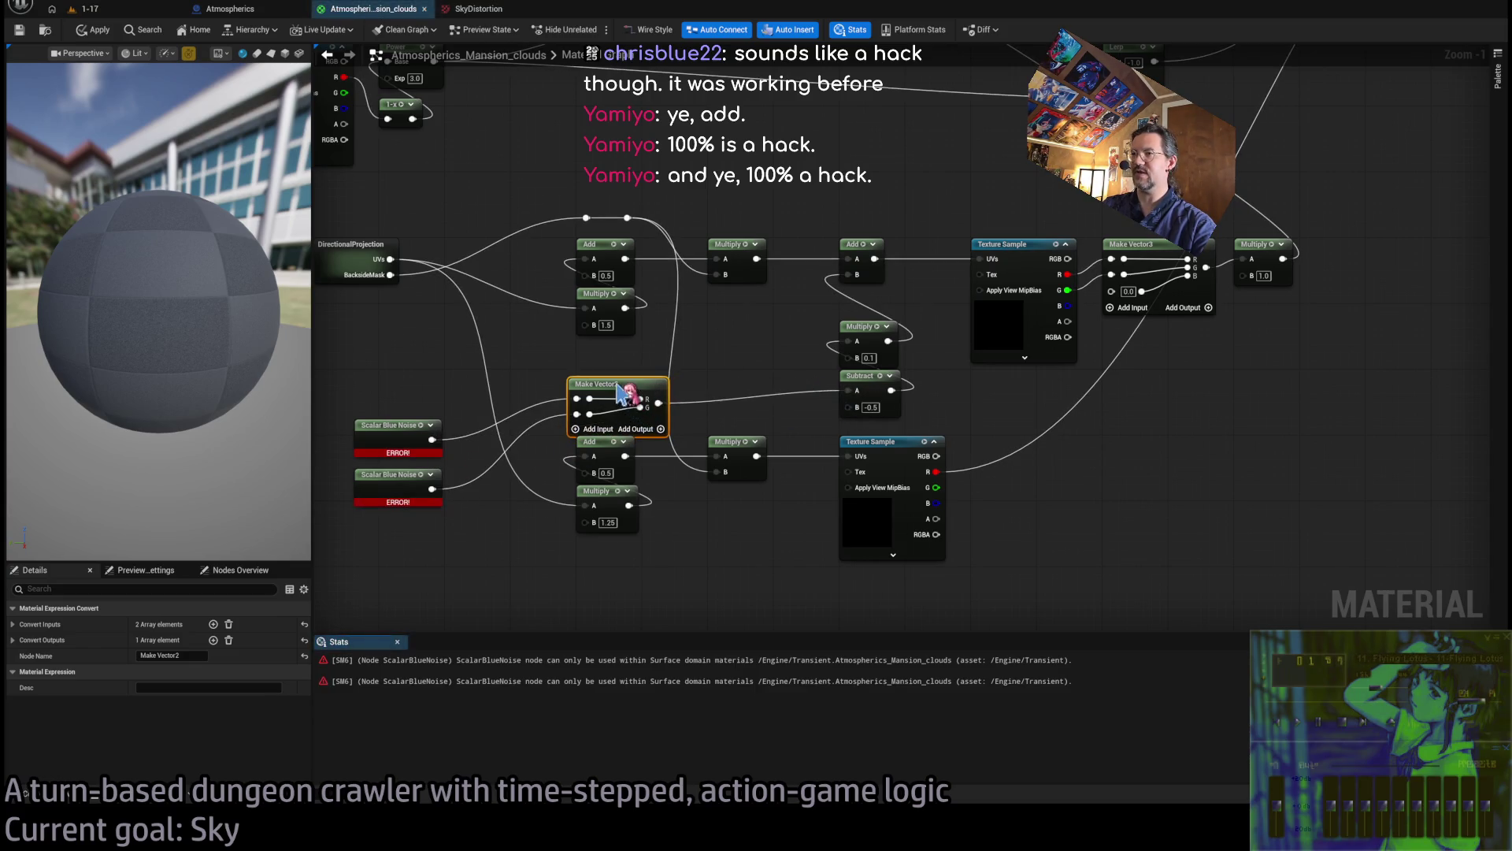
{"action": "left_click_drag", "start_coordinate": [618, 383], "coordinate": [617, 376]}
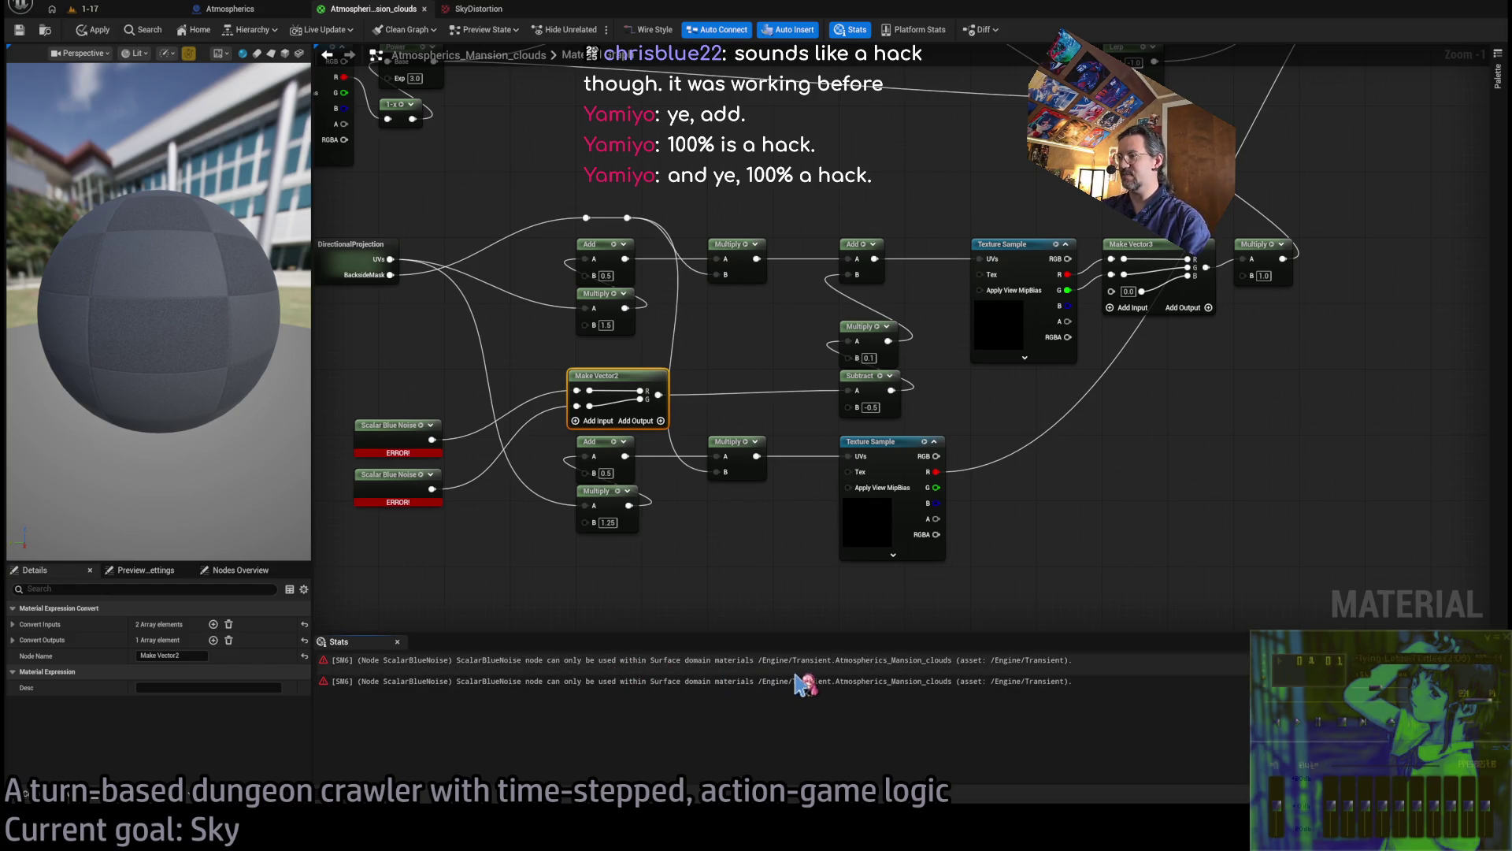
{"action": "scroll", "coordinate": [905, 574], "scroll_direction": "down", "scroll_amount": 5}
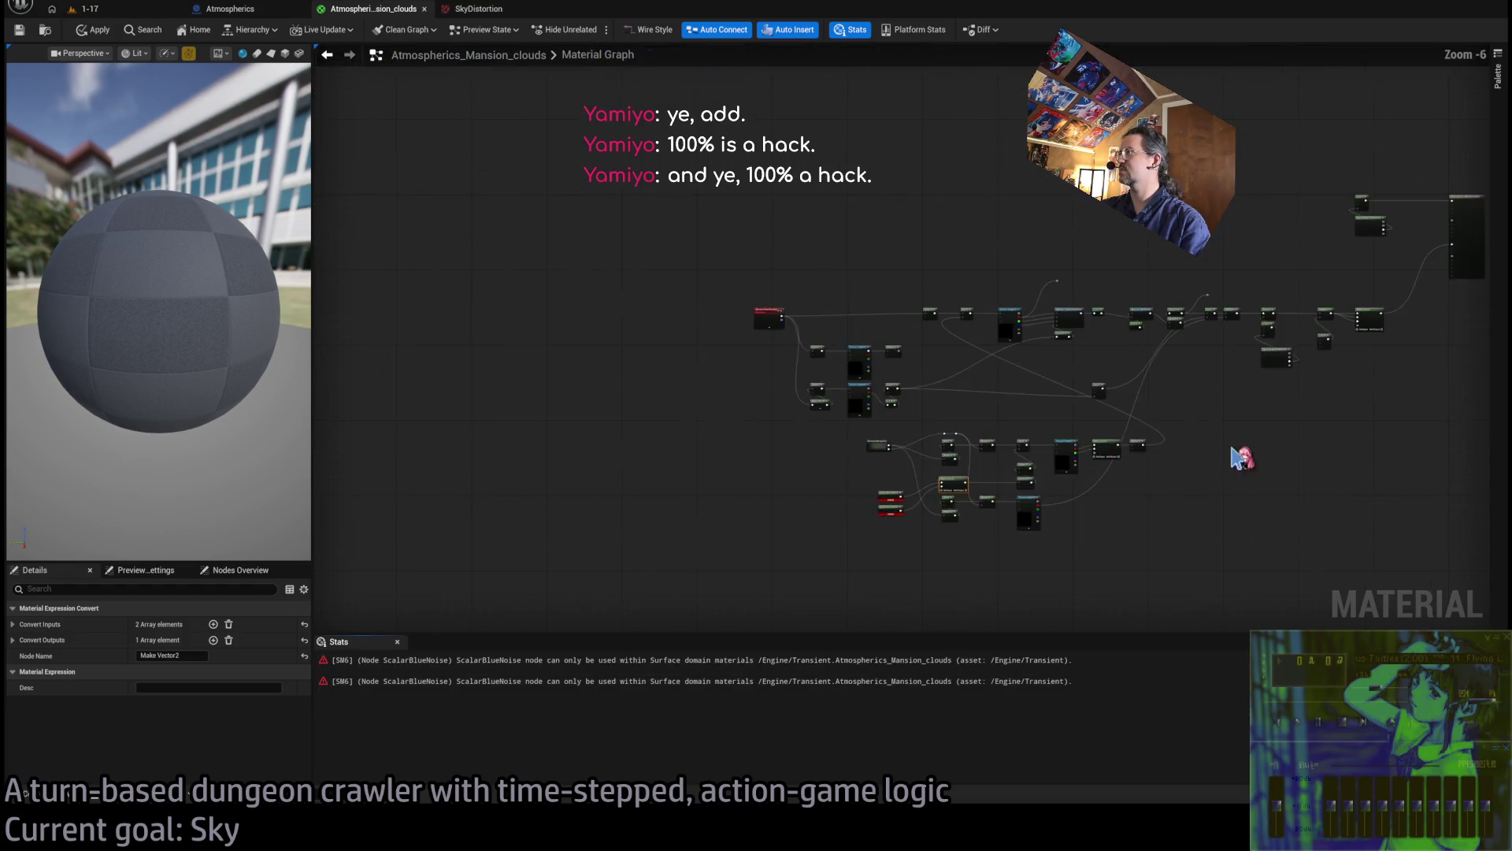
{"action": "left_click", "coordinate": [675, 486]}
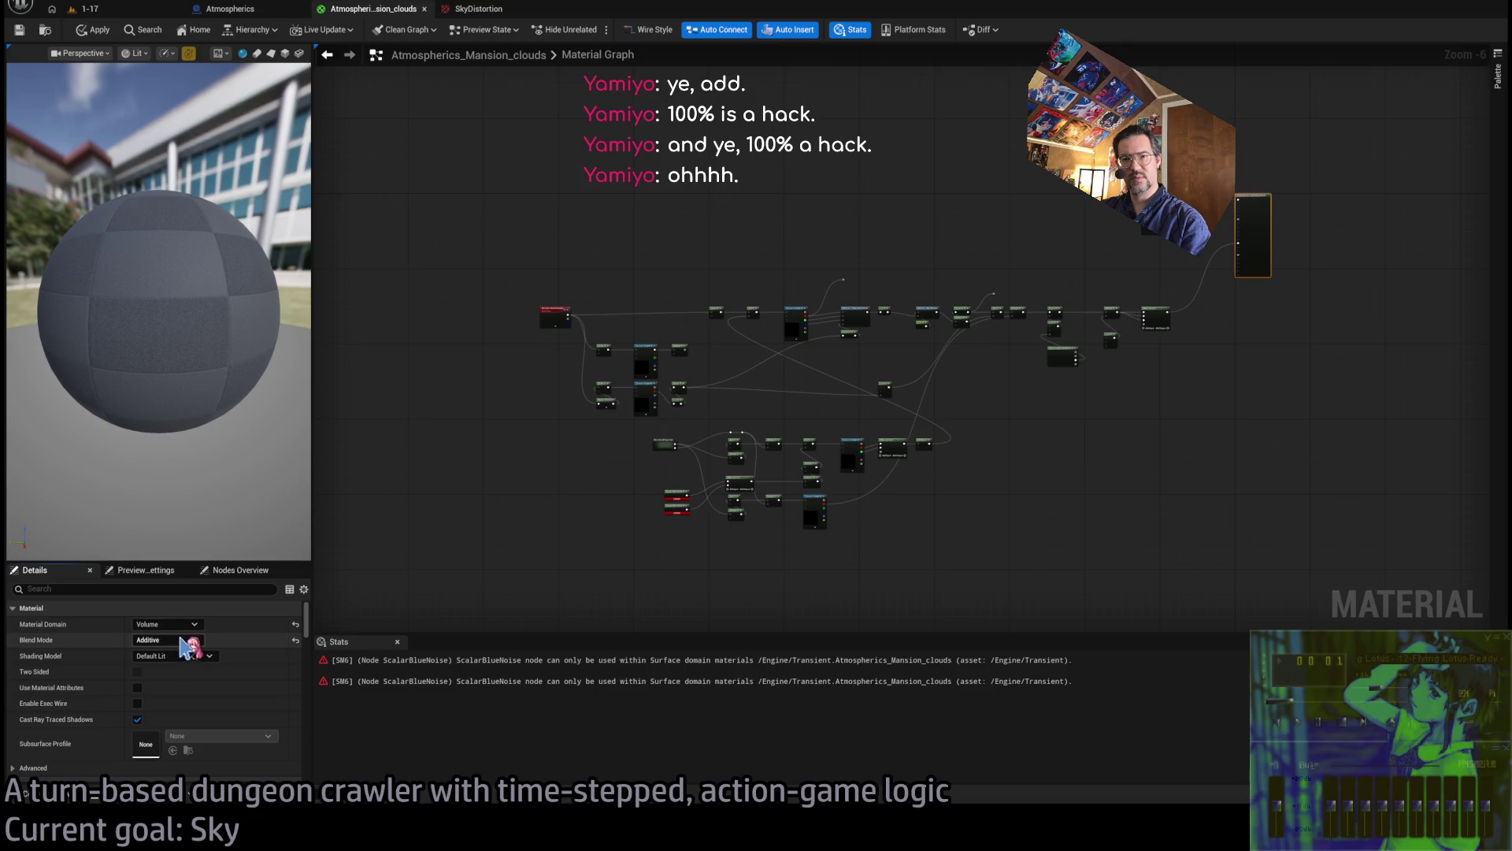
{"action": "scroll", "coordinate": [691, 540], "scroll_direction": "up", "scroll_amount": 7}
{"action": "left_click_drag", "start_coordinate": [691, 540], "coordinate": [796, 530]}
Delete the erroring Scalar Blue Noise nodes, restoring the accidentally removed offset nodes
{"action": "key", "text": "Delete"}
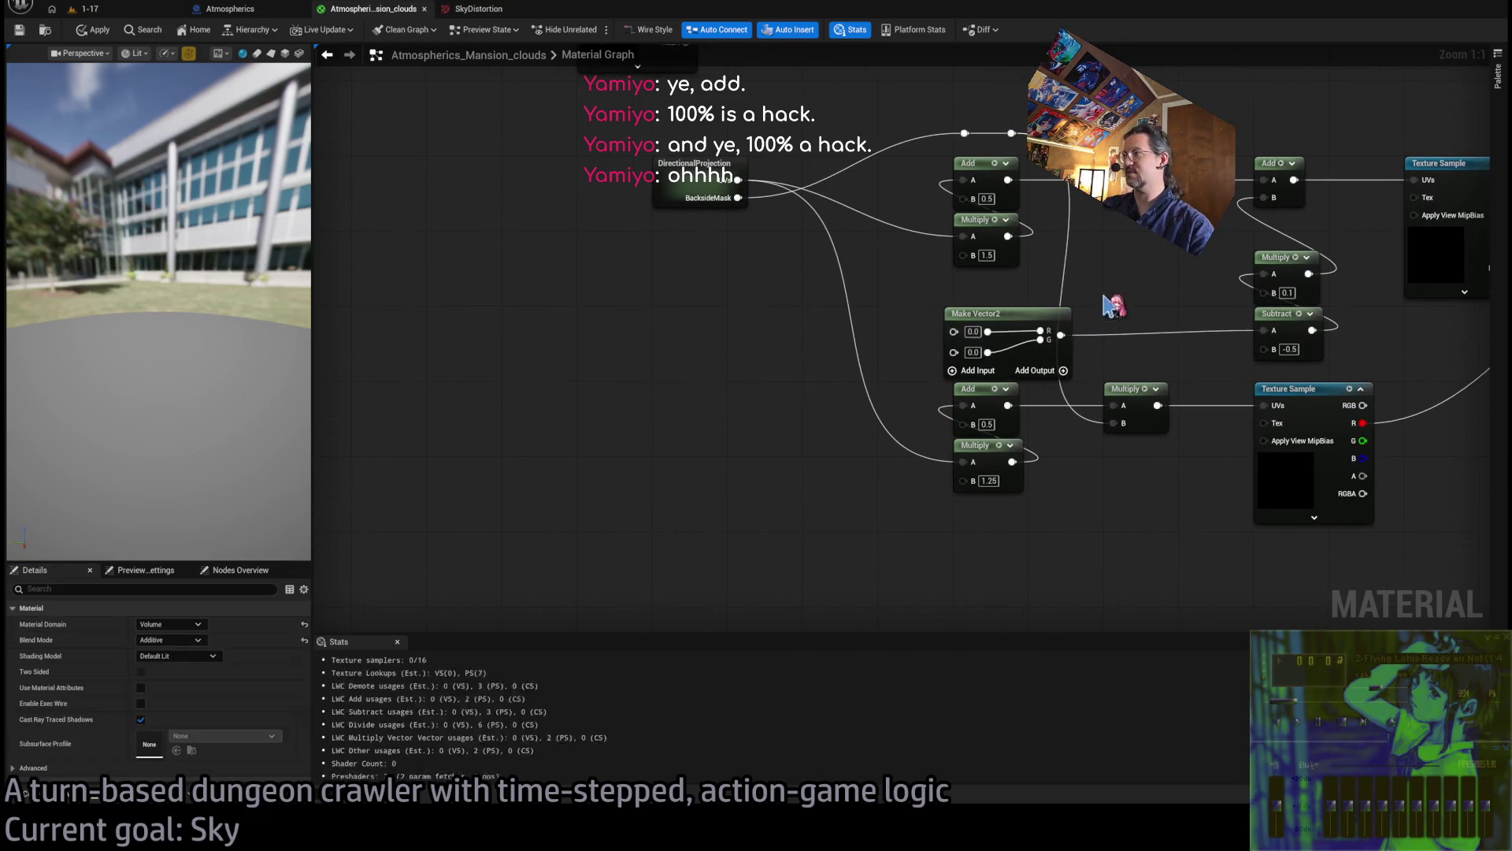
{"action": "left_click_drag", "start_coordinate": [850, 340], "coordinate": [968, 390]}
{"action": "key", "text": "Delete"}
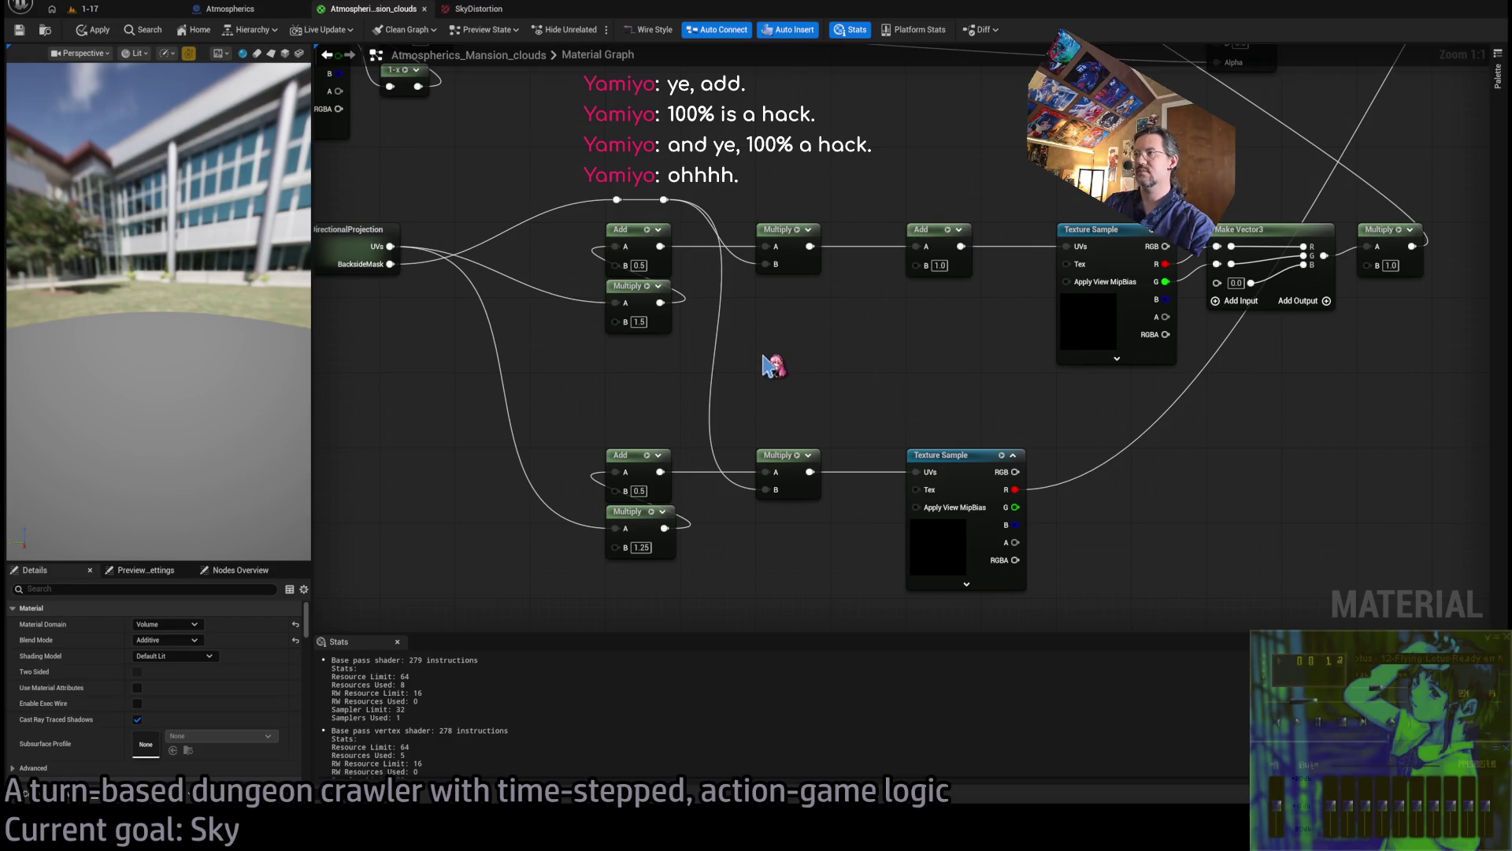
{"action": "key", "text": "ctrl+z"}
{"action": "key", "text": "ctrl+z"}
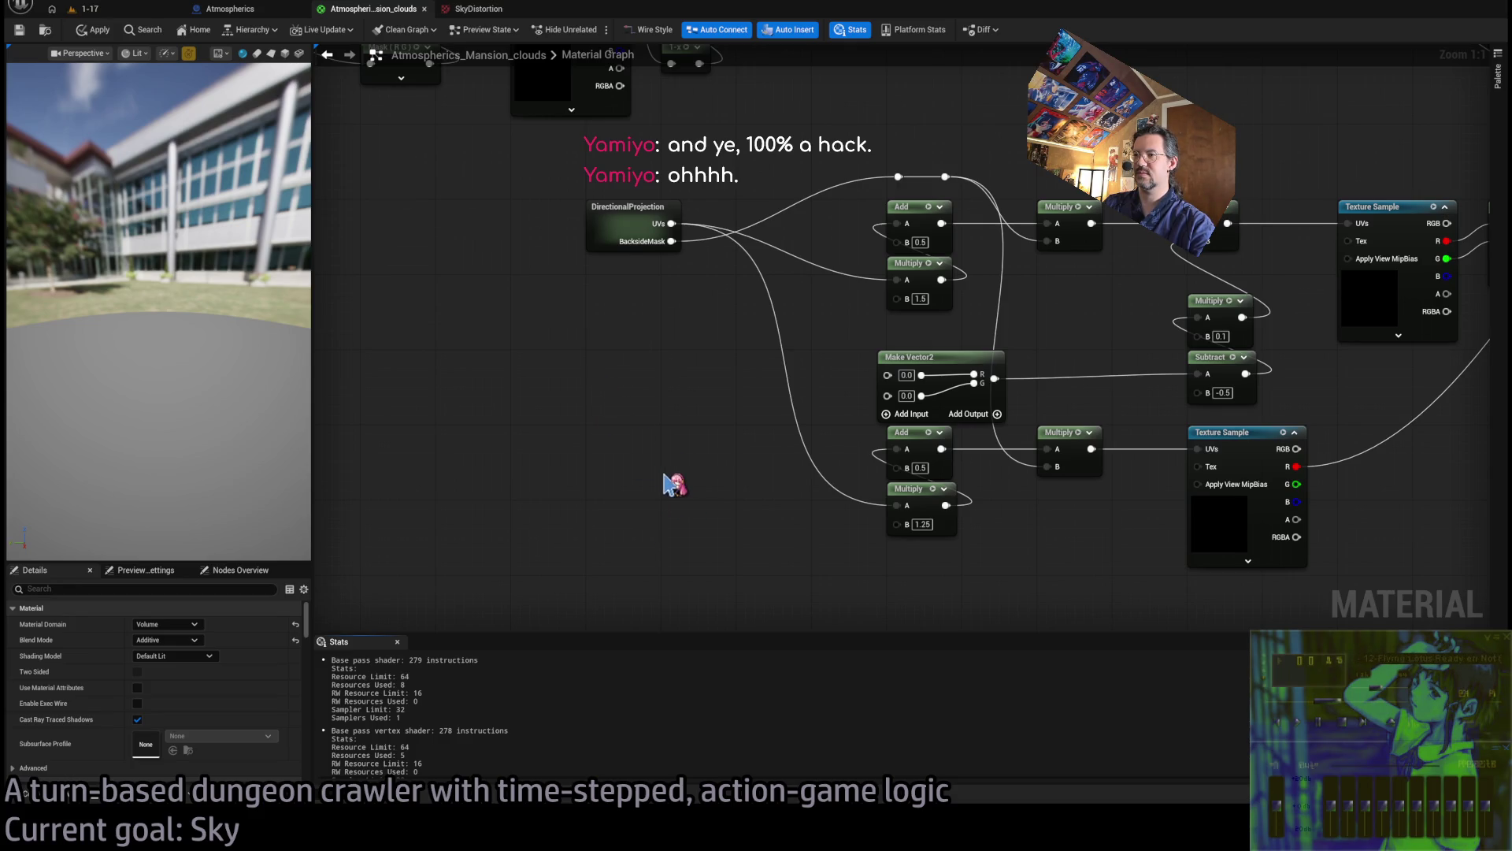
Paste MX_RandomFloat and MatFunc_Dither_random function nodes, then remove MX_RandomFloat
{"action": "key", "text": "ctrl+v"}
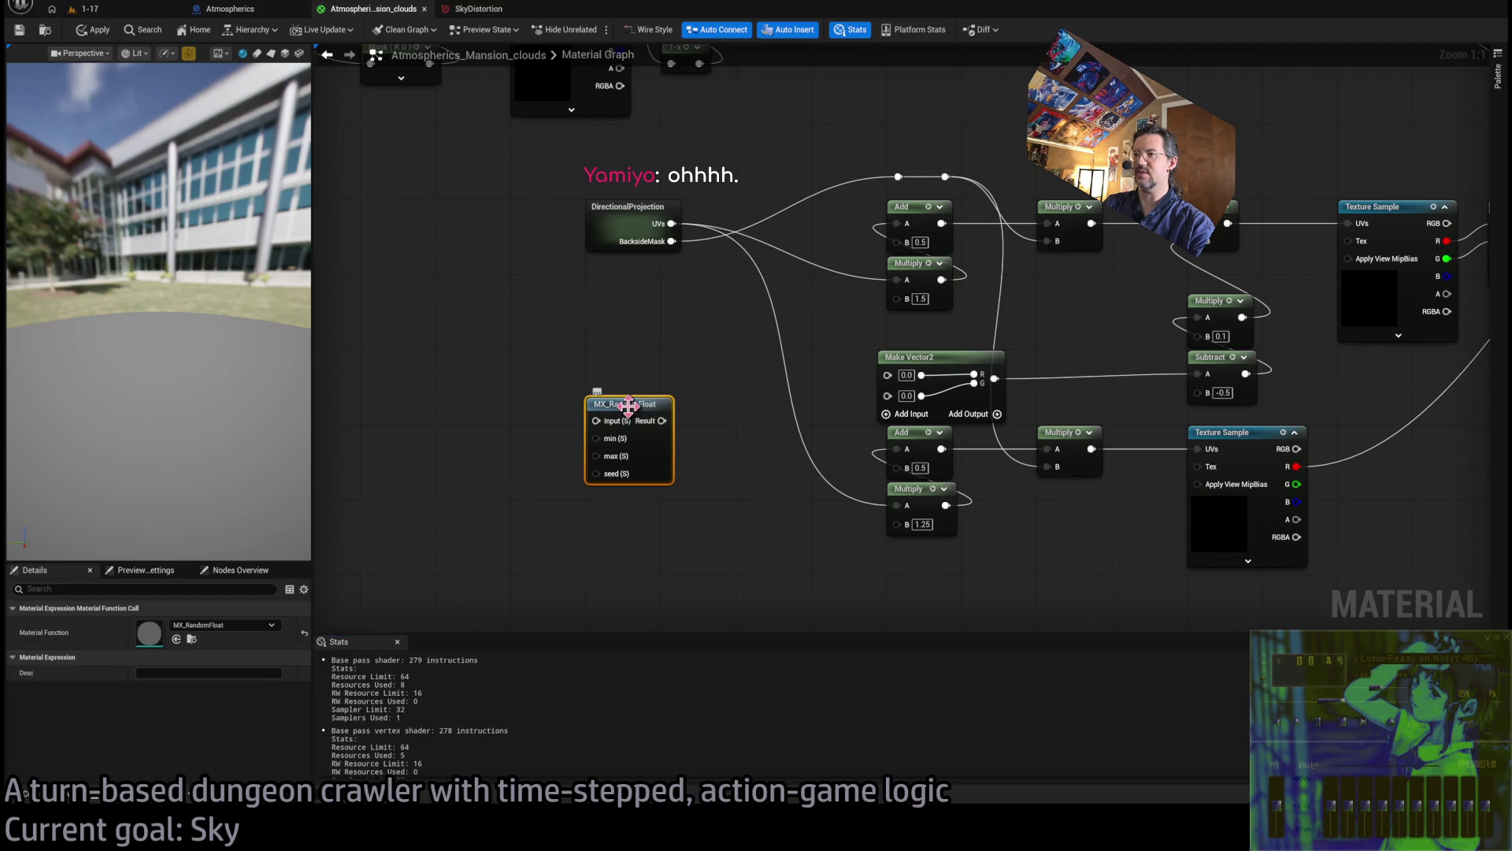
{"action": "left_click_drag", "start_coordinate": [630, 412], "coordinate": [631, 366]}
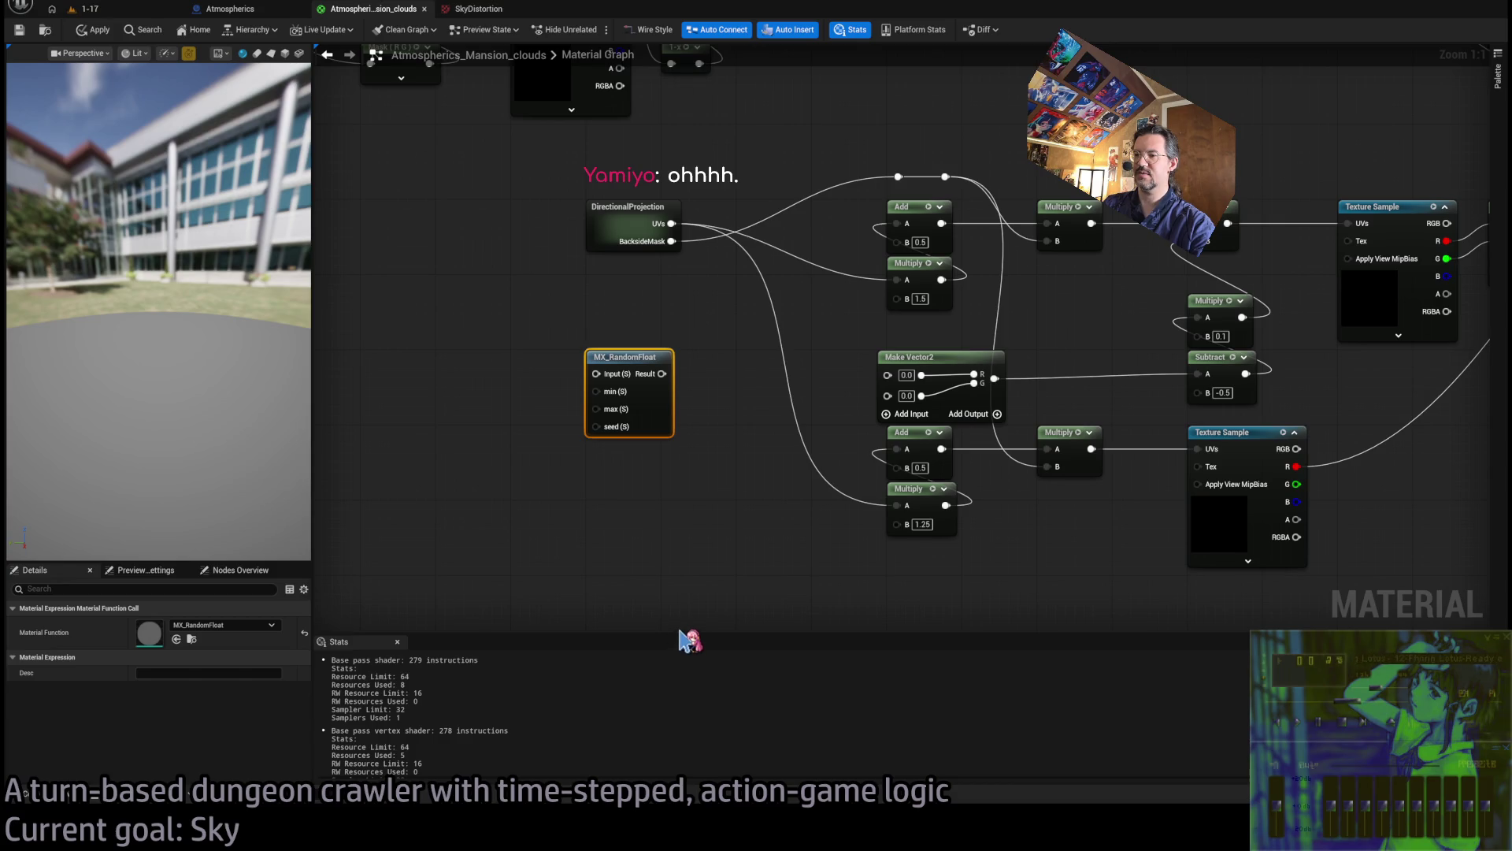
{"action": "key", "text": "ctrl+v"}
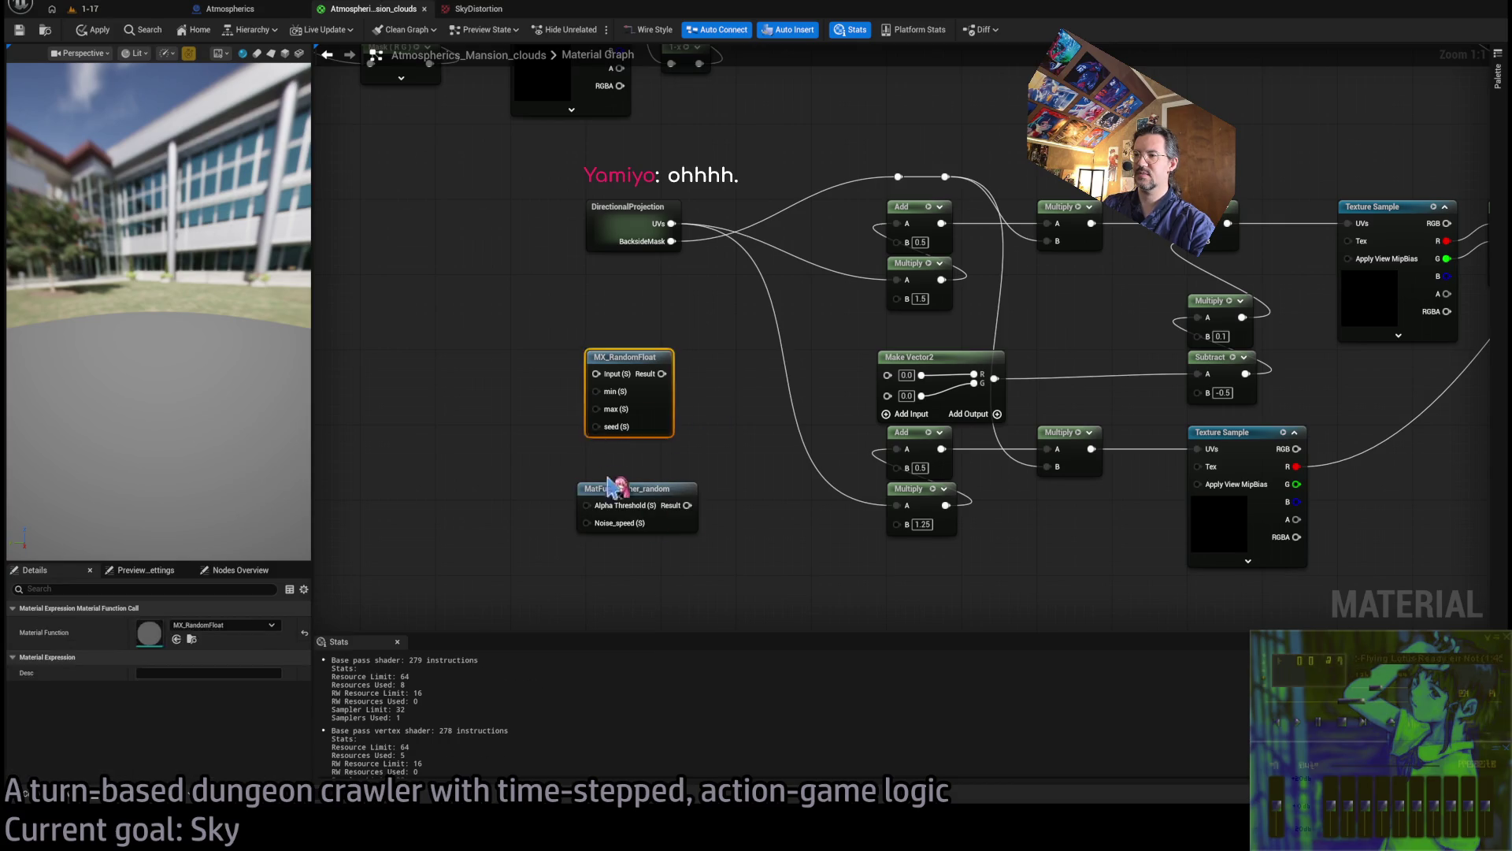
{"action": "key", "text": "Delete"}
{"action": "left_click", "coordinate": [636, 490]}
Inspect the noise Texture Sample inside MatFunc_Dither_random, then close the function
{"action": "double_click", "coordinate": [639, 492]}
{"action": "scroll", "coordinate": [708, 393], "scroll_direction": "down", "scroll_amount": 2}
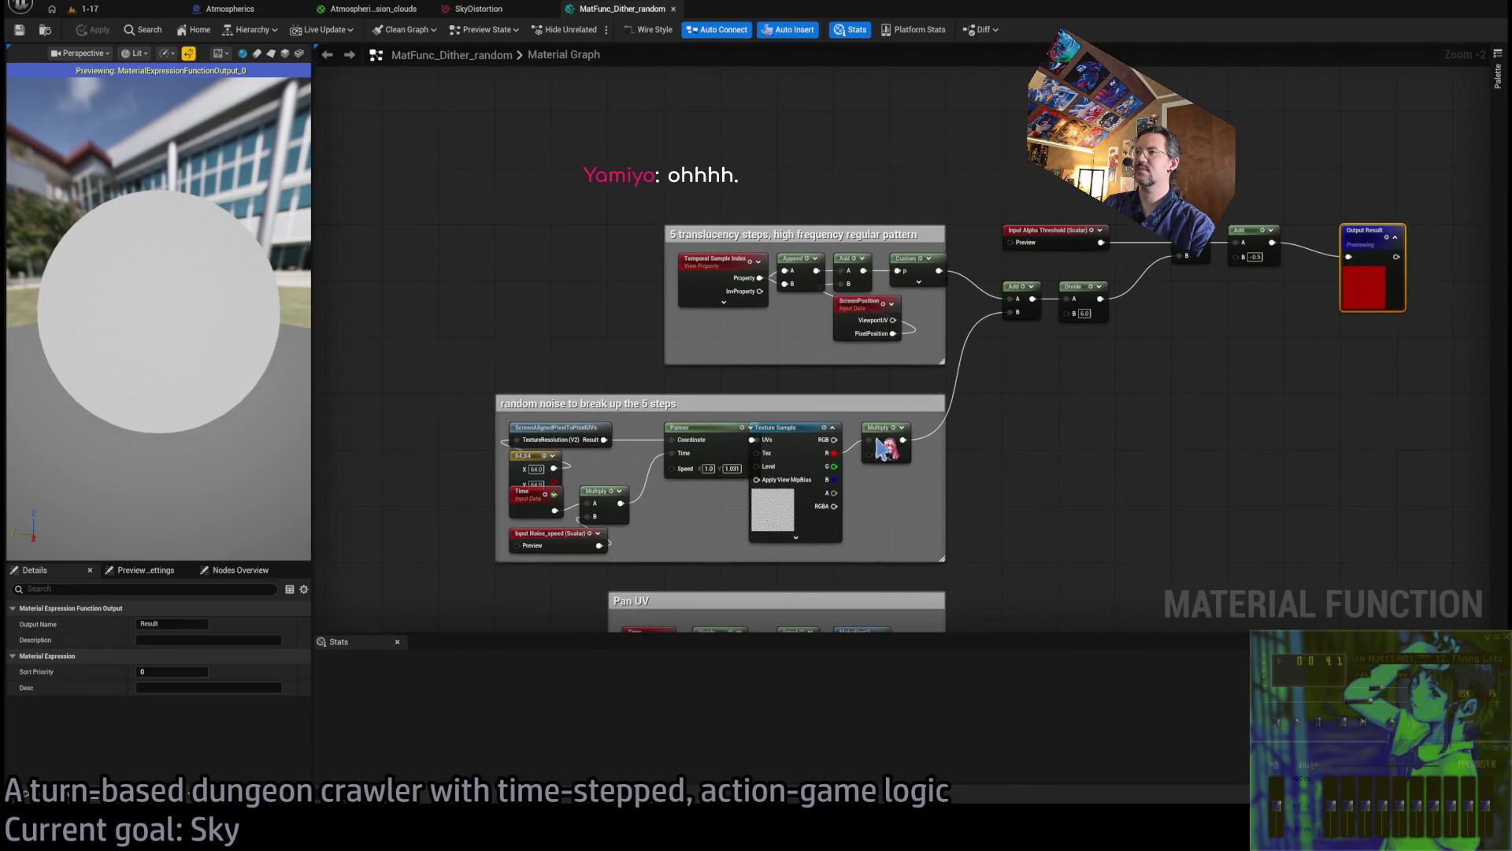
{"action": "scroll", "coordinate": [668, 540], "scroll_direction": "down", "scroll_amount": 2}
{"action": "scroll", "coordinate": [731, 441], "scroll_direction": "down", "scroll_amount": 2}
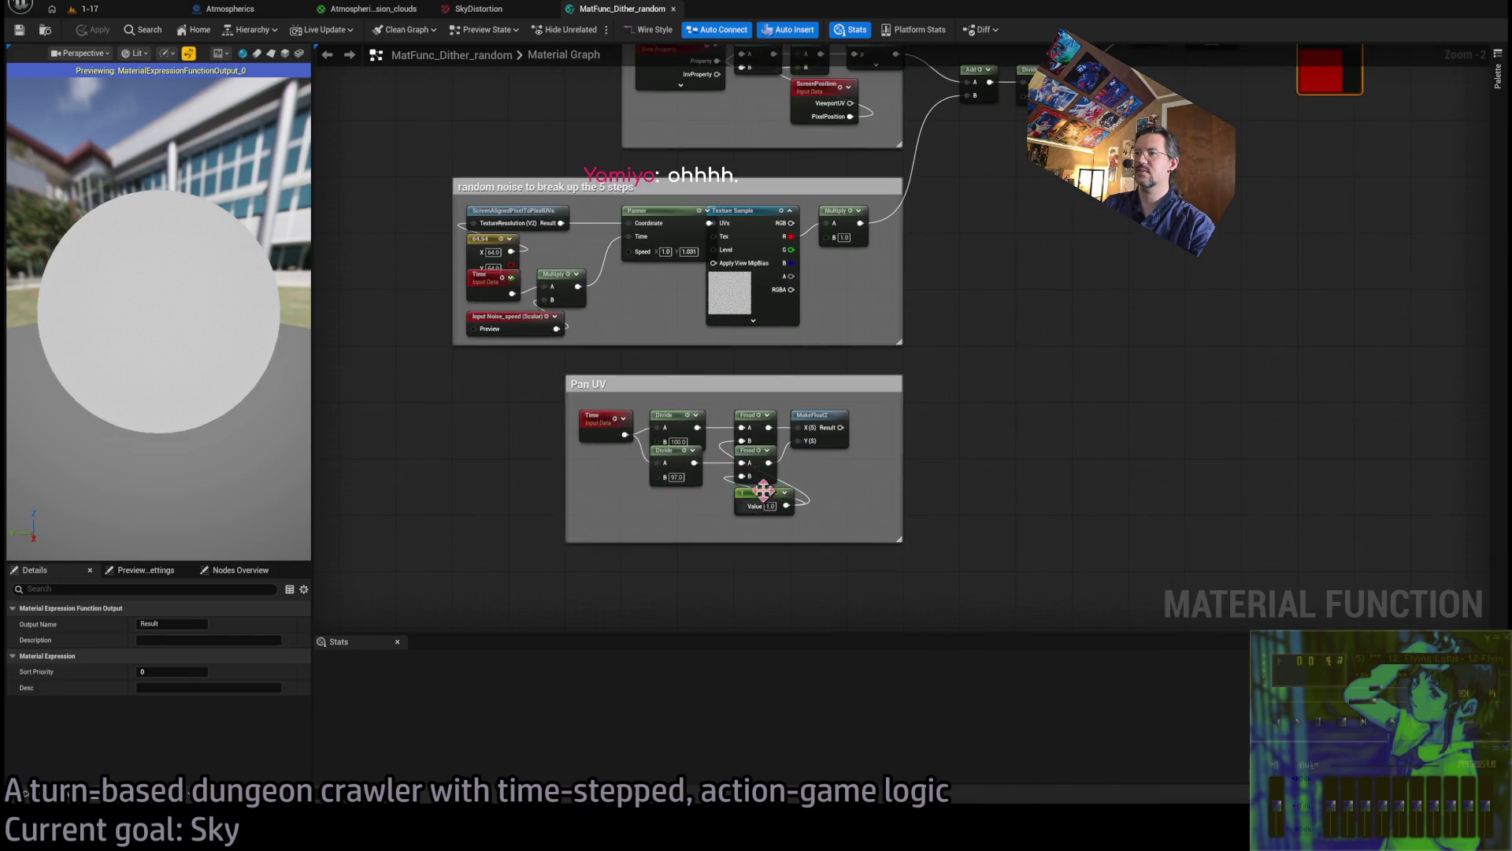
{"action": "scroll", "coordinate": [928, 463], "scroll_direction": "right", "scroll_amount": 2}
{"action": "scroll", "coordinate": [460, 369], "scroll_direction": "up", "scroll_amount": 2}
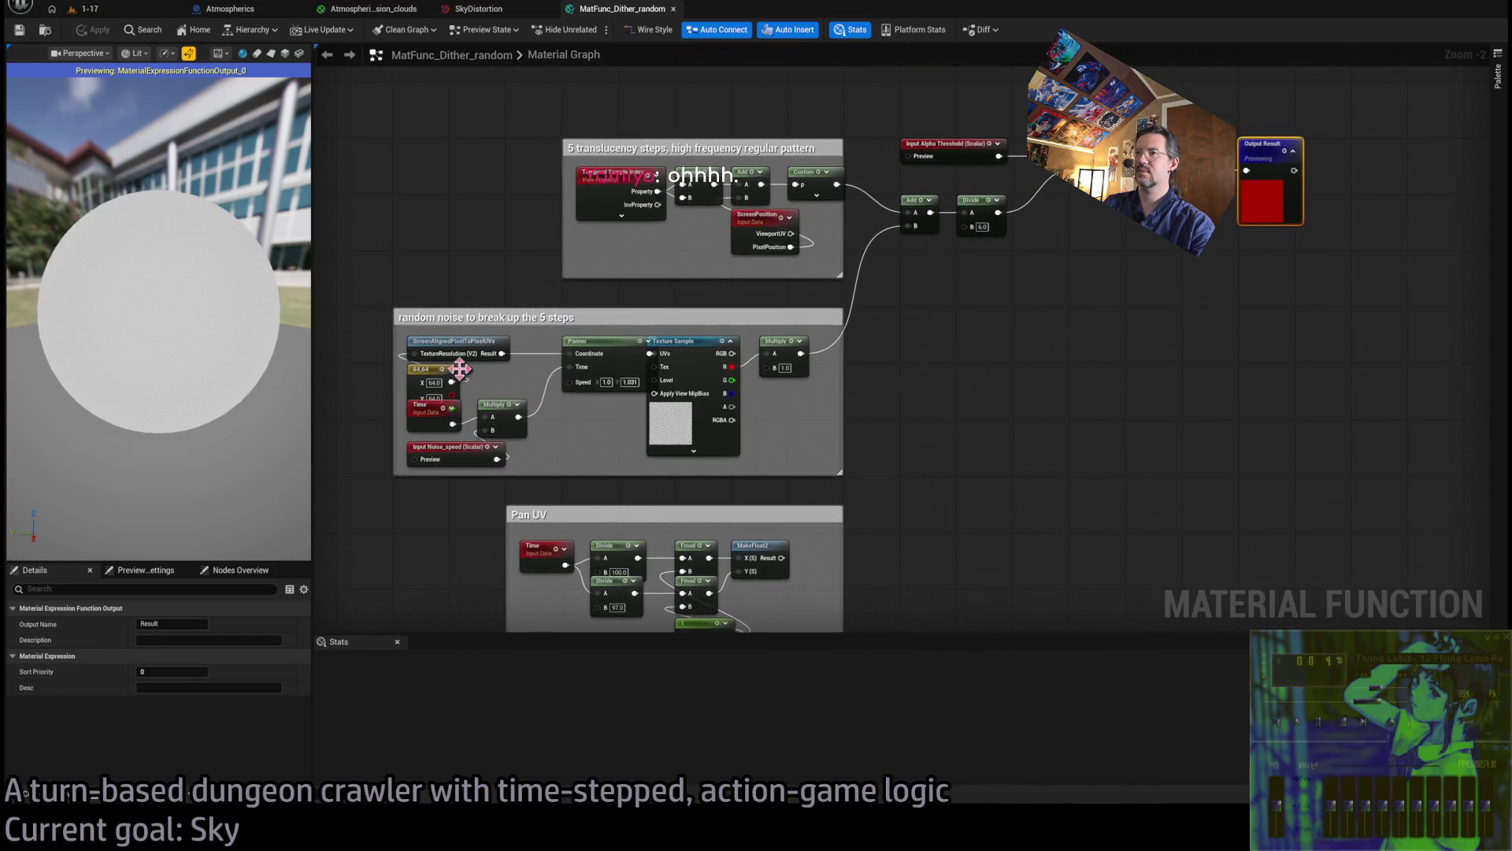
{"action": "scroll", "coordinate": [492, 386], "scroll_direction": "up", "scroll_amount": 3}
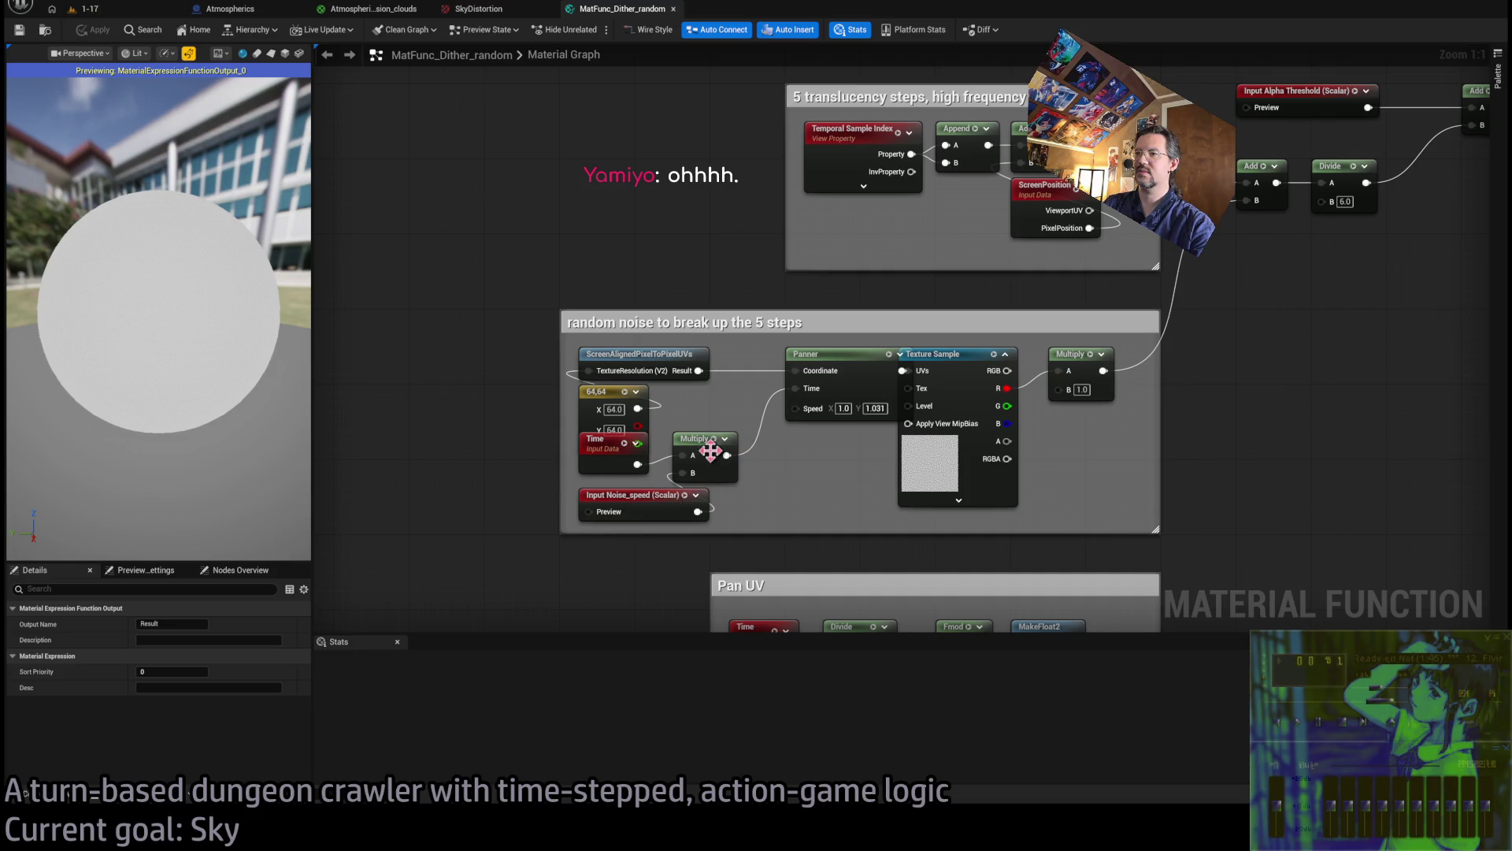
{"action": "left_click_drag", "start_coordinate": [815, 519], "coordinate": [737, 526]}
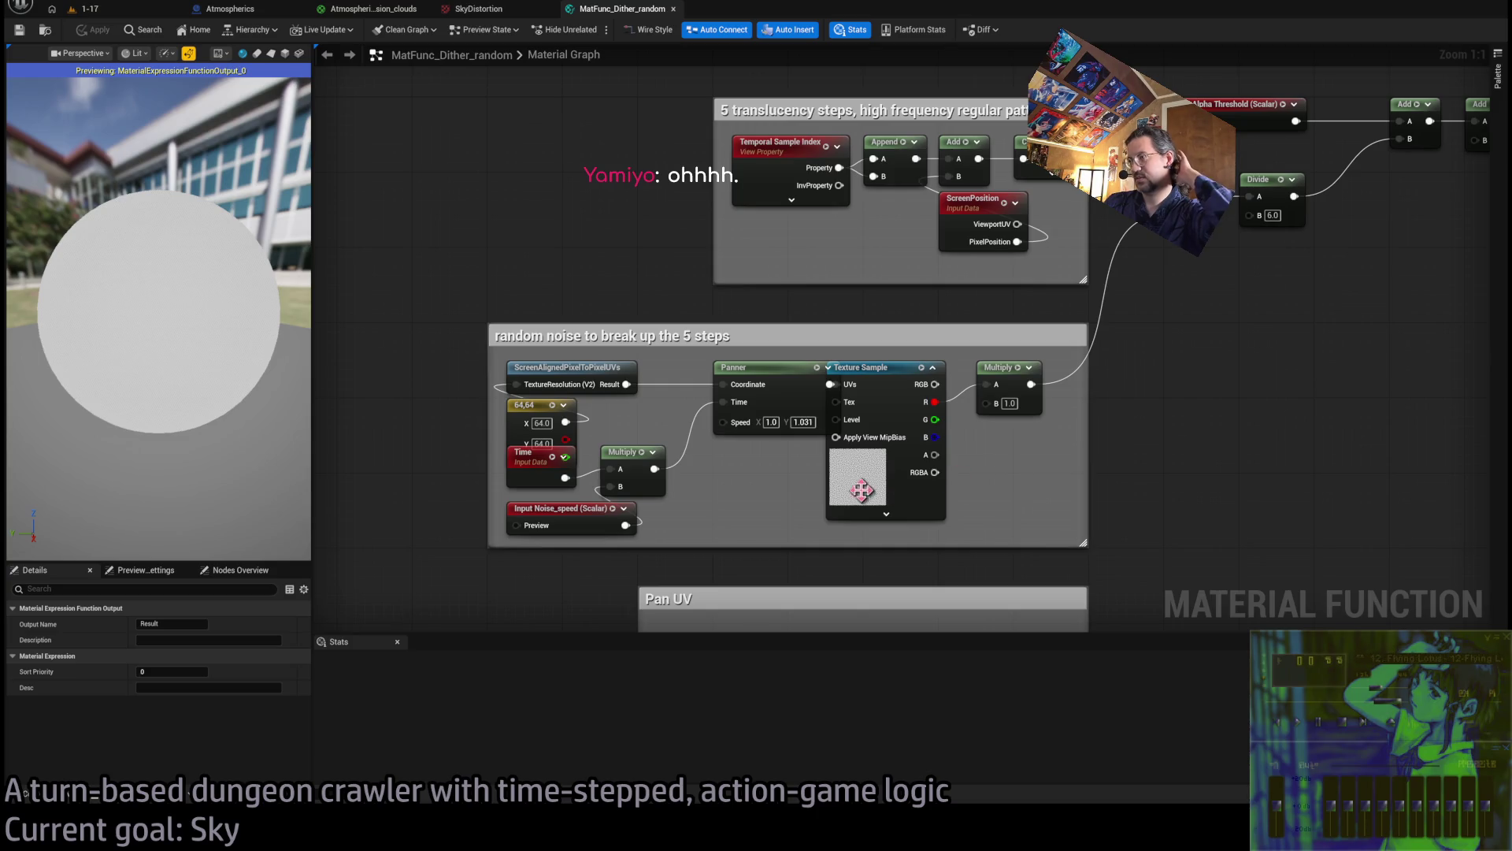
{"action": "left_click", "coordinate": [896, 372]}
{"action": "scroll", "coordinate": [252, 737], "scroll_direction": "down", "scroll_amount": 3}
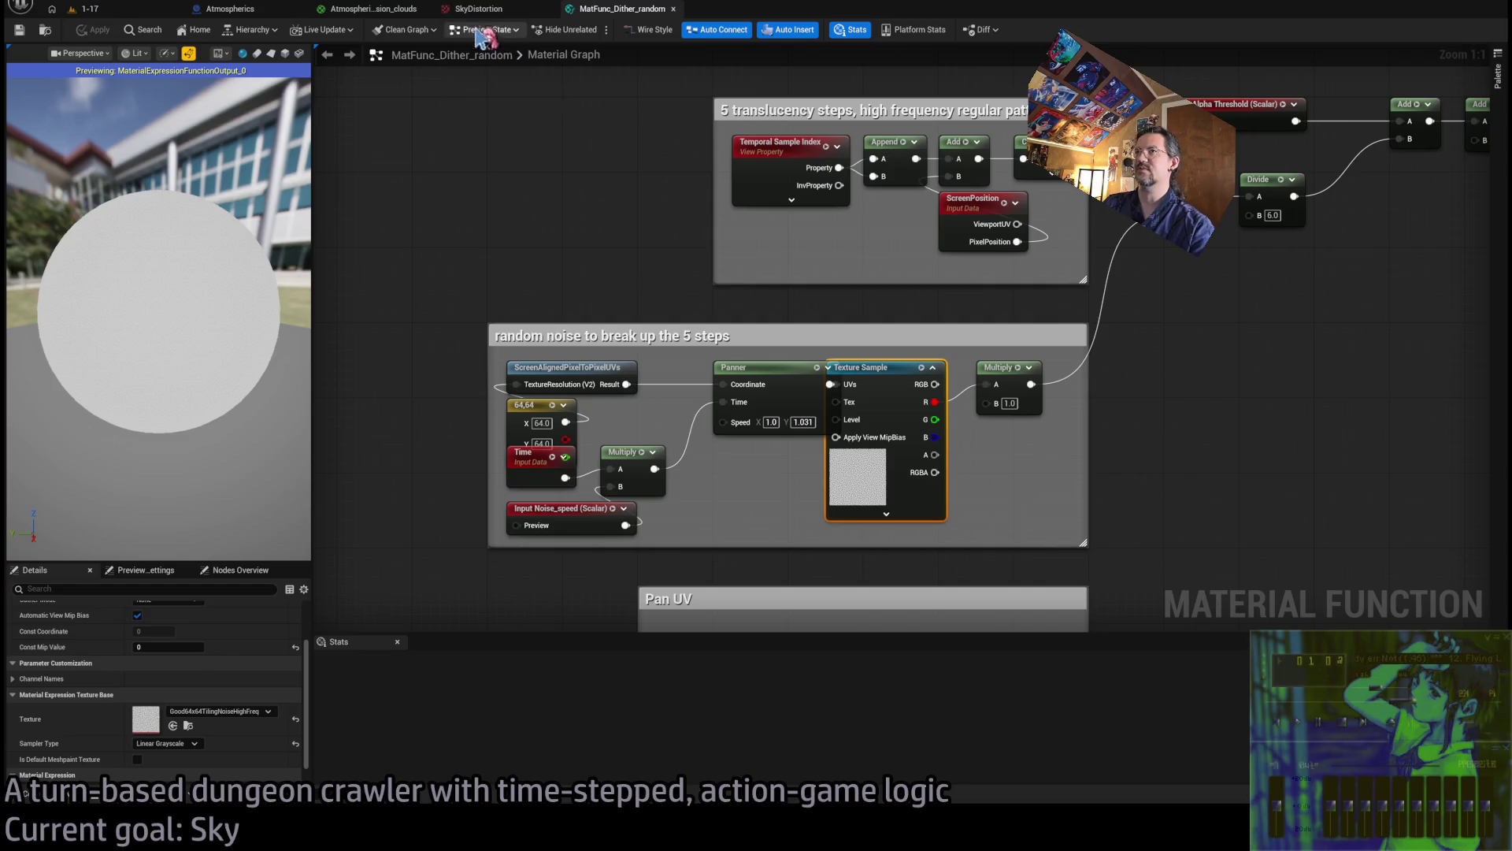
{"action": "mouse_move", "coordinate": [692, 159]}
{"action": "left_mouse_down"}
{"action": "mouse_move", "coordinate": [459, 243]}
{"action": "mouse_move", "coordinate": [324, 260]}
{"action": "mouse_move", "coordinate": [567, 263]}
{"action": "left_mouse_up"}
{"action": "middle_click", "coordinate": [622, 9]}
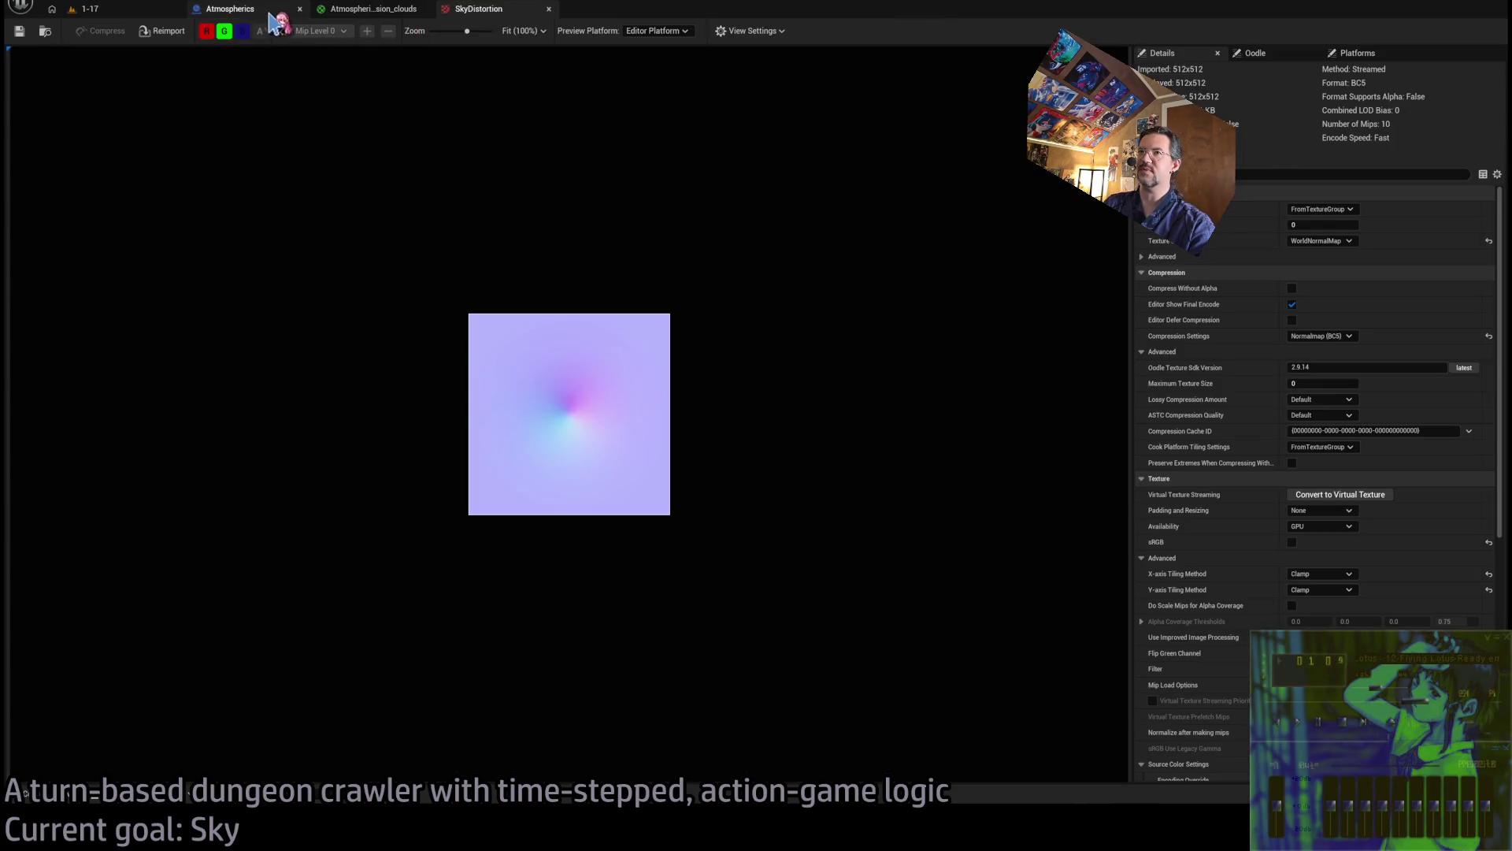
Back in the clouds graph, add a new Texture Sample node and move it beside the lower one
{"action": "left_click", "coordinate": [236, 9]}
{"action": "left_click", "coordinate": [350, 10]}
{"action": "left_click_drag", "start_coordinate": [654, 421], "coordinate": [693, 323]}
{"action": "left_click", "coordinate": [641, 328]}
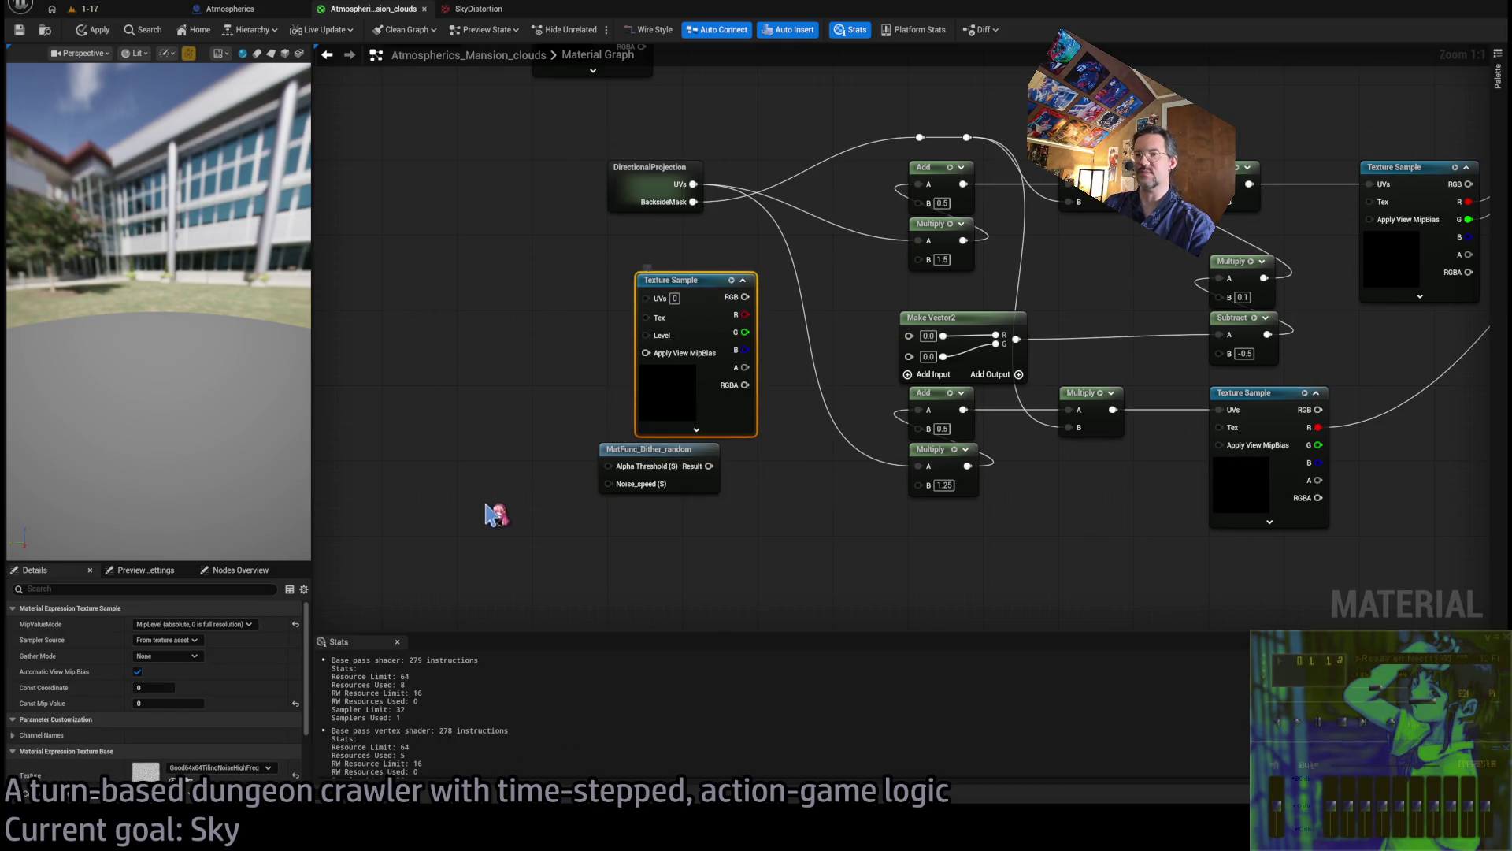
{"action": "left_click_drag", "start_coordinate": [680, 448], "coordinate": [675, 534]}
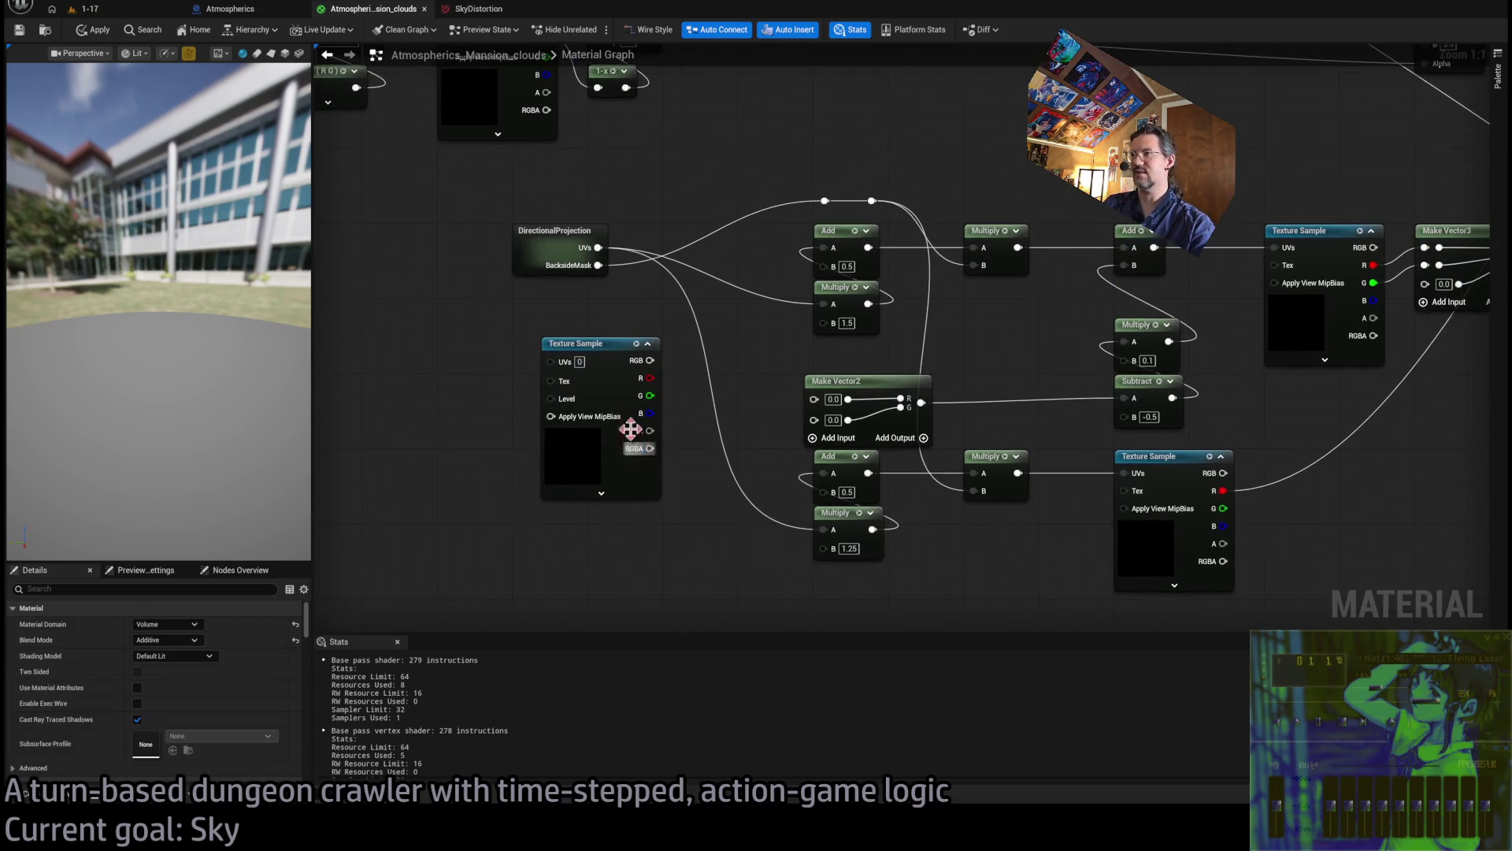
{"action": "left_click_drag", "start_coordinate": [592, 351], "coordinate": [564, 388]}
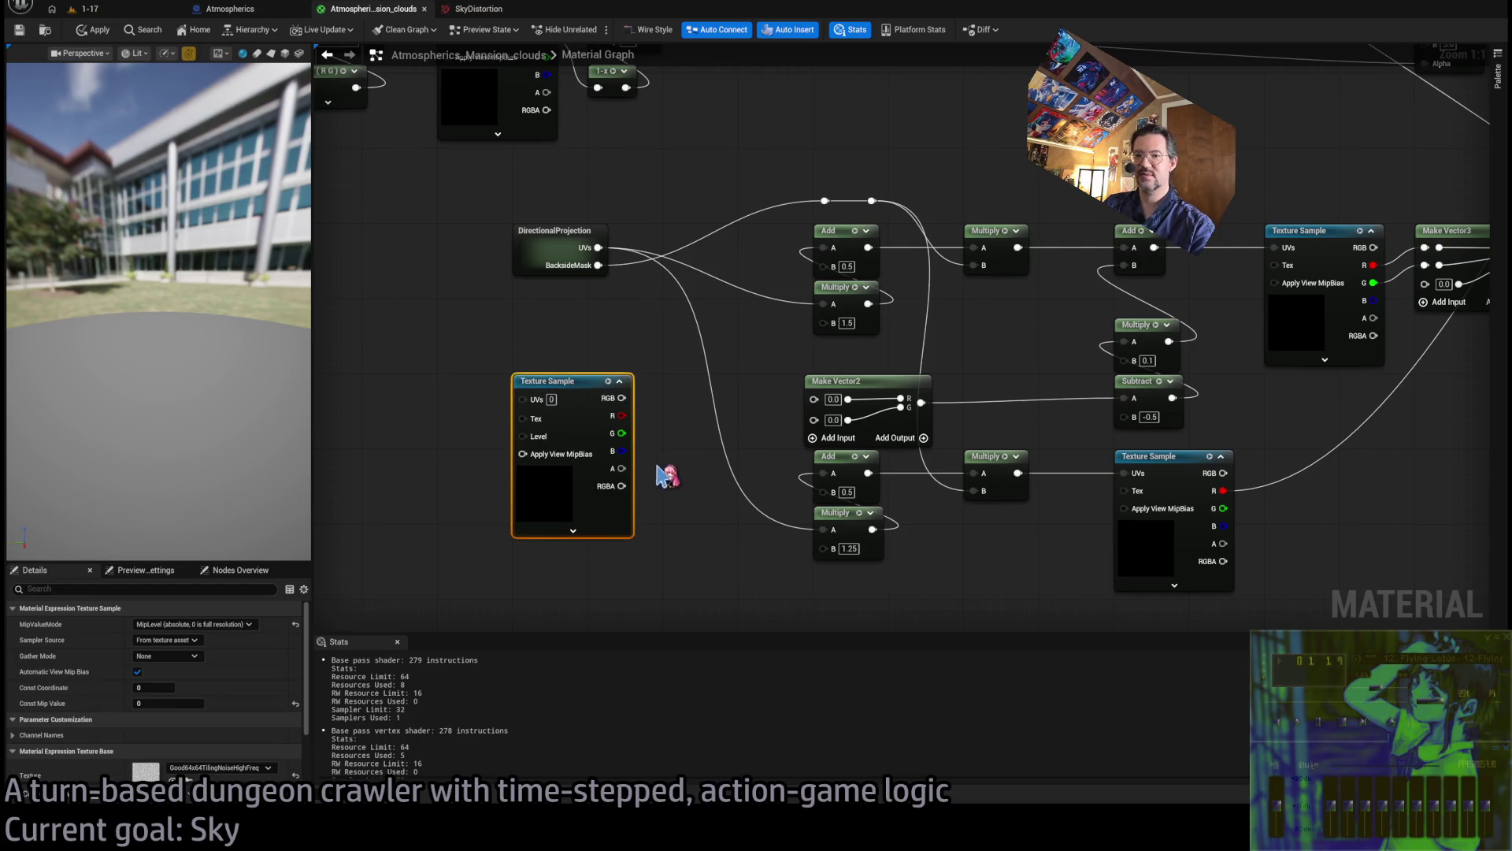
{"action": "scroll", "coordinate": [675, 439], "scroll_direction": "down", "scroll_amount": 7}
{"action": "scroll", "coordinate": [583, 430], "scroll_direction": "up", "scroll_amount": 6}
{"action": "mouse_move", "coordinate": [472, 427]}
{"action": "left_mouse_down"}
{"action": "mouse_move", "coordinate": [1192, 556]}
{"action": "mouse_move", "coordinate": [858, 447]}
{"action": "mouse_move", "coordinate": [796, 461]}
{"action": "mouse_move", "coordinate": [880, 475]}
{"action": "mouse_move", "coordinate": [865, 460]}
{"action": "mouse_move", "coordinate": [719, 535]}
{"action": "mouse_move", "coordinate": [407, 461]}
{"action": "mouse_move", "coordinate": [428, 366]}
{"action": "left_mouse_up"}
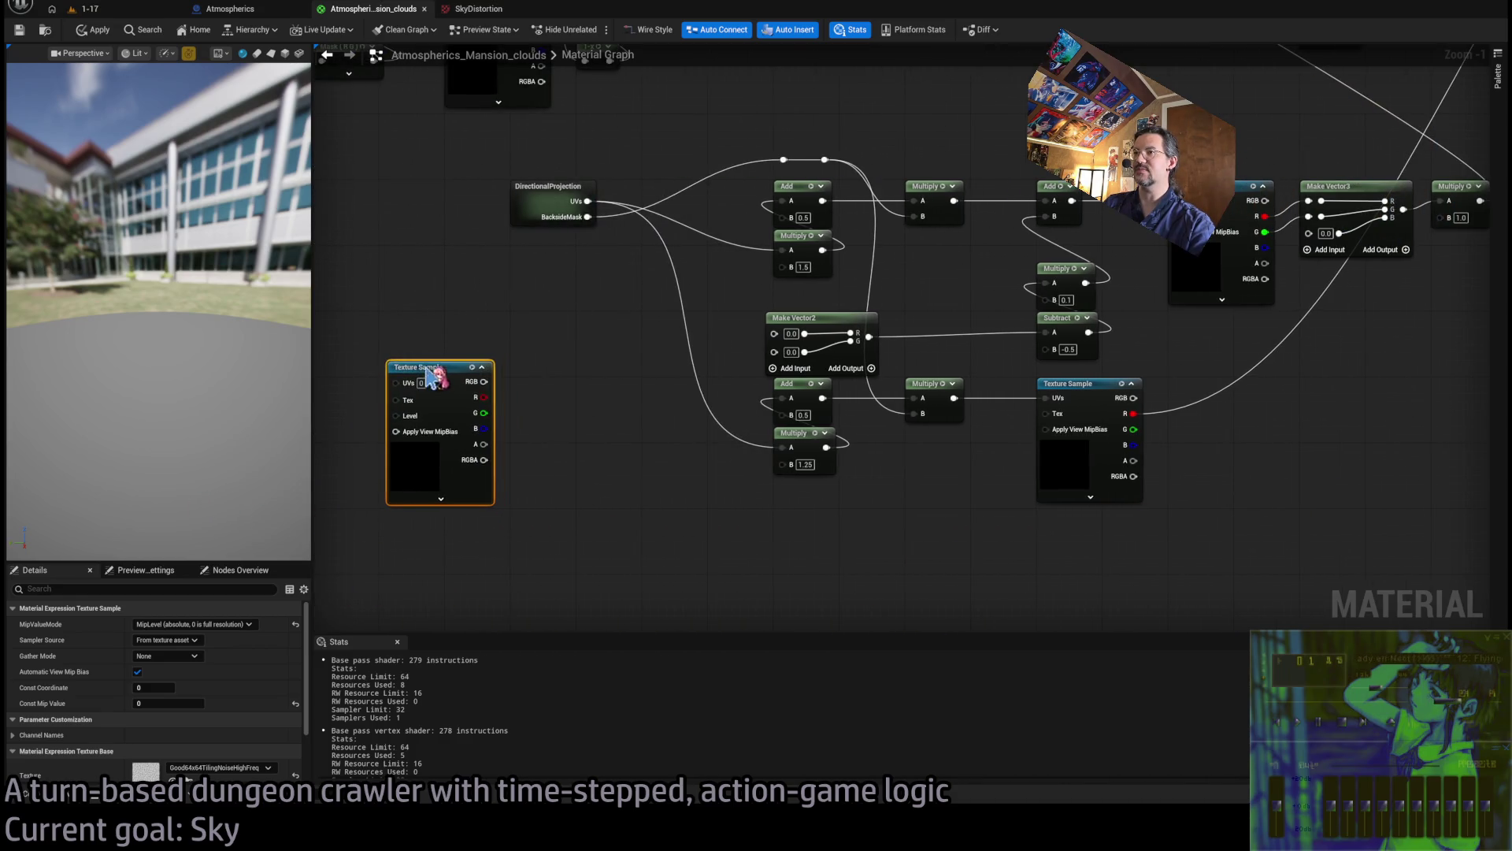
Duplicate the Texture Sample near Make Vector2 and wire its R output into Make Vector2
{"action": "scroll", "coordinate": [544, 410], "scroll_direction": "up", "scroll_amount": 1}
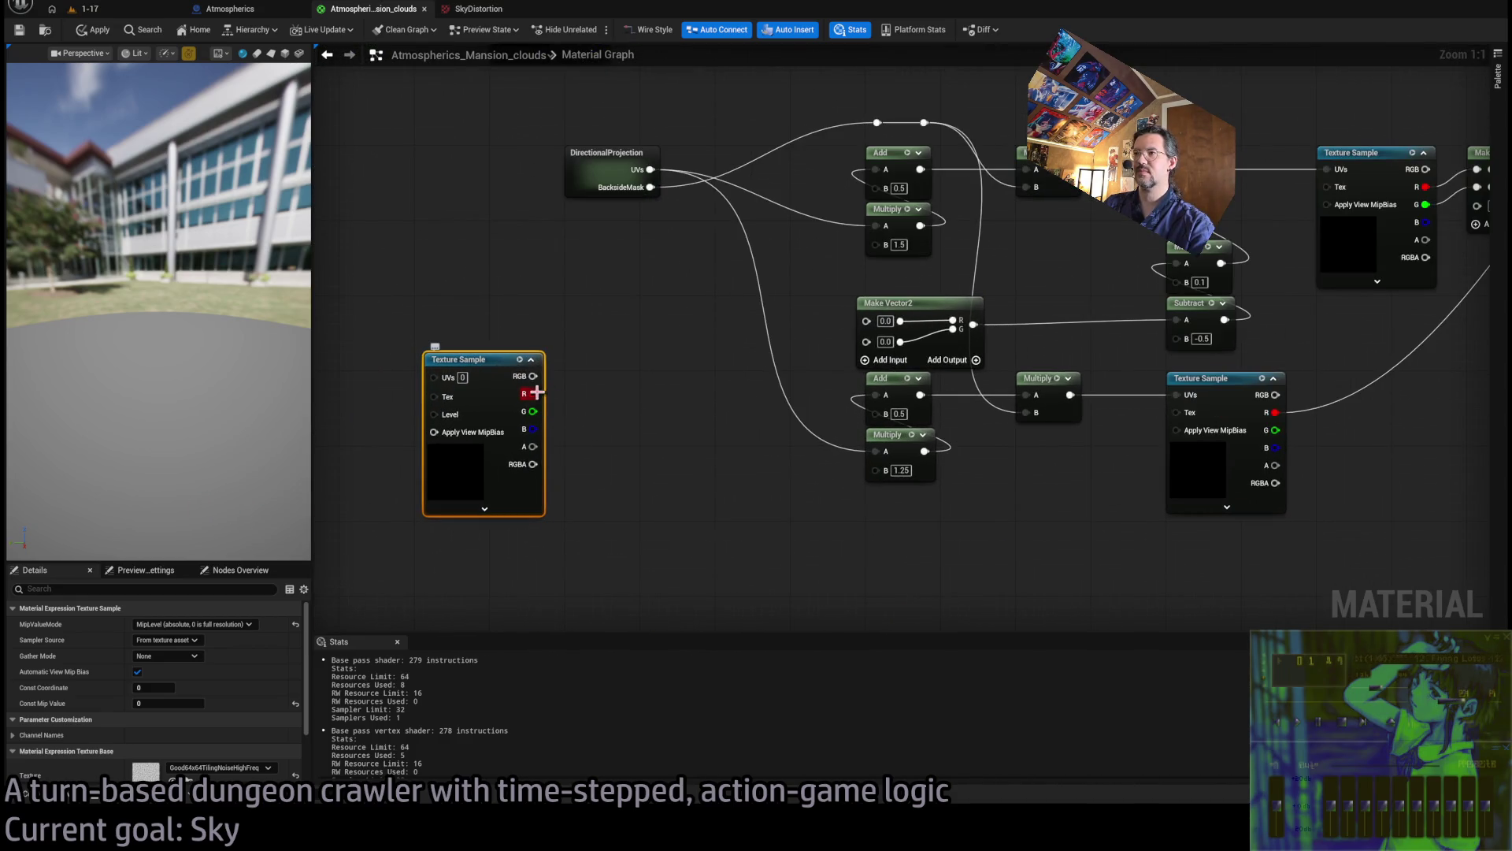
{"action": "mouse_move", "coordinate": [533, 353]}
{"action": "left_mouse_down"}
{"action": "mouse_move", "coordinate": [628, 354]}
{"action": "mouse_move", "coordinate": [649, 303]}
{"action": "left_mouse_up"}
{"action": "left_click_drag", "start_coordinate": [482, 378], "coordinate": [517, 417]}
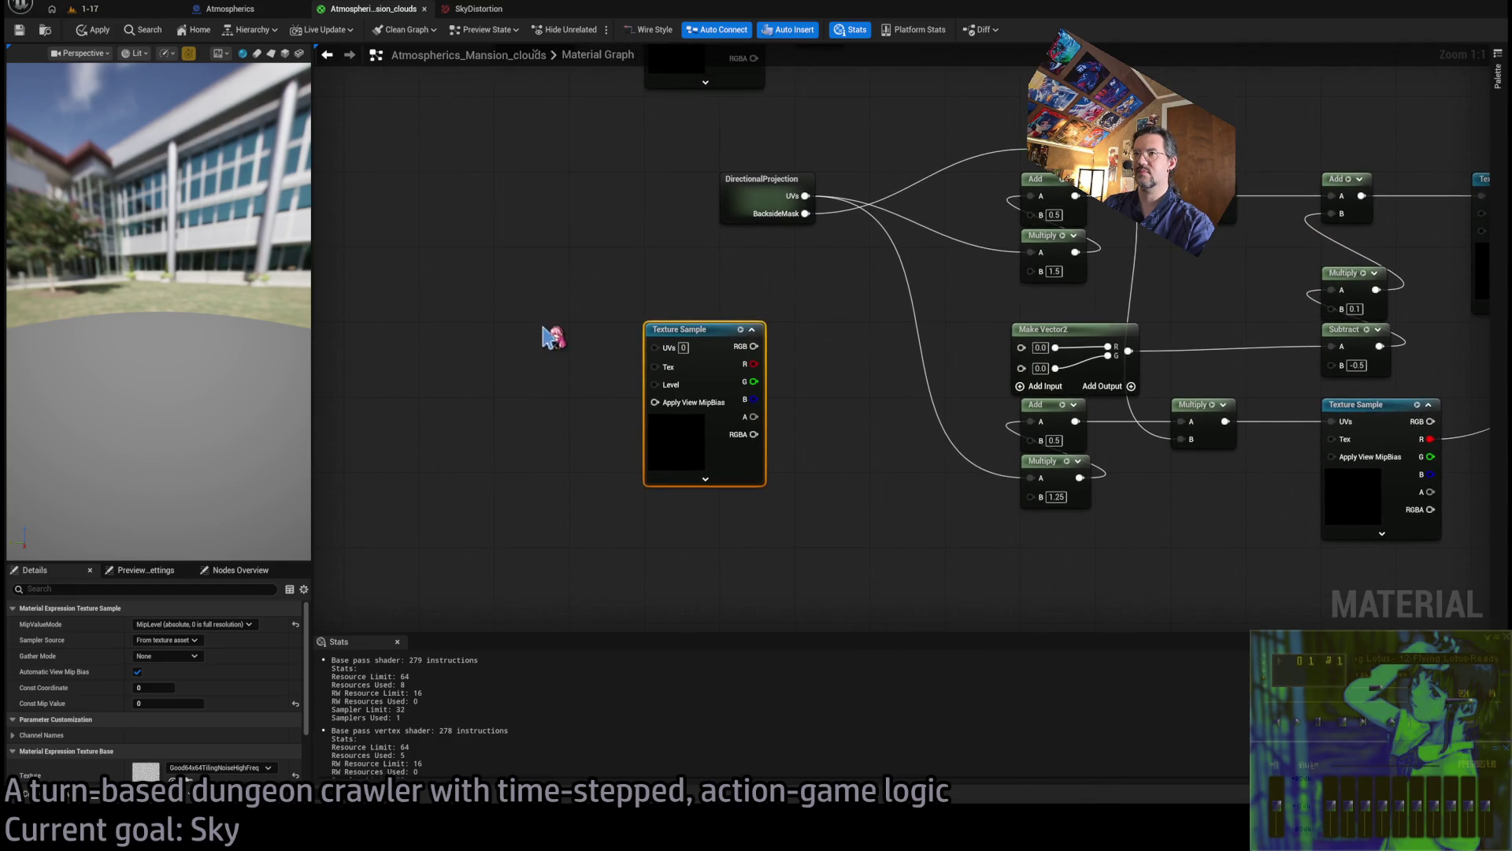
{"action": "scroll", "coordinate": [762, 530], "scroll_direction": "down", "scroll_amount": 2}
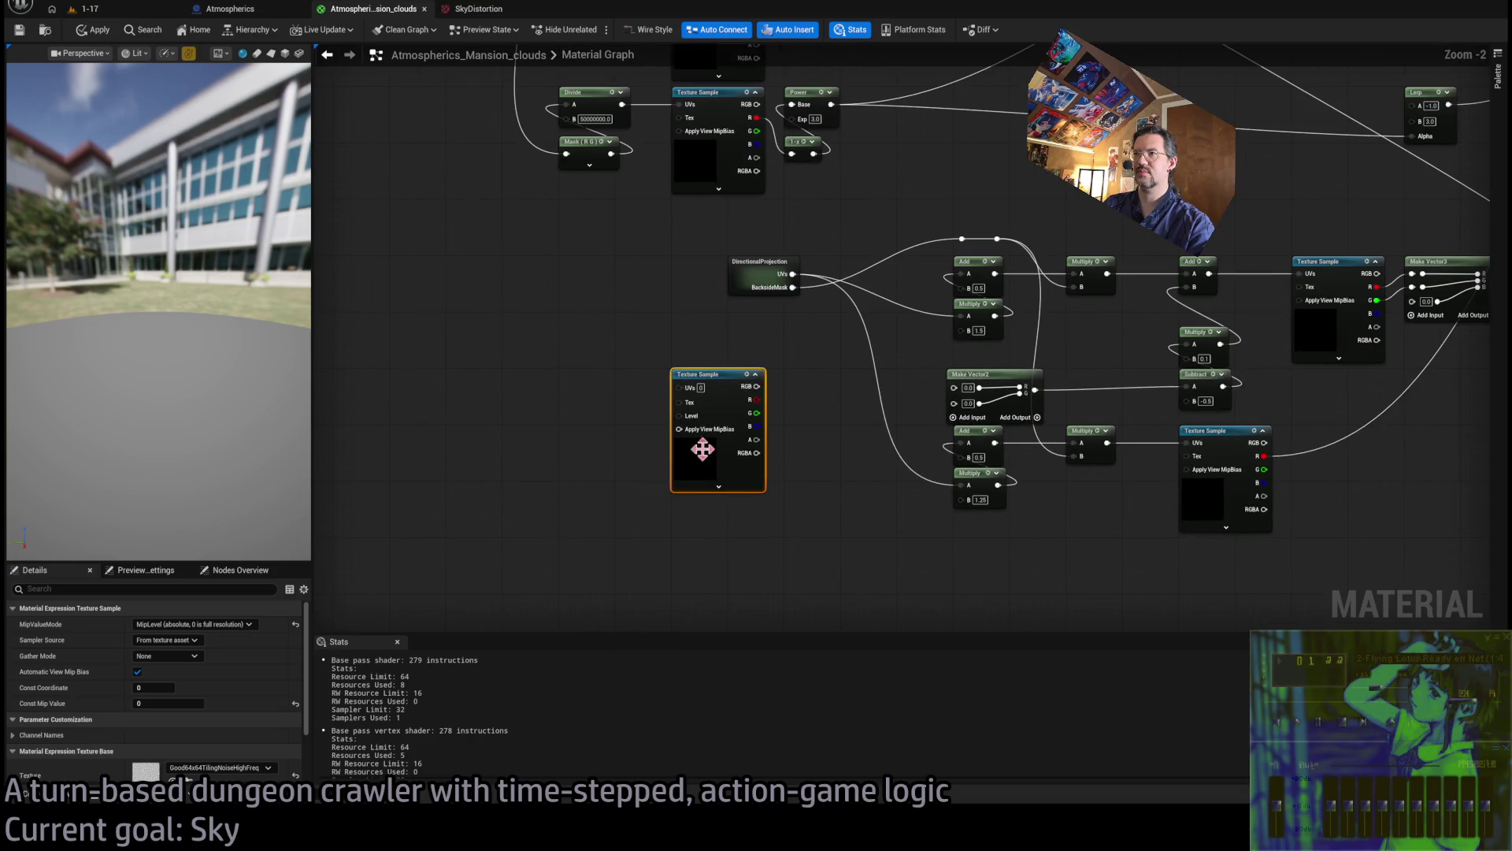
{"action": "left_click_drag", "start_coordinate": [625, 317], "coordinate": [761, 633]}
{"action": "left_click_drag", "start_coordinate": [666, 508], "coordinate": [756, 328]}
{"action": "key", "text": "ctrl+d"}
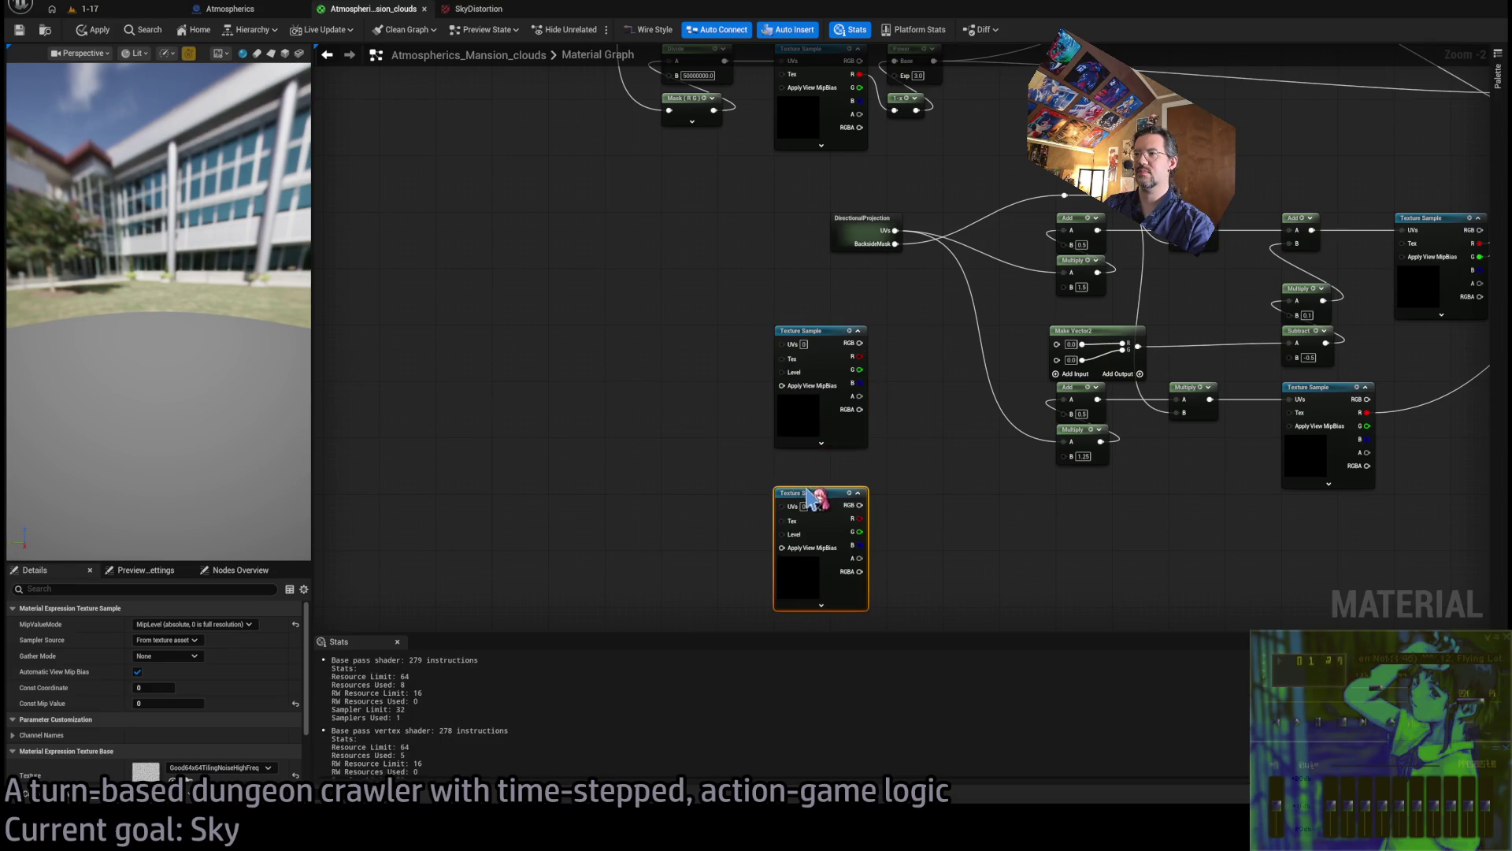
{"action": "mouse_move", "coordinate": [761, 379]}
{"action": "left_mouse_down"}
{"action": "mouse_move", "coordinate": [957, 366]}
{"action": "mouse_move", "coordinate": [783, 513]}
{"action": "mouse_move", "coordinate": [761, 512]}
{"action": "left_mouse_up"}
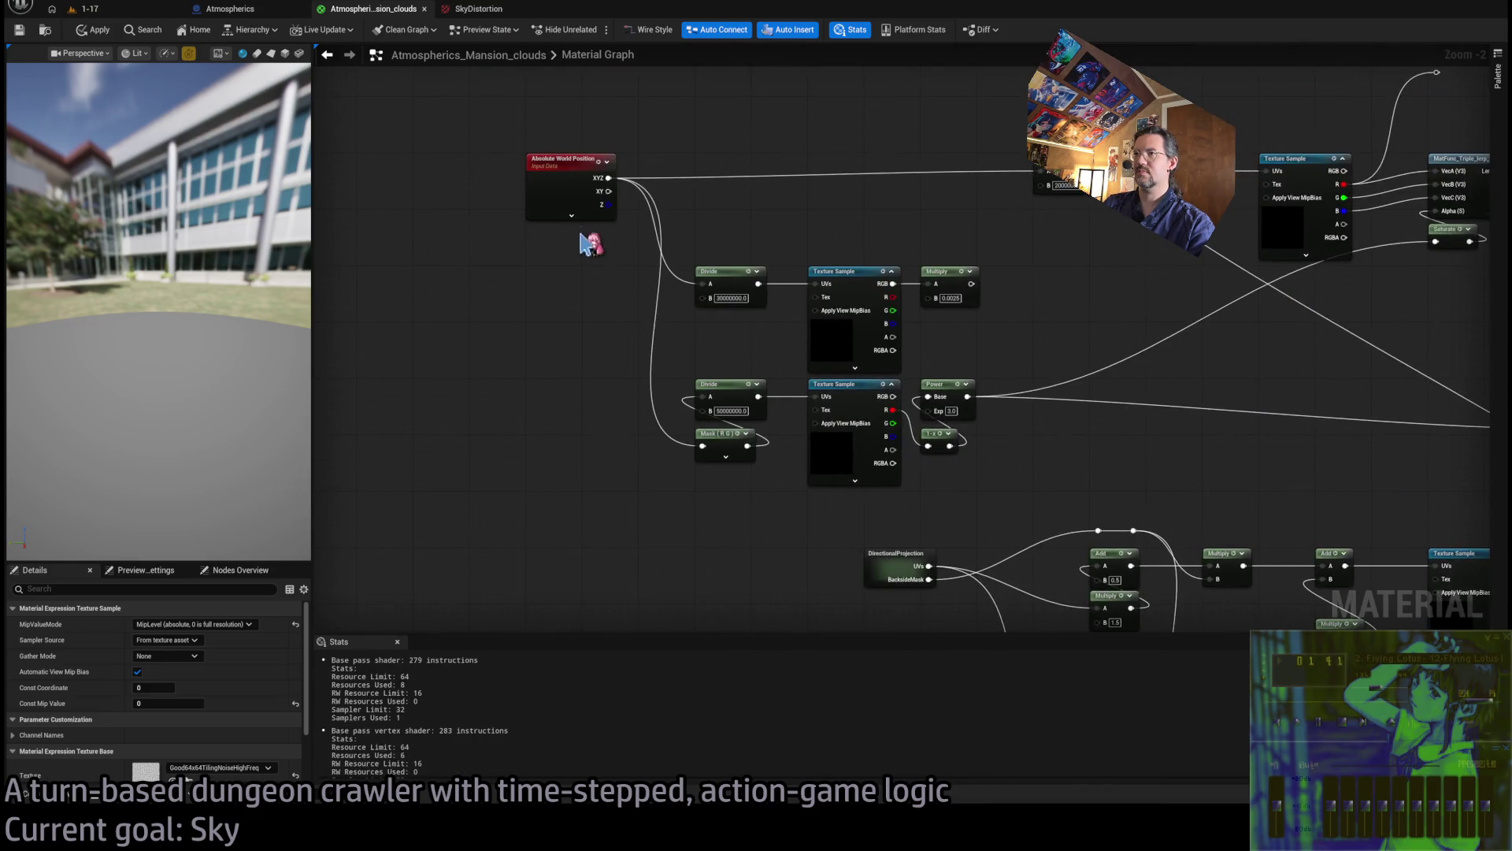
Route Absolute World Position into a Divide by 100000 toward the new texture samples
{"action": "mouse_move", "coordinate": [608, 178]}
{"action": "left_mouse_down"}
{"action": "mouse_move", "coordinate": [682, 719]}
{"action": "mouse_move", "coordinate": [685, 496]}
{"action": "mouse_move", "coordinate": [662, 466]}
{"action": "mouse_move", "coordinate": [630, 468]}
{"action": "mouse_move", "coordinate": [651, 399]}
{"action": "mouse_move", "coordinate": [725, 398]}
{"action": "left_mouse_up"}
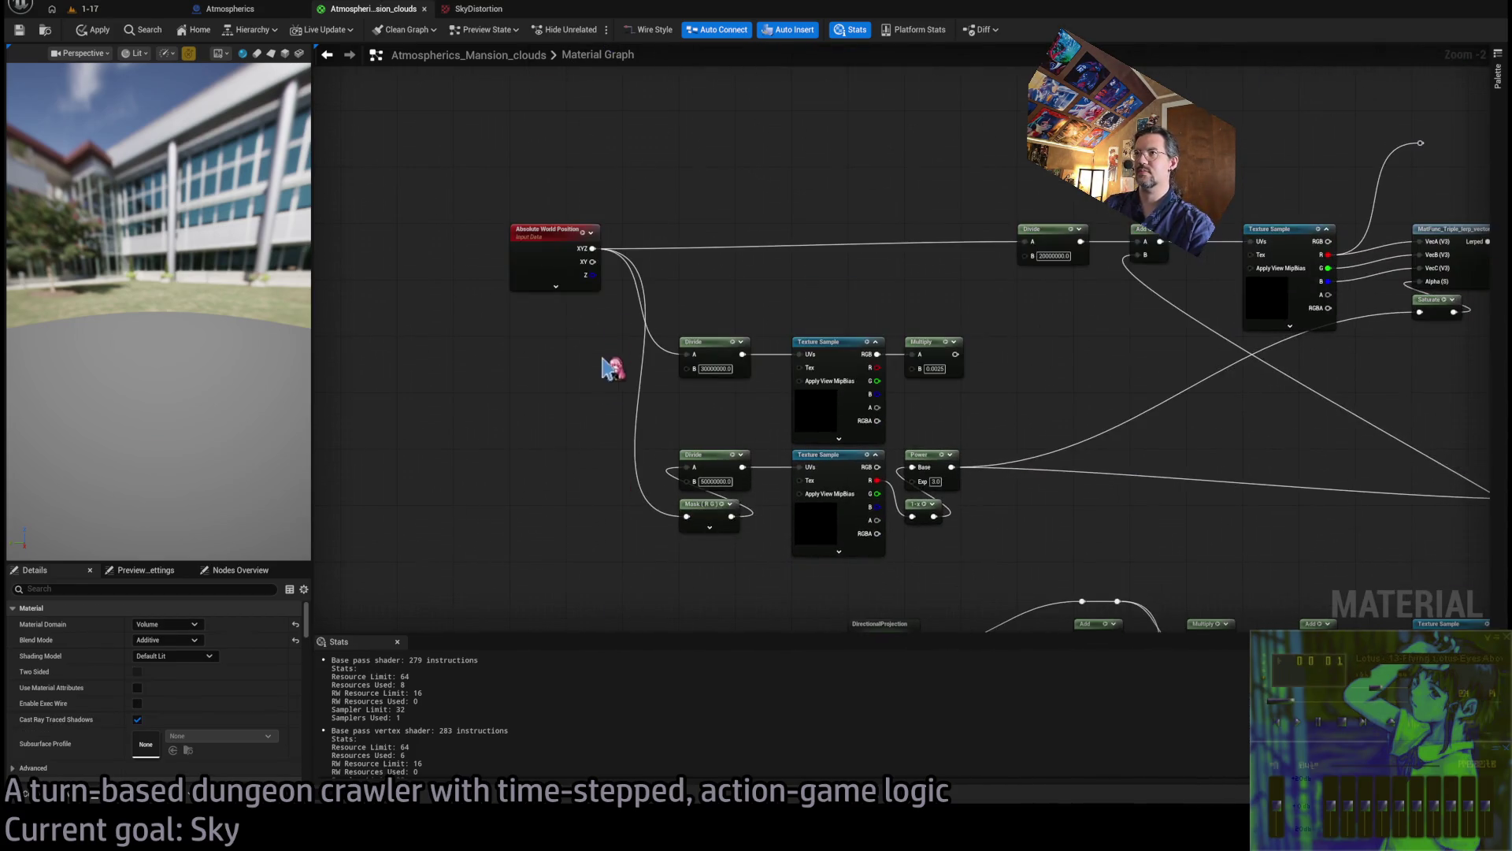
{"action": "mouse_move", "coordinate": [587, 252]}
{"action": "left_mouse_down"}
{"action": "mouse_move", "coordinate": [625, 722]}
{"action": "mouse_move", "coordinate": [593, 581]}
{"action": "mouse_move", "coordinate": [618, 586]}
{"action": "mouse_move", "coordinate": [551, 543]}
{"action": "left_mouse_up"}
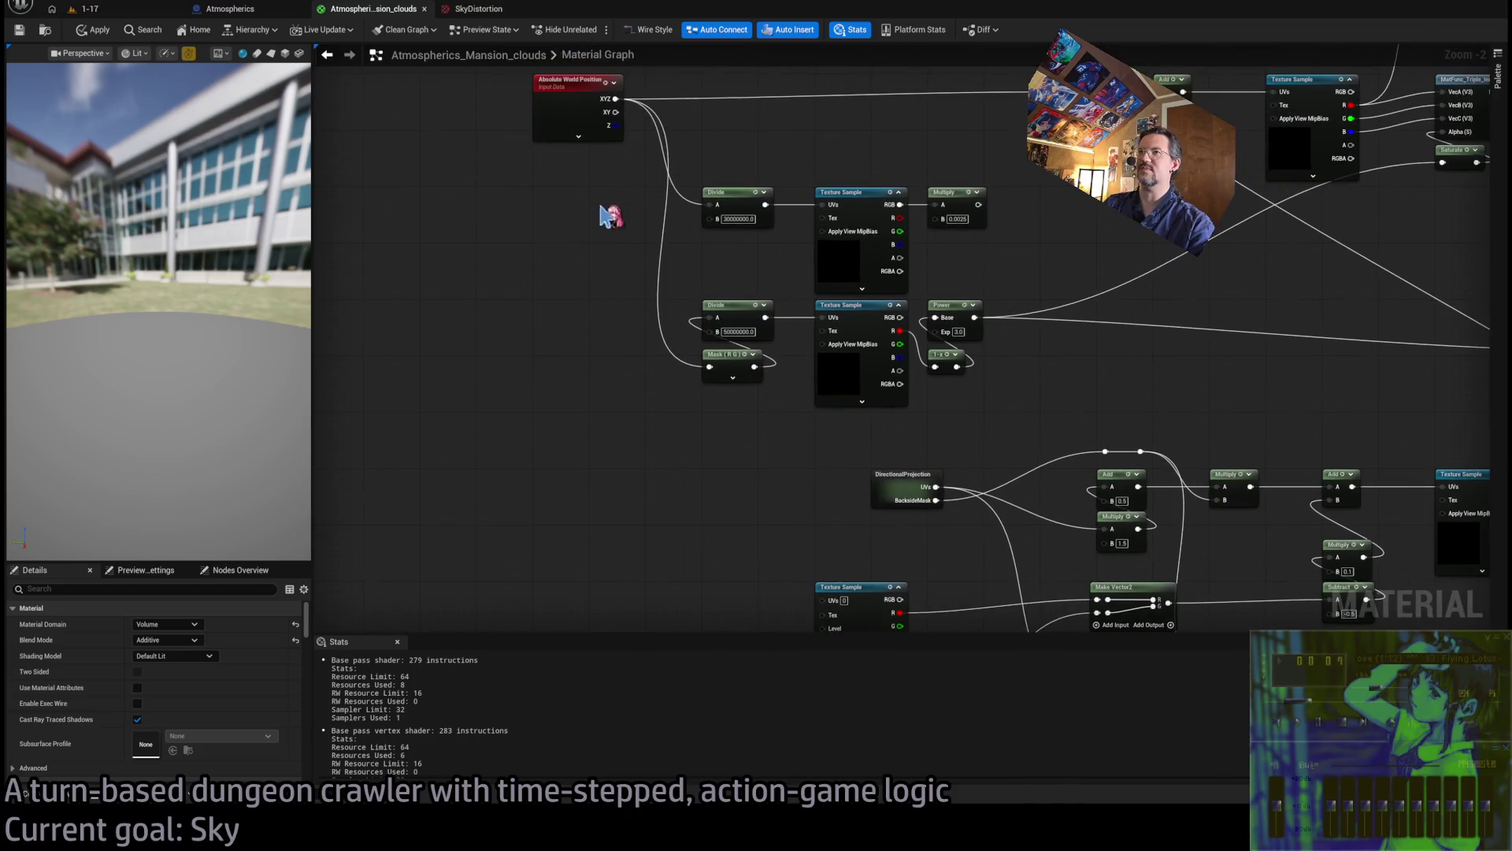
{"action": "mouse_move", "coordinate": [616, 105]}
{"action": "left_mouse_down"}
{"action": "mouse_move", "coordinate": [628, 574]}
{"action": "mouse_move", "coordinate": [606, 502]}
{"action": "left_mouse_up"}
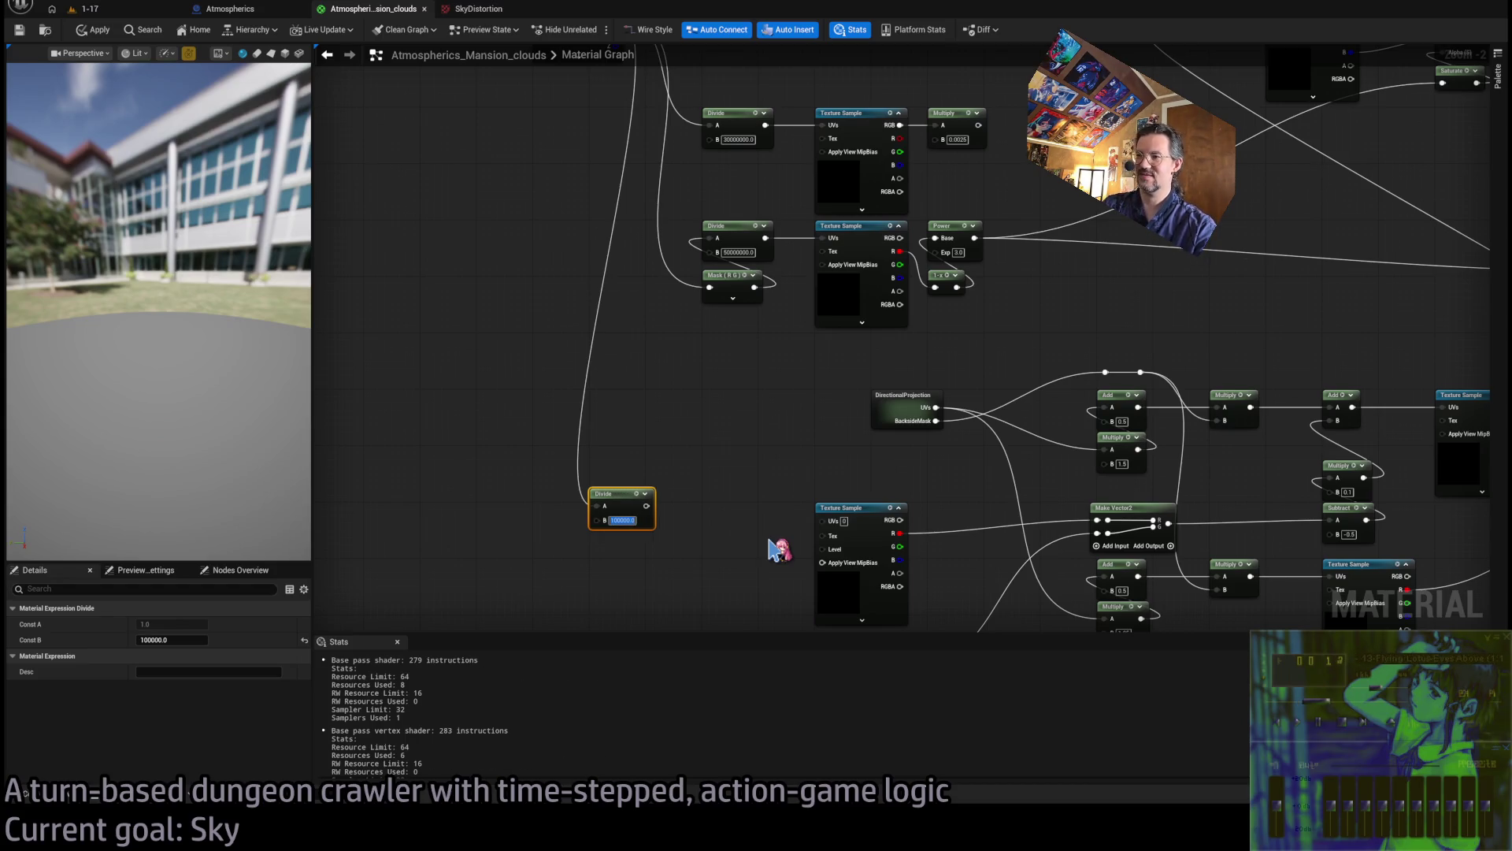
{"action": "mouse_move", "coordinate": [652, 407]}
{"action": "left_mouse_down"}
{"action": "mouse_move", "coordinate": [788, 441]}
{"action": "mouse_move", "coordinate": [675, 404]}
{"action": "mouse_move", "coordinate": [630, 425]}
{"action": "mouse_move", "coordinate": [679, 392]}
{"action": "mouse_move", "coordinate": [673, 344]}
{"action": "left_mouse_up"}
{"action": "scroll", "coordinate": [630, 426], "scroll_direction": "up", "scroll_amount": 3}
{"action": "left_click", "coordinate": [673, 344]}
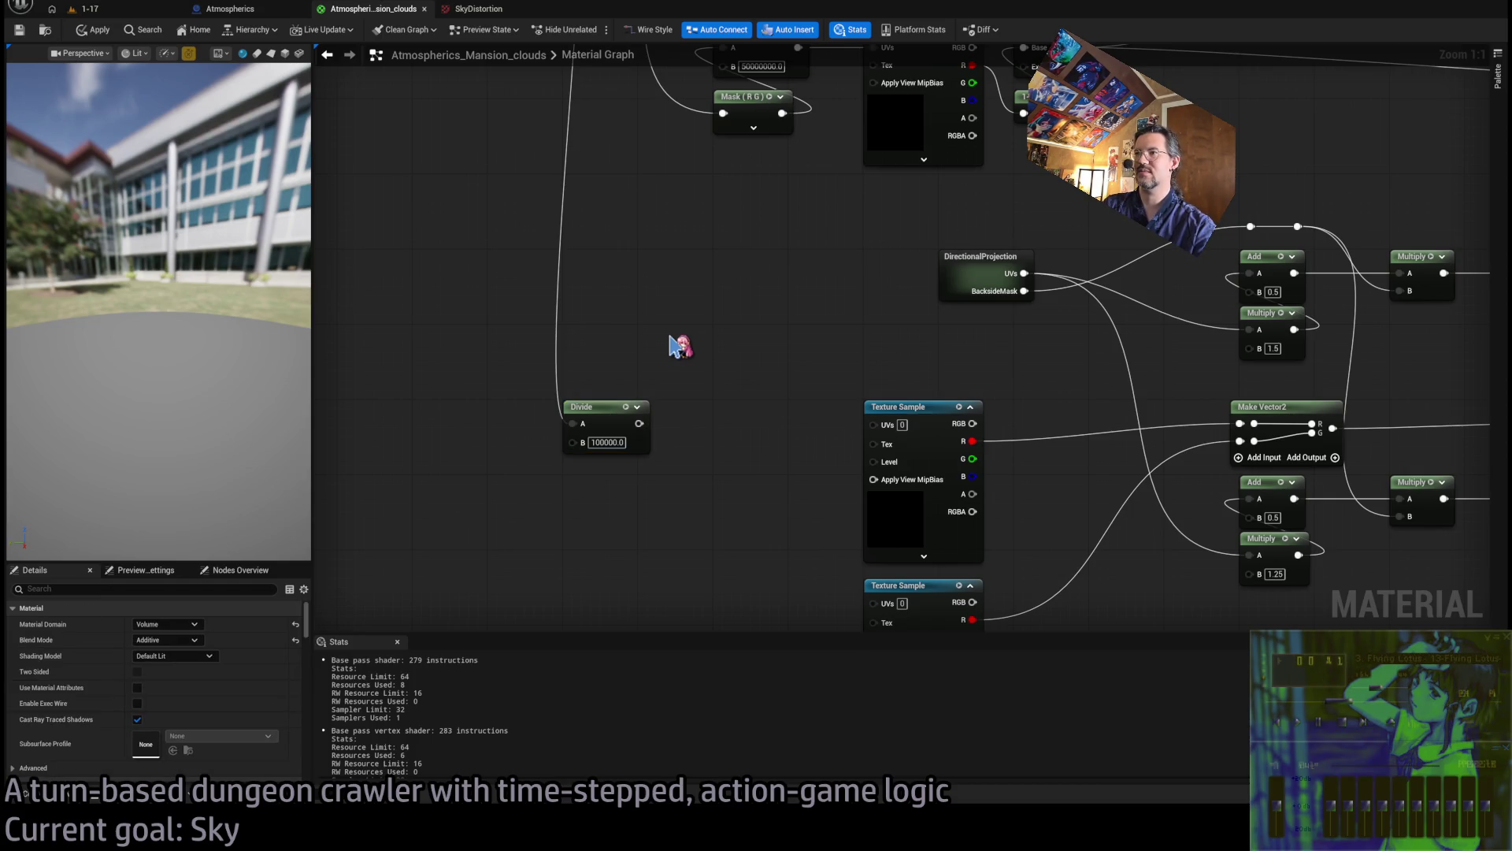
Feed Divide through Component Masks RG and GB into the two Texture Samples' UVs
{"action": "key", "text": "ctrl+v"}
{"action": "mouse_move", "coordinate": [674, 344]}
{"action": "left_mouse_down"}
{"action": "mouse_move", "coordinate": [703, 425]}
{"action": "mouse_move", "coordinate": [872, 424]}
{"action": "left_mouse_up"}
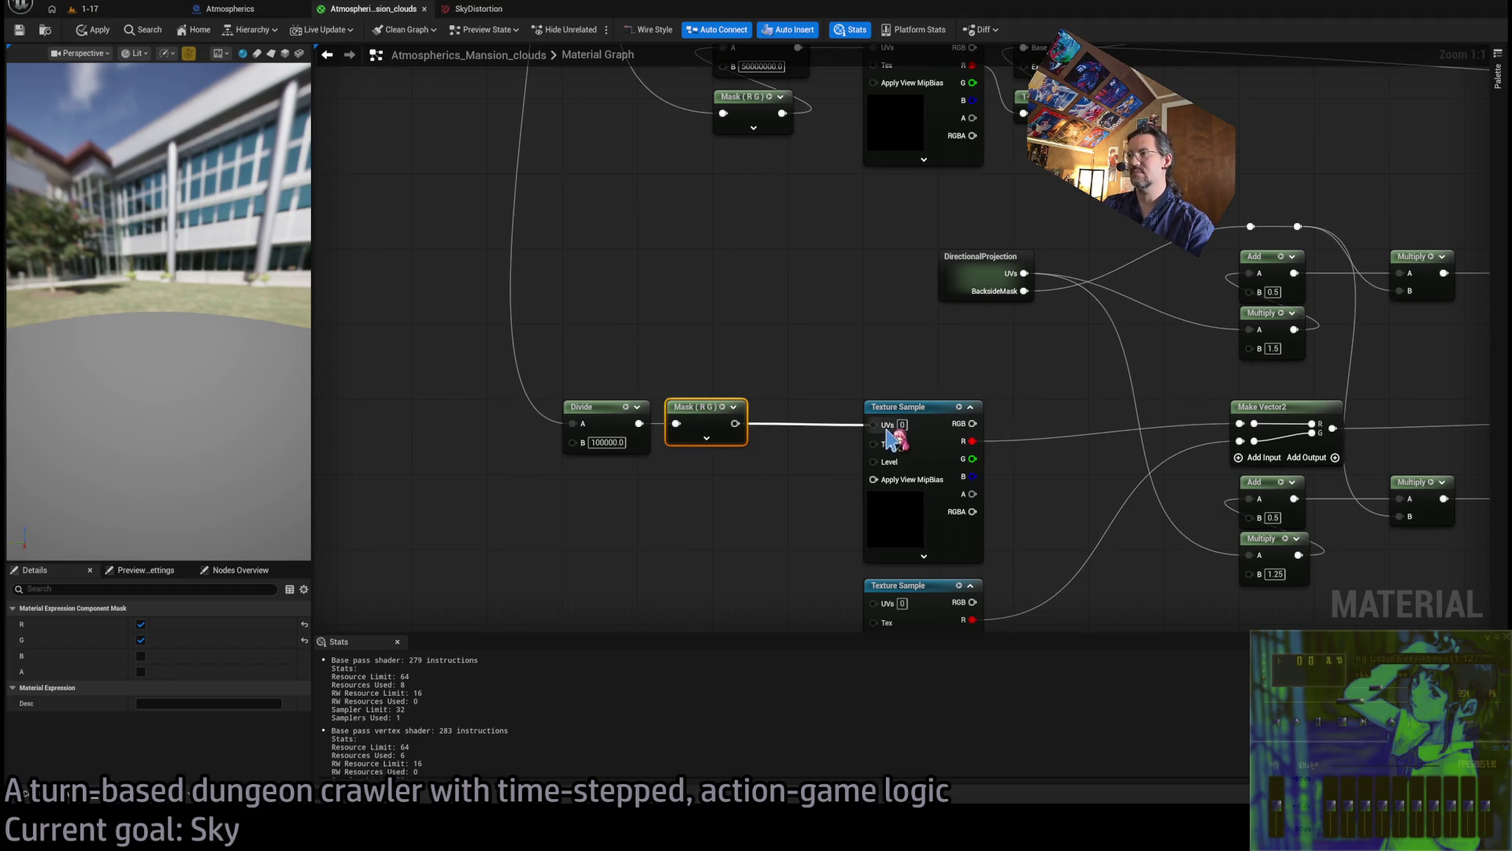
{"action": "key", "text": "ctrl+v"}
{"action": "left_click", "coordinate": [141, 624]}
{"action": "left_click", "coordinate": [141, 656]}
{"action": "left_click_drag", "start_coordinate": [639, 423], "coordinate": [676, 517]}
{"action": "left_click_drag", "start_coordinate": [659, 372], "coordinate": [819, 459]}
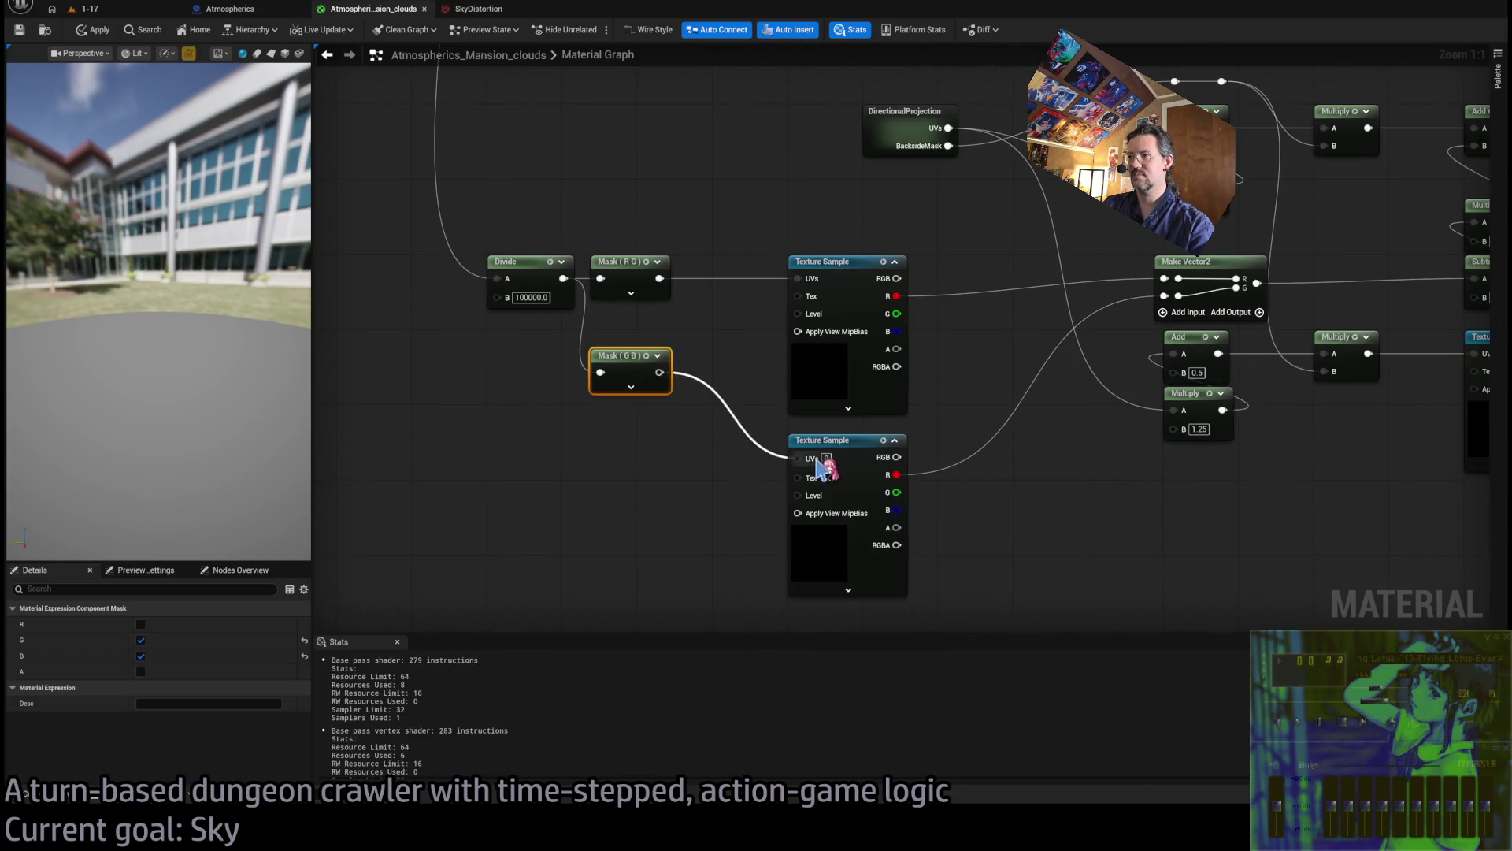
Apply the material and view the 1-17 level
{"action": "scroll", "coordinate": [800, 462], "scroll_direction": "down", "scroll_amount": 1}
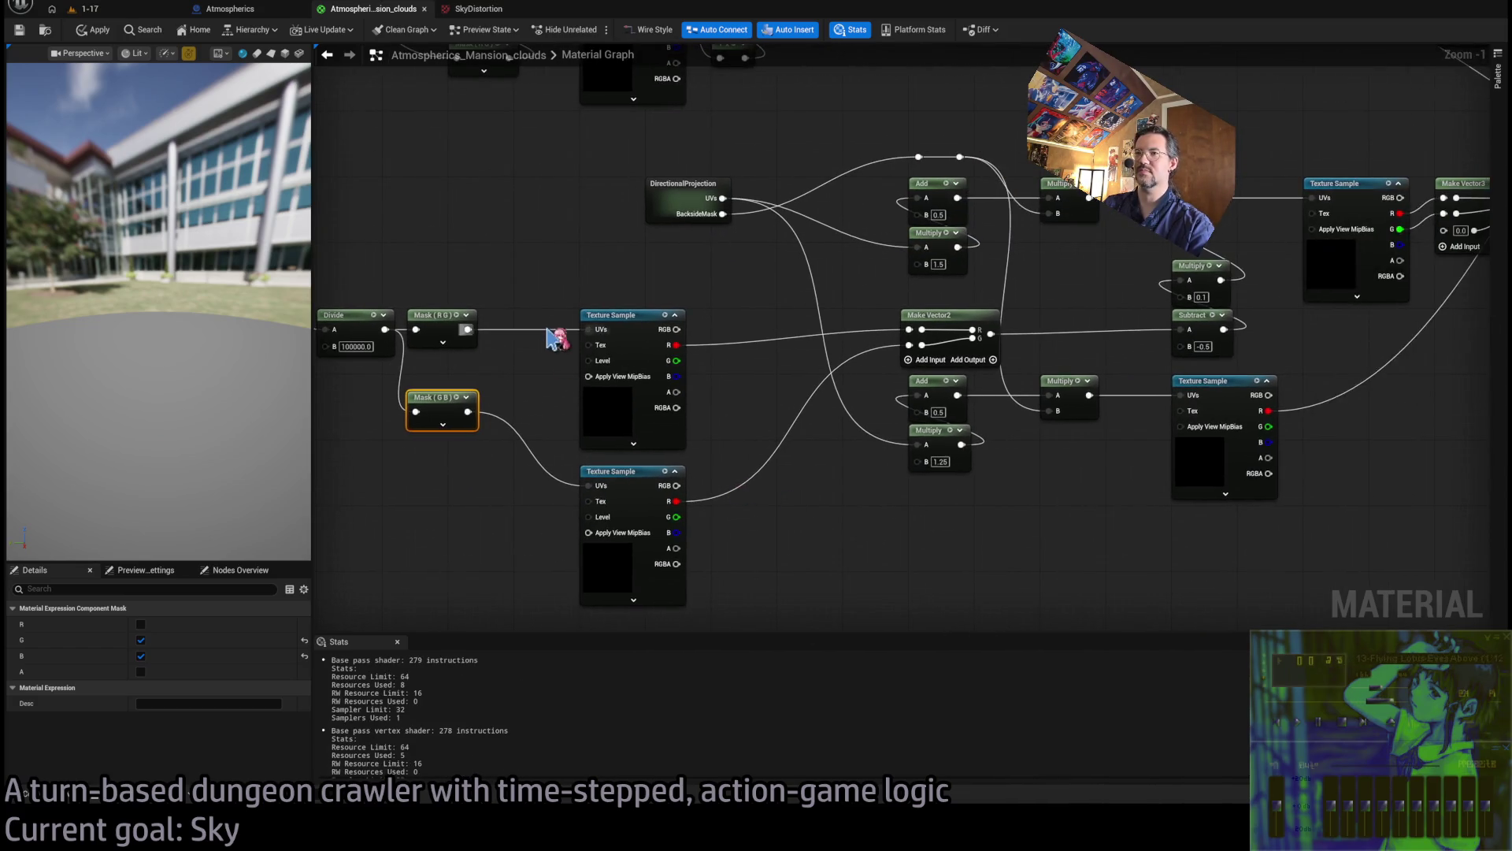
{"action": "left_click", "coordinate": [93, 30]}
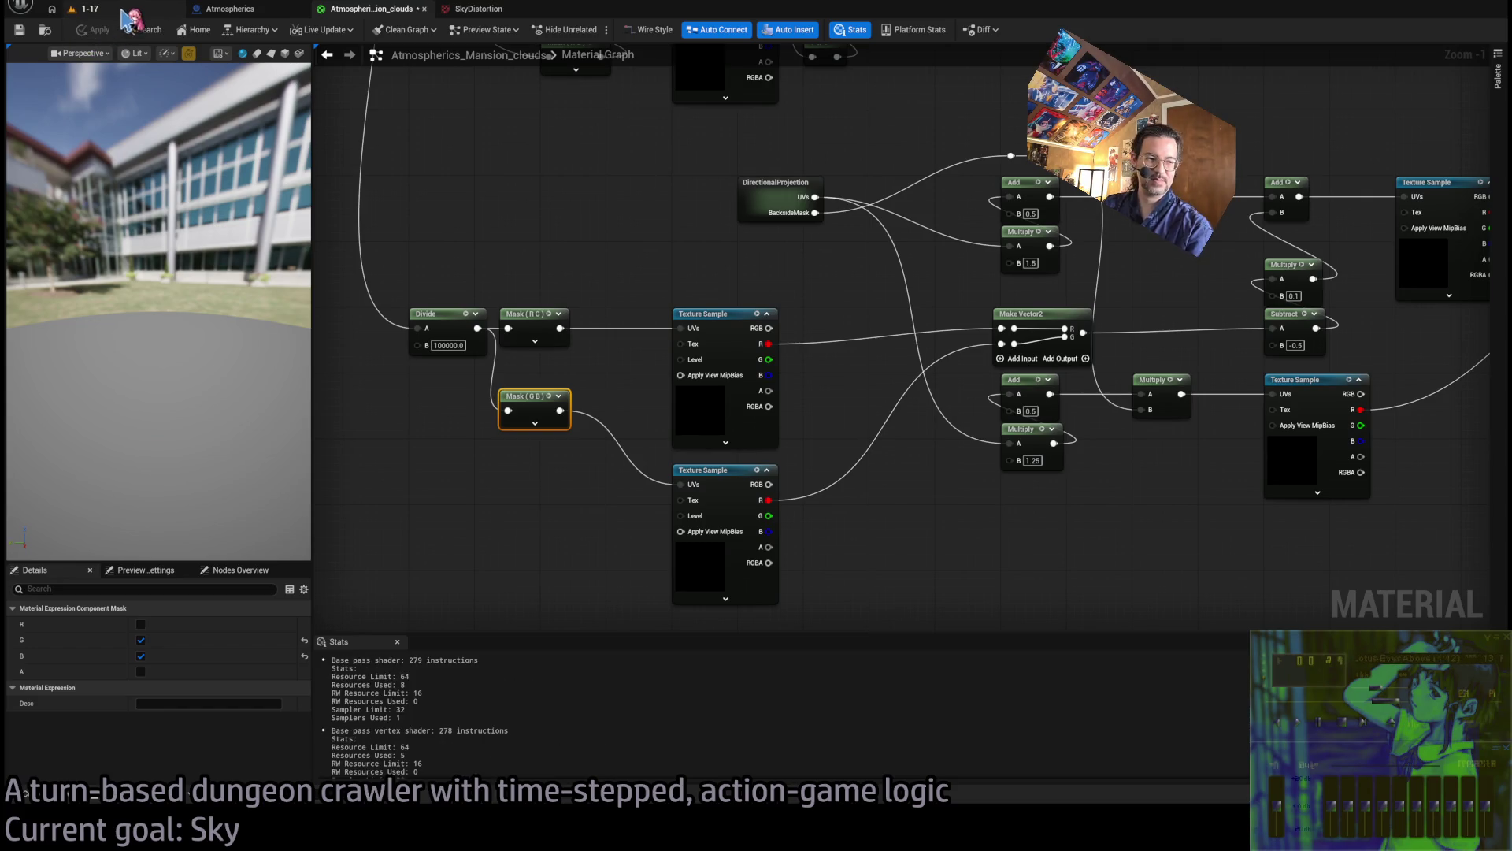
{"action": "left_click", "coordinate": [122, 11]}
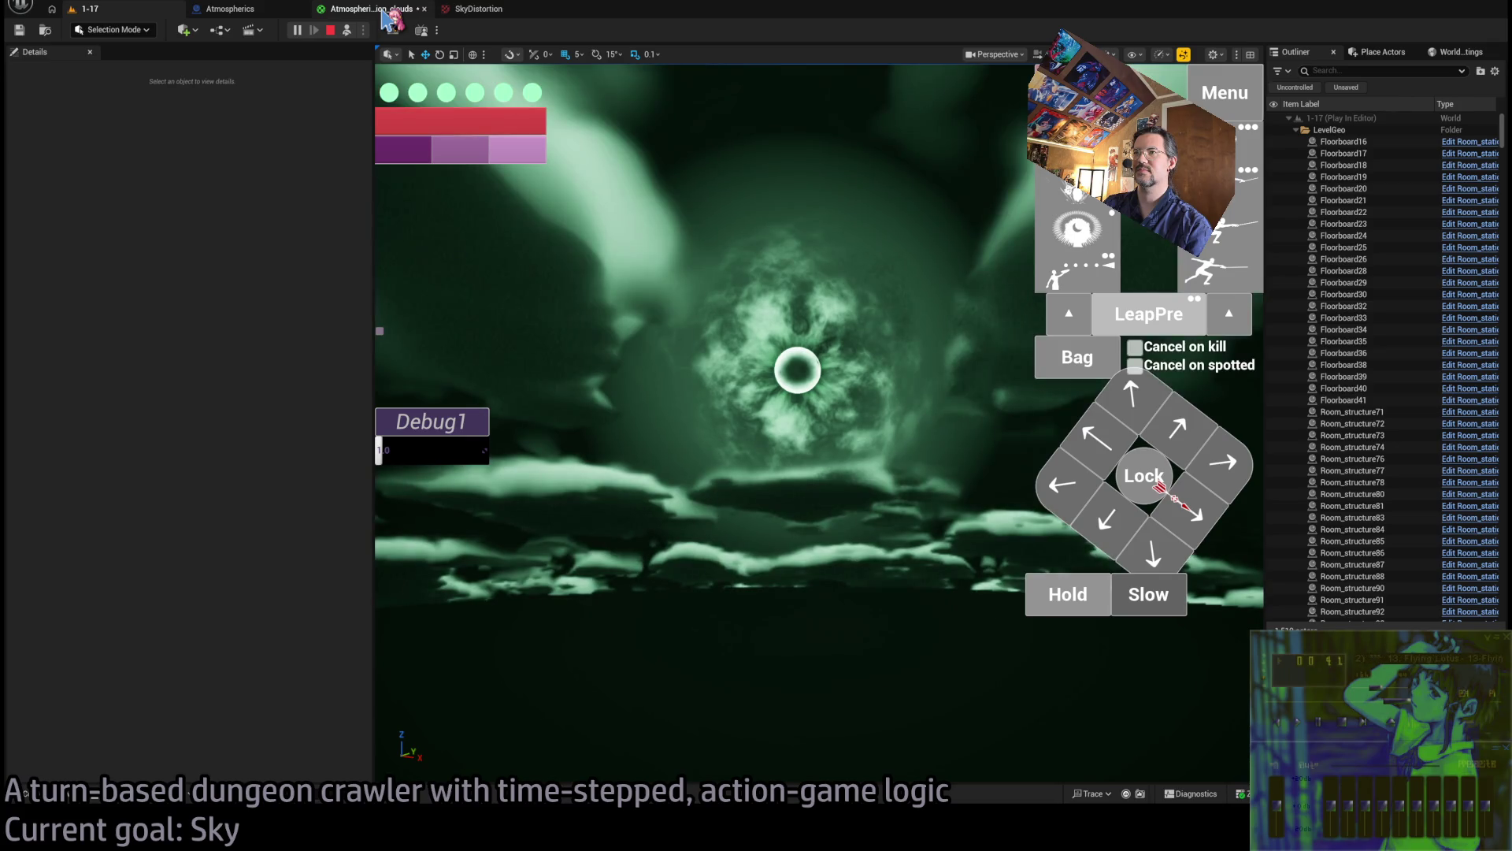
Bring the Divide node into view and set its B to 1000
{"action": "left_click", "coordinate": [766, 264]}
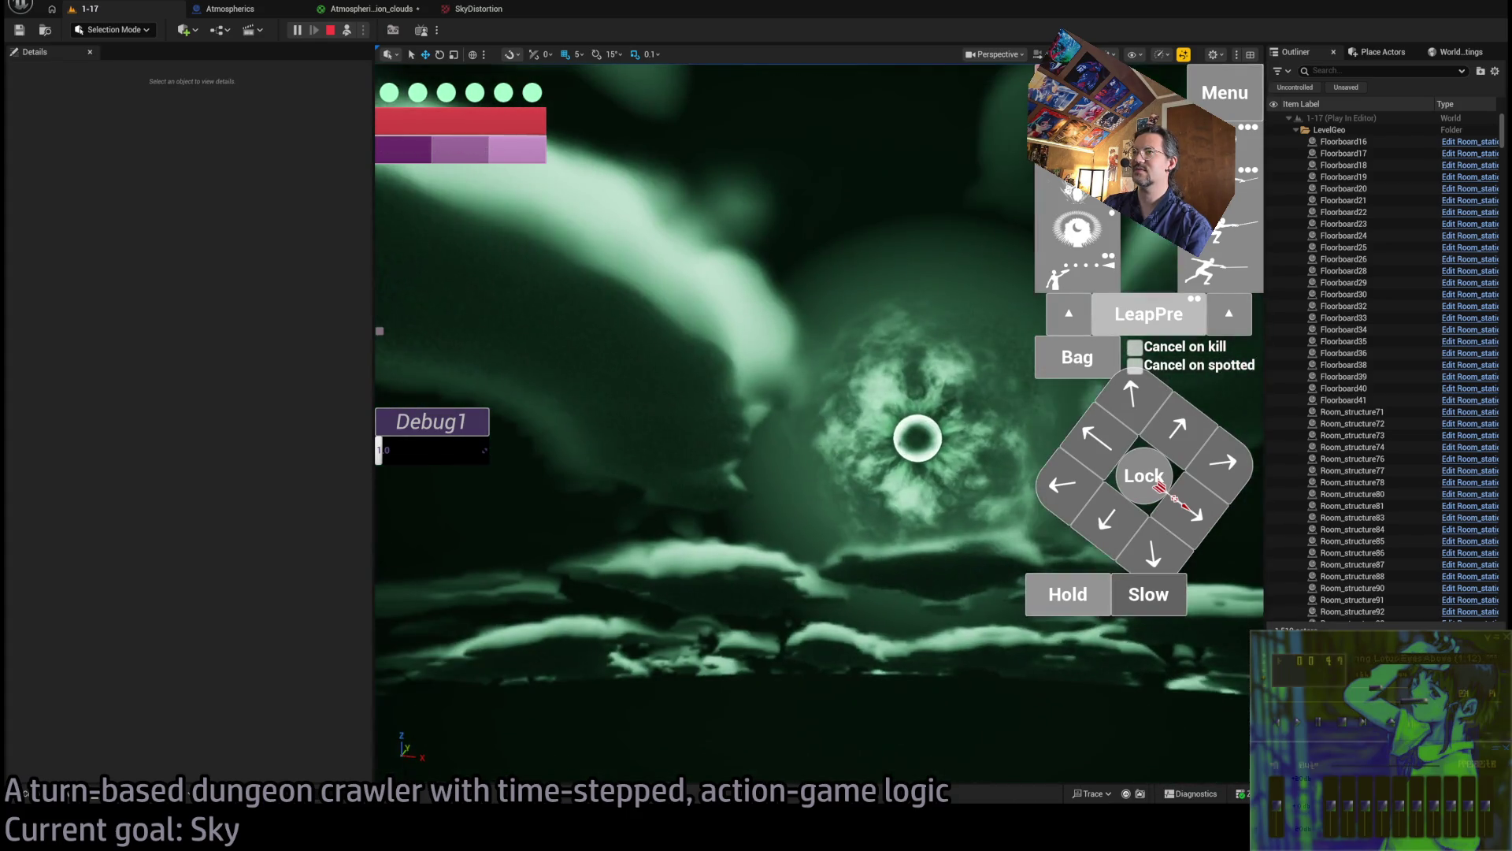
{"action": "left_click", "coordinate": [370, 9]}
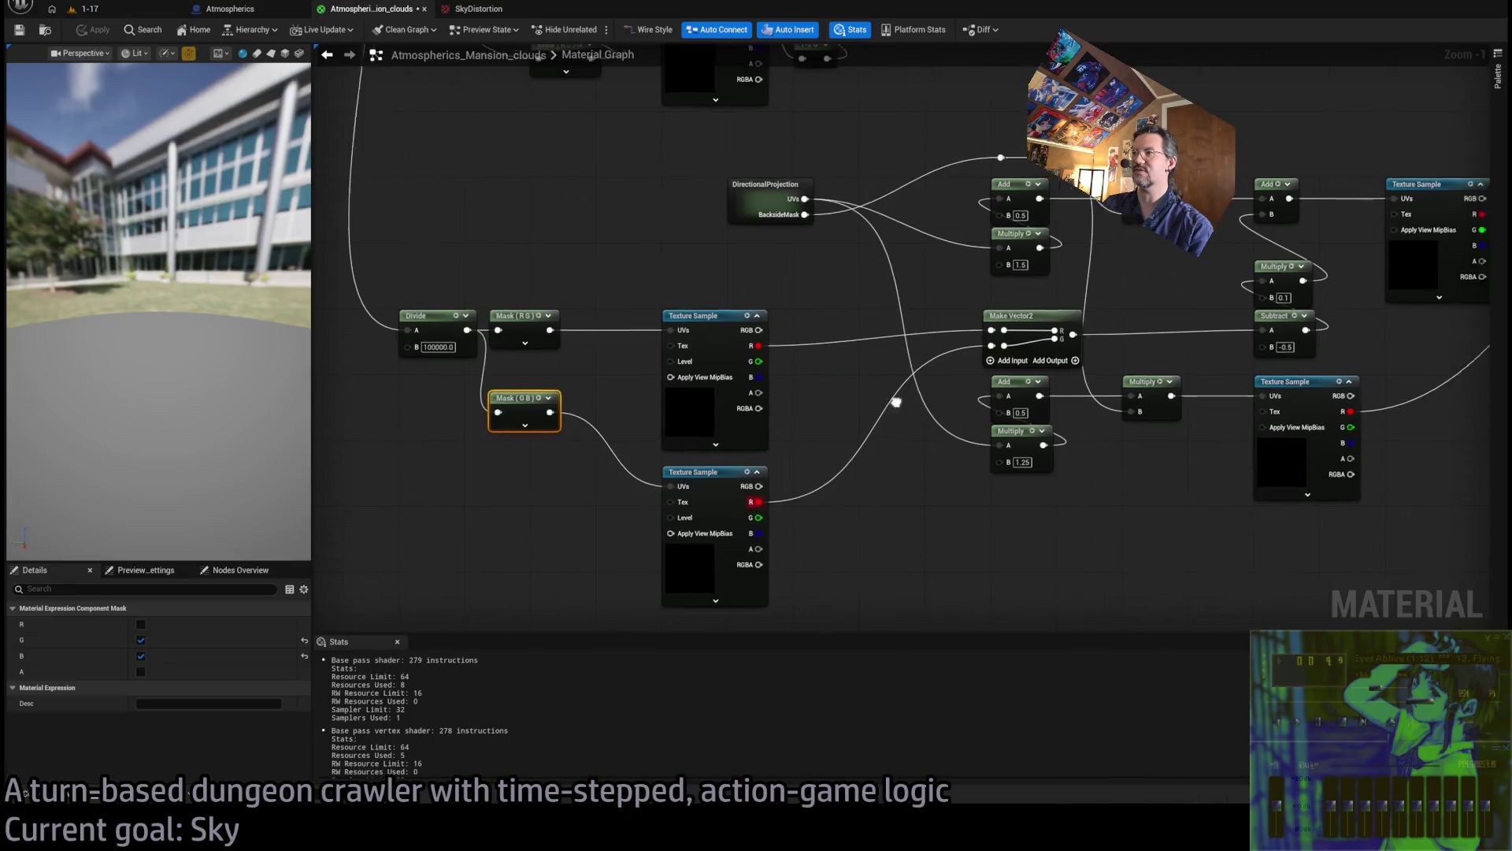
{"action": "left_click_drag", "start_coordinate": [651, 432], "coordinate": [897, 415]}
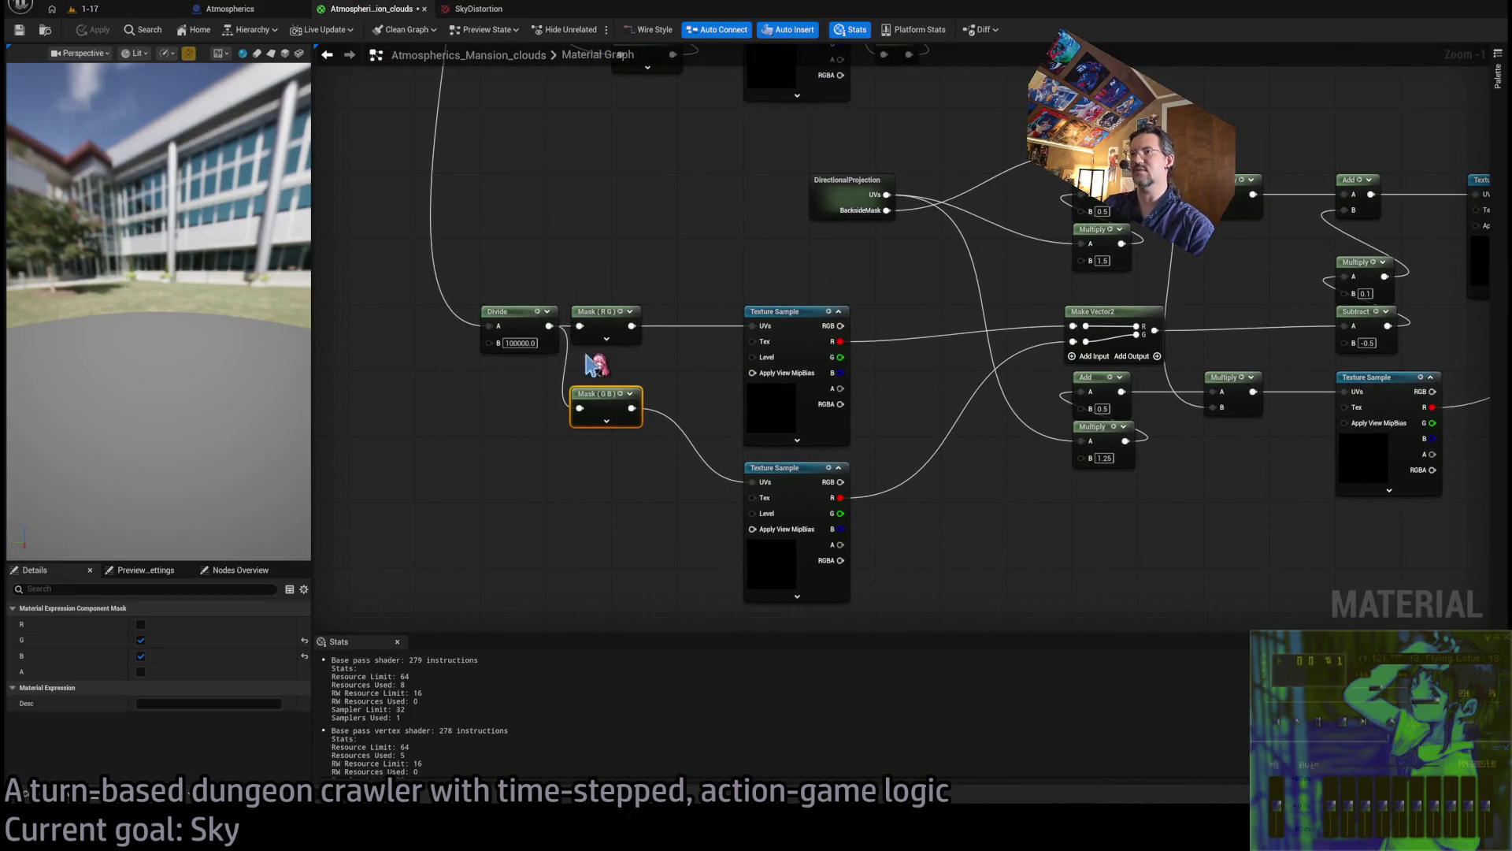
{"action": "key", "text": "BackSpace"}
{"action": "key", "text": "BackSpace"}
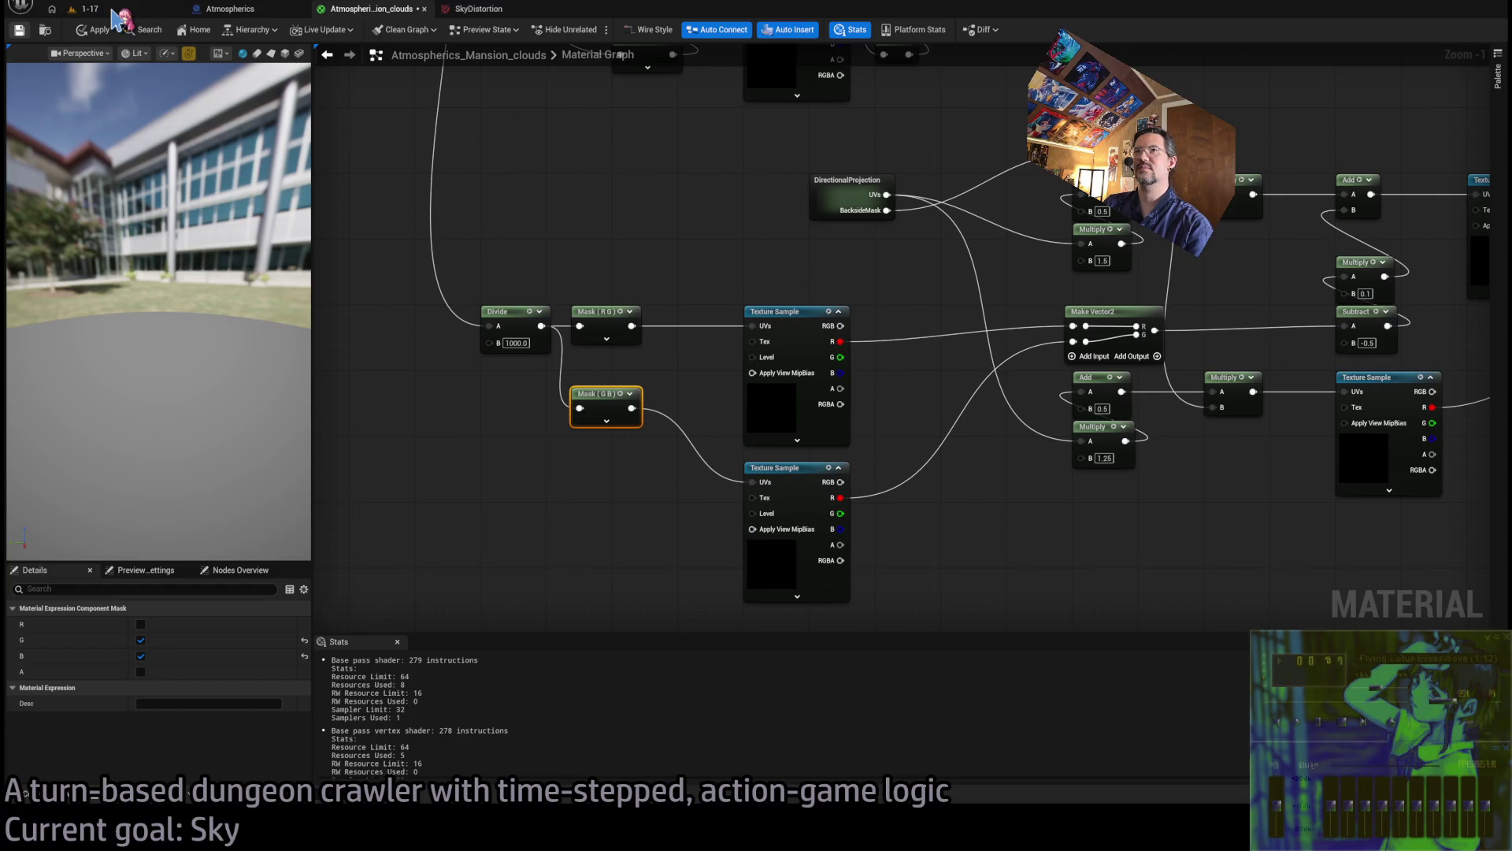
Check the sky in-game, then reconnect the Texture Sample's output wire
{"action": "left_click", "coordinate": [151, 11]}
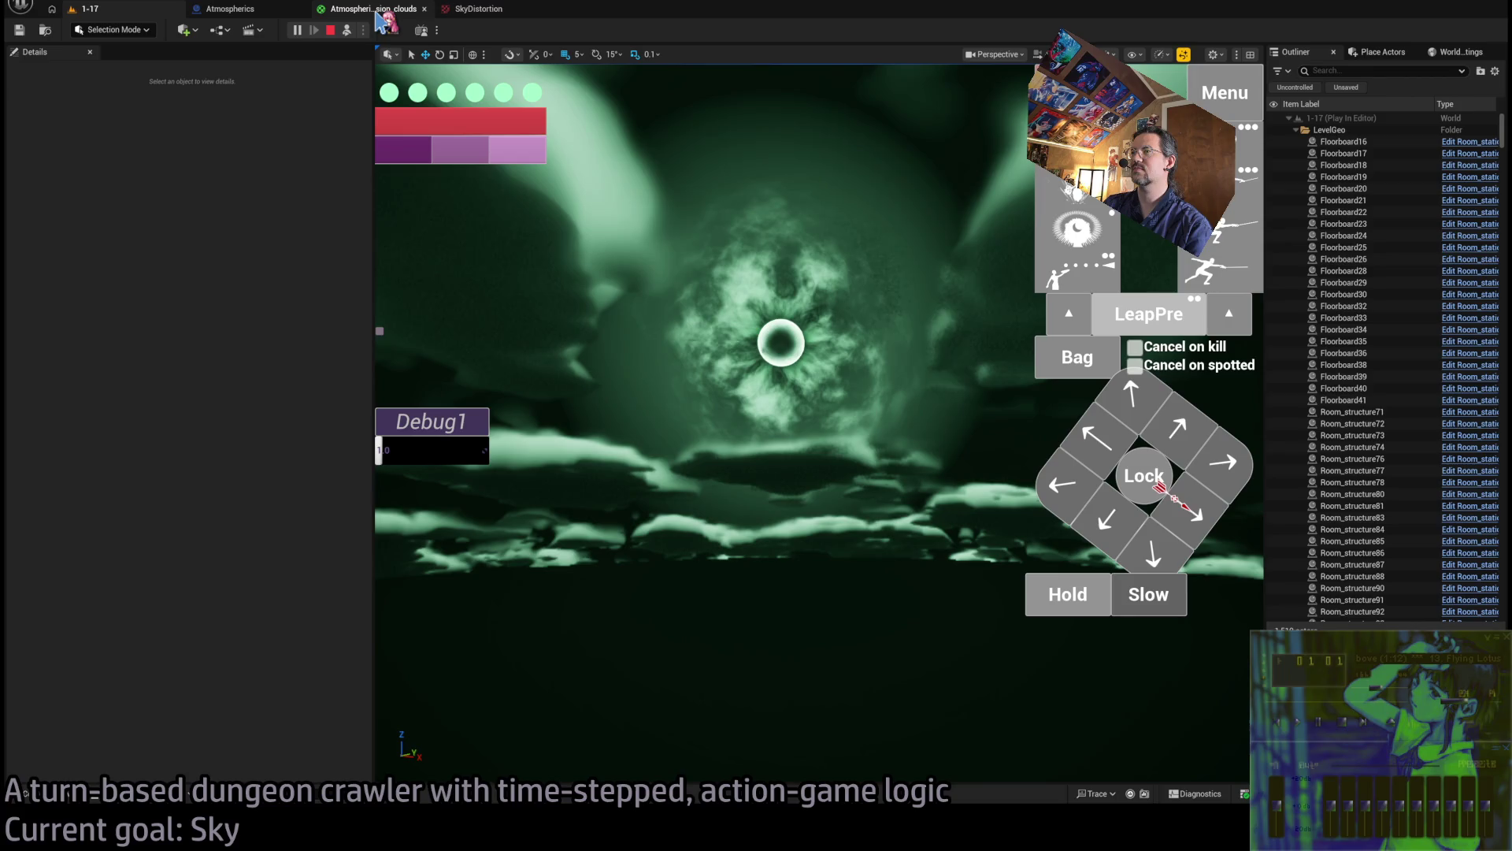
{"action": "left_click", "coordinate": [378, 16]}
{"action": "scroll", "coordinate": [976, 385], "scroll_direction": "up", "scroll_amount": 2}
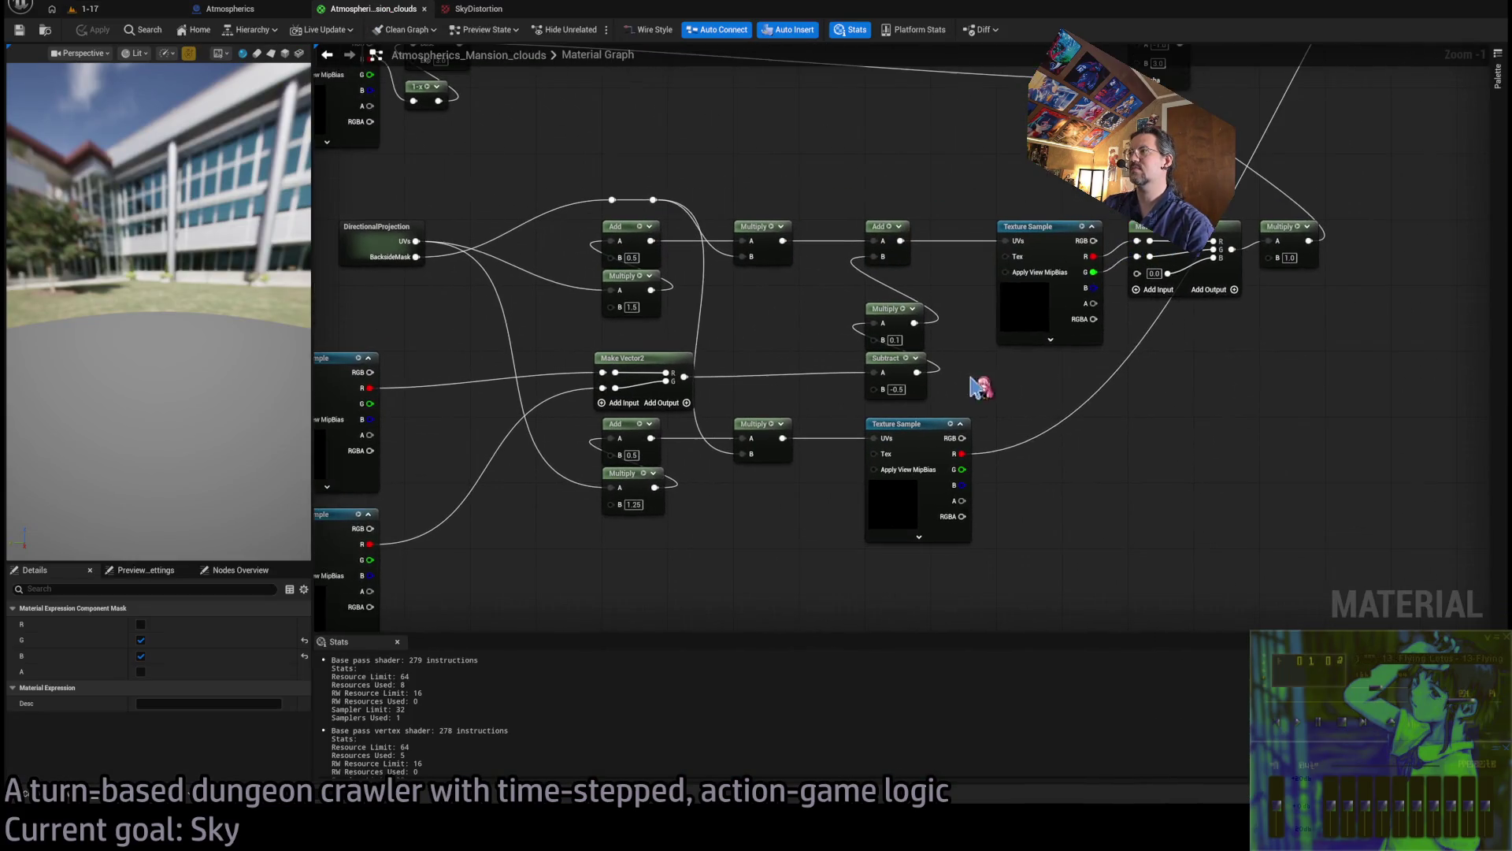
{"action": "left_click_drag", "start_coordinate": [1106, 266], "coordinate": [1112, 271]}
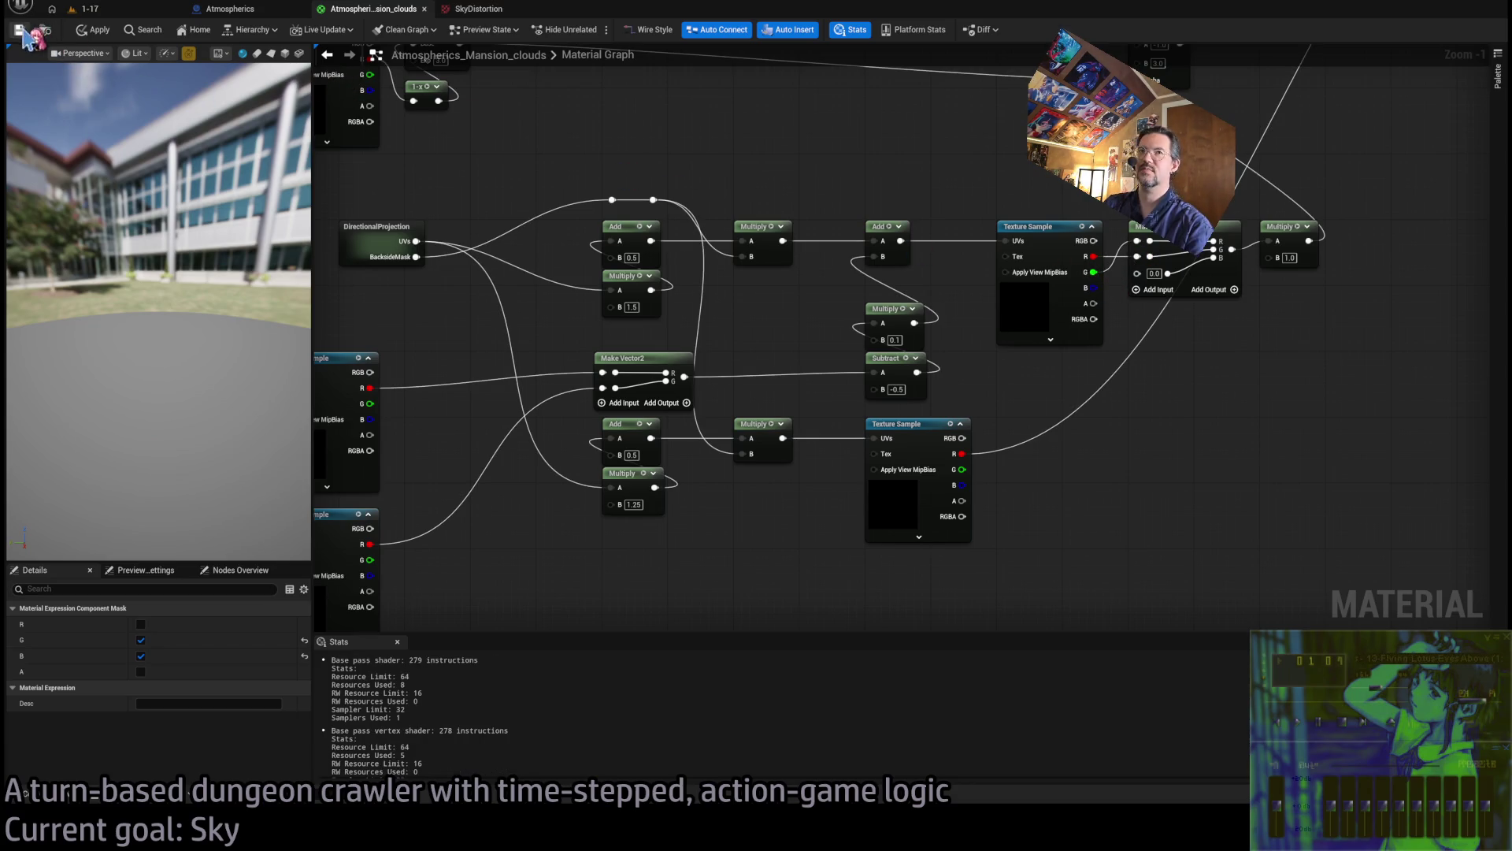
Set the final Multiply's B to 4.0, view the sky, then show the ring normal map in Photoshop
{"action": "left_click", "coordinate": [87, 9]}
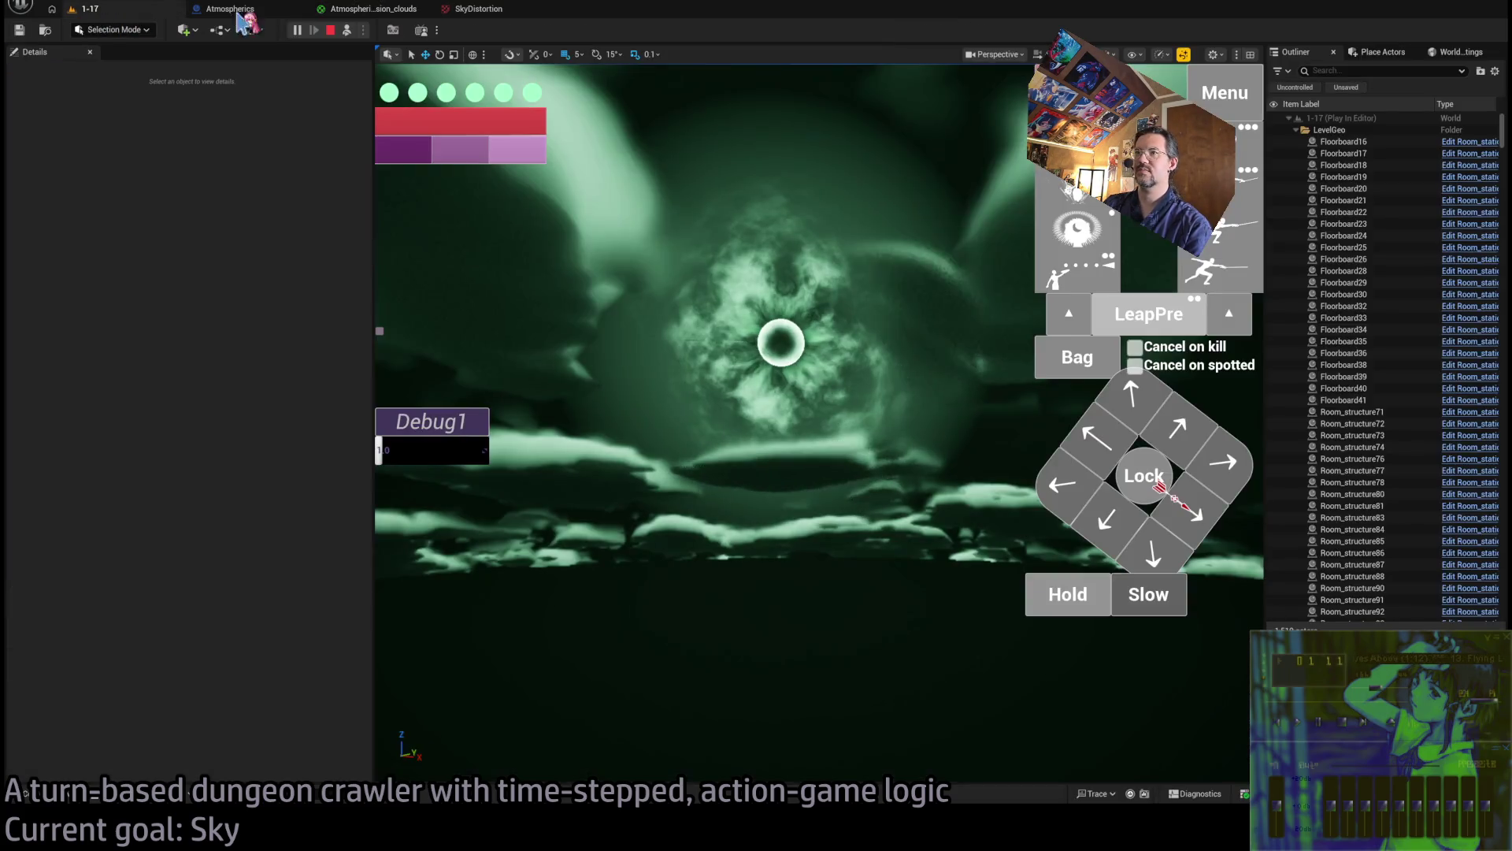
{"action": "left_click", "coordinate": [370, 9]}
{"action": "type", "text": "4"}
{"action": "key", "text": "Return"}
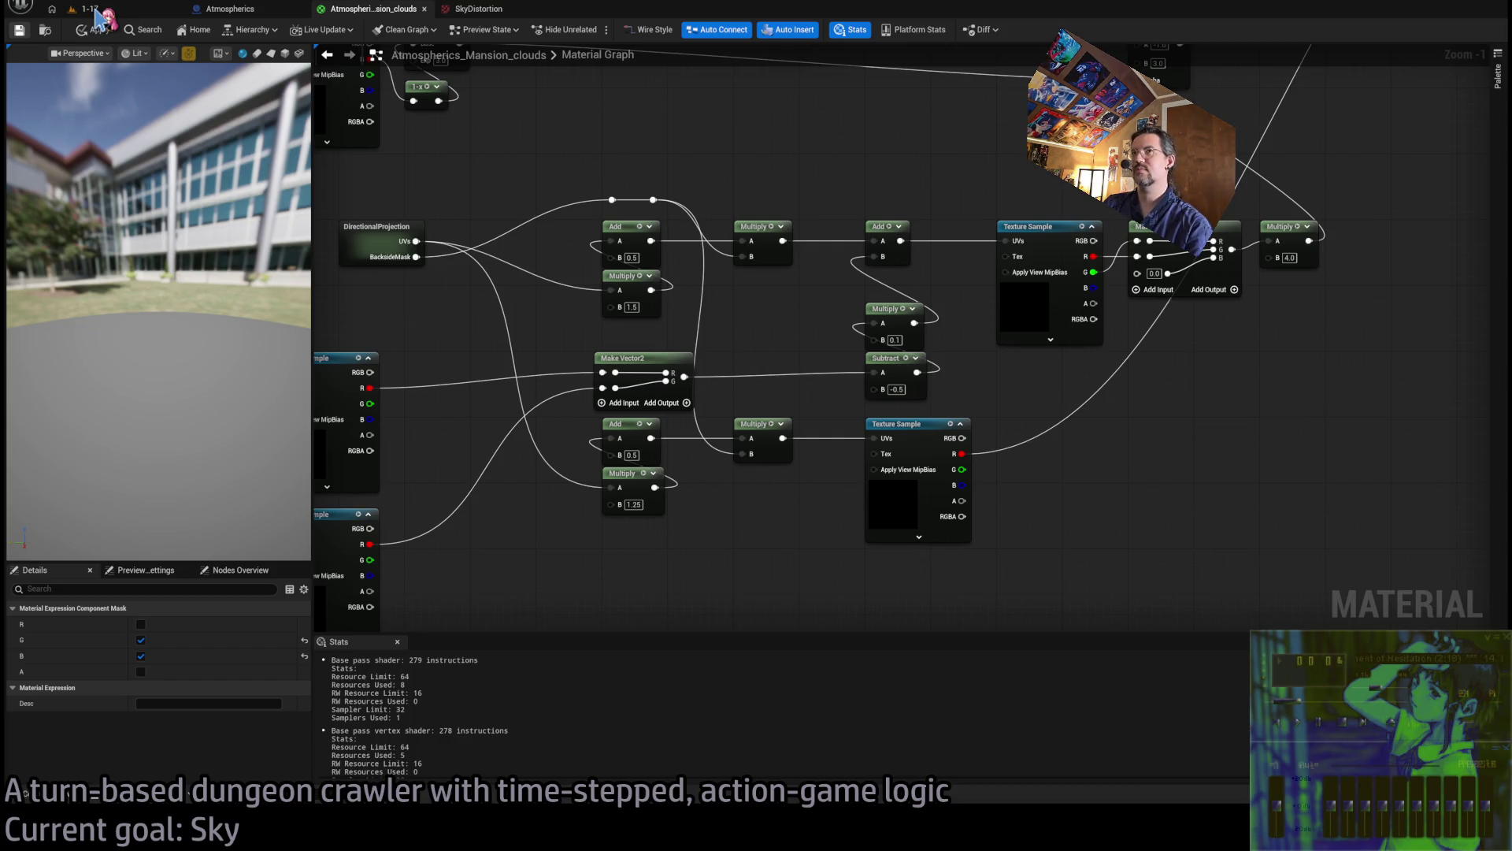
{"action": "left_click", "coordinate": [97, 11]}
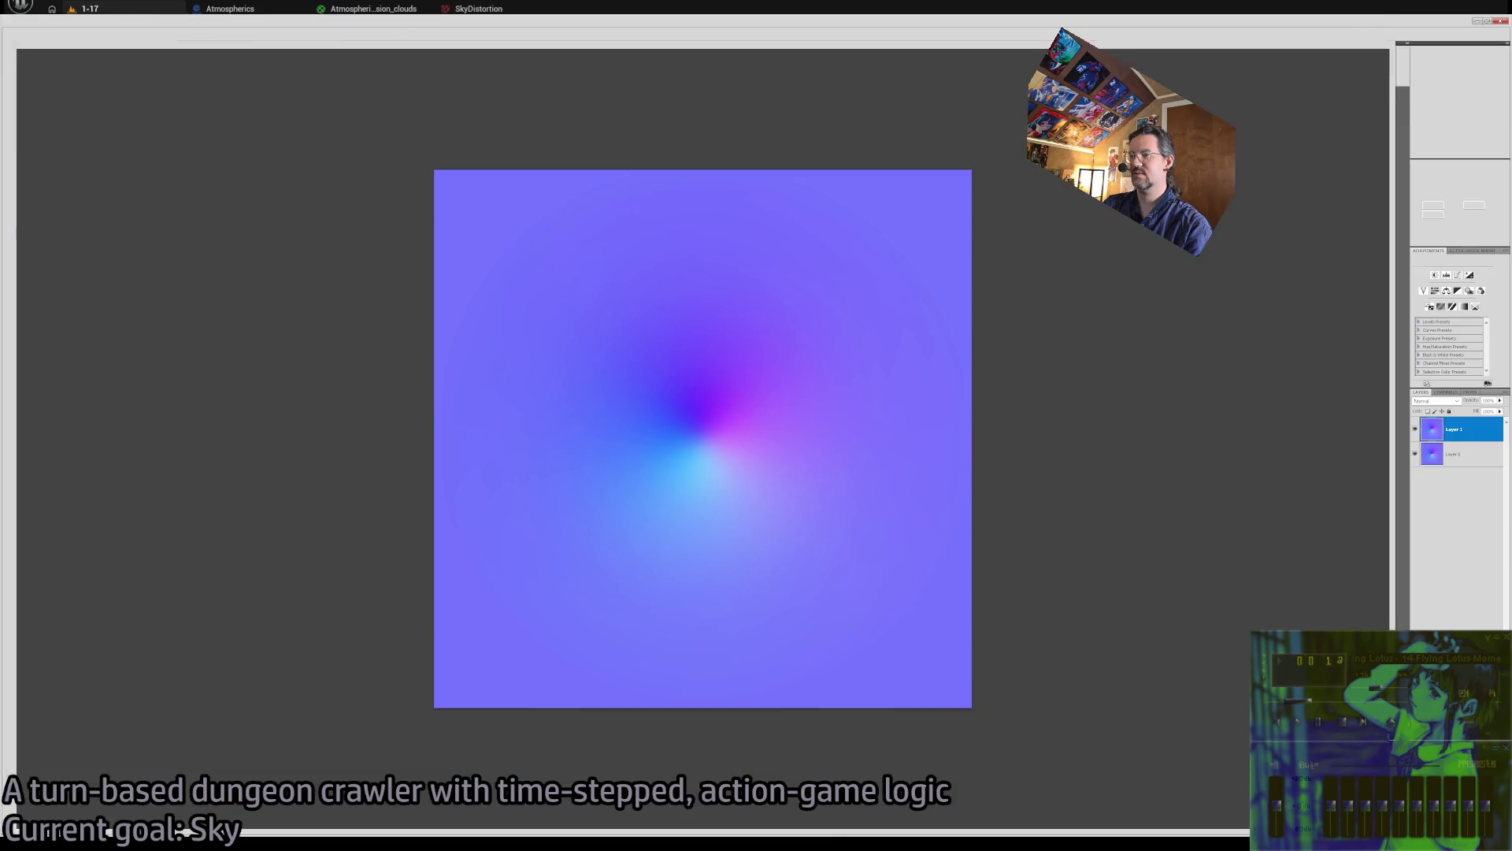
{"action": "key", "text": "alt+Tab"}
{"action": "left_click", "coordinate": [439, 45]}
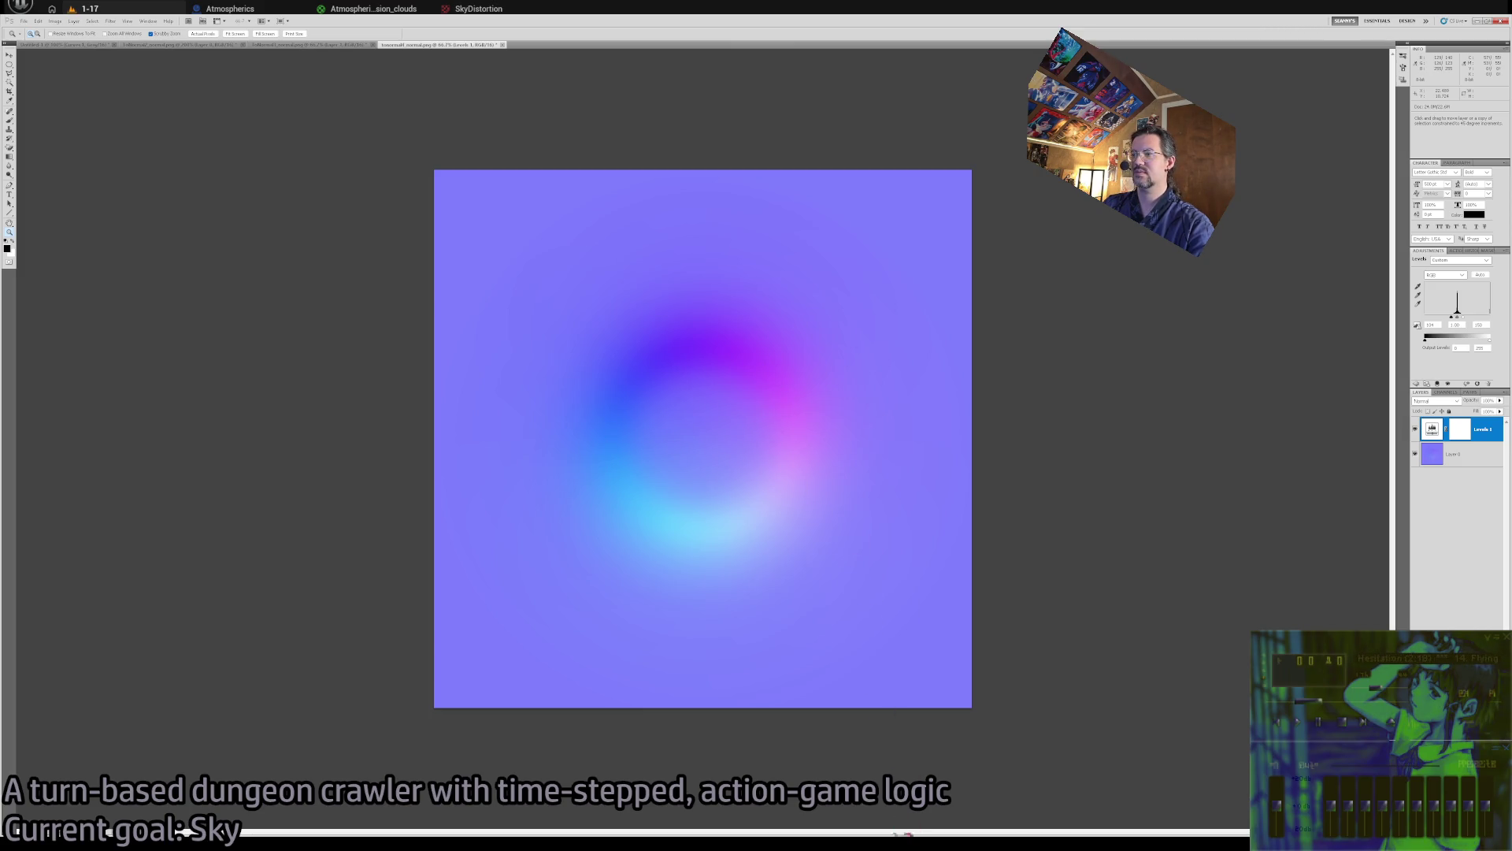
{"action": "key", "text": "alt+Tab"}
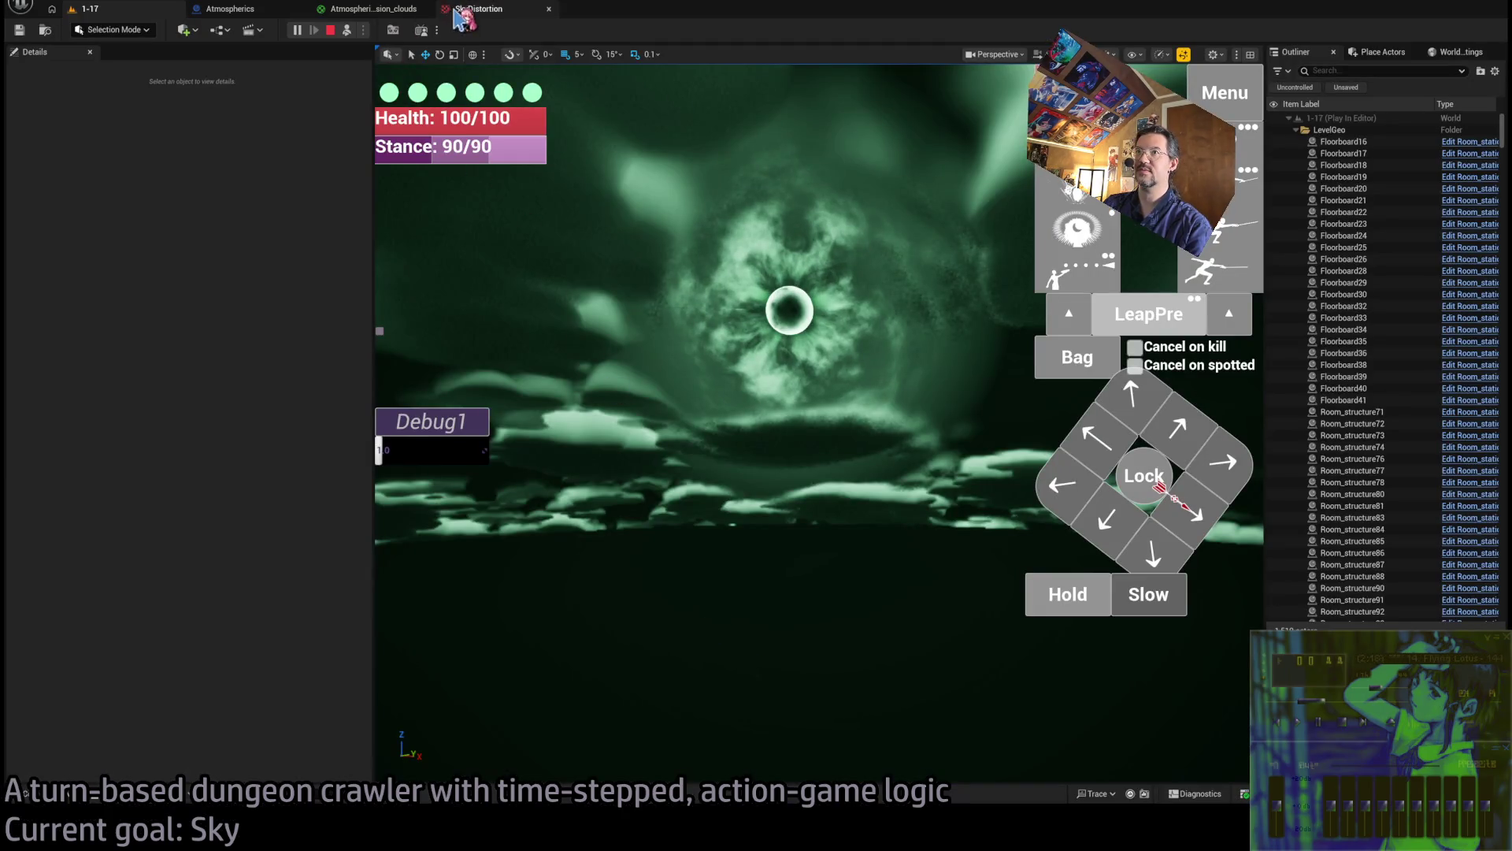
Disconnect the Multiply wire from the Add node's B and set B to 0.0
{"action": "left_click", "coordinate": [431, 11]}
{"action": "left_click", "coordinate": [445, 9]}
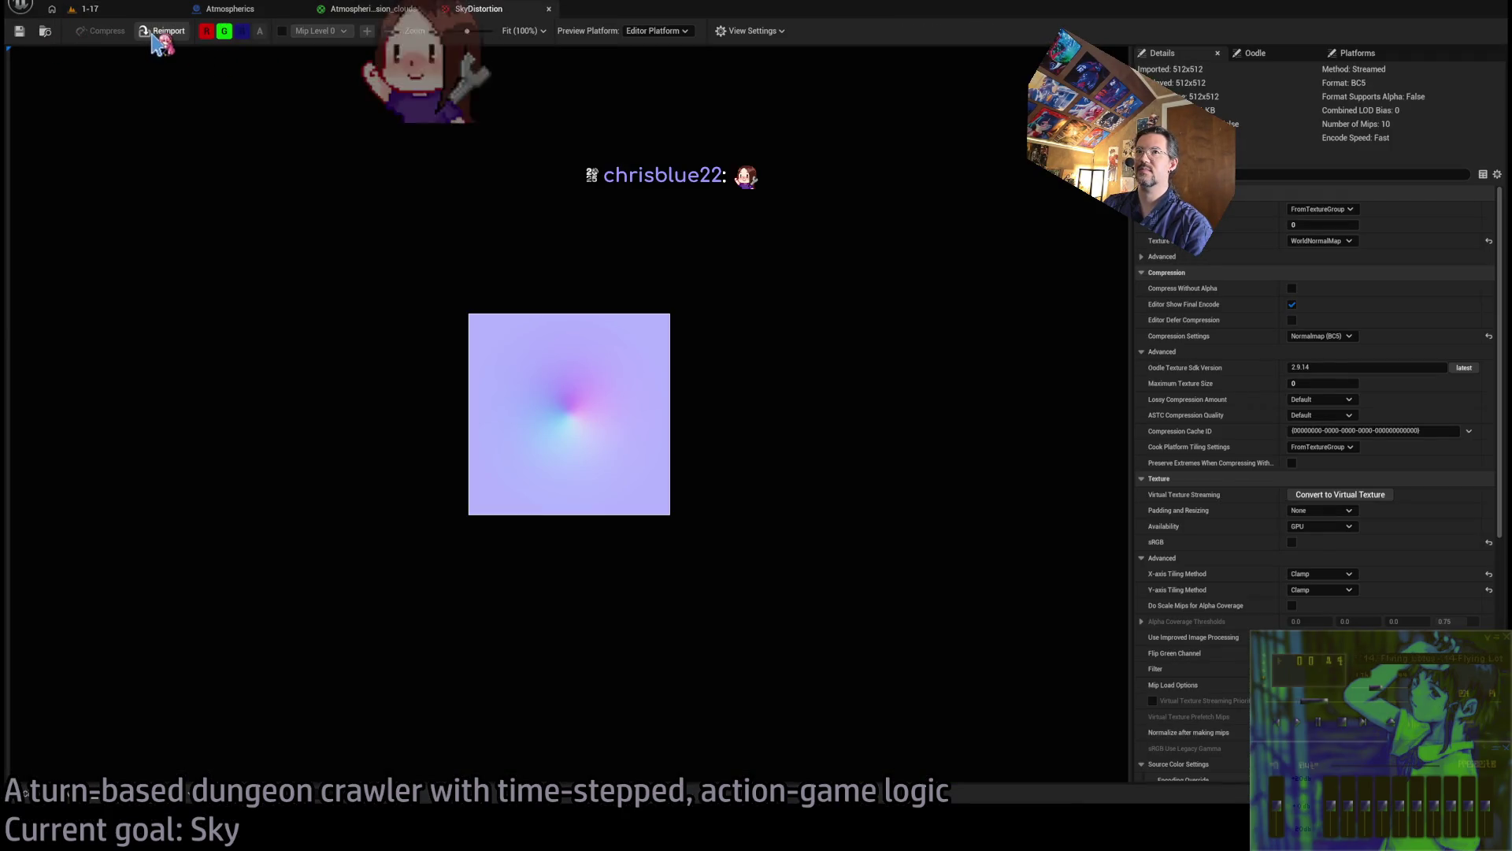
{"action": "left_click", "coordinate": [140, 10]}
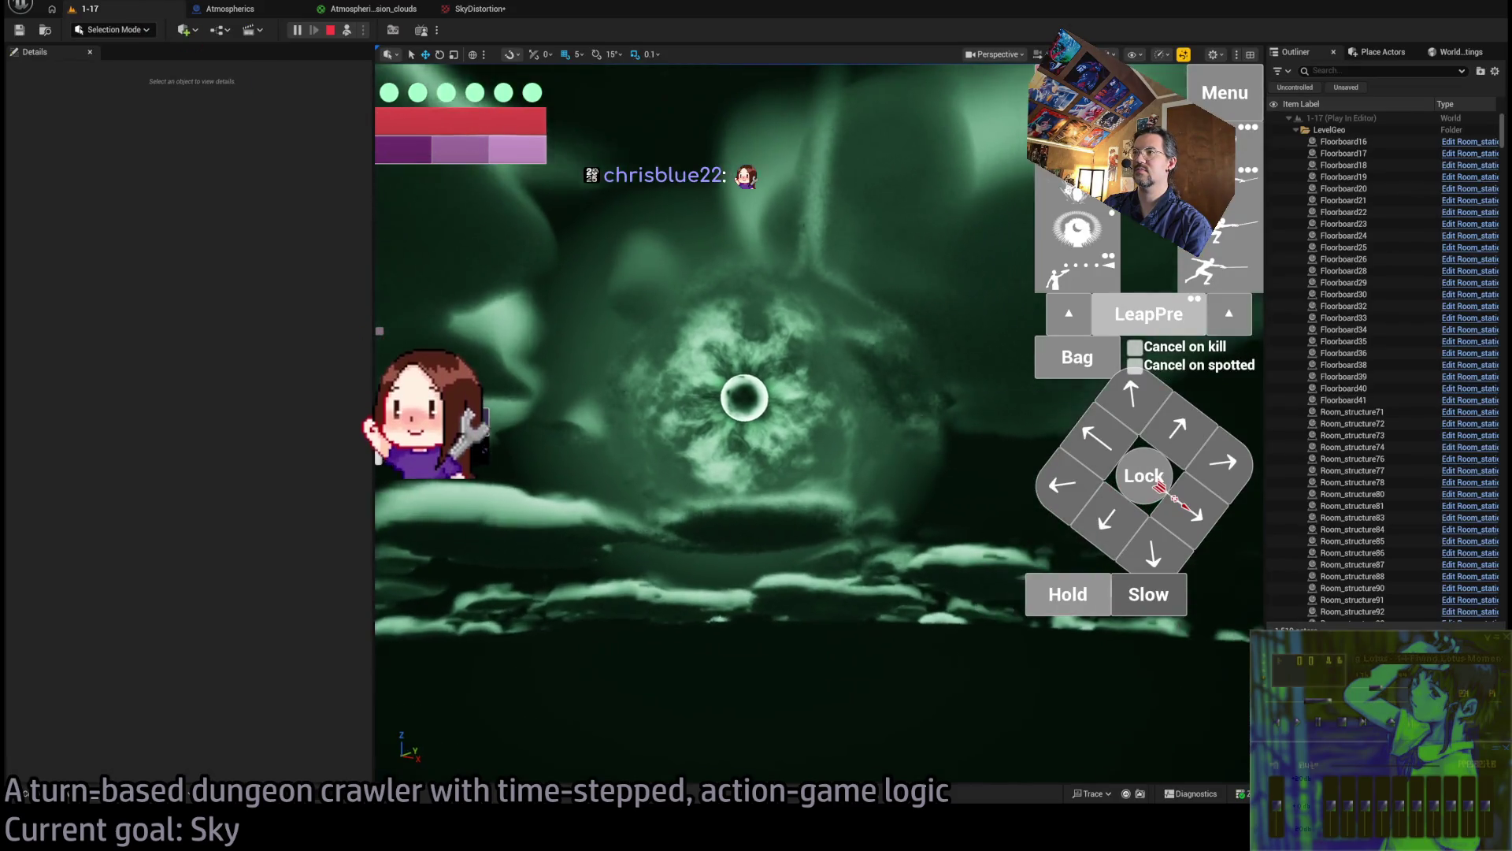
{"action": "left_click", "coordinate": [475, 9]}
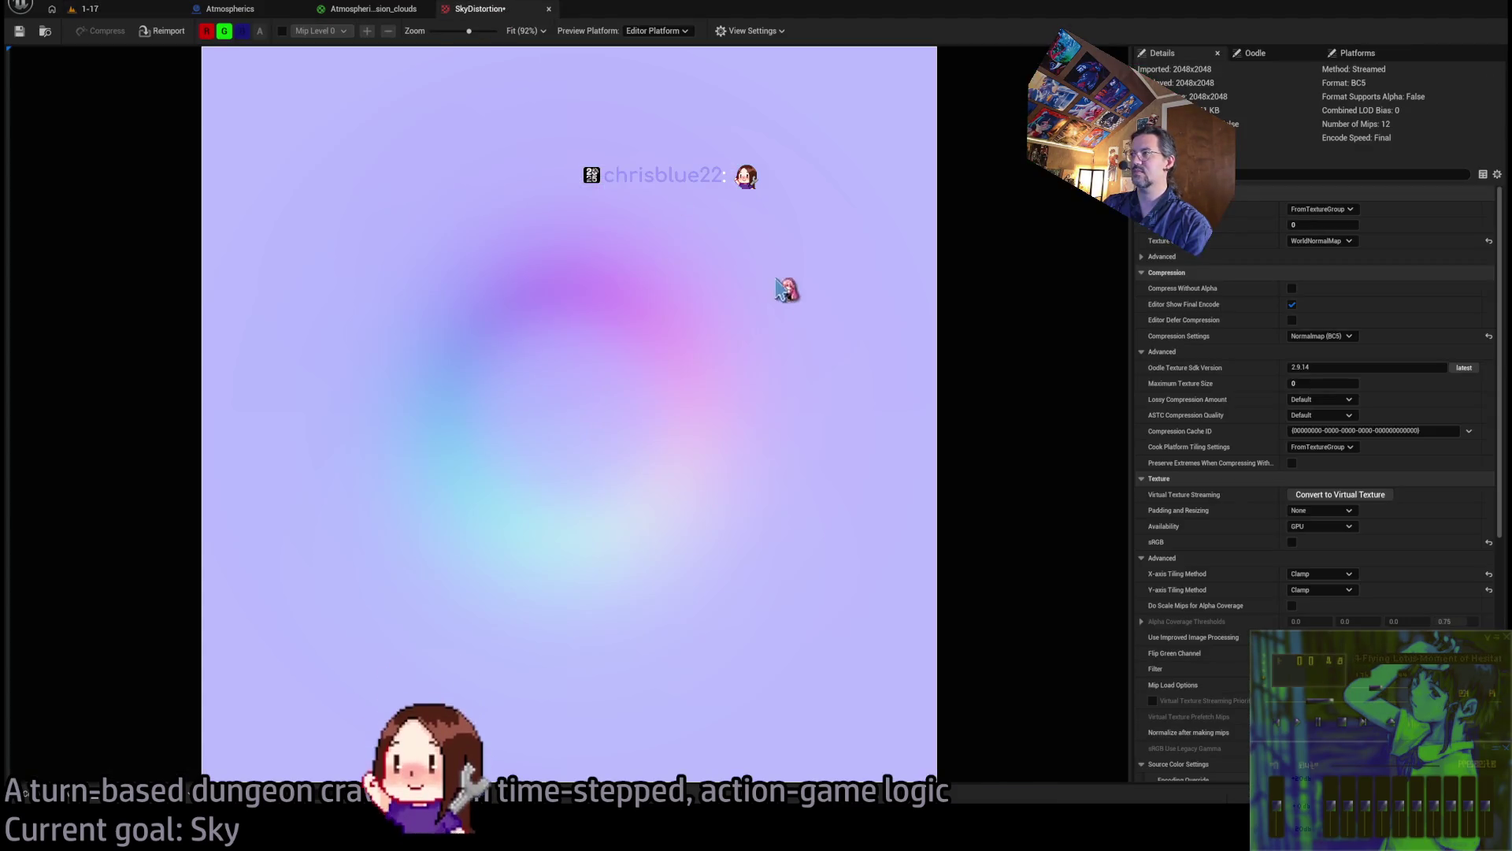
{"action": "left_click", "coordinate": [376, 11]}
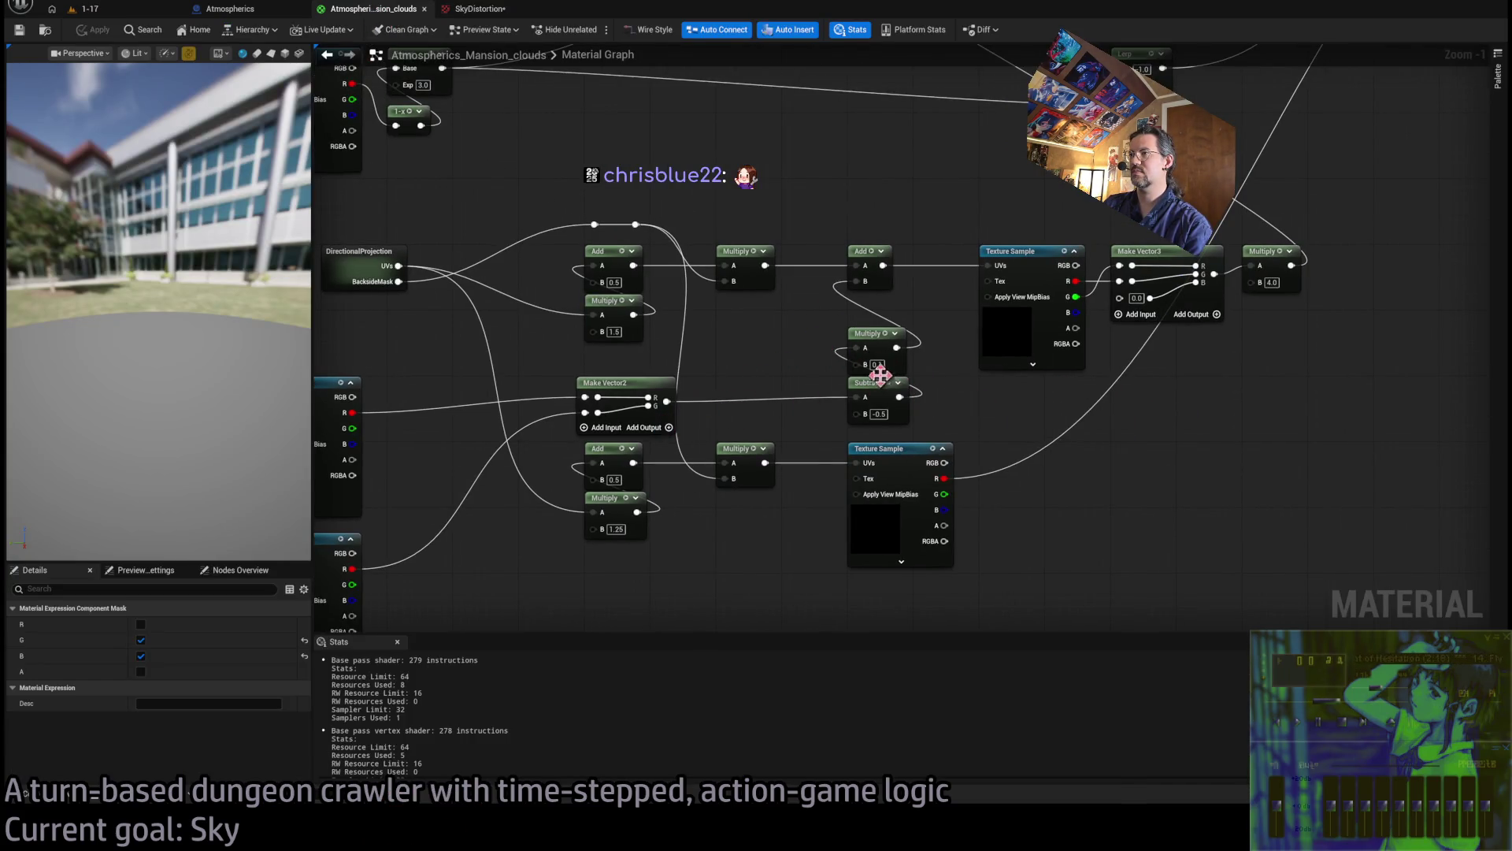
{"action": "mouse_move", "coordinate": [749, 362]}
{"action": "left_mouse_down"}
{"action": "mouse_move", "coordinate": [888, 381]}
{"action": "mouse_move", "coordinate": [868, 369]}
{"action": "left_mouse_up"}
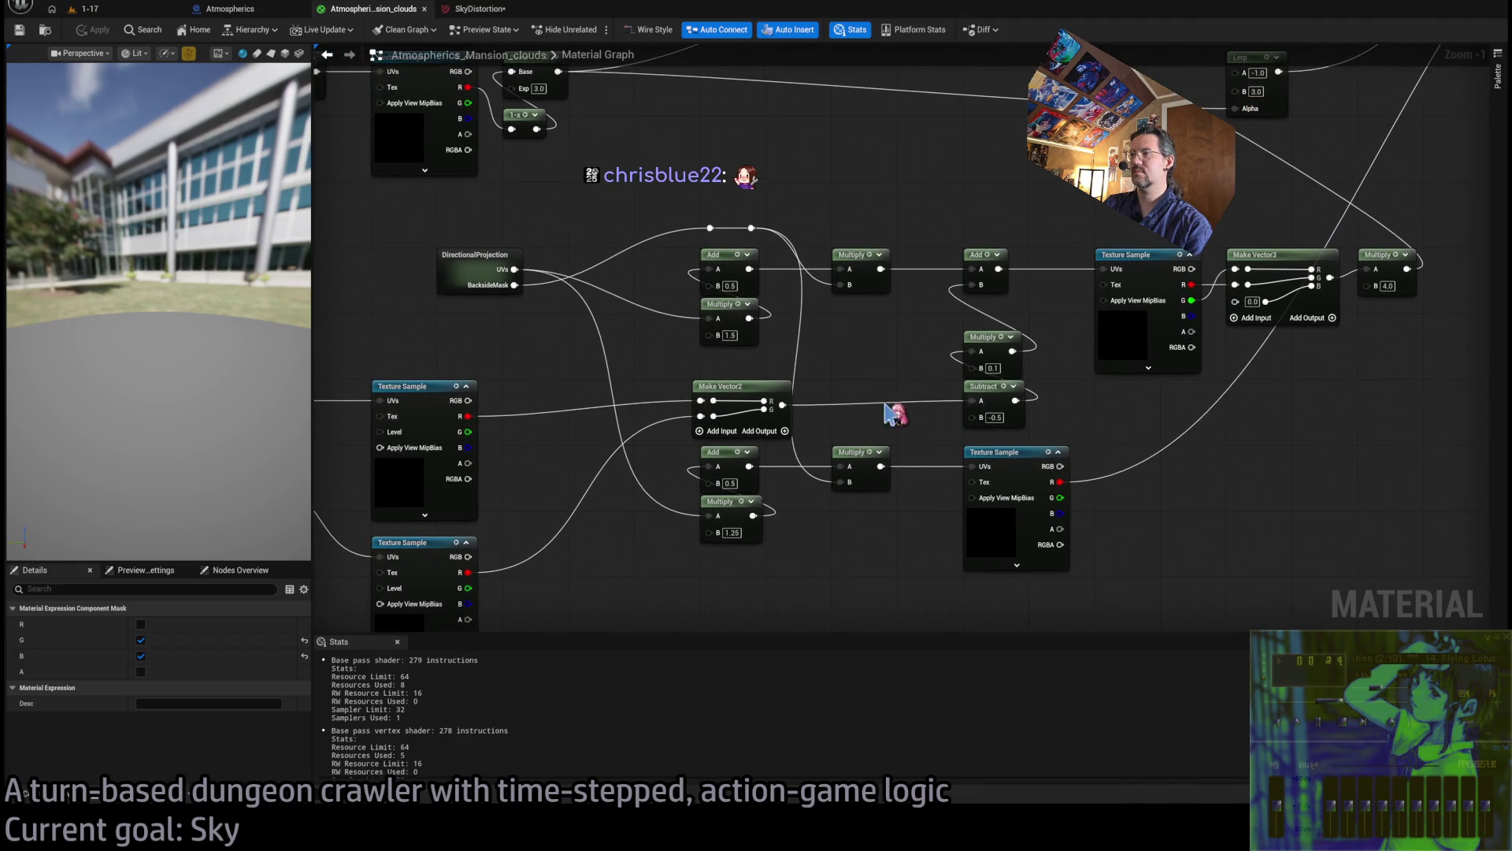
{"action": "left_click", "coordinate": [979, 287], "text": "alt"}
{"action": "type", "text": "0"}
{"action": "key", "text": "Return"}
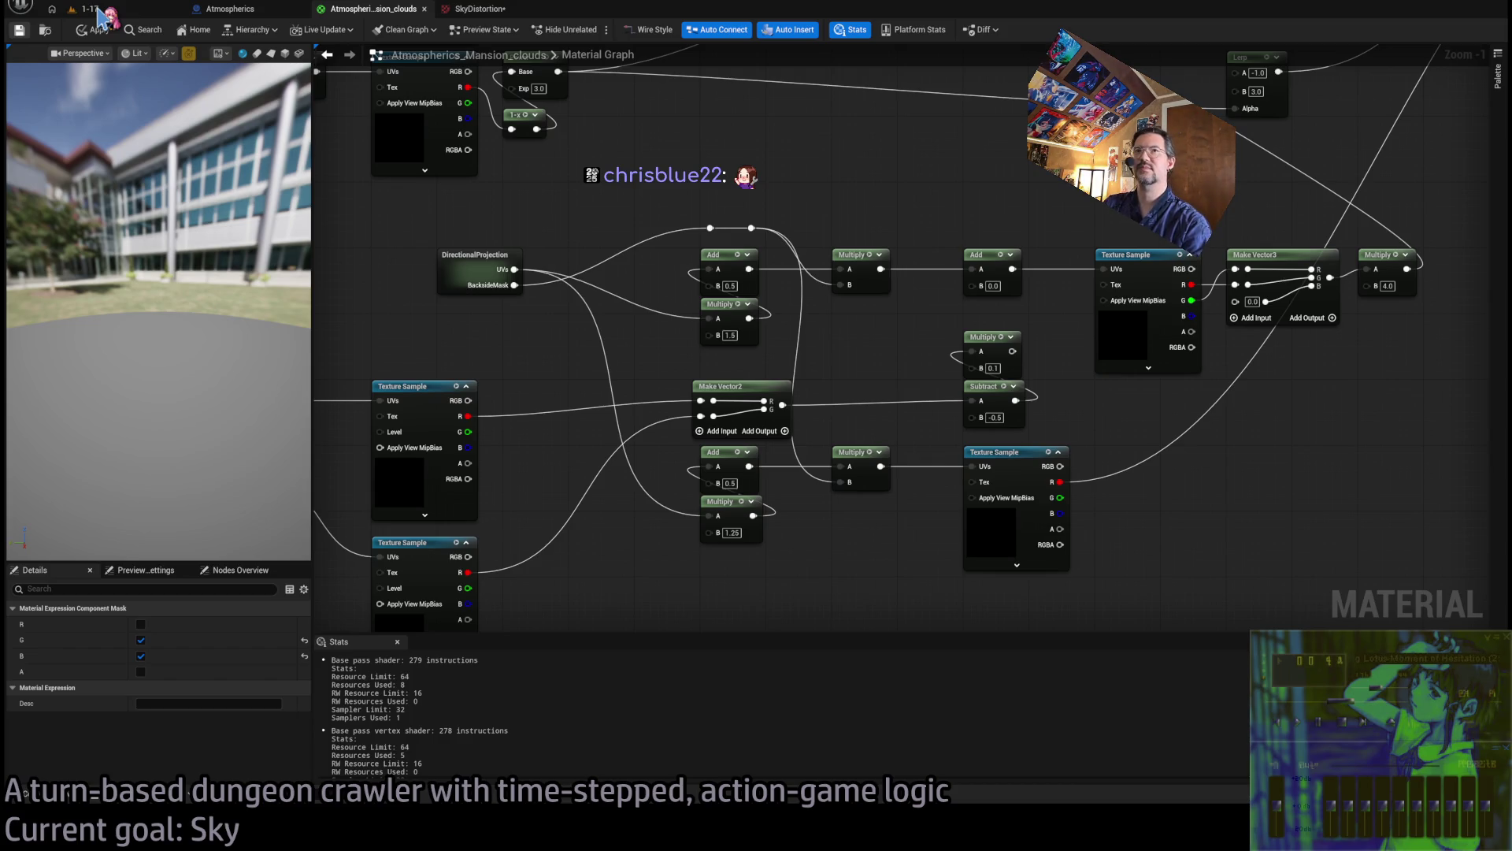
Try 0.01 as the noise-offset Multiply's B and preview the sky in-game
{"action": "left_click", "coordinate": [100, 12]}
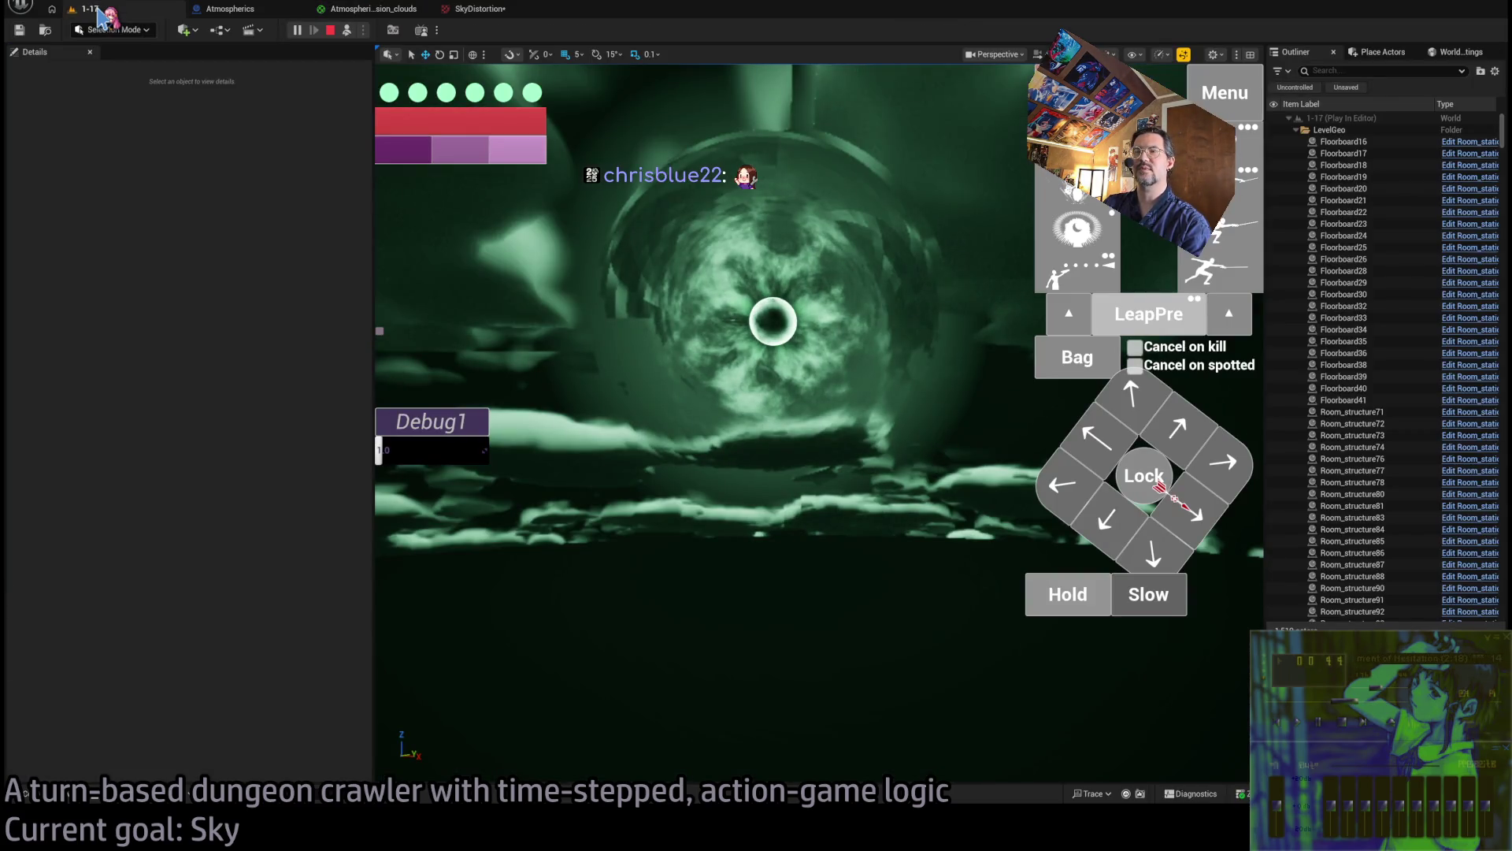
{"action": "left_click", "coordinate": [379, 12]}
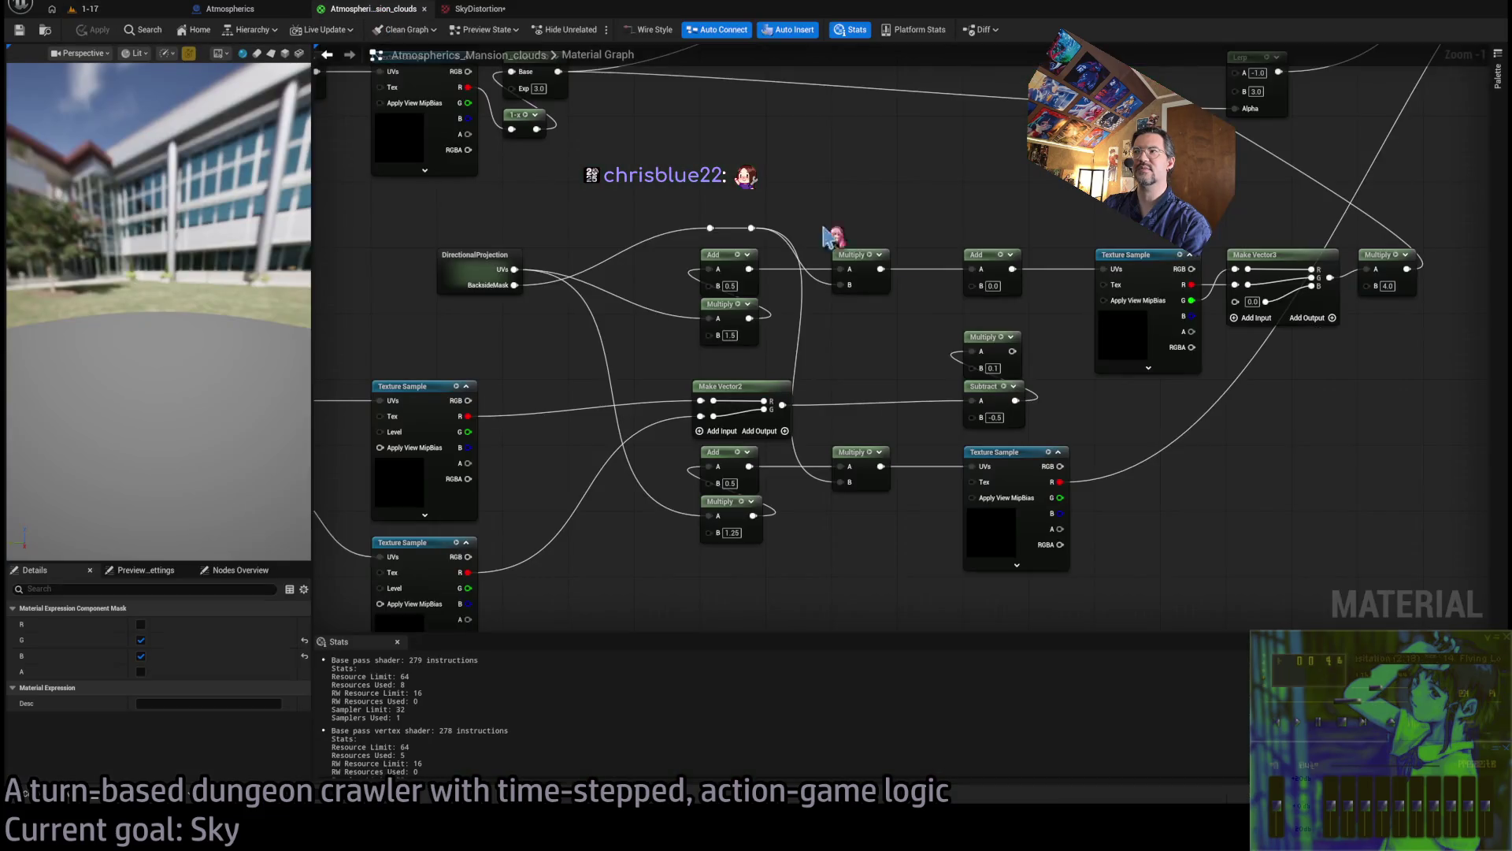
{"action": "left_click", "coordinate": [991, 367]}
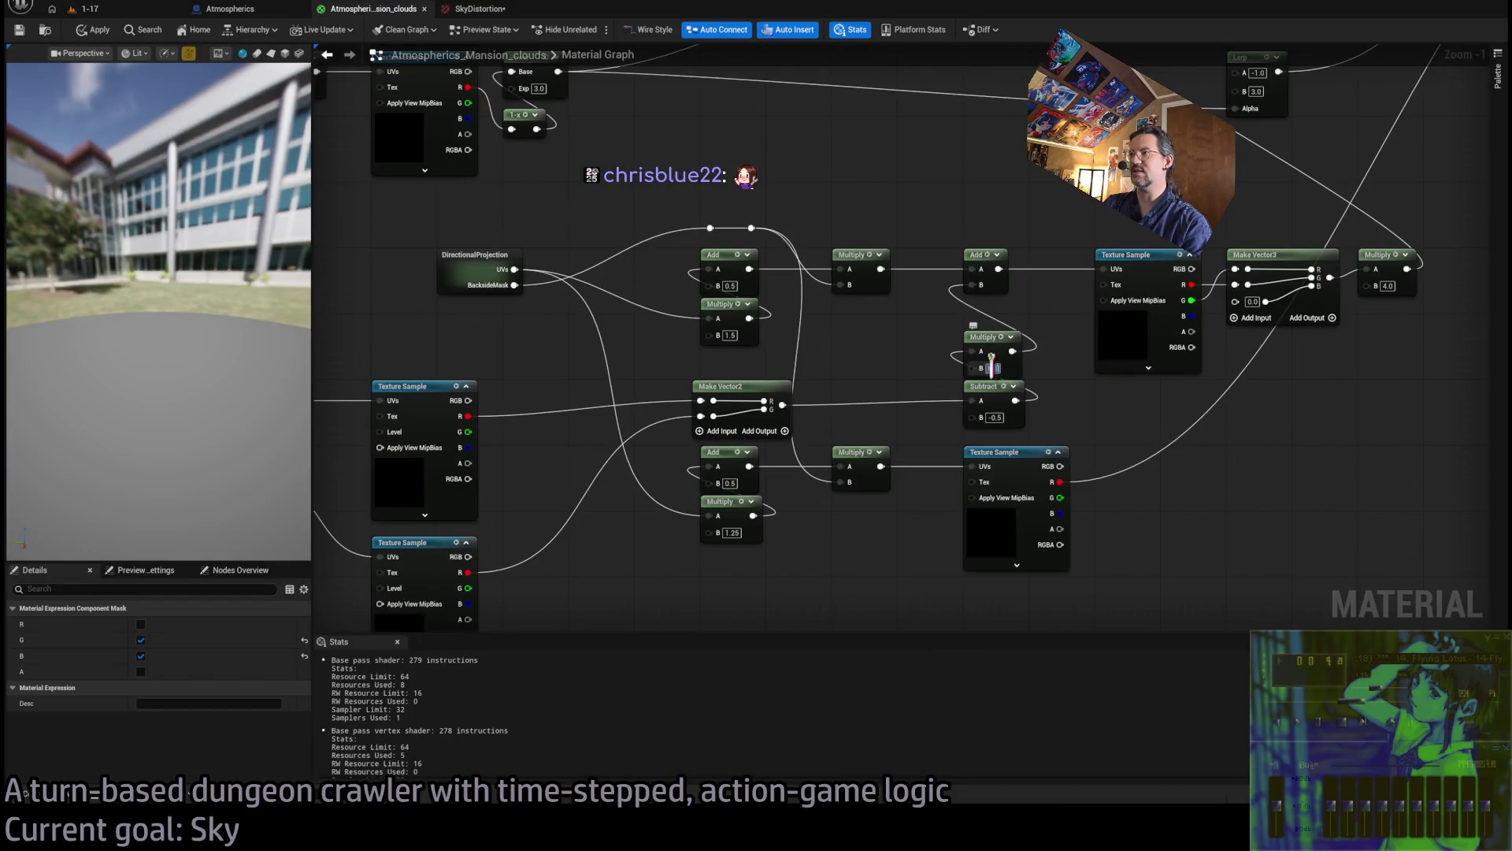
{"action": "type", "text": "0.01"}
{"action": "key", "text": "Return"}
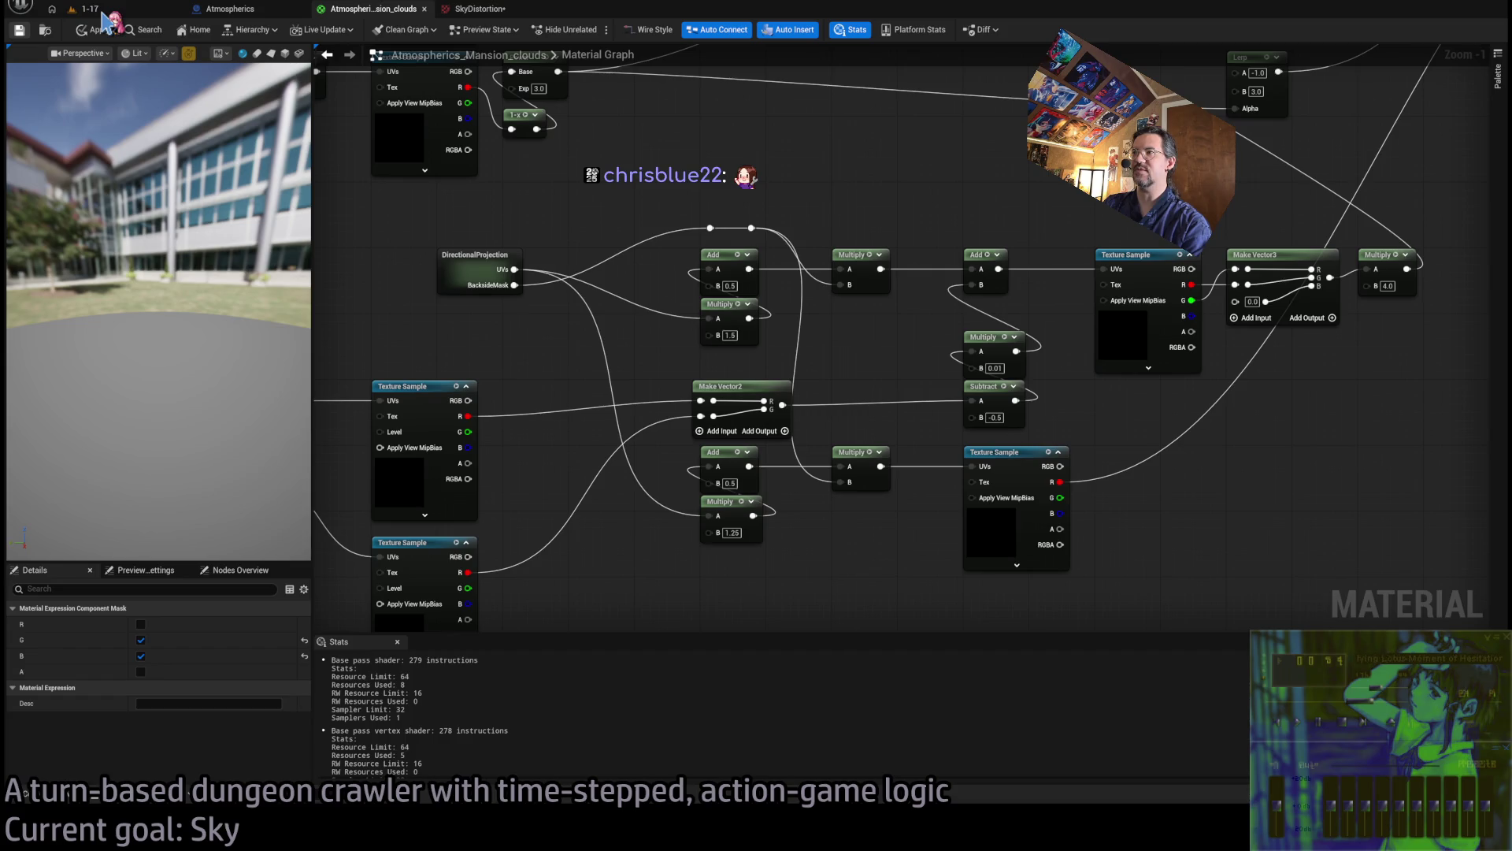
{"action": "left_click", "coordinate": [104, 11]}
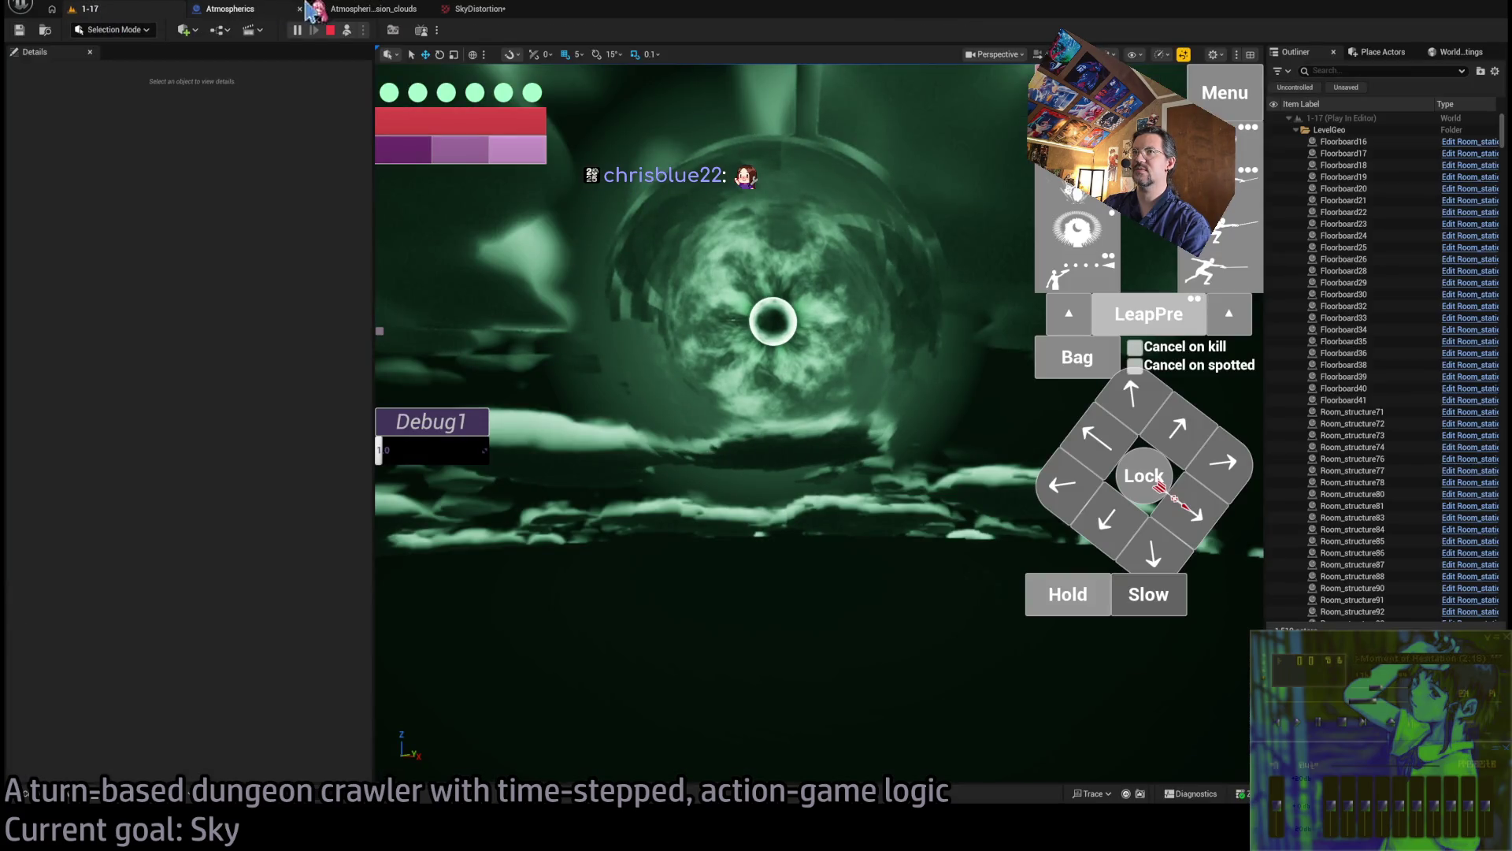
{"action": "left_click", "coordinate": [363, 11]}
{"action": "left_click", "coordinate": [118, 9]}
{"action": "left_click", "coordinate": [405, 11]}
Test Multiply B values of 0.05 and then 0.02 against the in-game sky
{"action": "left_click", "coordinate": [996, 367]}
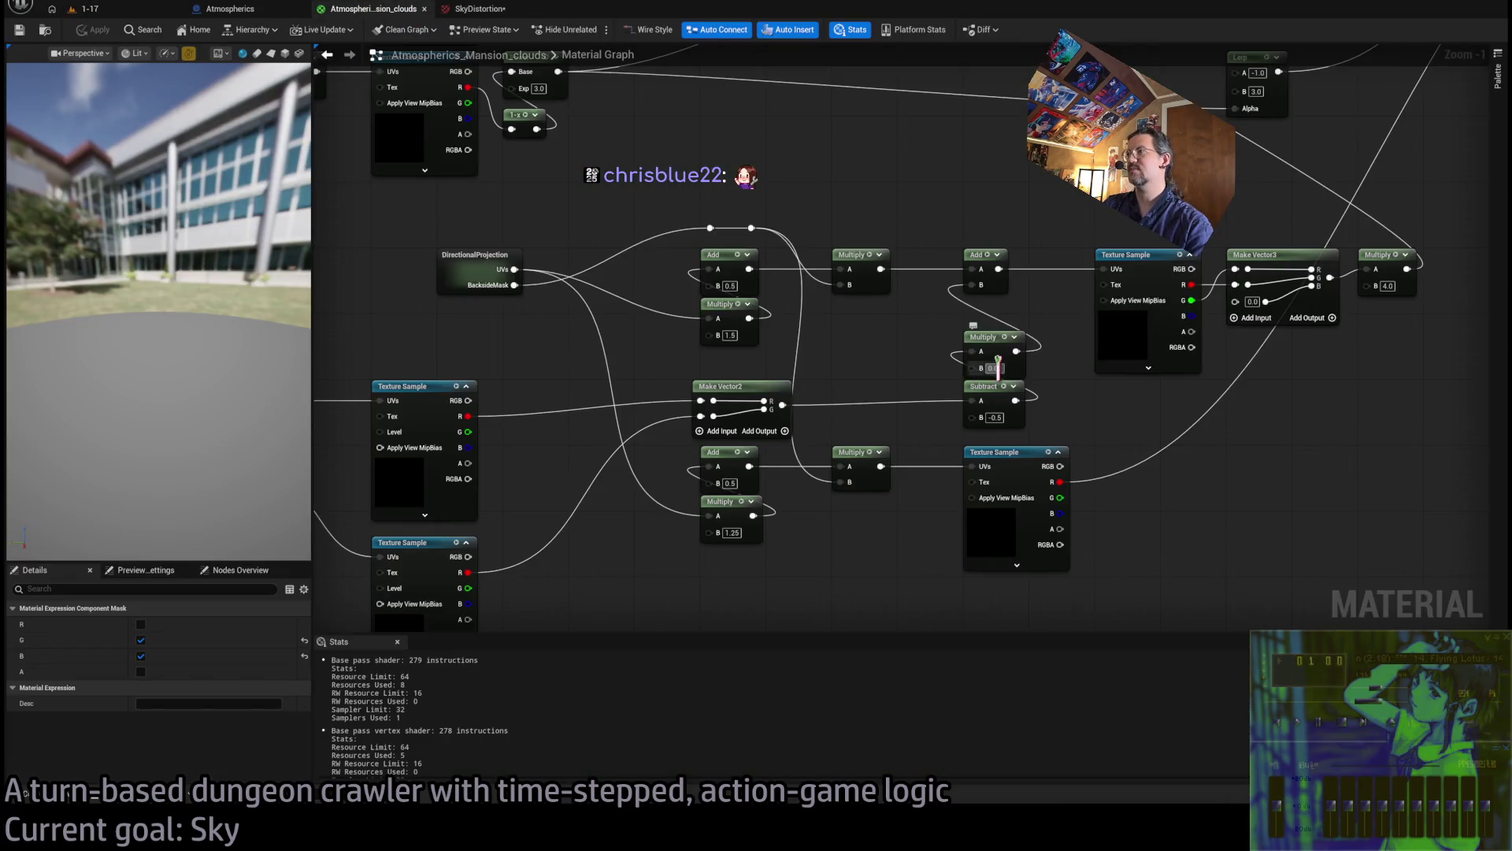
{"action": "type", "text": "0.05"}
{"action": "key", "text": "Return"}
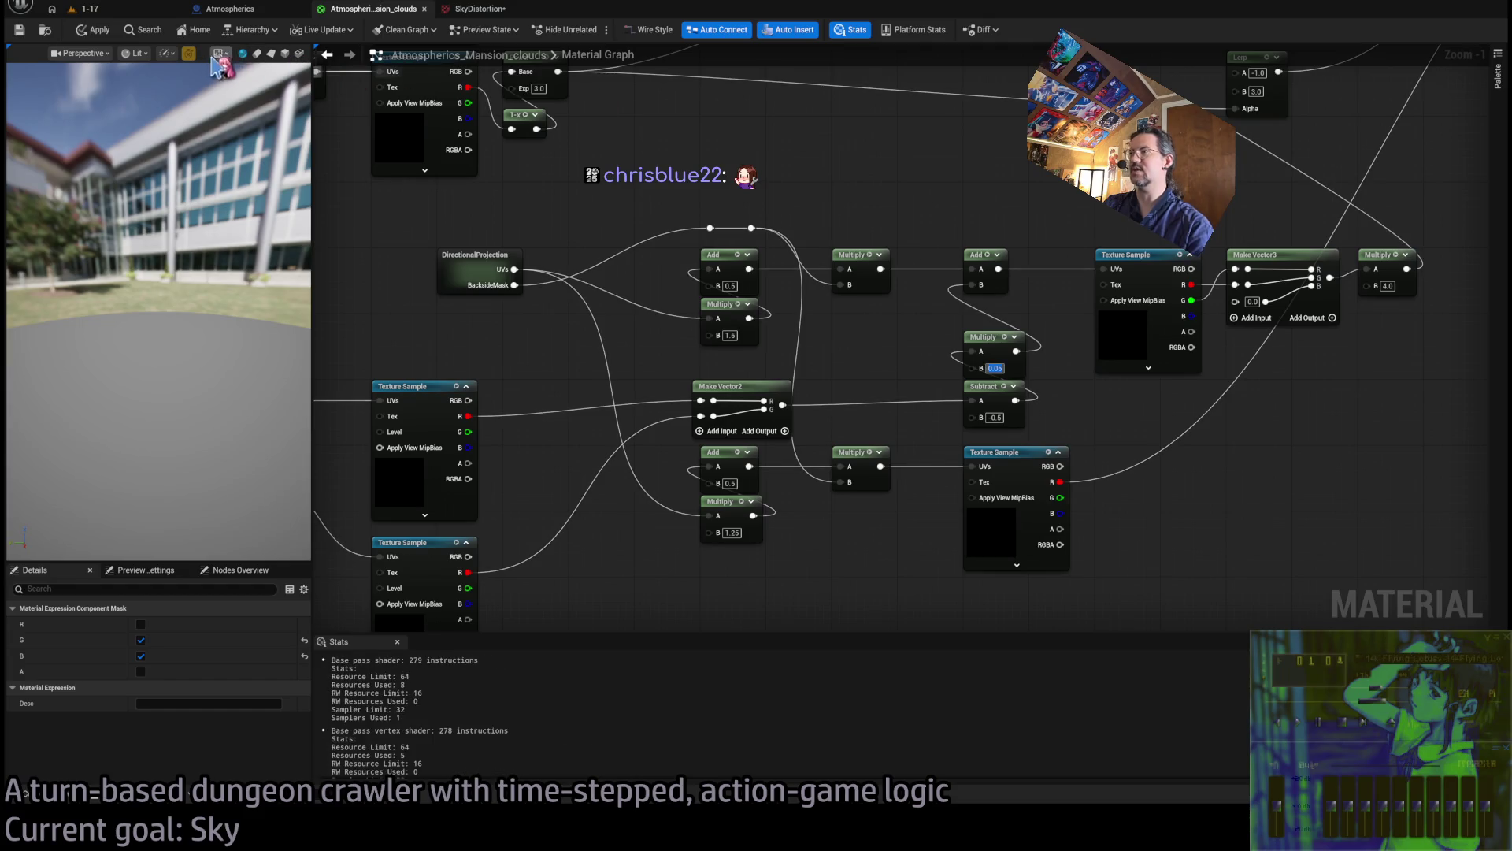
{"action": "left_click", "coordinate": [110, 10]}
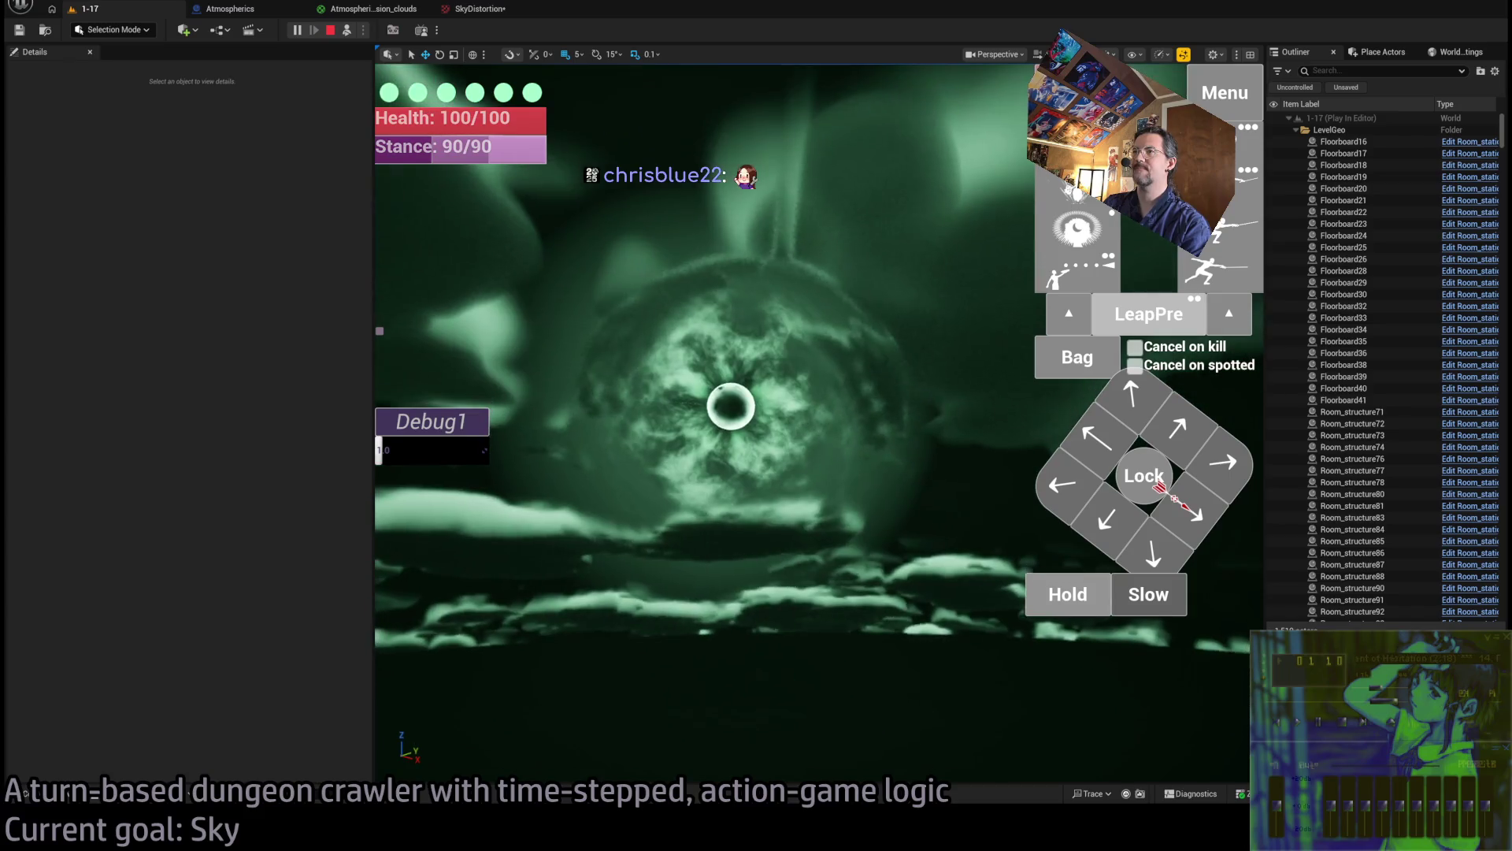
{"action": "left_click", "coordinate": [370, 8]}
{"action": "type", "text": "0.02"}
{"action": "key", "text": "Return"}
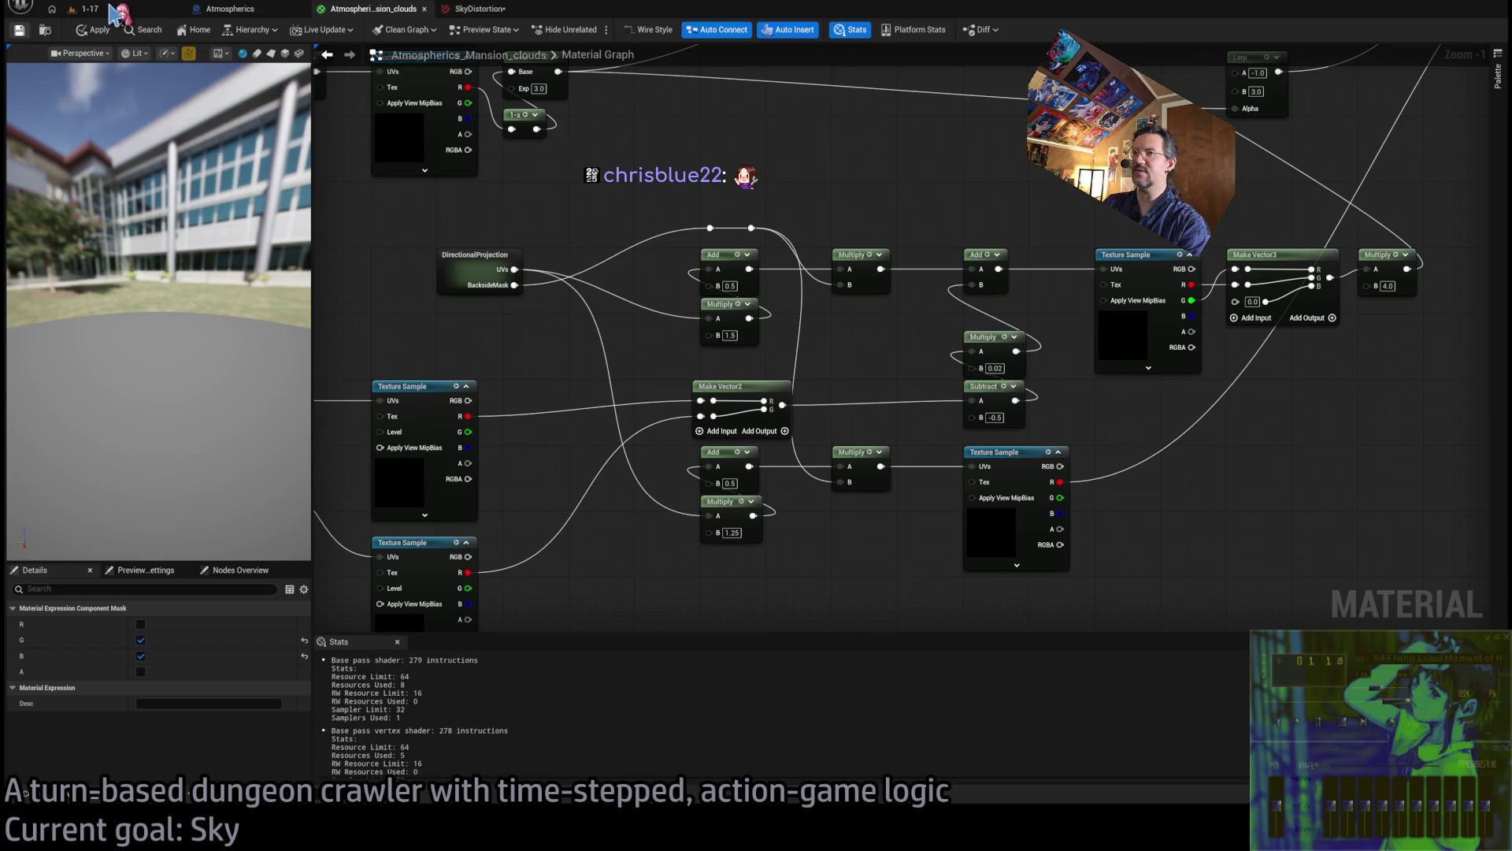
Settle the Multiply's B at 0.03, check the sky, then open the SkyDistortion texture
{"action": "left_click", "coordinate": [87, 9]}
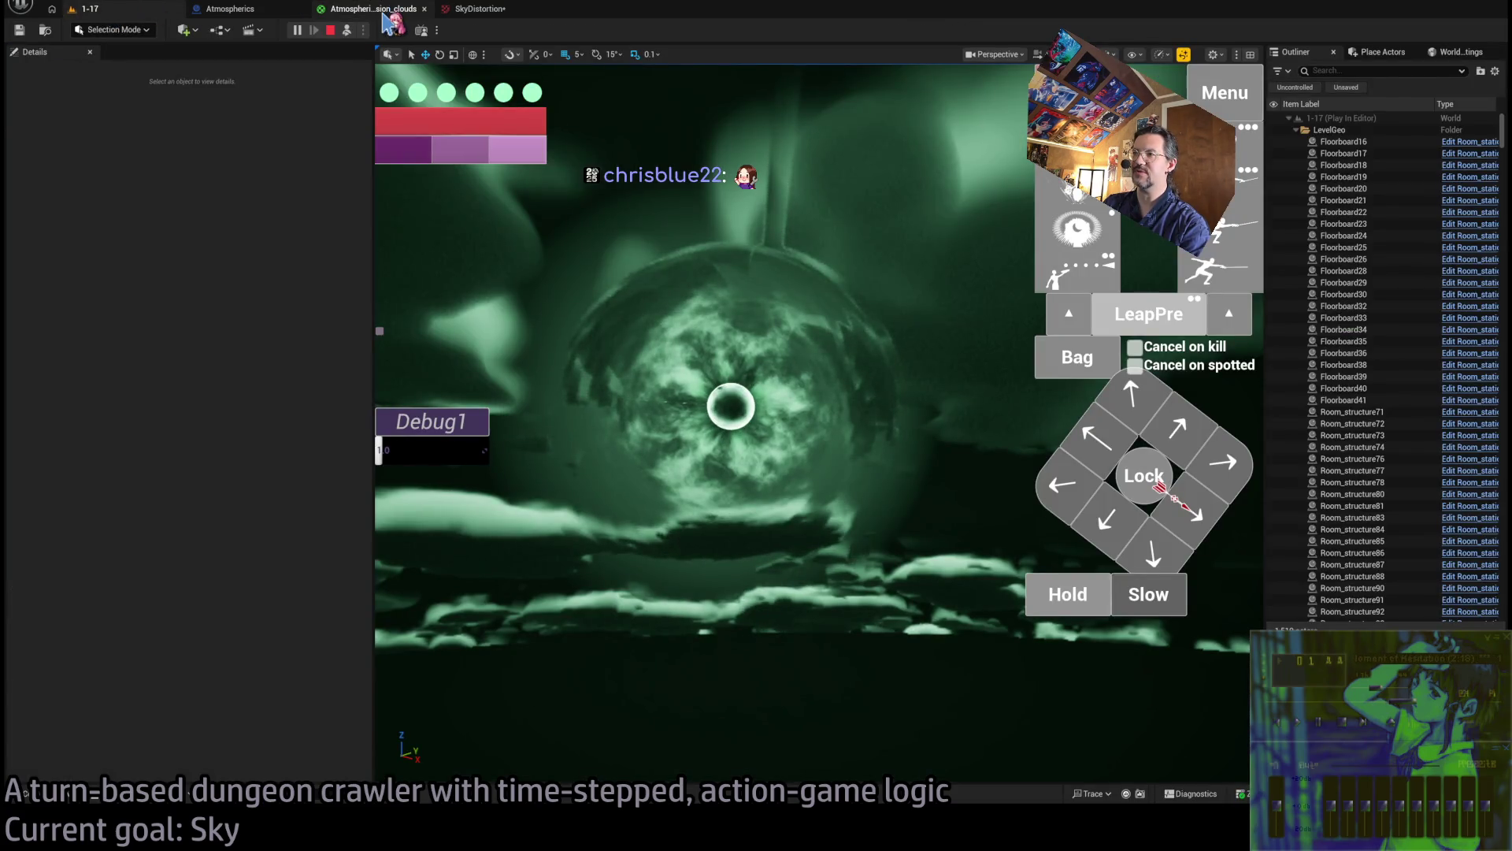
{"action": "left_click", "coordinate": [385, 14]}
{"action": "left_click", "coordinate": [996, 368]}
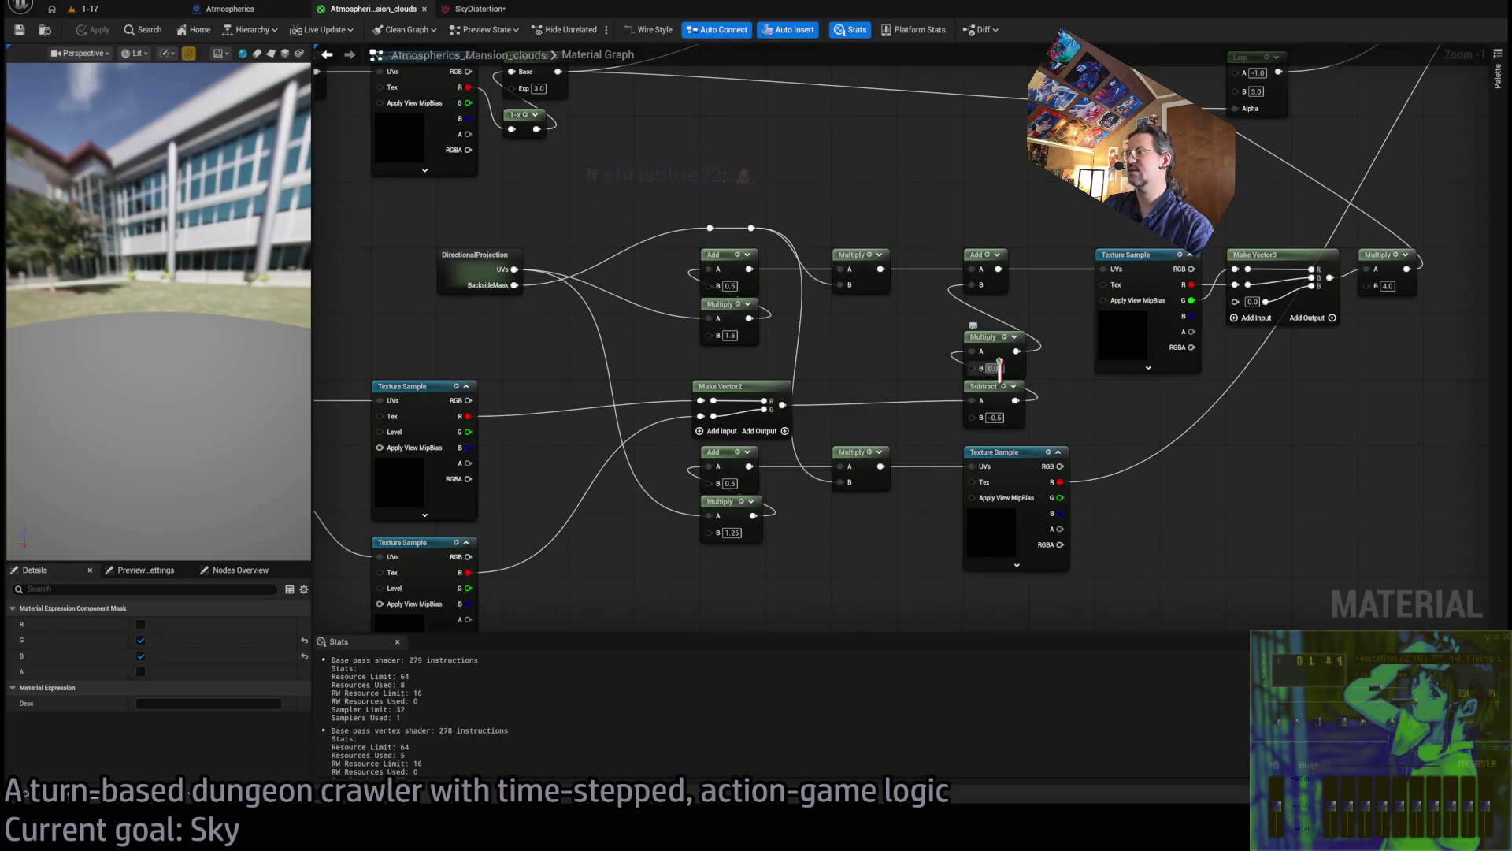
{"action": "type", "text": "3"}
{"action": "key", "text": "Return"}
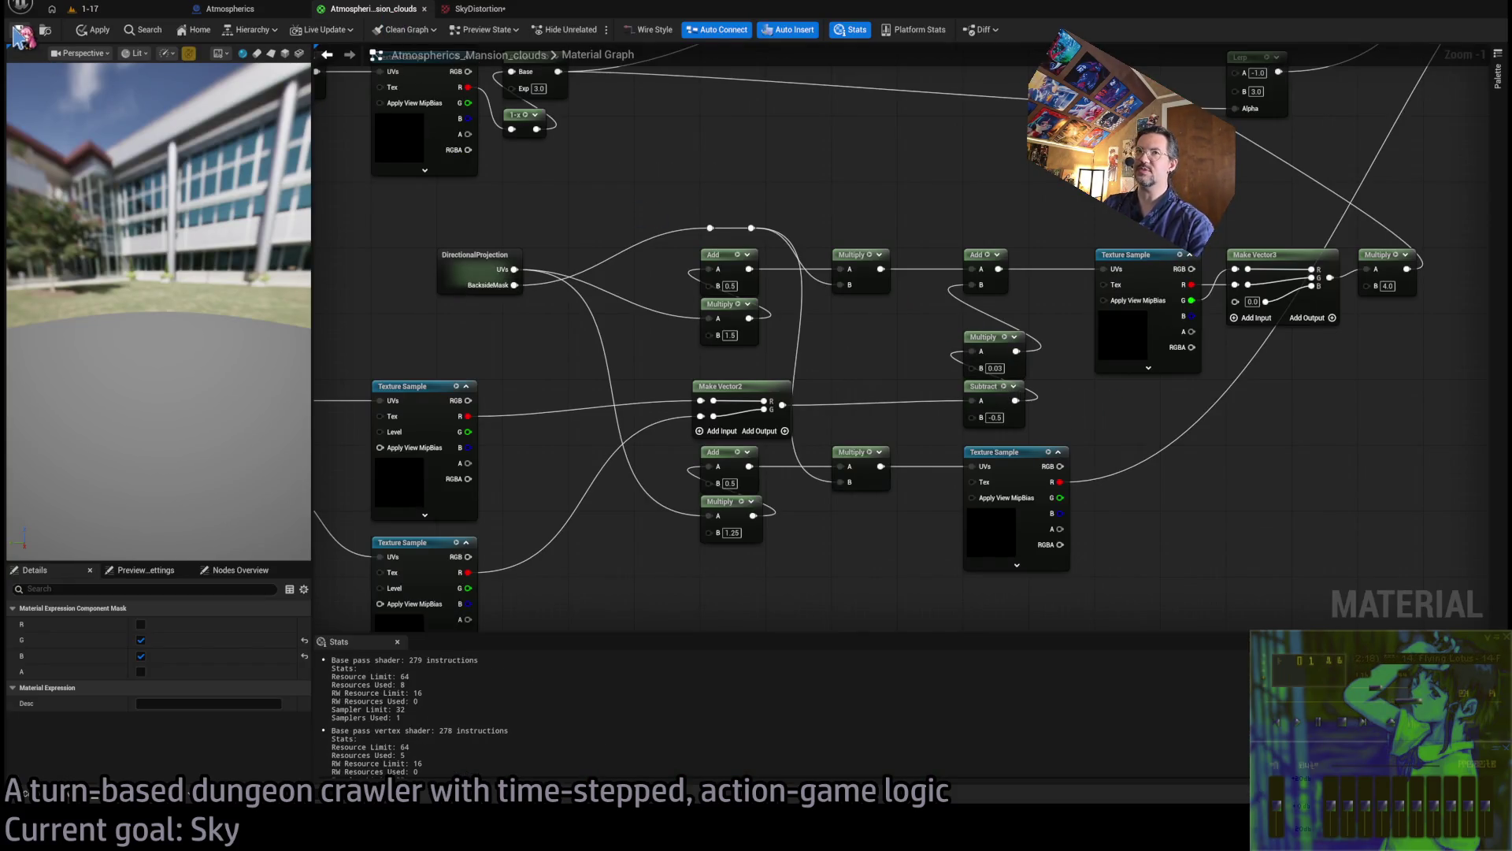
{"action": "left_click", "coordinate": [126, 10]}
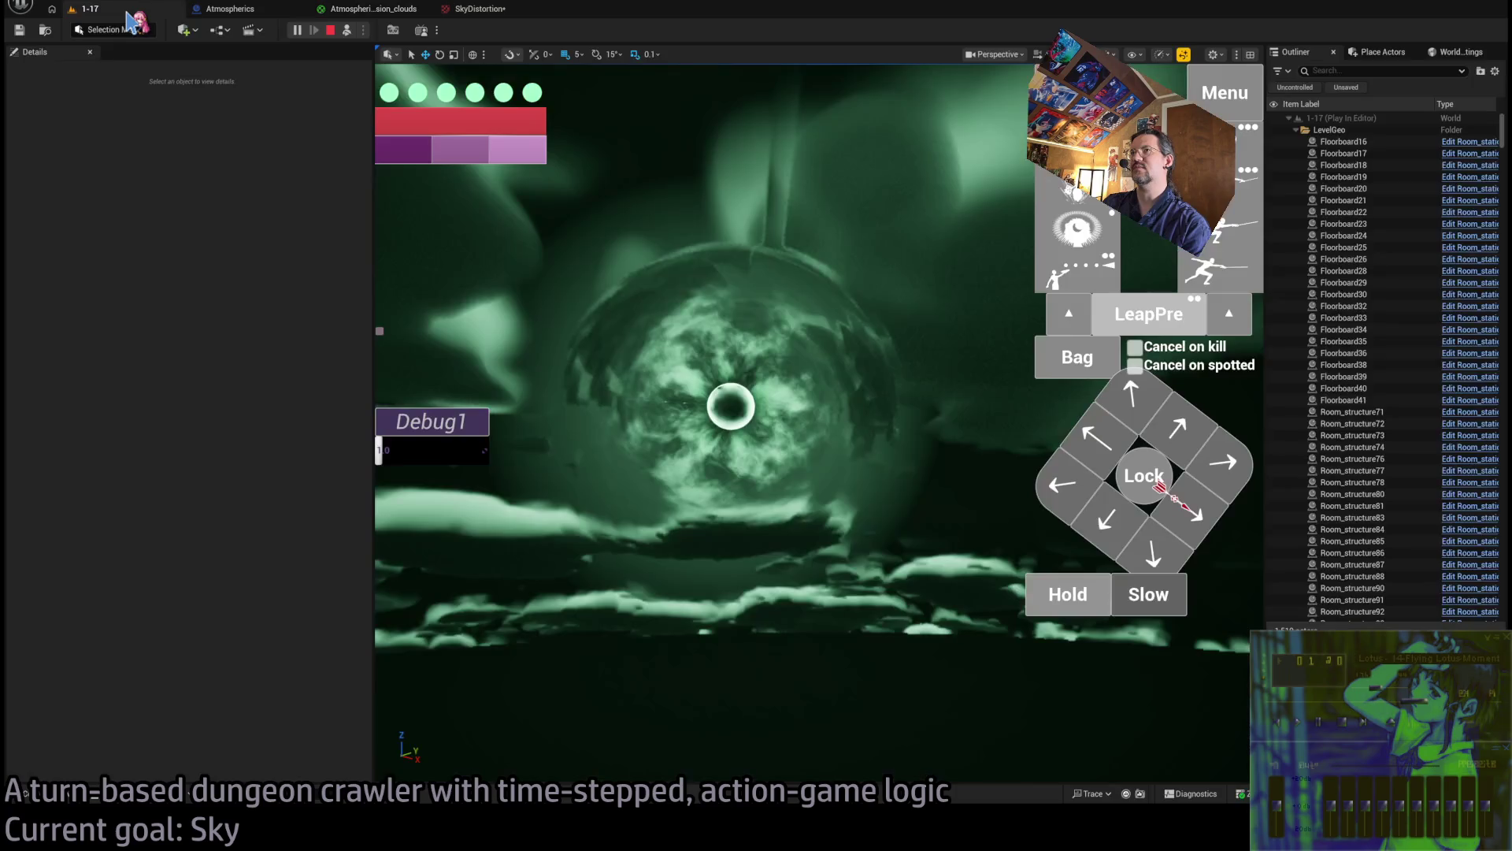
{"action": "left_click", "coordinate": [364, 13]}
{"action": "left_click", "coordinate": [1138, 296]}
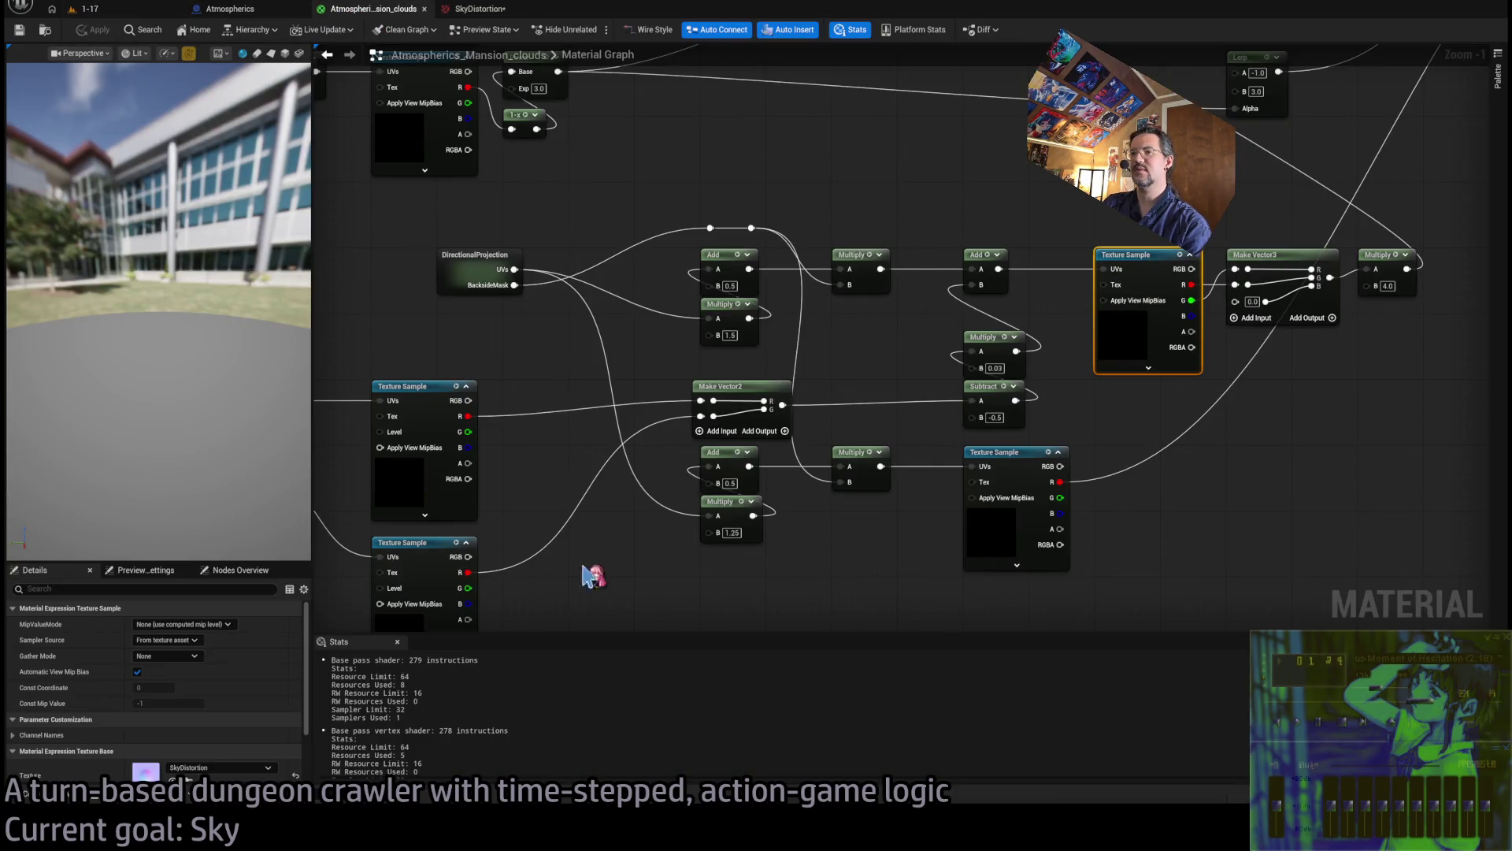
{"action": "double_click", "coordinate": [146, 770]}
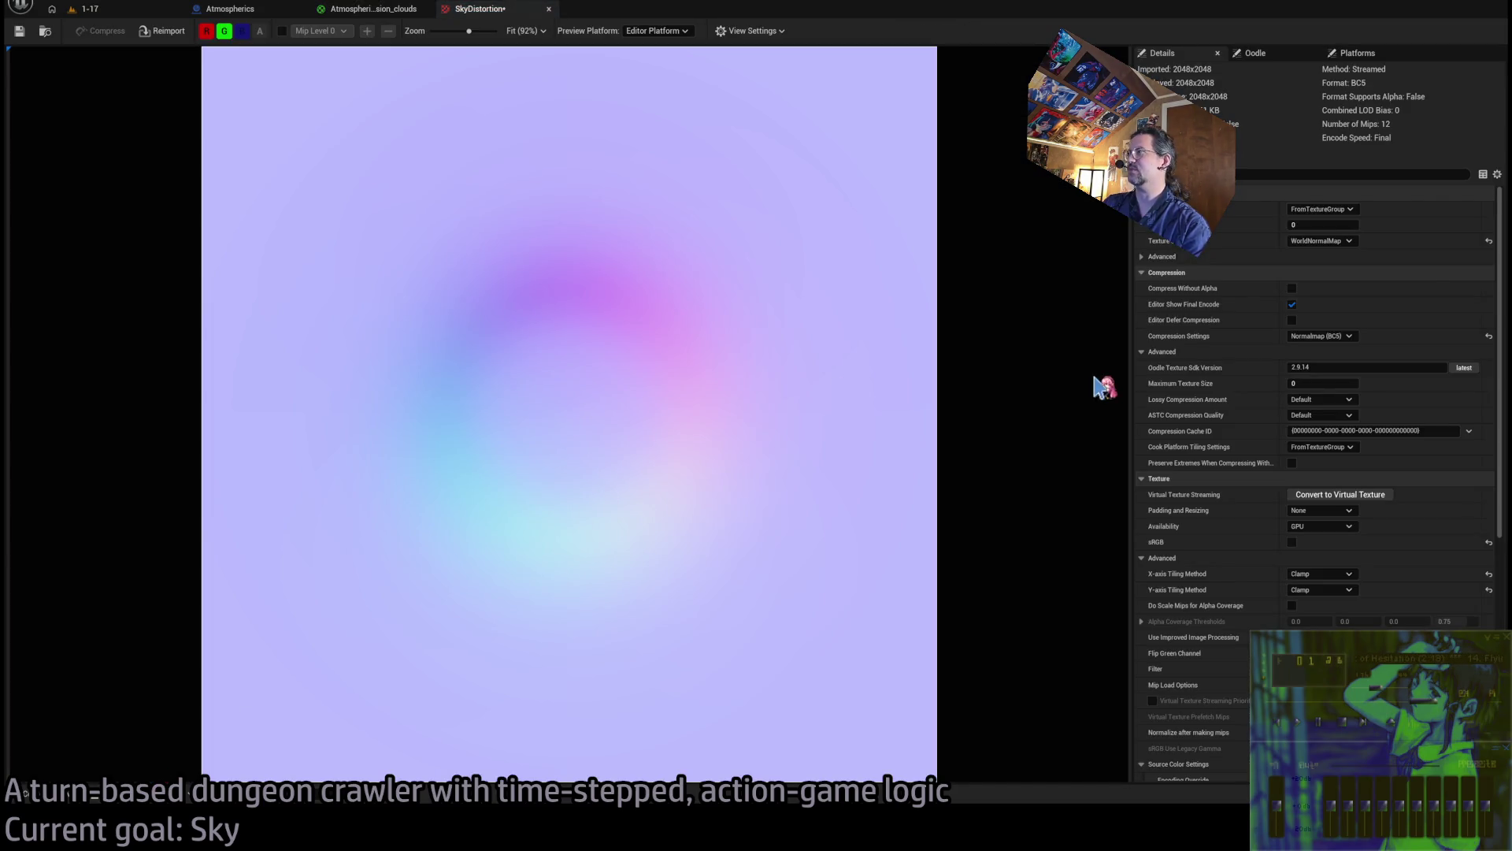
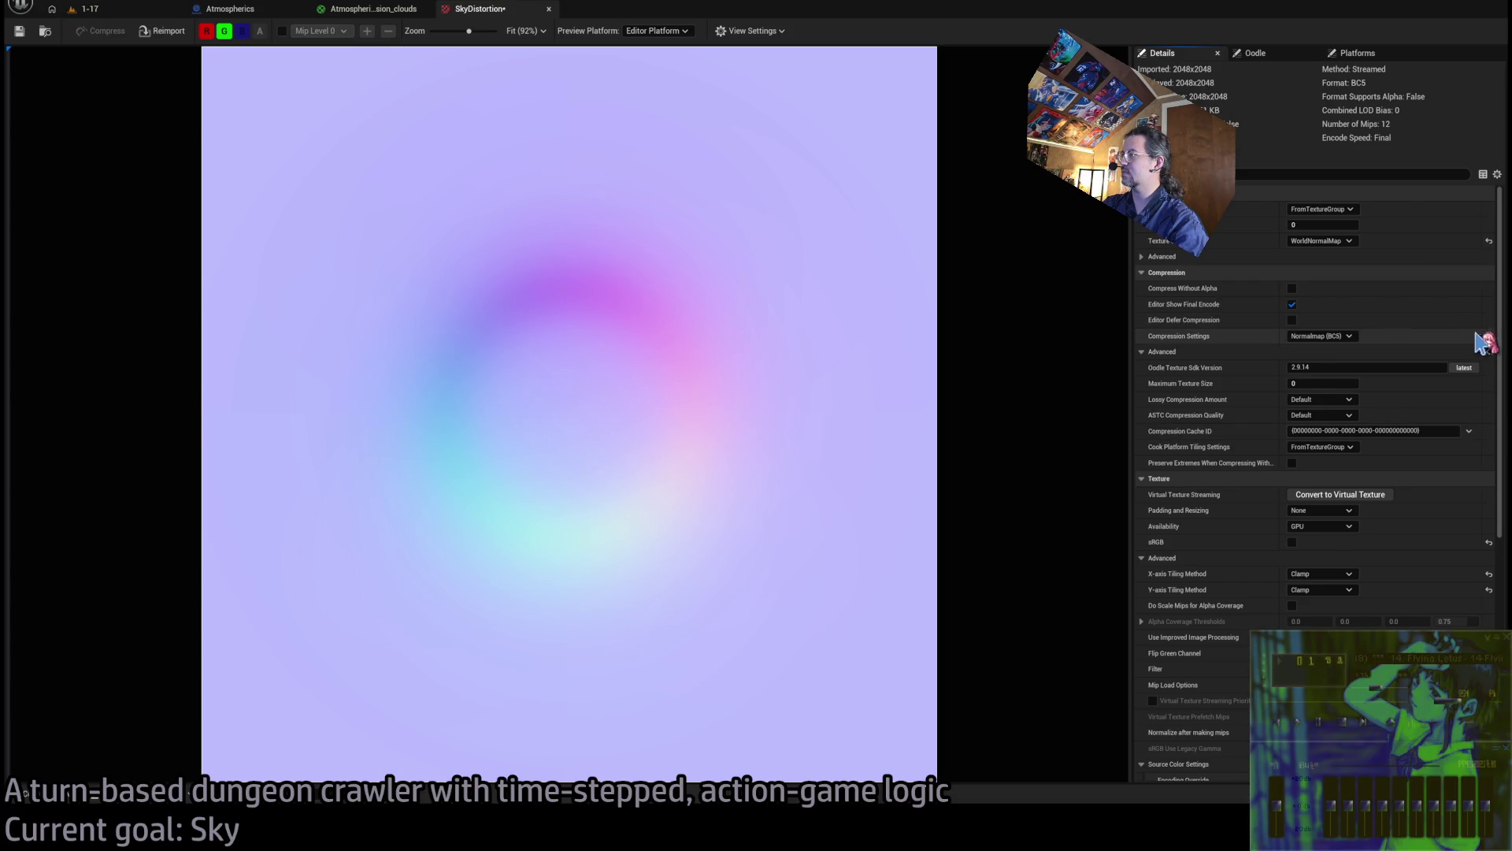
Compare the running level, clouds material and SkyDistortion texture, then browse the Atmospherics folder
{"action": "scroll", "coordinate": [1442, 618], "scroll_direction": "down", "scroll_amount": 6}
{"action": "scroll", "coordinate": [1450, 618], "scroll_direction": "up", "scroll_amount": 6}
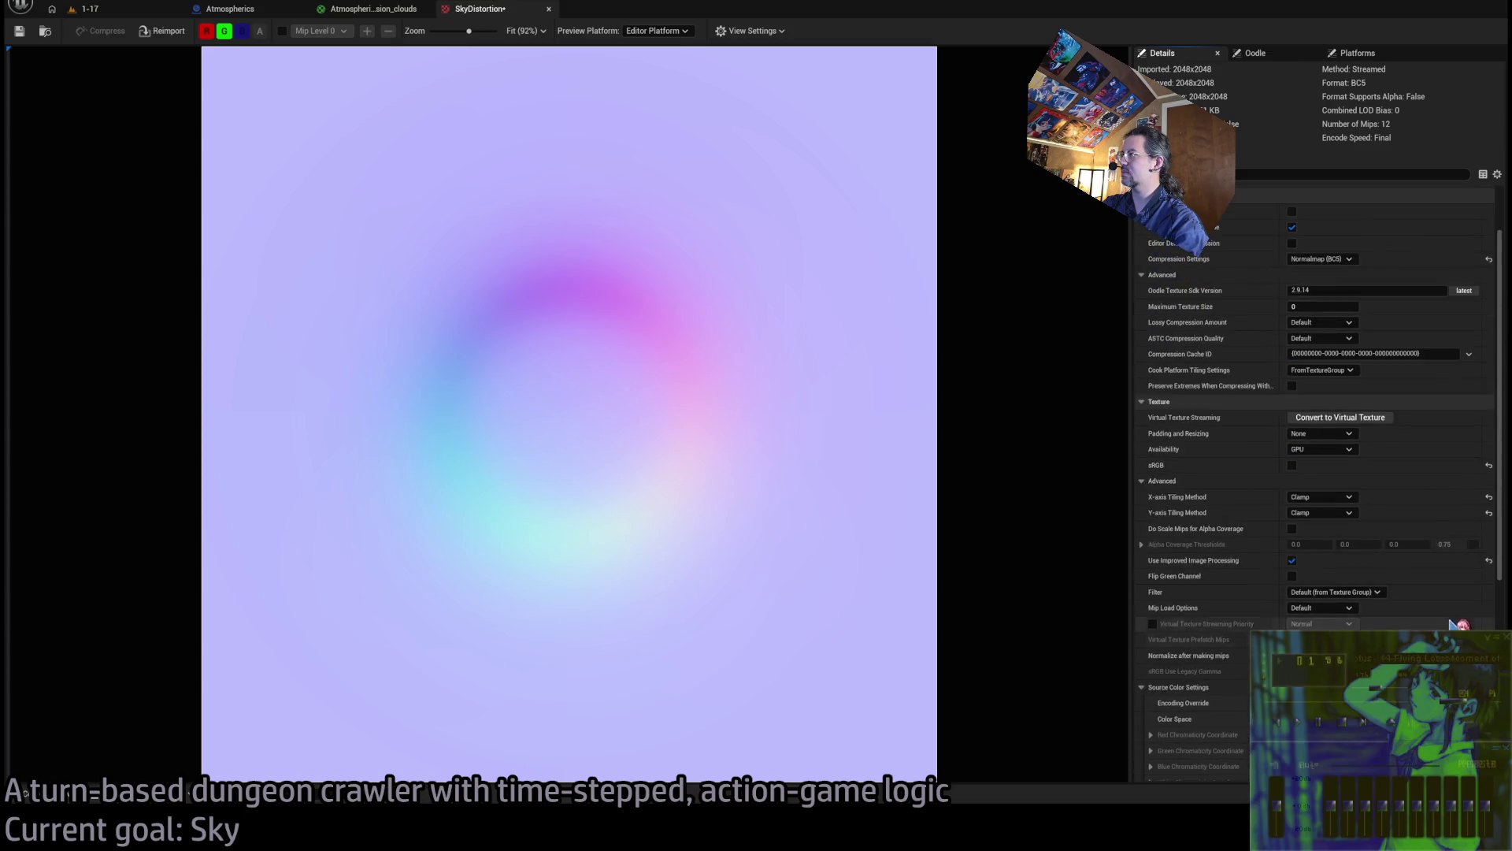
{"action": "left_click", "coordinate": [88, 9]}
{"action": "left_click", "coordinate": [386, 9]}
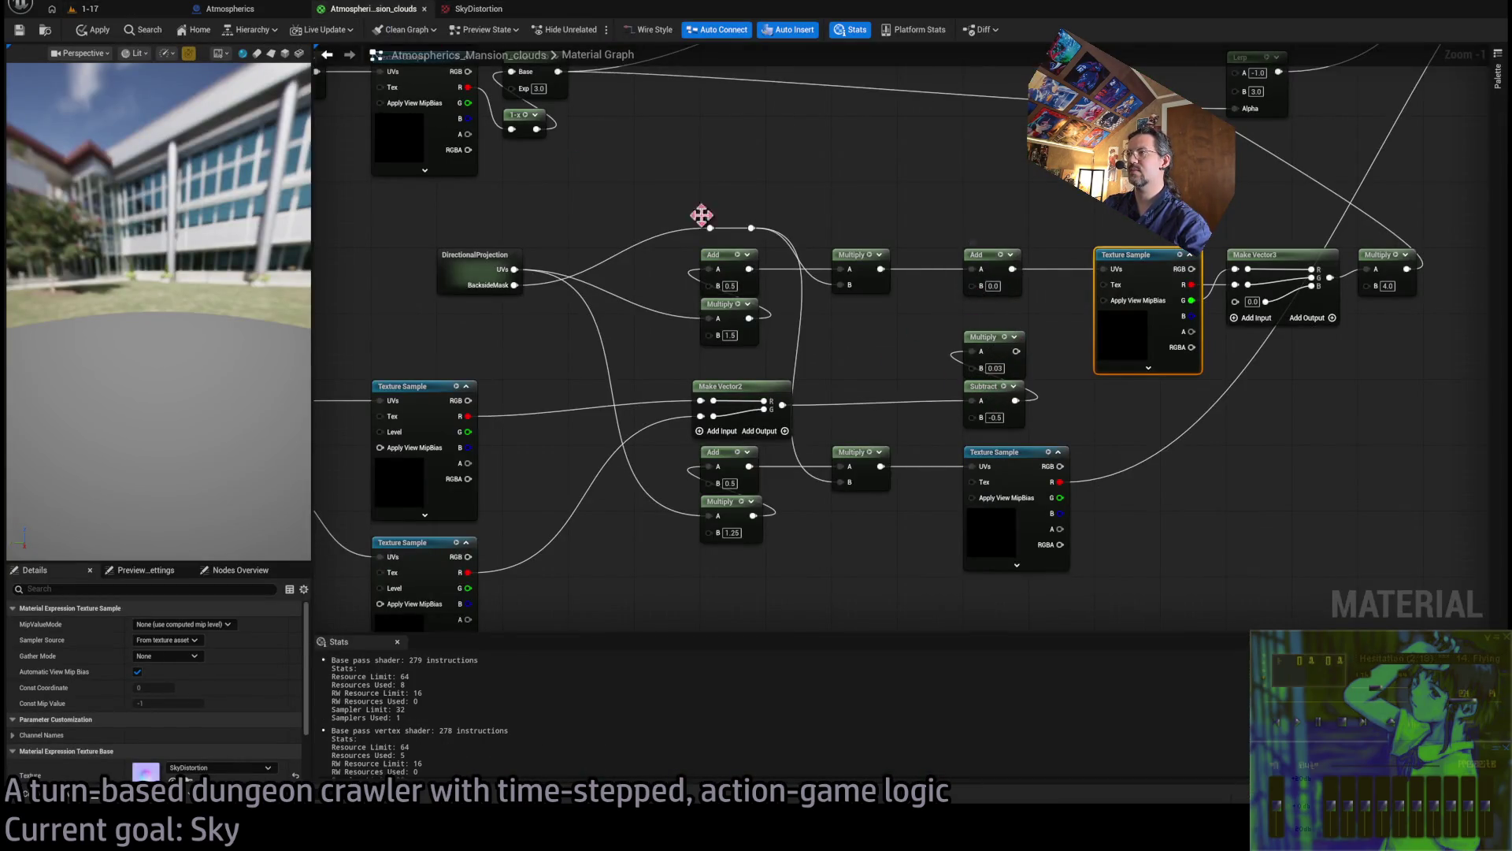
{"action": "left_click", "coordinate": [126, 14]}
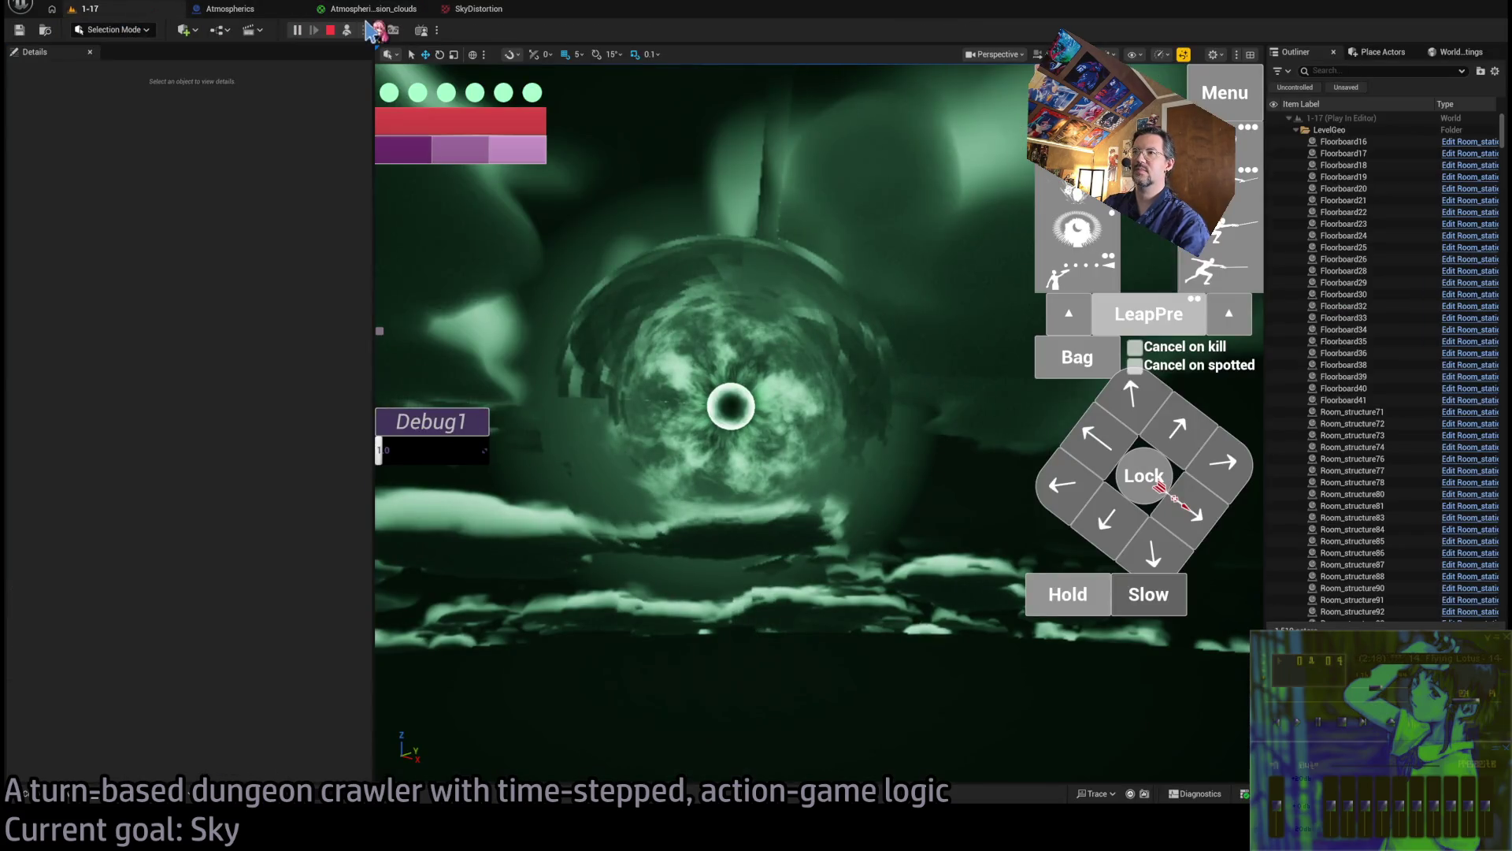
{"action": "left_click", "coordinate": [476, 8]}
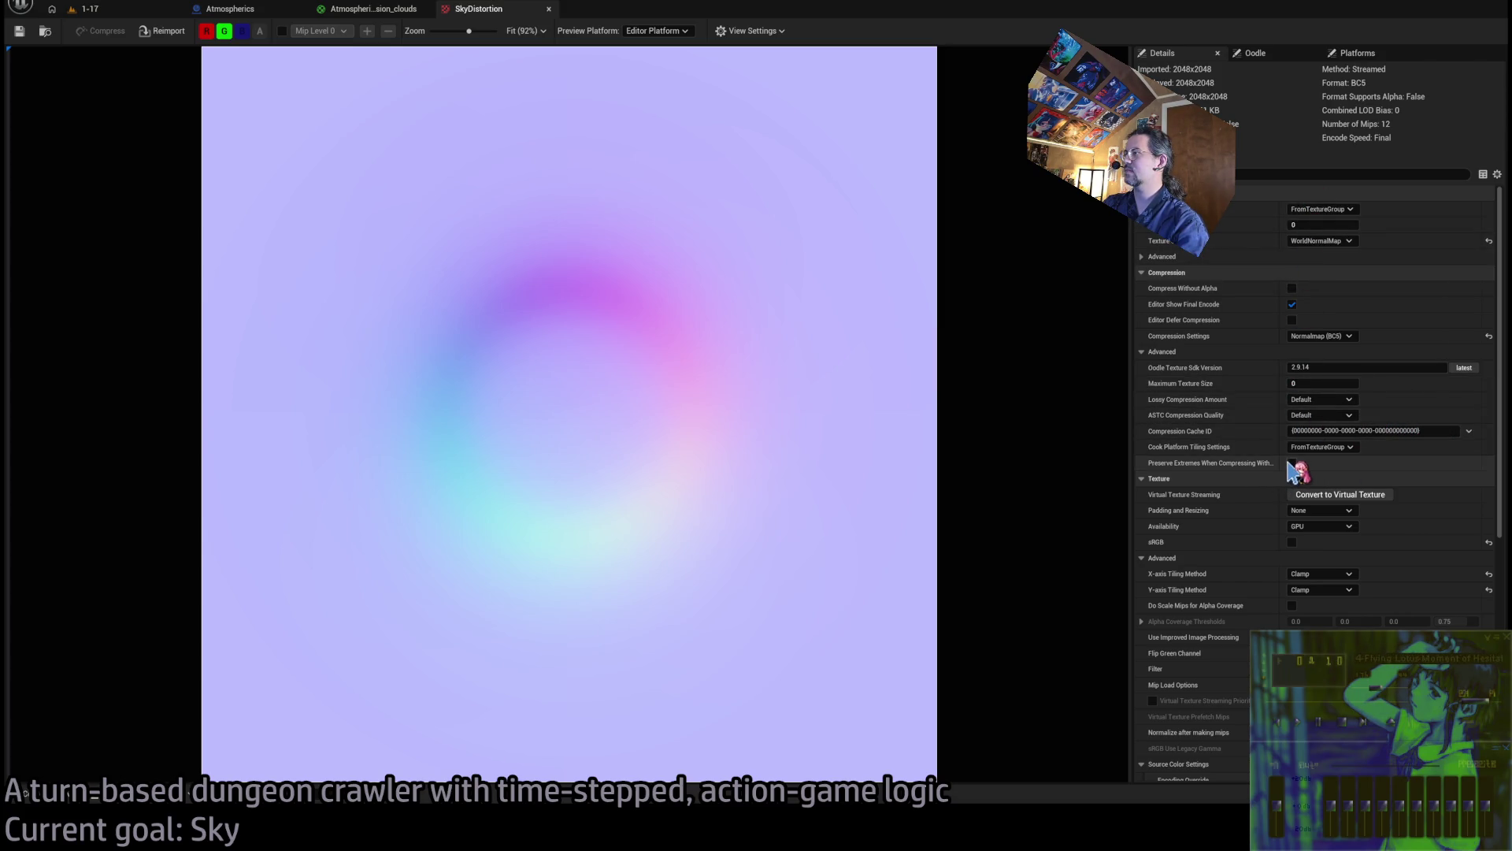
{"action": "left_click", "coordinate": [86, 9]}
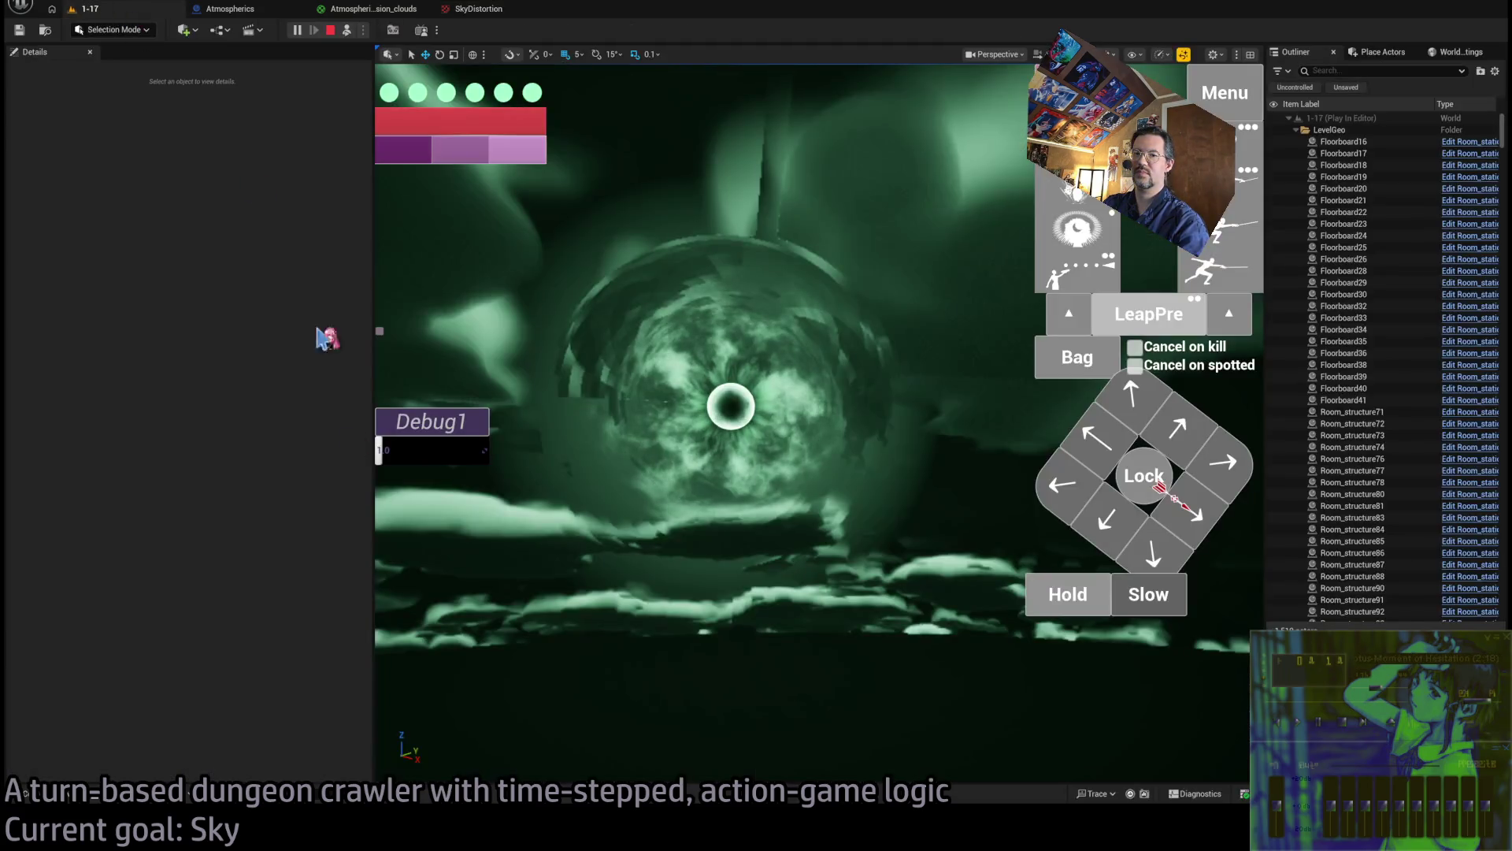
{"action": "left_click", "coordinate": [32, 794]}
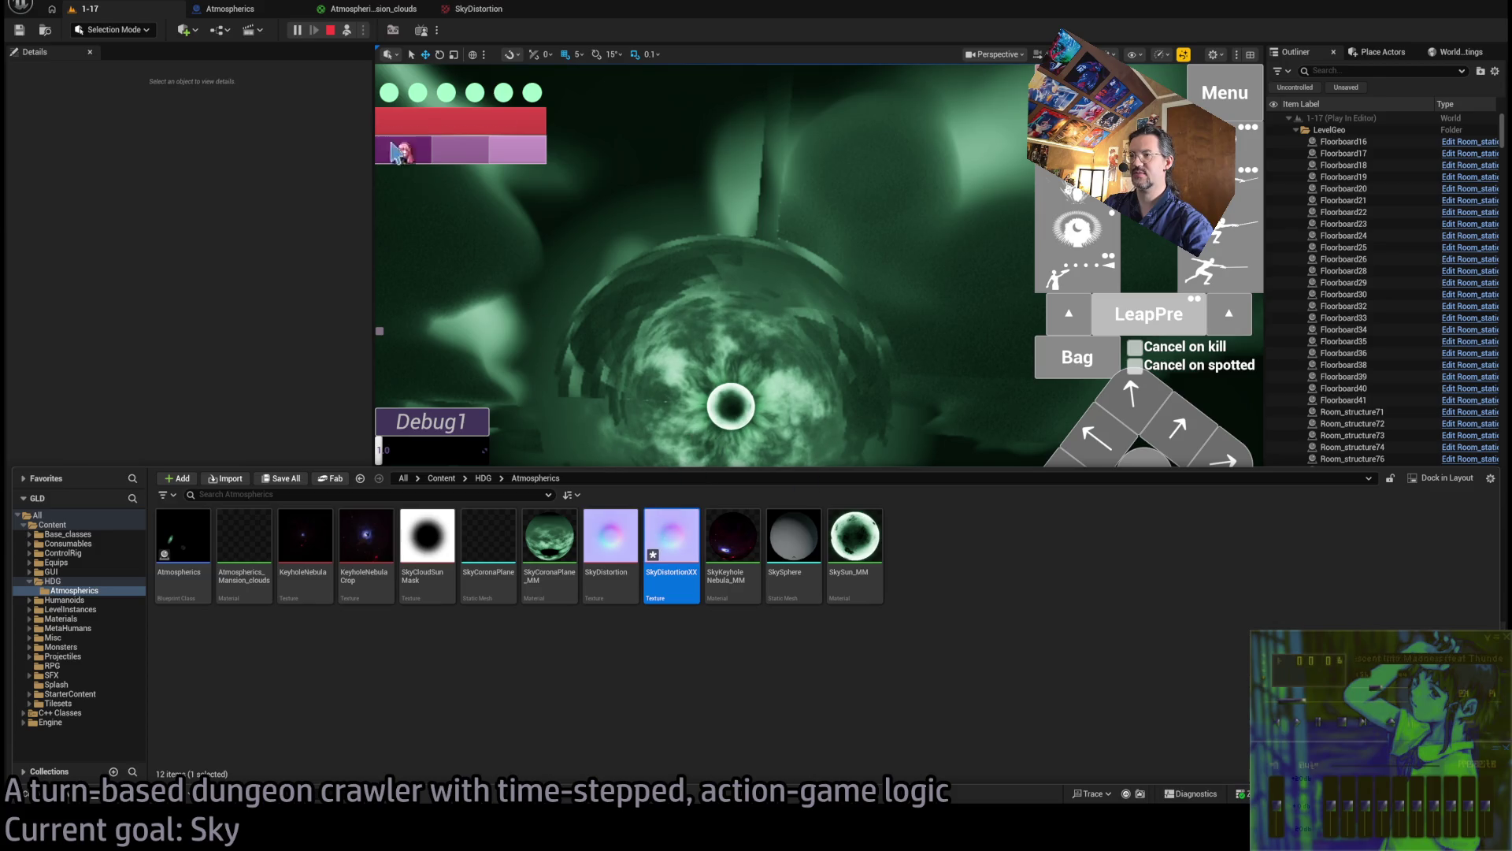
Swap the clouds material's Texture Sample to SkyDistortionXX and check the sky in the running level
{"action": "left_click", "coordinate": [369, 8]}
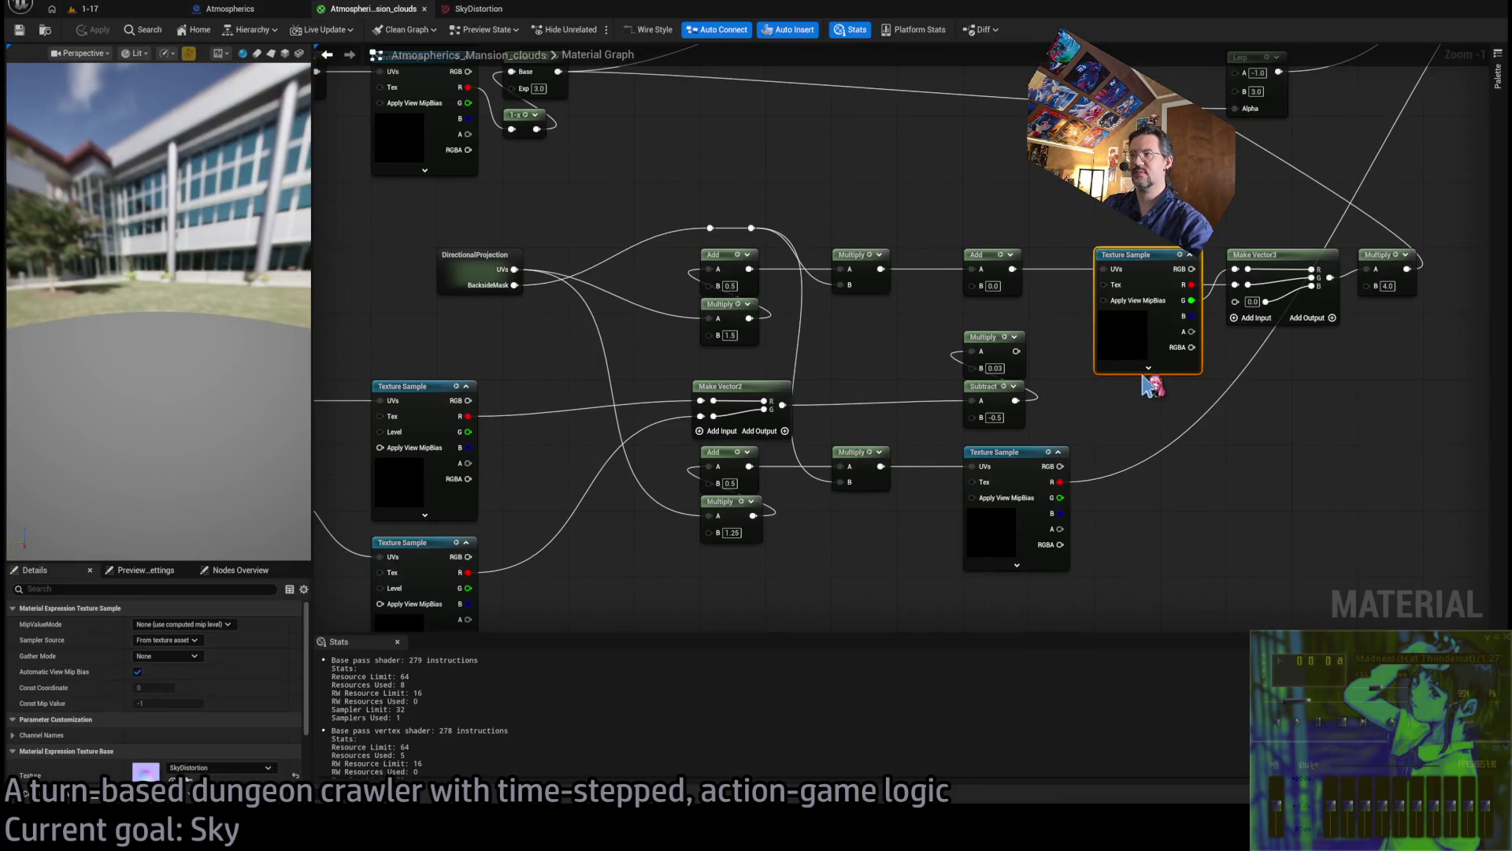
{"action": "scroll", "coordinate": [197, 718], "scroll_direction": "down", "scroll_amount": 2}
{"action": "left_click", "coordinate": [172, 726]}
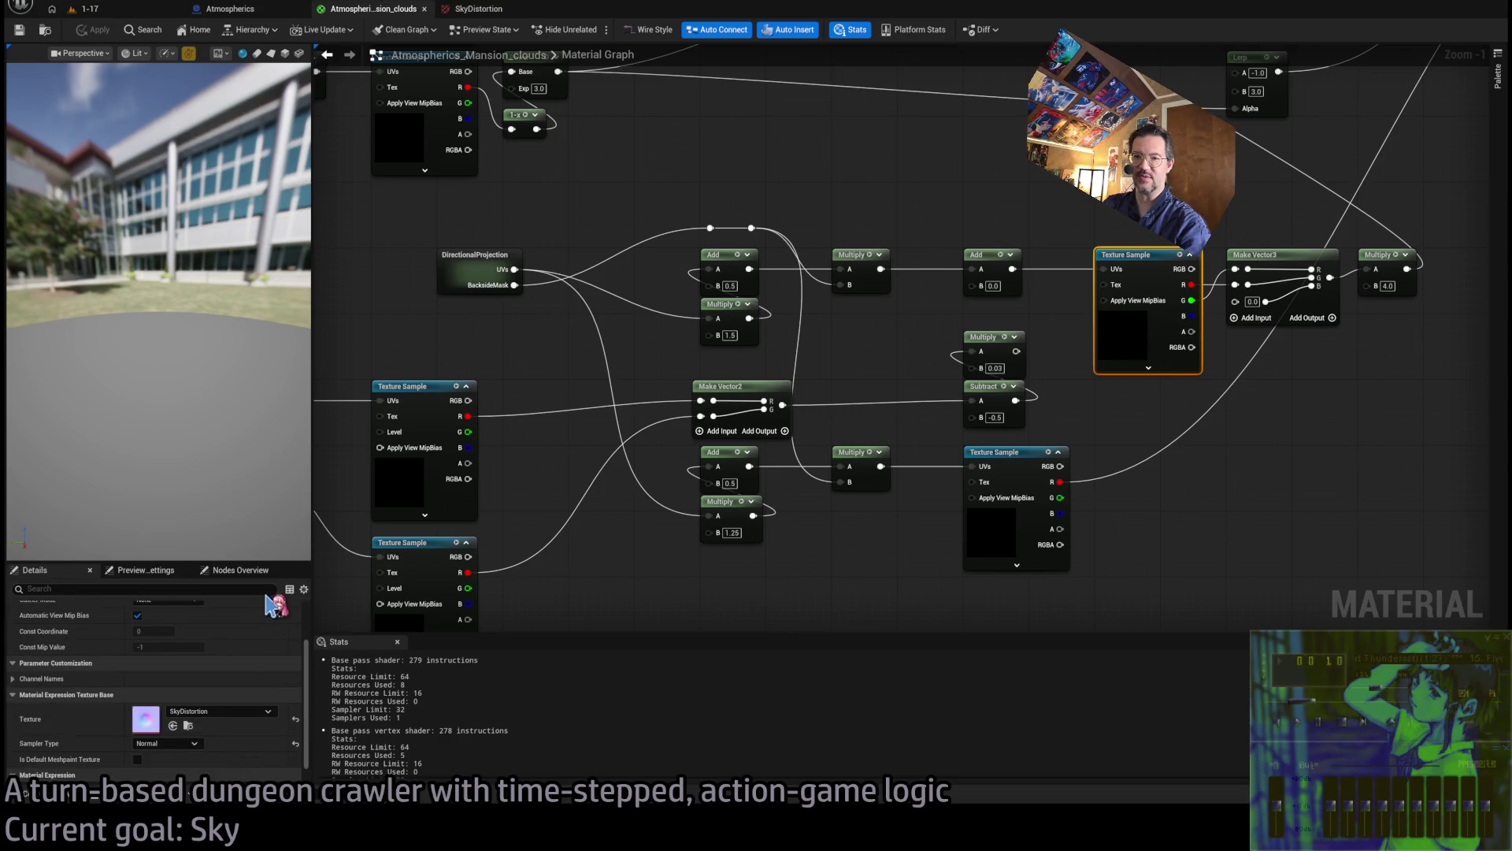
{"action": "left_click", "coordinate": [90, 9]}
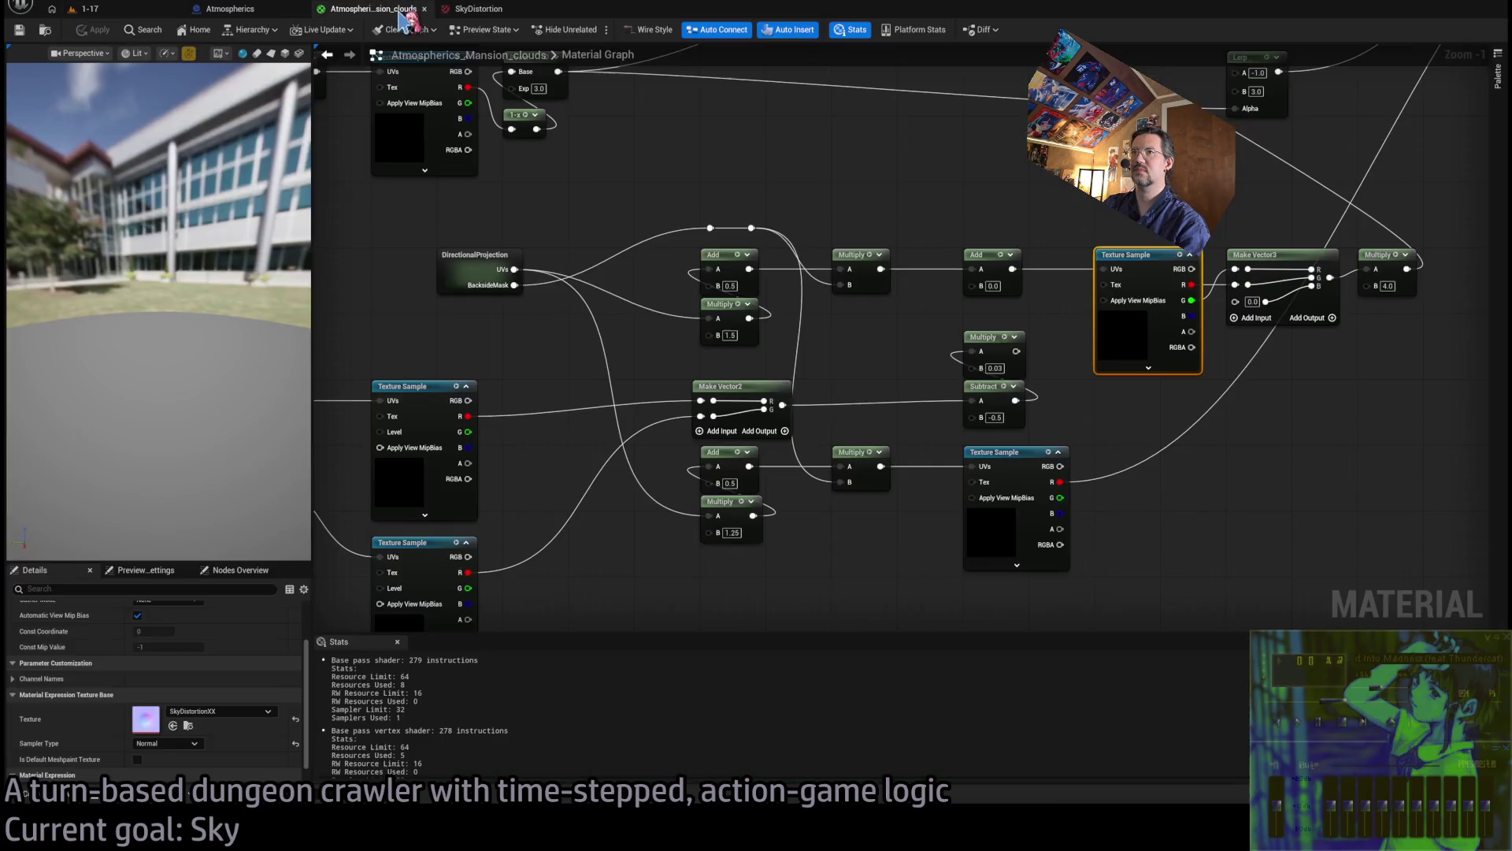
{"action": "left_click", "coordinate": [386, 9]}
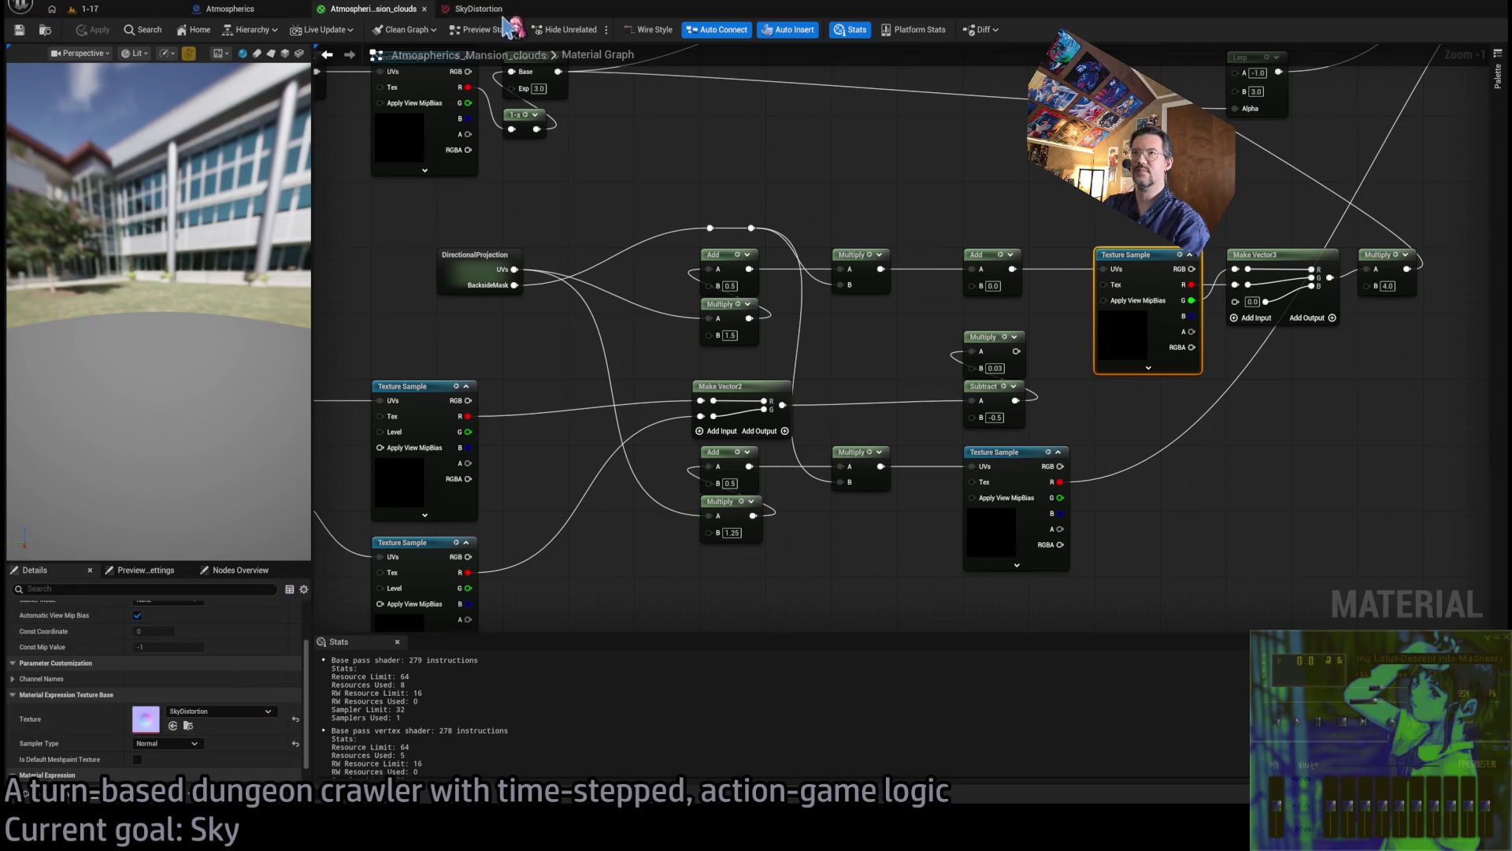
Return to the Atmospherics asset browser, rechecking the running level and clouds material along the way
{"action": "left_click", "coordinate": [26, 793]}
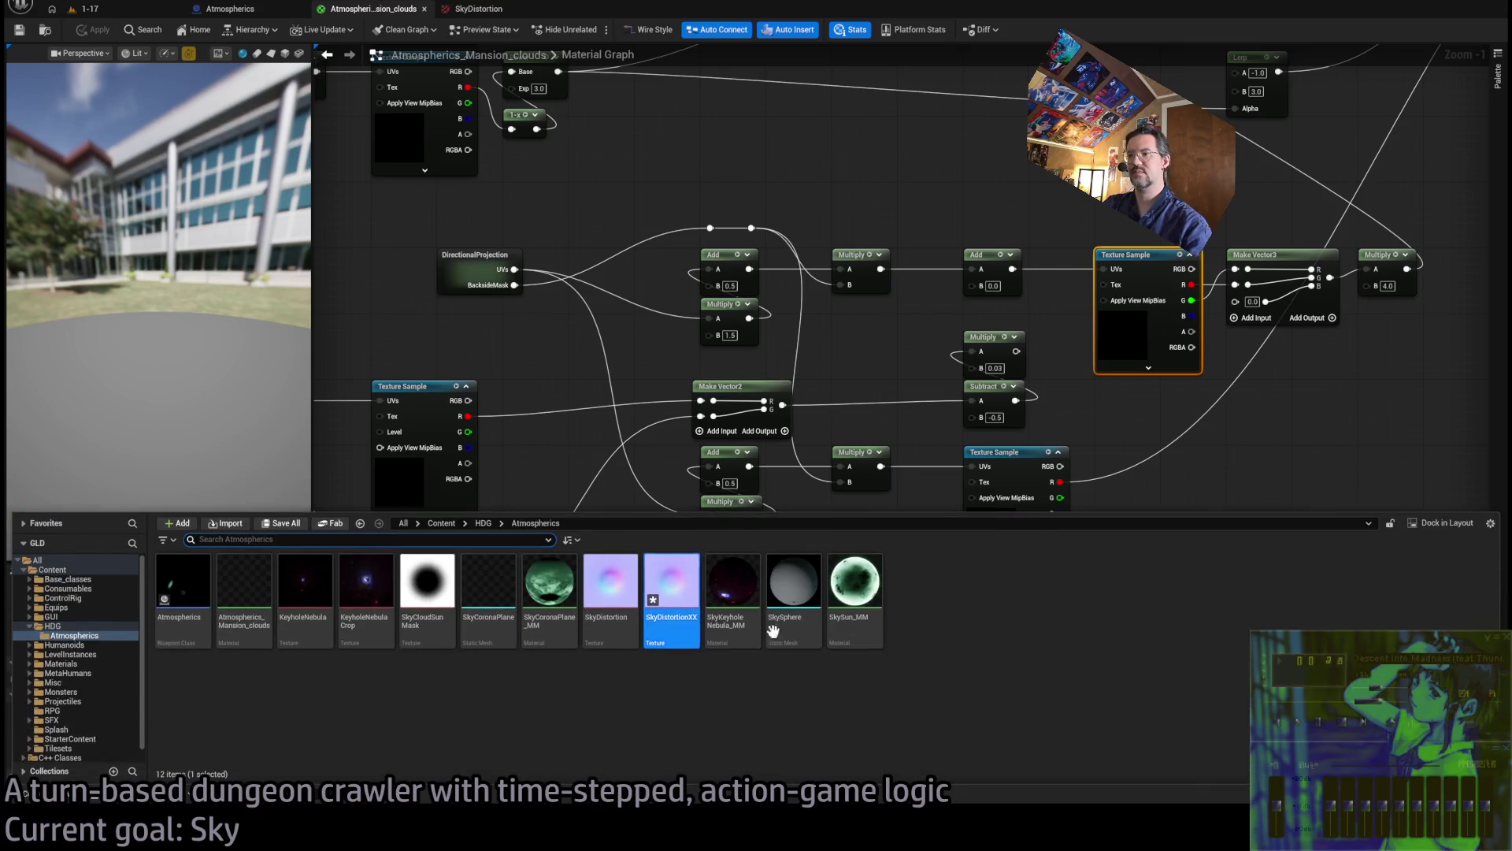
{"action": "left_click", "coordinate": [626, 234]}
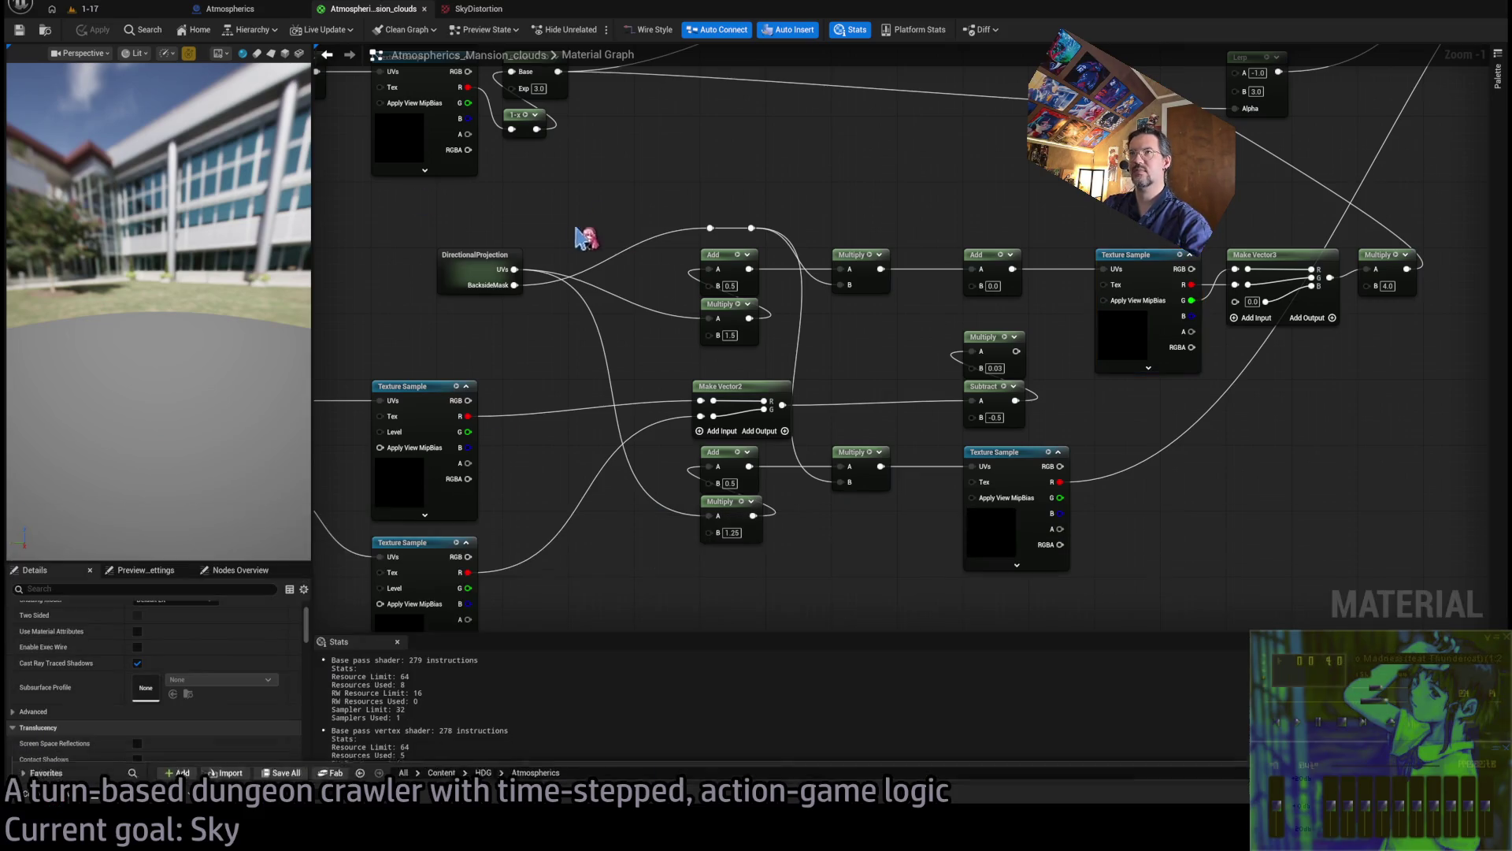
{"action": "left_click", "coordinate": [63, 758]}
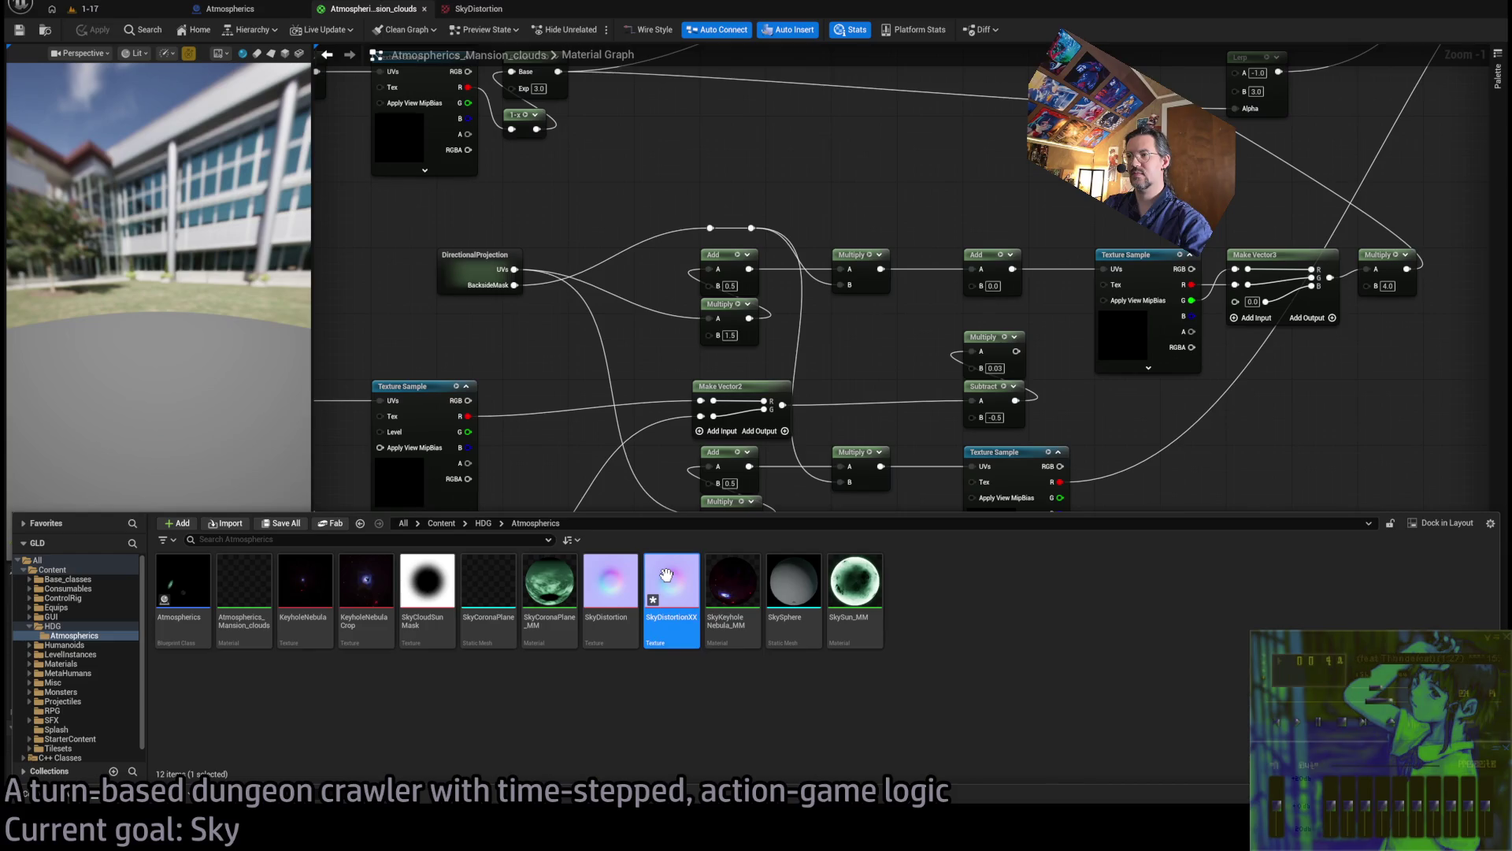
{"action": "left_click", "coordinate": [181, 9]}
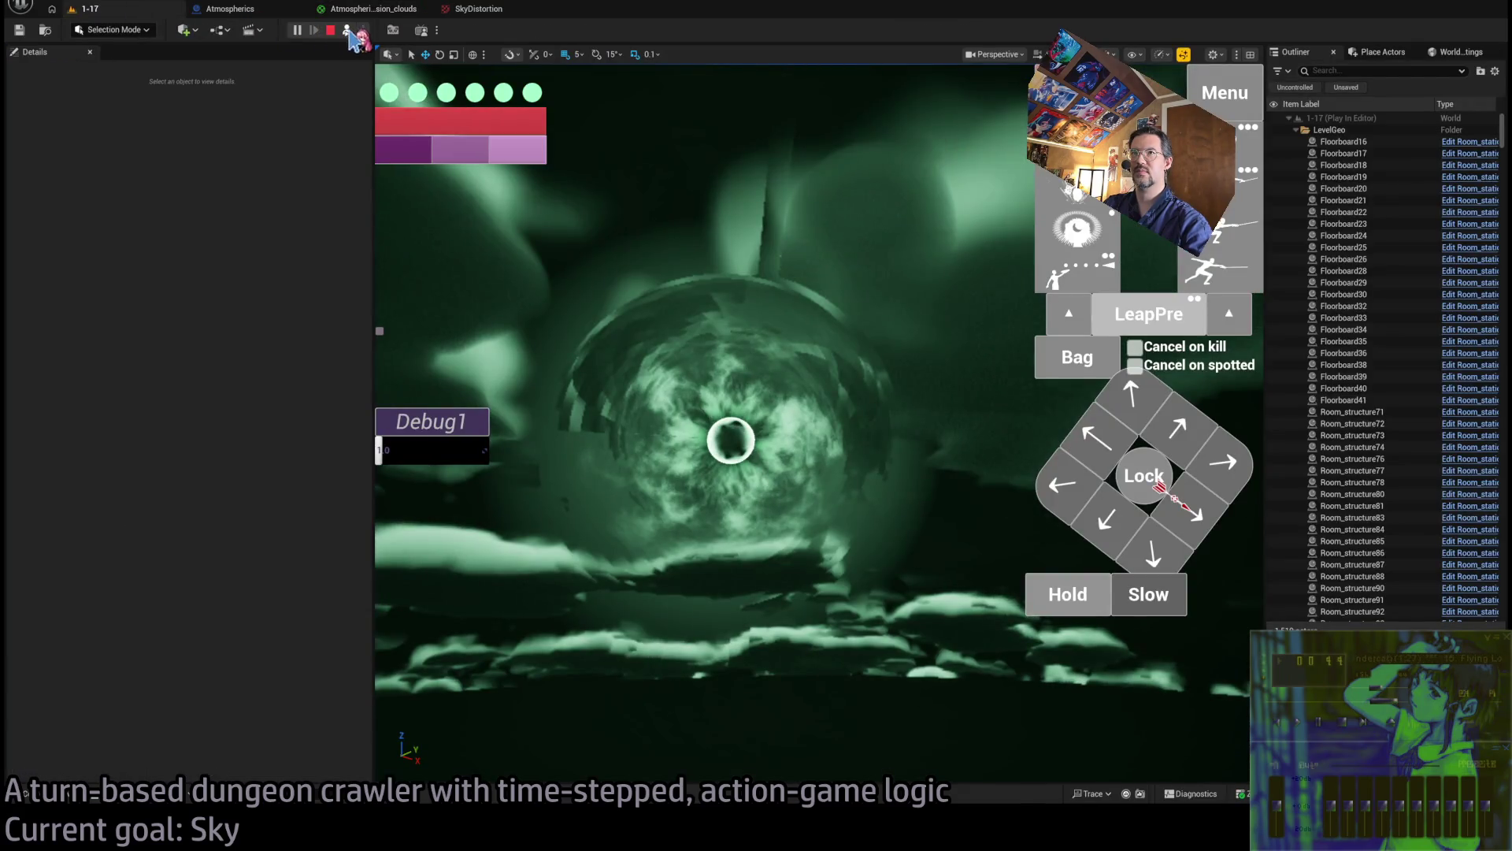
{"action": "left_click", "coordinate": [370, 8]}
{"action": "left_click", "coordinate": [79, 743]}
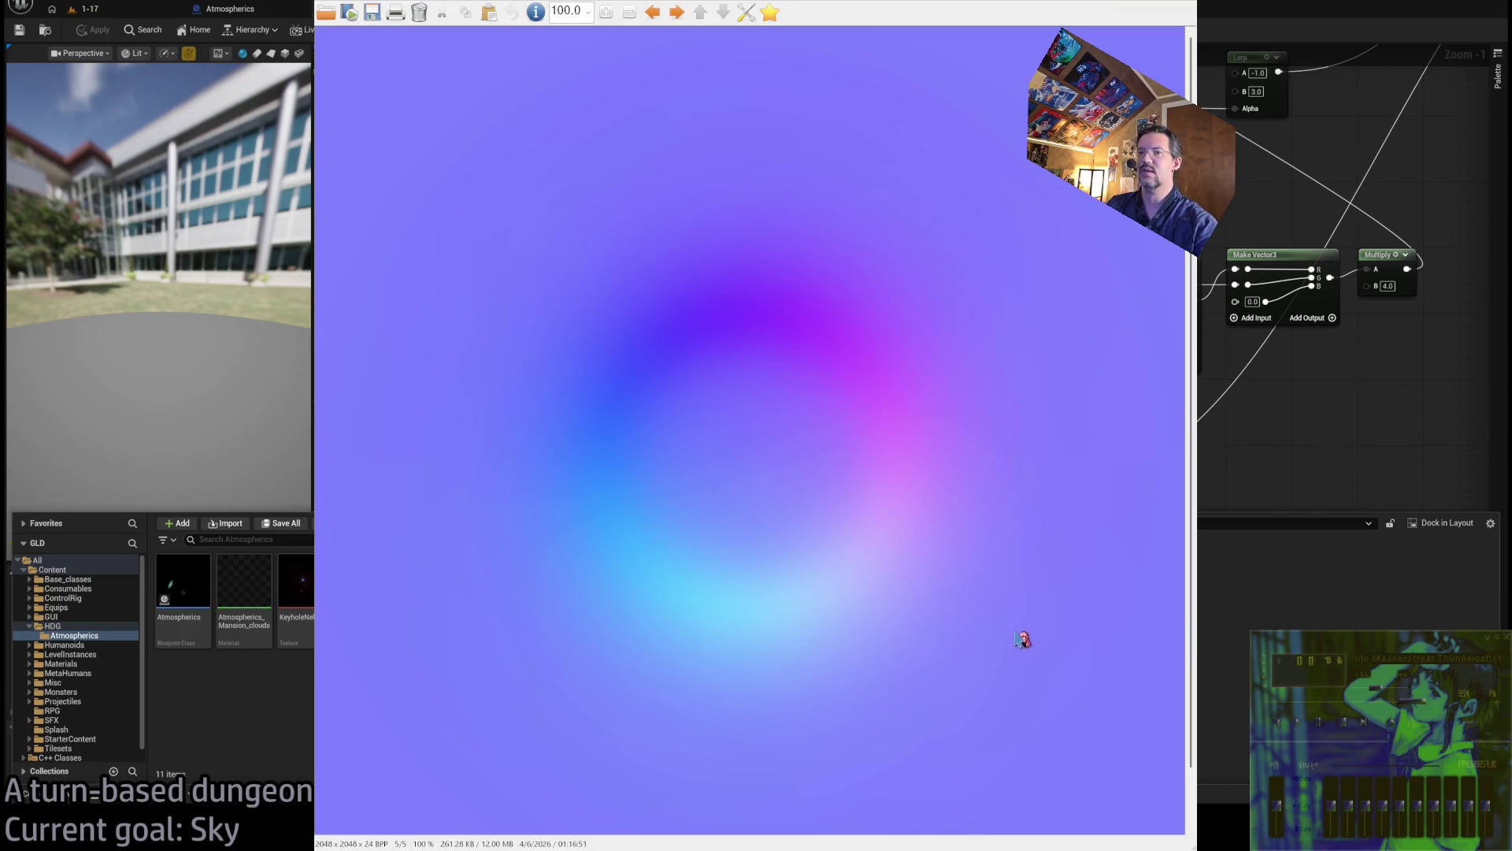
In the SkyDistortion texture, try Wrap tiling, revert to Clamp, and disable Use Improved Image Processing
{"action": "key", "text": "Escape"}
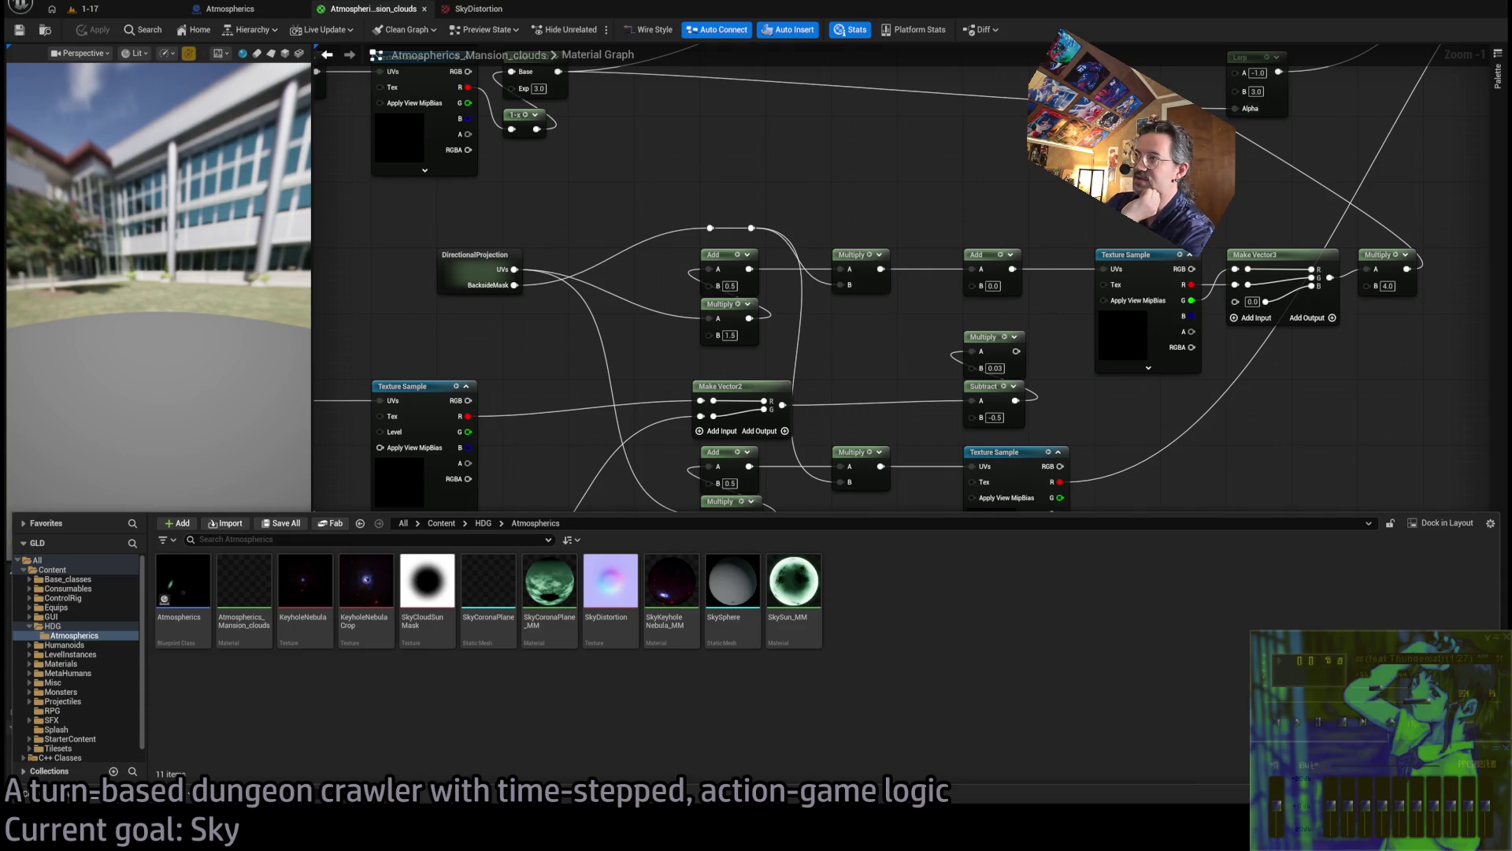
{"action": "left_click", "coordinate": [918, 311]}
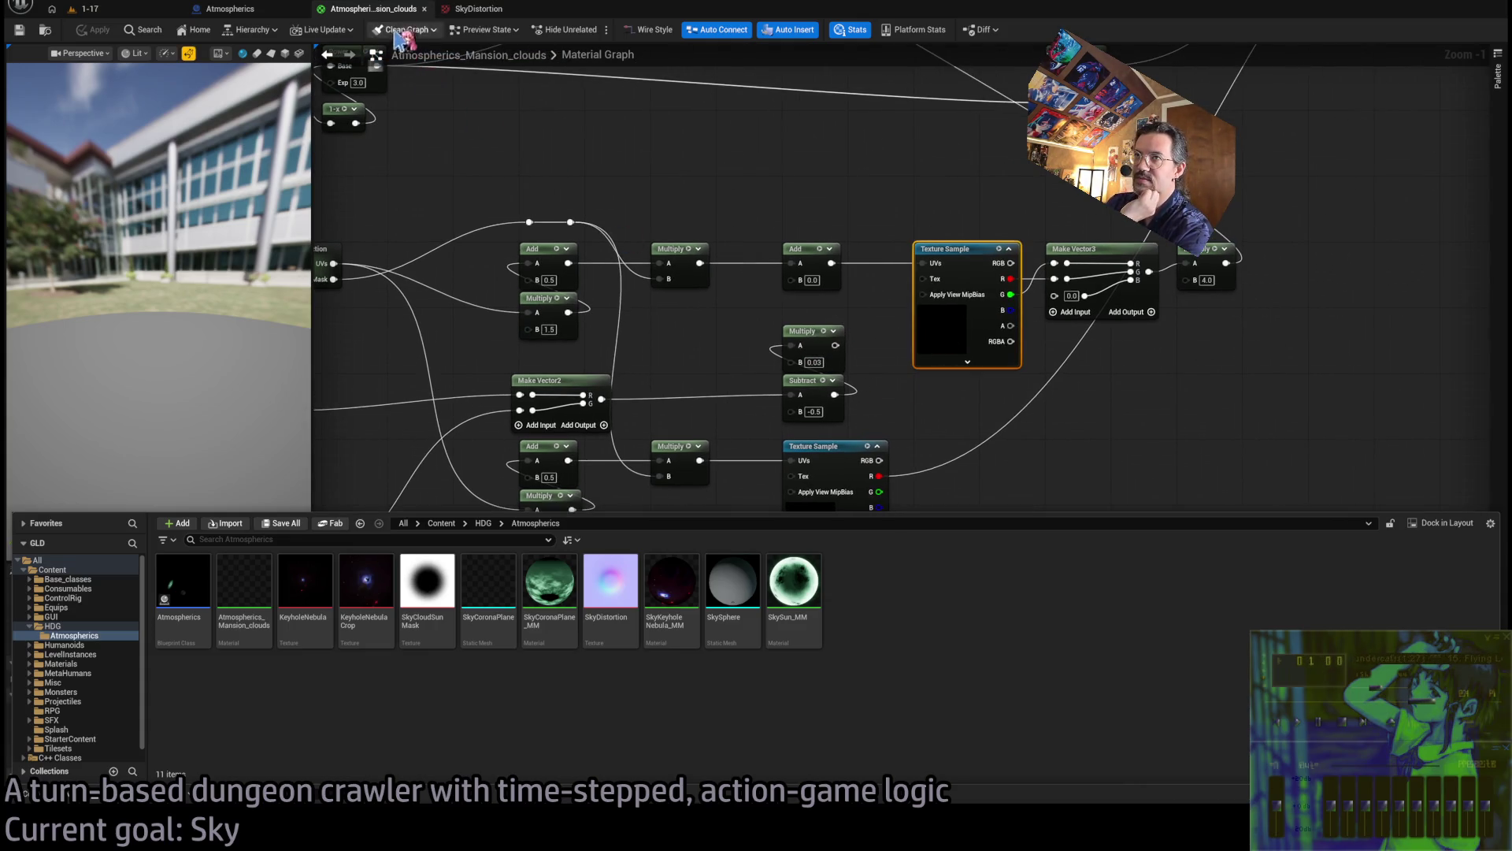
{"action": "left_click", "coordinate": [481, 11]}
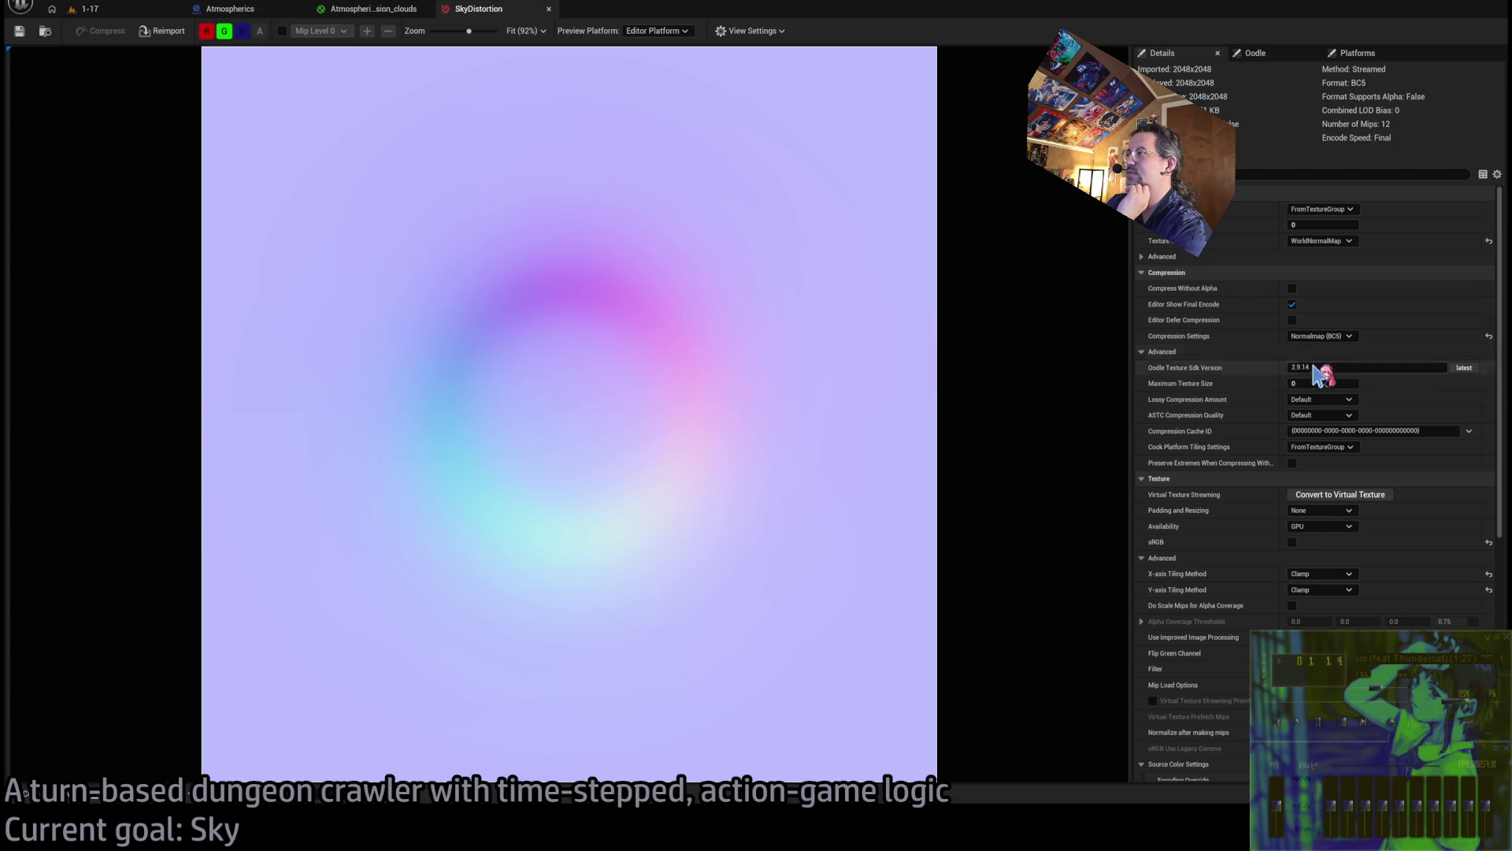
{"action": "left_click", "coordinate": [1357, 353]}
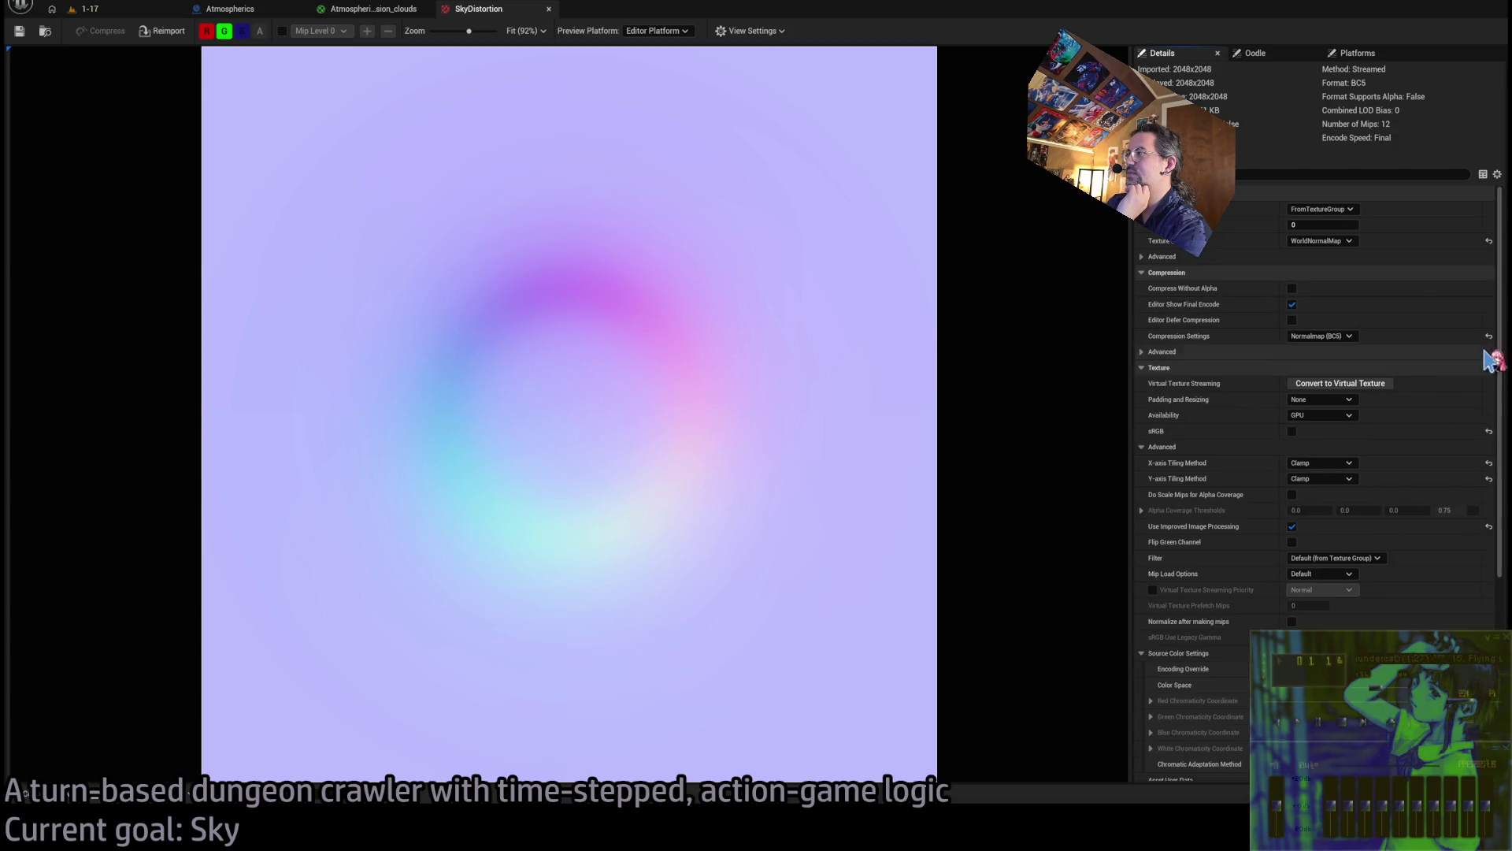
{"action": "left_click", "coordinate": [1488, 462]}
{"action": "left_click", "coordinate": [1489, 478]}
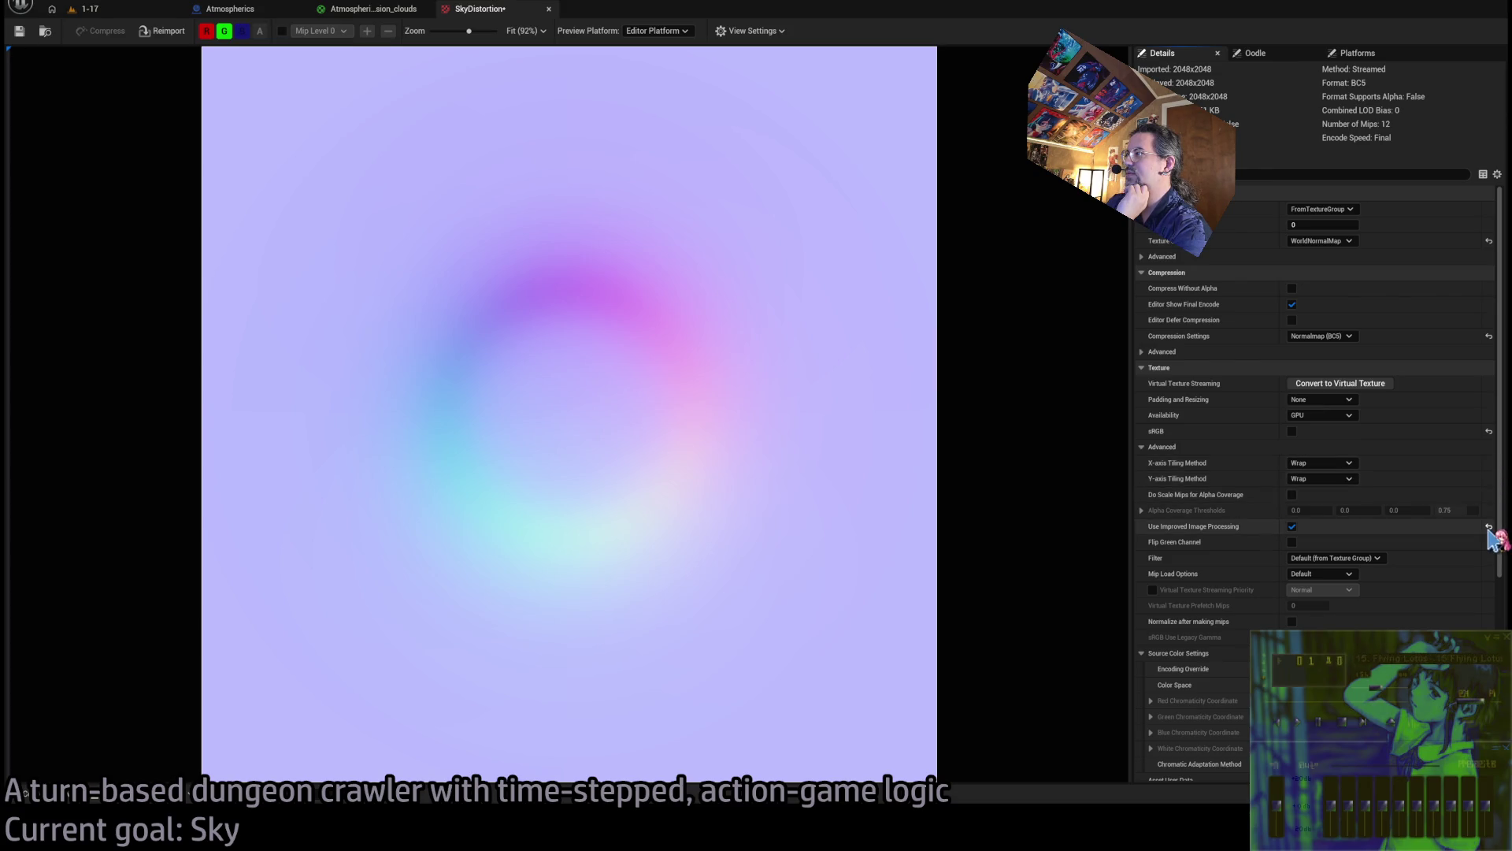
{"action": "left_click", "coordinate": [1489, 526]}
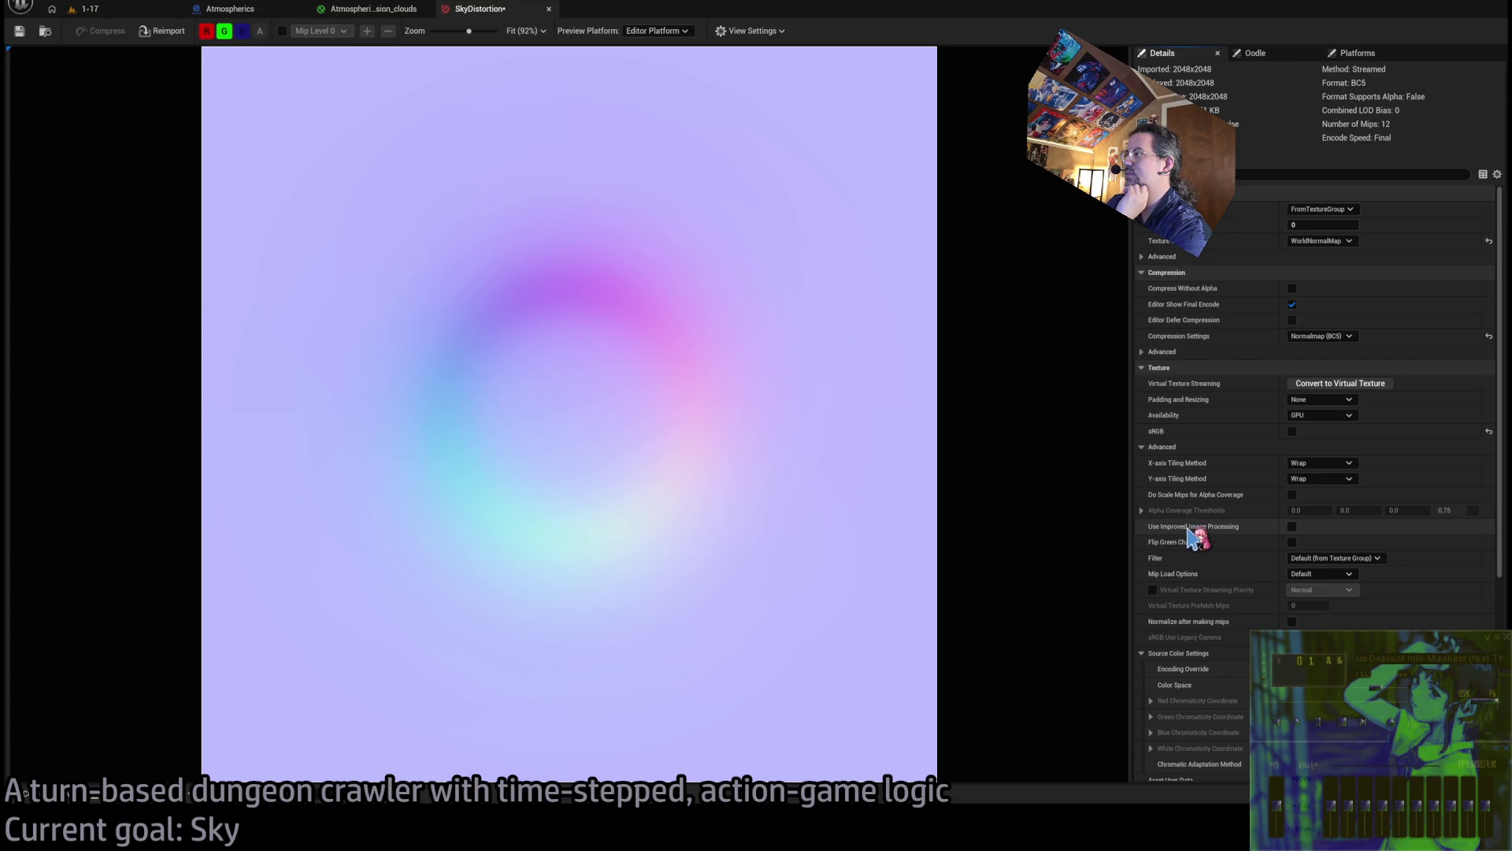
{"action": "left_click", "coordinate": [1320, 478]}
{"action": "left_click", "coordinate": [1307, 508]}
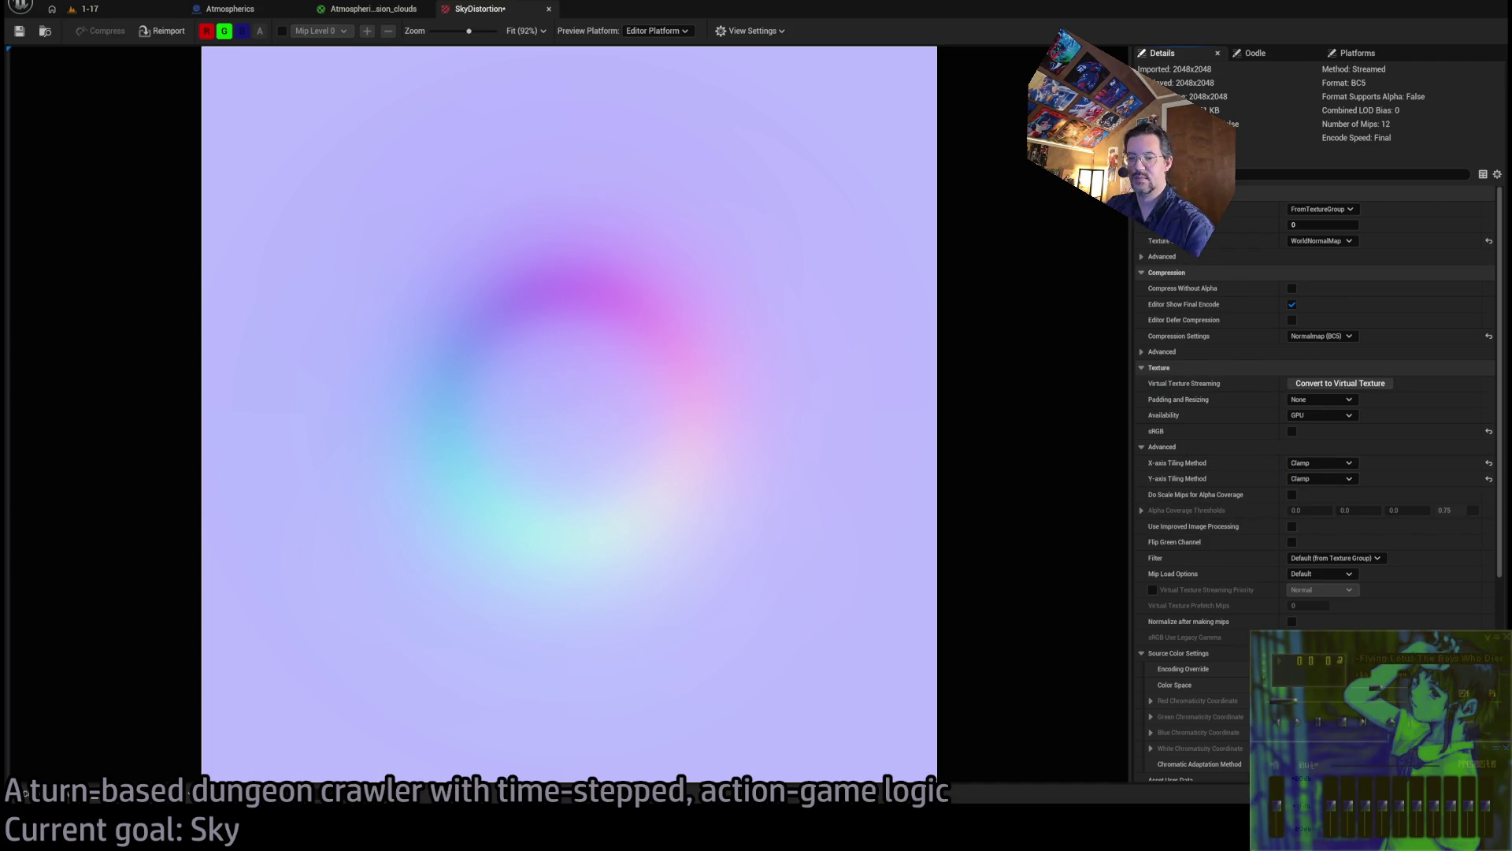
Eject from the player in the running level and fly around to inspect the swirling sky
{"action": "left_click", "coordinate": [90, 9]}
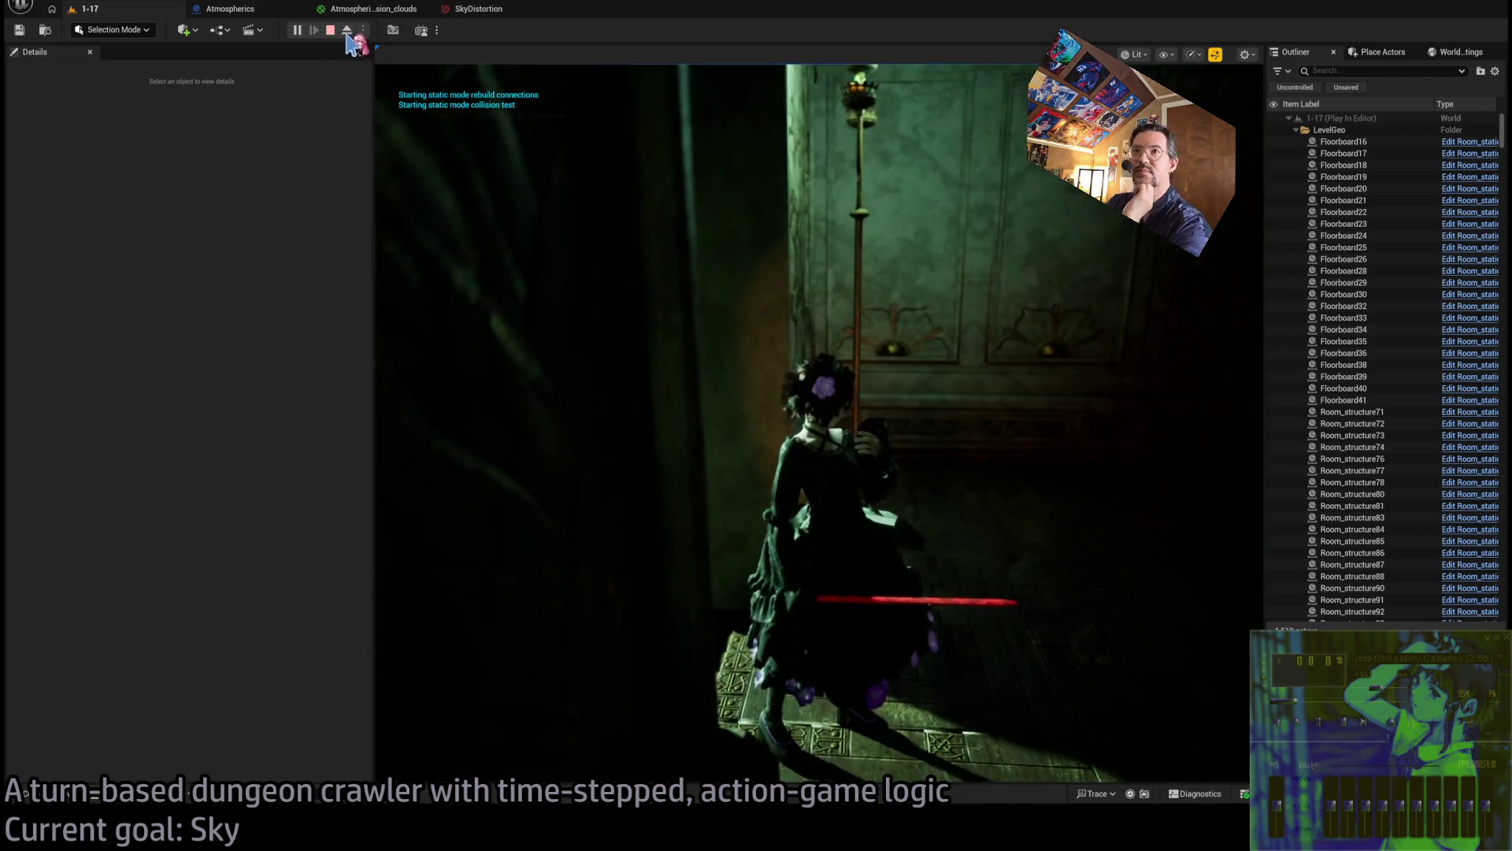
{"action": "left_click", "coordinate": [347, 32]}
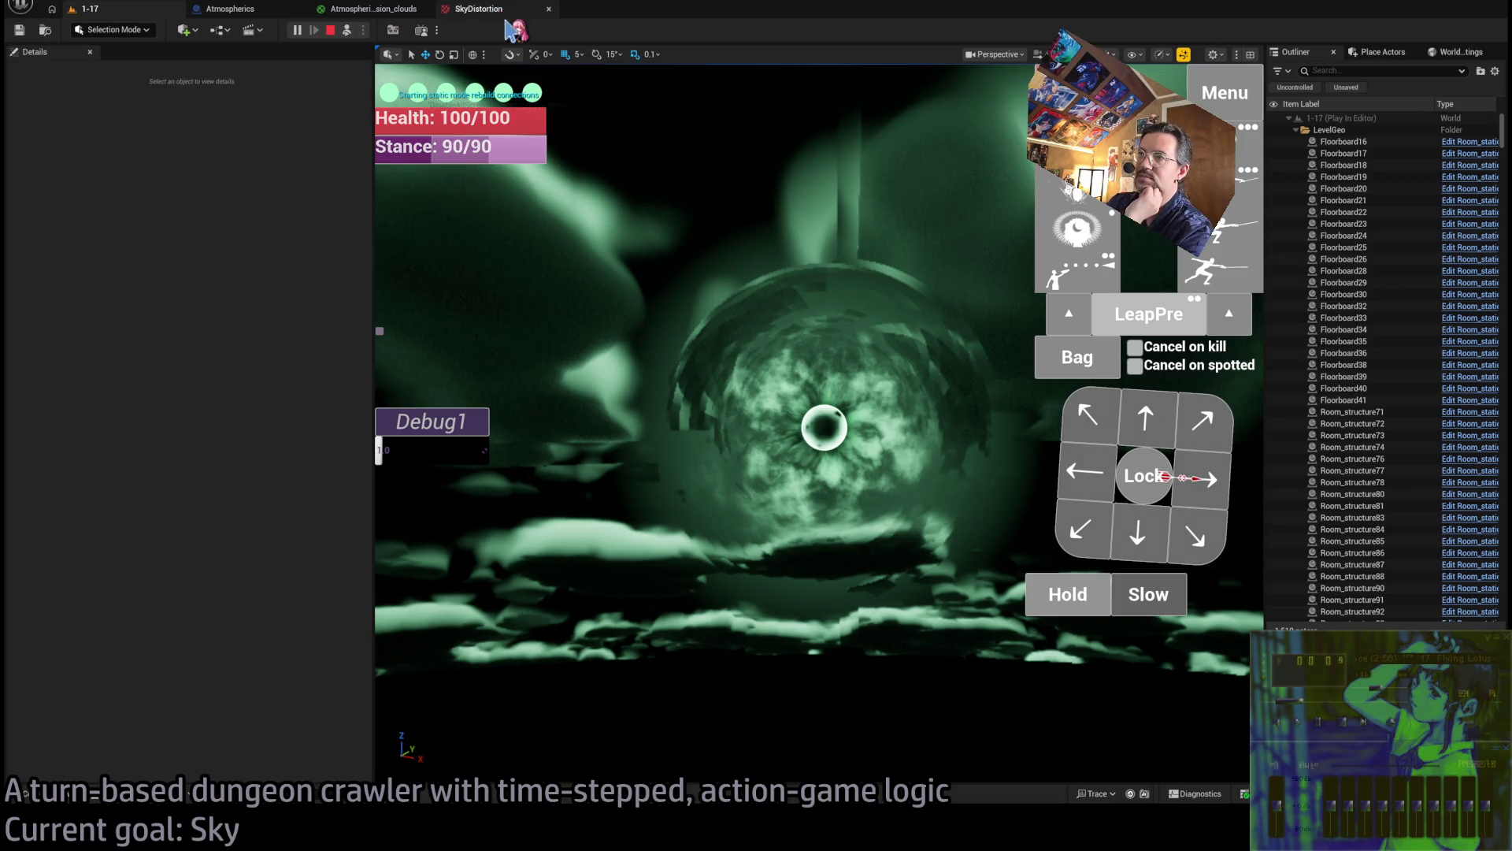
{"action": "left_click_drag", "start_coordinate": [624, 124], "coordinate": [599, 94]}
{"action": "left_click_drag", "start_coordinate": [744, 344], "coordinate": [744, 343]}
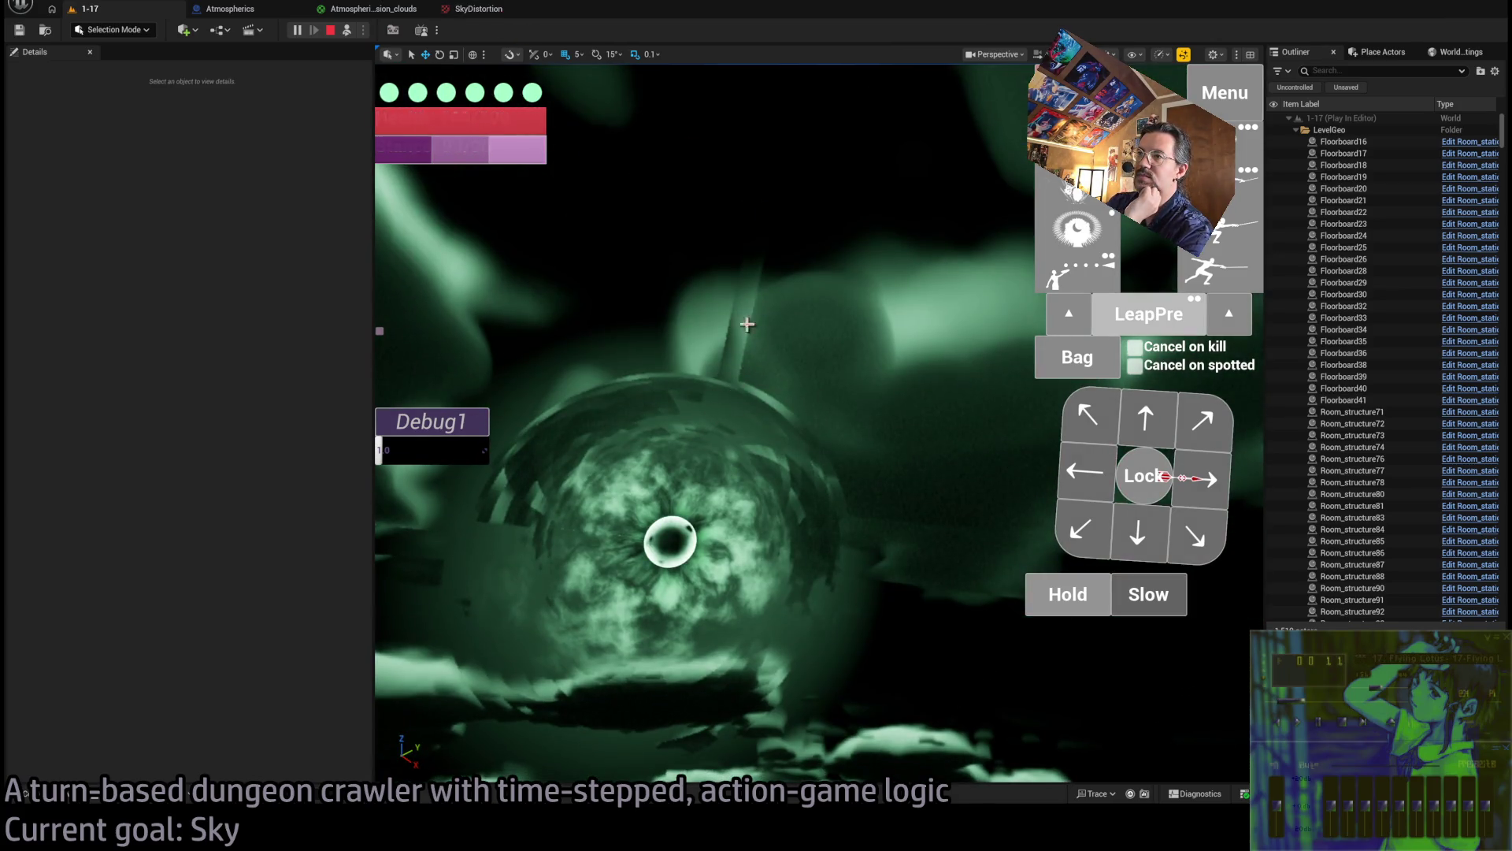
{"action": "left_click_drag", "start_coordinate": [811, 356], "coordinate": [812, 356]}
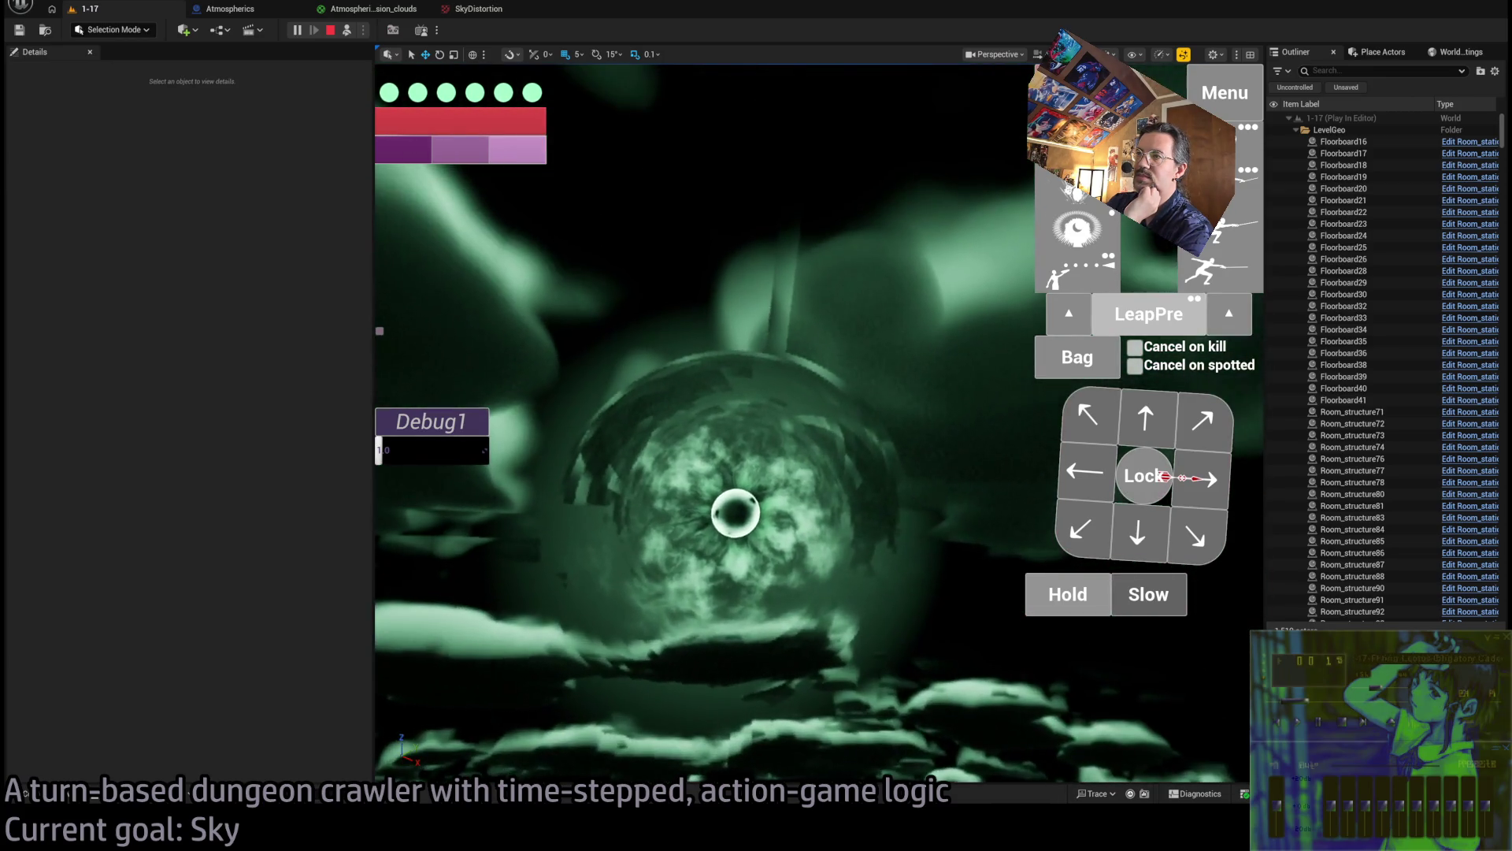
{"action": "left_click", "coordinate": [472, 9]}
{"action": "left_click", "coordinate": [370, 8]}
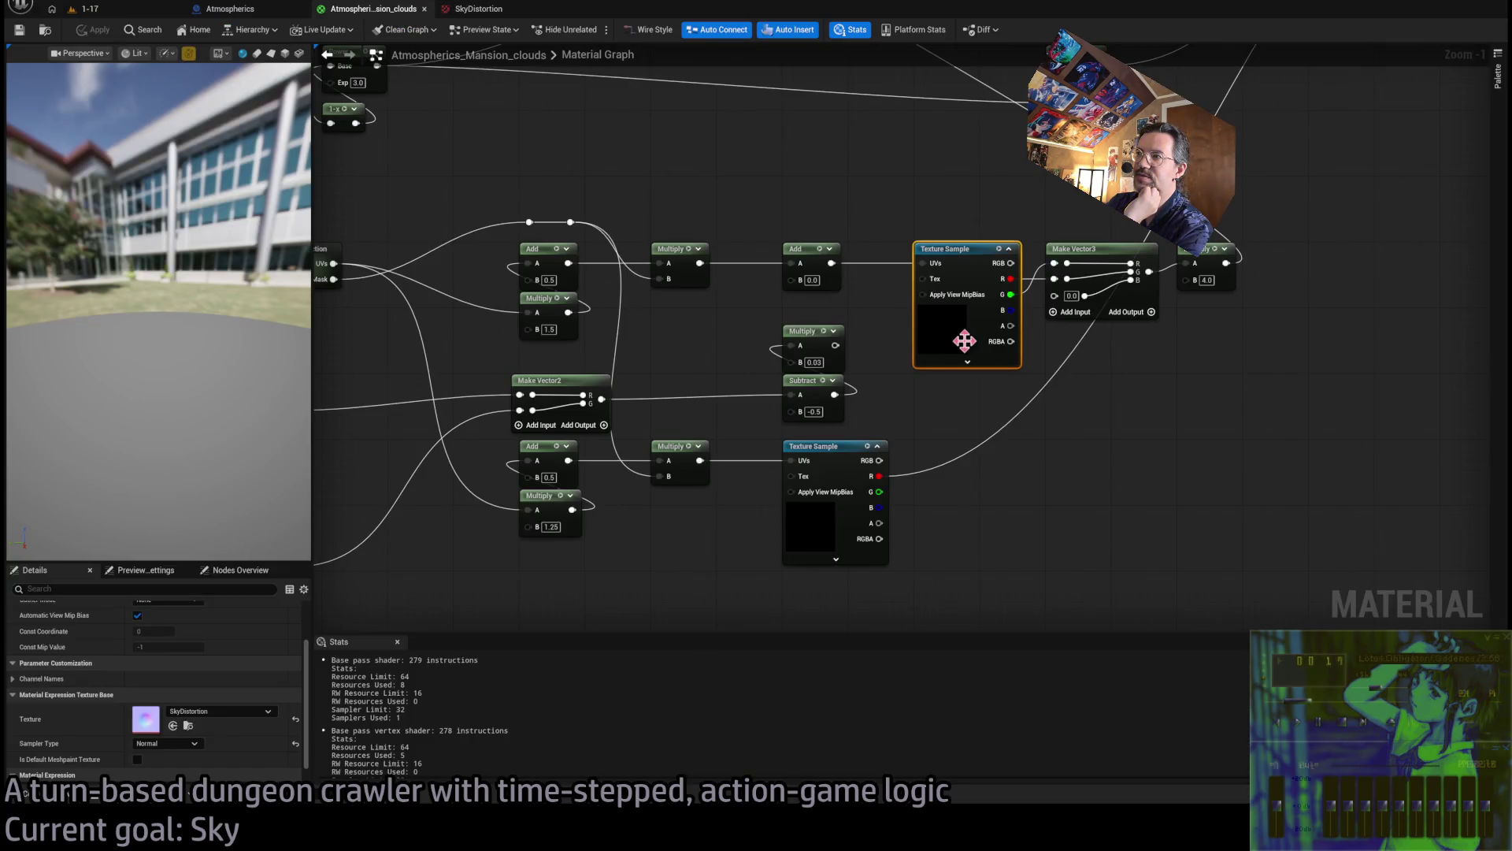
Pan the clouds material graph and inspect its Texture Sample nodes, including the SkyDistortion sample
{"action": "scroll", "coordinate": [918, 424], "scroll_direction": "down", "scroll_amount": 1}
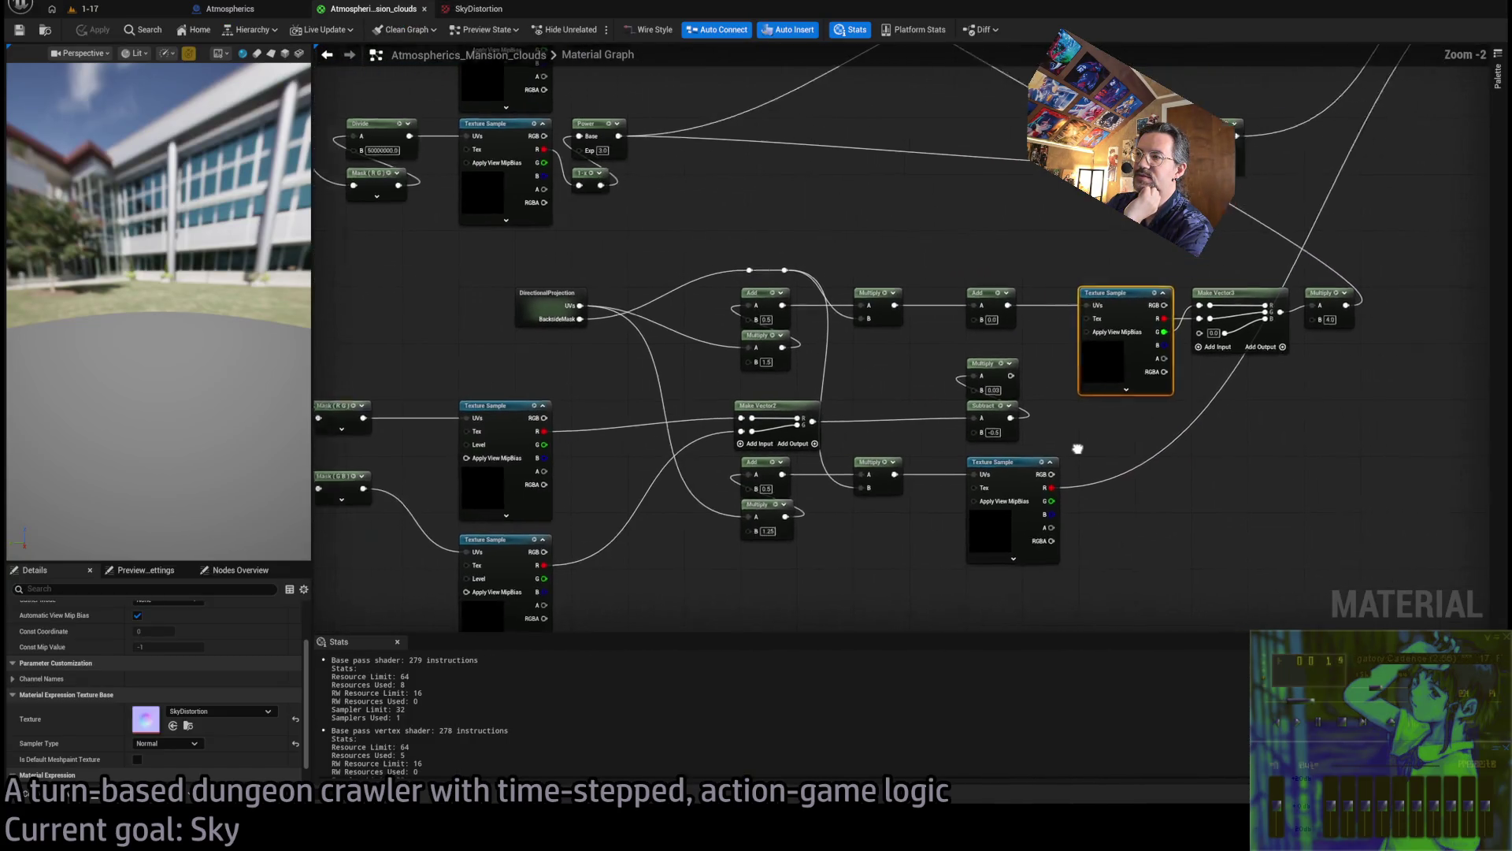
{"action": "mouse_move", "coordinate": [1000, 500]}
{"action": "left_mouse_down"}
{"action": "mouse_move", "coordinate": [1118, 412]}
{"action": "mouse_move", "coordinate": [1083, 374]}
{"action": "left_mouse_up"}
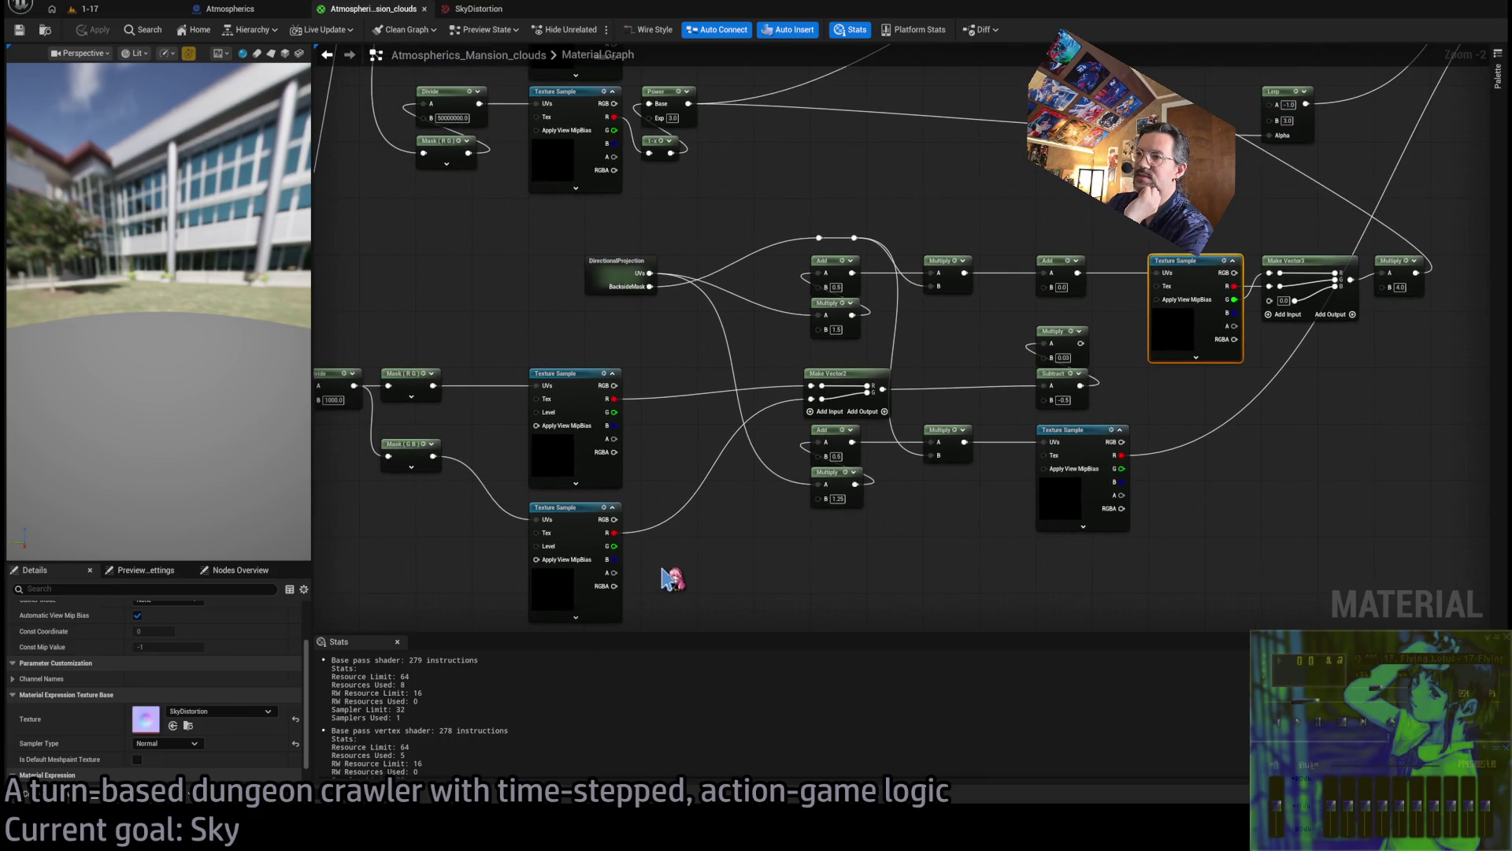
{"action": "left_click_drag", "start_coordinate": [662, 569], "coordinate": [733, 507]}
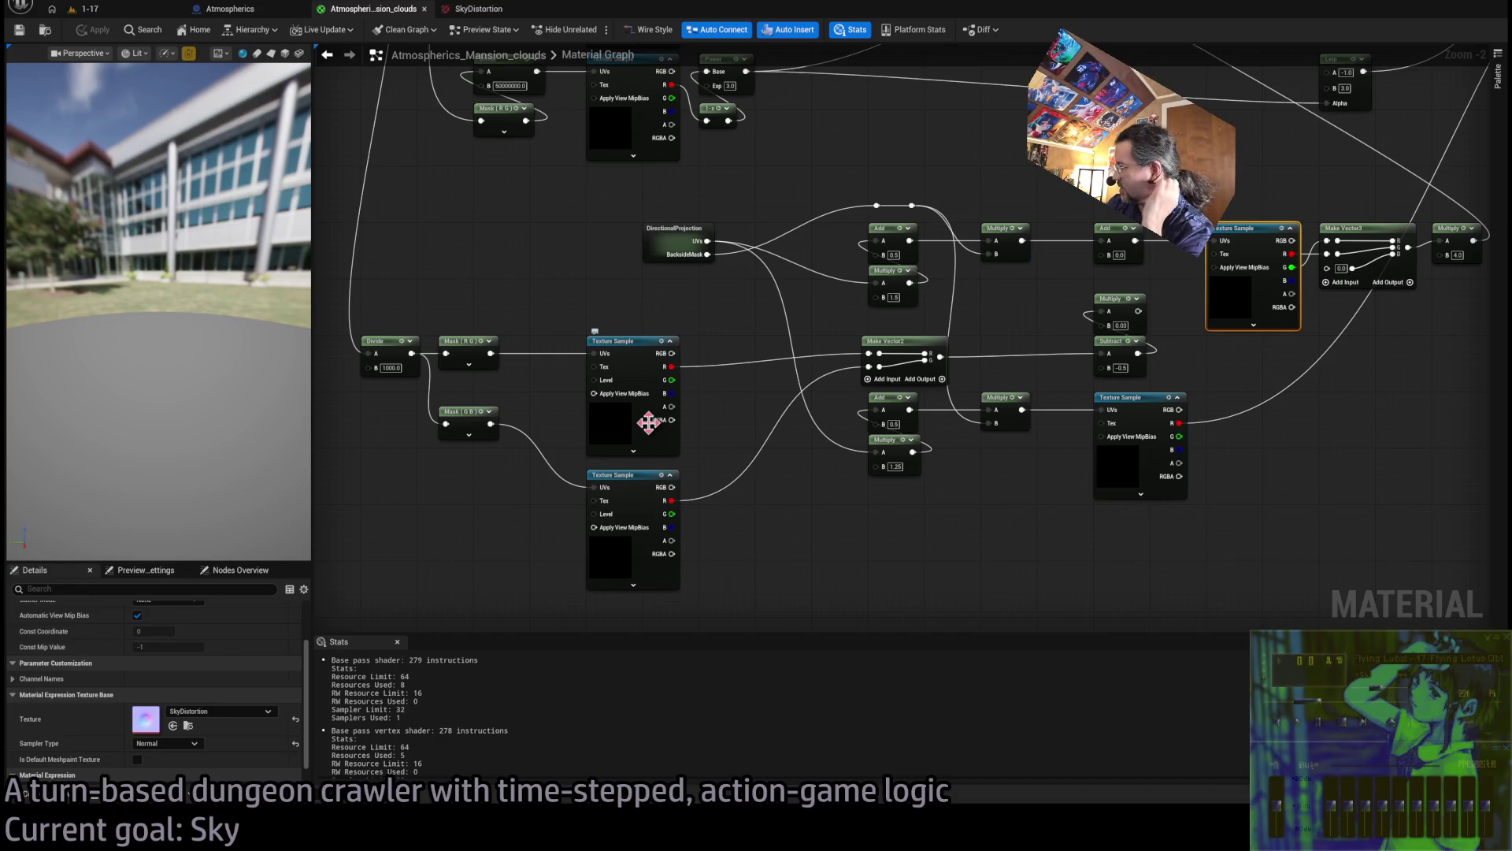
{"action": "left_click", "coordinate": [628, 422]}
{"action": "left_click", "coordinate": [618, 561]}
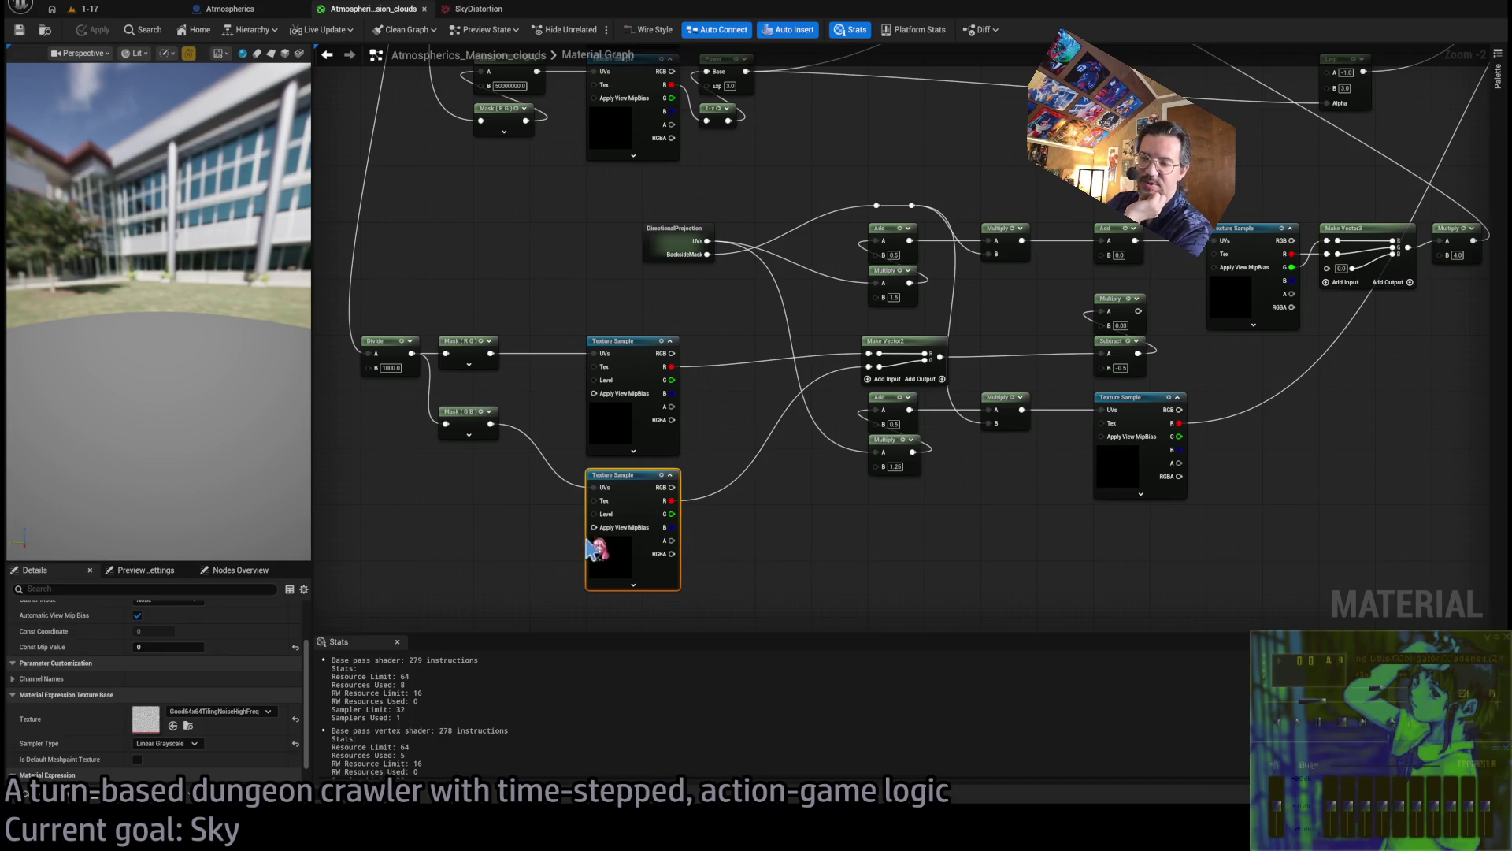
{"action": "left_click", "coordinate": [592, 345]}
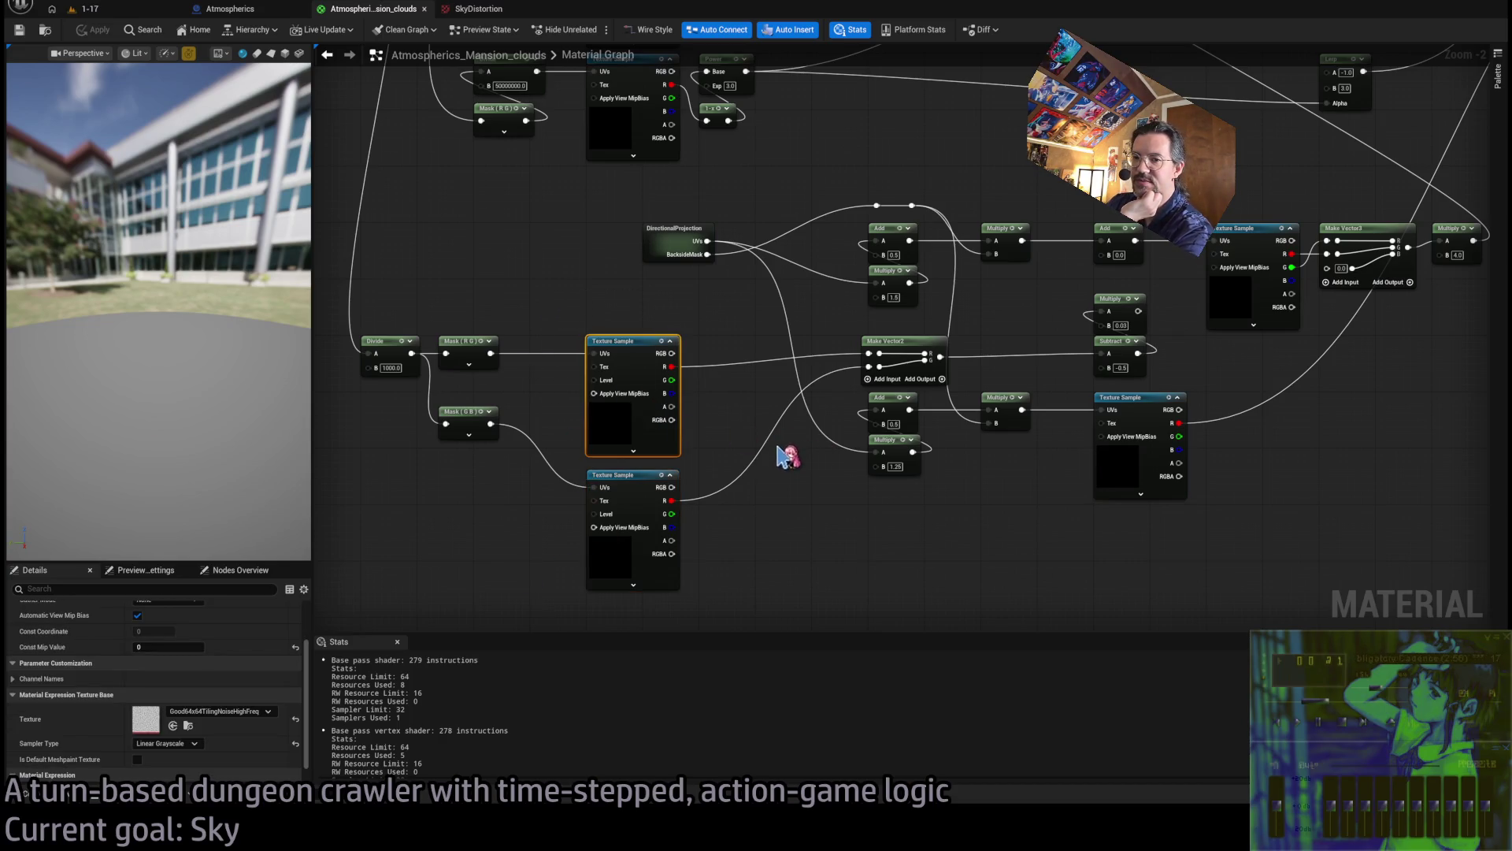
{"action": "left_click_drag", "start_coordinate": [685, 490], "coordinate": [721, 506]}
{"action": "scroll", "coordinate": [780, 447], "scroll_direction": "up", "scroll_amount": 2}
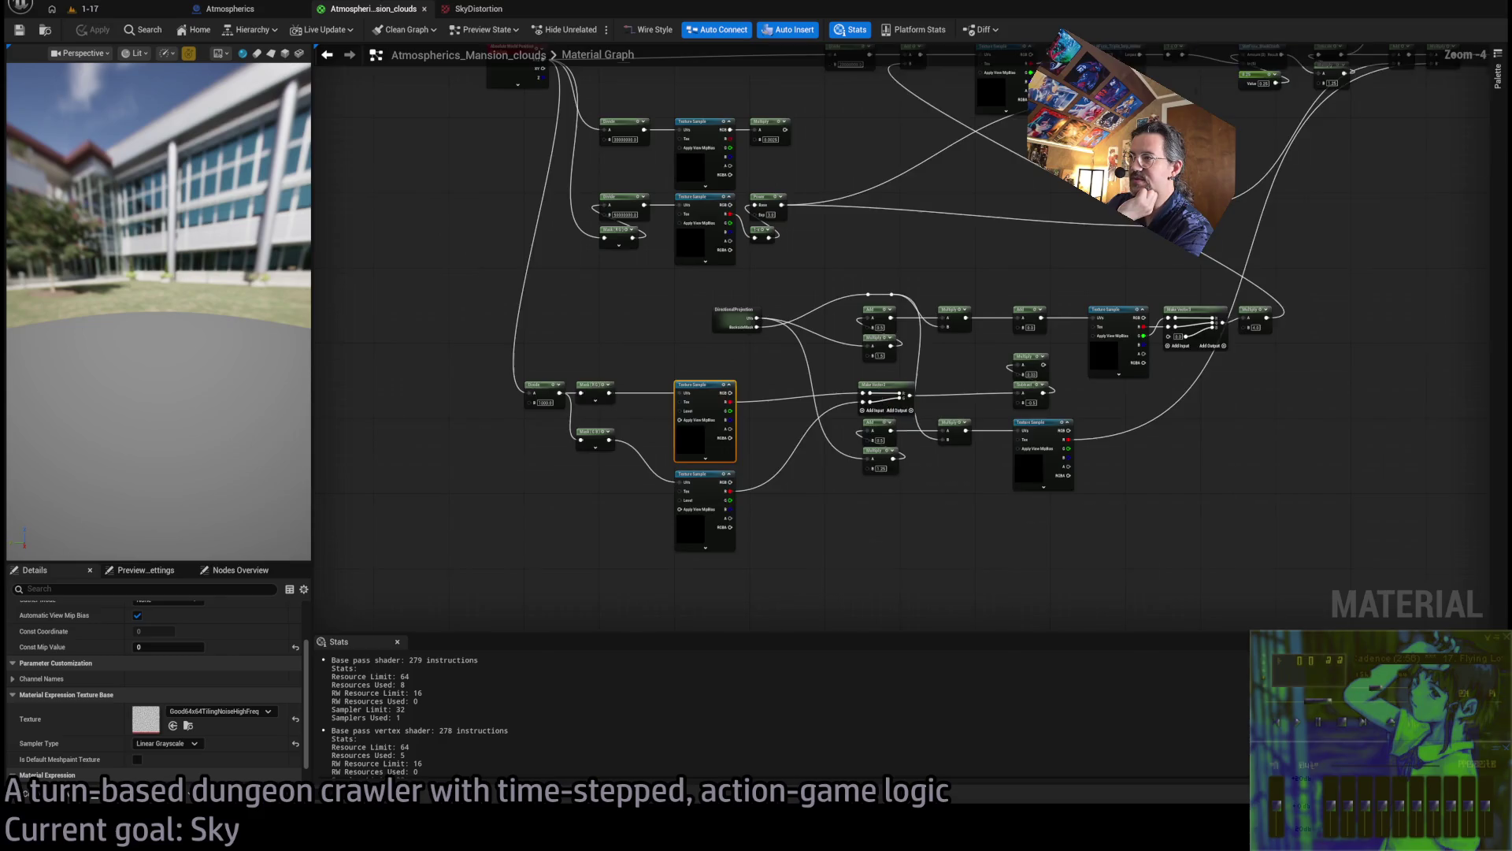
{"action": "left_click", "coordinate": [1016, 275]}
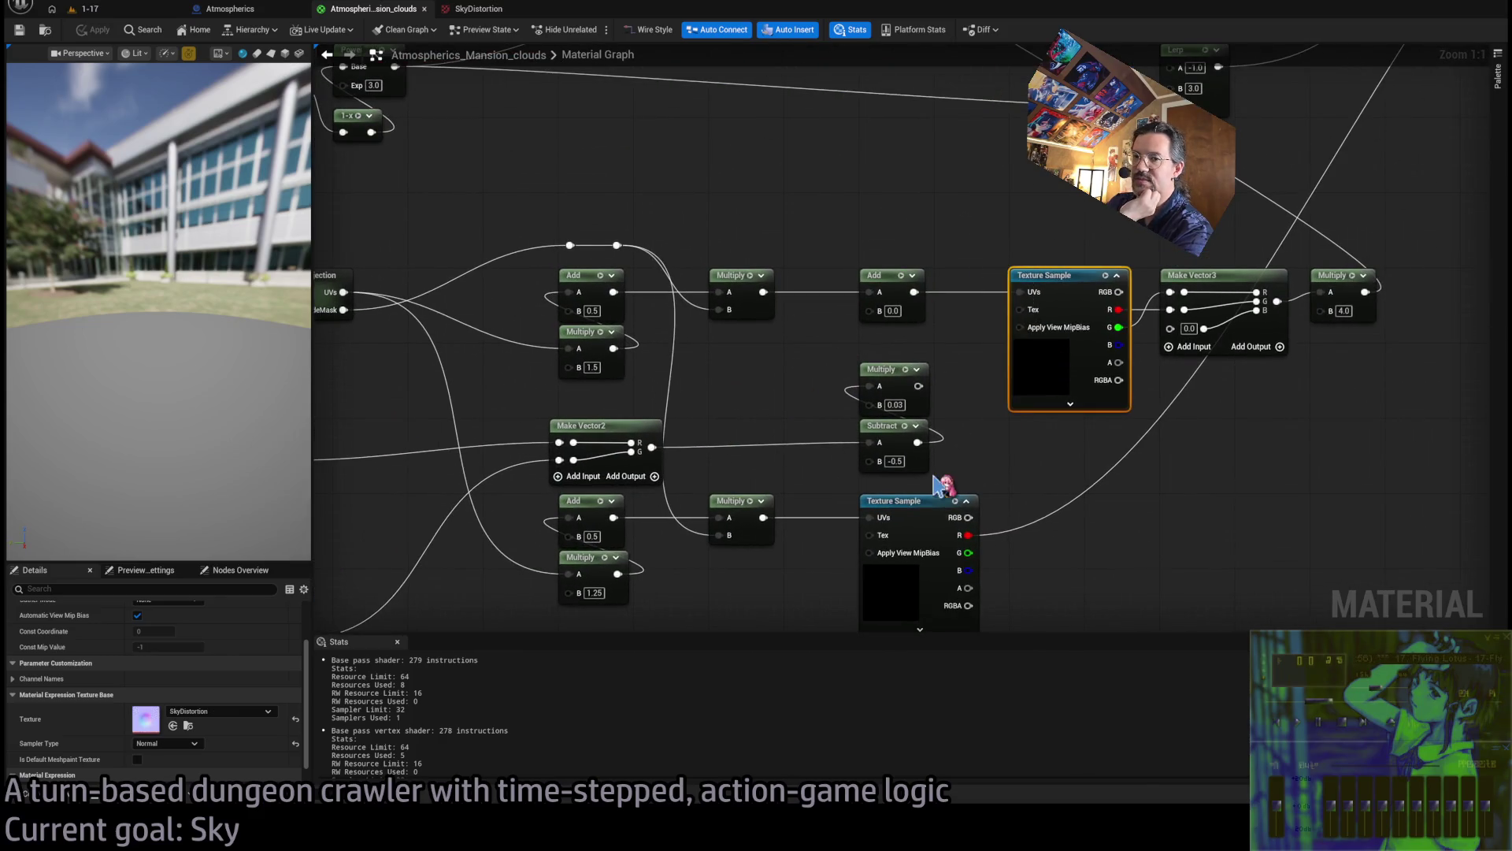
{"action": "scroll", "coordinate": [262, 699], "scroll_direction": "down", "scroll_amount": 1}
{"action": "scroll", "coordinate": [264, 707], "scroll_direction": "up", "scroll_amount": 4}
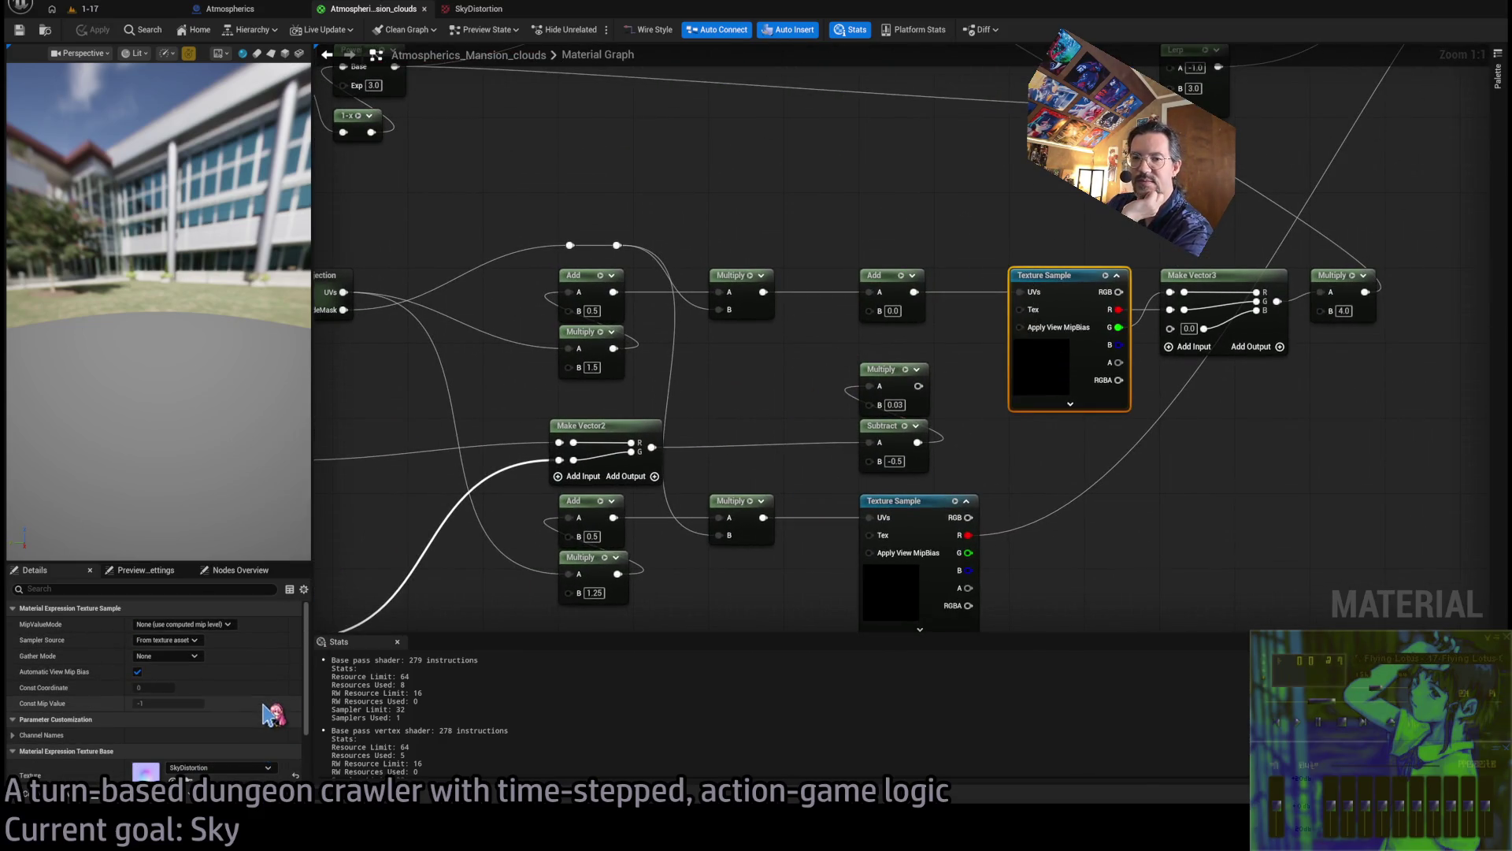
{"action": "scroll", "coordinate": [288, 732], "scroll_direction": "down", "scroll_amount": 3}
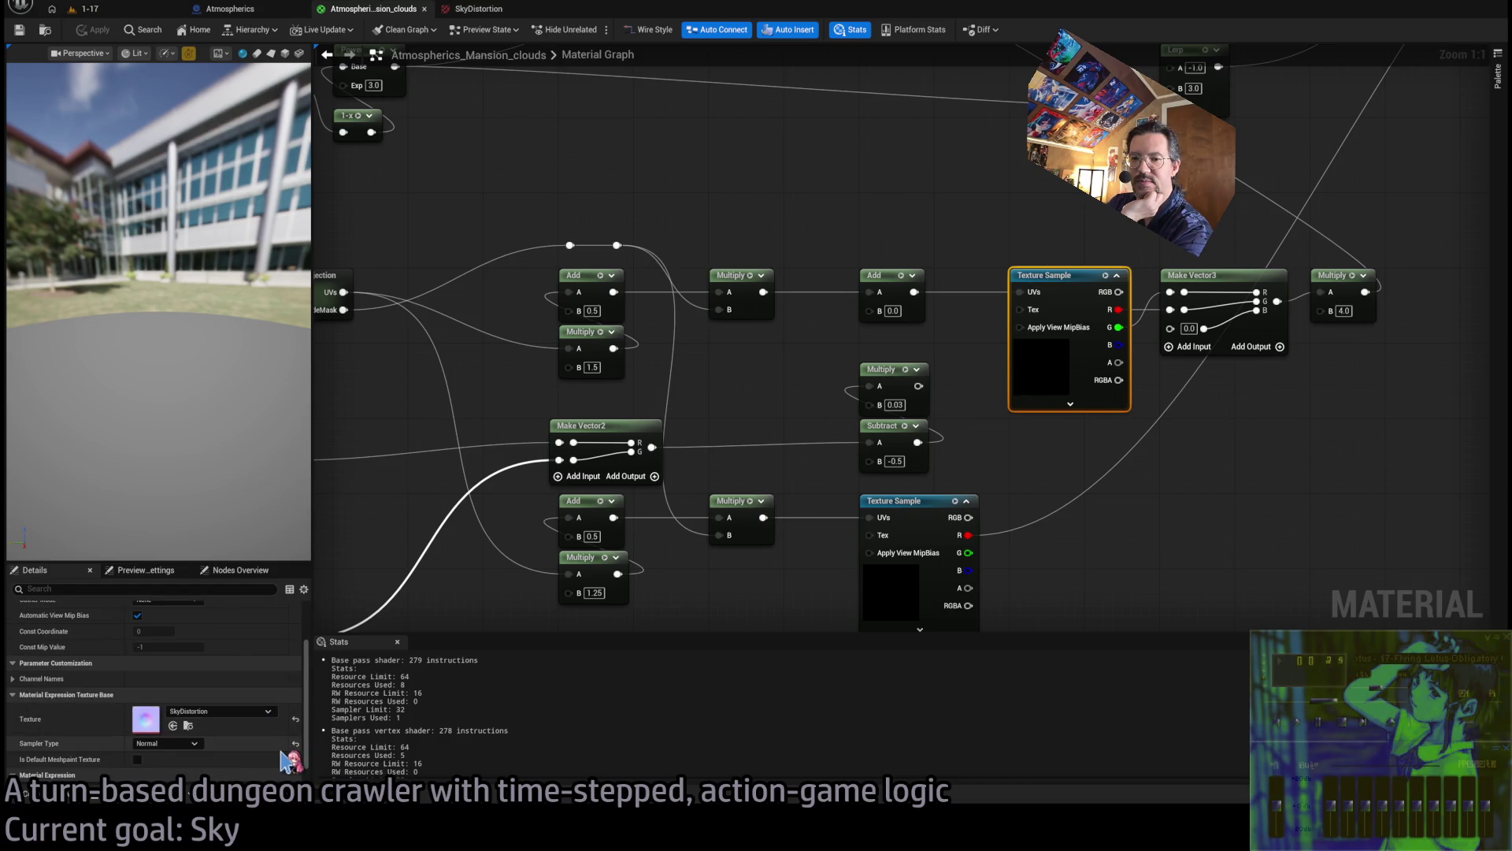
{"action": "scroll", "coordinate": [223, 753], "scroll_direction": "down", "scroll_amount": 1}
{"action": "scroll", "coordinate": [250, 764], "scroll_direction": "up", "scroll_amount": 2}
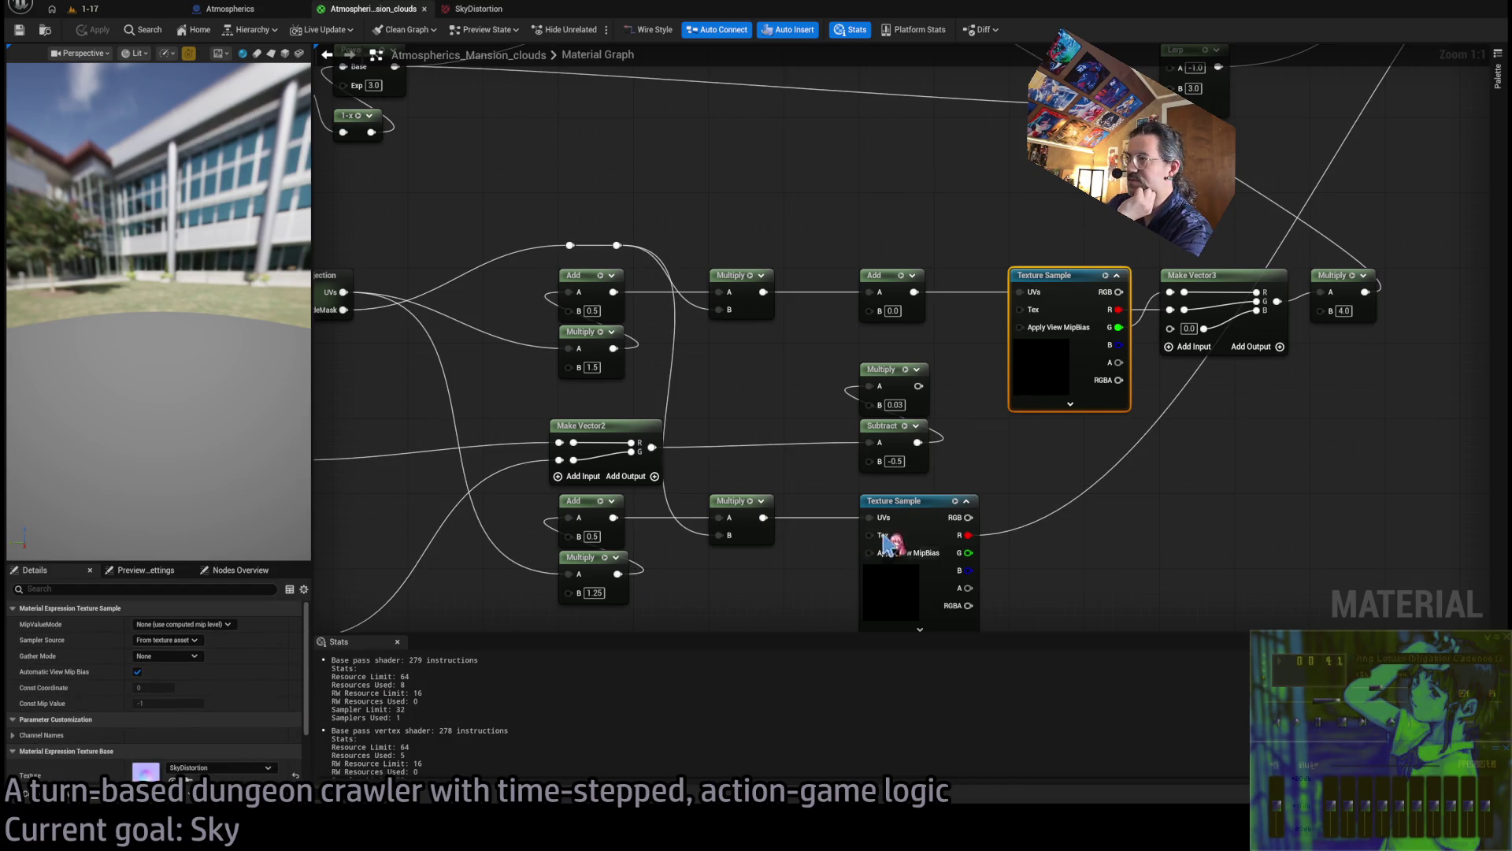
{"action": "left_click", "coordinate": [1013, 465]}
{"action": "scroll", "coordinate": [1284, 460], "scroll_direction": "down", "scroll_amount": 1}
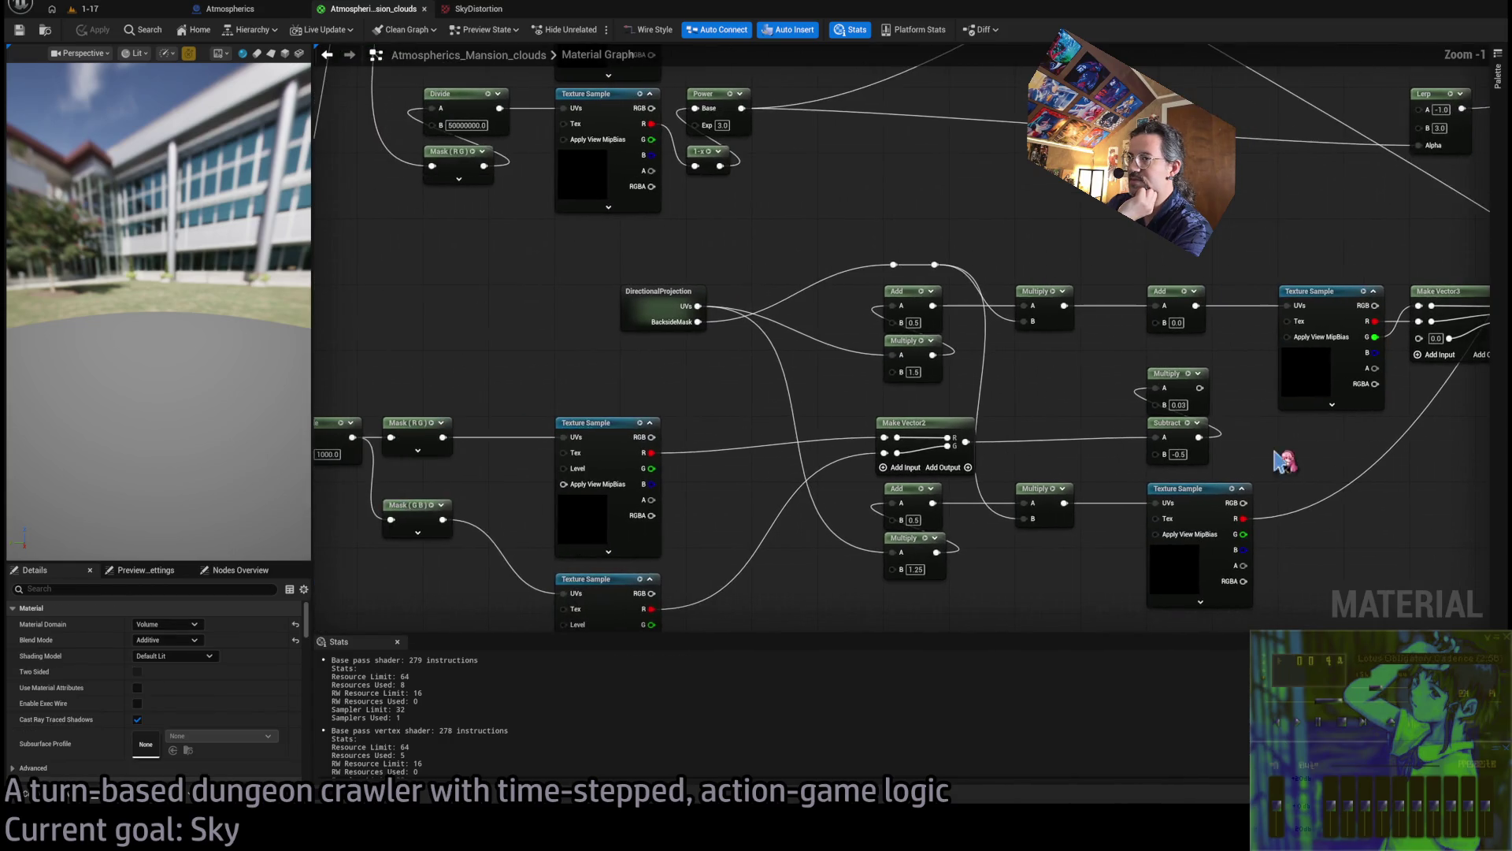
Expand the DirectionalProjection node inline, then view the 1-17 level's running game
{"action": "left_click", "coordinate": [652, 312]}
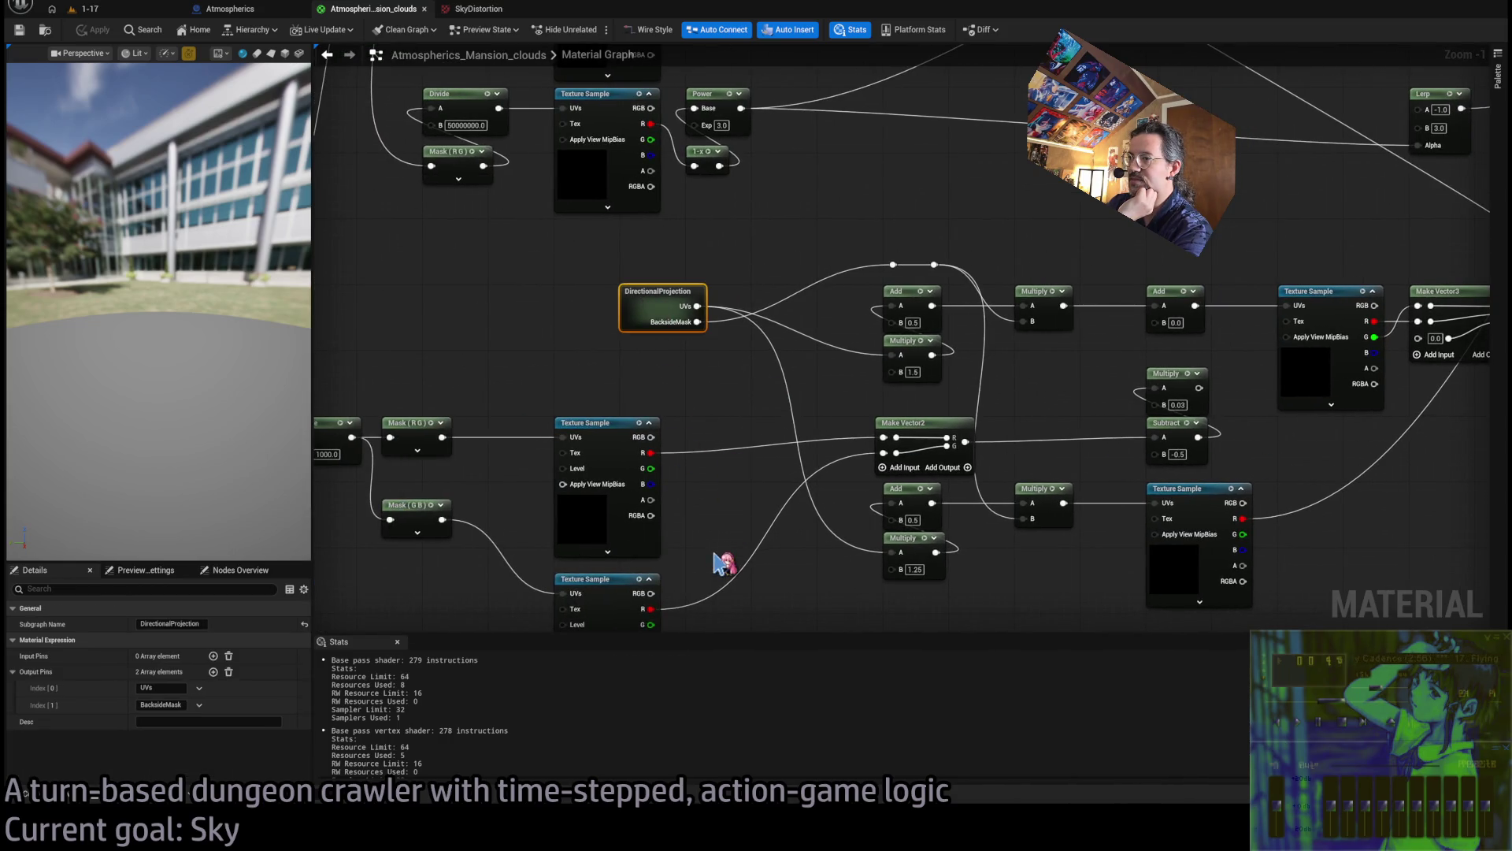
{"action": "key", "text": "ctrl+z"}
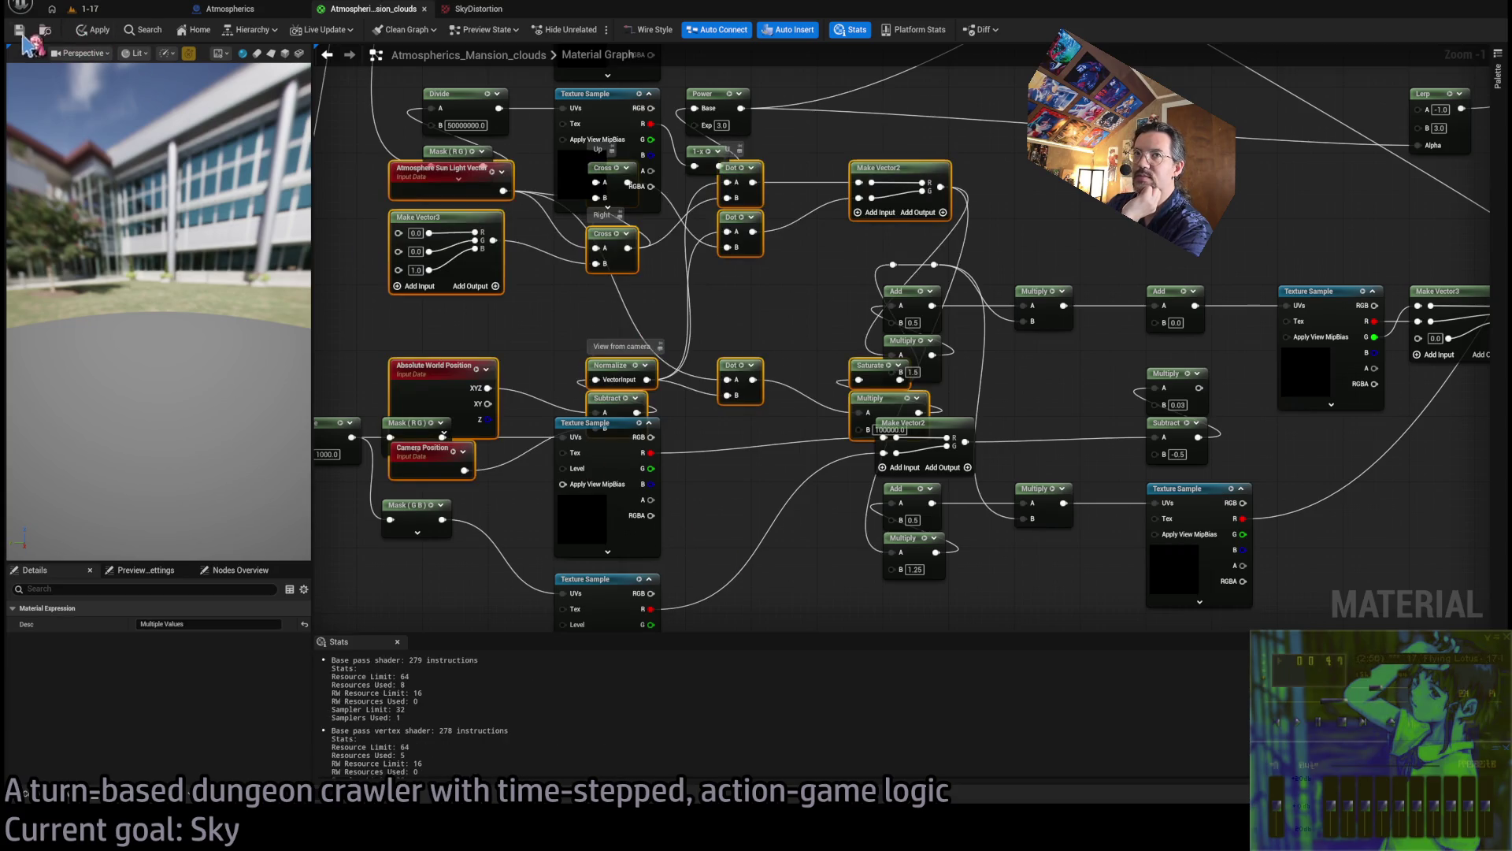
{"action": "left_click", "coordinate": [86, 9]}
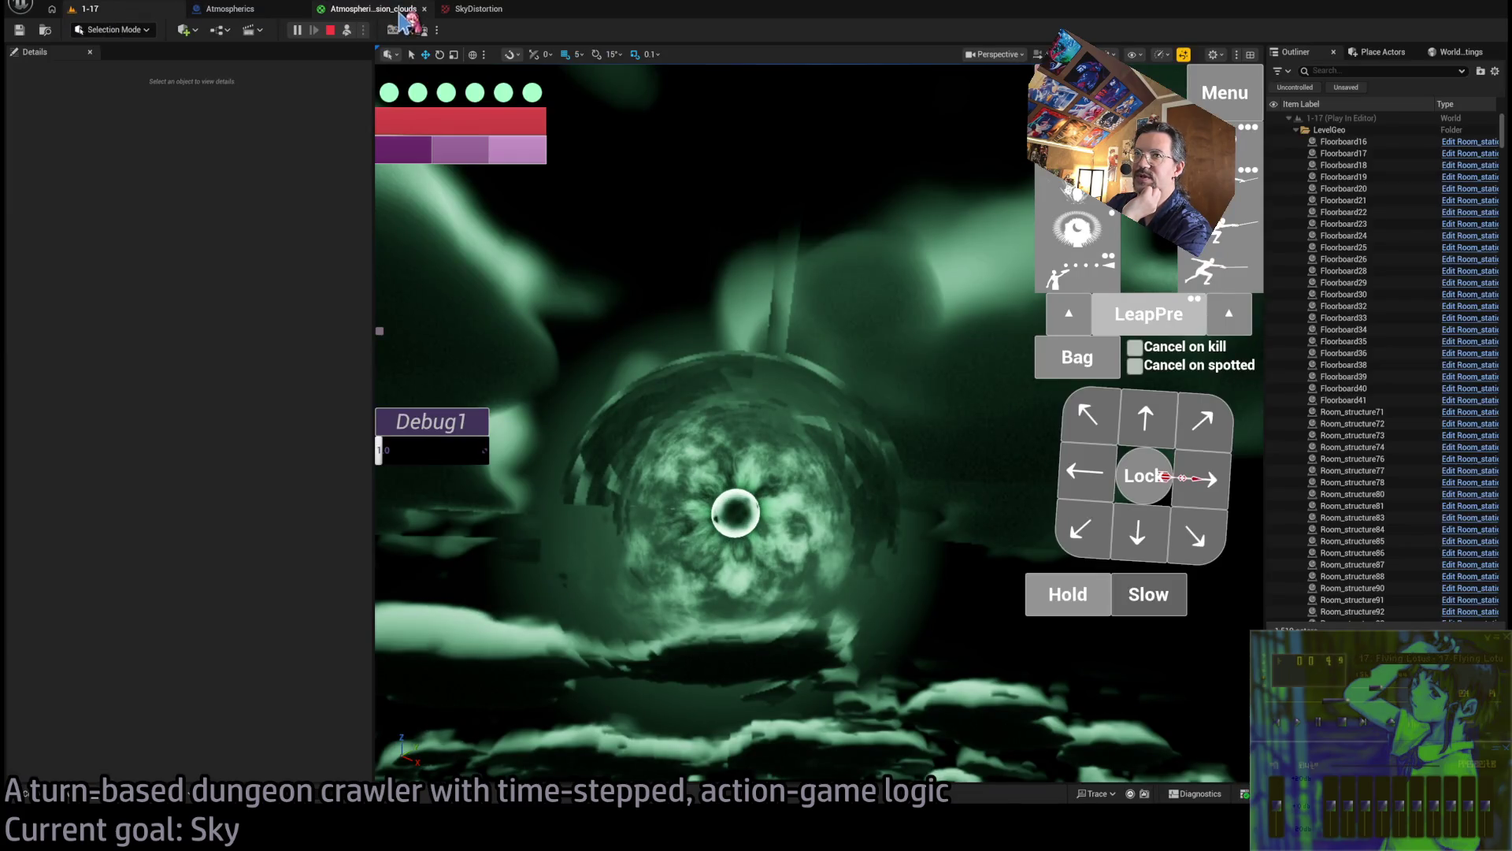
Collapse the nodes back into DirectionalProjection, shift it left, and enter its subgraph
{"action": "left_click", "coordinate": [402, 9]}
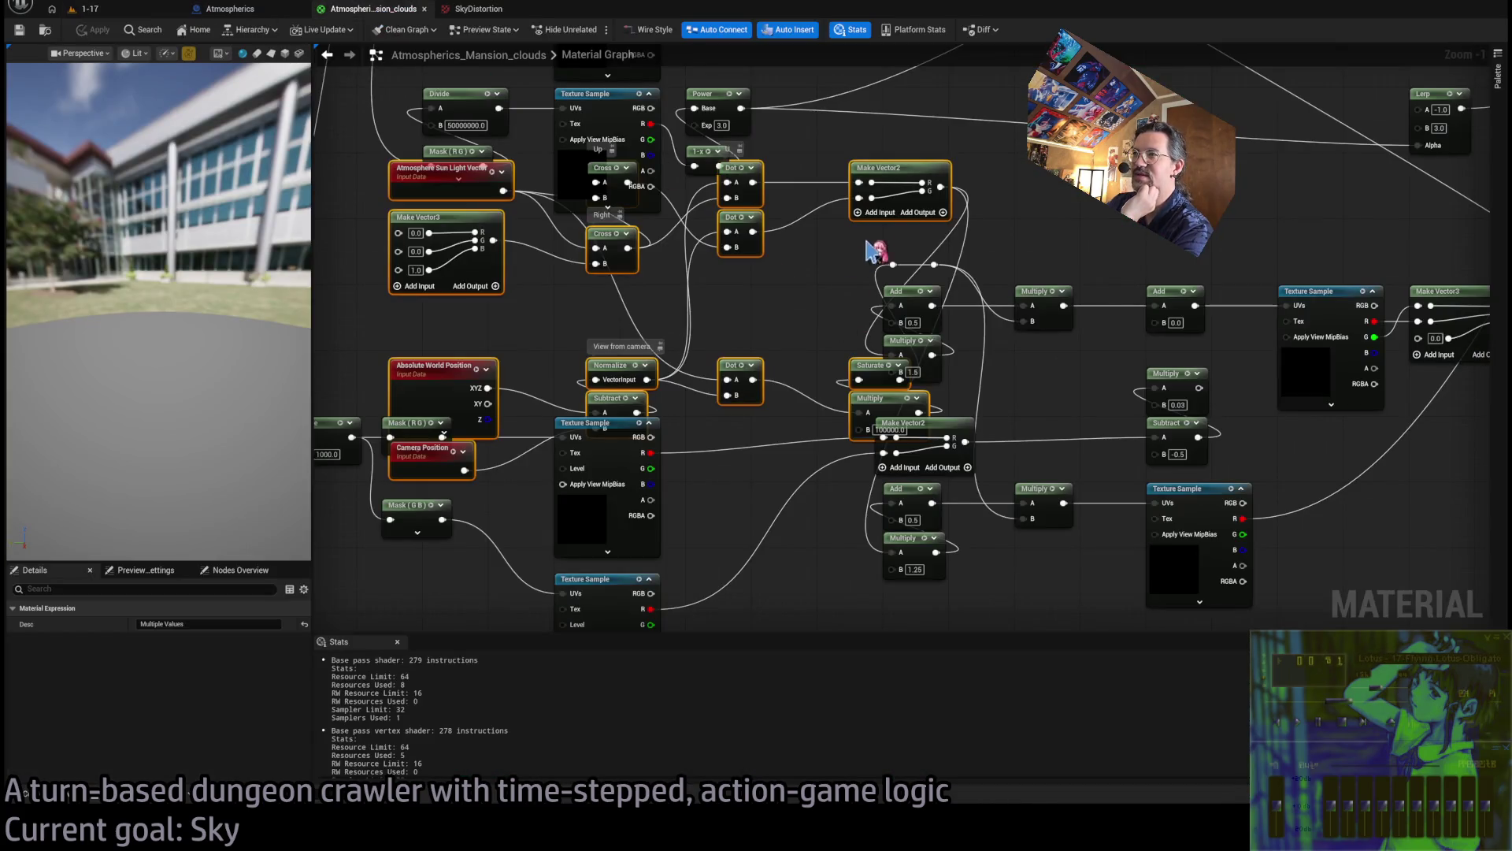
{"action": "key", "text": "ctrl+y"}
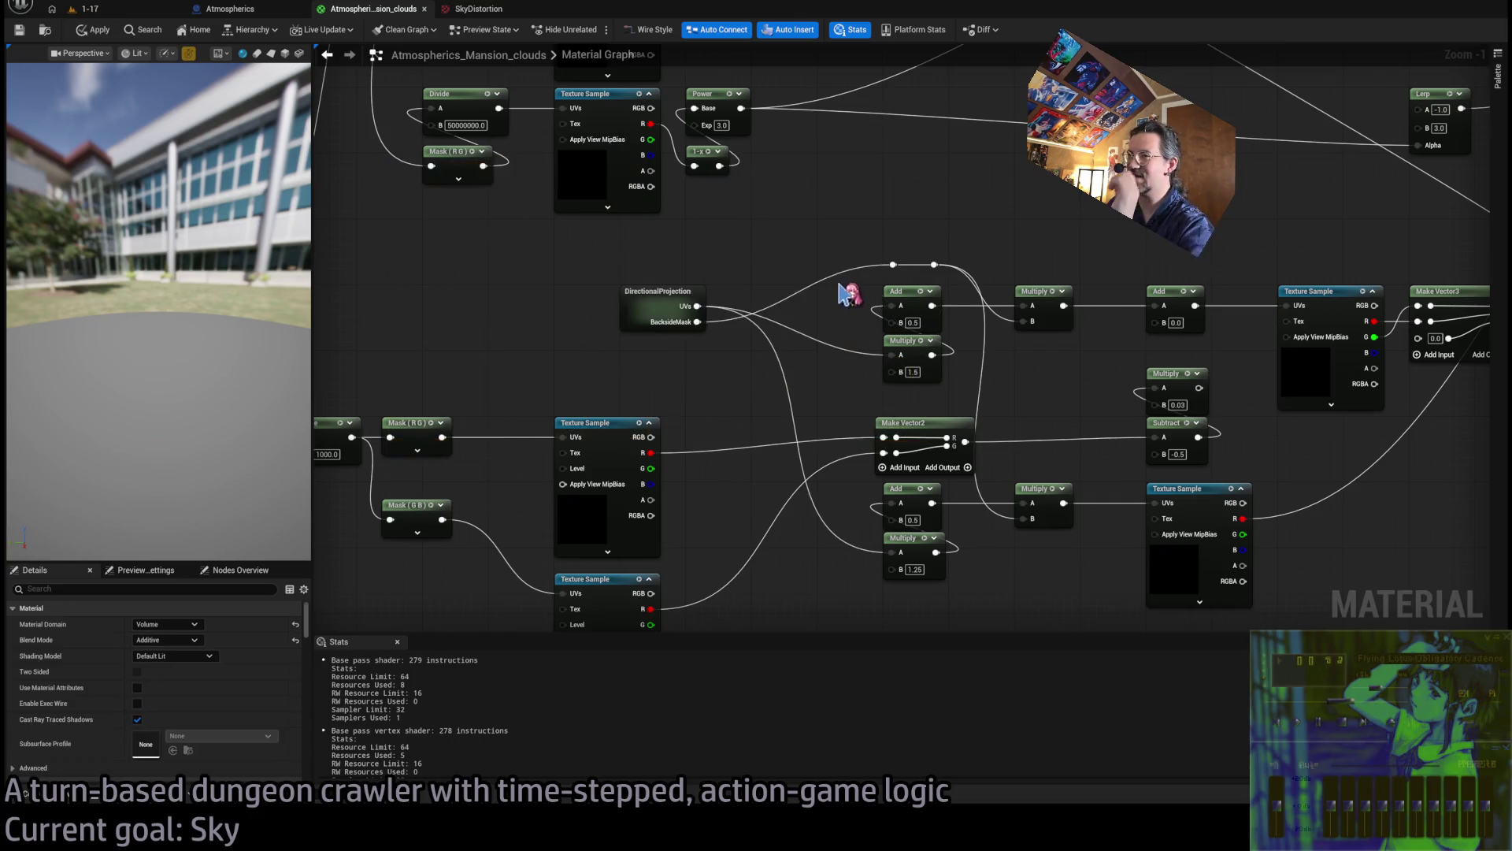
{"action": "left_click_drag", "start_coordinate": [674, 292], "coordinate": [608, 291]}
{"action": "left_click", "coordinate": [827, 324]}
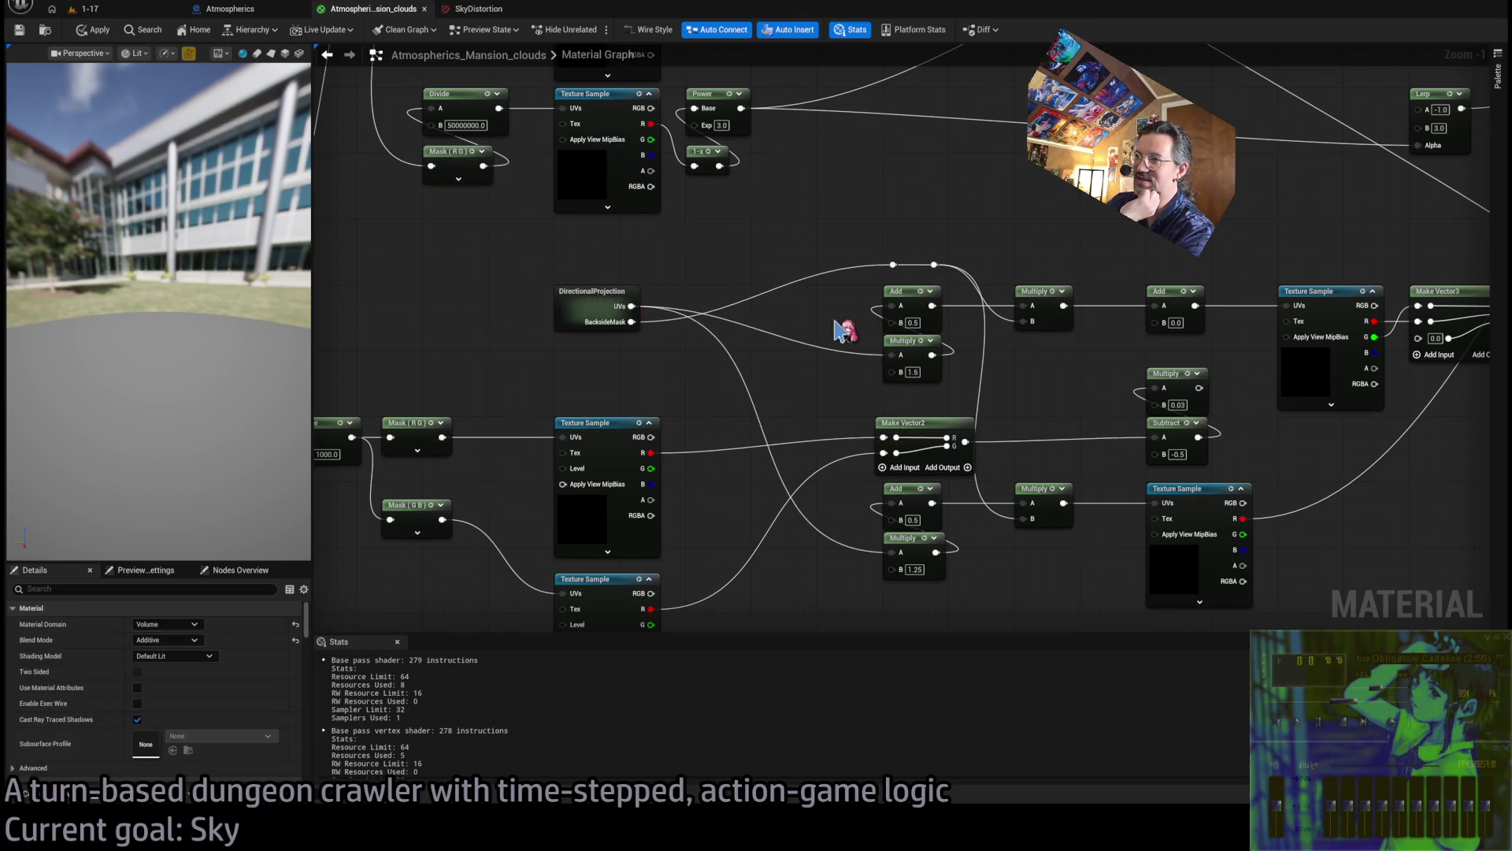
{"action": "left_click_drag", "start_coordinate": [827, 324], "coordinate": [697, 336]}
{"action": "left_click_drag", "start_coordinate": [970, 458], "coordinate": [918, 464]}
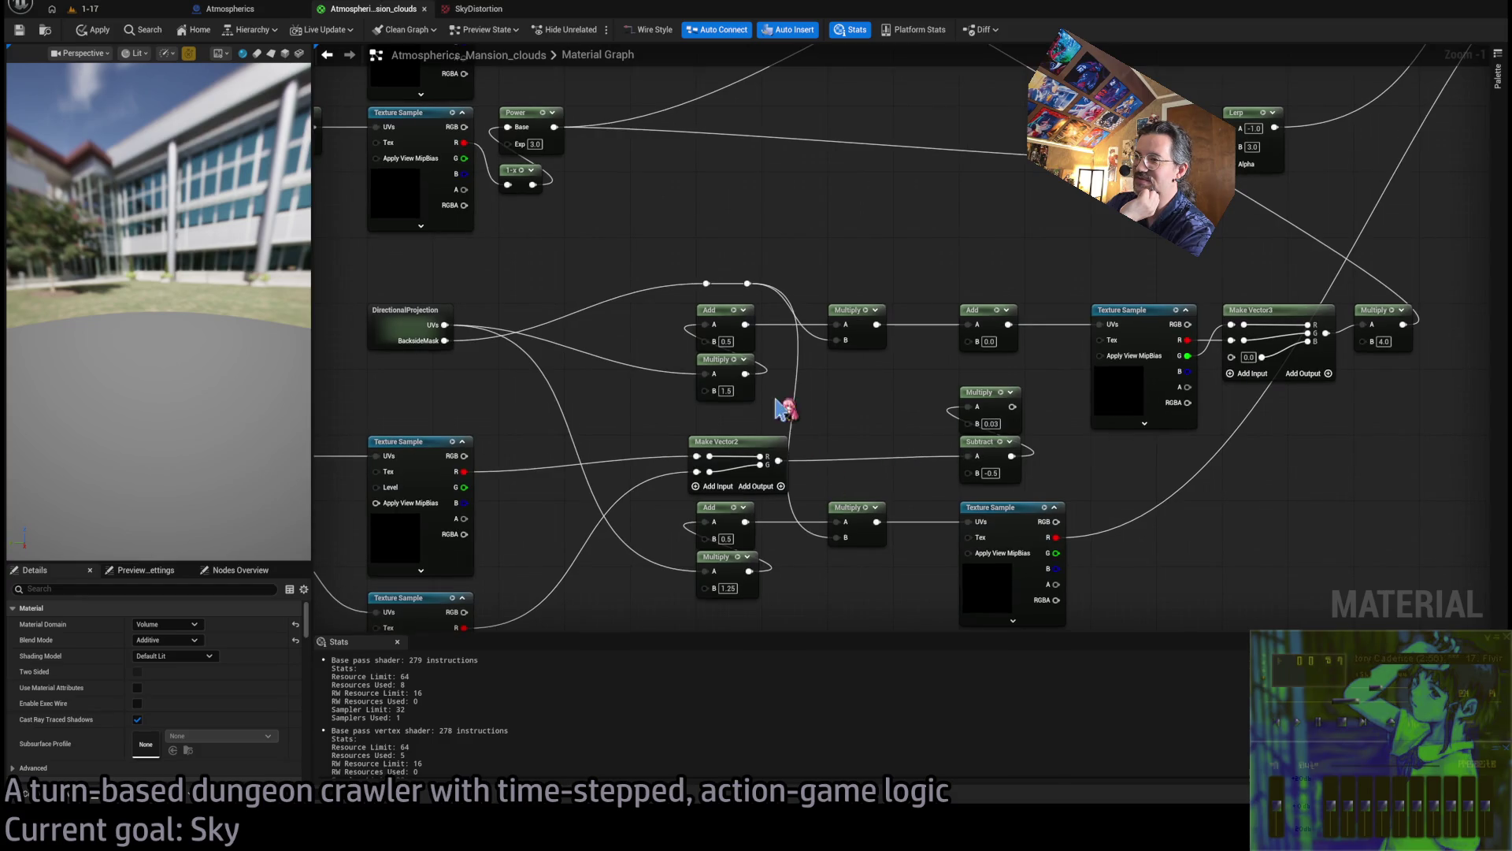
{"action": "left_click_drag", "start_coordinate": [740, 319], "coordinate": [681, 318]}
{"action": "left_click_drag", "start_coordinate": [430, 346], "coordinate": [639, 336]}
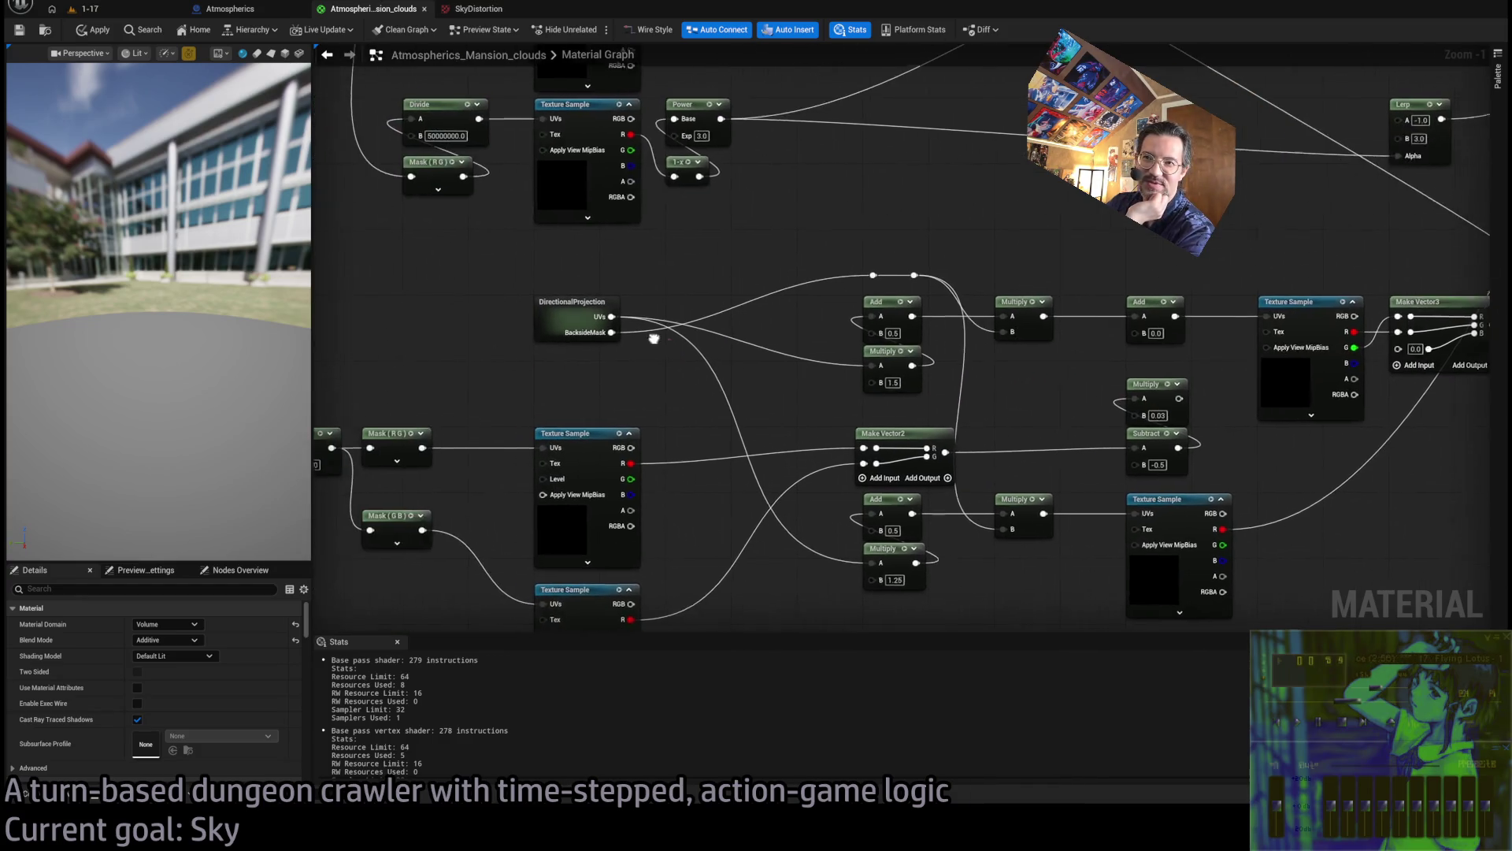
{"action": "double_click", "coordinate": [575, 330]}
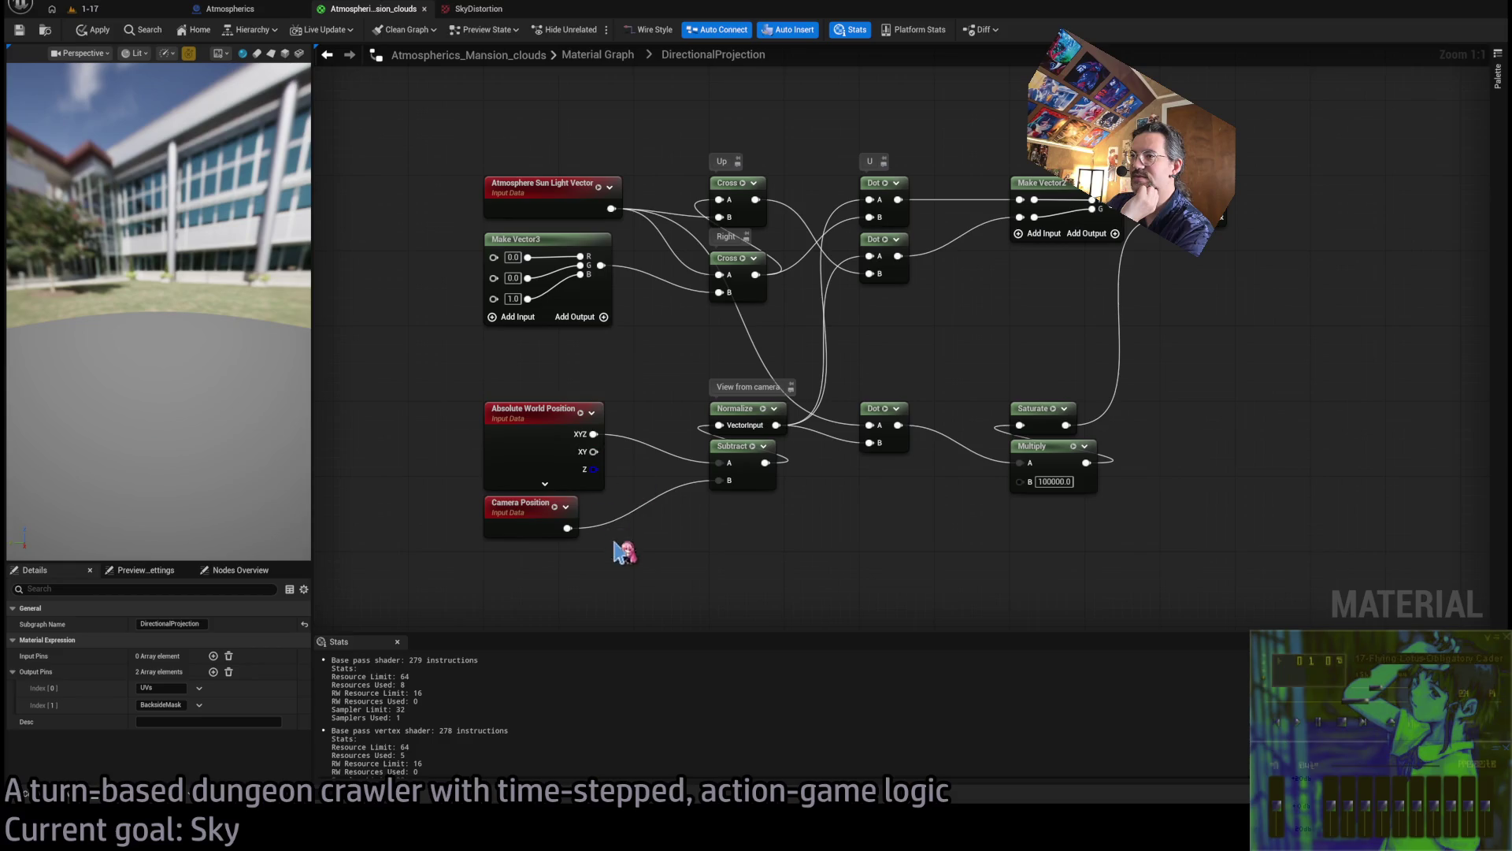
Inspect the subgraph's position, sun vector, Subtract, Dot and Cross nodes through to Make Vector2
{"action": "left_click", "coordinate": [556, 413]}
{"action": "left_click", "coordinate": [558, 145]}
{"action": "left_click", "coordinate": [572, 211]}
{"action": "left_click", "coordinate": [504, 291]}
{"action": "left_click", "coordinate": [591, 417]}
{"action": "left_click", "coordinate": [575, 529]}
{"action": "left_click", "coordinate": [867, 534]}
{"action": "left_click_drag", "start_coordinate": [866, 534], "coordinate": [726, 577]}
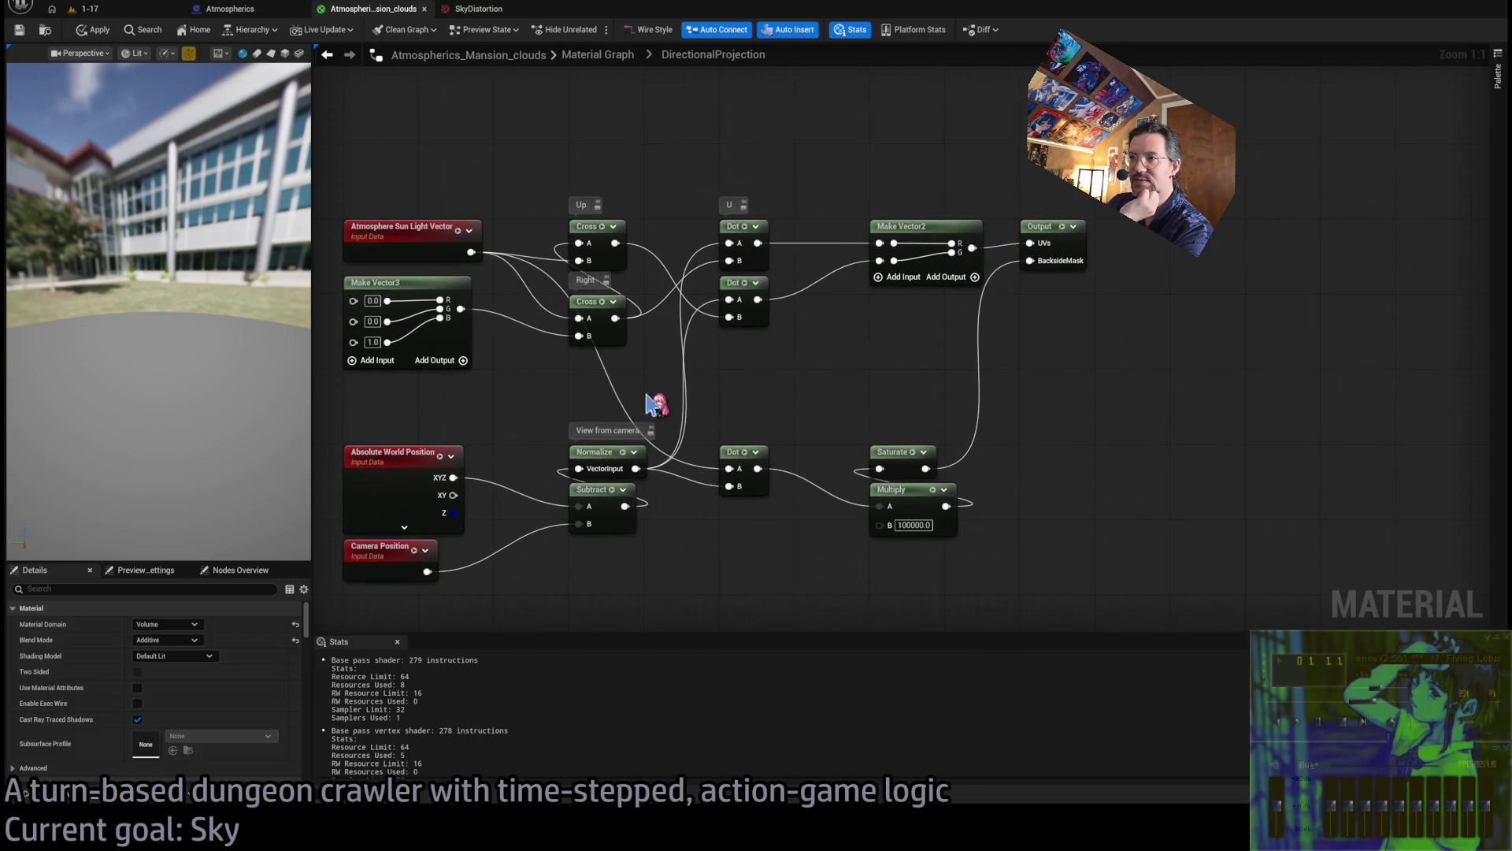
{"action": "left_click", "coordinate": [619, 505]}
{"action": "left_click", "coordinate": [740, 488]}
{"action": "left_click", "coordinate": [740, 288]}
{"action": "left_click", "coordinate": [740, 228]}
{"action": "left_click", "coordinate": [597, 228]}
{"action": "left_click", "coordinate": [902, 228]}
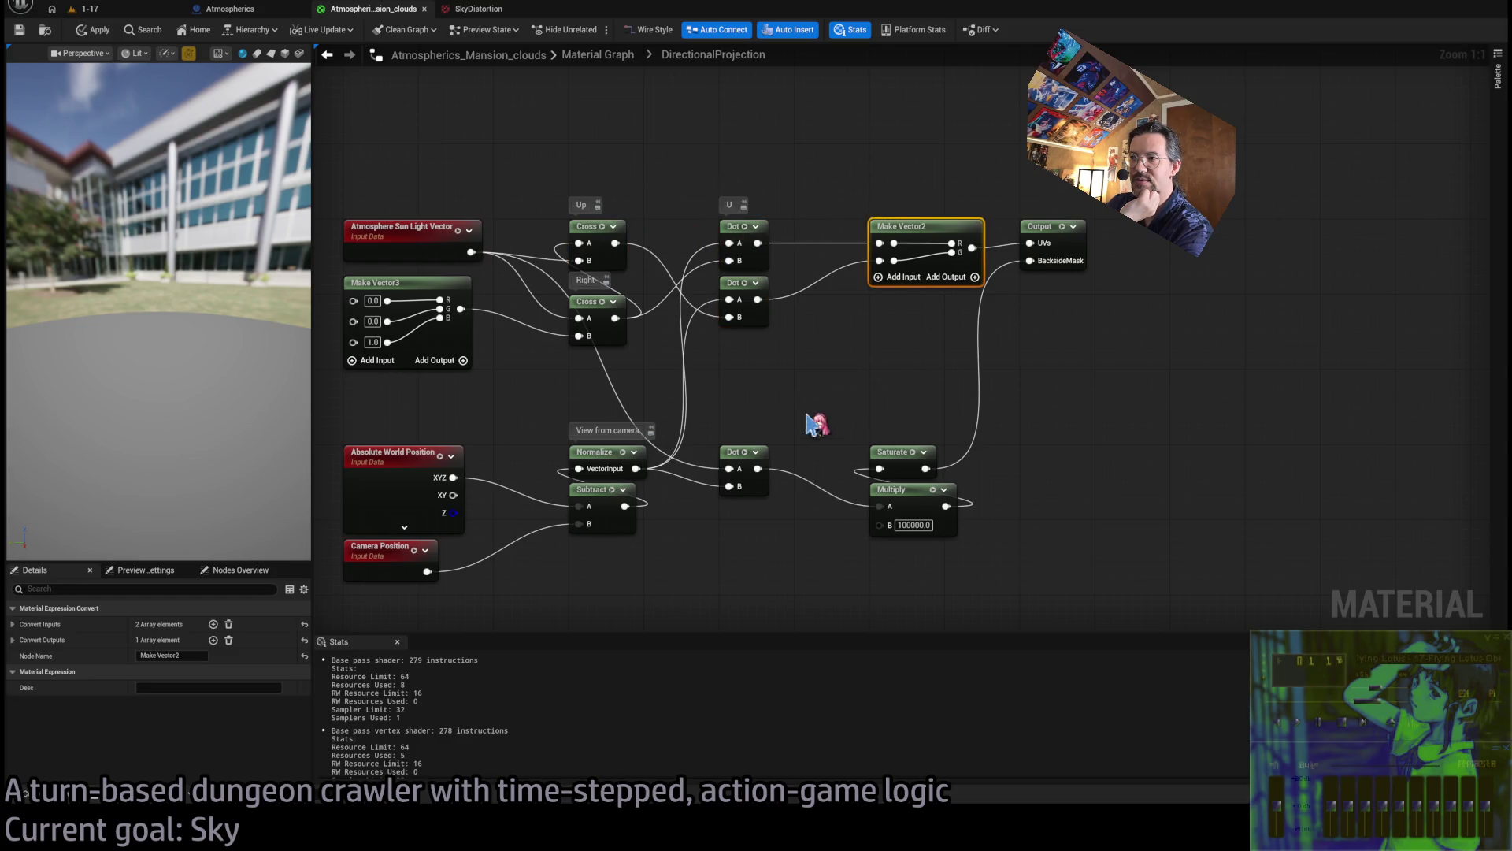
Expand Make Vector2's input and output conversion entries, check Output, and return to Material Graph
{"action": "left_click", "coordinate": [13, 640]}
{"action": "left_click", "coordinate": [13, 624]}
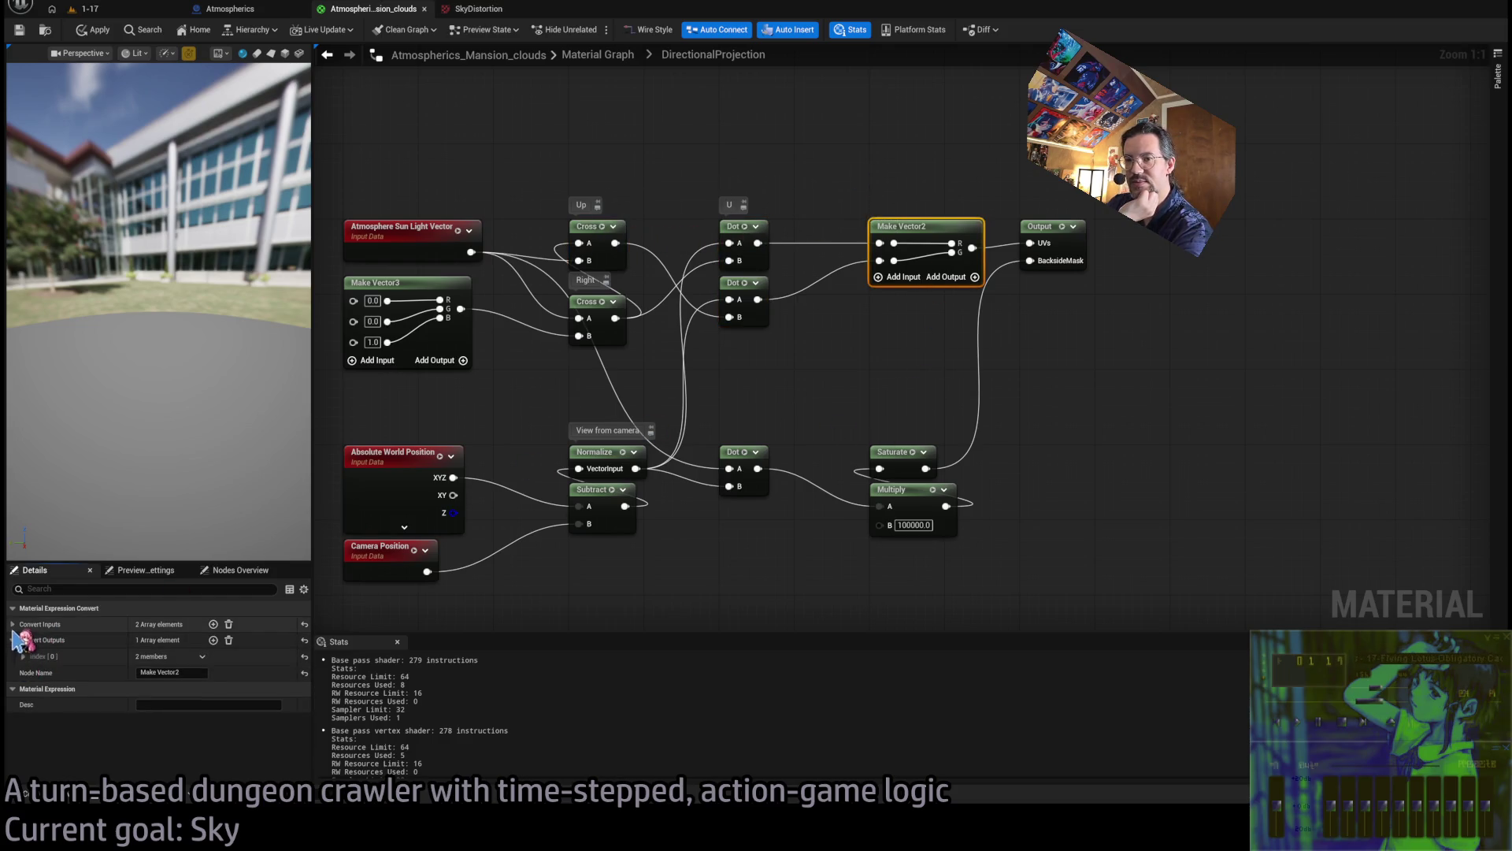
{"action": "left_click", "coordinate": [23, 641]}
{"action": "left_click", "coordinate": [23, 705]}
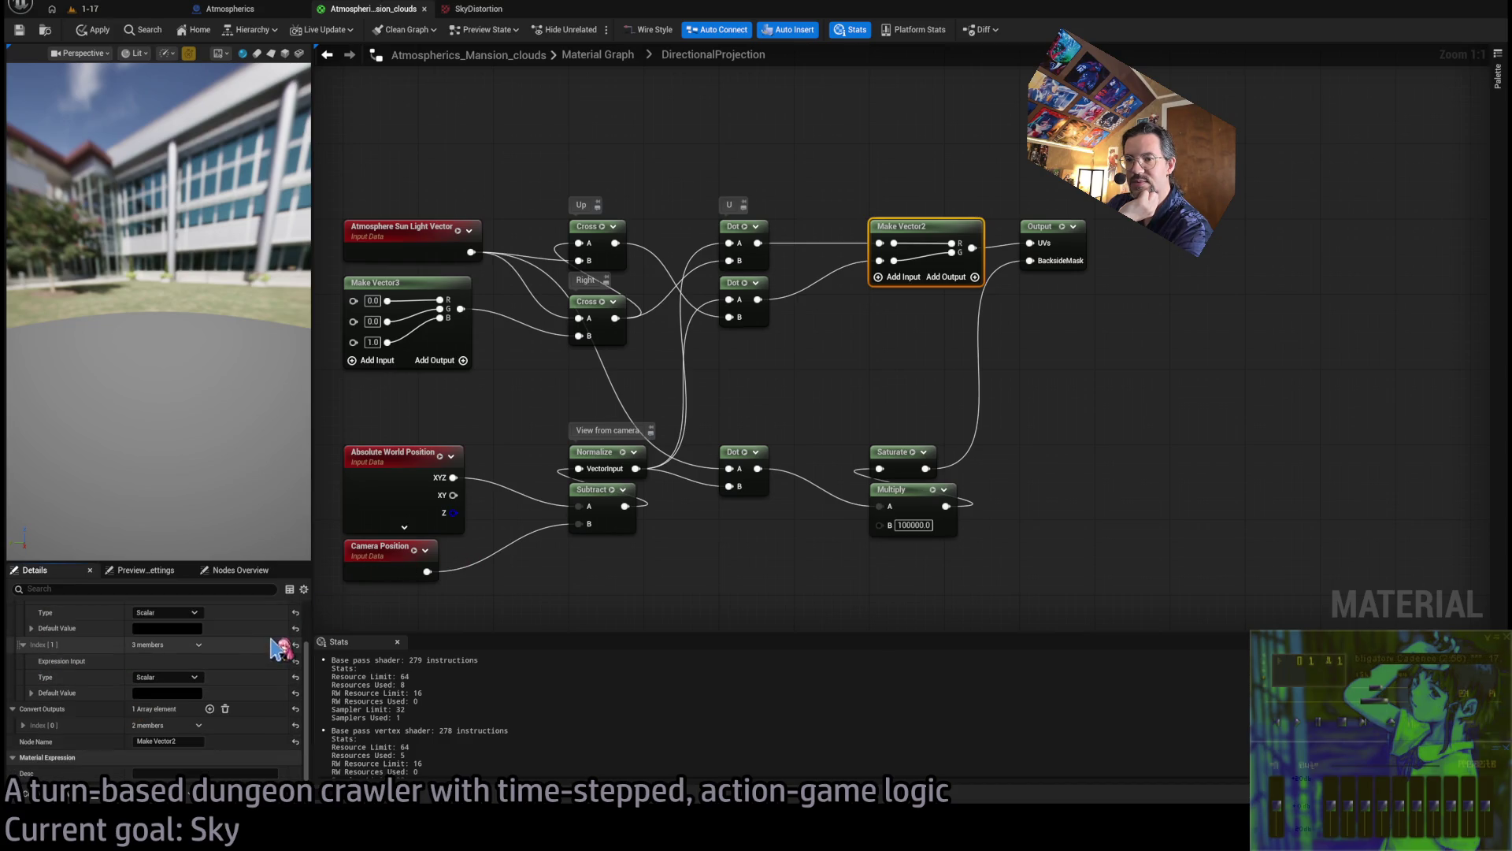
{"action": "left_click", "coordinate": [1055, 260]}
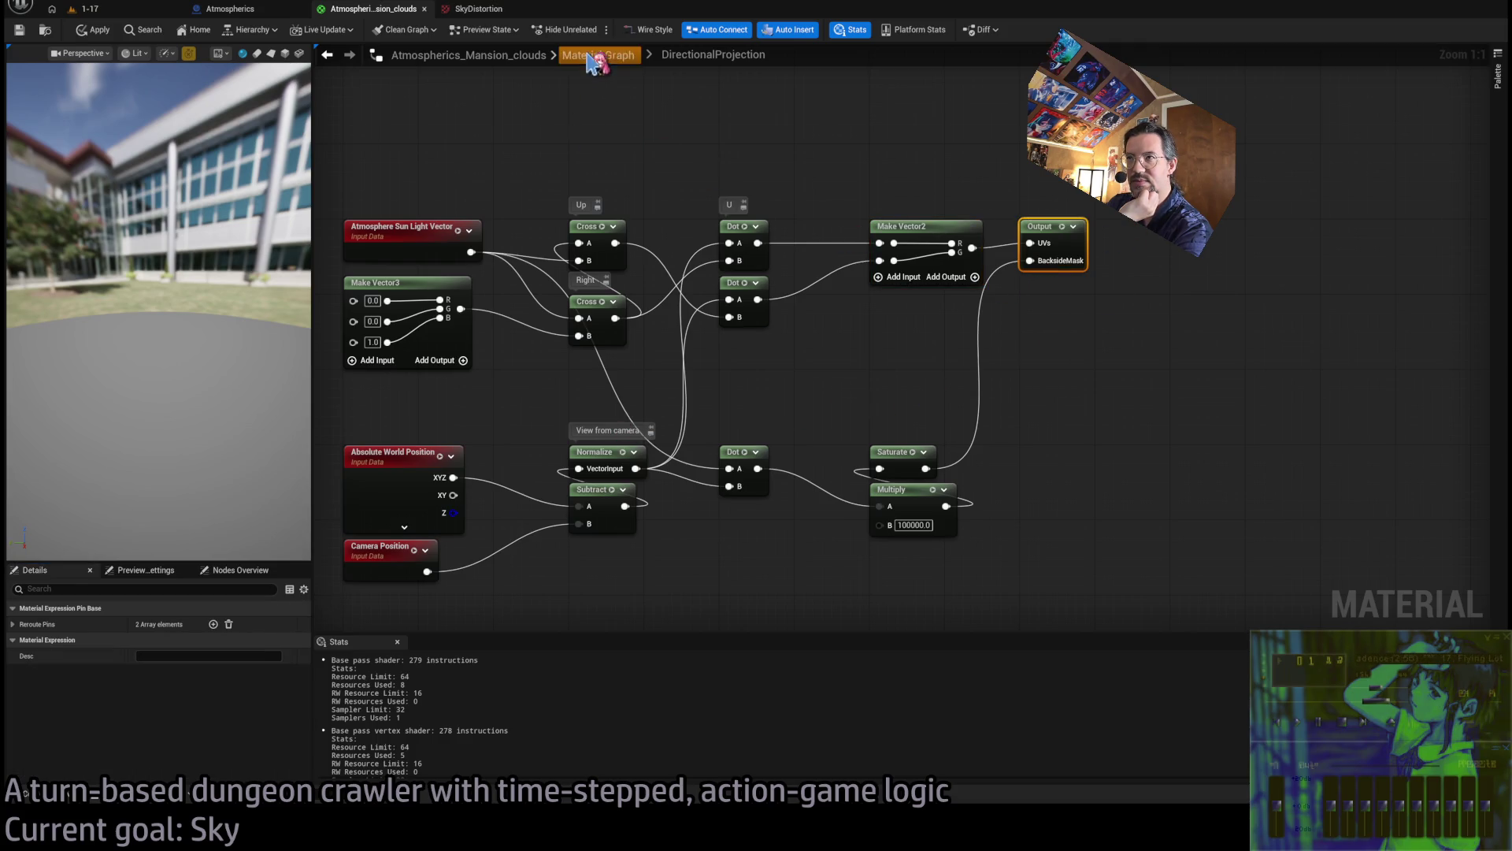
{"action": "left_click", "coordinate": [598, 54]}
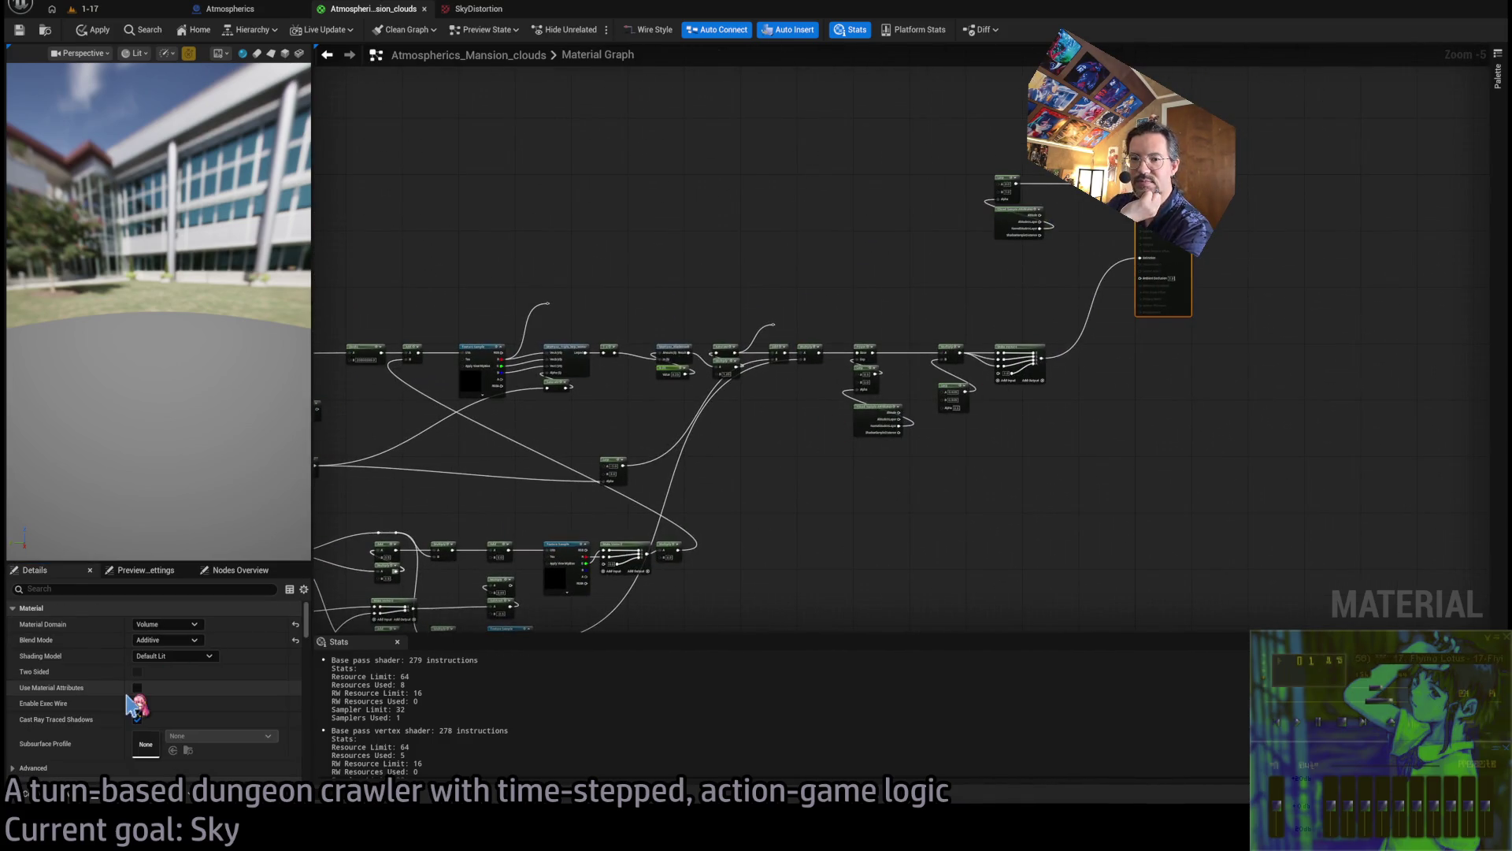
{"action": "scroll", "coordinate": [252, 704], "scroll_direction": "down", "scroll_amount": 3}
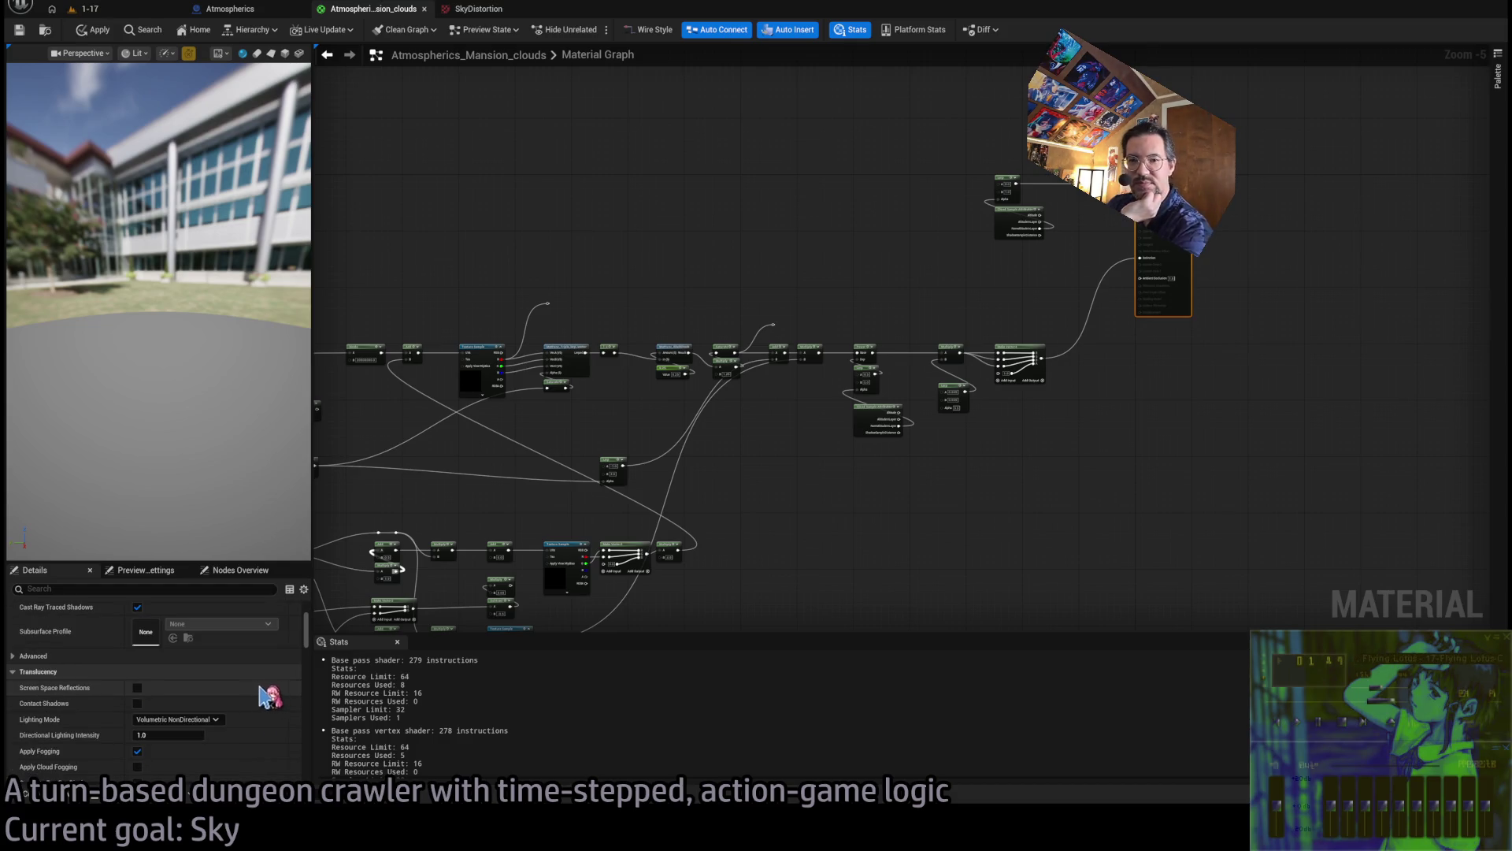
{"action": "scroll", "coordinate": [260, 701], "scroll_direction": "down", "scroll_amount": 2}
{"action": "scroll", "coordinate": [254, 711], "scroll_direction": "down", "scroll_amount": 2}
{"action": "scroll", "coordinate": [254, 711], "scroll_direction": "down", "scroll_amount": 5}
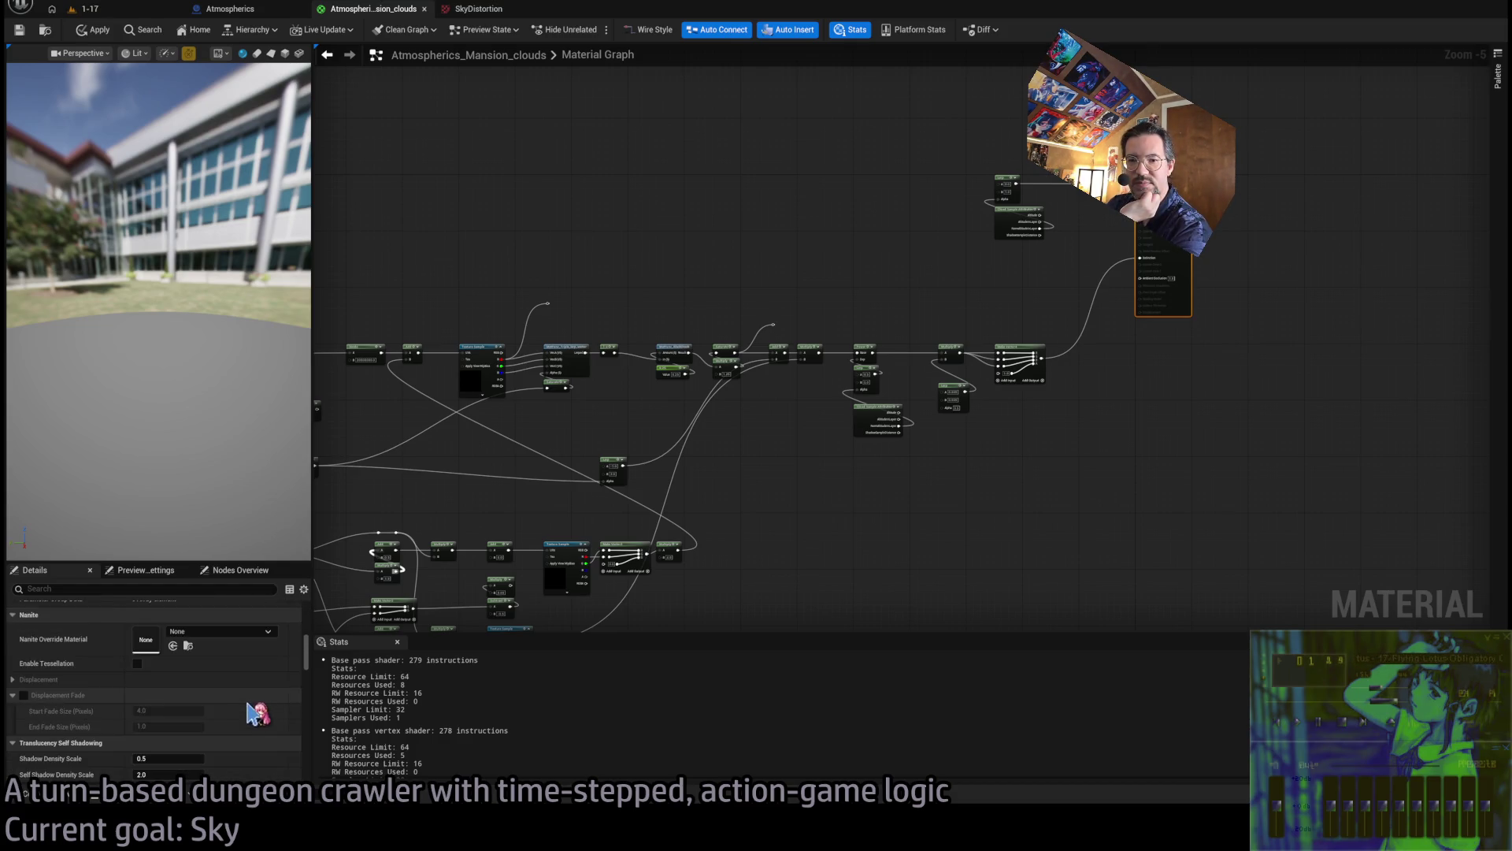
{"action": "scroll", "coordinate": [255, 708], "scroll_direction": "down", "scroll_amount": 8}
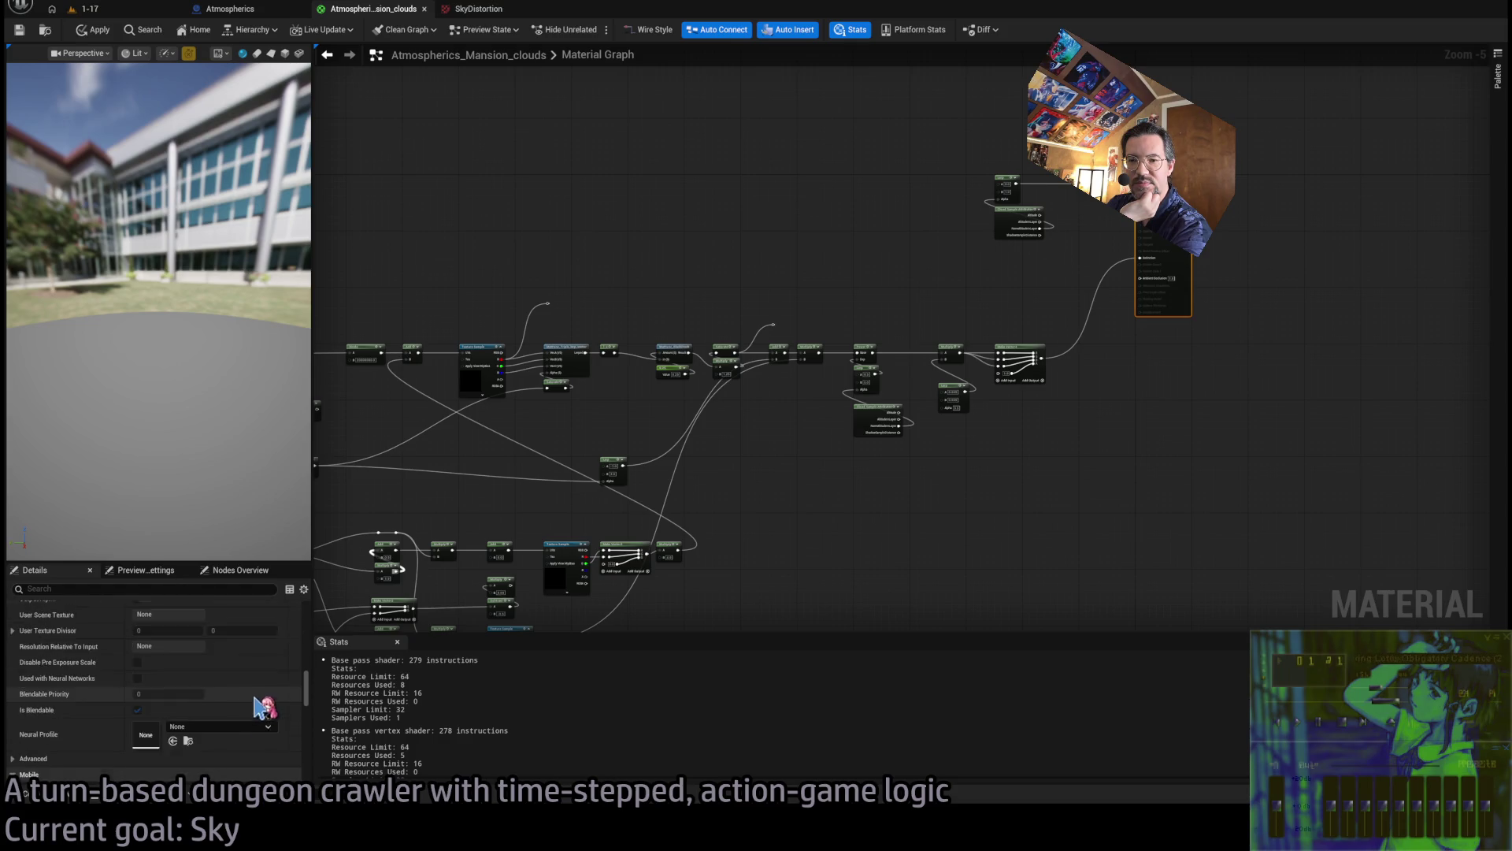
{"action": "scroll", "coordinate": [255, 707], "scroll_direction": "down", "scroll_amount": 10}
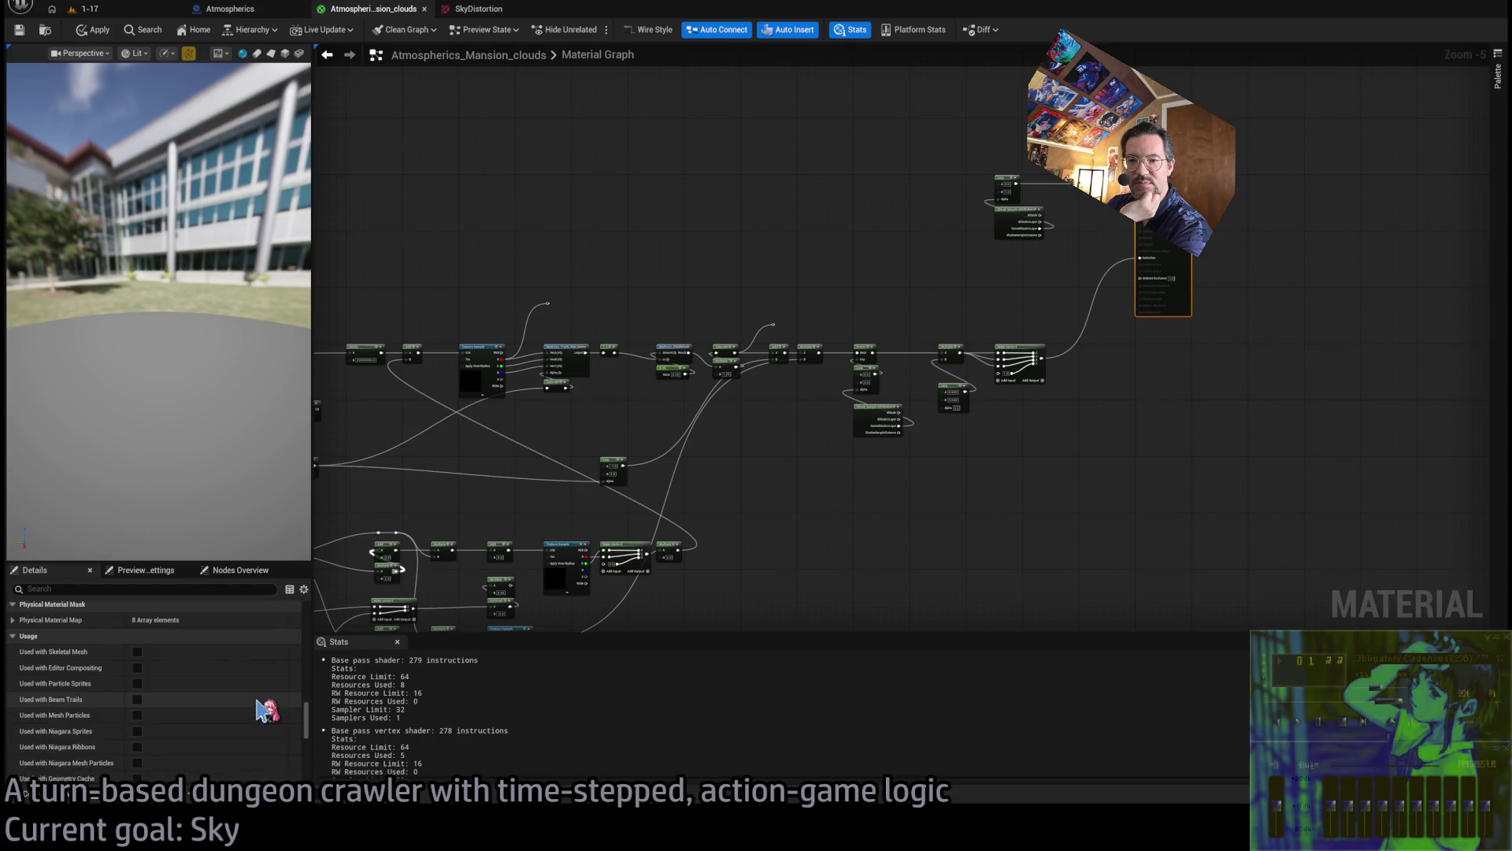
{"action": "scroll", "coordinate": [158, 697], "scroll_direction": "down", "scroll_amount": 5}
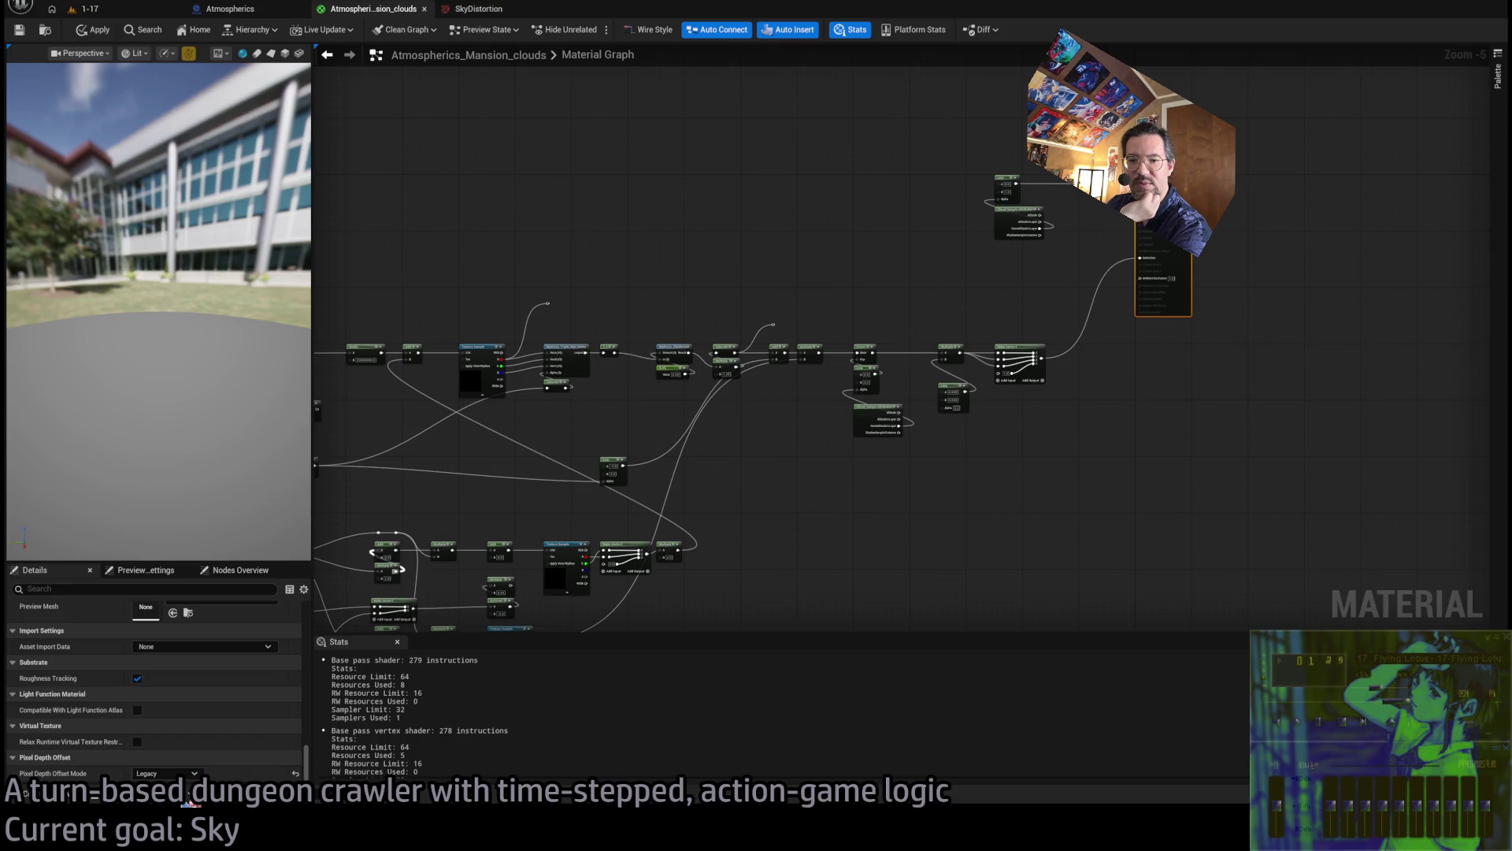
{"action": "left_click", "coordinate": [166, 774]}
{"action": "left_click", "coordinate": [182, 742]}
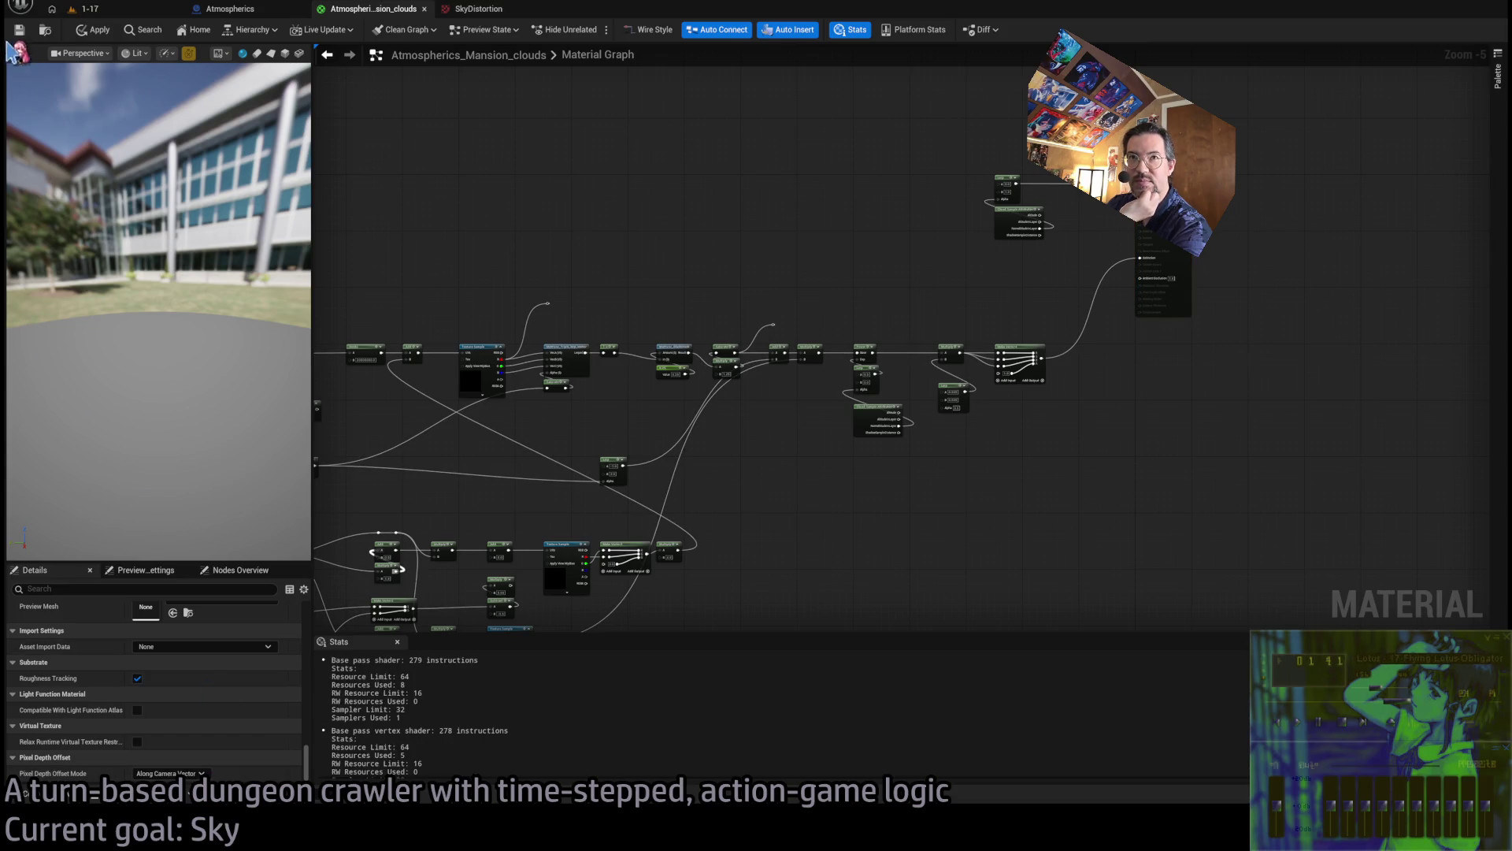
{"action": "left_click", "coordinate": [90, 29]}
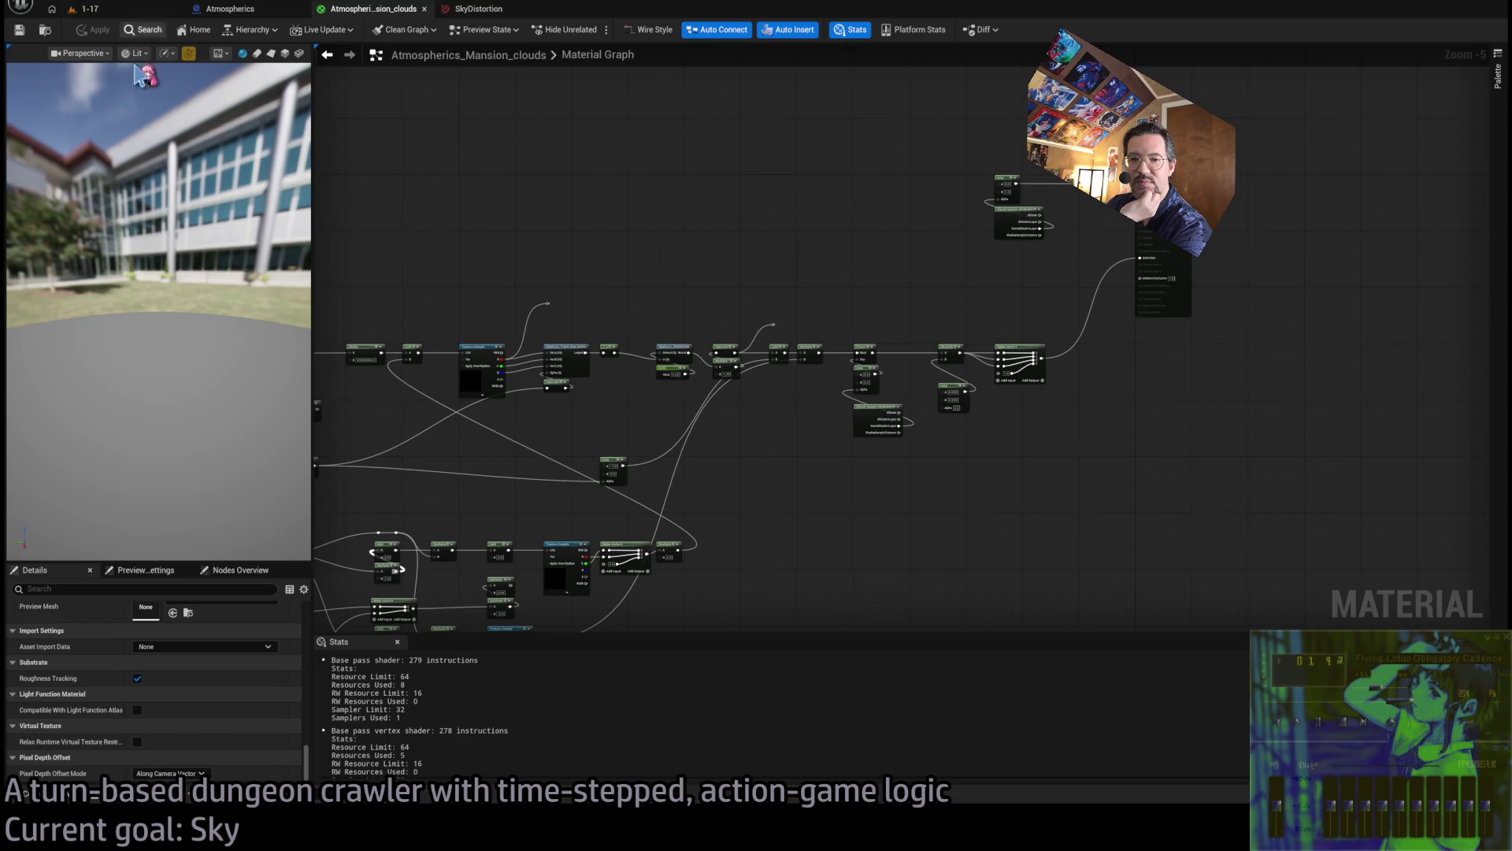
{"action": "scroll", "coordinate": [251, 693], "scroll_direction": "down", "scroll_amount": 5}
{"action": "scroll", "coordinate": [260, 689], "scroll_direction": "down", "scroll_amount": 8}
{"action": "scroll", "coordinate": [275, 677], "scroll_direction": "up", "scroll_amount": 5}
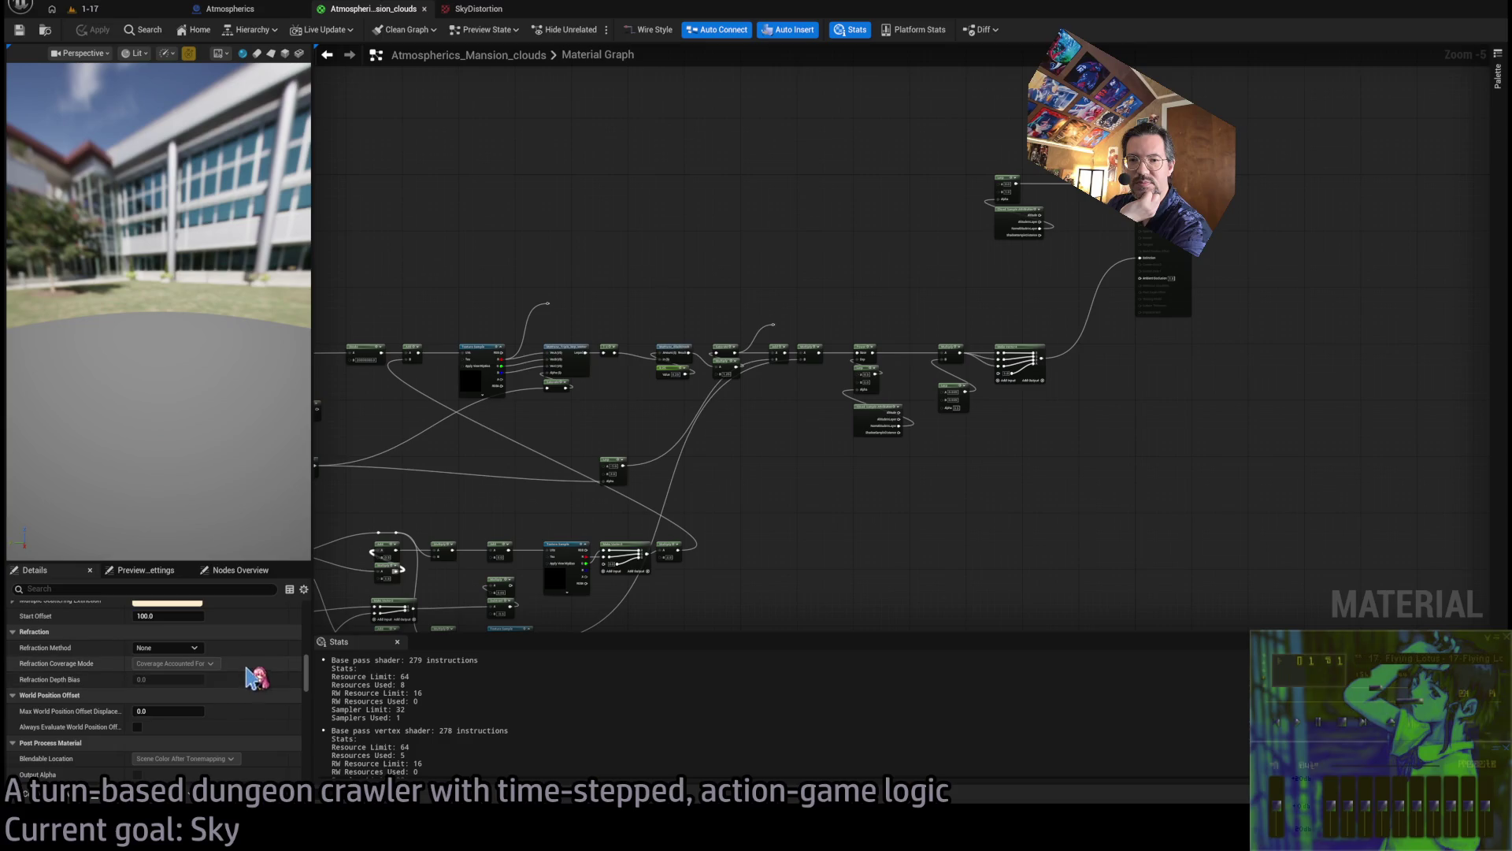
{"action": "scroll", "coordinate": [251, 692], "scroll_direction": "up", "scroll_amount": 3}
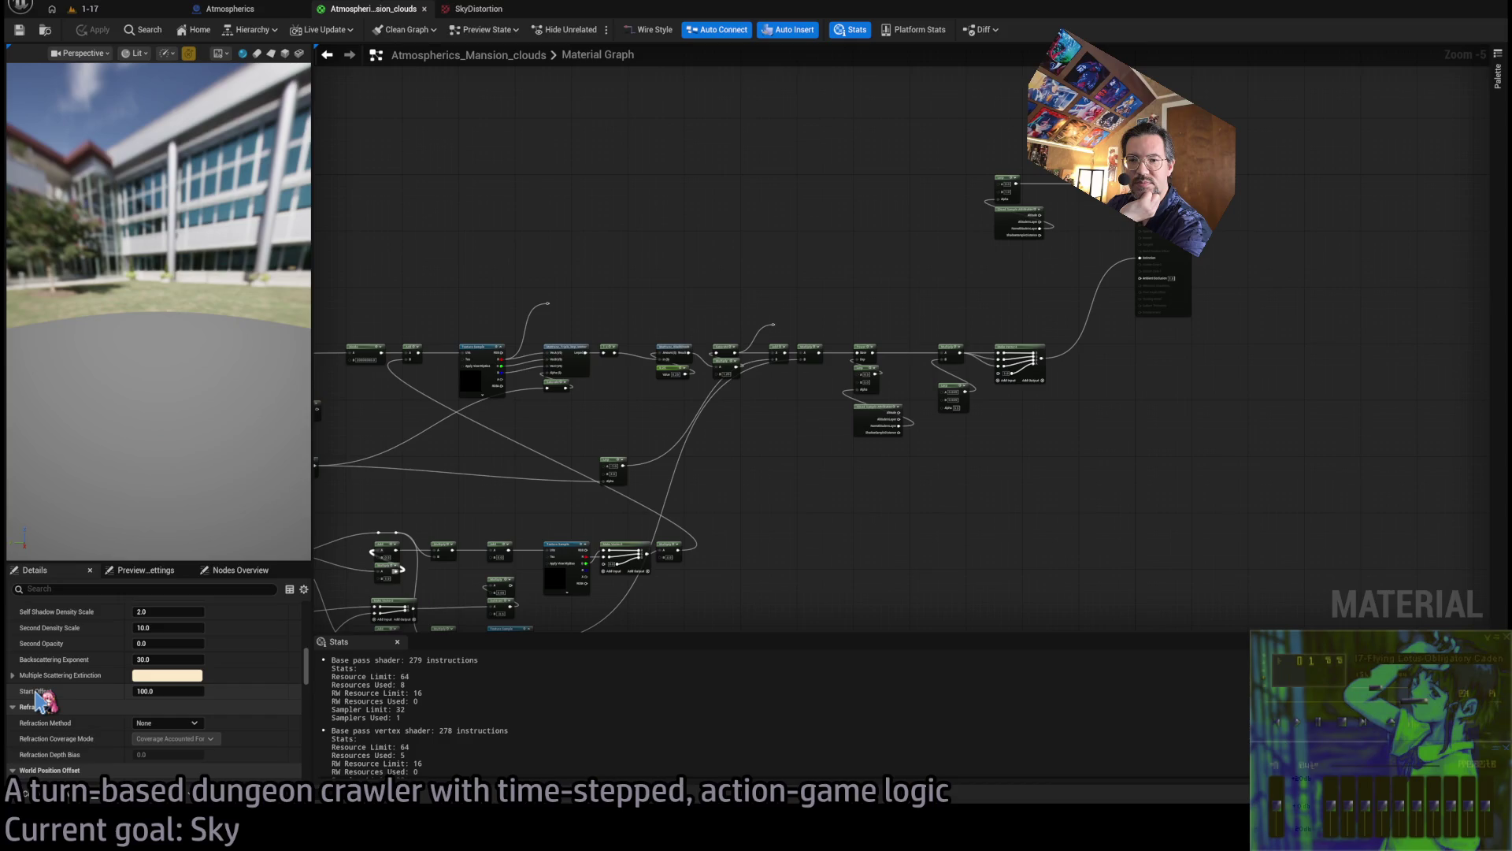
{"action": "scroll", "coordinate": [157, 693], "scroll_direction": "down", "scroll_amount": 5}
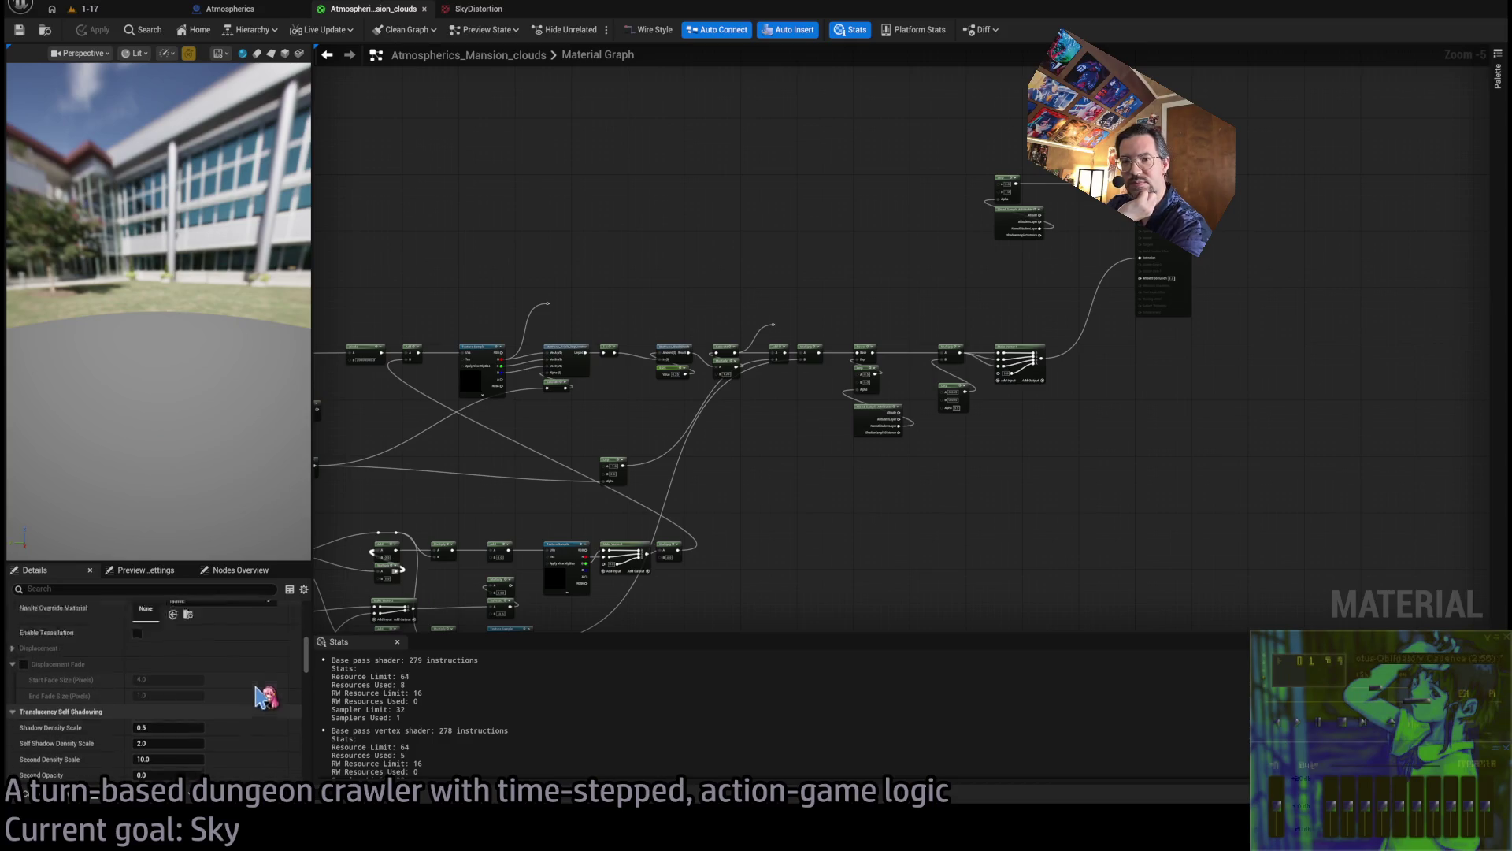
{"action": "scroll", "coordinate": [259, 696], "scroll_direction": "up", "scroll_amount": 5}
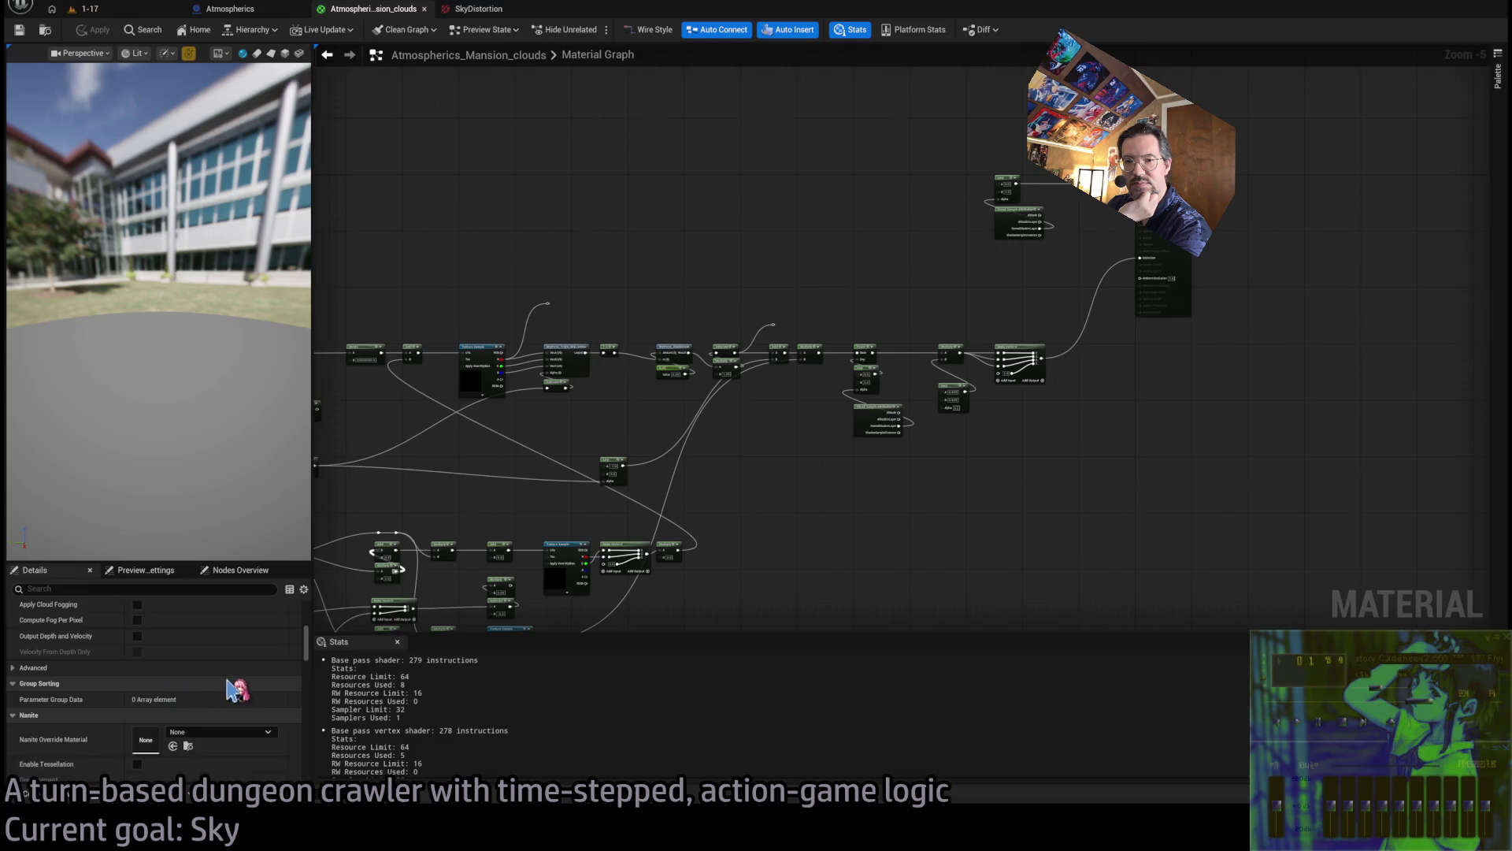
{"action": "scroll", "coordinate": [142, 679], "scroll_direction": "up", "scroll_amount": 4}
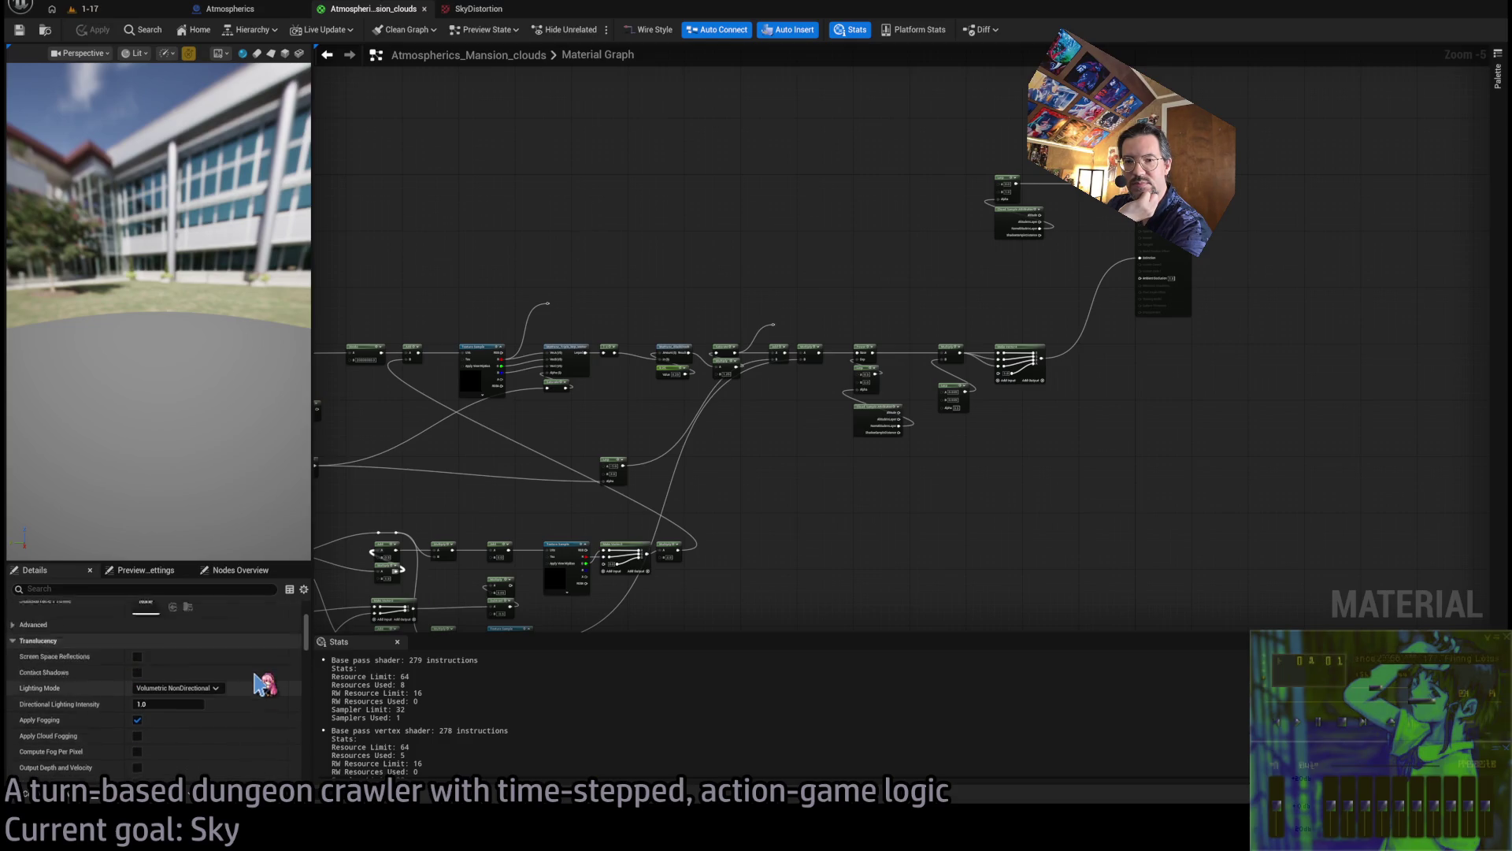
{"action": "scroll", "coordinate": [236, 693], "scroll_direction": "up", "scroll_amount": 1}
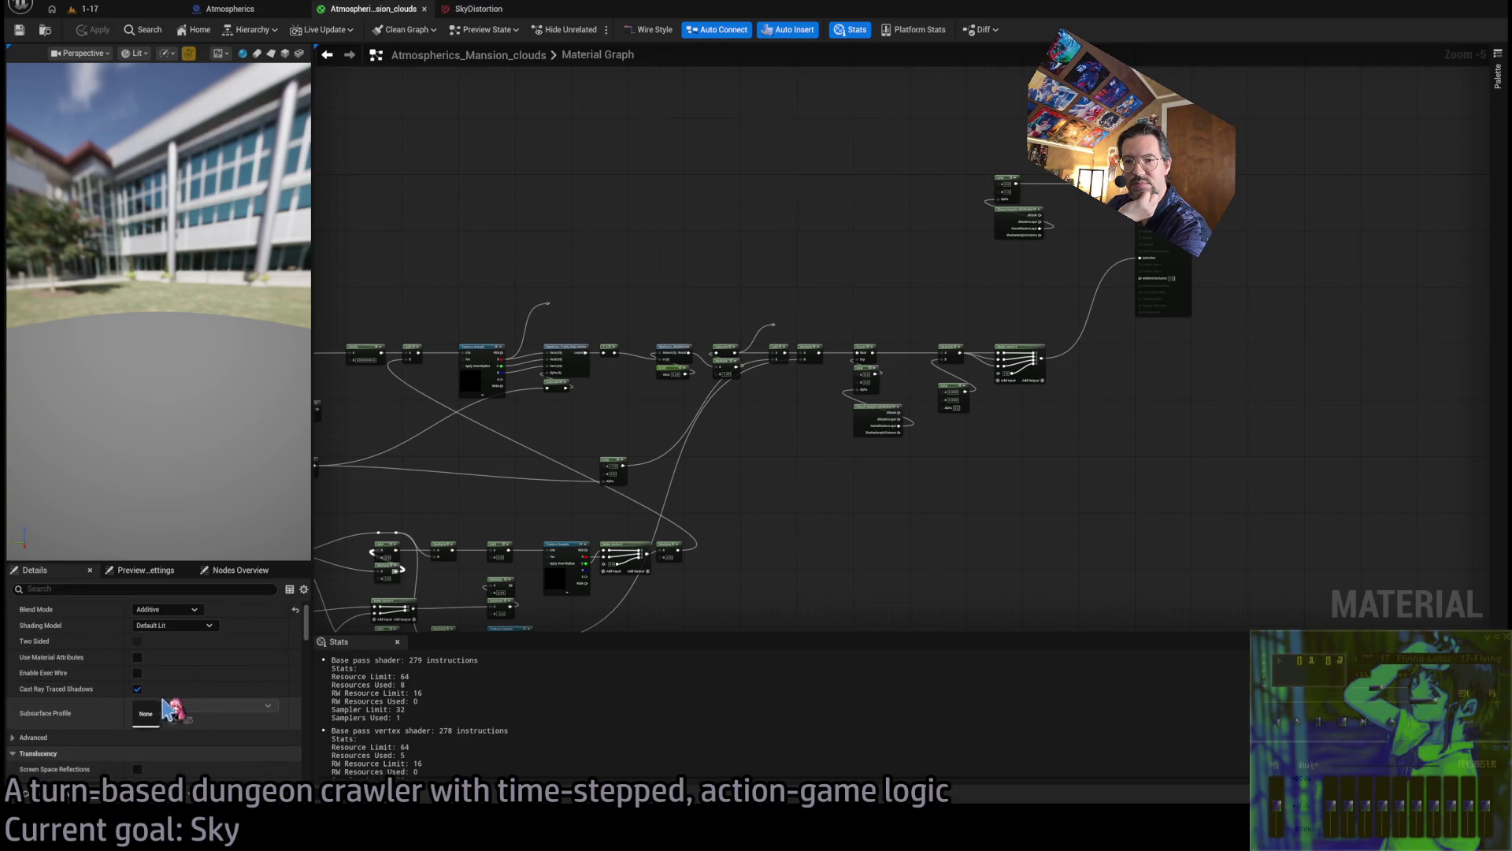
{"action": "scroll", "coordinate": [217, 697], "scroll_direction": "up", "scroll_amount": 2}
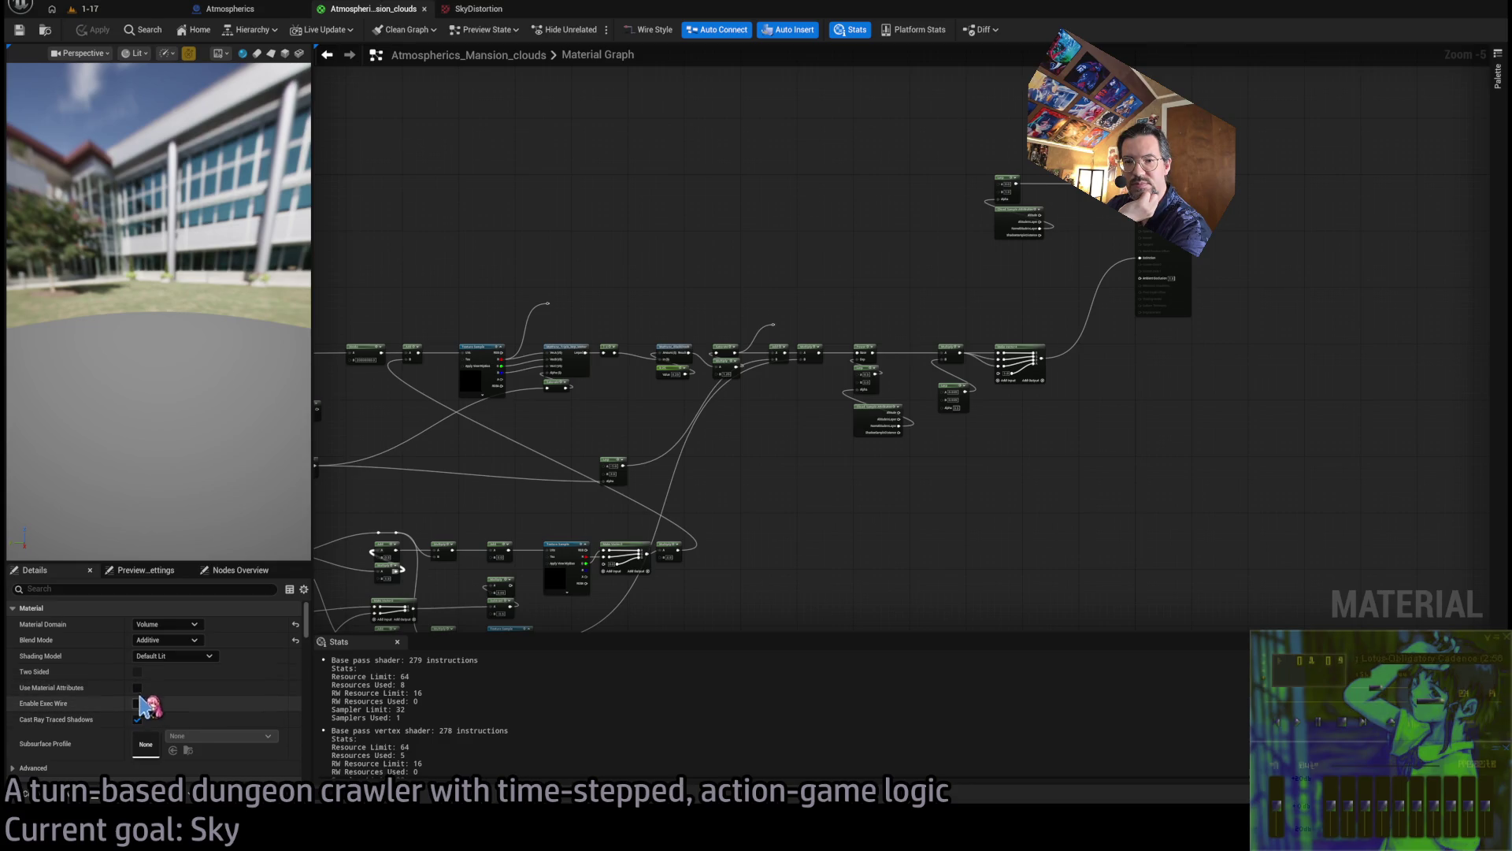
{"action": "left_click", "coordinate": [118, 10]}
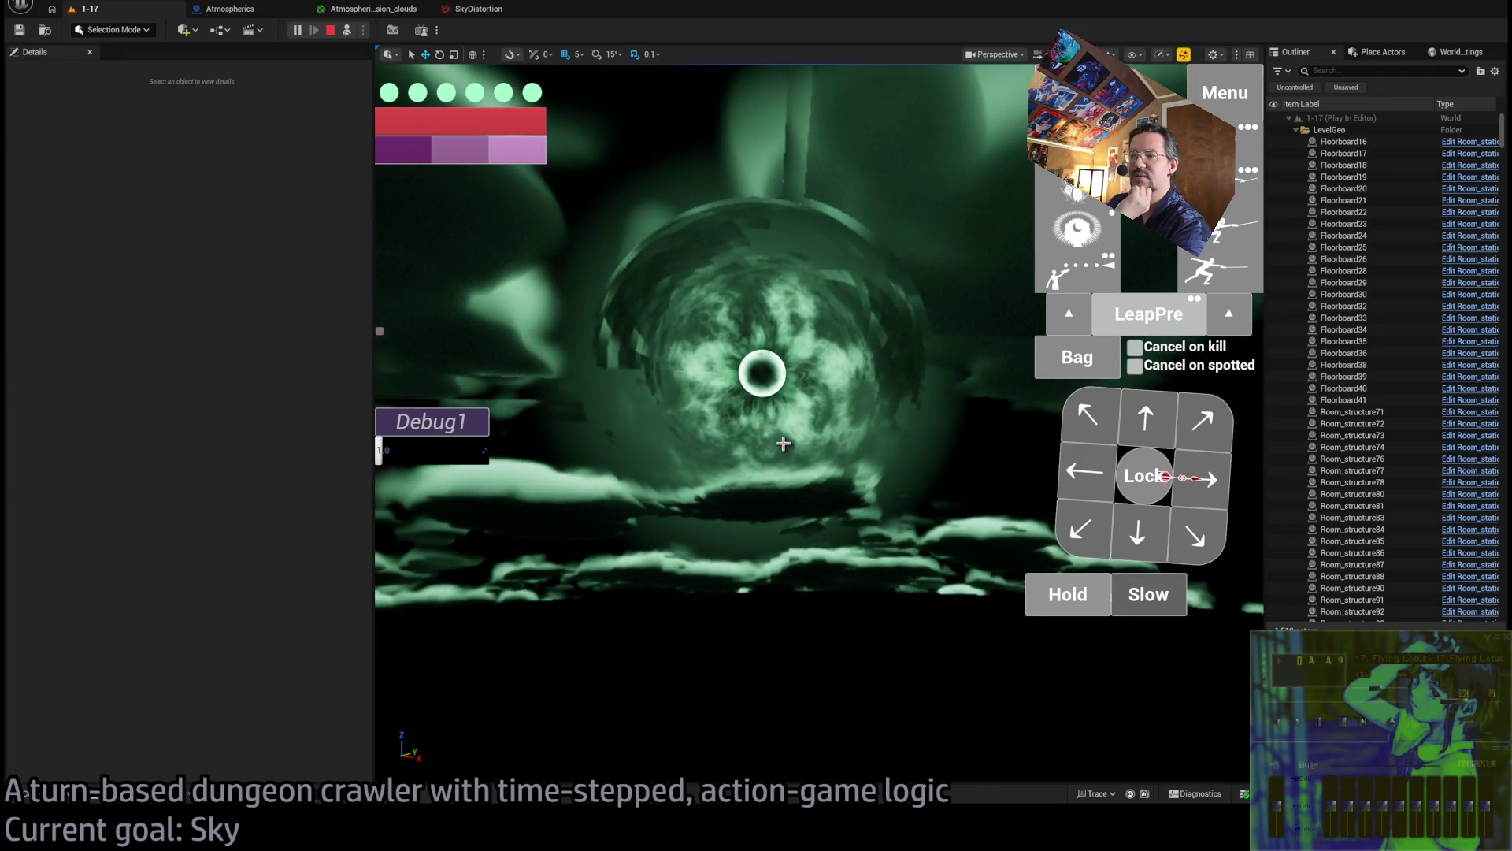
Switch from Unreal to the sky distortion normal map in Photoshop
{"action": "key", "text": "alt+Tab"}
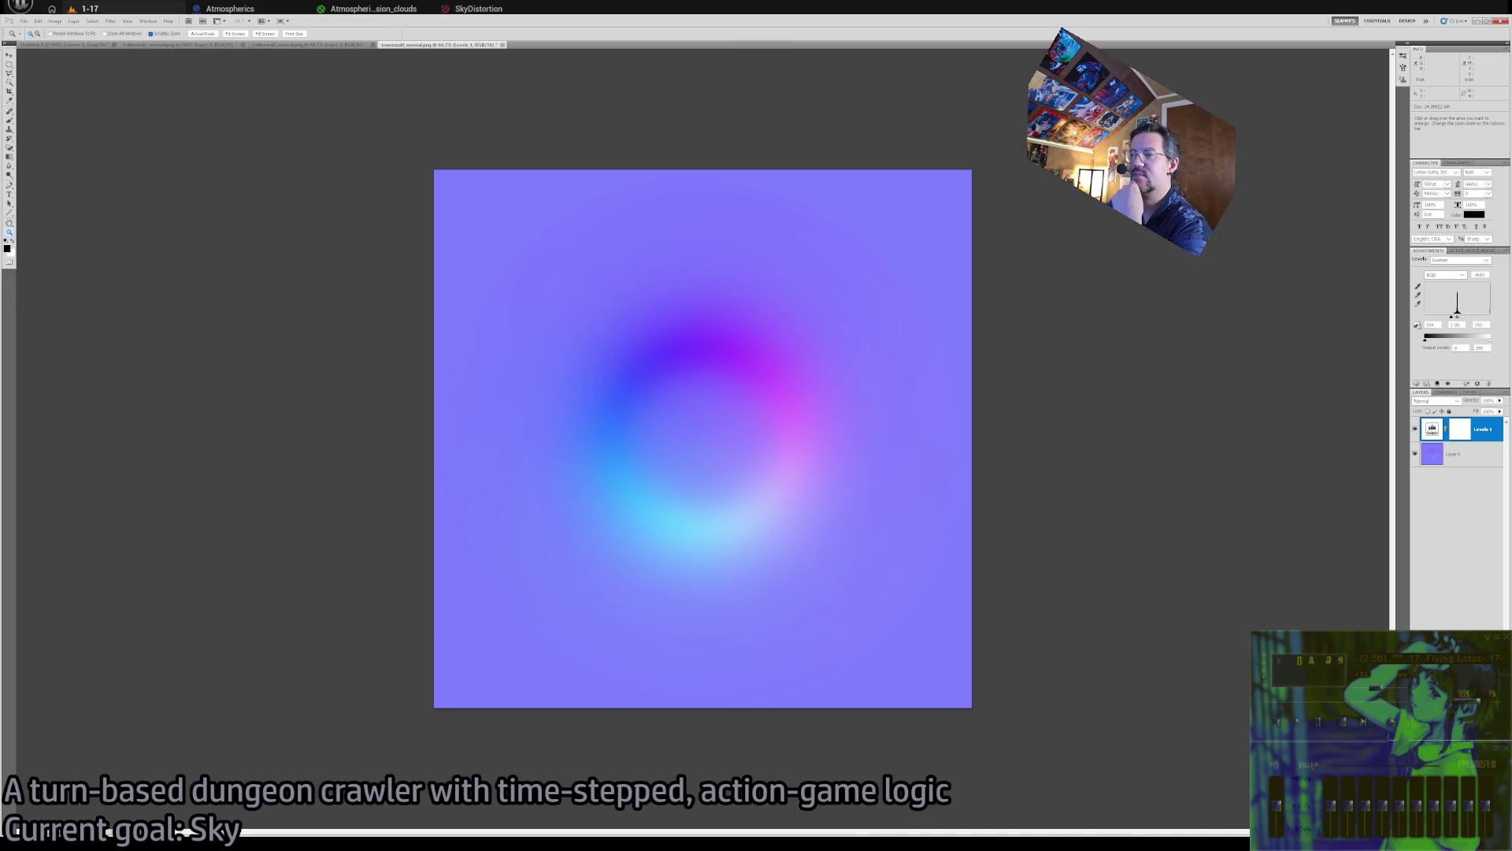
Compare the Photoshop normal map with the in-game sky, then bring up the SkyDistortion texture editor
{"action": "key", "text": "alt+Tab"}
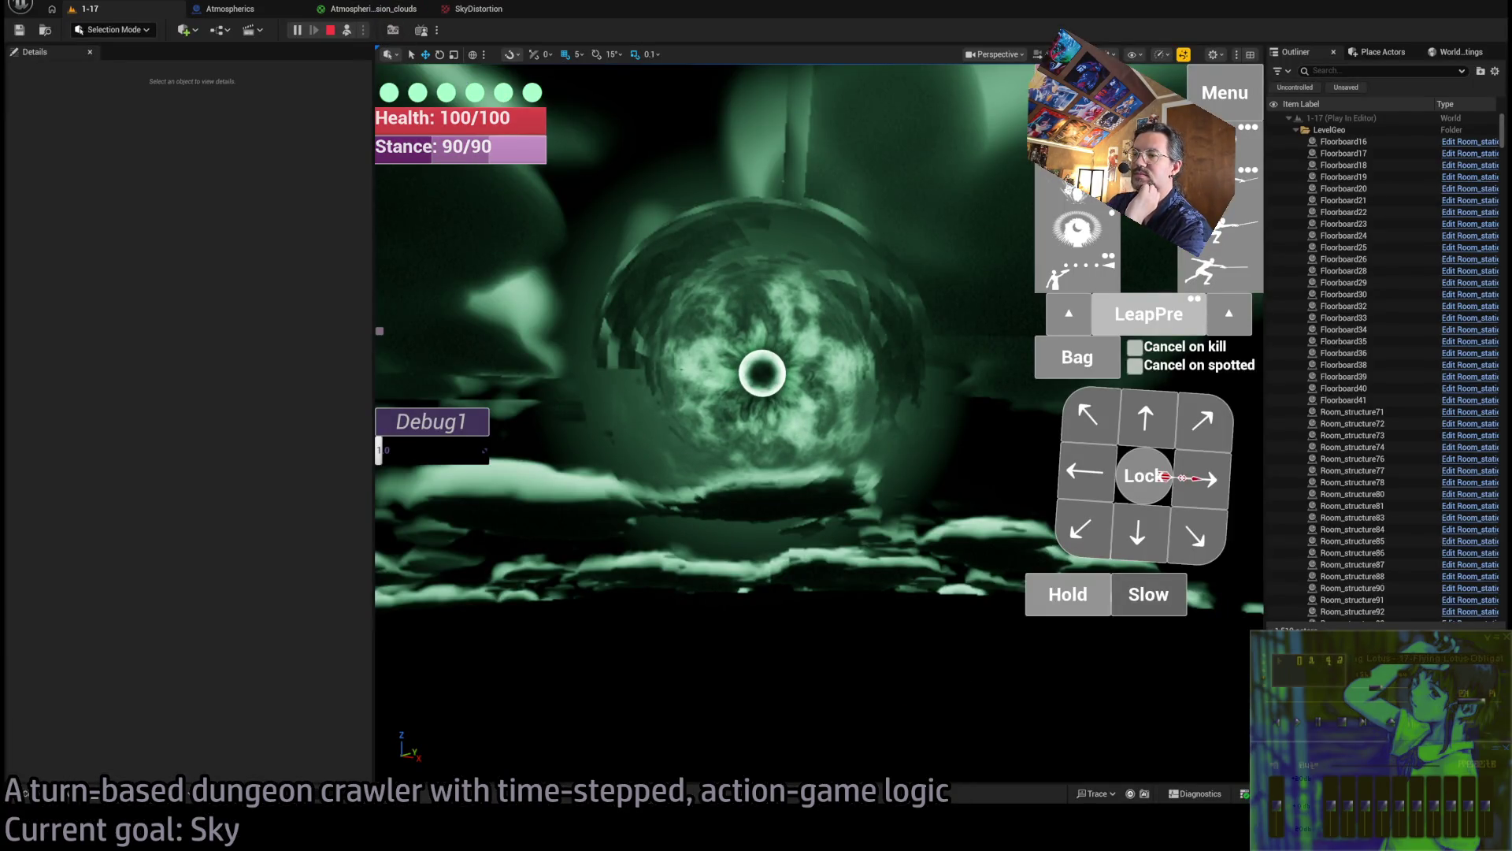
{"action": "key", "text": "alt+Tab"}
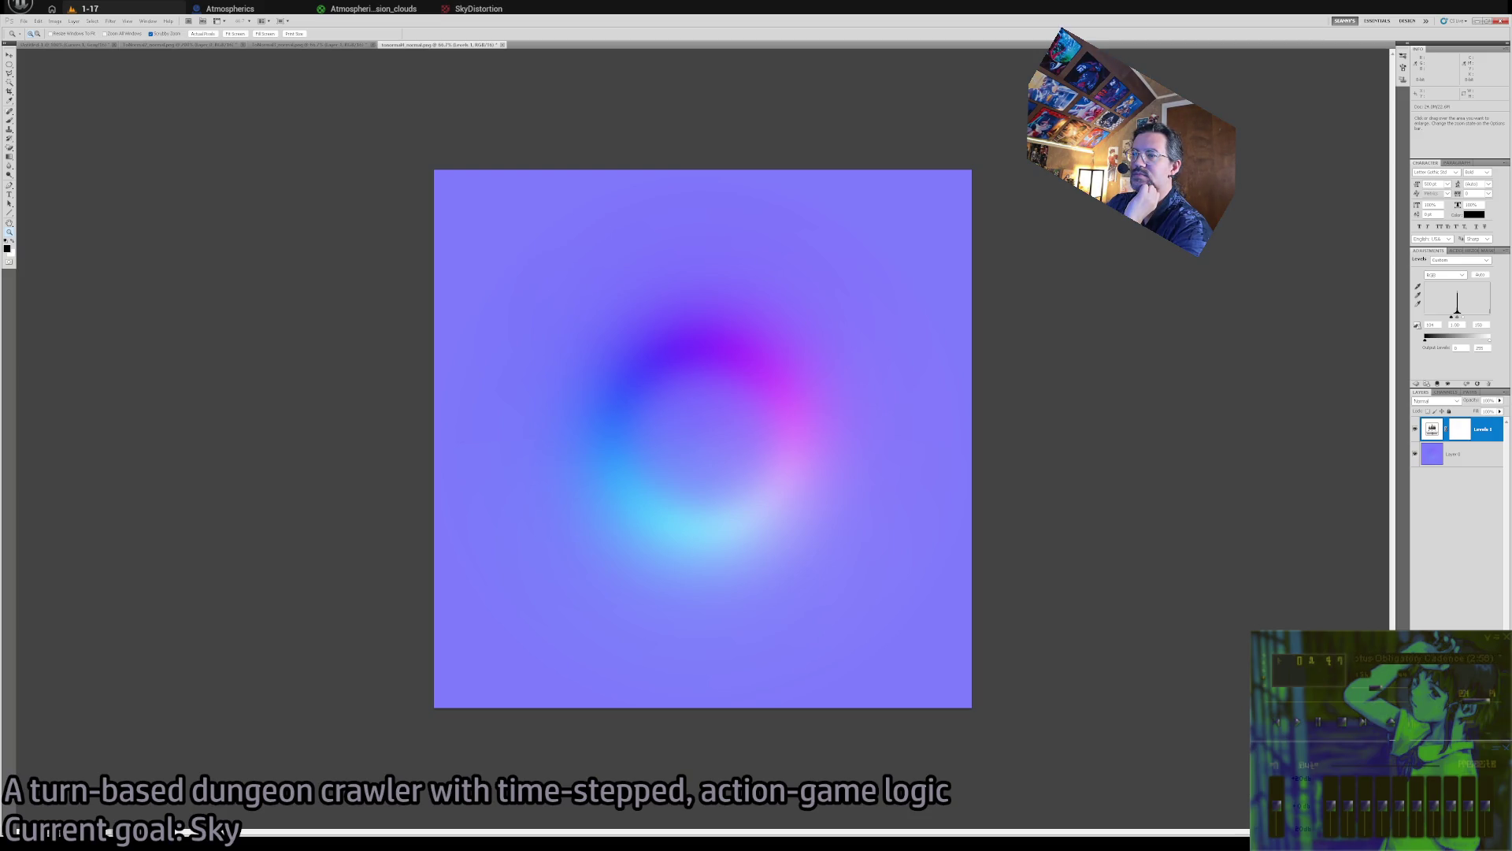
{"action": "key", "text": "alt+Tab"}
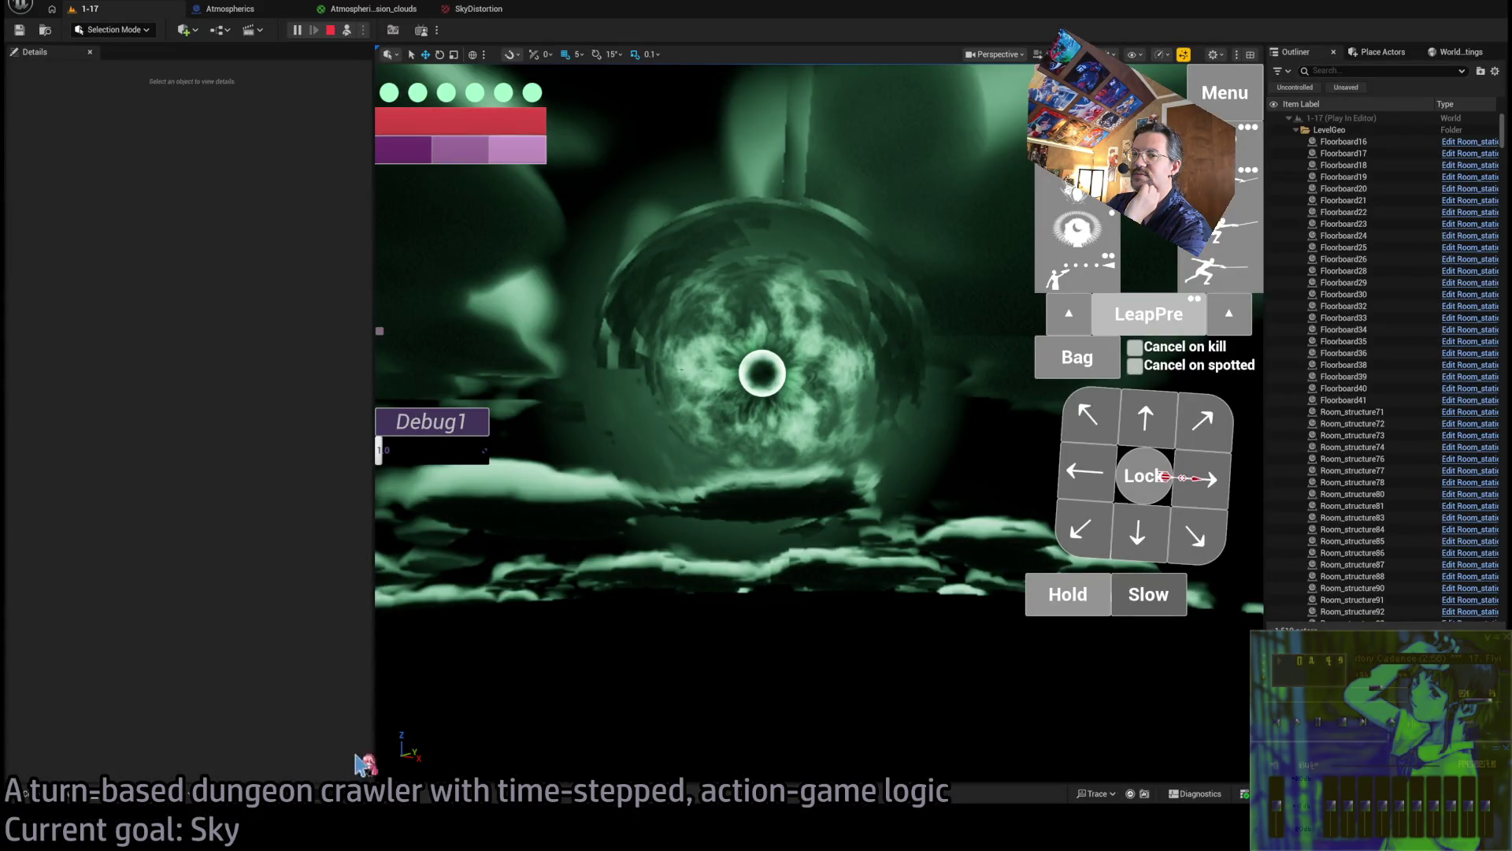
{"action": "left_click", "coordinate": [25, 794]}
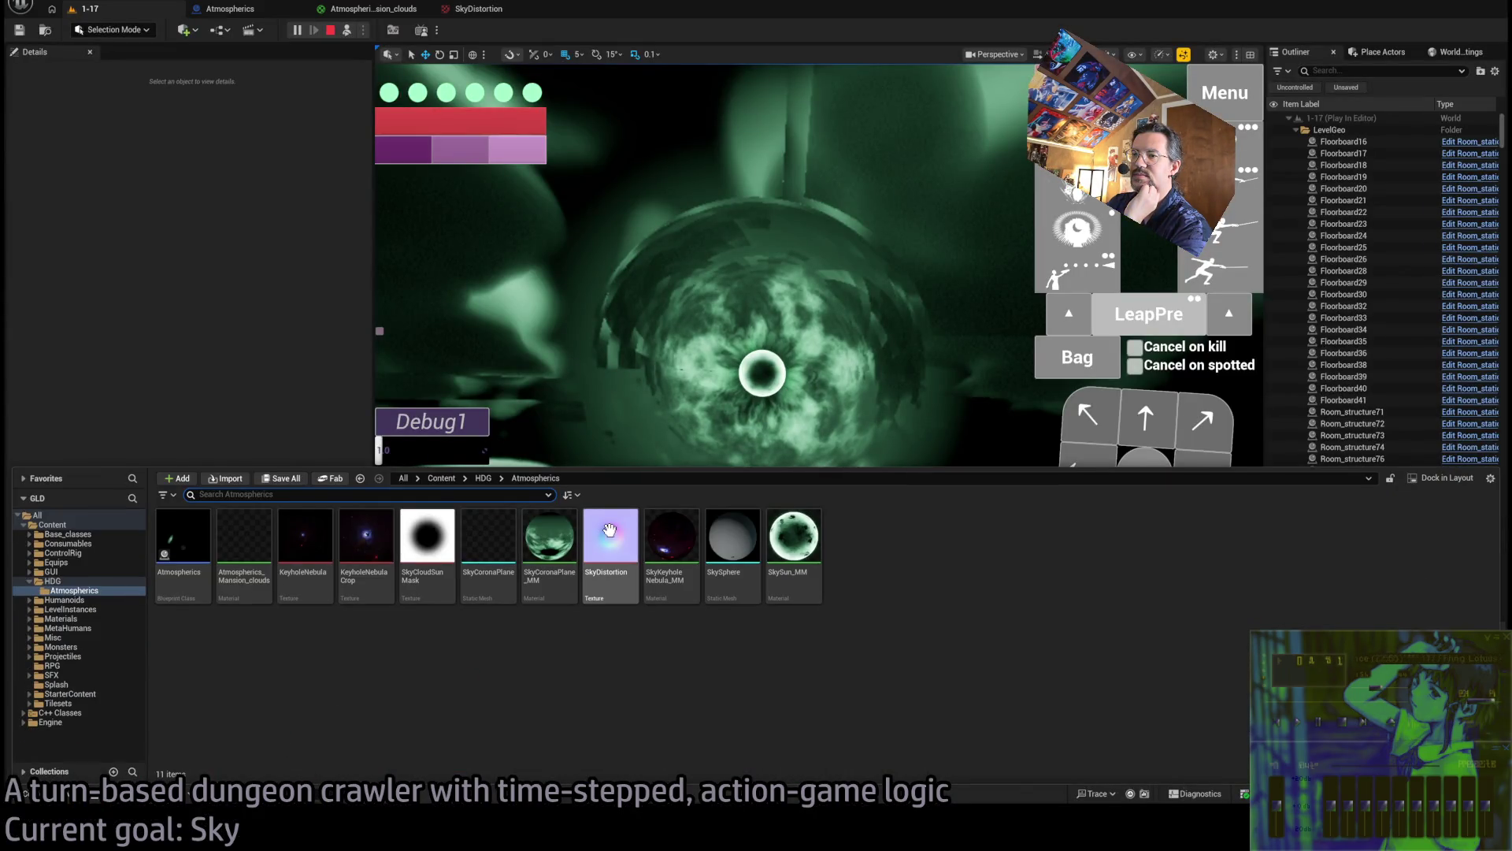
{"action": "key", "text": "alt+Tab"}
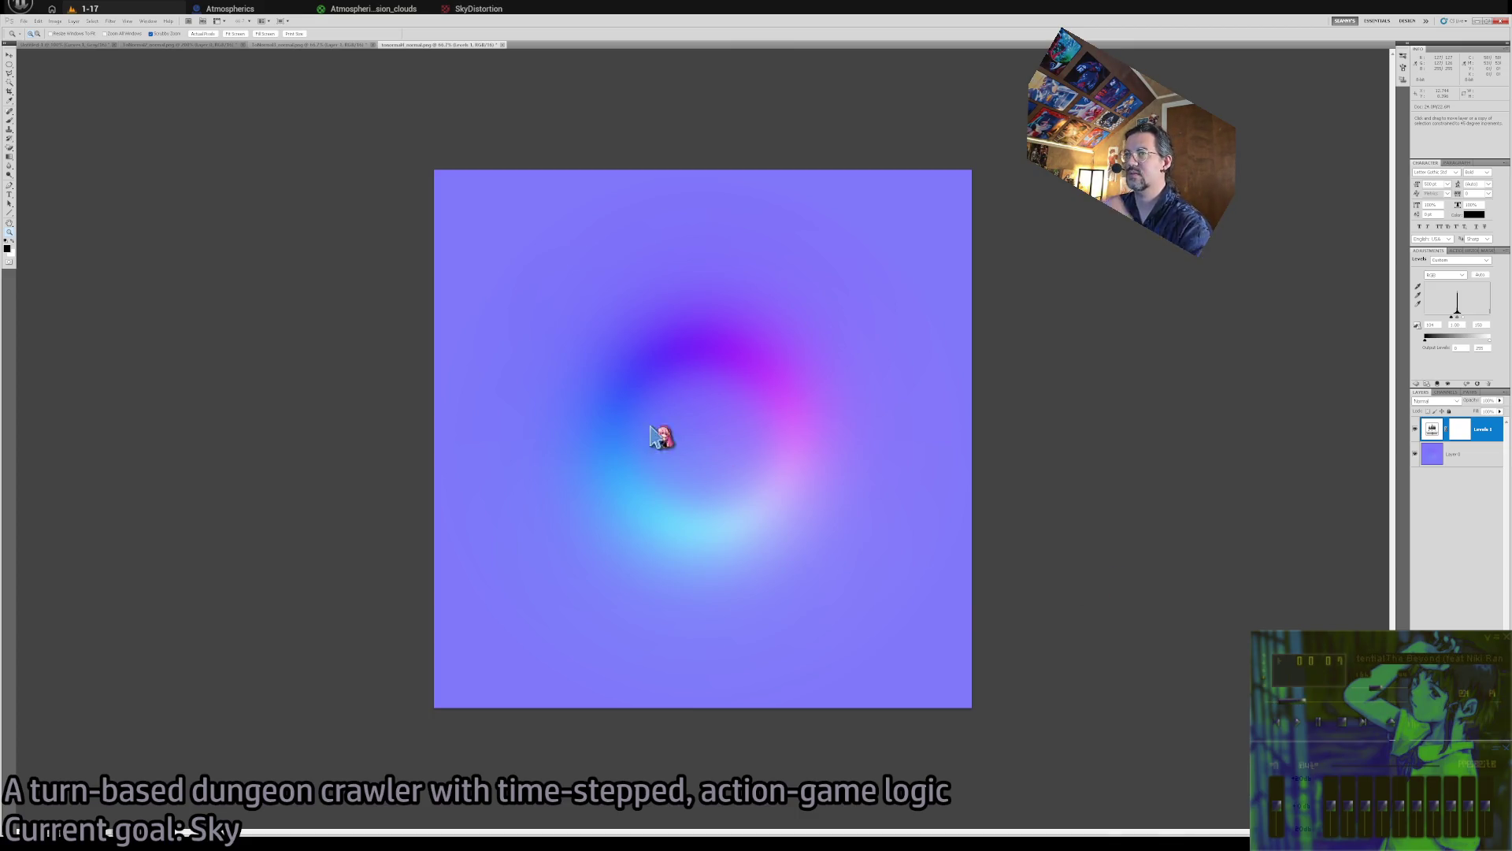
{"action": "key", "text": "alt+Tab"}
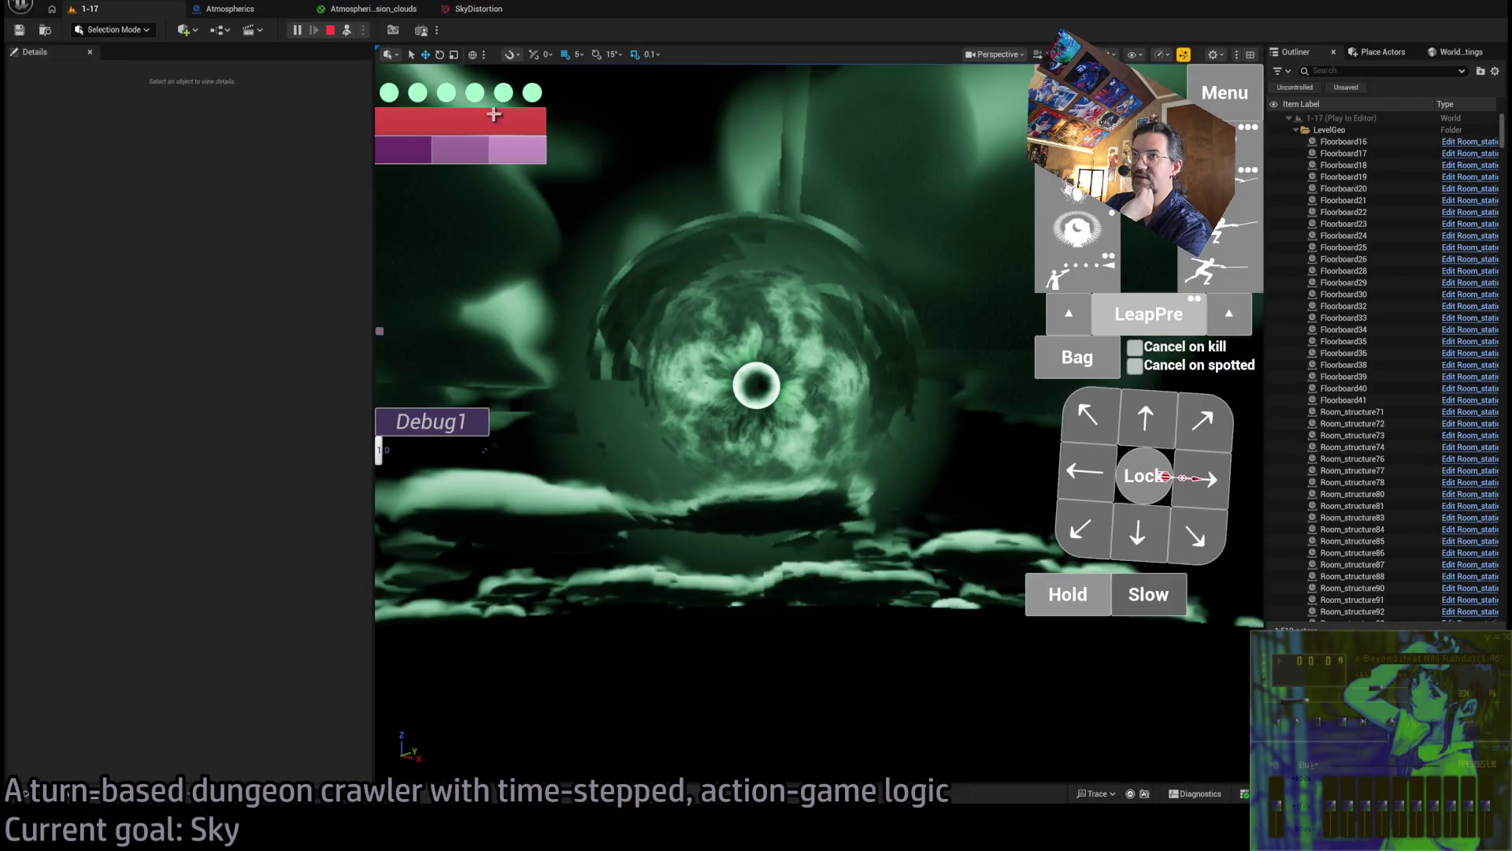
{"action": "left_click", "coordinate": [377, 9]}
{"action": "left_click", "coordinate": [477, 8]}
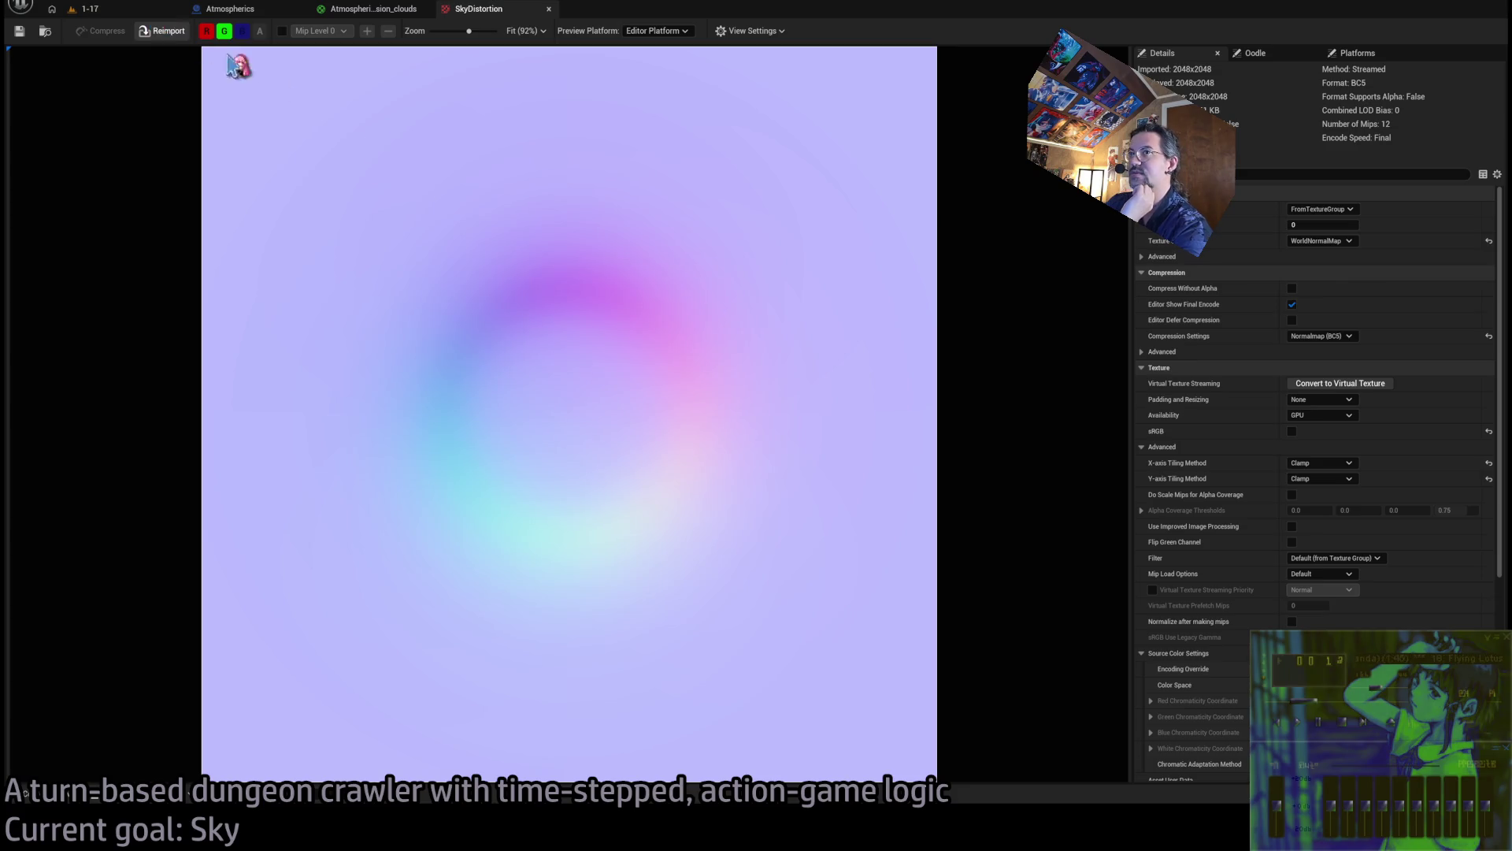
Reimport SkyDistortion at 256×256 and view the sky in the running 1-17 level
{"action": "left_click", "coordinate": [163, 35]}
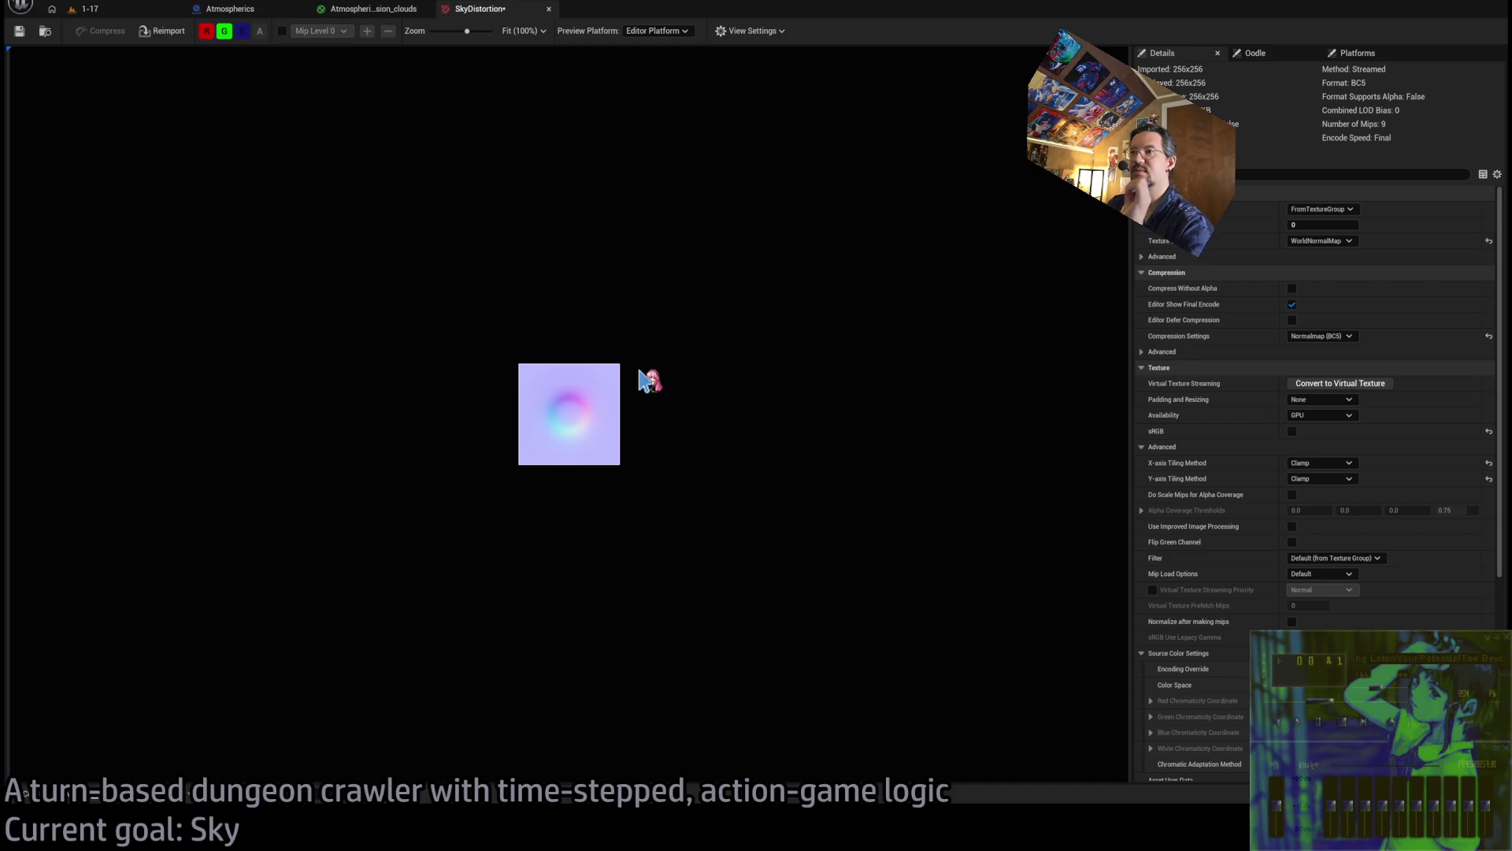
{"action": "left_click", "coordinate": [158, 9]}
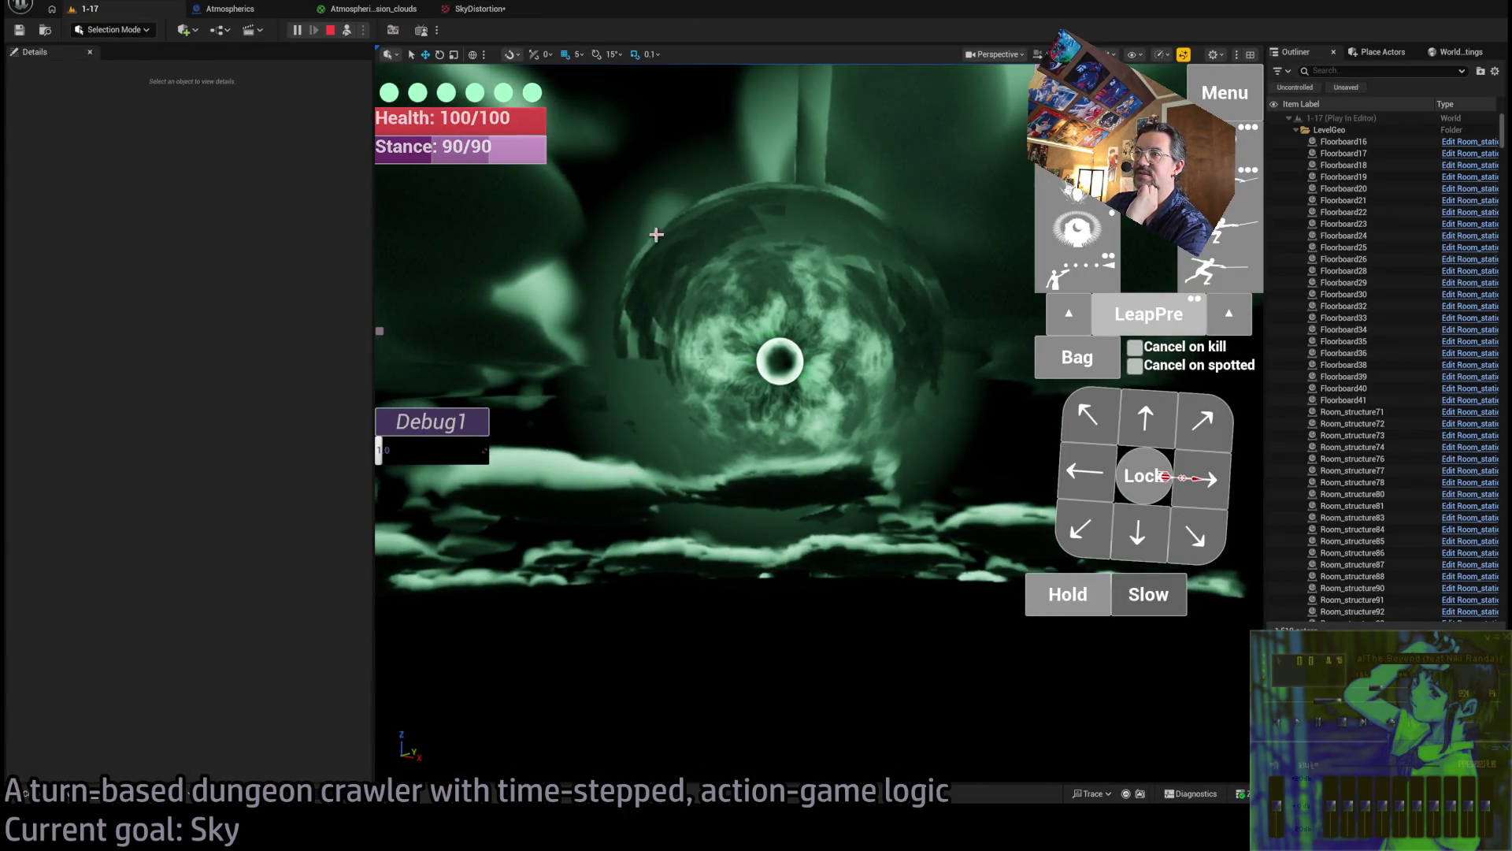
Alternate between editing the normal map in Photoshop and checking the sky in the running game
{"action": "left_click", "coordinate": [473, 9]}
{"action": "left_click", "coordinate": [70, 14]}
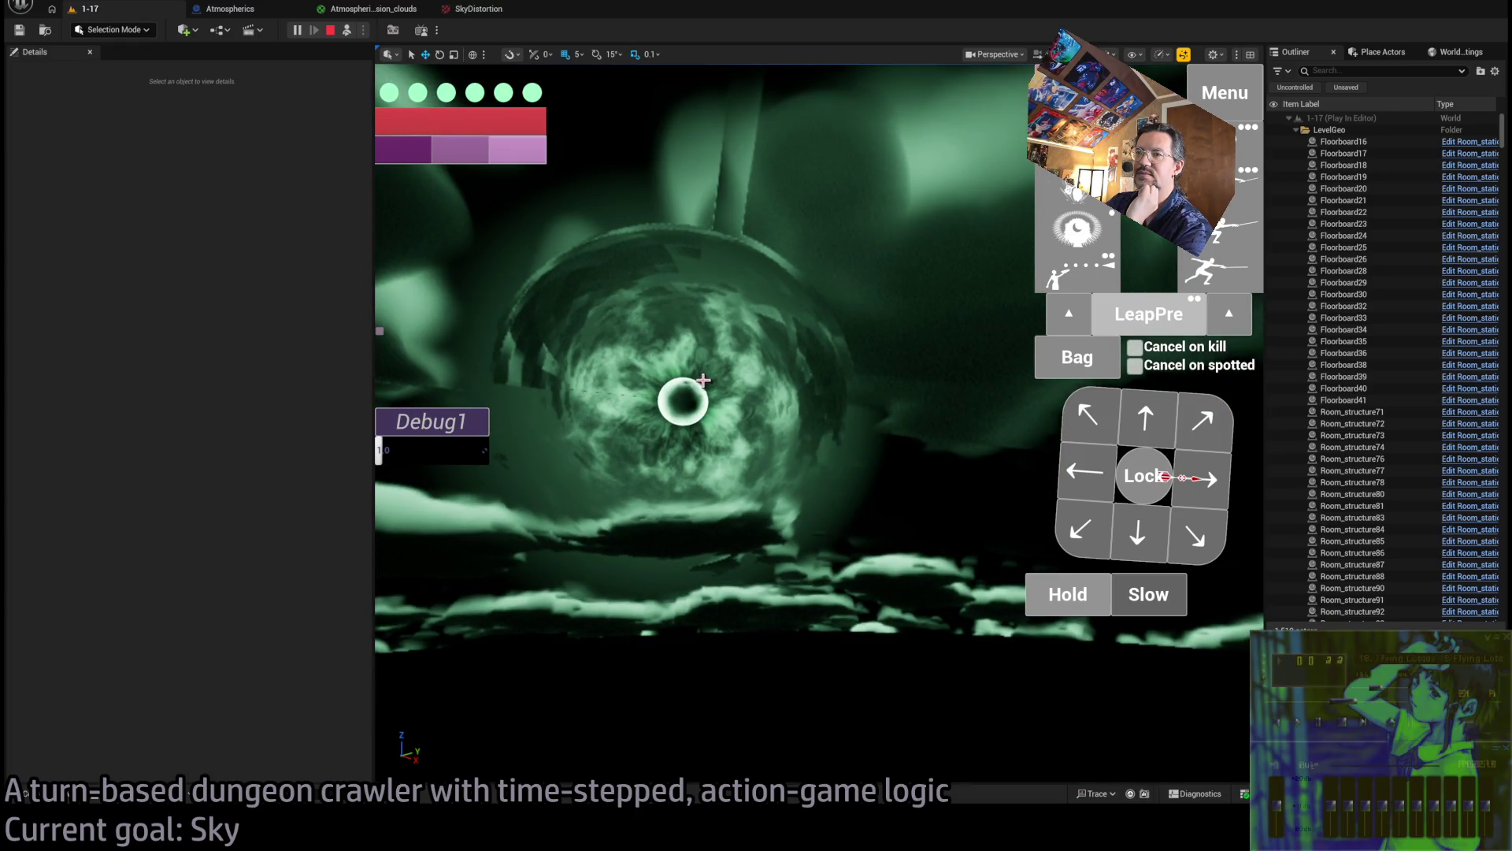
{"action": "key", "text": "alt+Tab"}
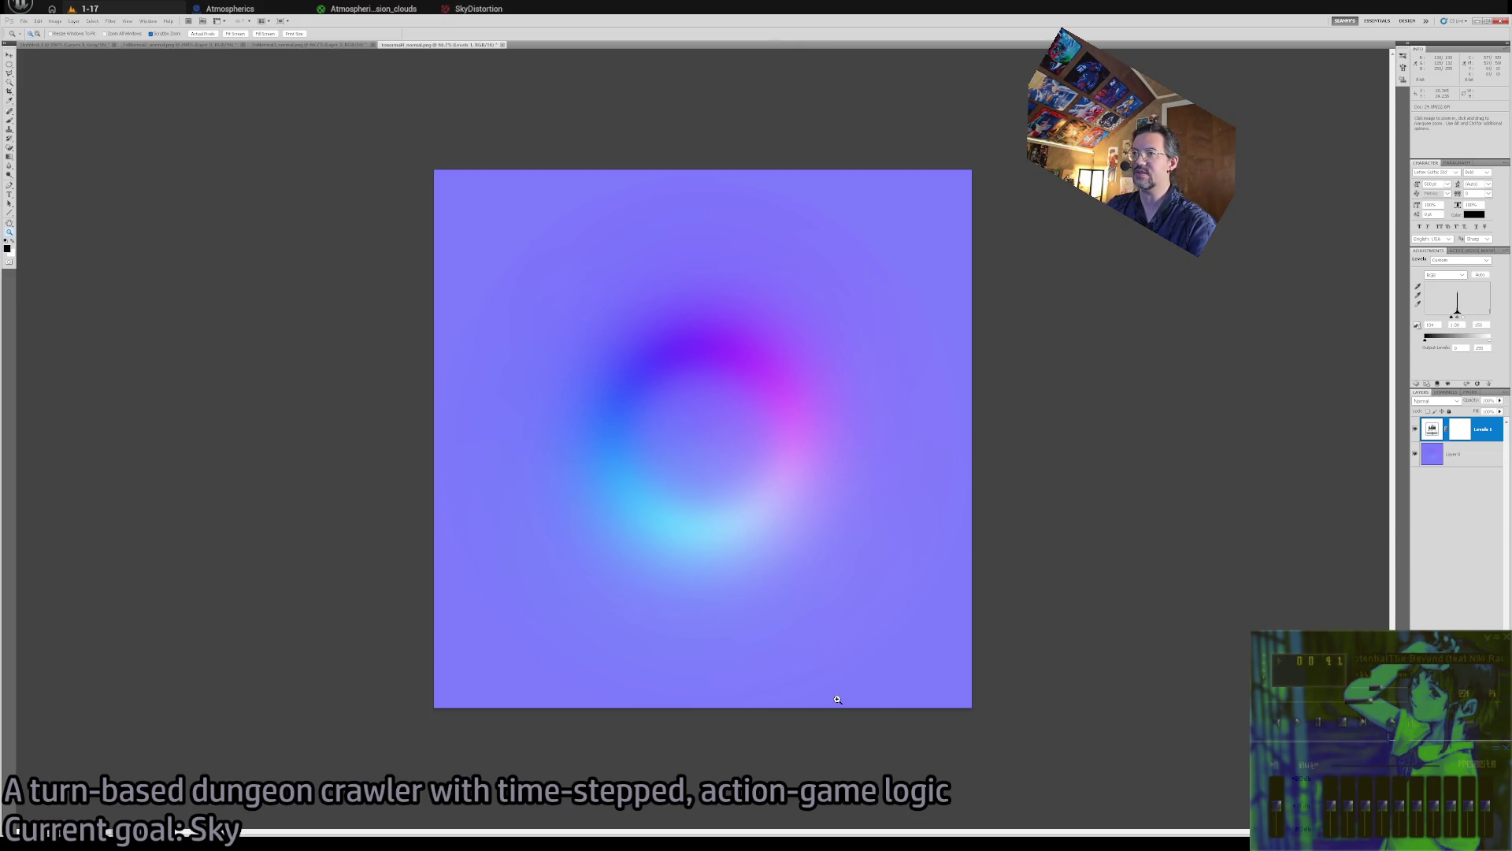
{"action": "key", "text": "alt+Tab"}
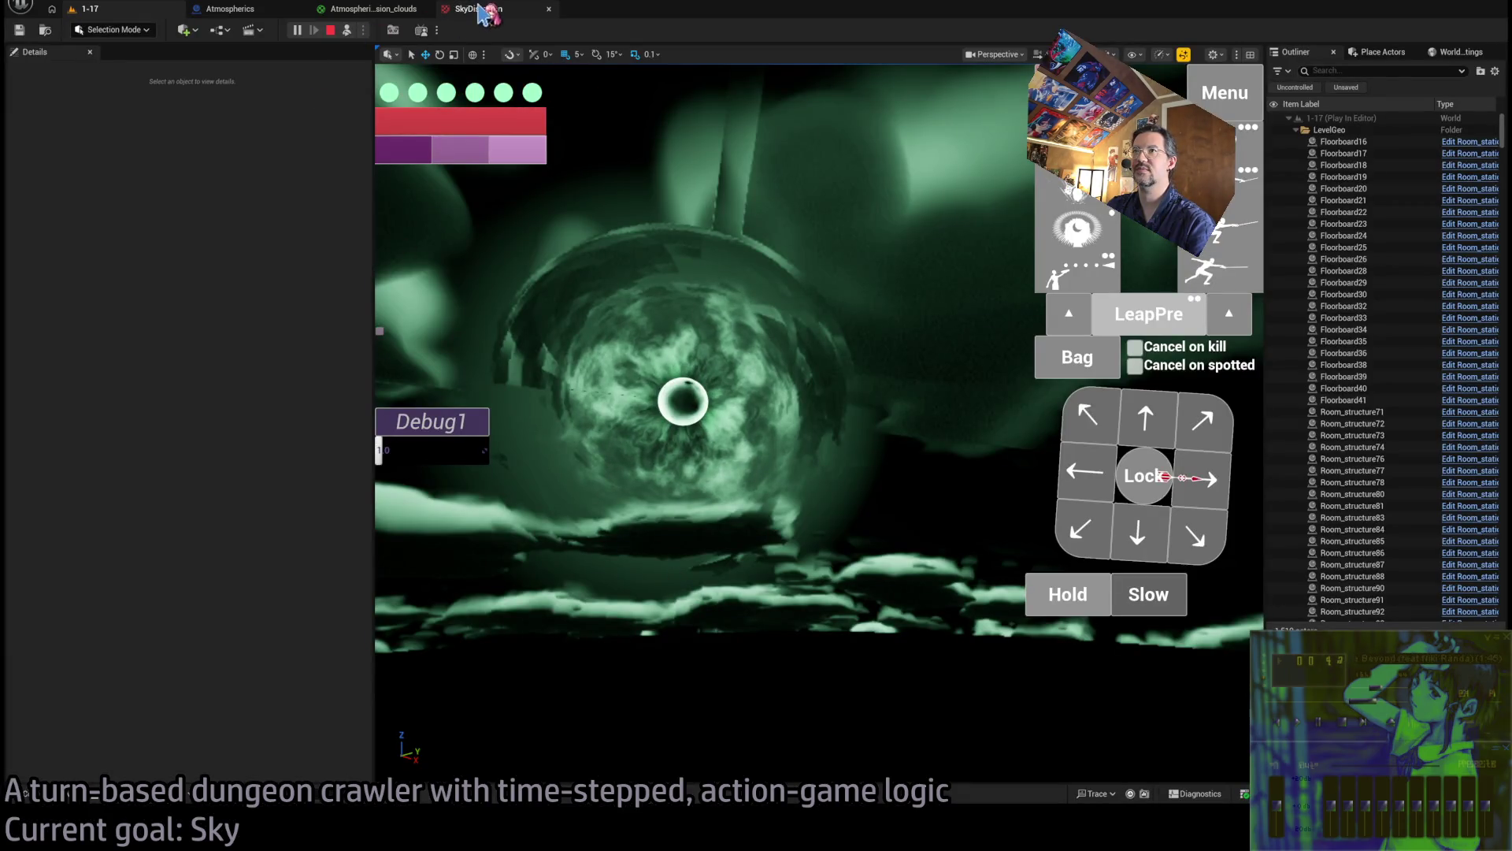
{"action": "left_click", "coordinate": [482, 10]}
{"action": "left_click", "coordinate": [87, 9]}
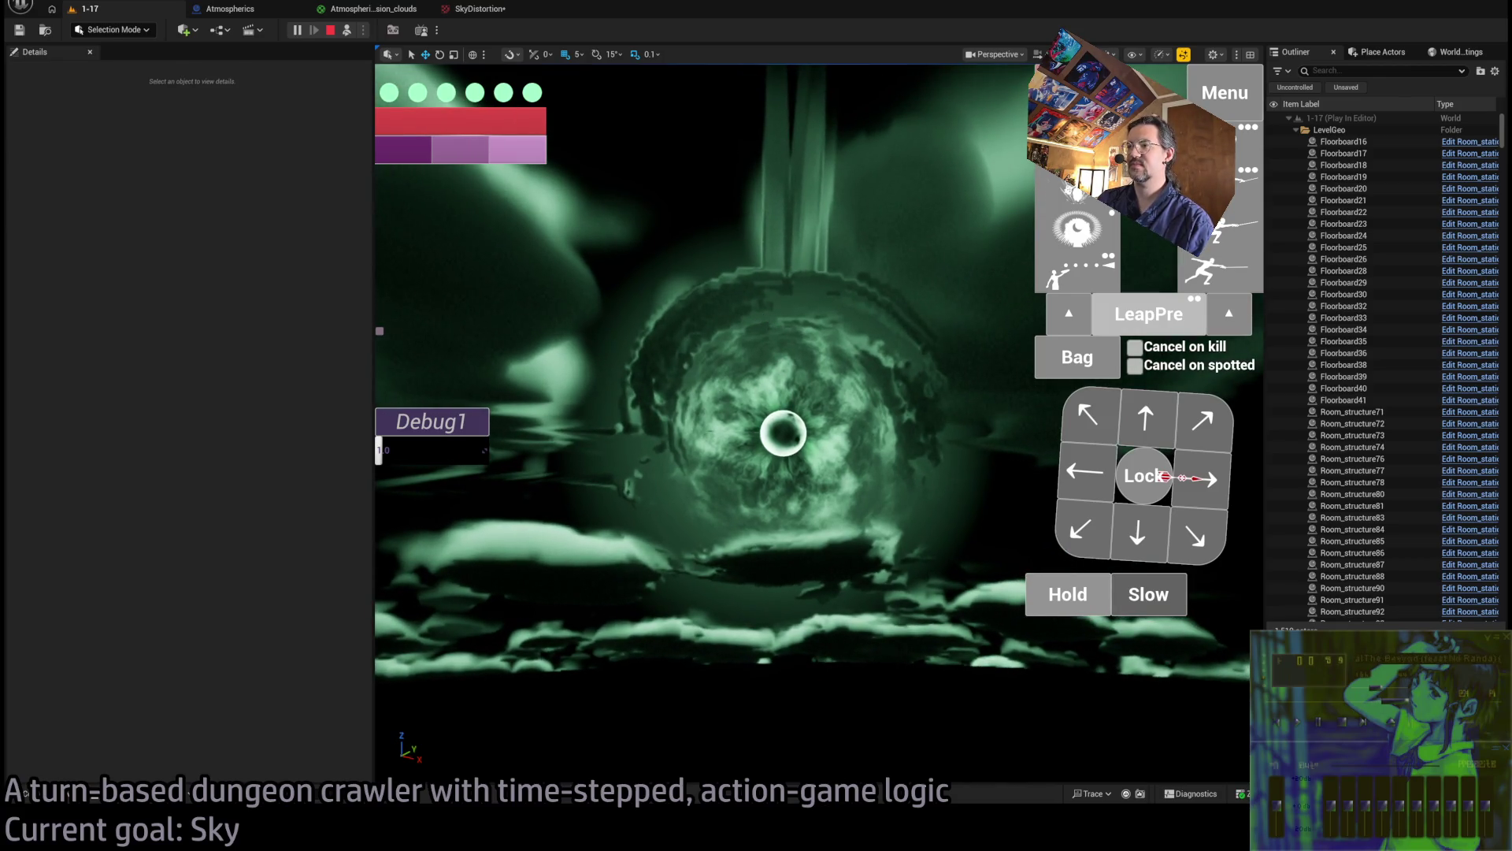
{"action": "key", "text": "alt+Tab"}
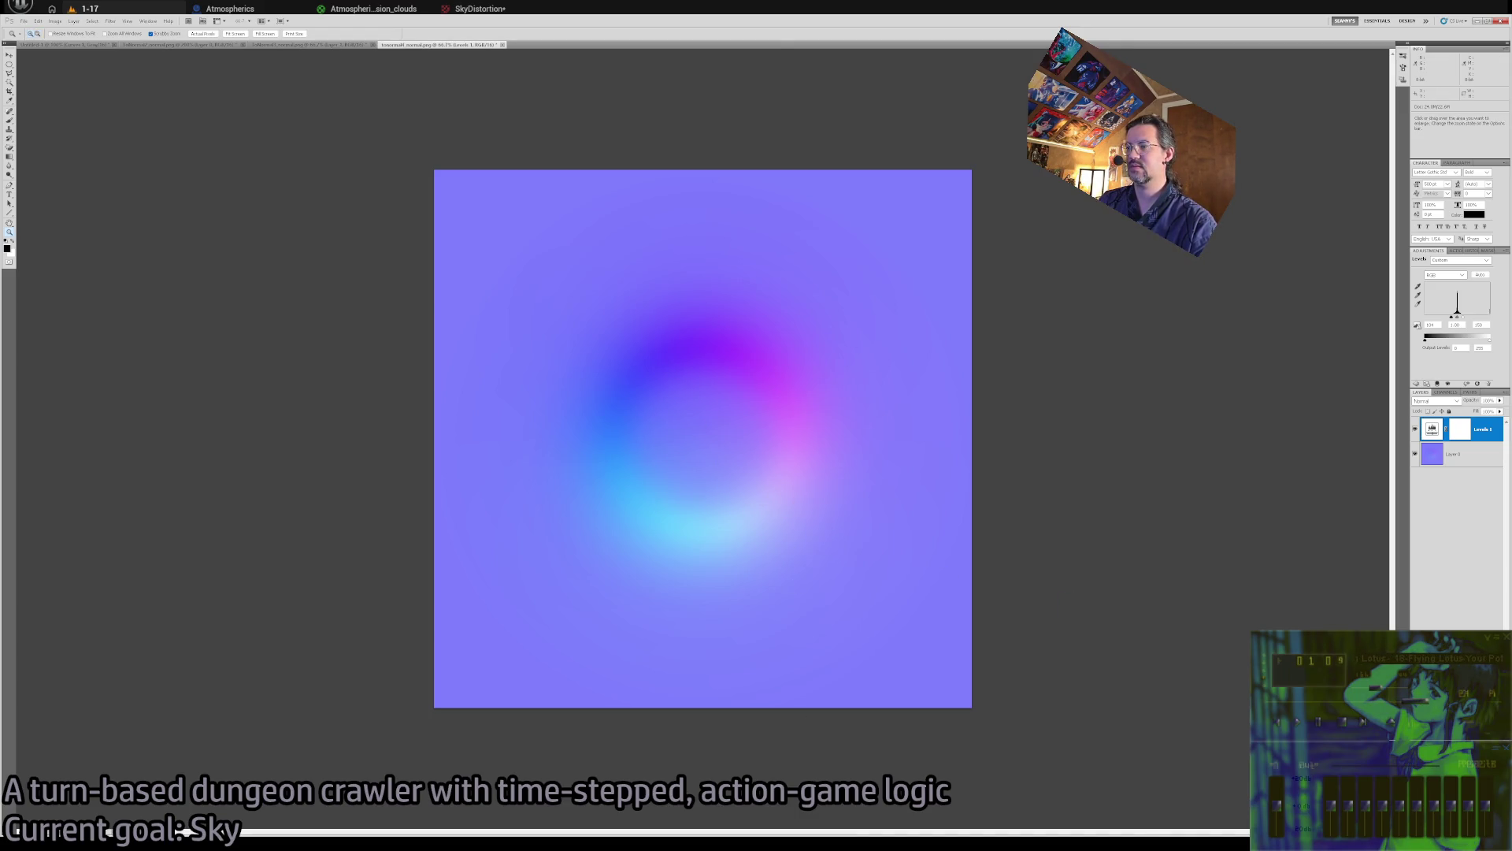
{"action": "key", "text": "alt+Tab"}
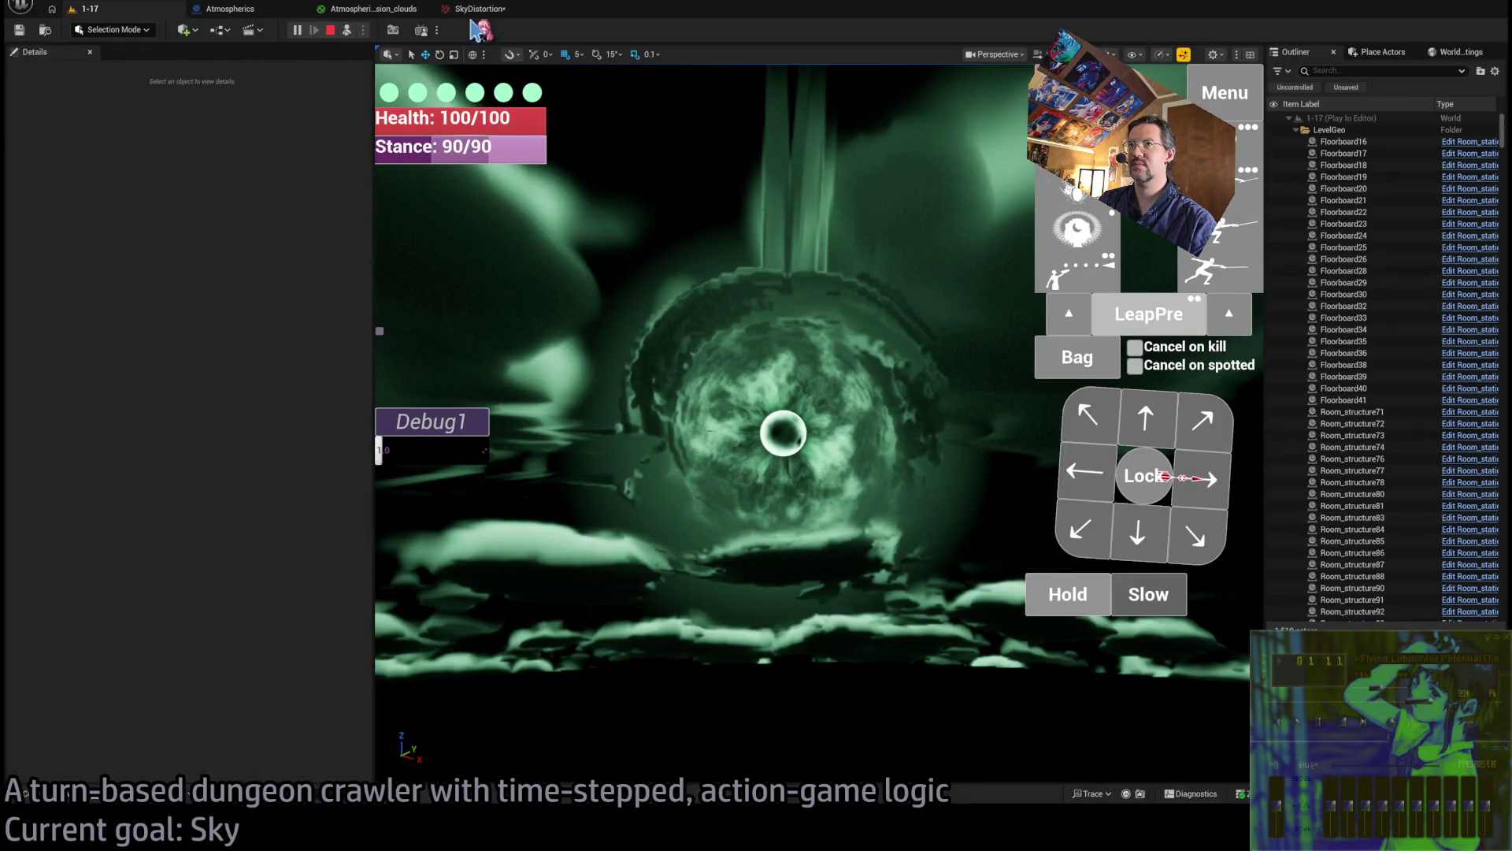
{"action": "left_click", "coordinate": [482, 10]}
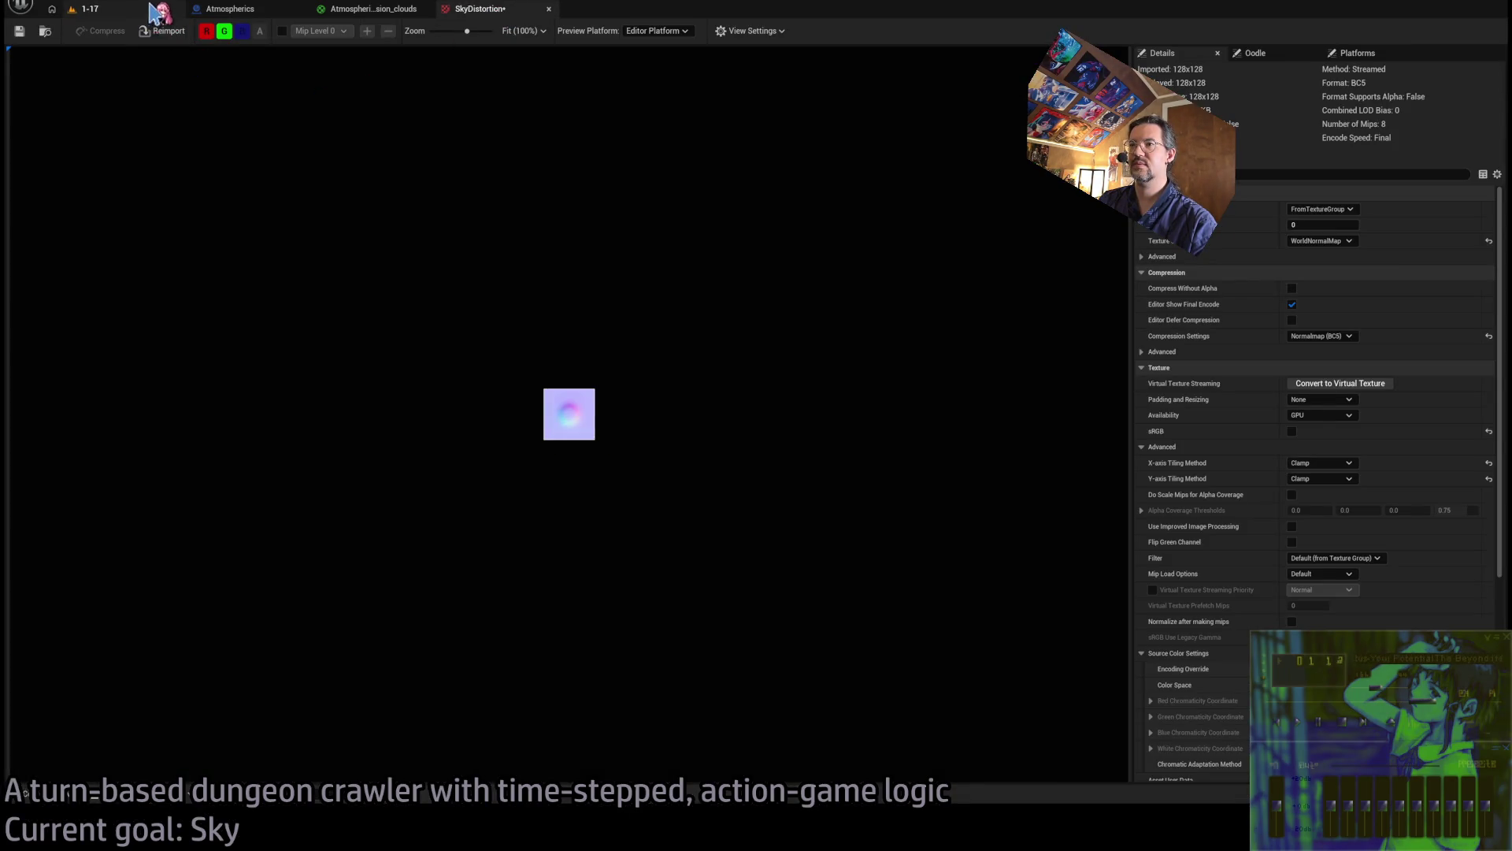
{"action": "left_click", "coordinate": [147, 11]}
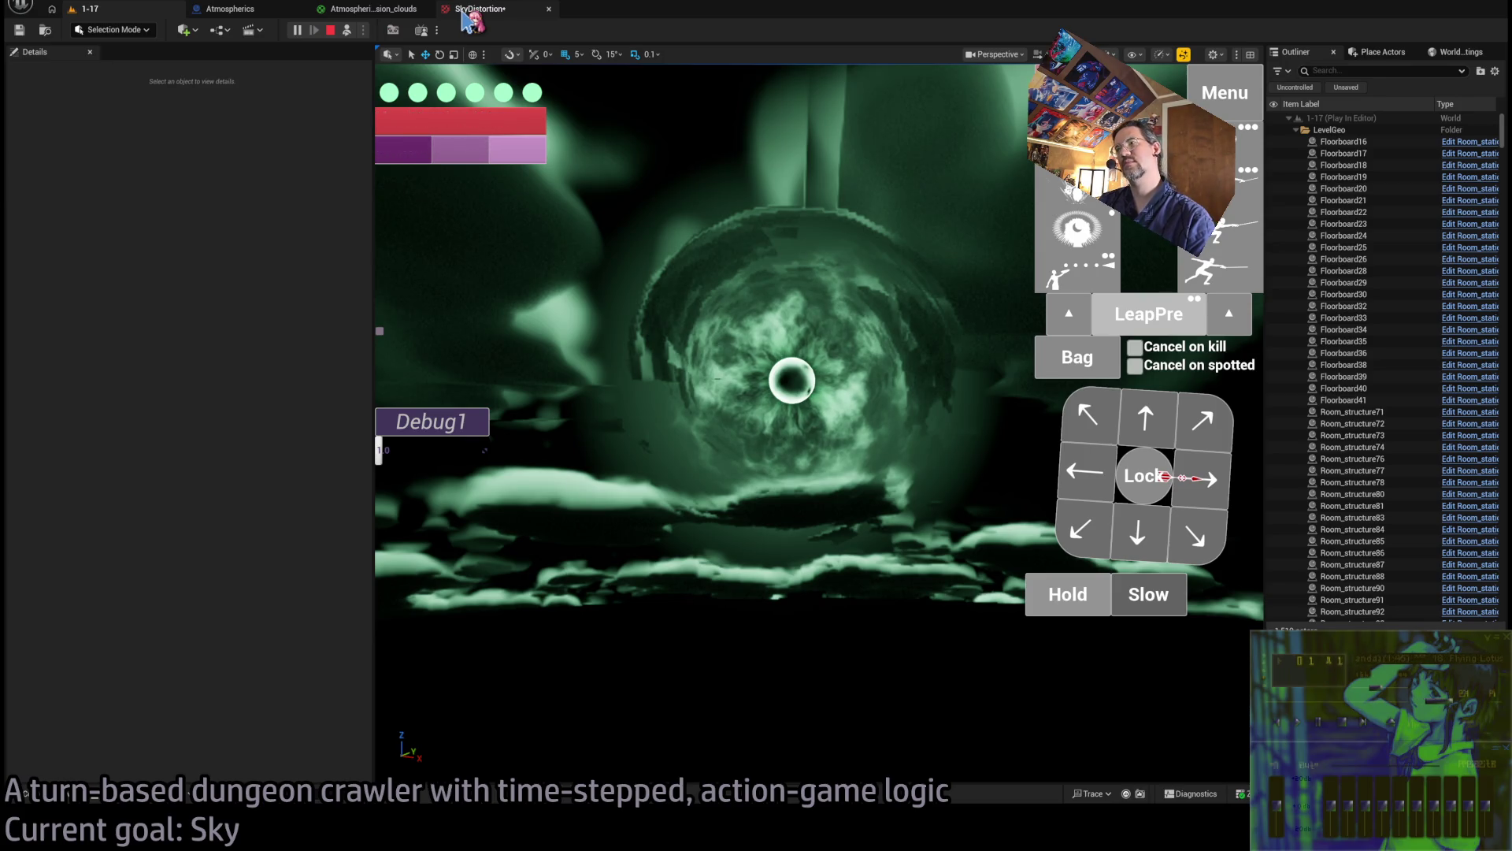
Reimport the edited SkyDistortion normal map at 128×128 and check the sky swirl in-game
{"action": "key", "text": "alt+Tab"}
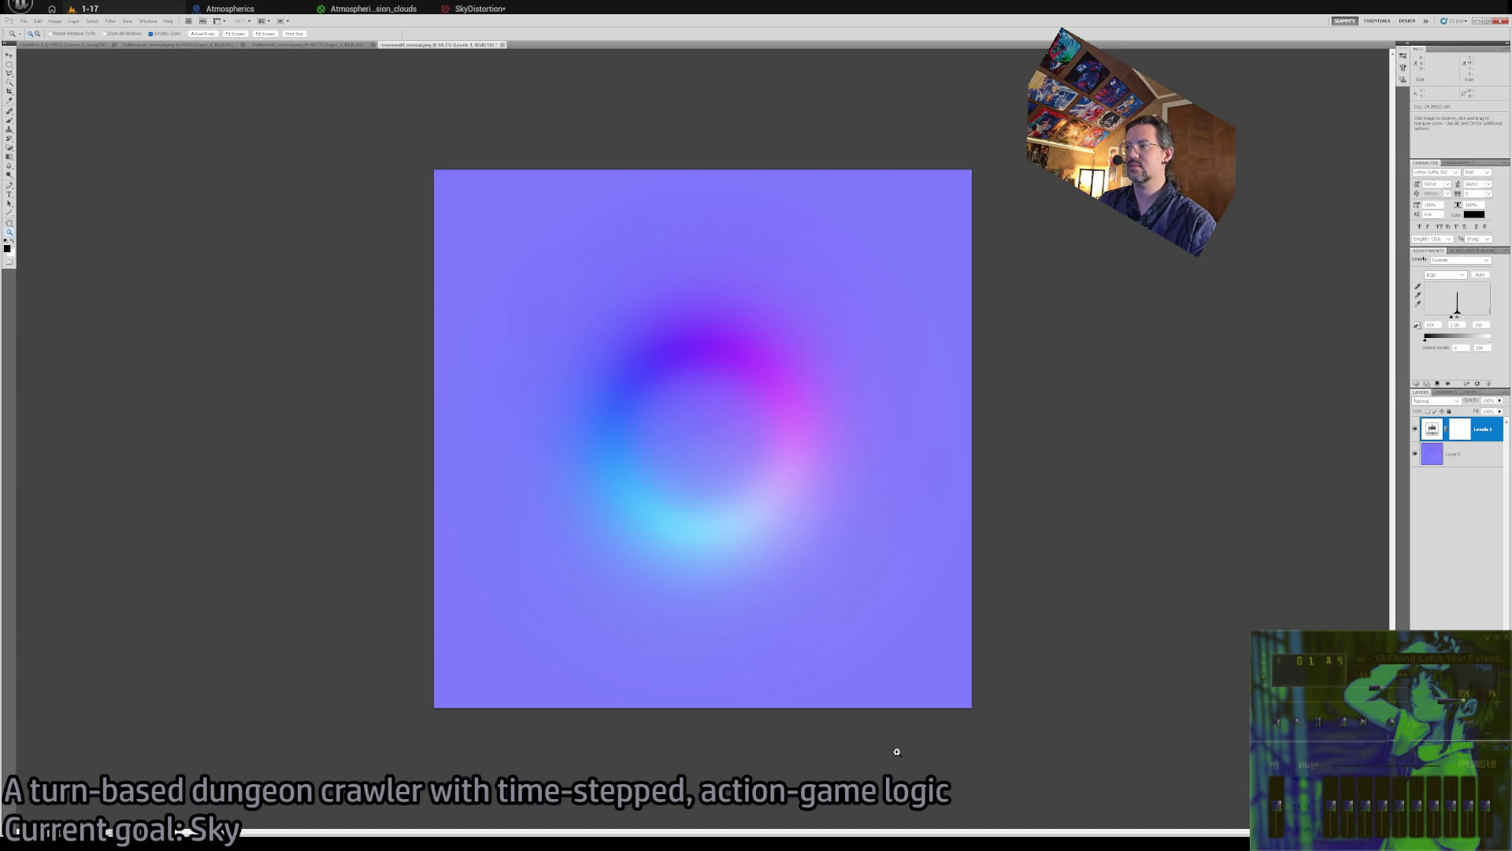
{"action": "key", "text": "alt+Tab"}
{"action": "left_click", "coordinate": [473, 9]}
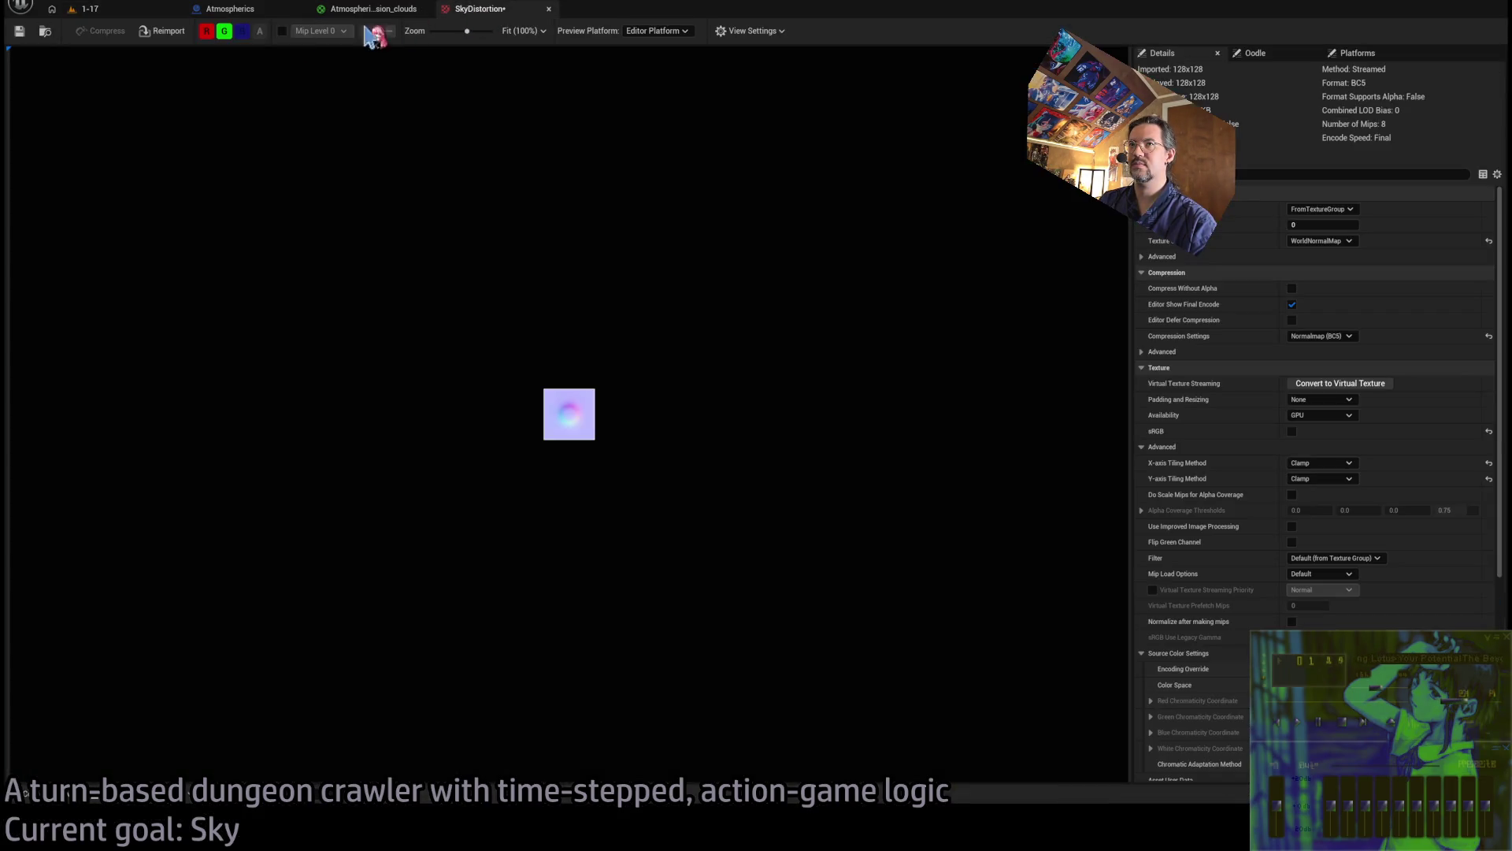
{"action": "left_click", "coordinate": [168, 32]}
{"action": "left_click", "coordinate": [87, 9]}
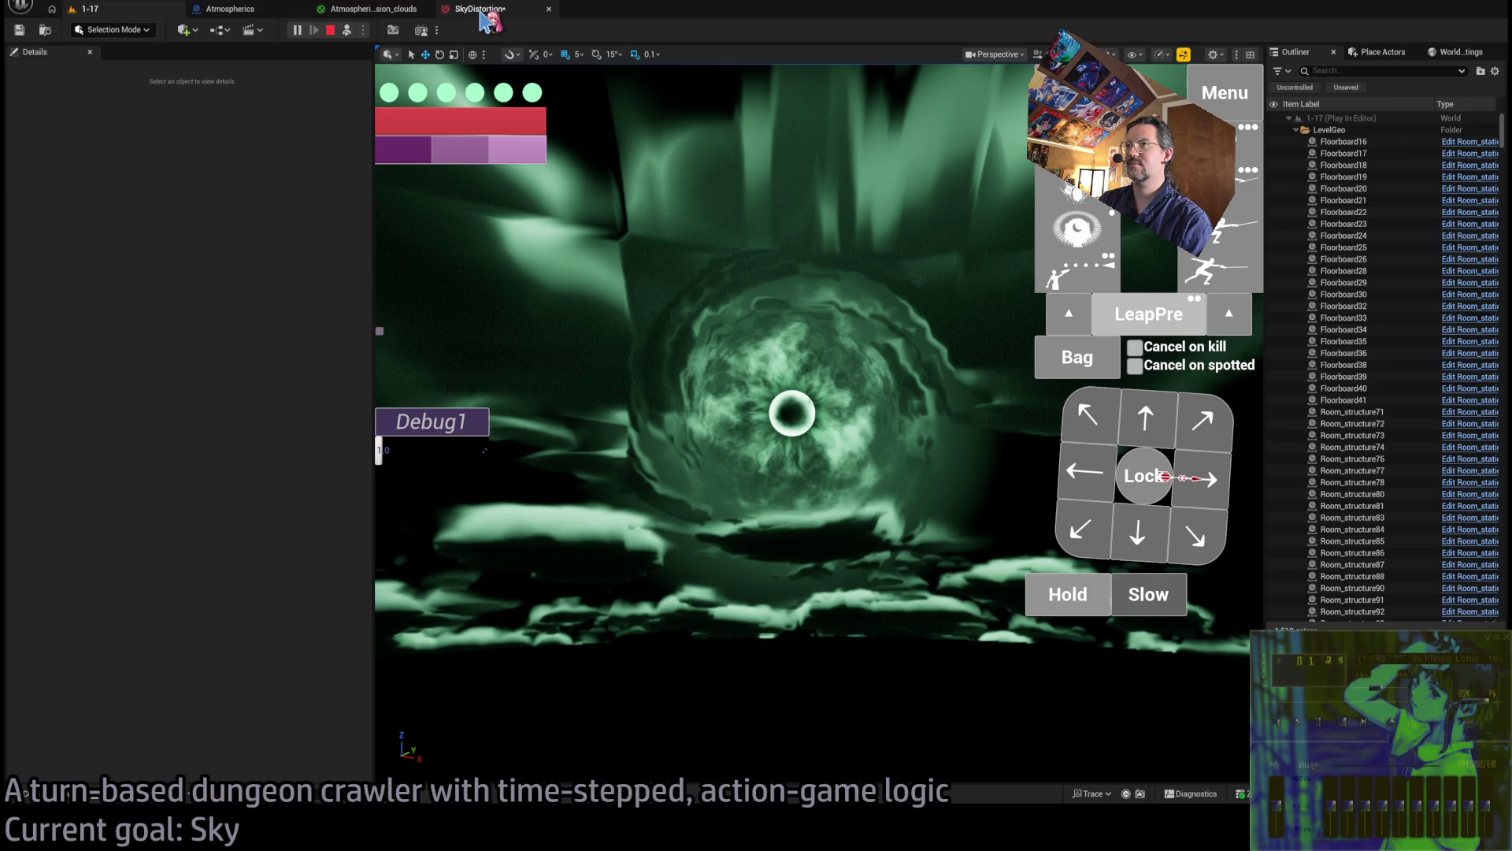
Return to the Atmospherics_Mansion_clouds material graph with the DirectionalProjection node in view
{"action": "left_click", "coordinate": [483, 15]}
{"action": "left_click", "coordinate": [370, 8]}
{"action": "scroll", "coordinate": [719, 419], "scroll_direction": "up", "scroll_amount": 1}
{"action": "scroll", "coordinate": [1013, 348], "scroll_direction": "down", "scroll_amount": 1}
{"action": "scroll", "coordinate": [1000, 389], "scroll_direction": "up", "scroll_amount": 1}
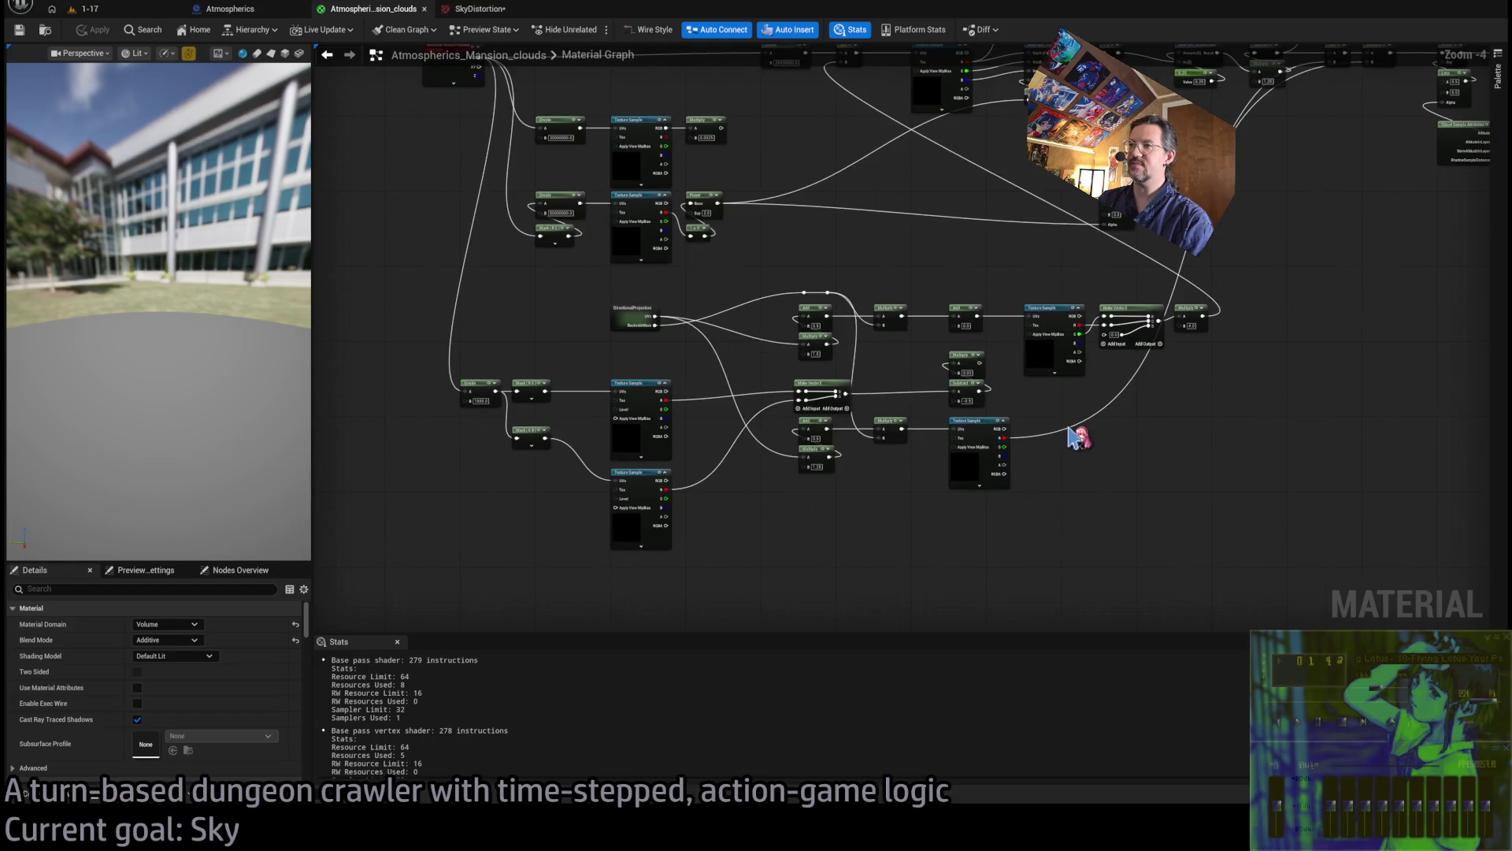
Inspect the DirectionalProjection subgraph's output node, then return to the main material graph
{"action": "double_click", "coordinate": [626, 308]}
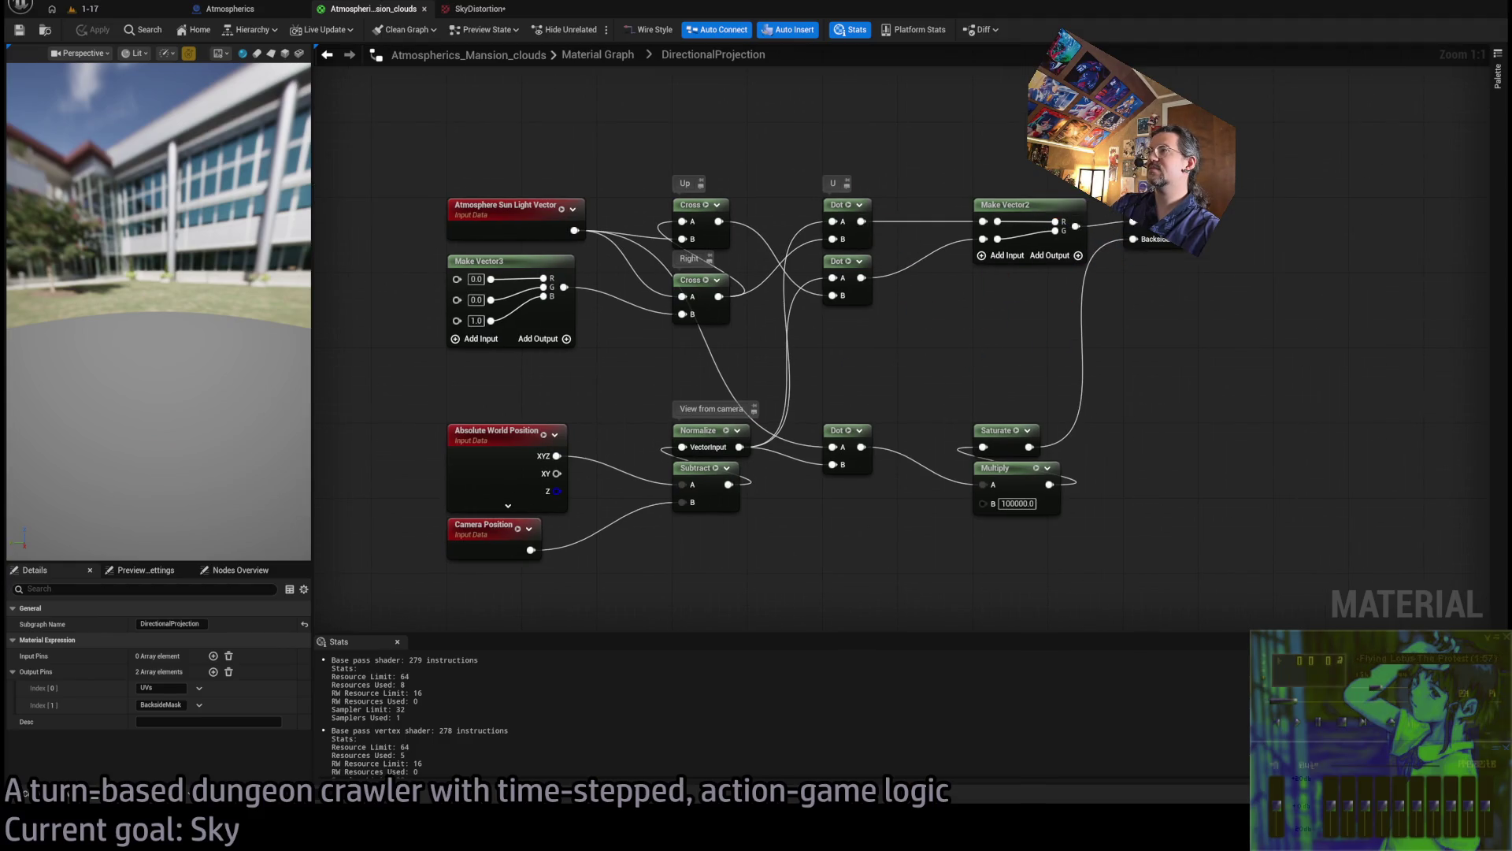
{"action": "left_click", "coordinate": [597, 54]}
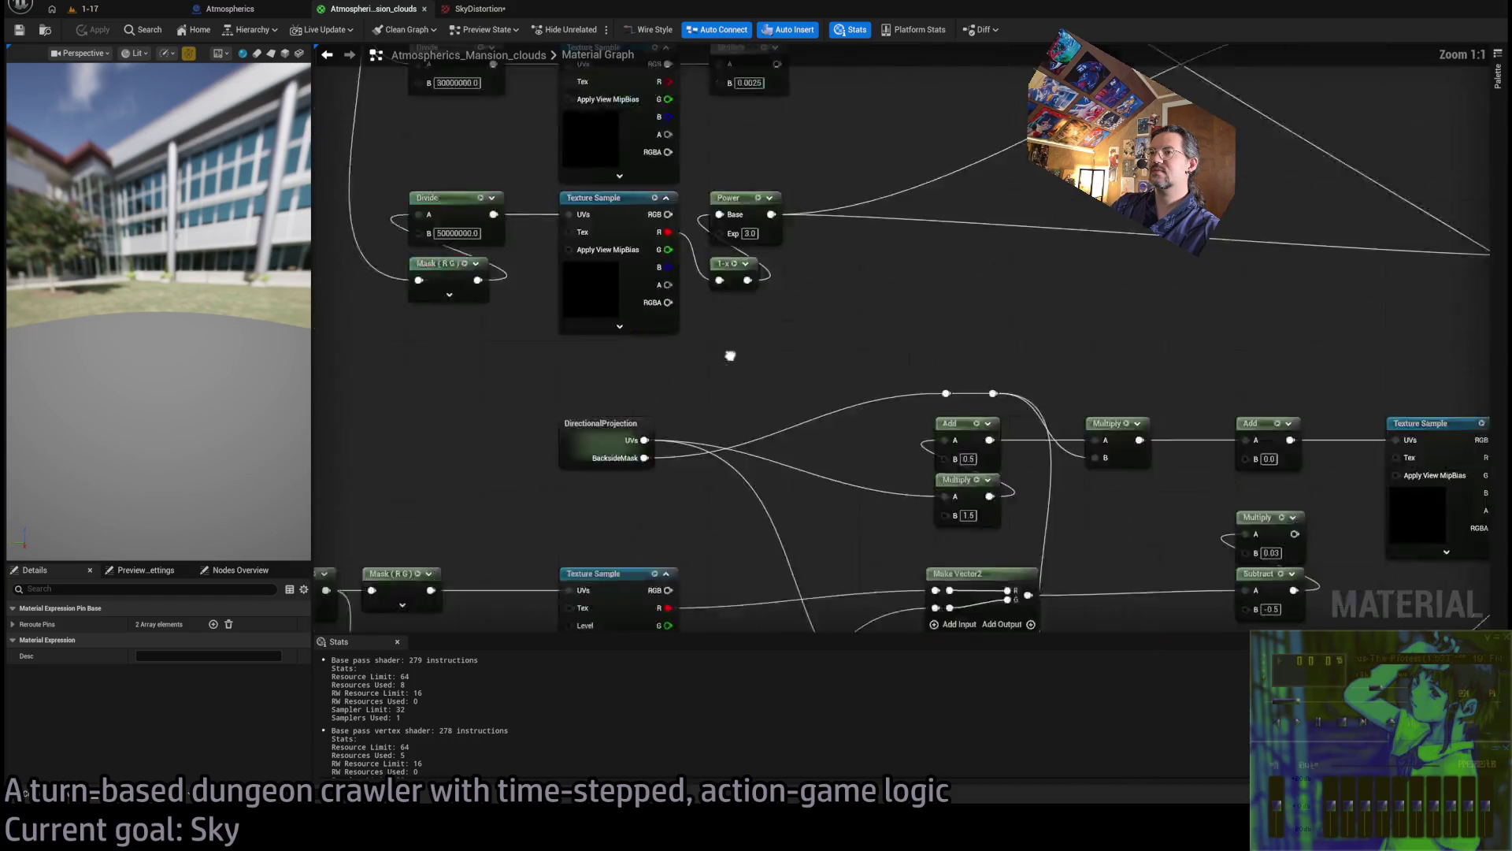
{"action": "double_click", "coordinate": [662, 335]}
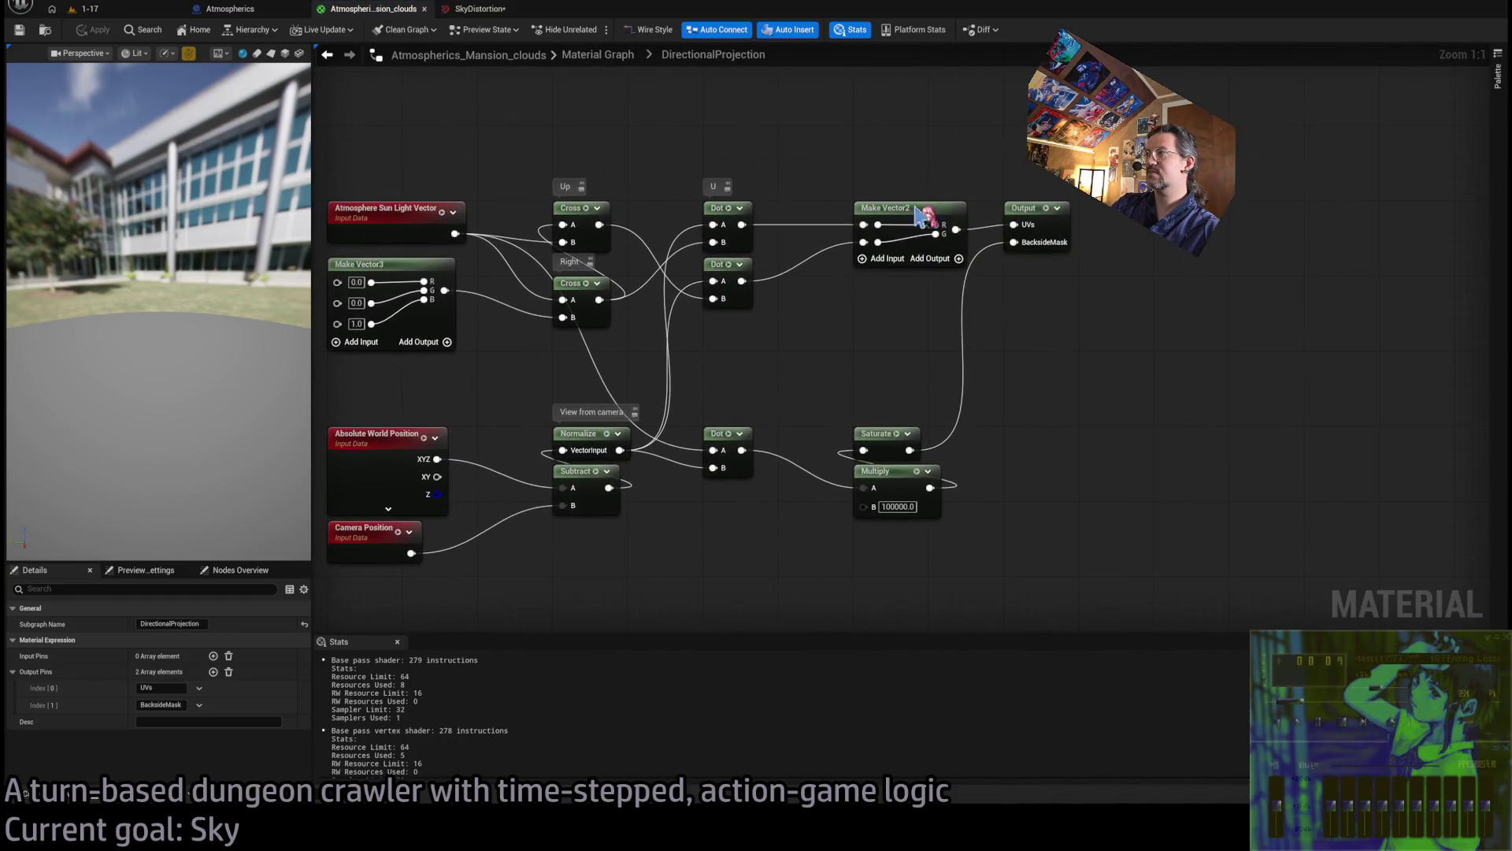
{"action": "left_click", "coordinate": [1024, 209]}
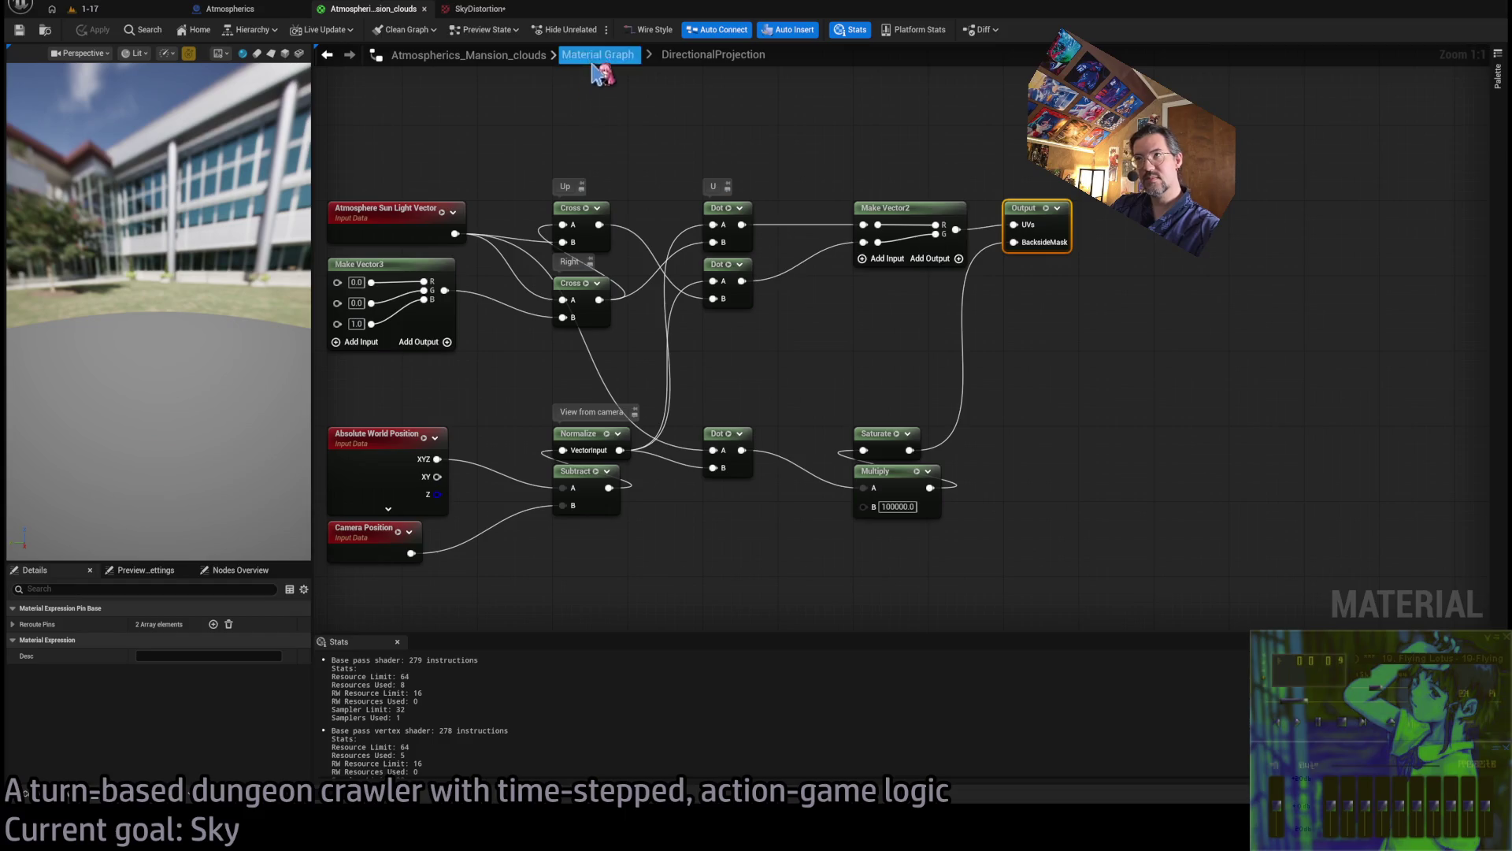
{"action": "left_click", "coordinate": [595, 57]}
Rename the DirectionalProjection node's first output pin to UVs_Centered
{"action": "left_click", "coordinate": [179, 688]}
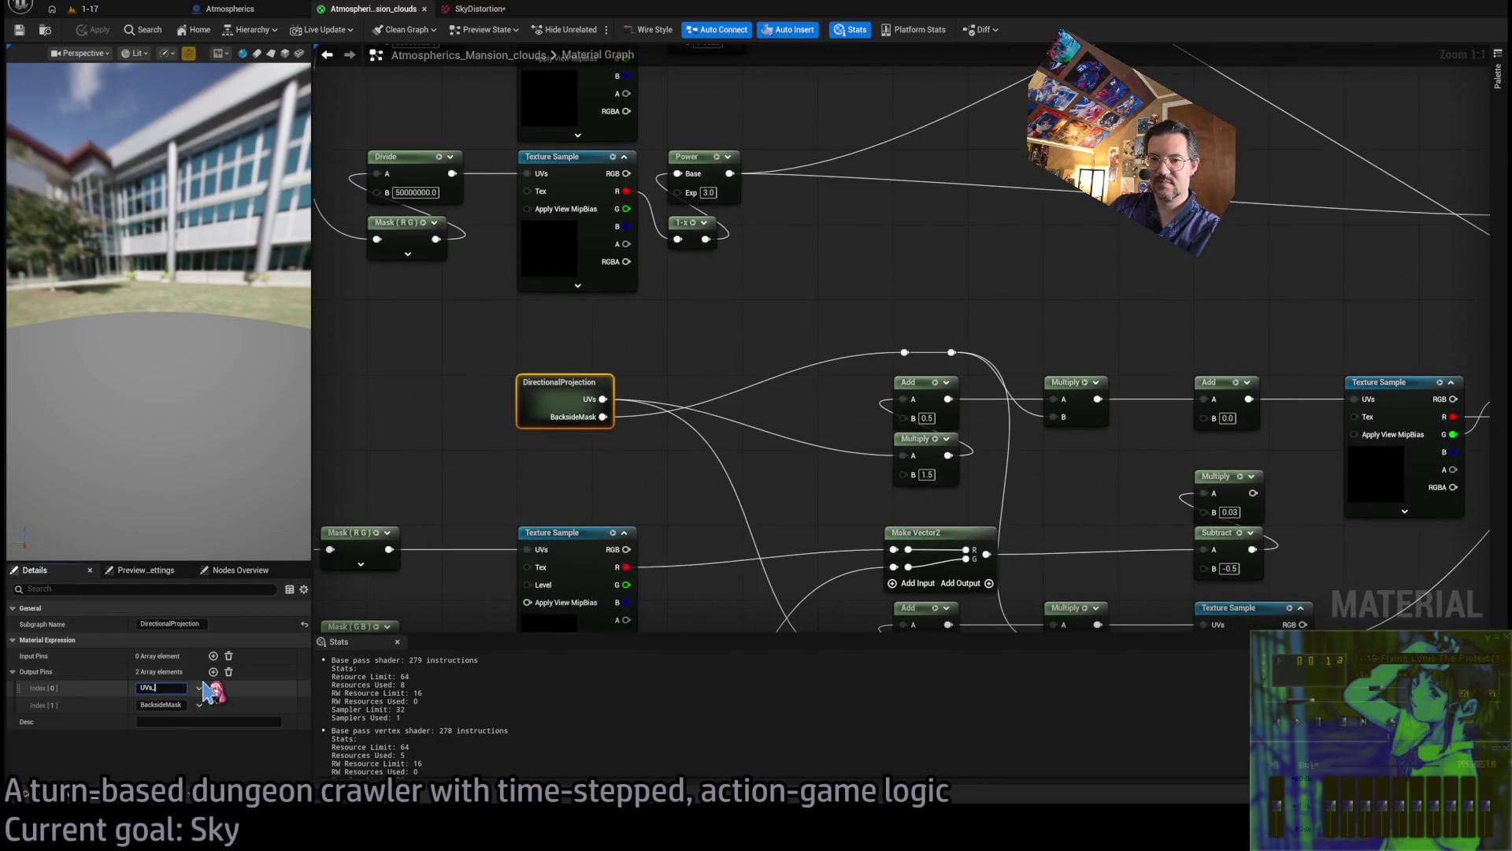
{"action": "key", "text": "Return"}
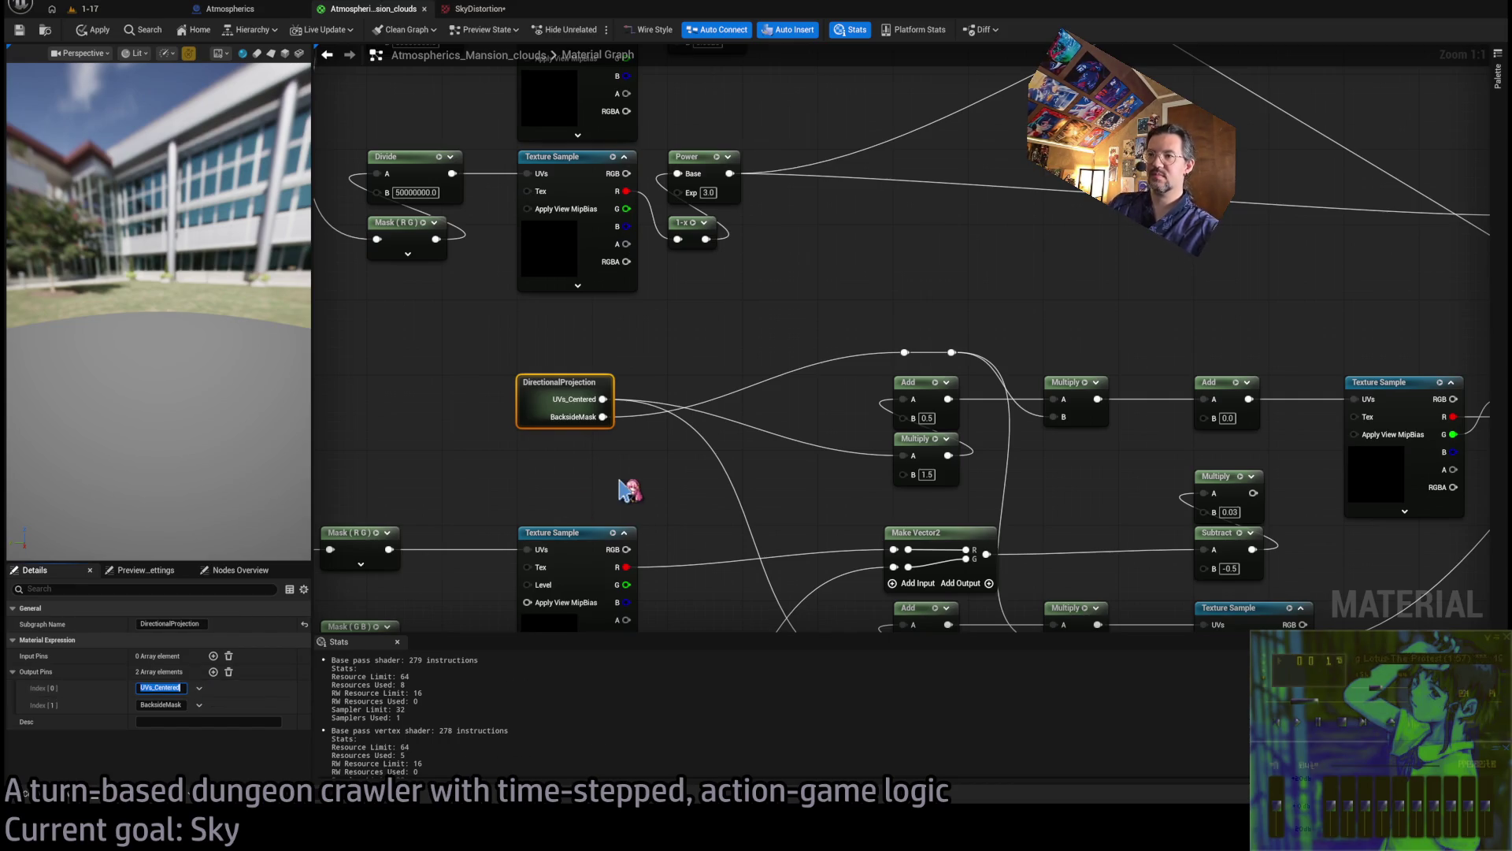
{"action": "left_click", "coordinate": [630, 487]}
{"action": "left_click_drag", "start_coordinate": [645, 483], "coordinate": [561, 375]}
{"action": "scroll", "coordinate": [561, 374], "scroll_direction": "down", "scroll_amount": 2}
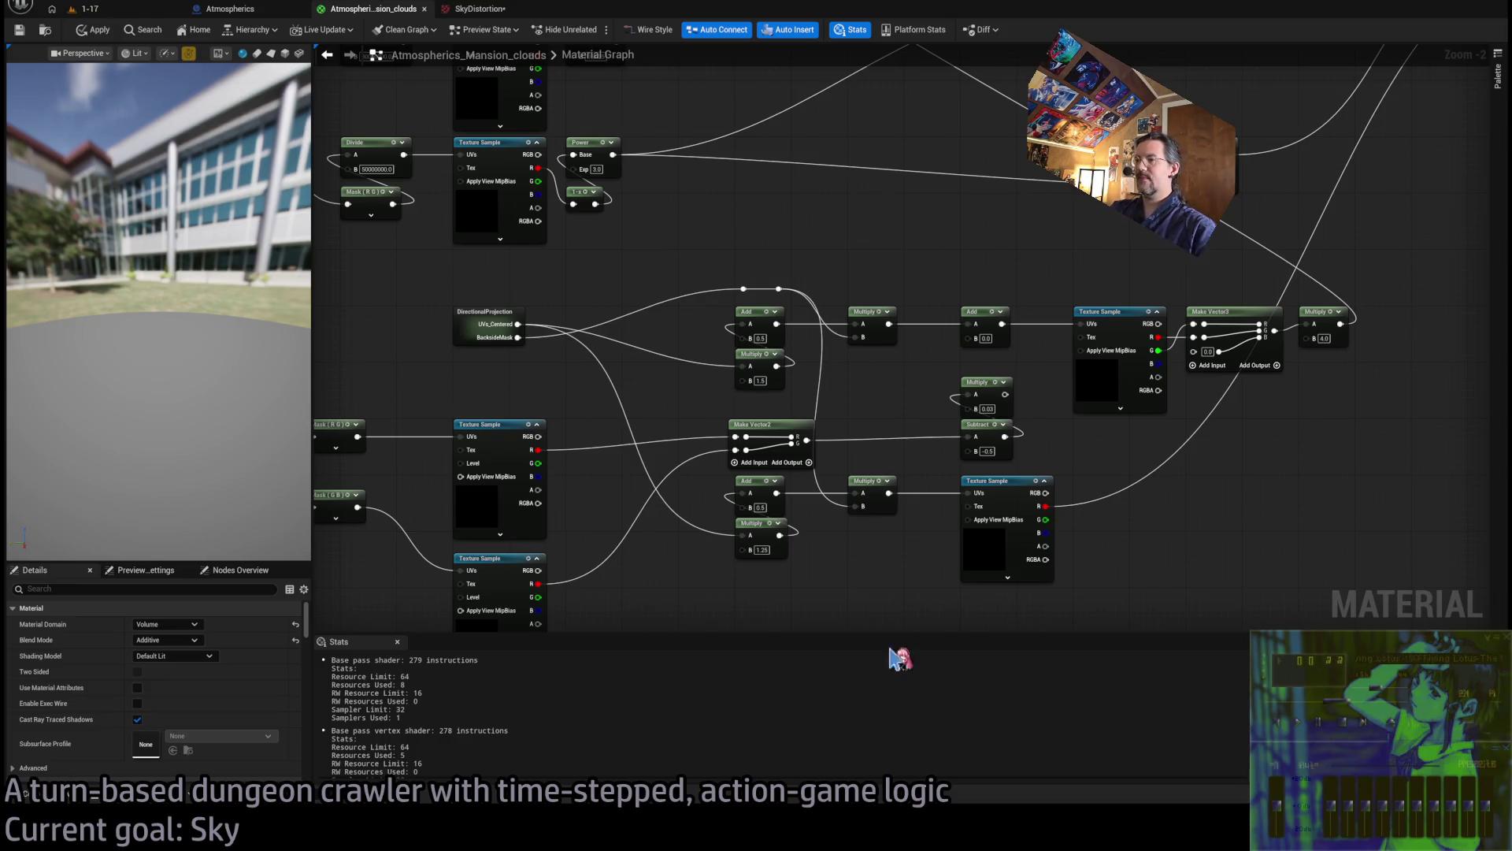
In Photoshop, view the normal map's Red channel on its own
{"action": "key", "text": "alt+Tab"}
{"action": "left_click", "coordinate": [1446, 392]}
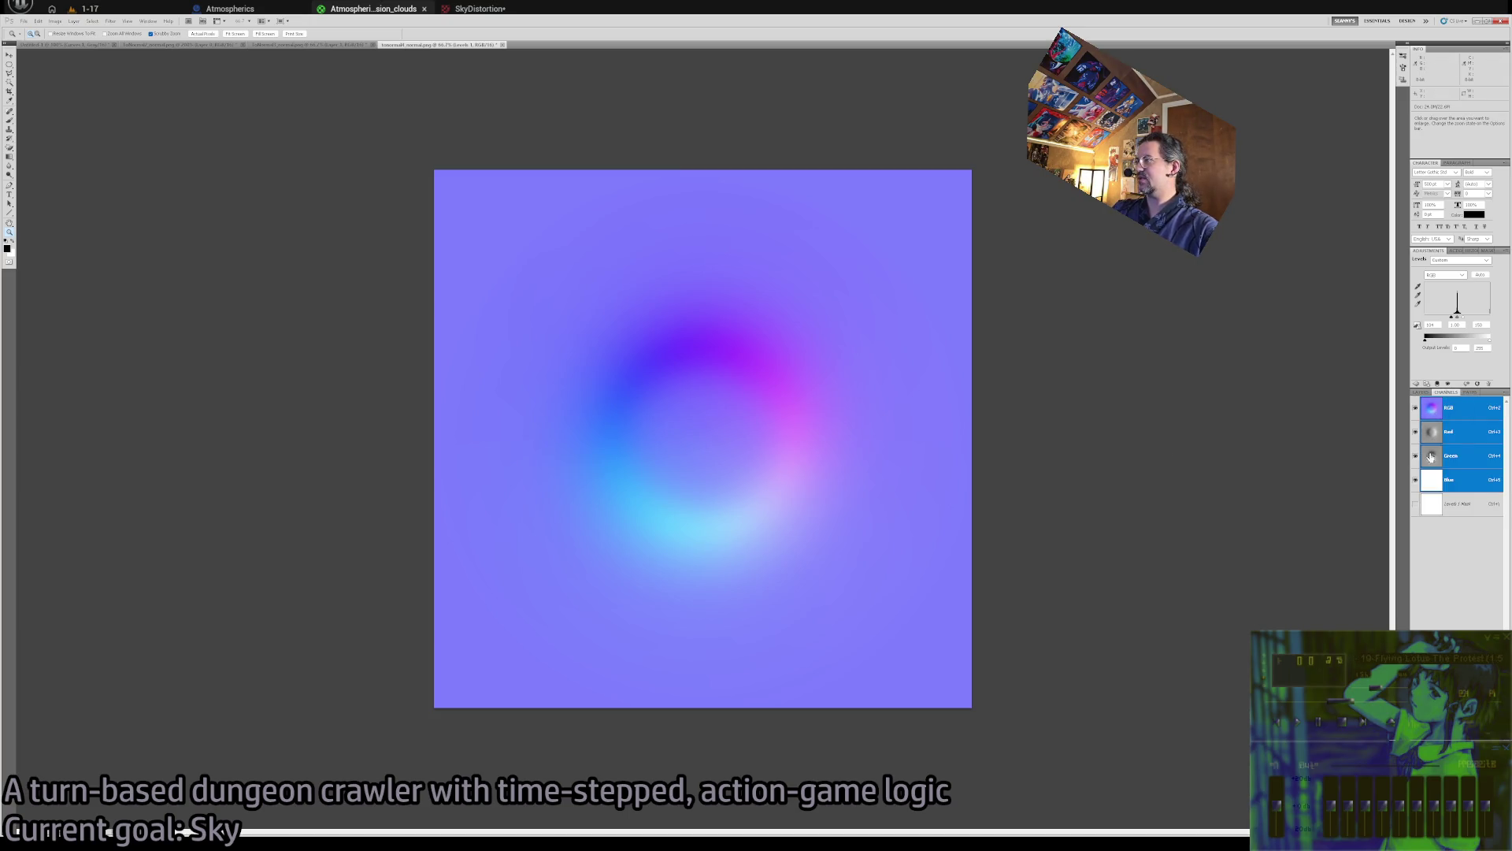
{"action": "left_click", "coordinate": [1456, 434]}
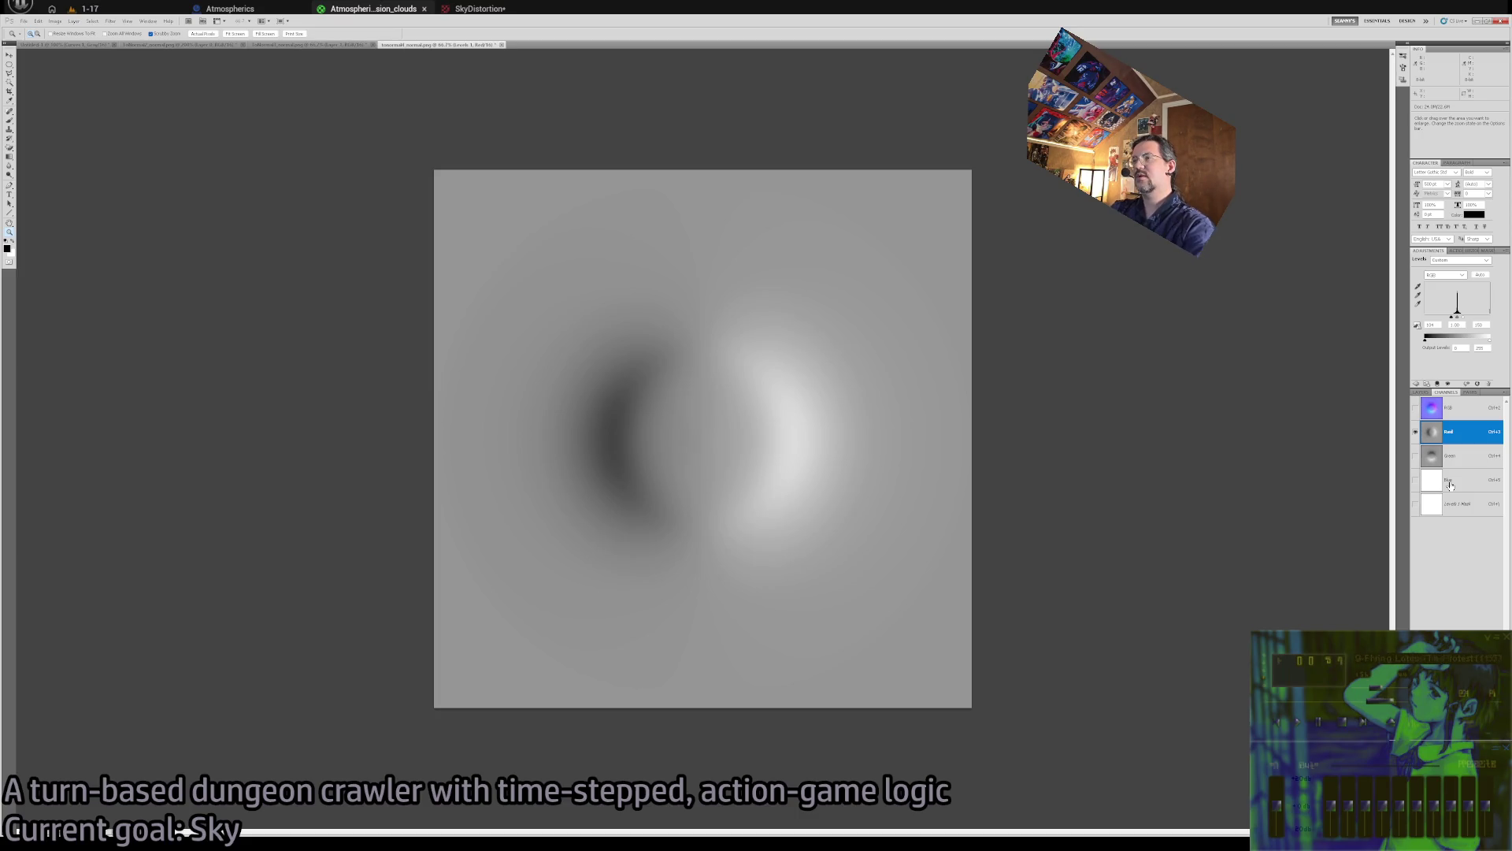
Compare the Red and Green channels, leaving Green shown alone, then return to Unreal
{"action": "left_click", "coordinate": [1417, 432]}
{"action": "left_click", "coordinate": [1417, 432]}
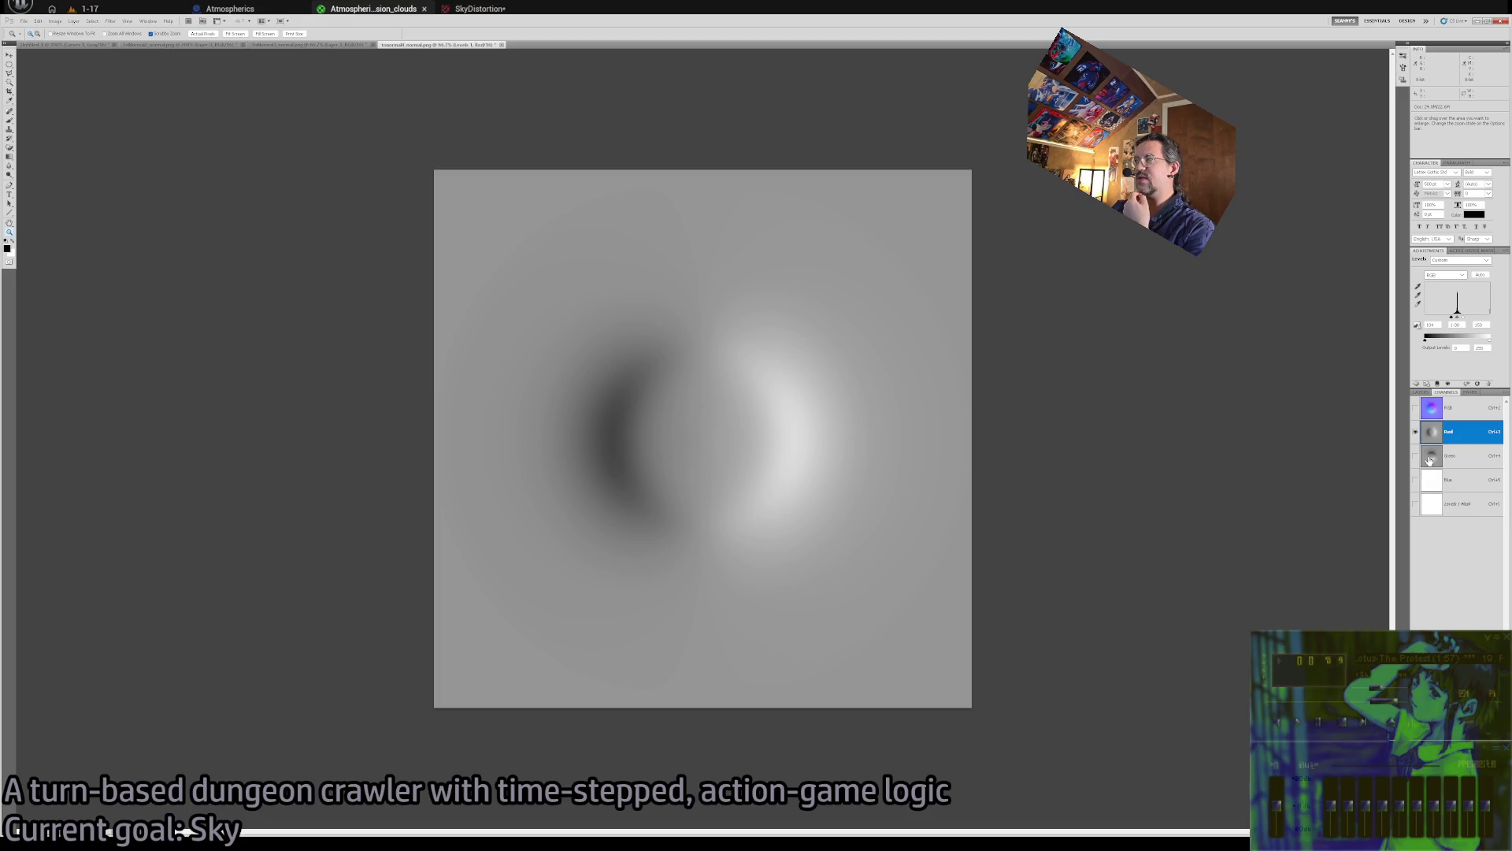
{"action": "left_click", "coordinate": [1416, 455]}
{"action": "left_click", "coordinate": [1415, 455]}
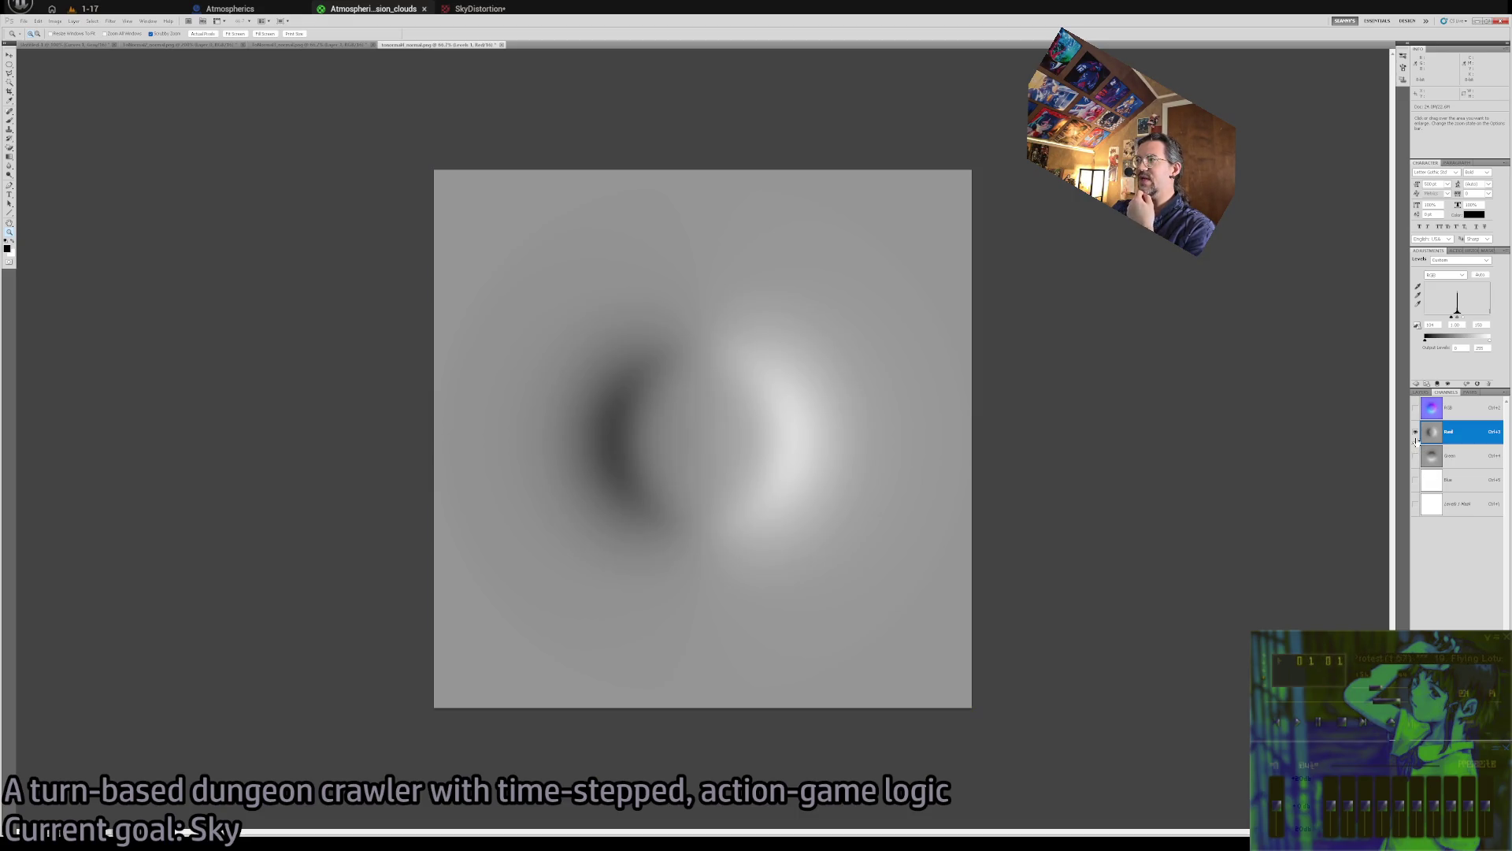
{"action": "left_click", "coordinate": [1437, 457]}
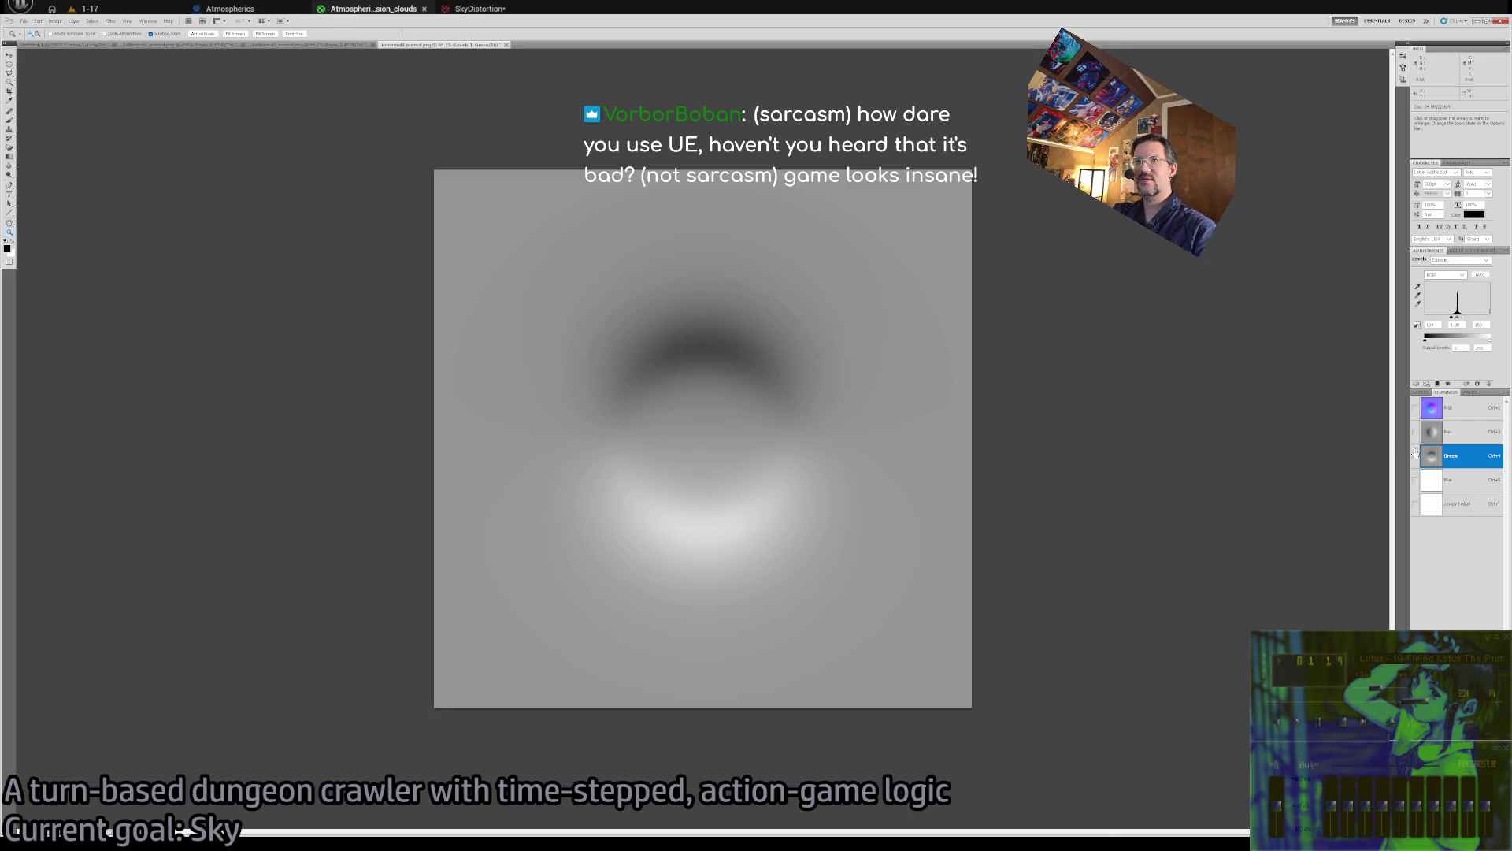
{"action": "key", "text": "alt+Tab"}
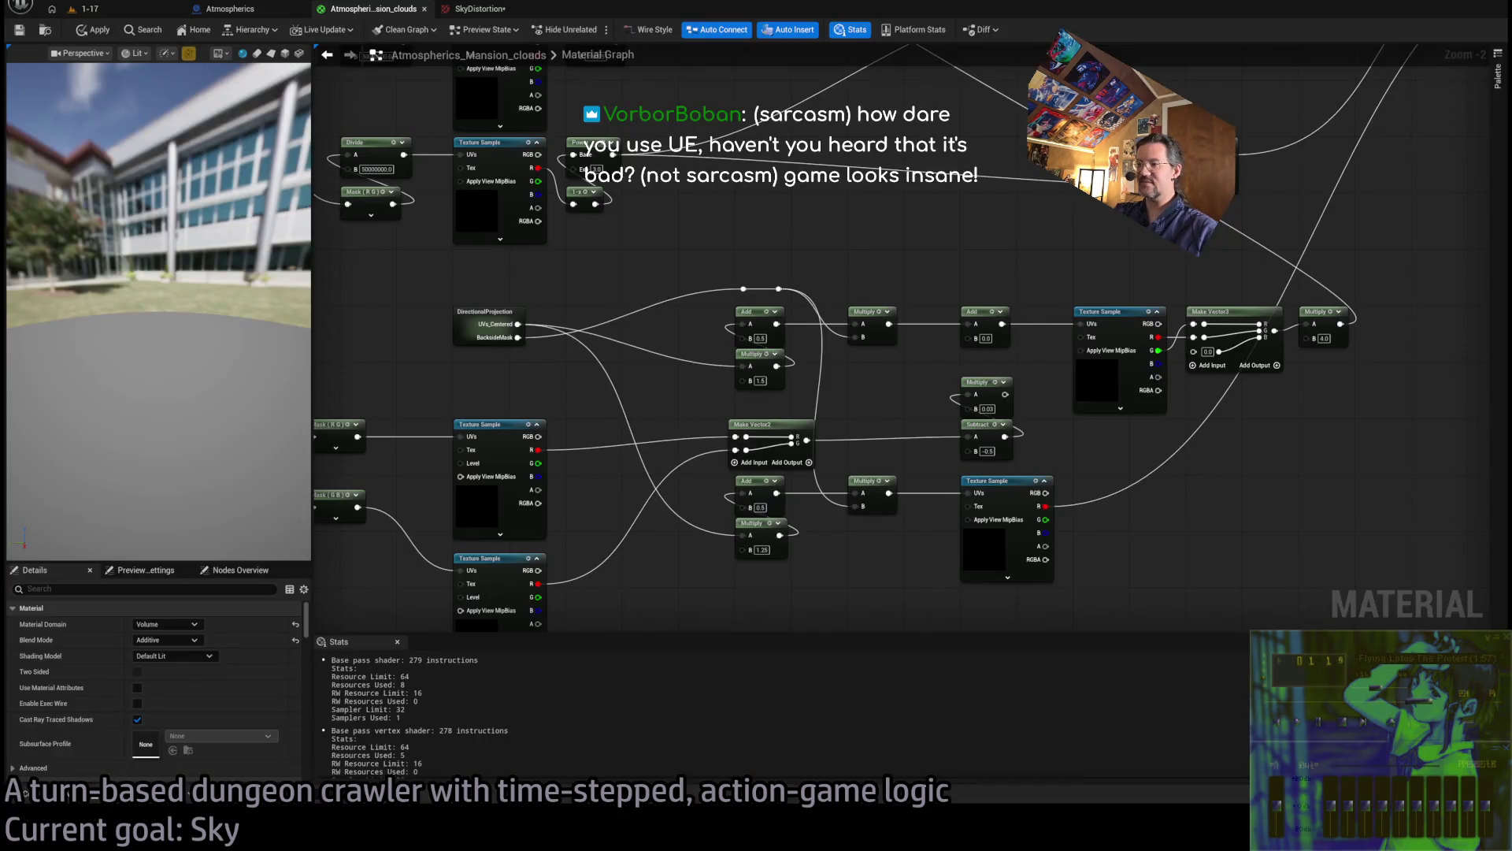
{"action": "key", "text": "alt+Tab"}
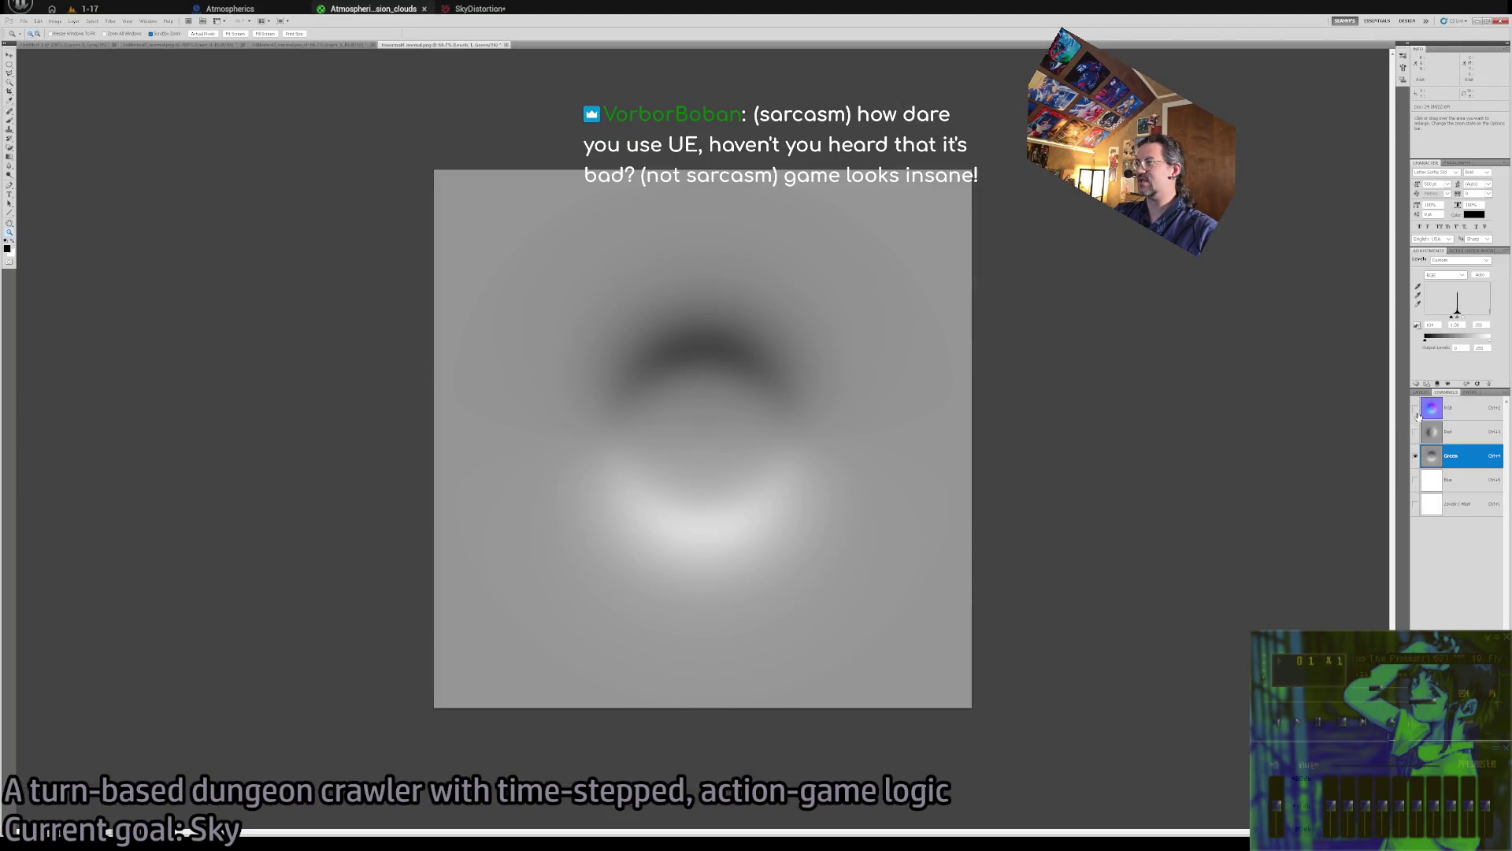
{"action": "key", "text": "alt+Tab"}
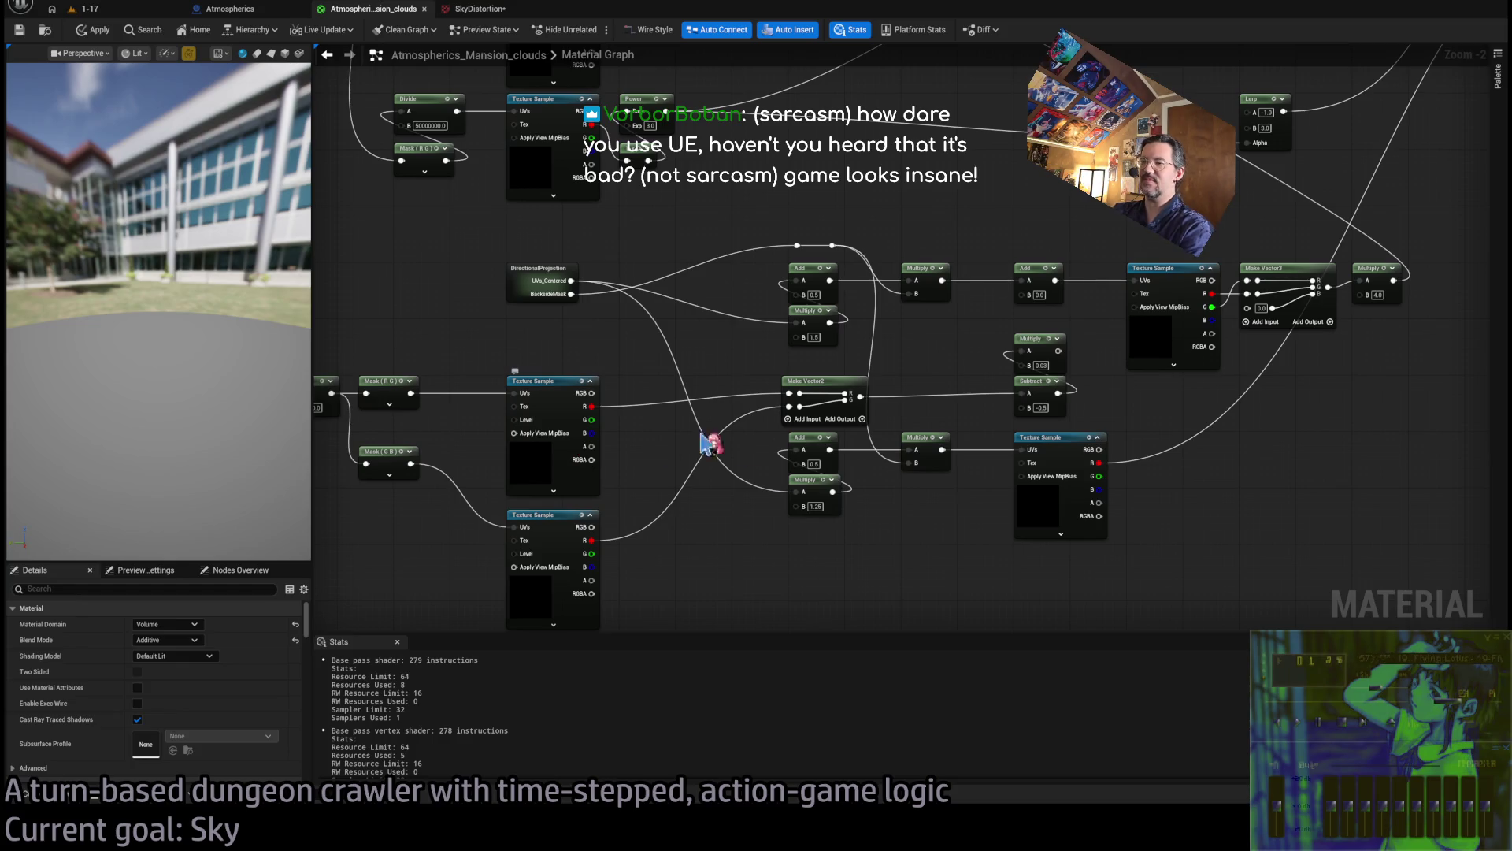
{"action": "scroll", "coordinate": [793, 506], "scroll_direction": "down", "scroll_amount": 2}
{"action": "scroll", "coordinate": [989, 439], "scroll_direction": "up", "scroll_amount": 1}
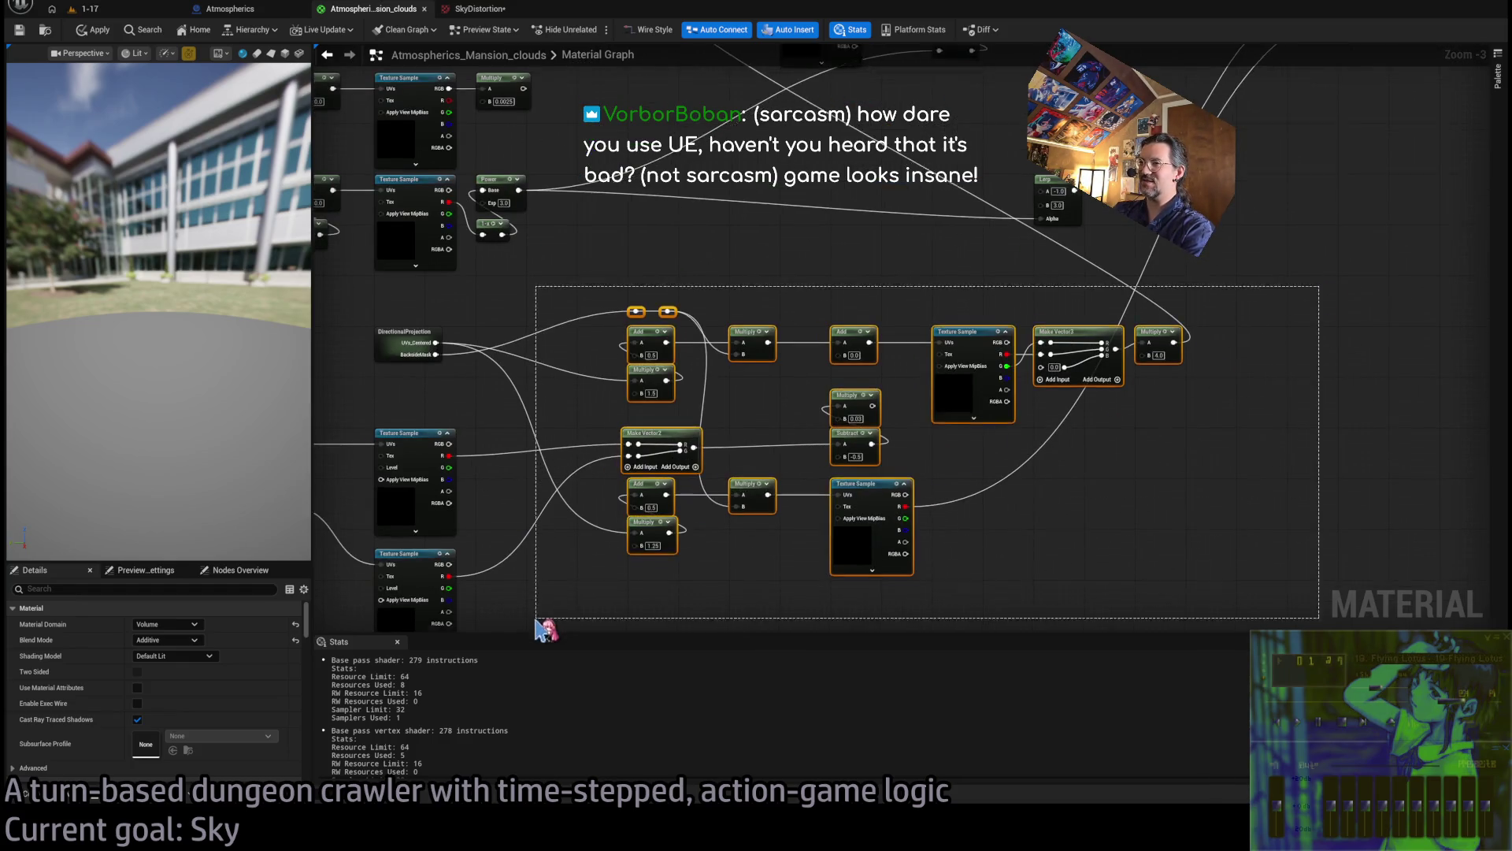
{"action": "left_click_drag", "start_coordinate": [593, 618], "coordinate": [762, 533]}
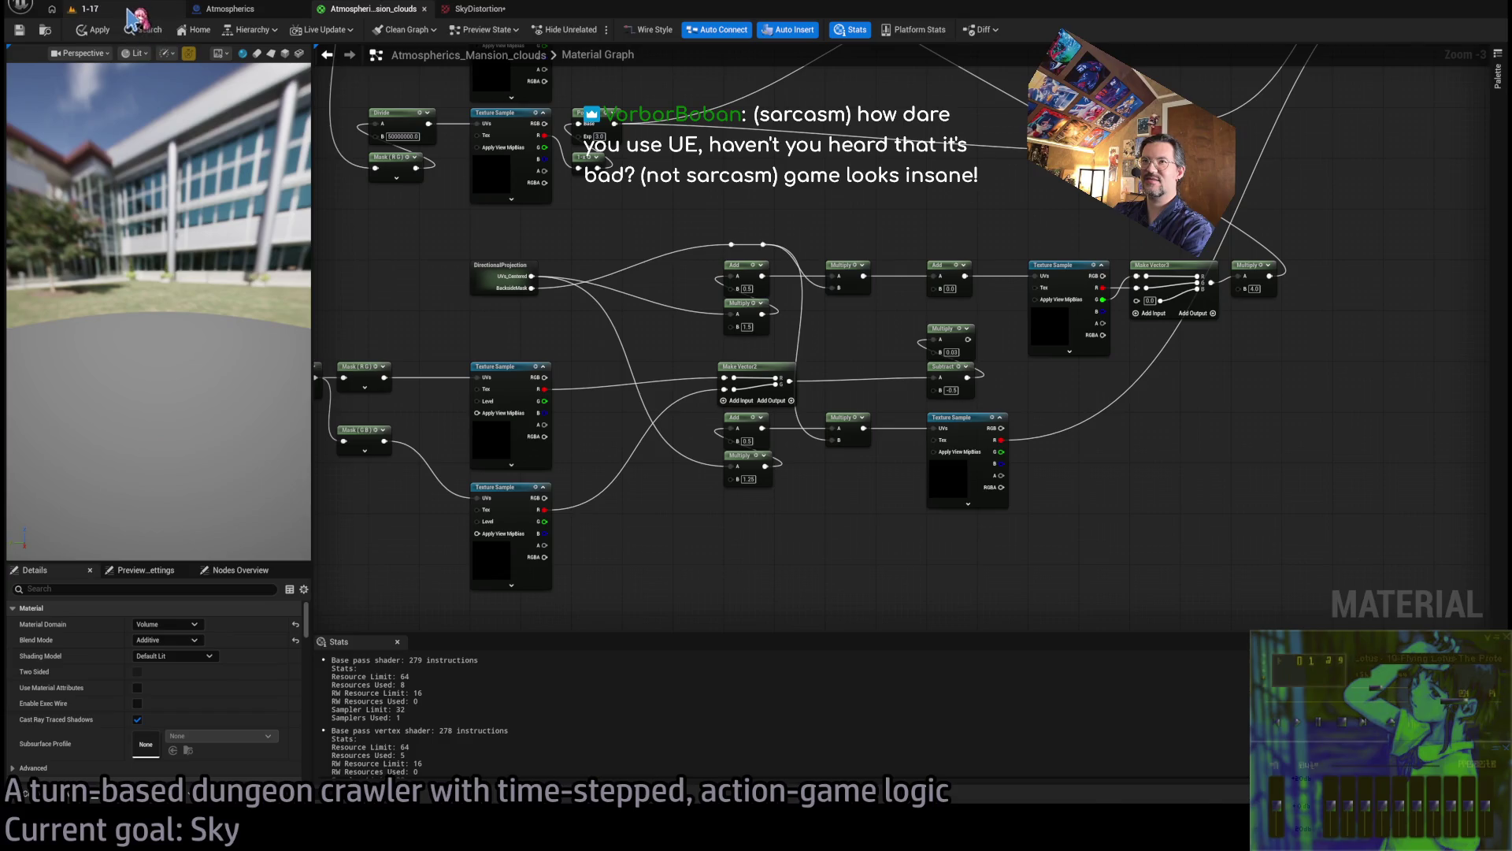
{"action": "left_click", "coordinate": [136, 11]}
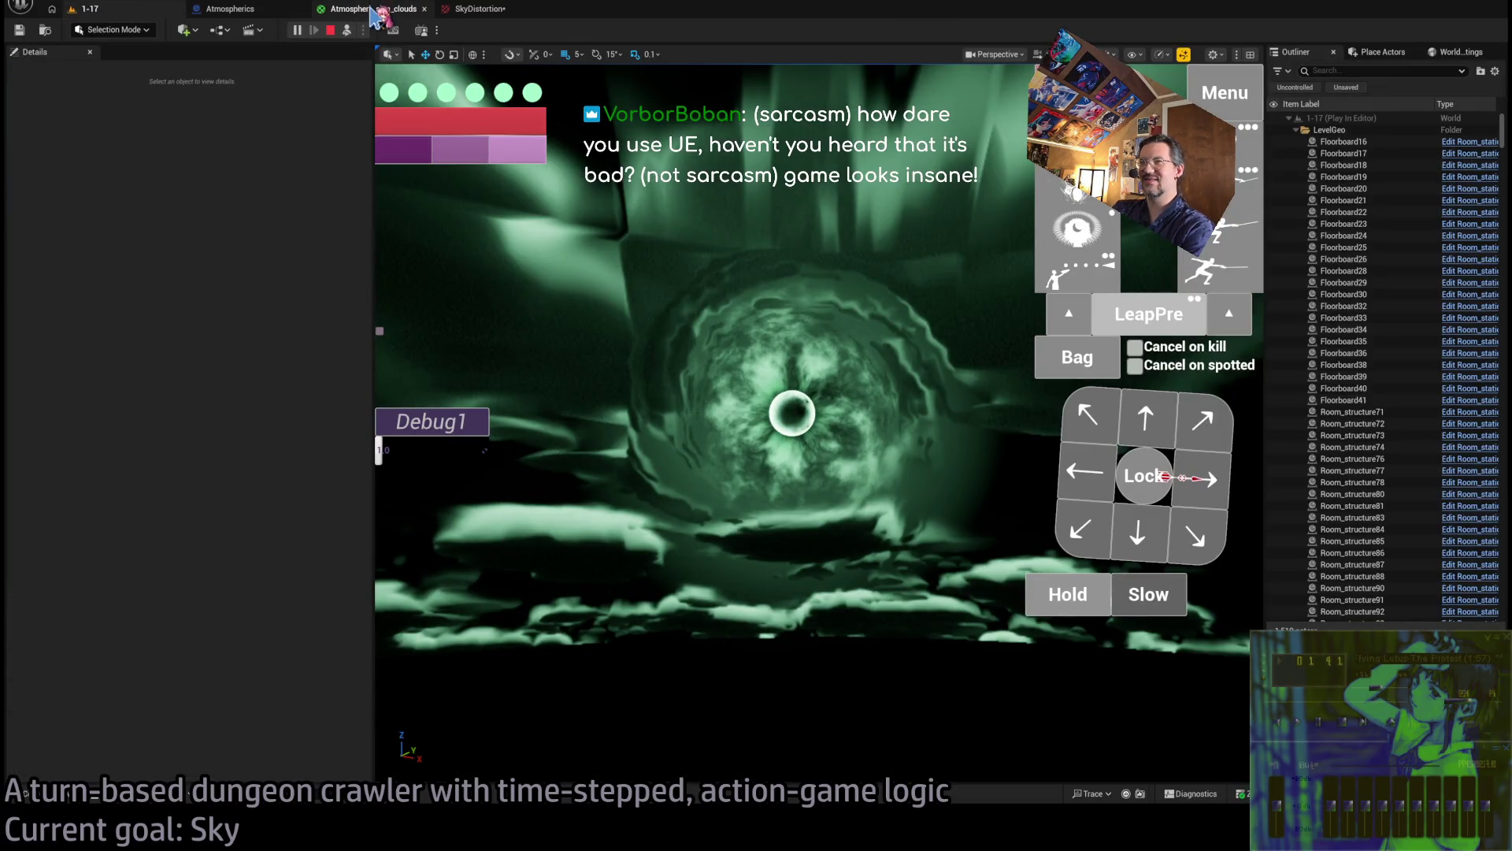
{"action": "left_click", "coordinate": [372, 11]}
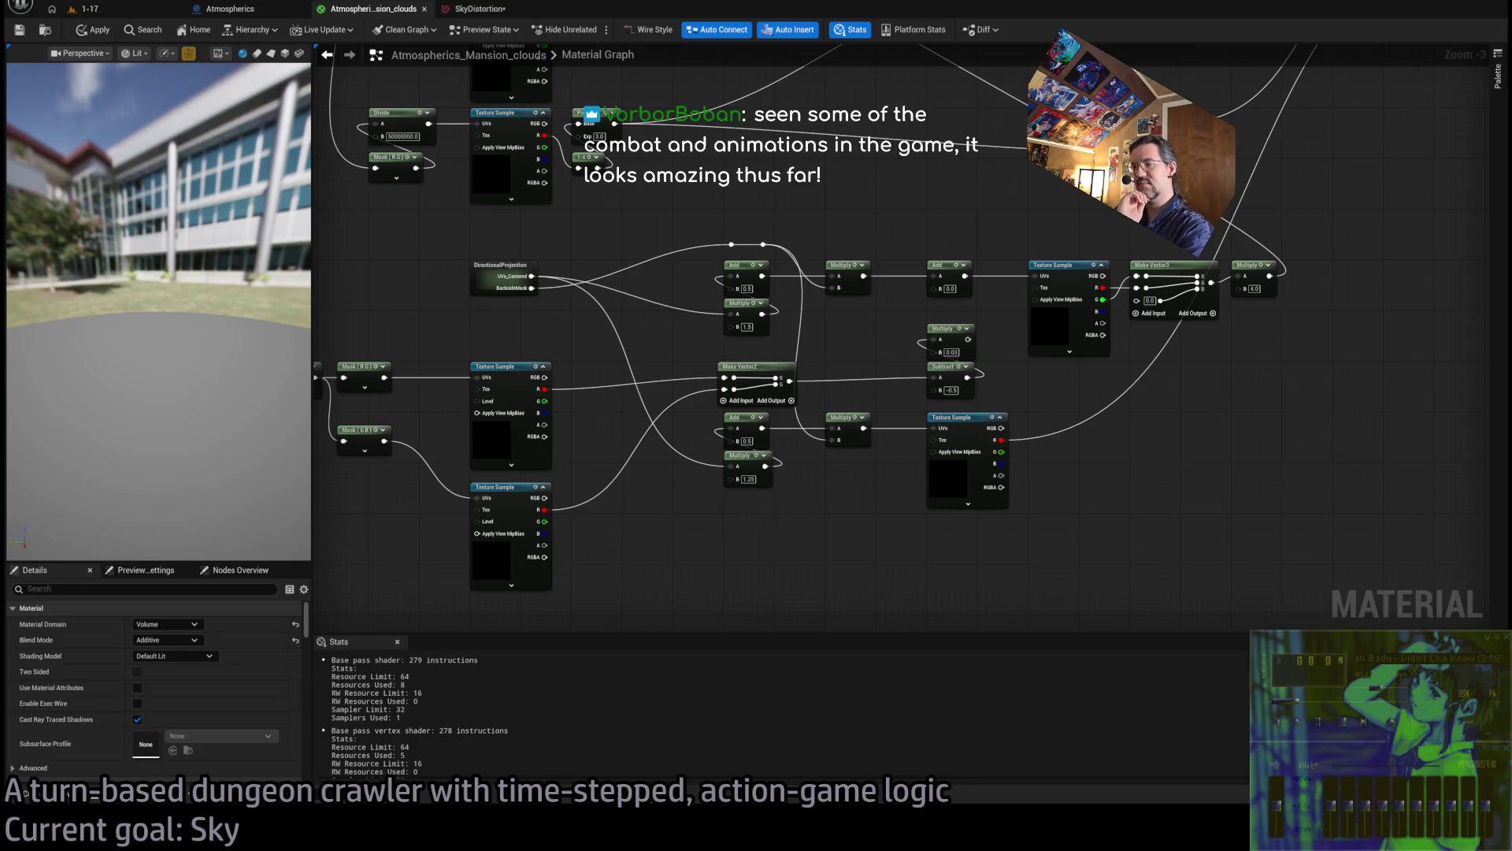
{"action": "key", "text": "alt+Tab"}
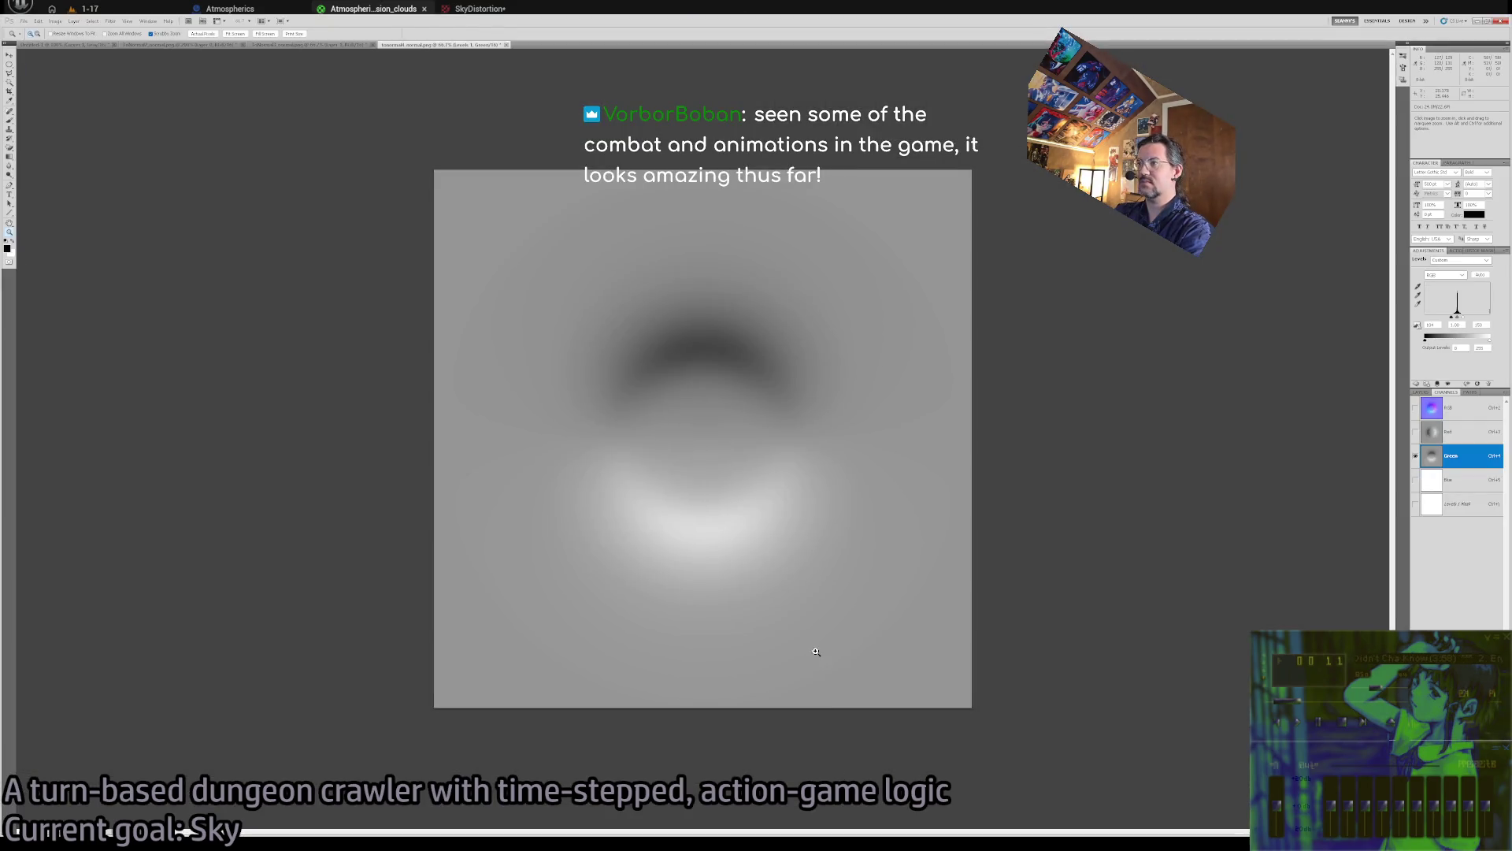
Show Red alongside Green, restore the full RGB composite, then leave Photoshop
{"action": "left_click", "coordinate": [1414, 433]}
{"action": "left_click", "coordinate": [1415, 432]}
{"action": "left_click", "coordinate": [1415, 432]}
{"action": "left_click", "coordinate": [1415, 408]}
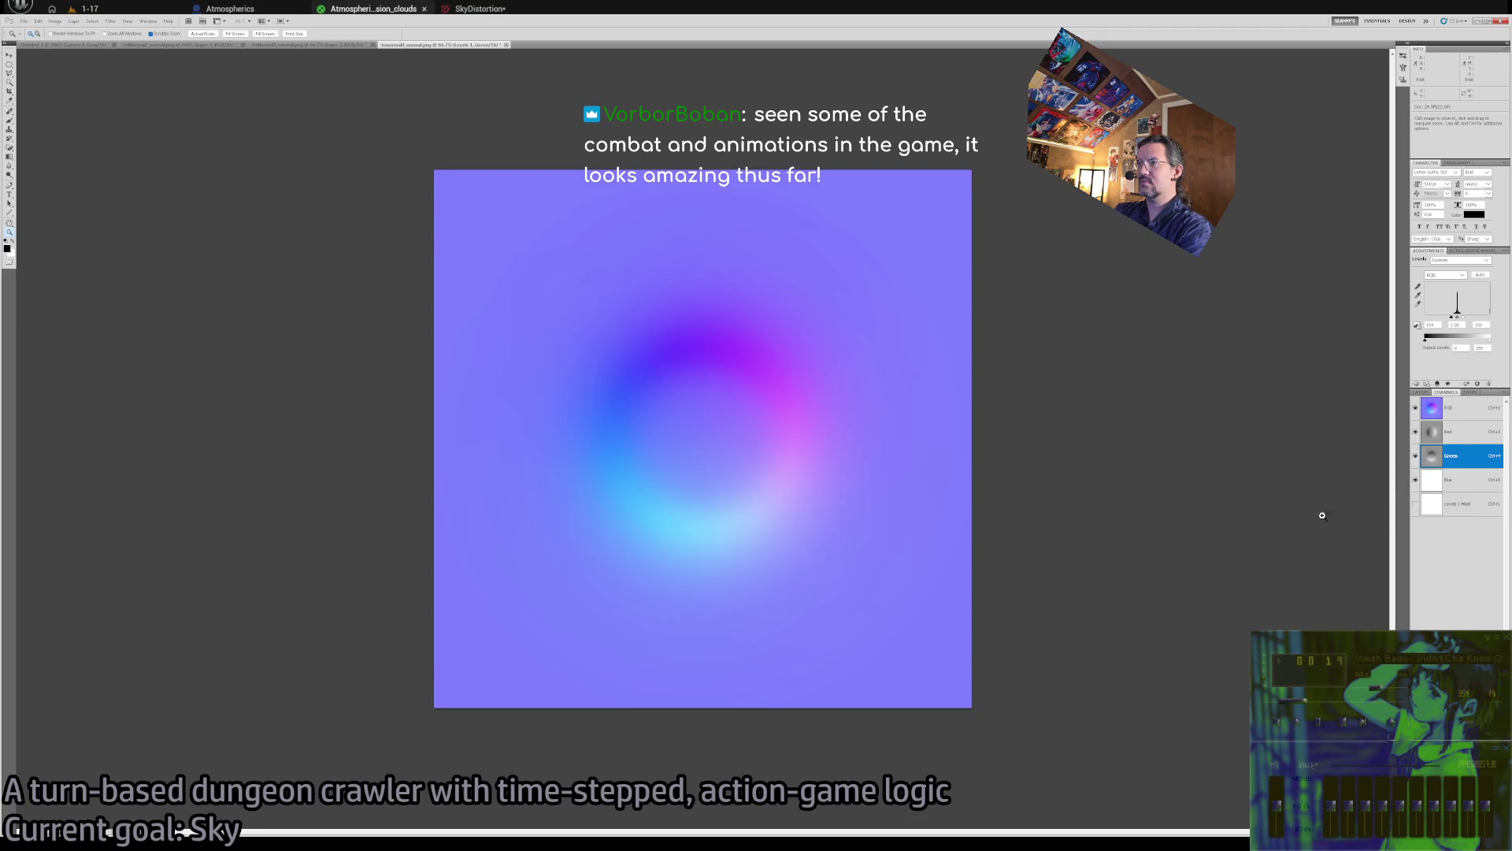
{"action": "key", "text": "alt+Tab"}
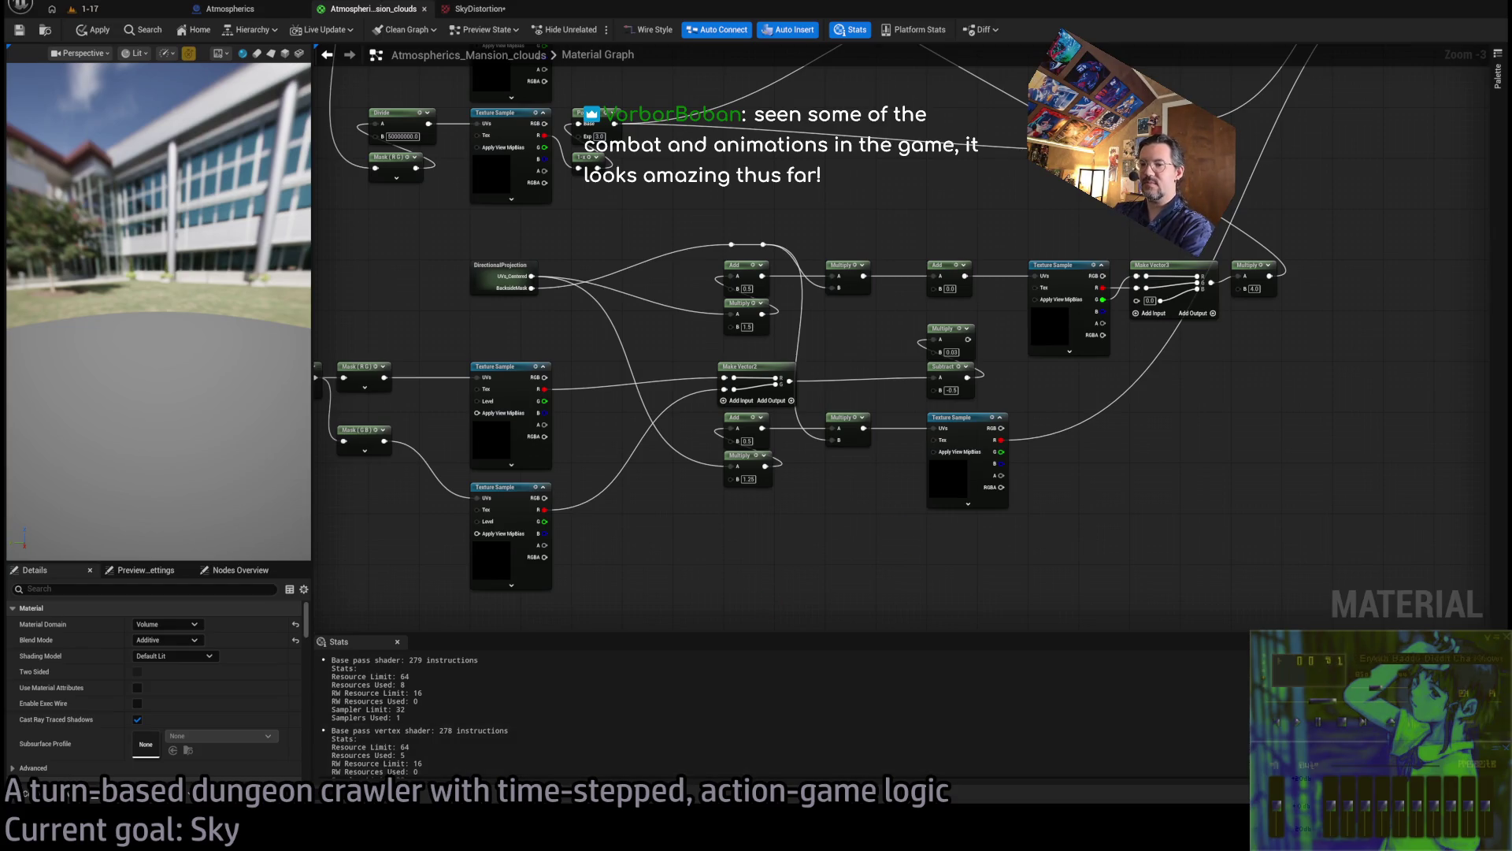
{"action": "key", "text": "alt+Tab"}
{"action": "key", "text": "alt+Tab"}
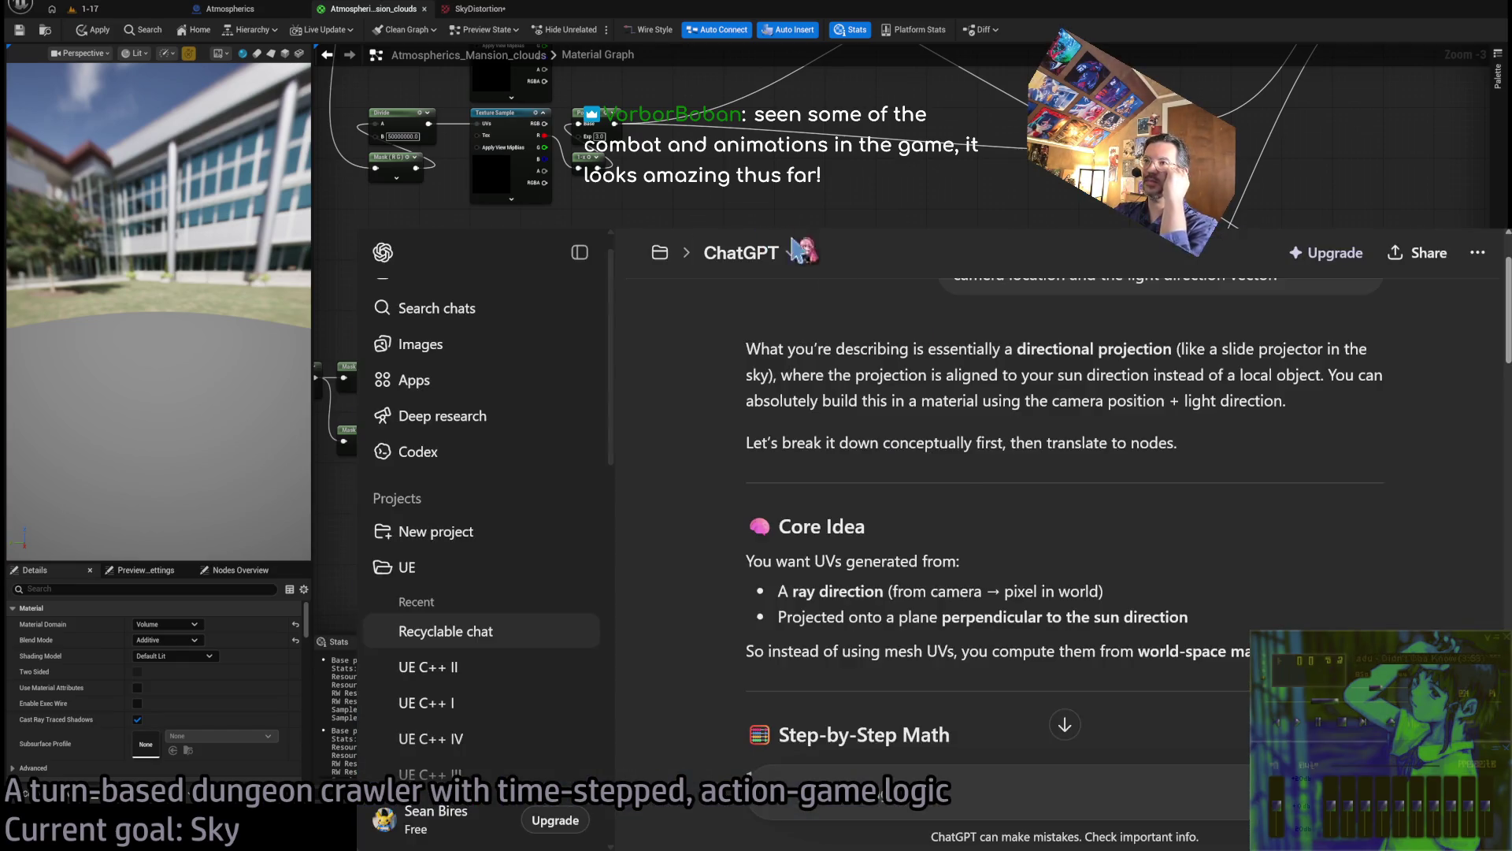
Replace the old prompt with 'In an Unreal Engine material graph, I have UV coordinates centered to 0,0.'
{"action": "left_click", "coordinate": [1294, 426]}
{"action": "key", "text": "ctrl+a"}
{"action": "key", "text": "BackSpace"}
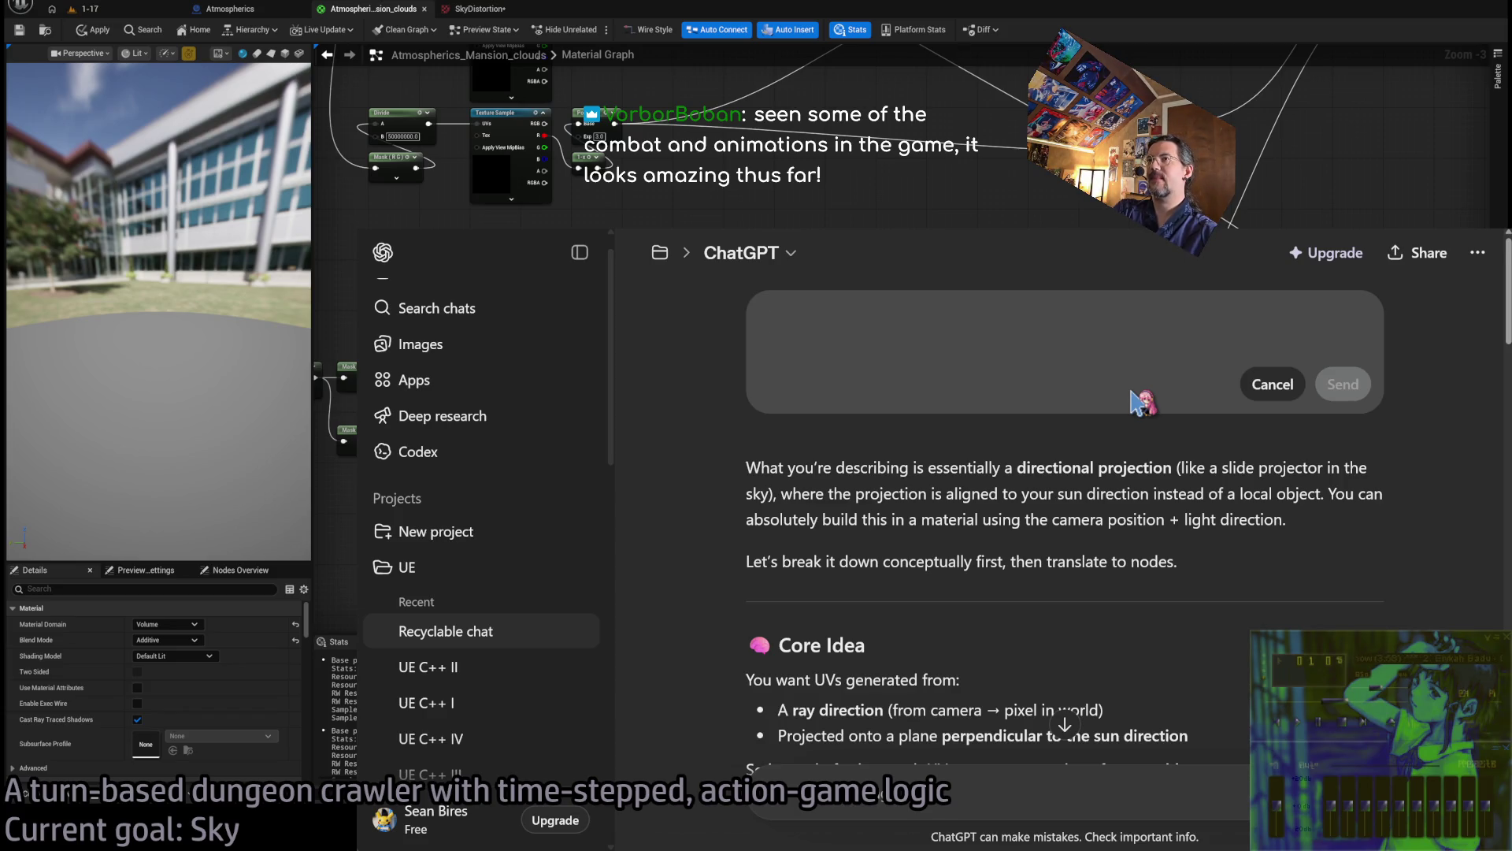
{"action": "type", "text": "In Unrea"}
{"action": "key", "text": "BackSpace"}
{"action": "key", "text": "BackSpace"}
{"action": "key", "text": "BackSpace"}
{"action": "type", "text": "an Unreal Engine material graph, I "}
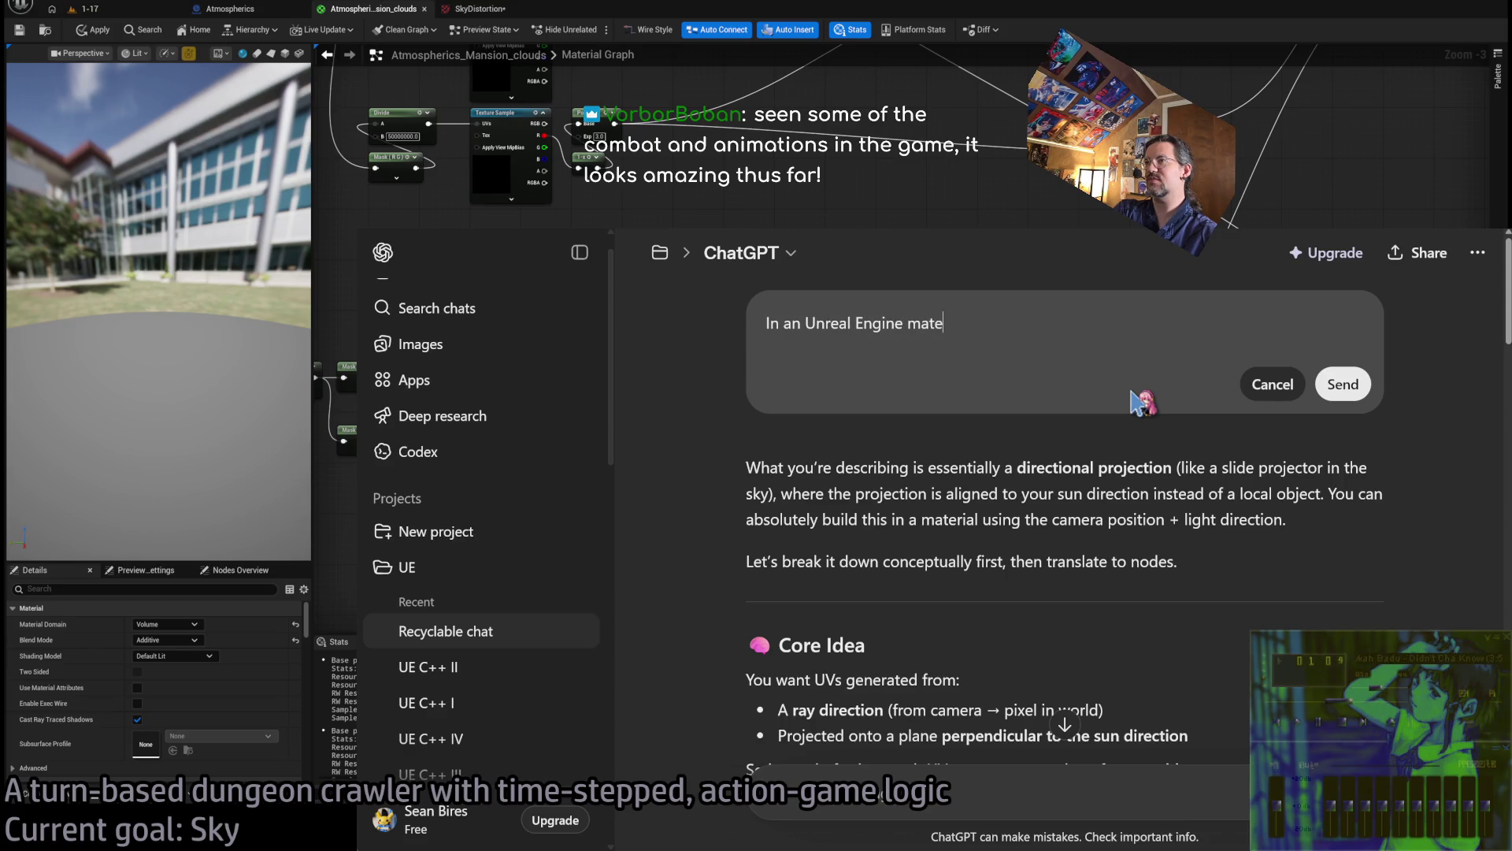
{"action": "type", "text": "have "}
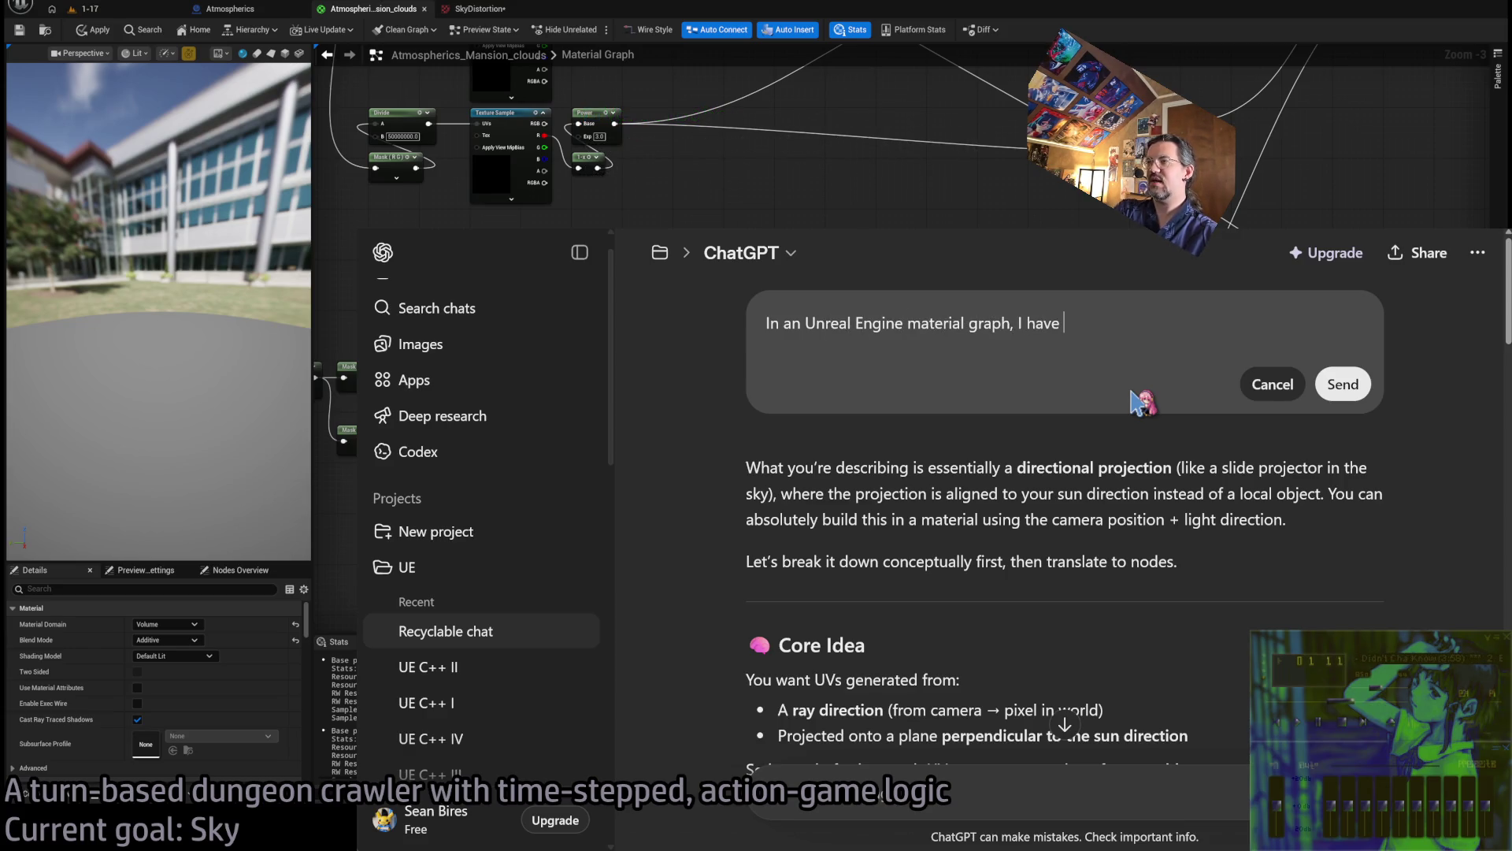
{"action": "type", "text": "a"}
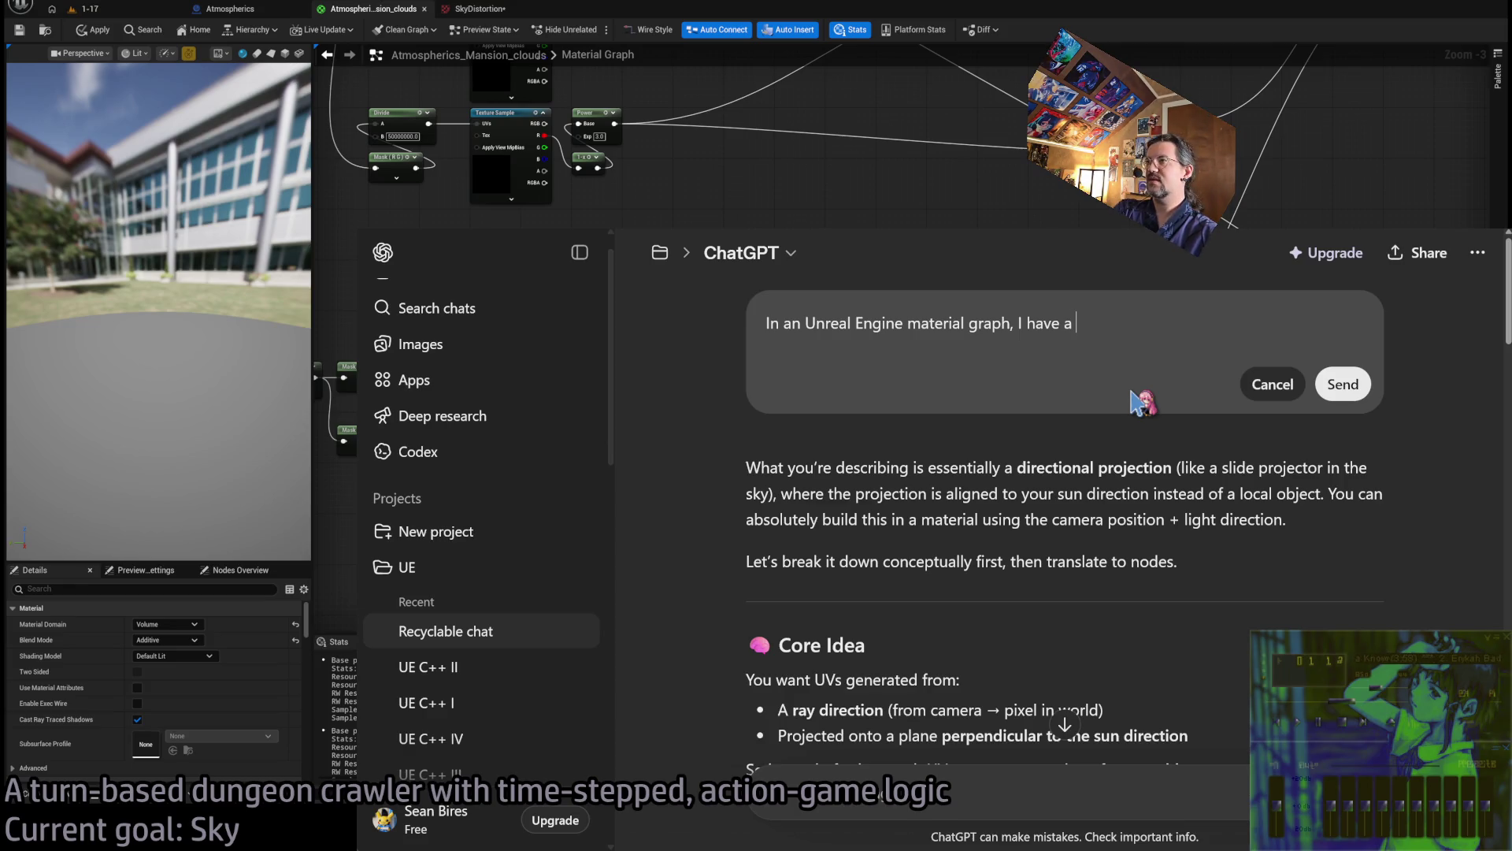
{"action": "key", "text": "BackSpace"}
{"action": "key", "text": "BackSpace"}
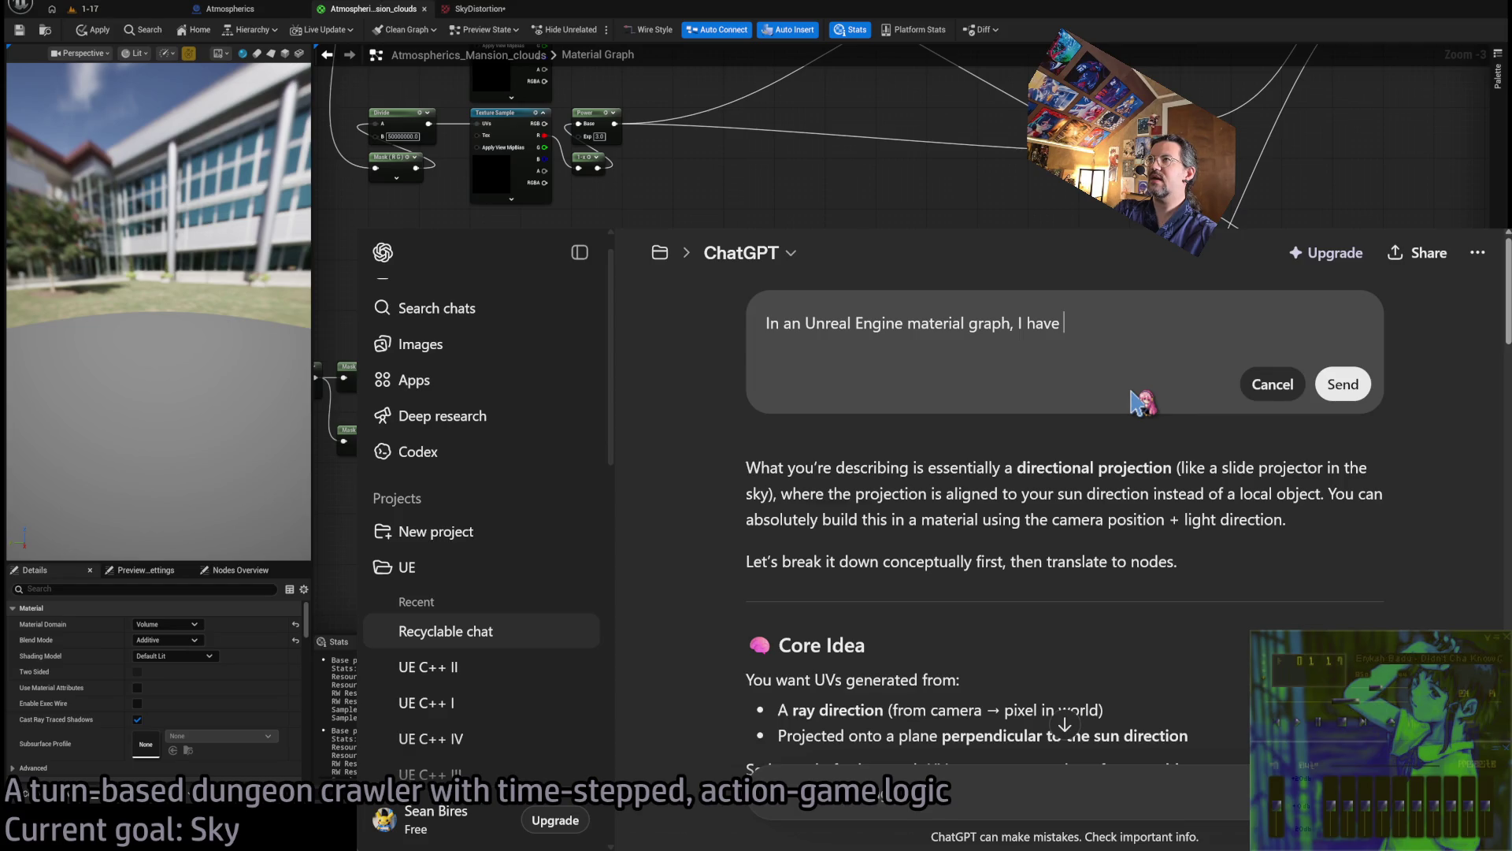
{"action": "type", "text": "UV coordinates "}
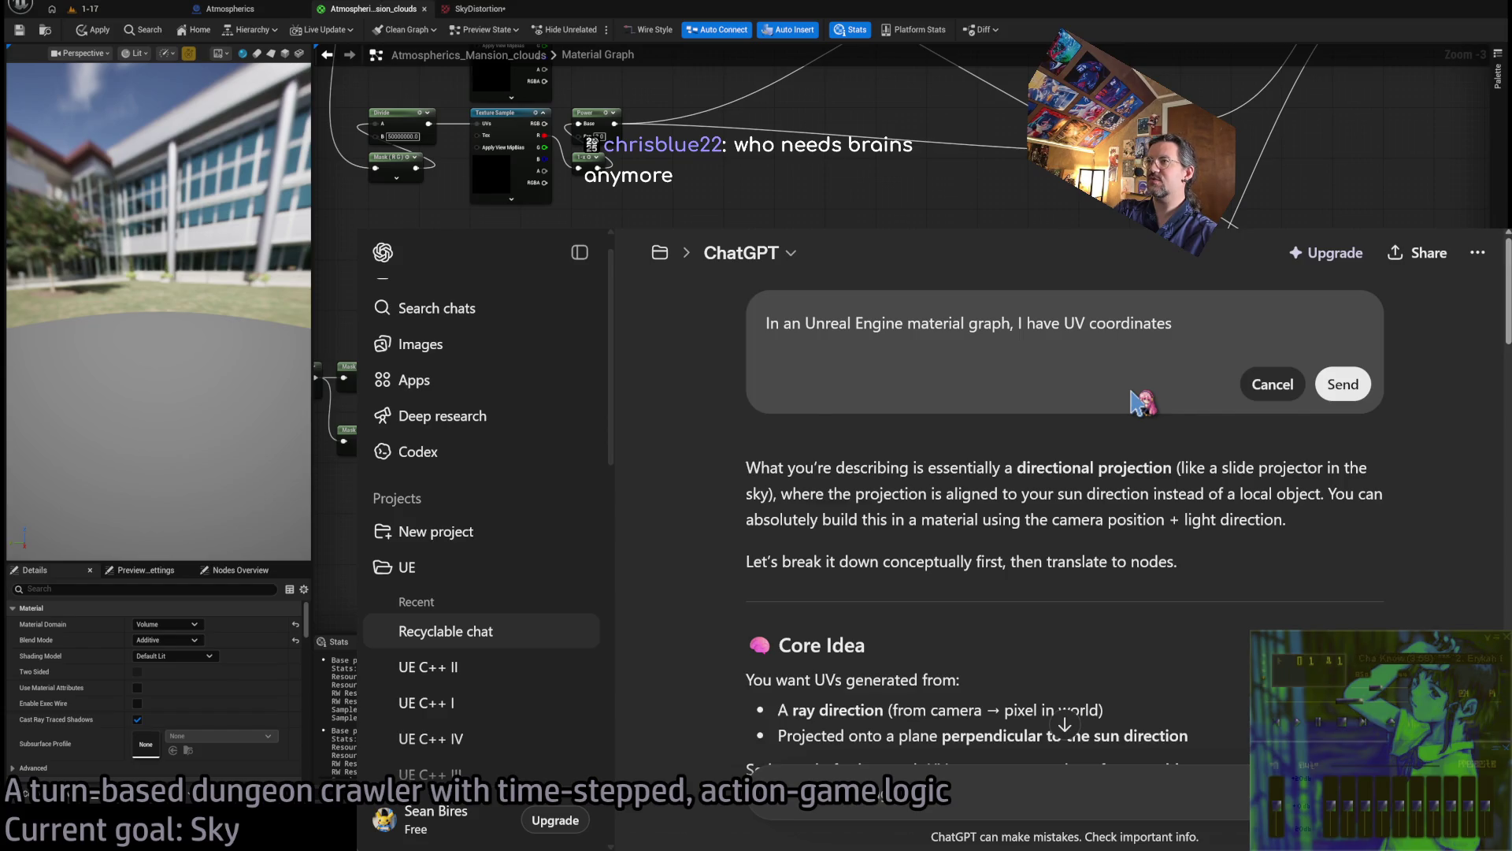
{"action": "type", "text": "that"}
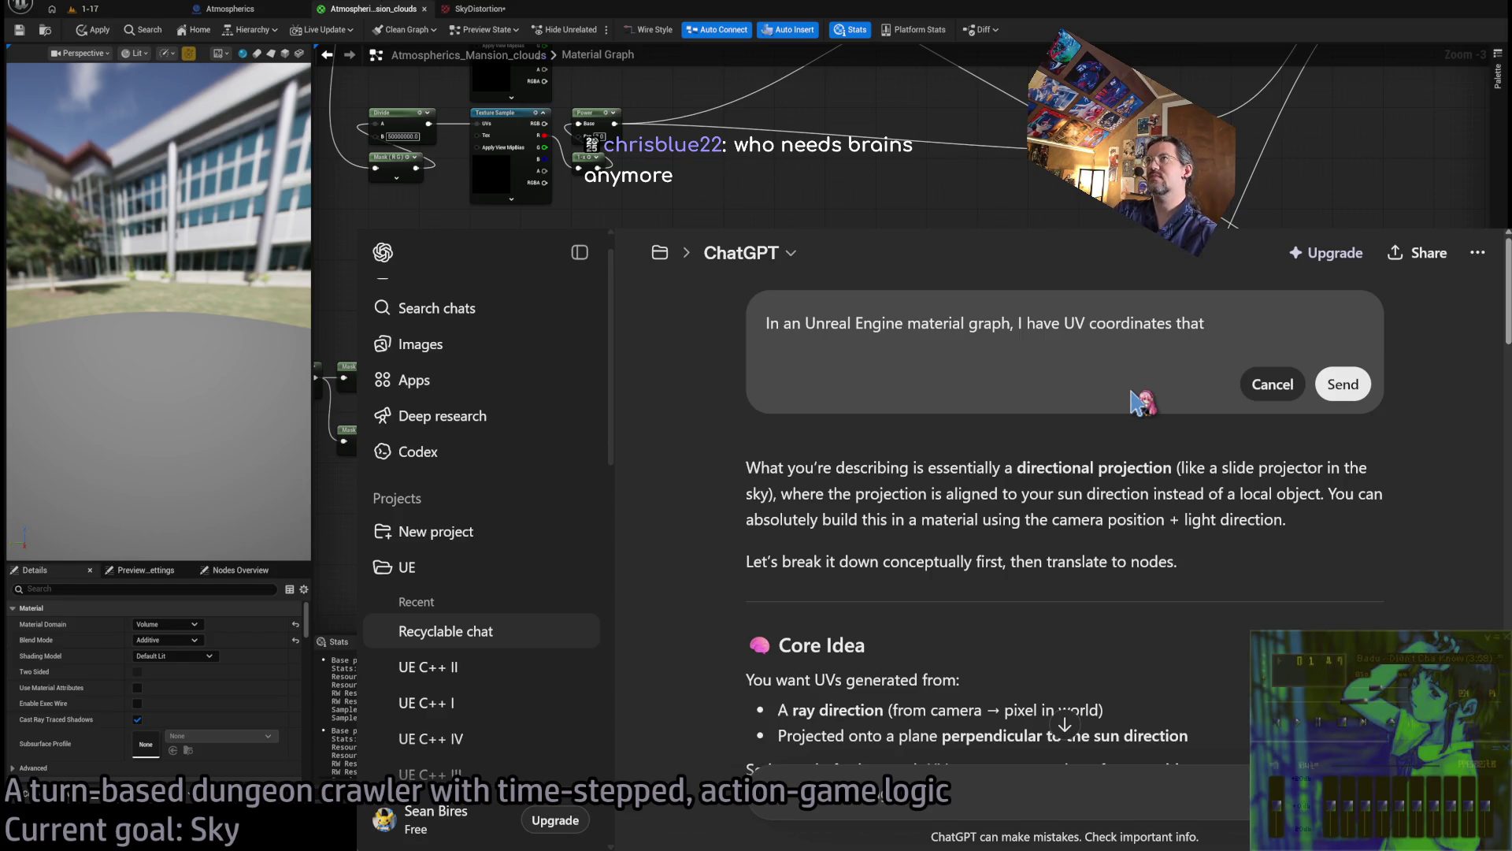
{"action": "key", "text": "BackSpace"}
{"action": "key", "text": "BackSpace"}
{"action": "key", "text": "BackSpace"}
{"action": "type", "text": "cent"}
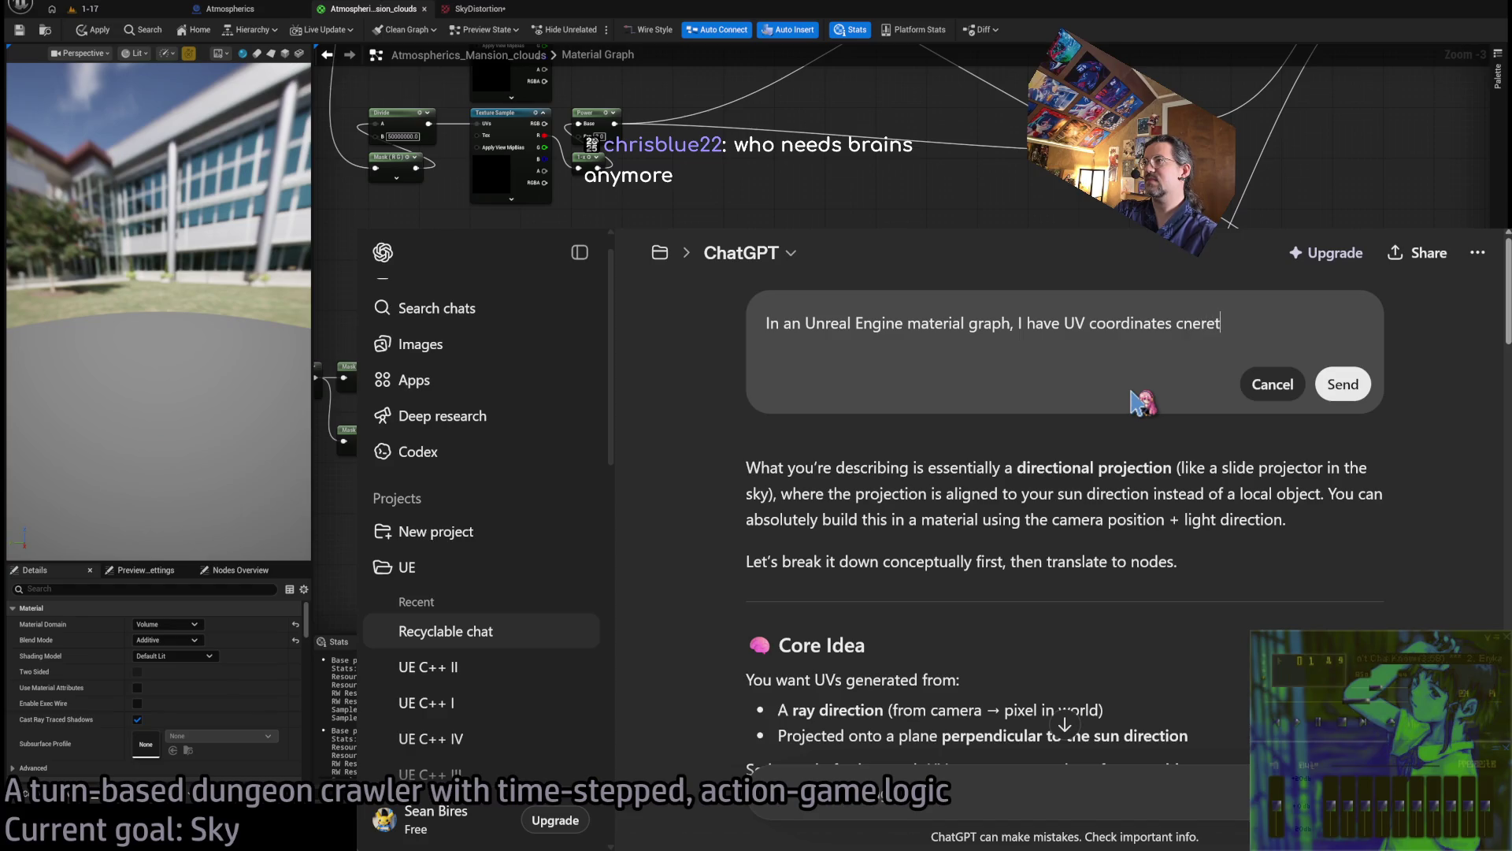
{"action": "type", "text": "ered to 0,0."}
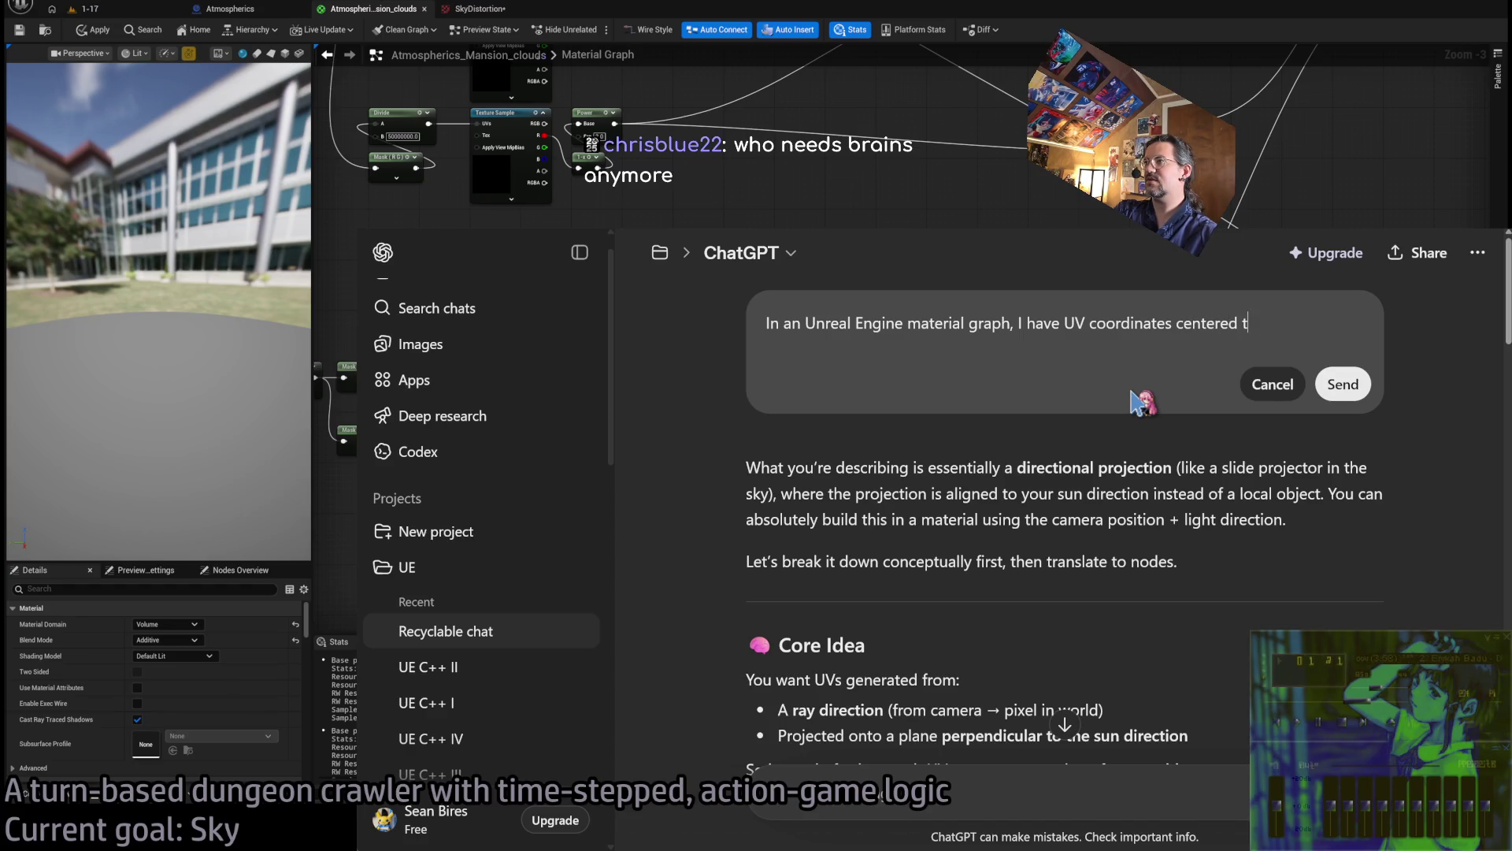
{"action": "key", "text": "BackSpace"}
Add 'What can I do to transform those coordinates into a vector that swirls around the 0,0 center?'
{"action": "type", "text": "."}
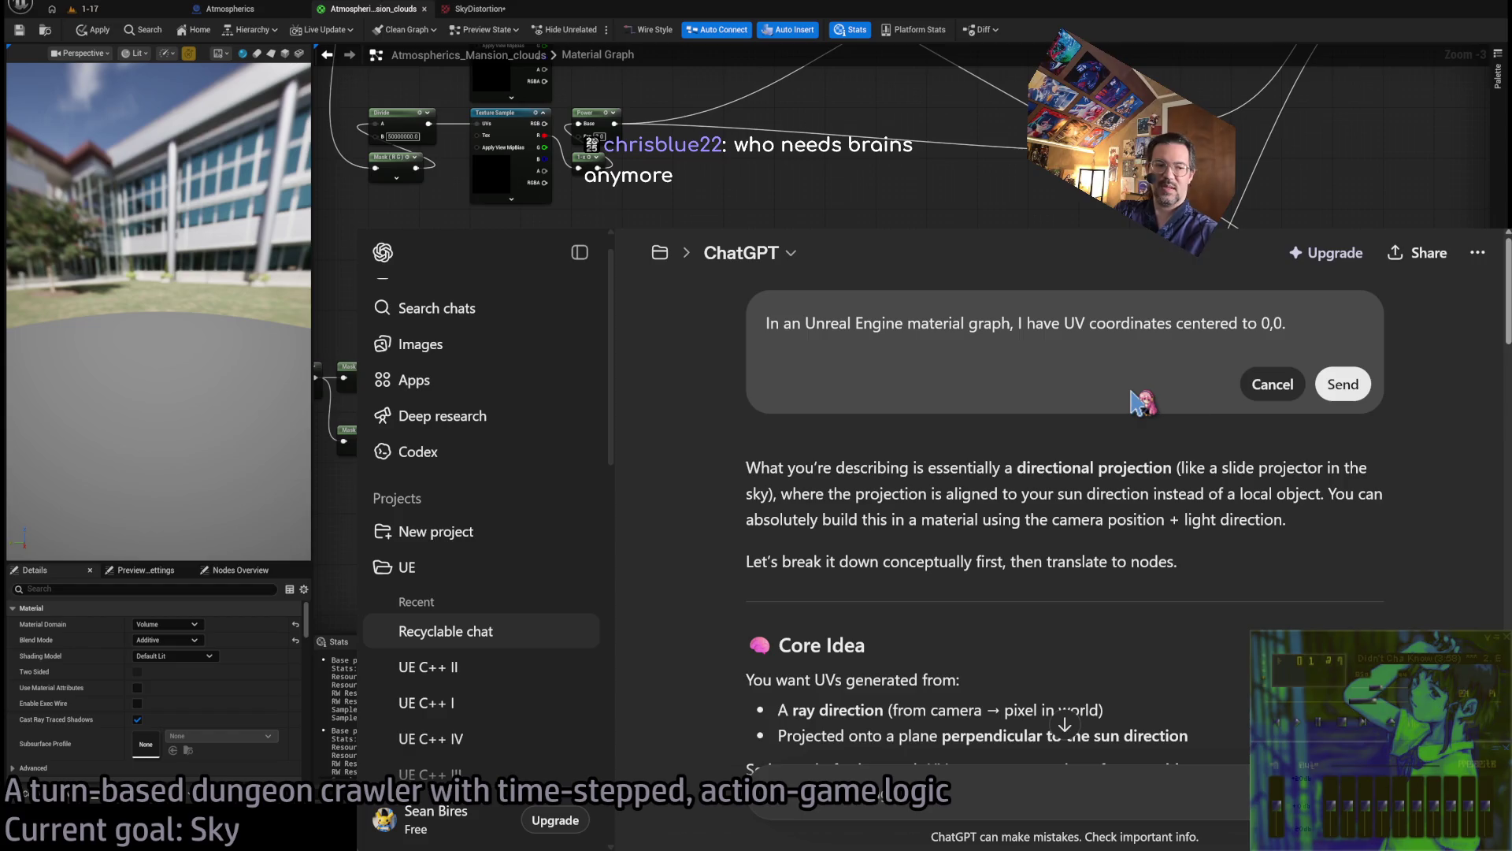
{"action": "type", "text": " What"}
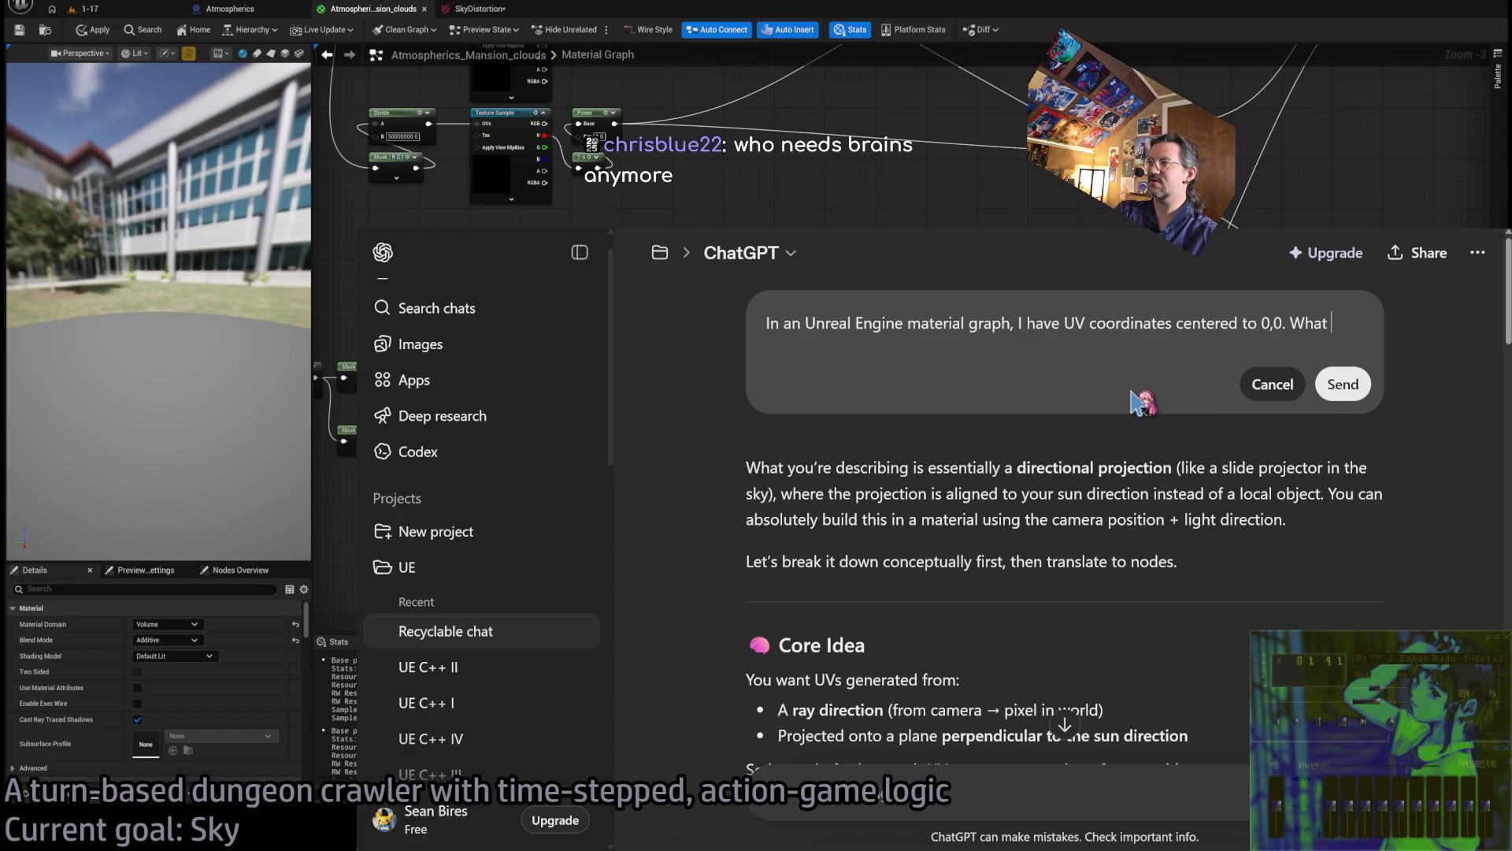
{"action": "key", "text": "BackSpace"}
{"action": "key", "text": "BackSpace"}
{"action": "key", "text": "BackSpace"}
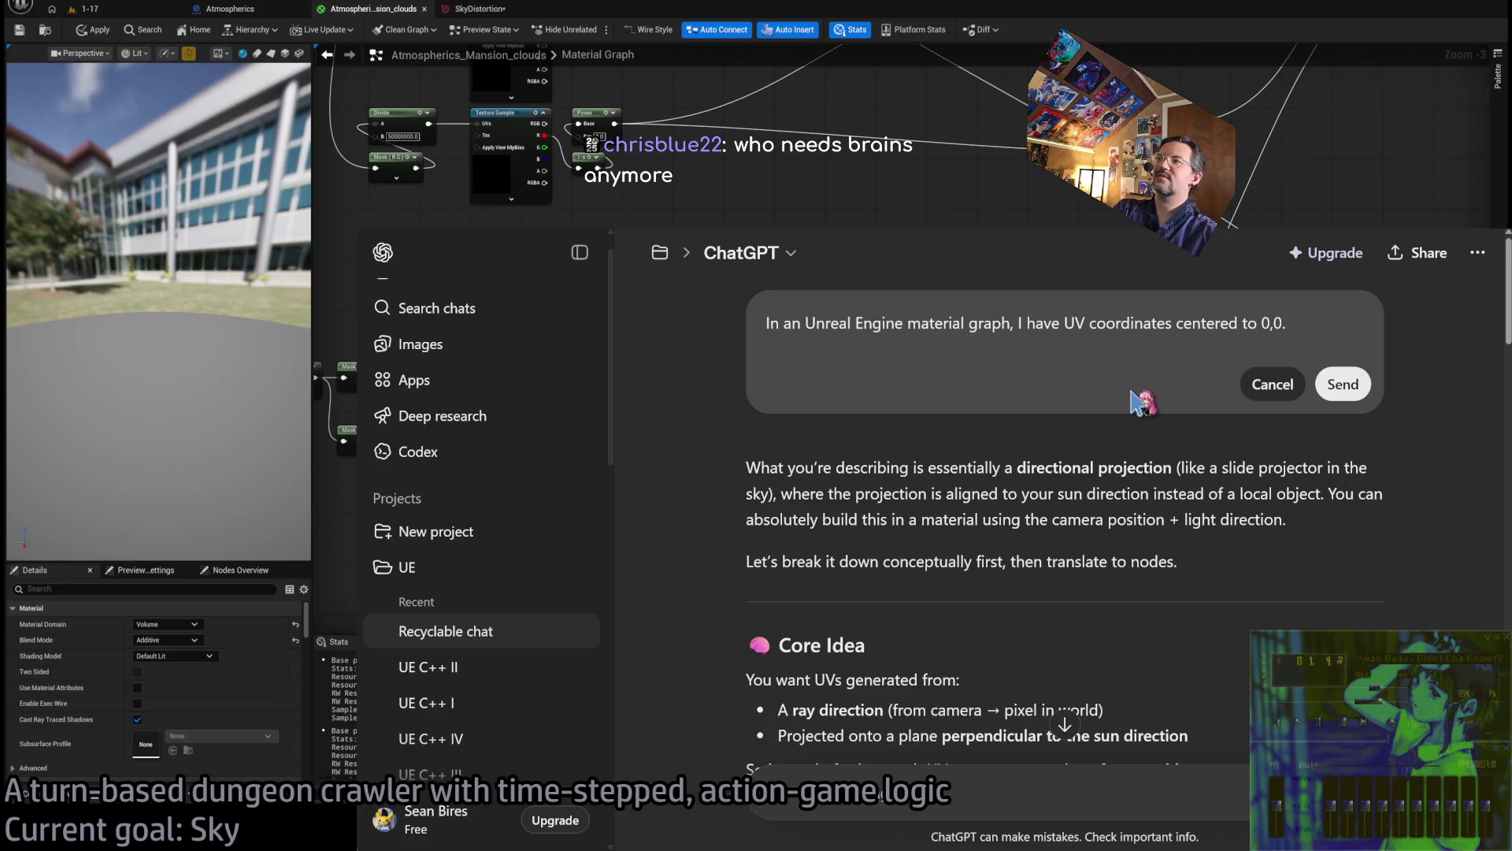
{"action": "type", "text": "What can I do "}
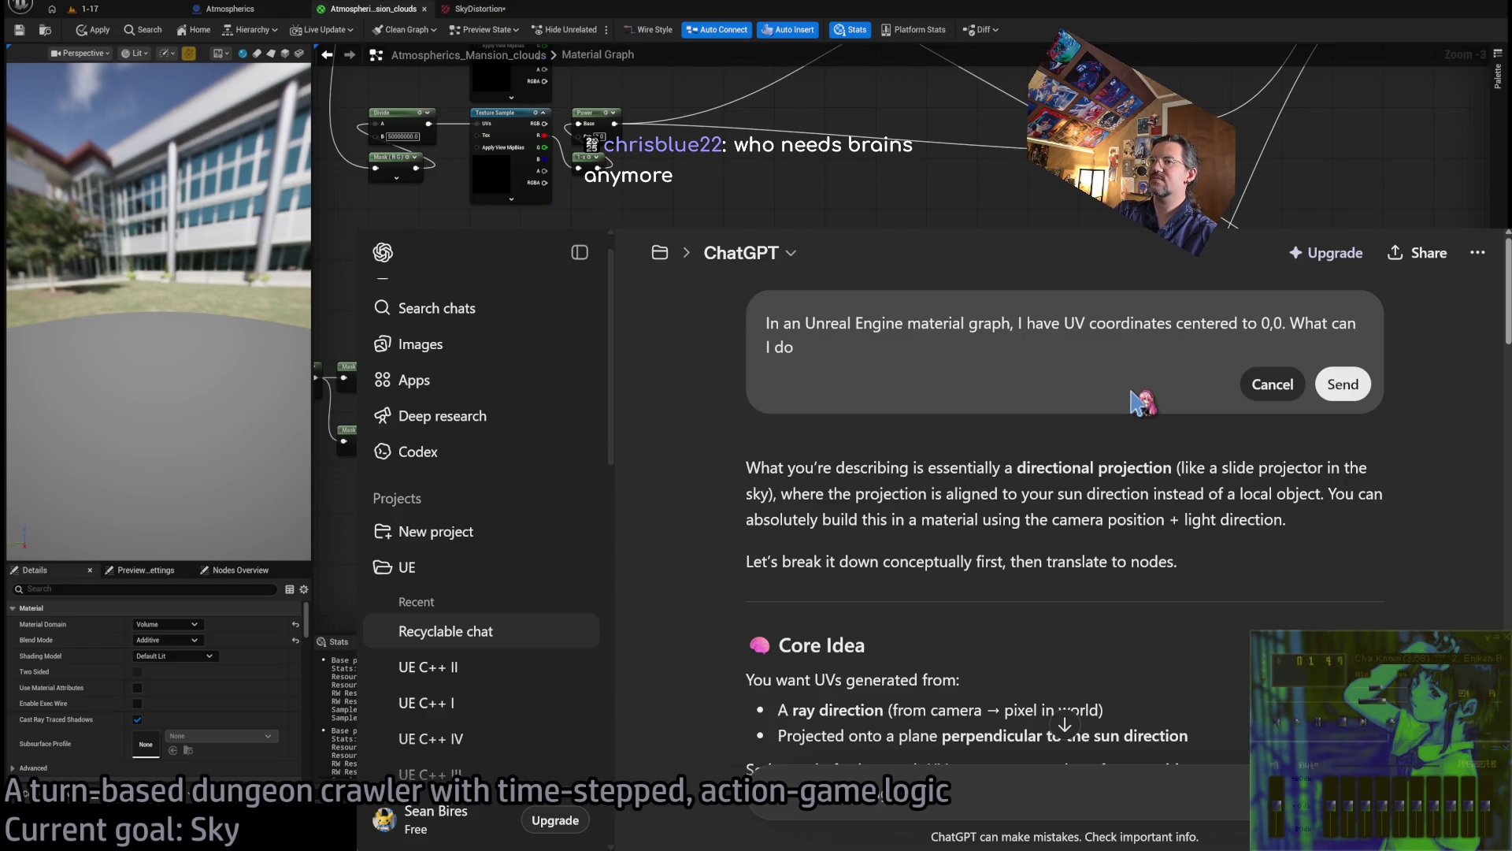
{"action": "type", "text": "to"}
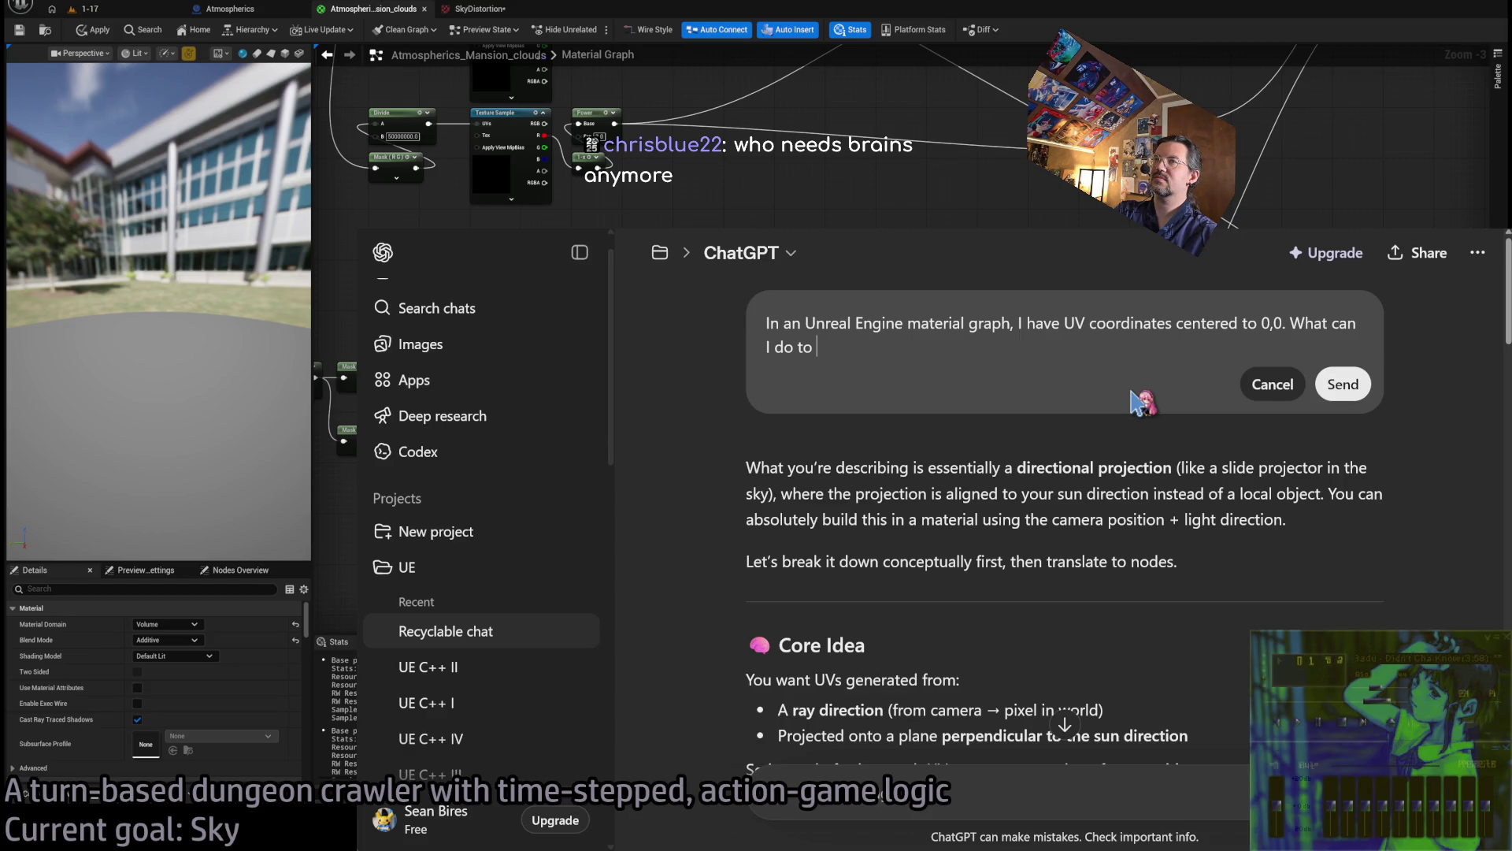
{"action": "type", "text": "t"}
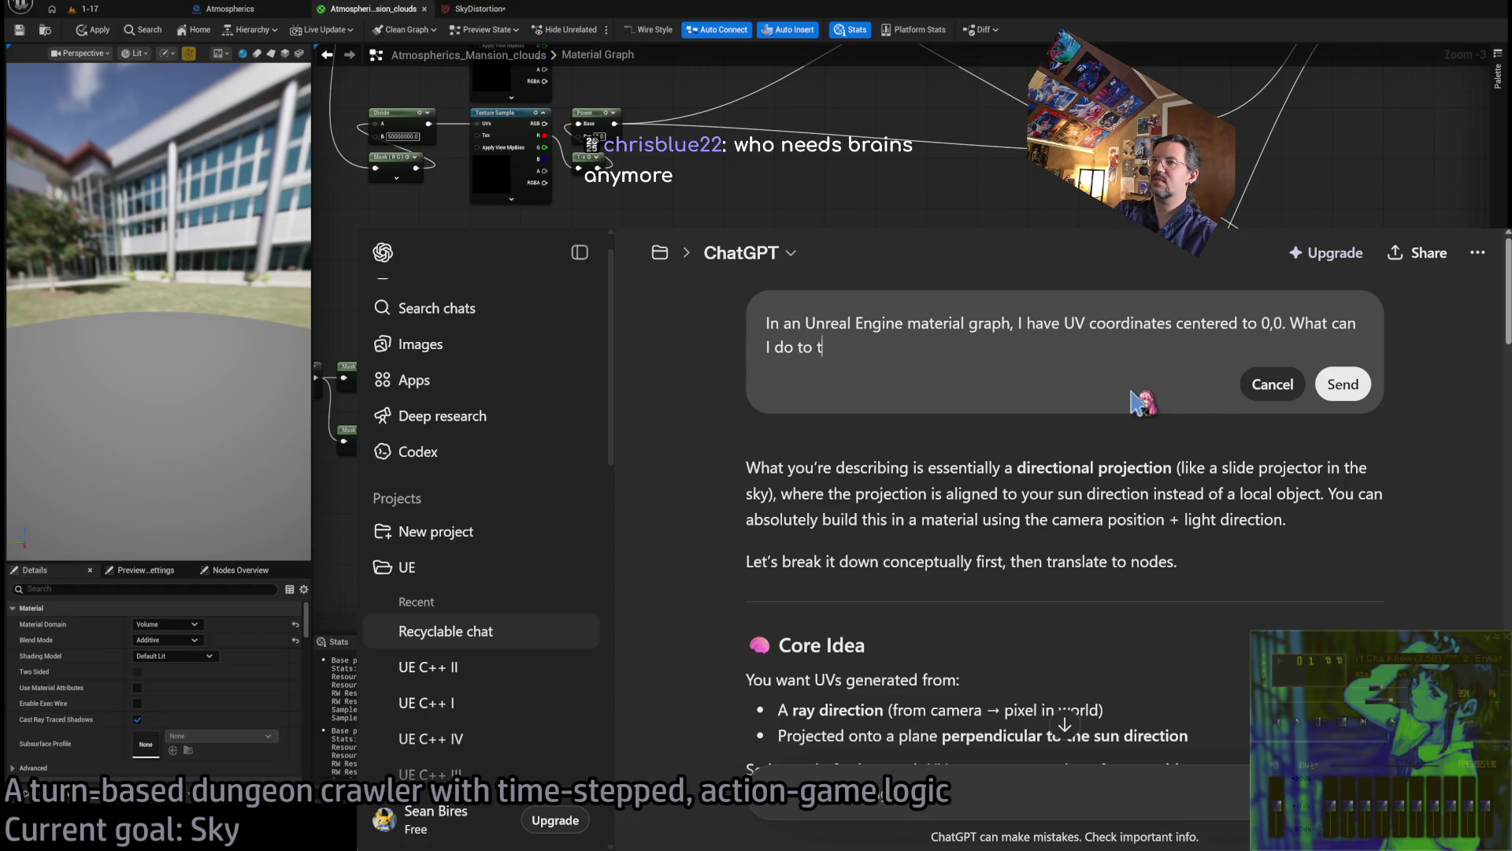
{"action": "type", "text": "ransform those coordinates into new "}
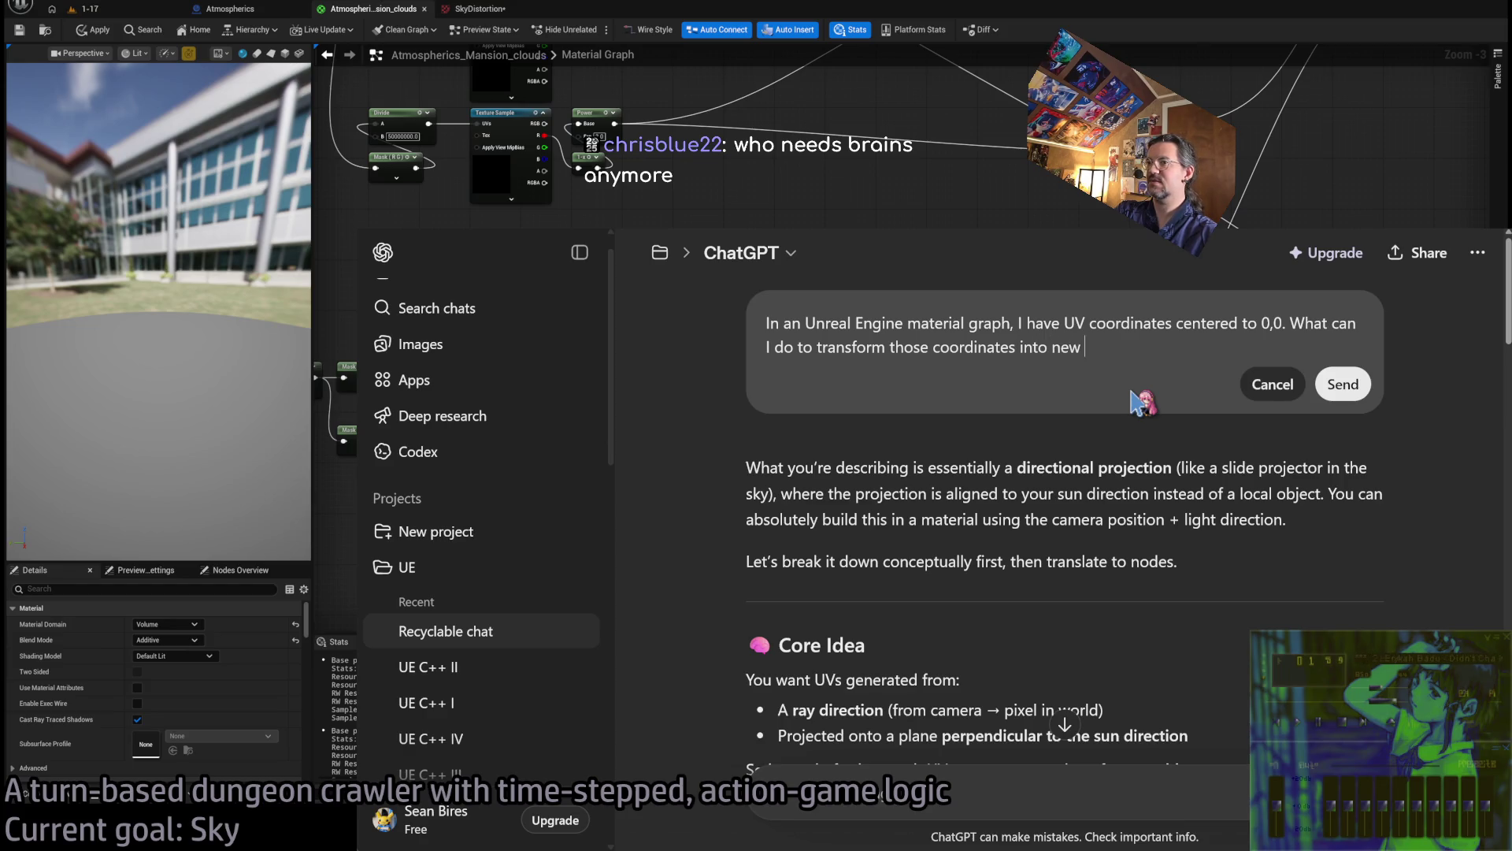
{"action": "key", "text": "BackSpace"}
{"action": "key", "text": "BackSpace"}
{"action": "key", "text": "BackSpace"}
{"action": "key", "text": "BackSpace"}
{"action": "type", "text": "a "}
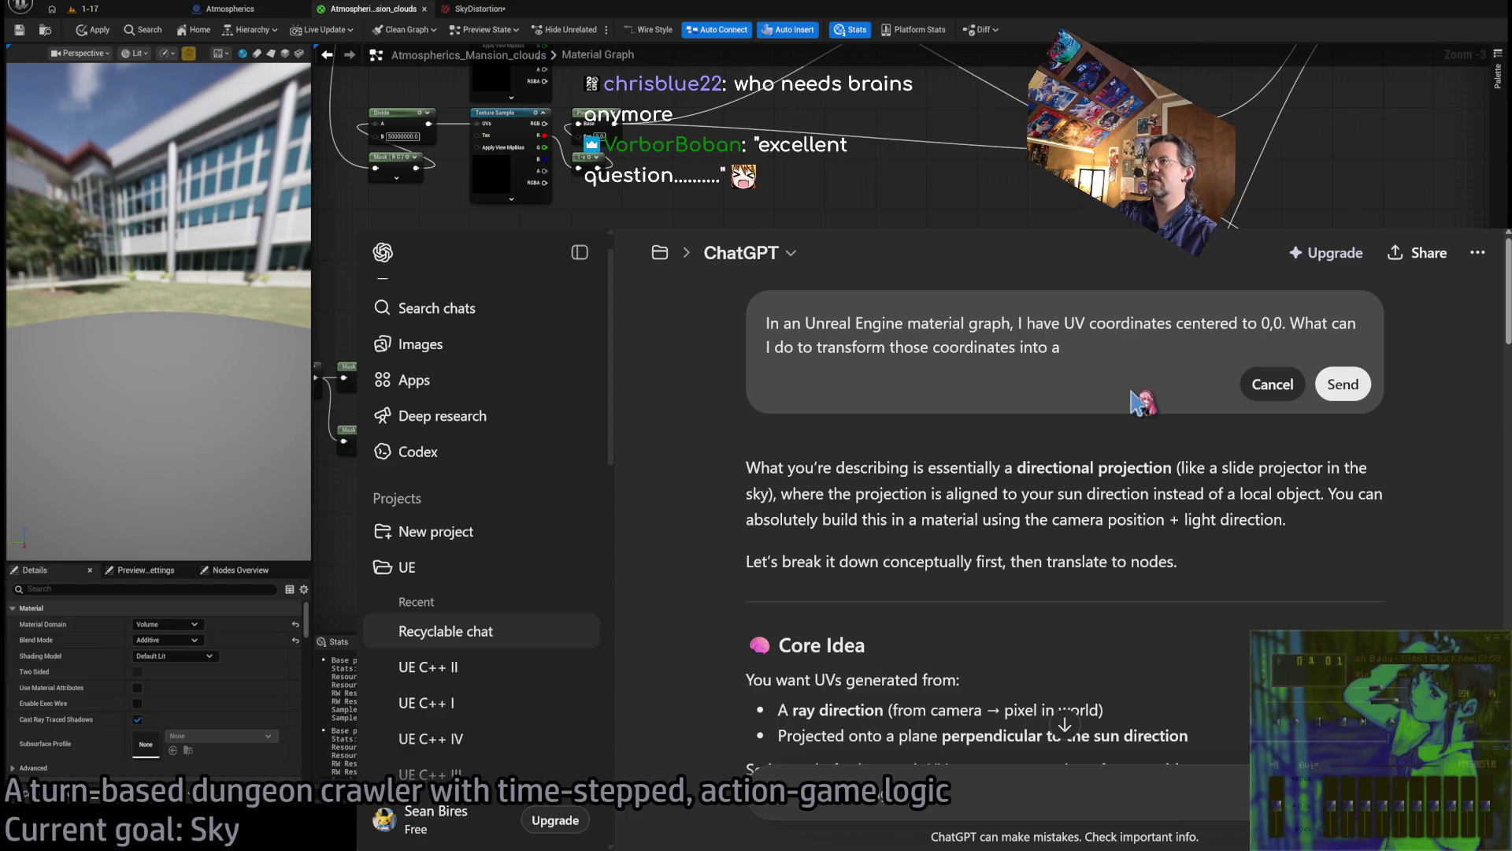
{"action": "type", "text": "vector that swir"}
{"action": "type", "text": "ls around the UV"}
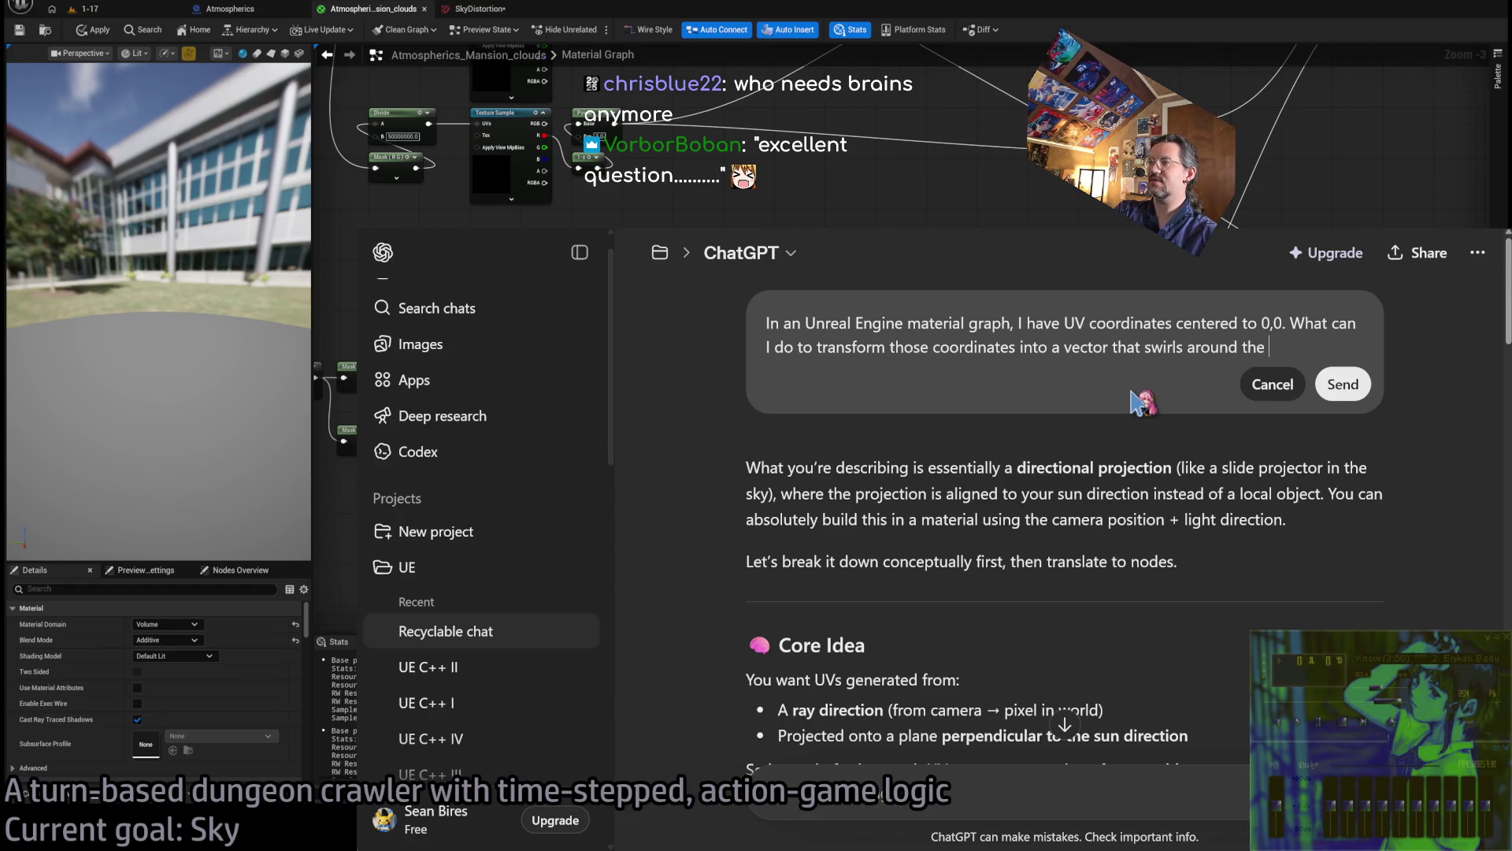
{"action": "key", "text": "BackSpace"}
{"action": "key", "text": "BackSpace"}
{"action": "key", "text": "BackSpace"}
{"action": "type", "text": "0,0 center."}
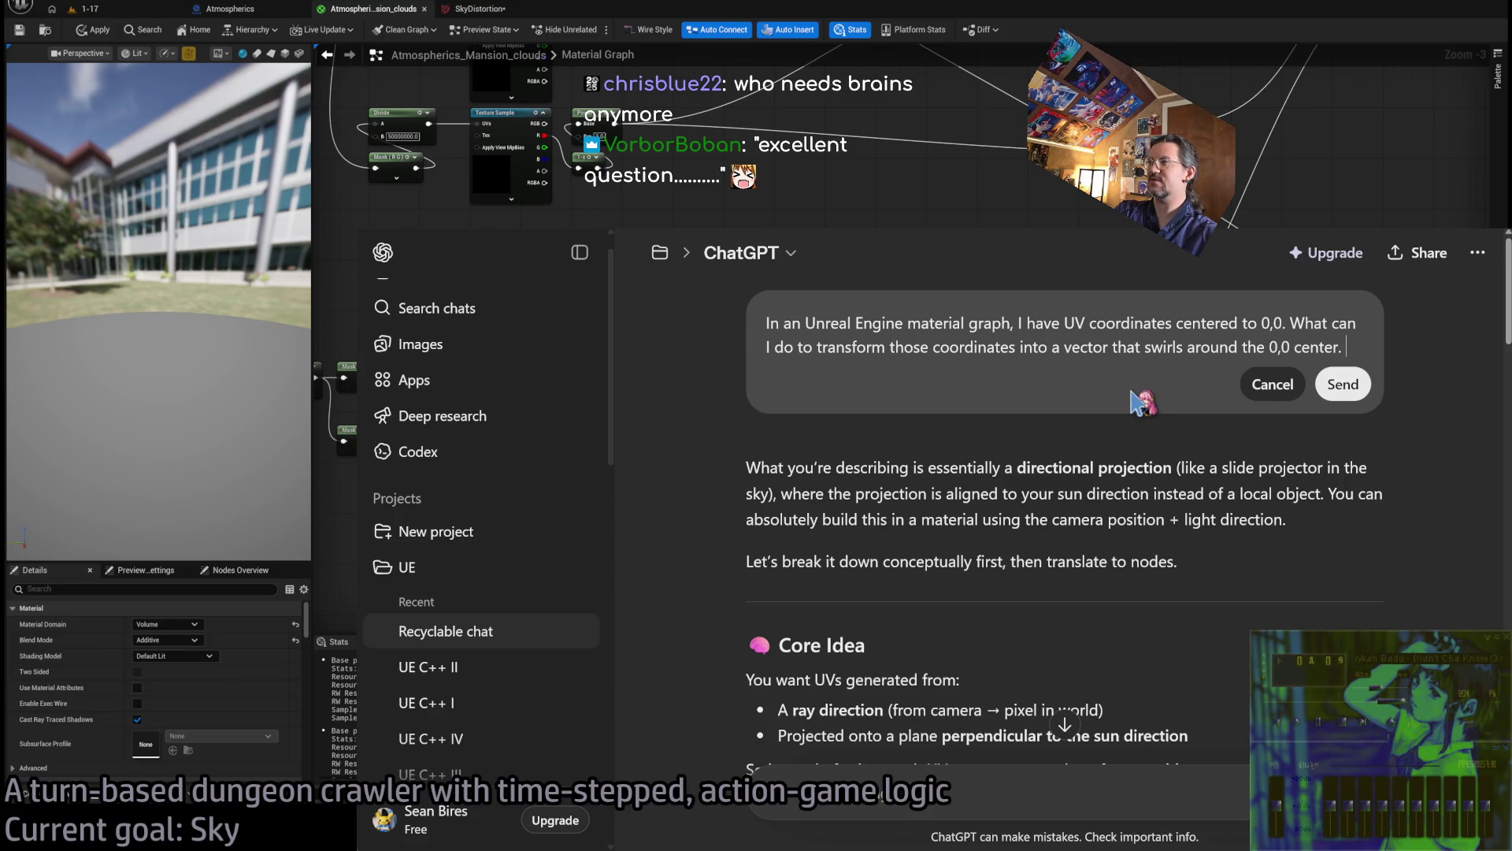
{"action": "key", "text": "BackSpace"}
{"action": "type", "text": "?"}
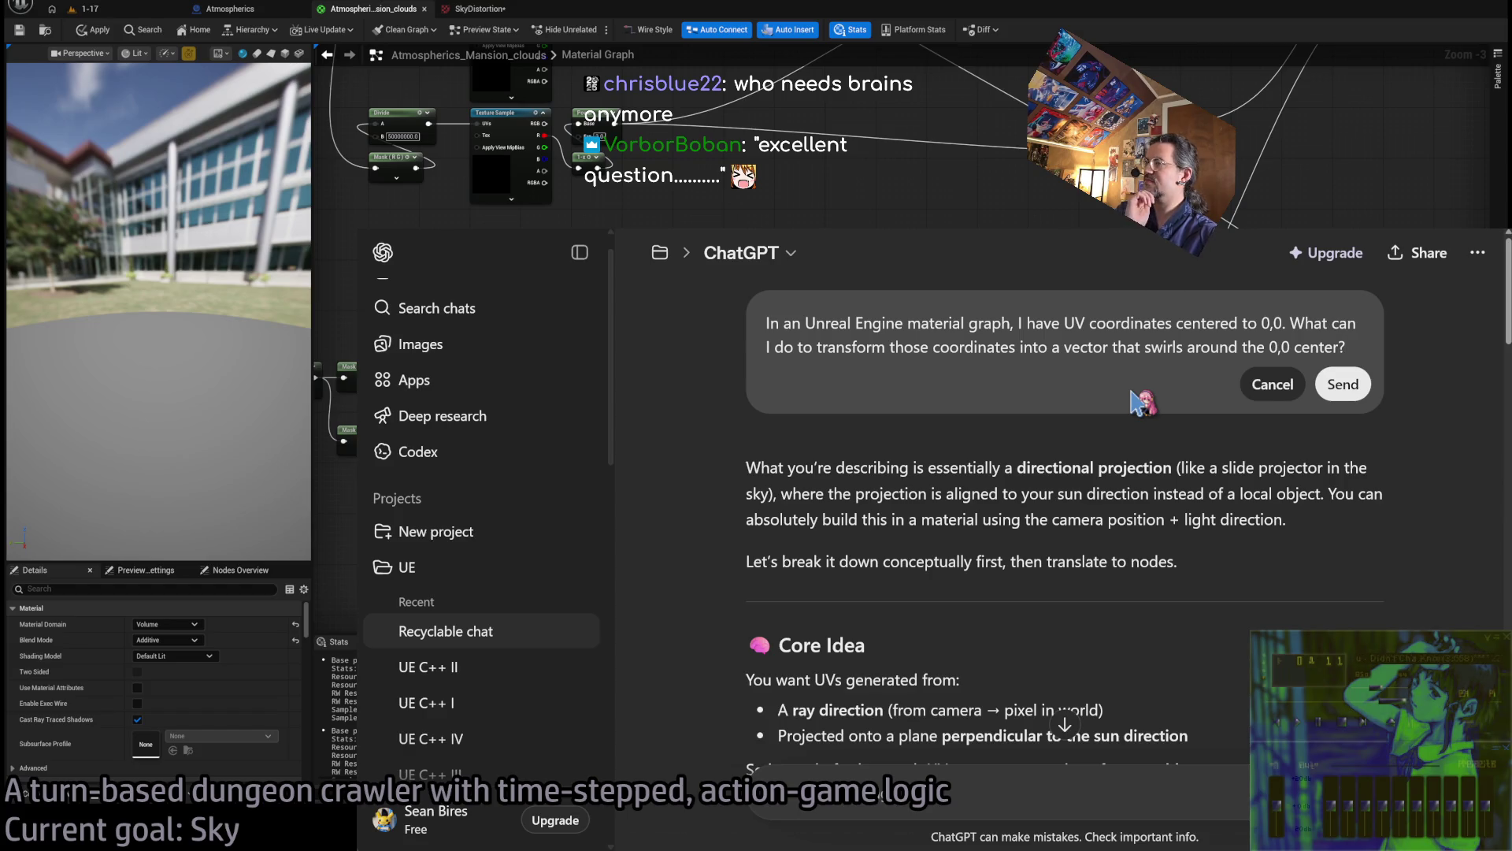
Send the swirl question and read the reply's Core Idea and Node Breakdown, highlighting atan2
{"action": "left_click", "coordinate": [1343, 384]}
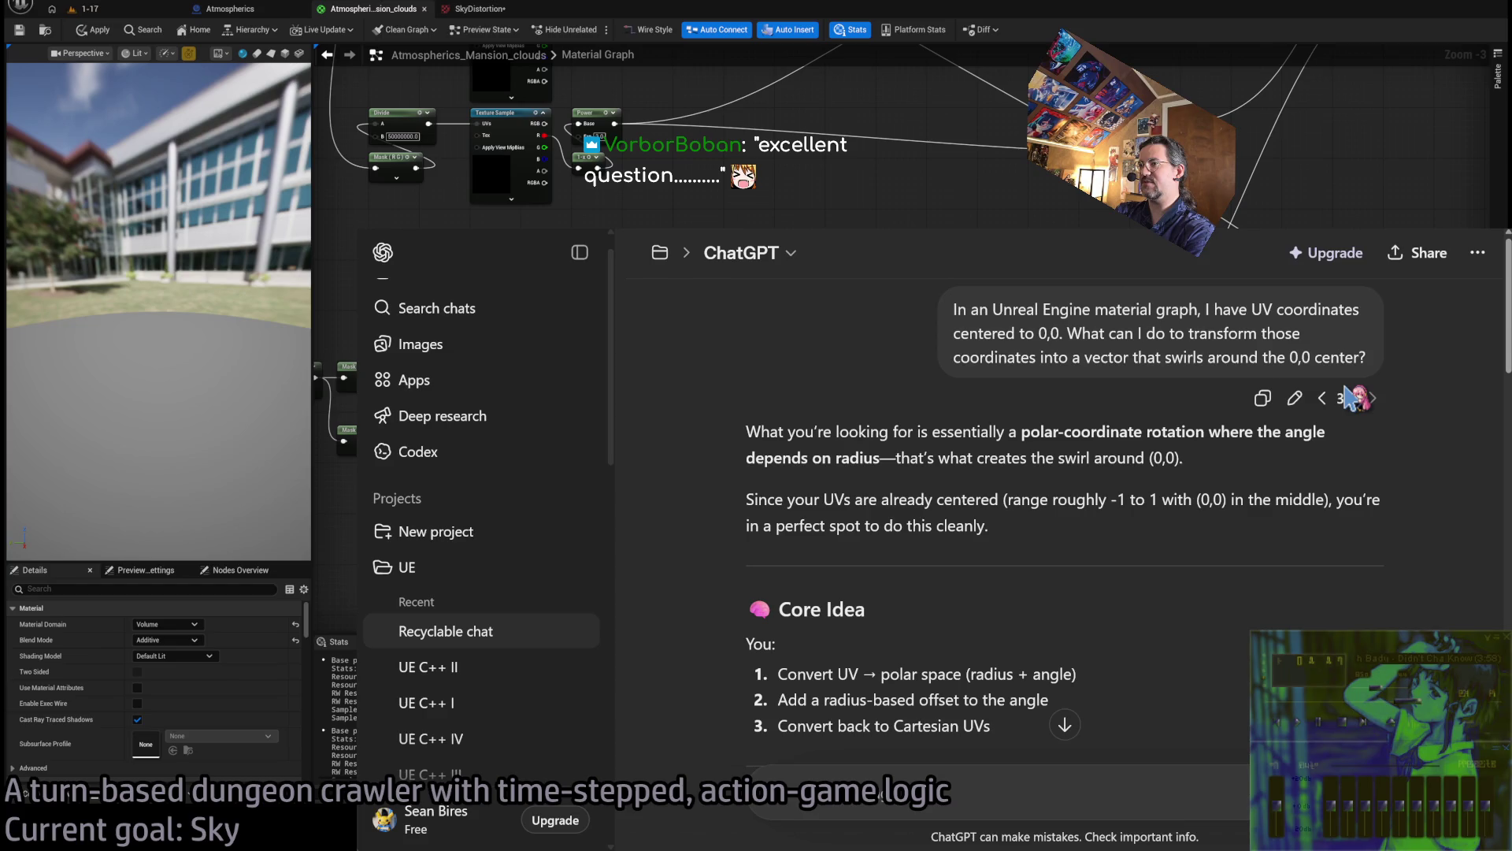
{"action": "scroll", "coordinate": [1114, 614], "scroll_direction": "down", "scroll_amount": 2}
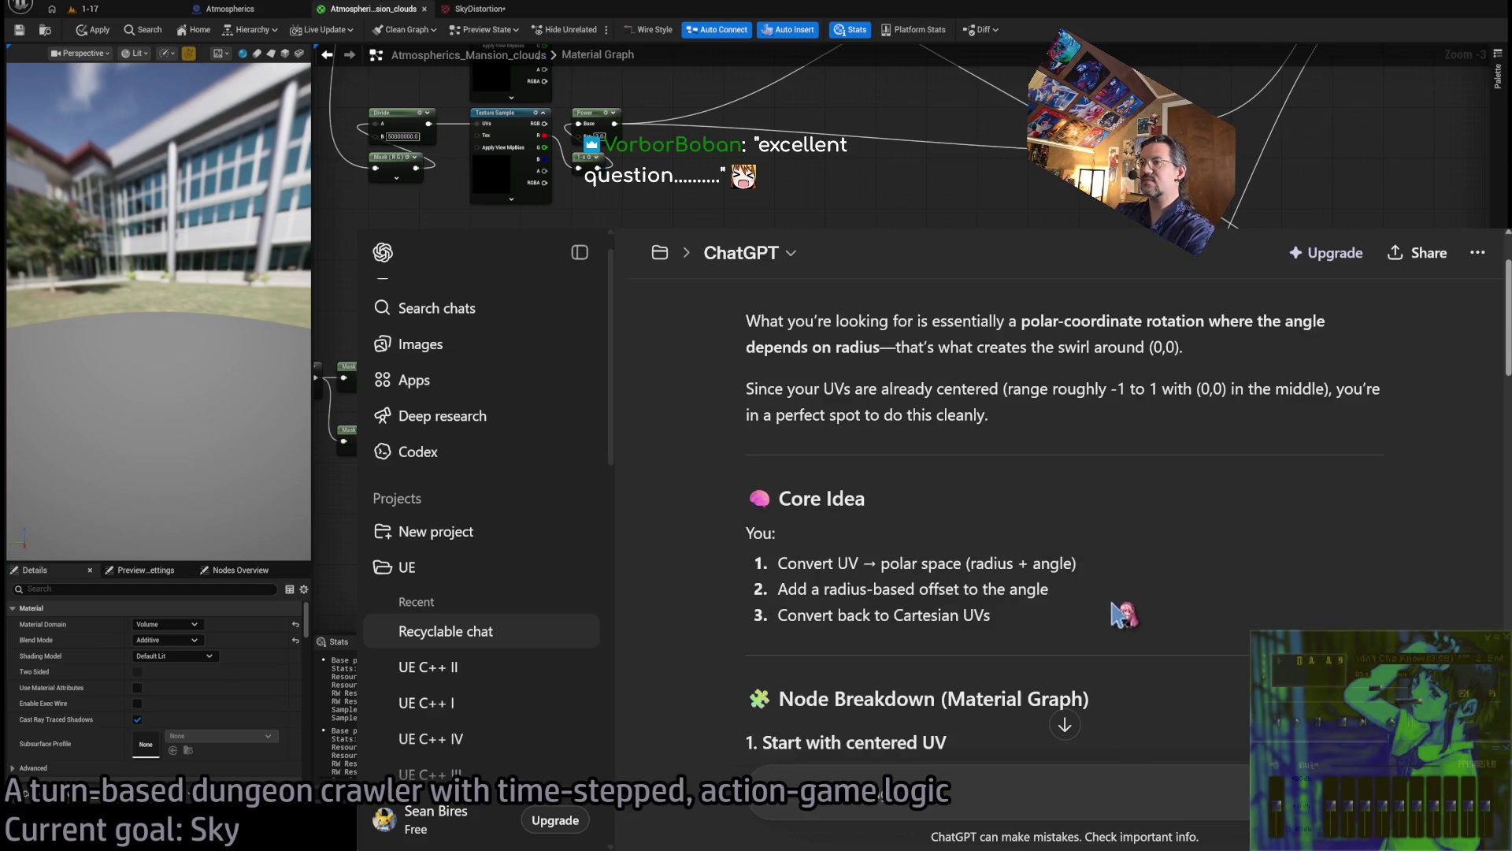
{"action": "scroll", "coordinate": [1024, 579], "scroll_direction": "down", "scroll_amount": 3}
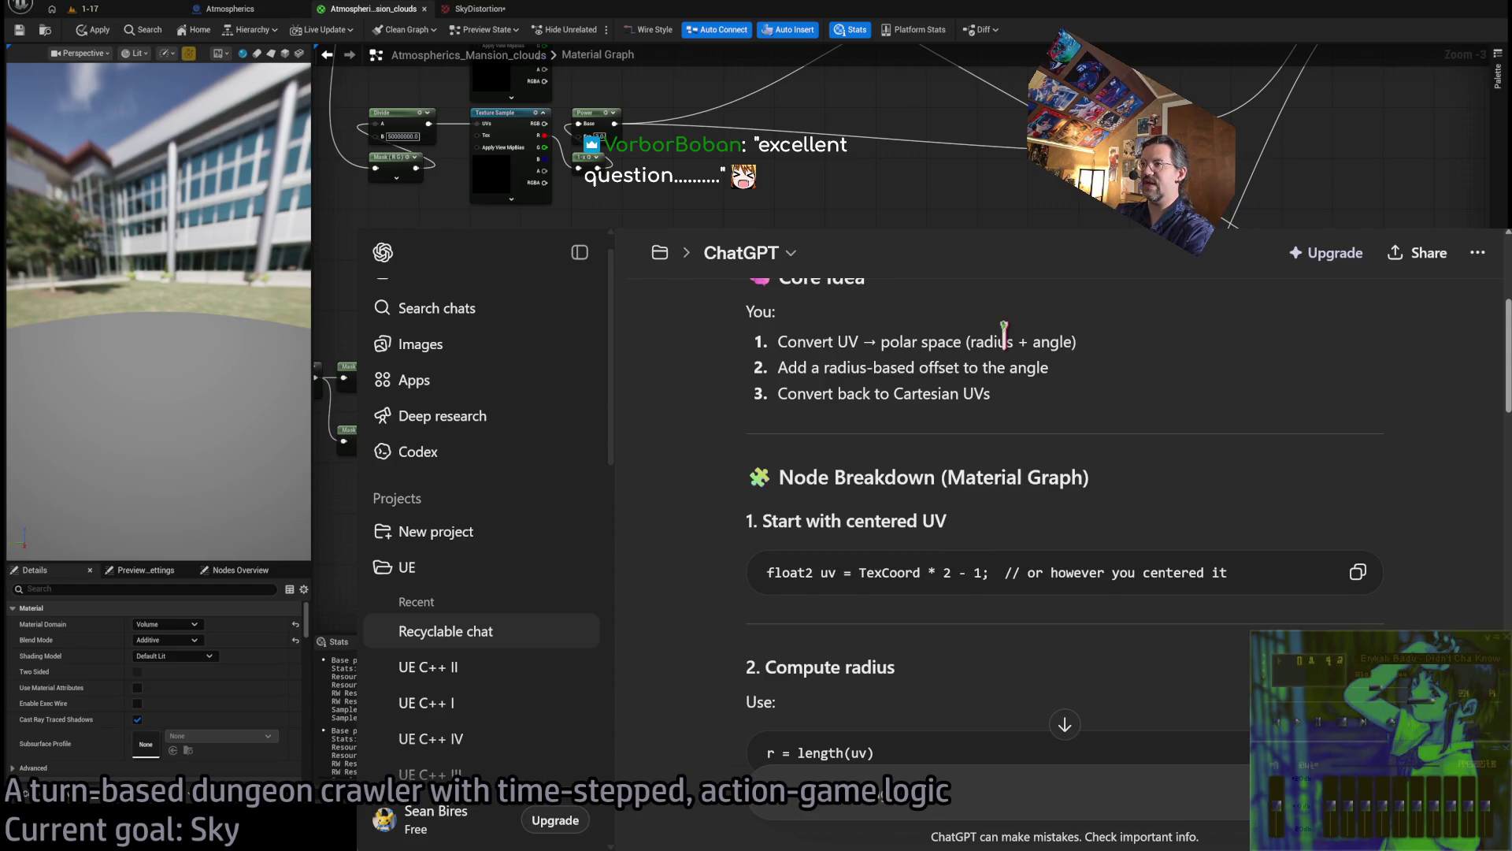
{"action": "scroll", "coordinate": [835, 465], "scroll_direction": "down", "scroll_amount": 3}
{"action": "scroll", "coordinate": [746, 464], "scroll_direction": "up", "scroll_amount": 2}
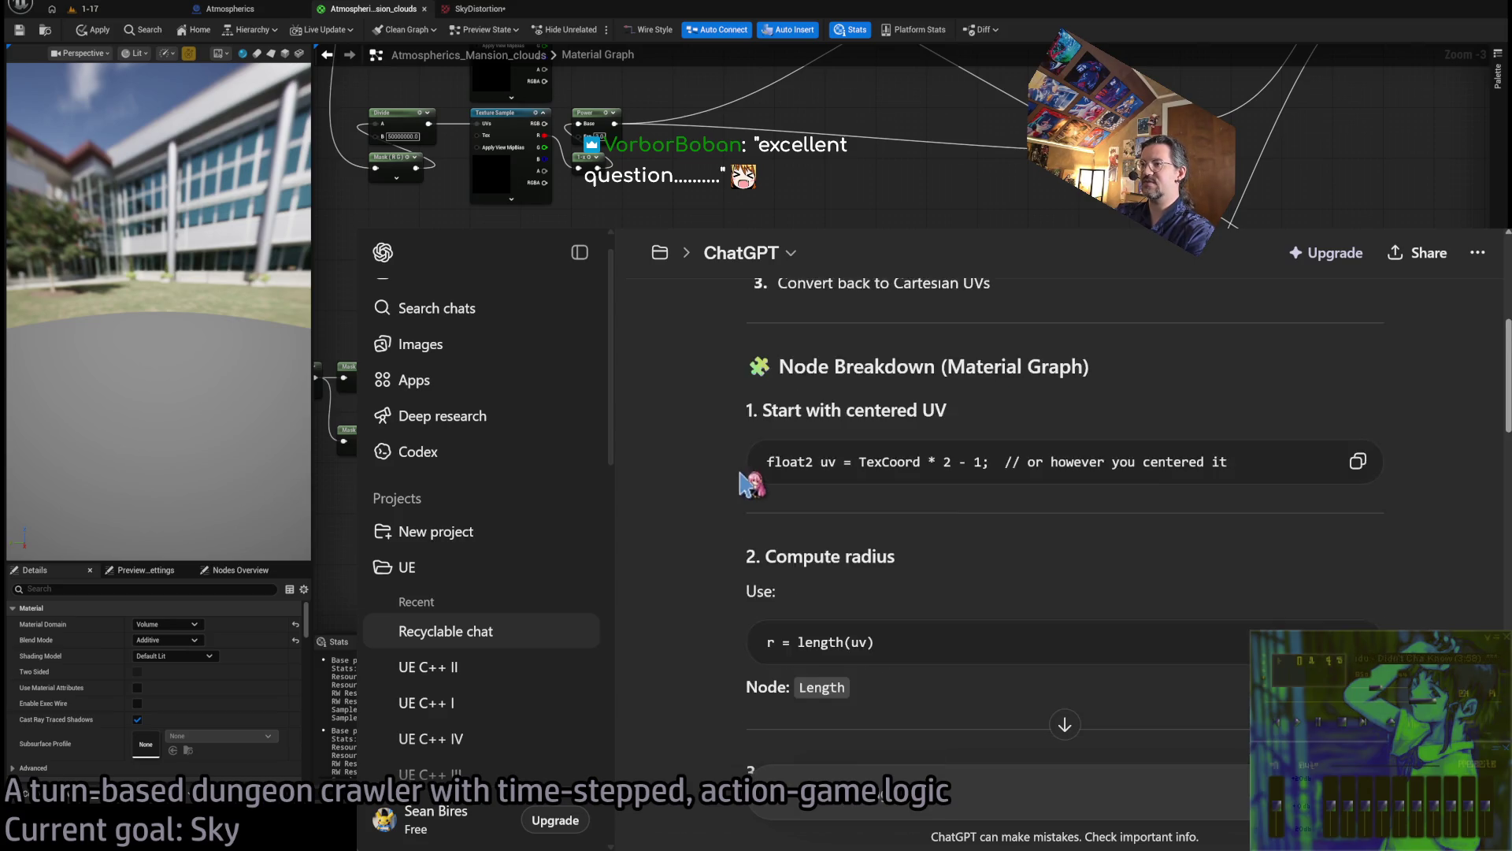
{"action": "scroll", "coordinate": [747, 463], "scroll_direction": "down", "scroll_amount": 3}
{"action": "double_click", "coordinate": [848, 603]}
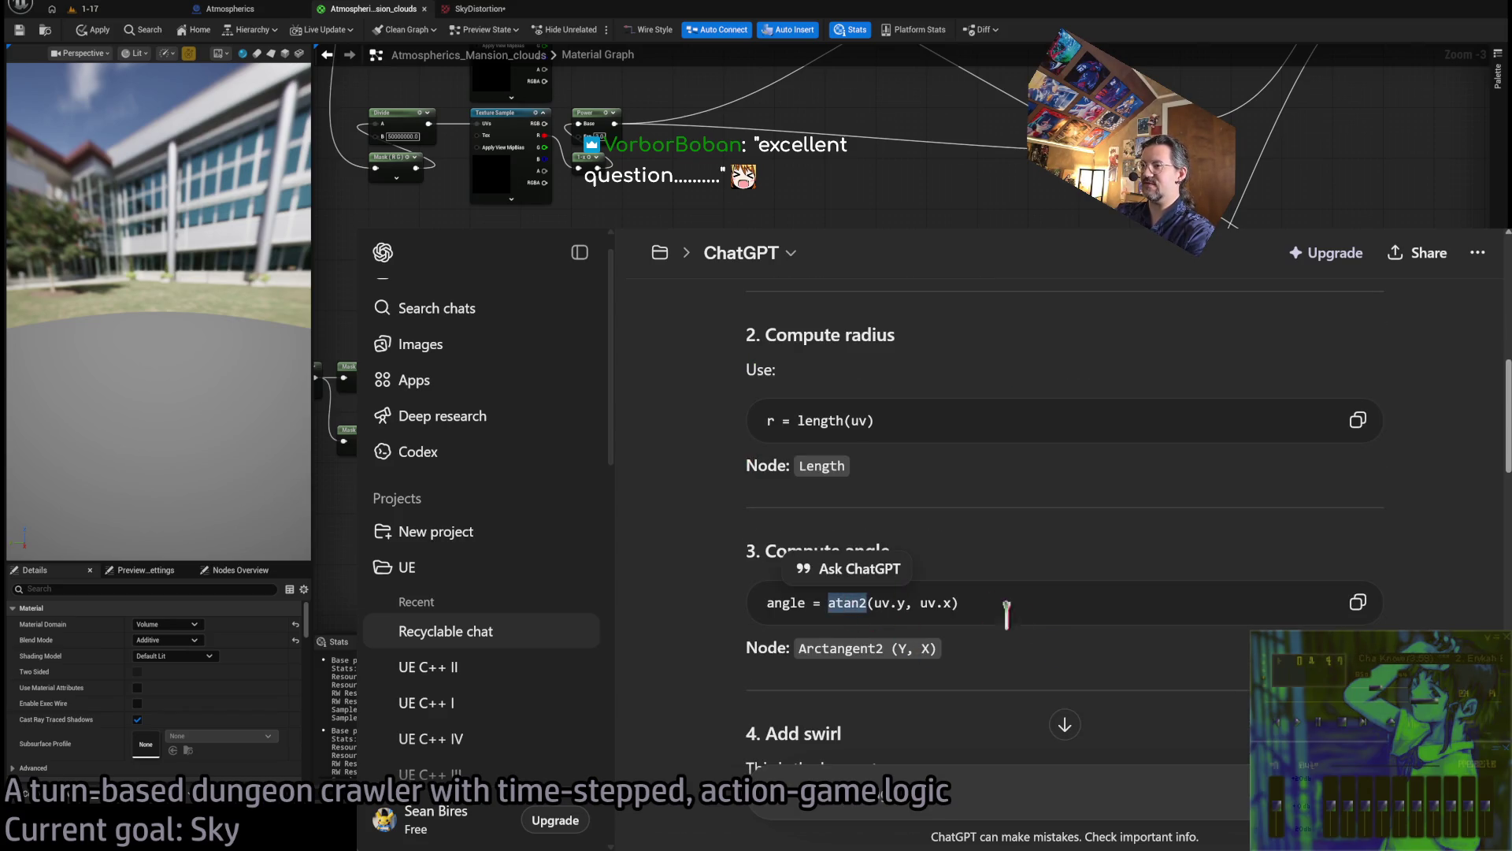
{"action": "scroll", "coordinate": [1023, 645], "scroll_direction": "up", "scroll_amount": 2}
{"action": "scroll", "coordinate": [984, 512], "scroll_direction": "up", "scroll_amount": 5}
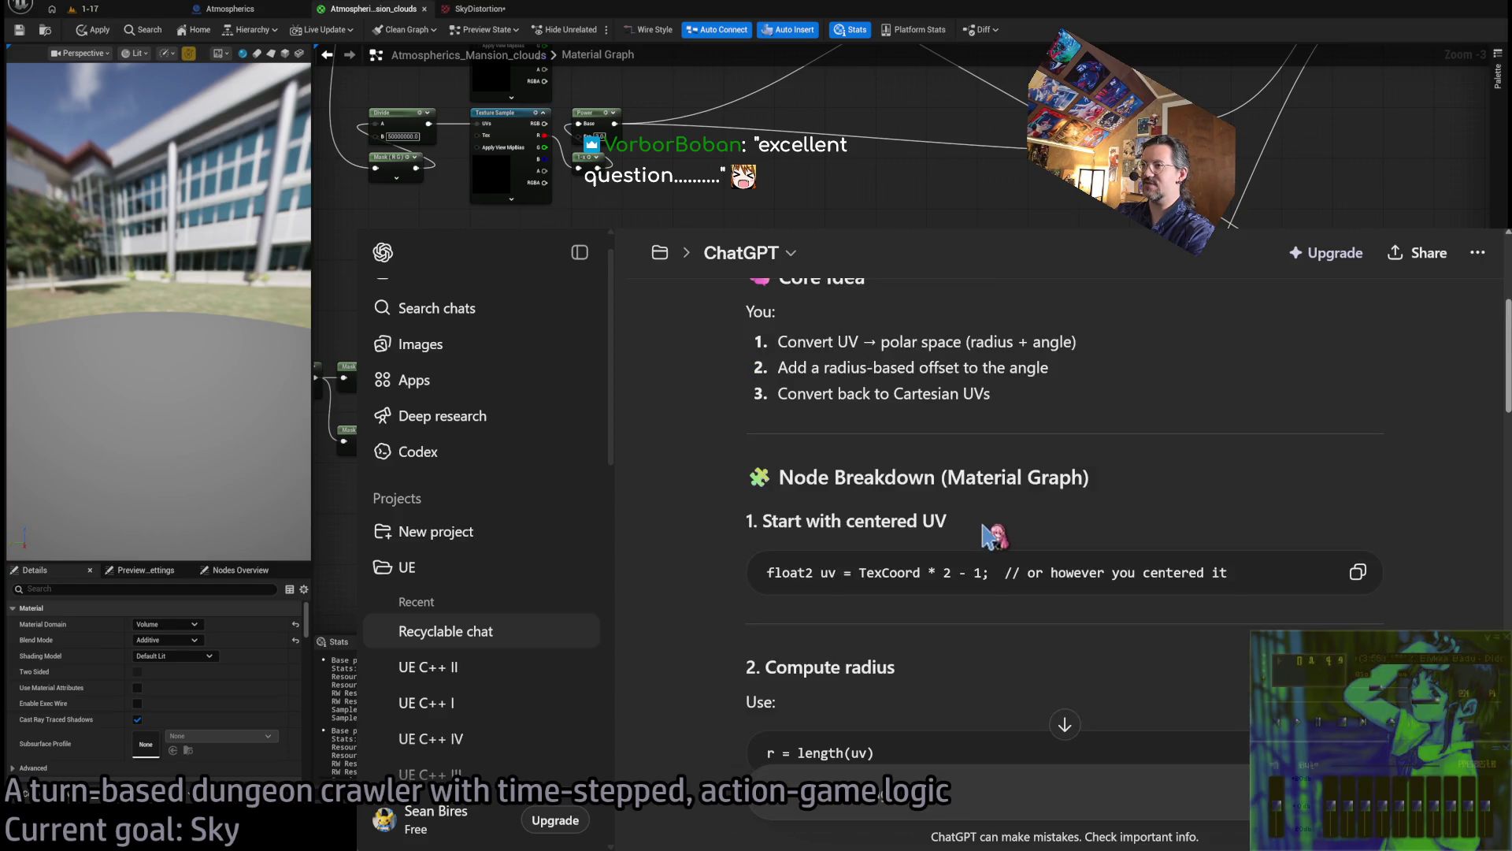
{"action": "scroll", "coordinate": [1016, 567], "scroll_direction": "down", "scroll_amount": 3}
{"action": "scroll", "coordinate": [461, 413], "scroll_direction": "down", "scroll_amount": 1}
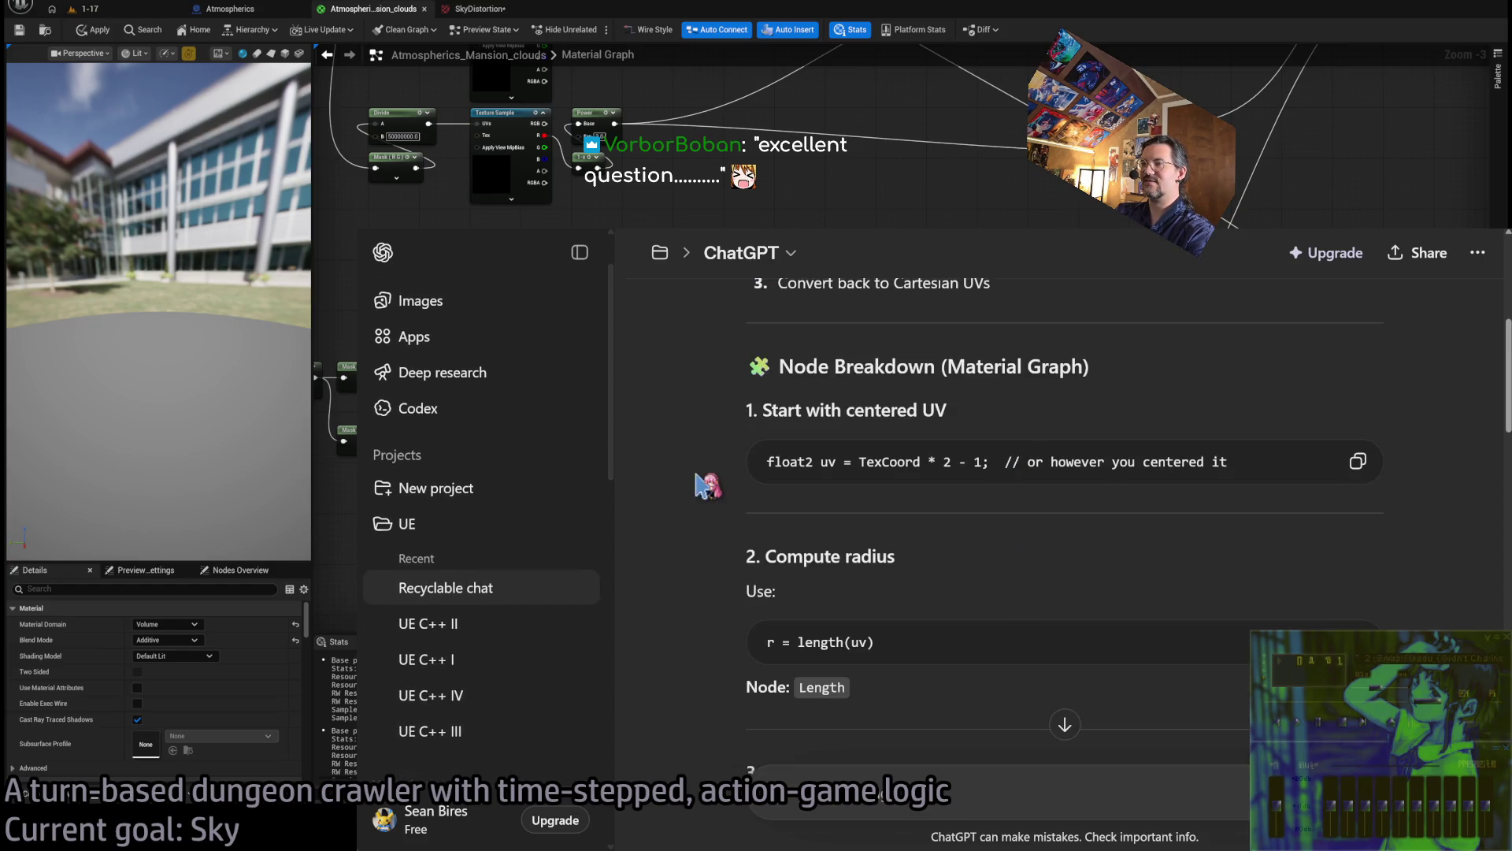
{"action": "scroll", "coordinate": [1237, 364], "scroll_direction": "up", "scroll_amount": 2}
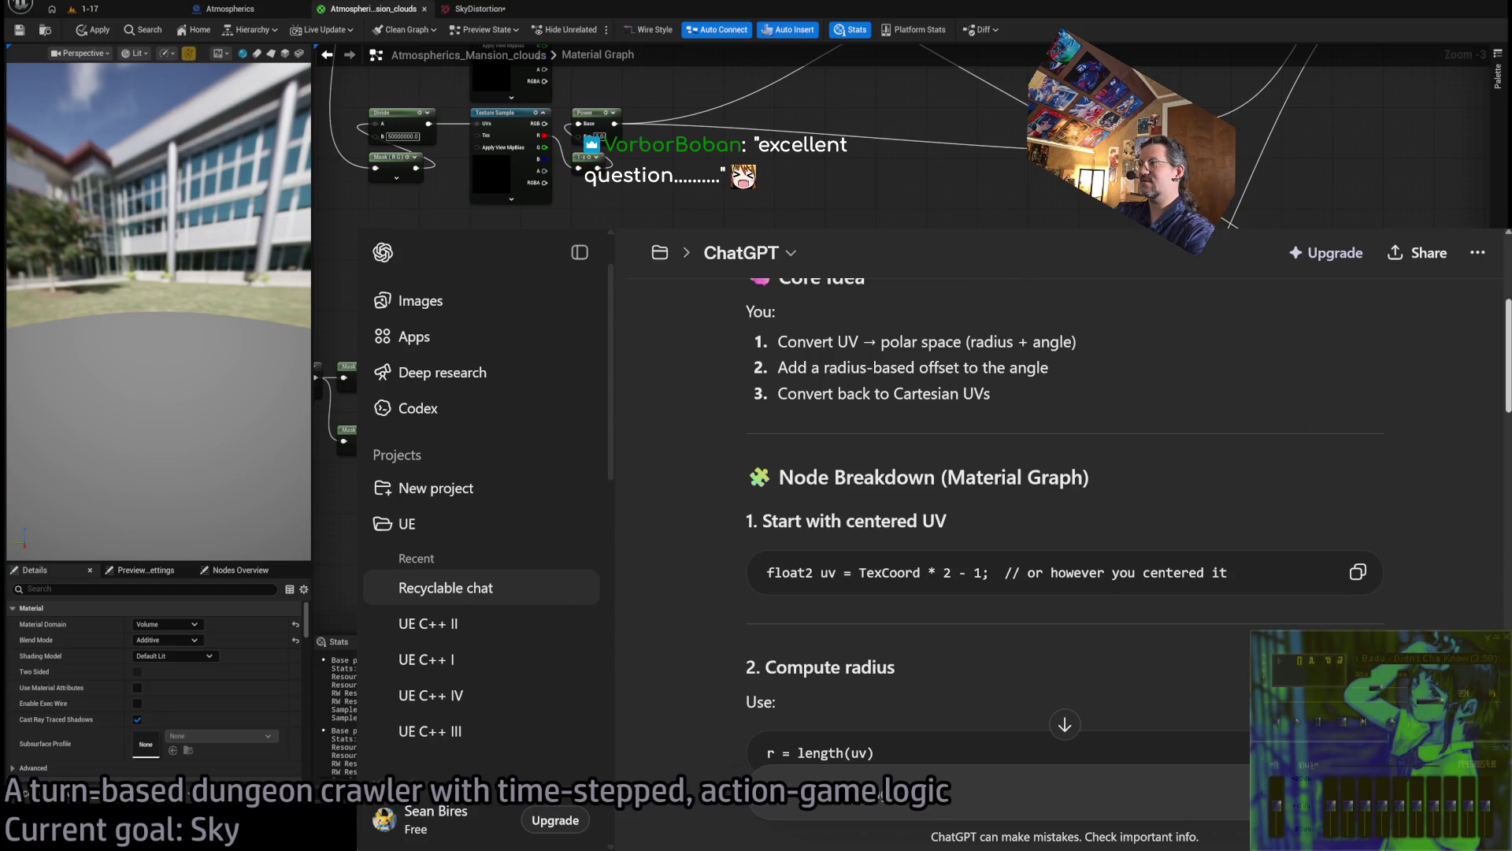
{"action": "scroll", "coordinate": [1508, 386], "scroll_direction": "down", "scroll_amount": 1}
{"action": "scroll", "coordinate": [1508, 386], "scroll_direction": "down", "scroll_amount": 2}
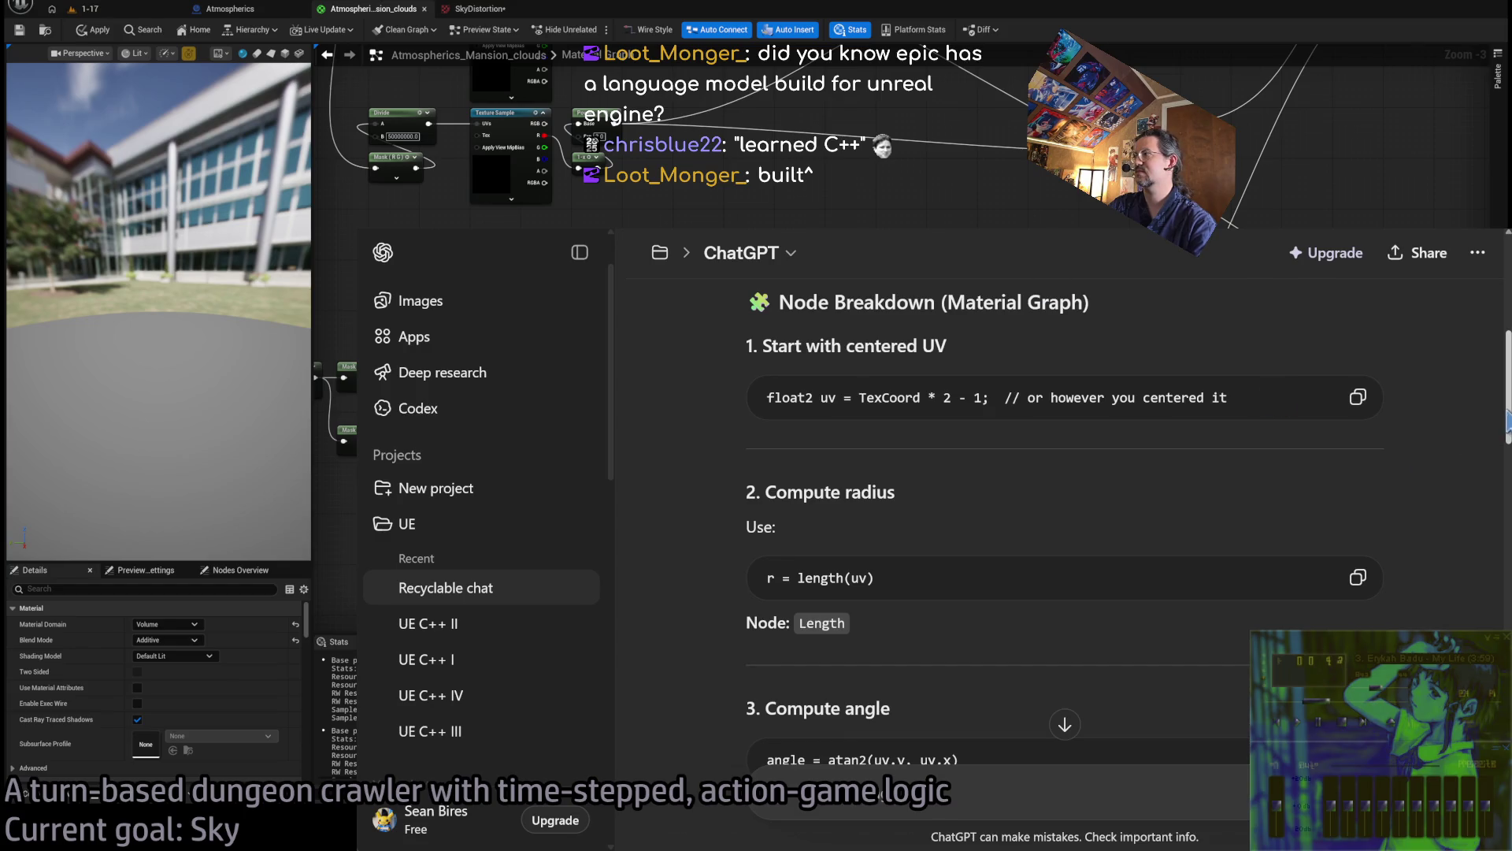
{"action": "left_click_drag", "start_coordinate": [1499, 410], "coordinate": [1507, 411]}
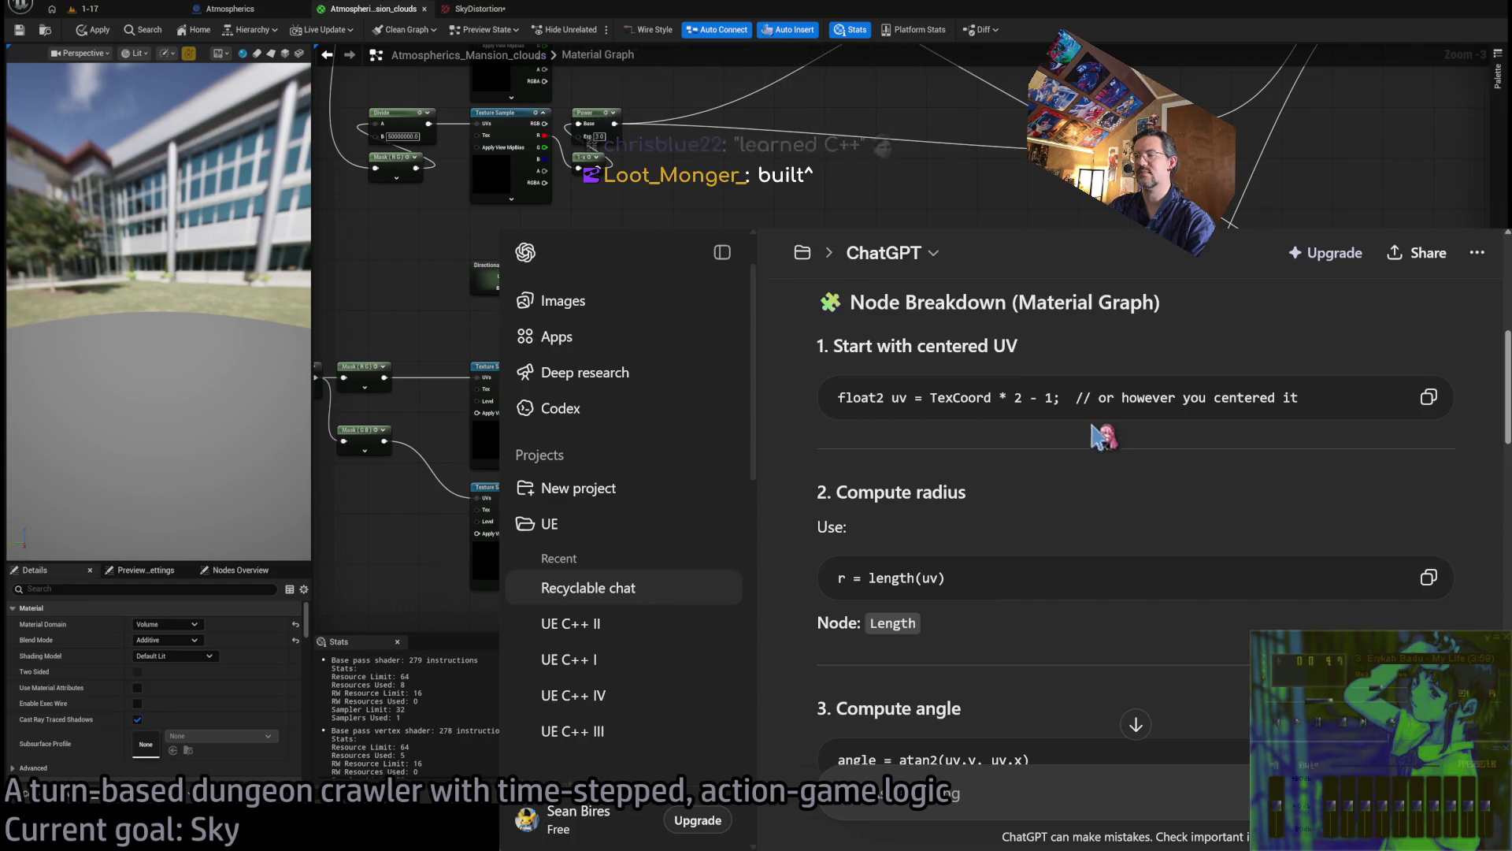
Highlight the float2 code line in ChatGPT's swirl reply to examine it
{"action": "double_click", "coordinate": [849, 396]}
{"action": "mouse_move", "coordinate": [849, 396]}
{"action": "left_mouse_down"}
{"action": "mouse_move", "coordinate": [1107, 396]}
{"action": "mouse_move", "coordinate": [1074, 396]}
{"action": "left_mouse_up"}
{"action": "scroll", "coordinate": [1239, 470], "scroll_direction": "up", "scroll_amount": 1}
{"action": "scroll", "coordinate": [1244, 385], "scroll_direction": "down", "scroll_amount": 1}
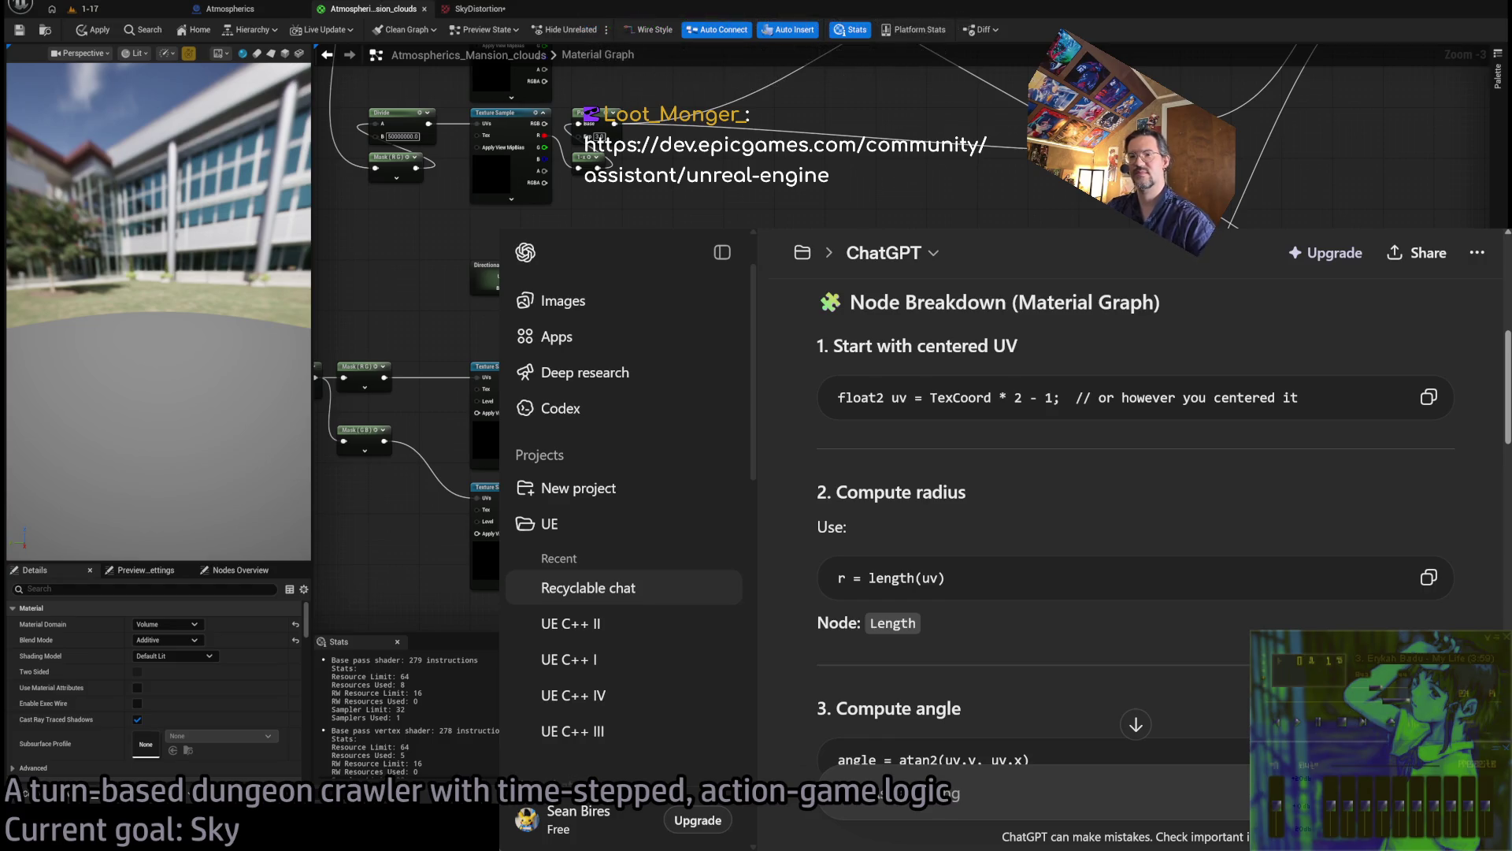
Ask Epic Developer Assistant how to give Chaos Cloth a custom gravity vector aligned to the ground
{"action": "key", "text": "ctrl+t"}
{"action": "key", "text": "Return"}
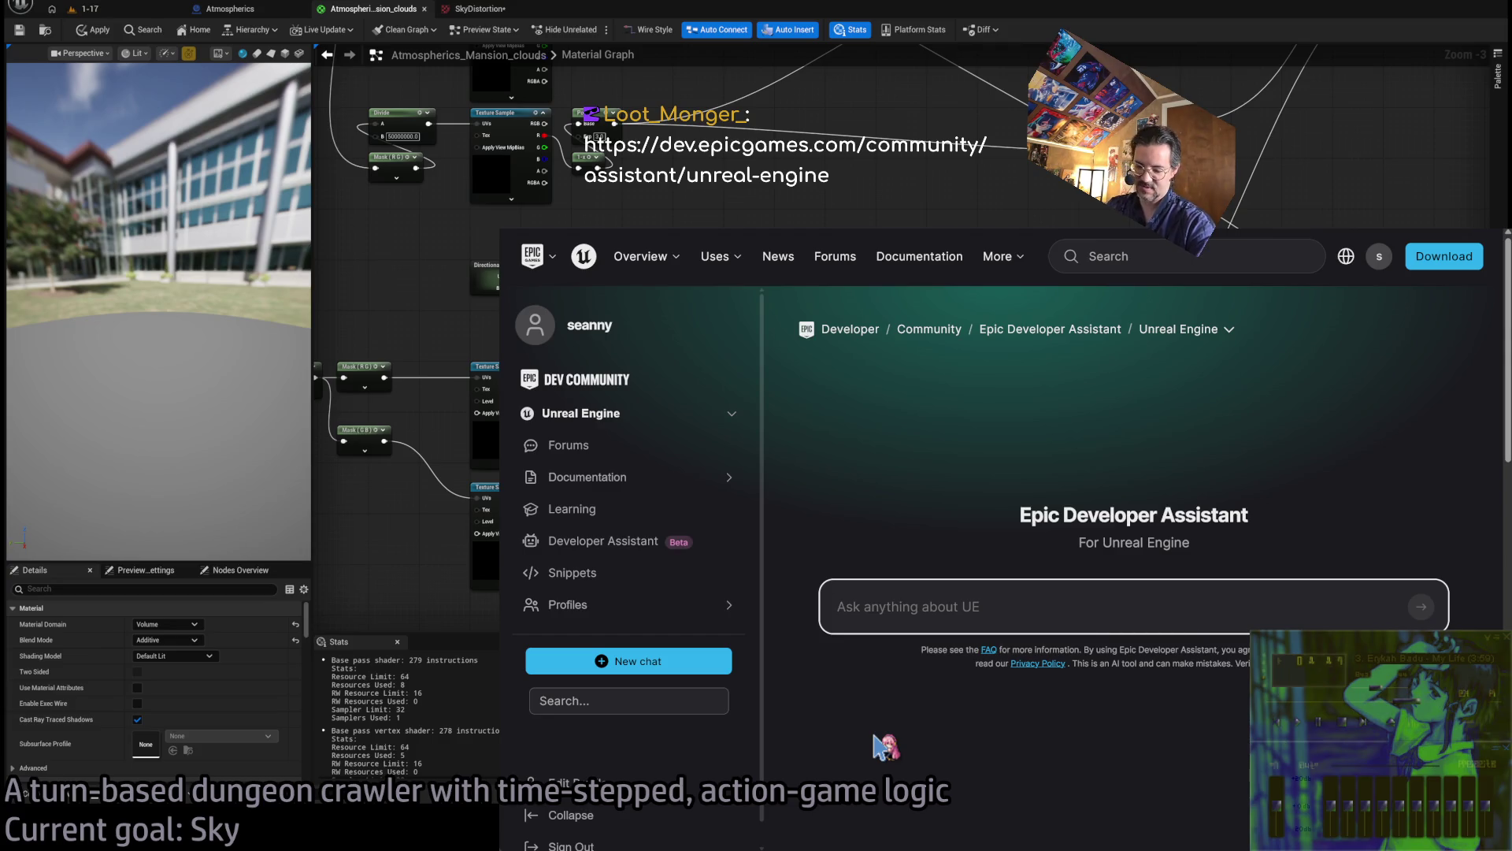
{"action": "type", "text": "How do I"}
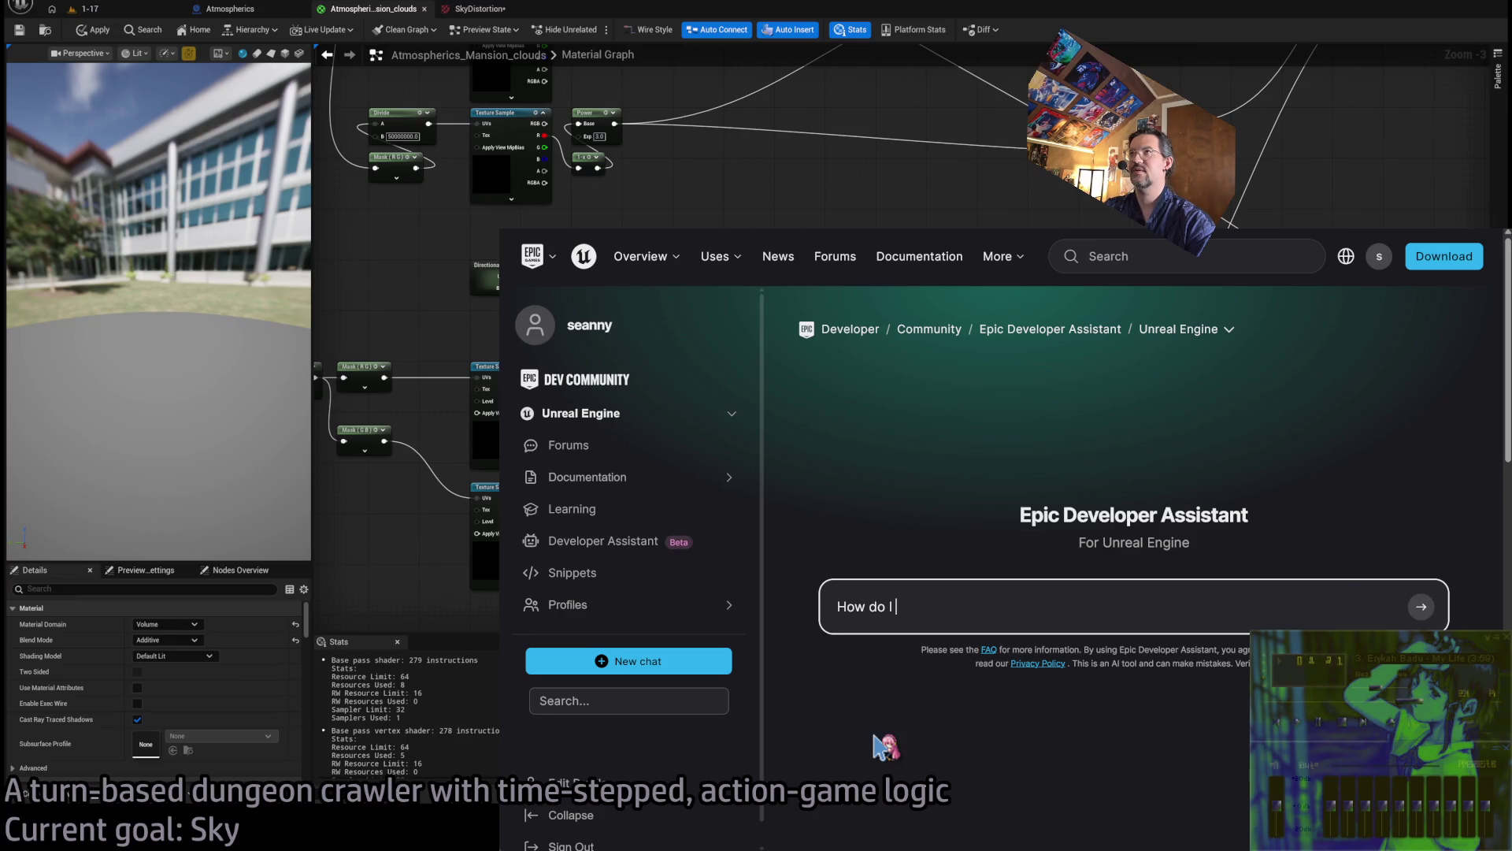
{"action": "type", "text": "eed Chaos Cloth a custom gravity vector"}
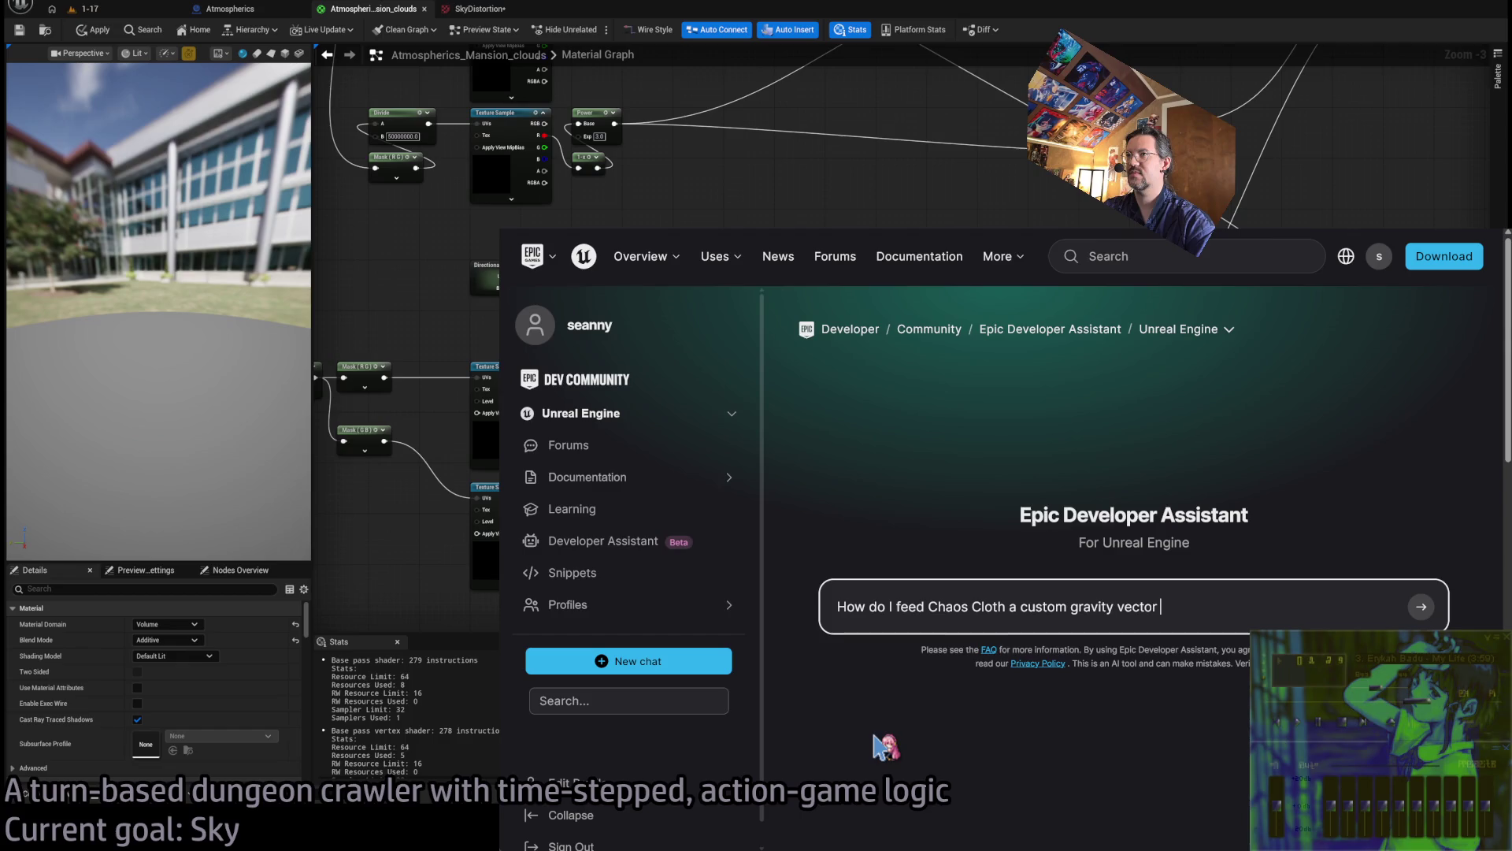
{"action": "type", "text": ".I have a game where the char"}
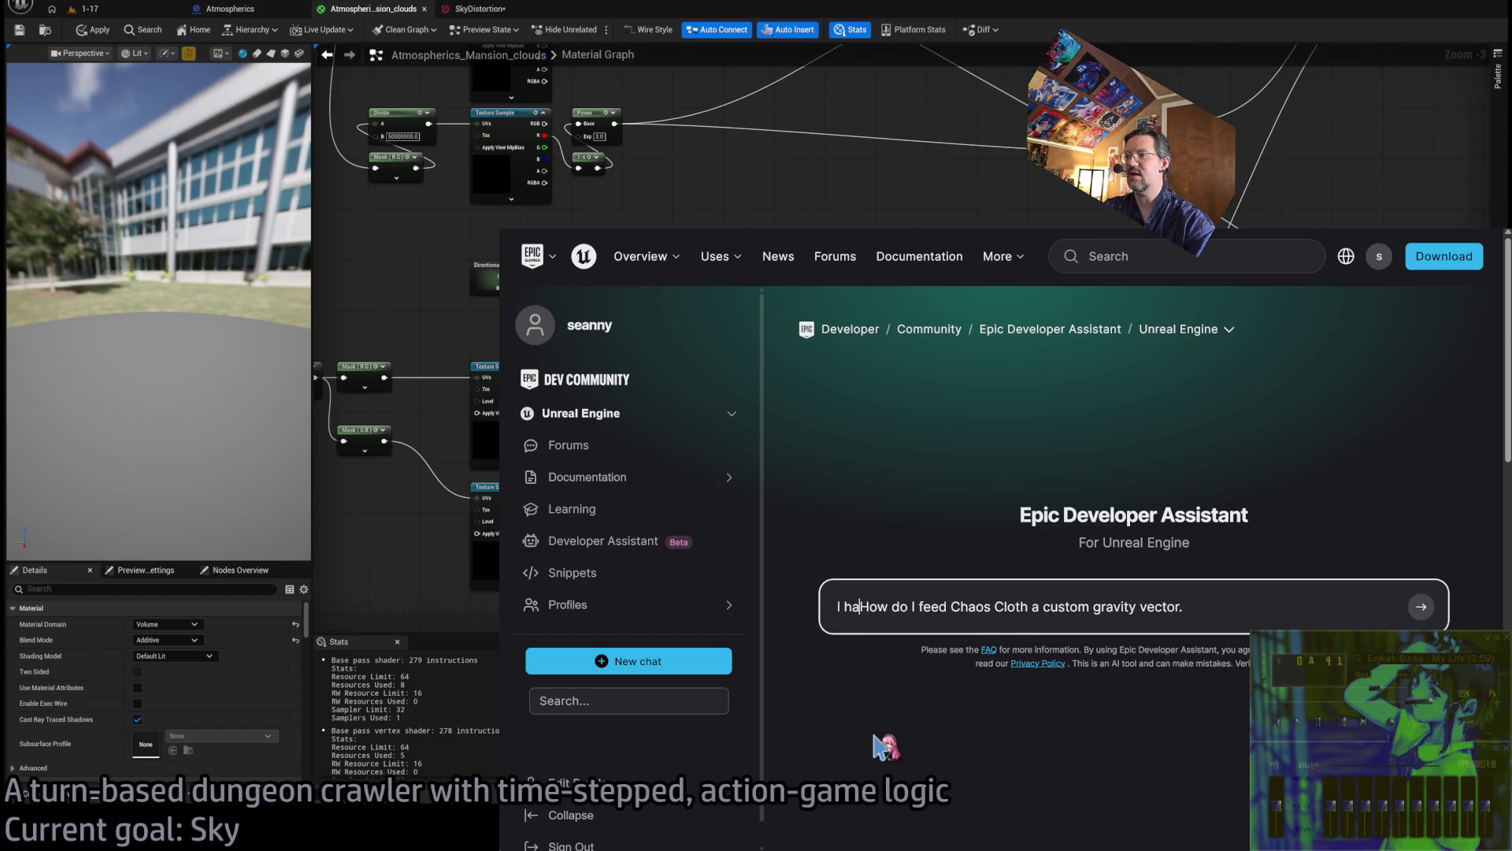
{"action": "type", "text": "acters can walk on wall"}
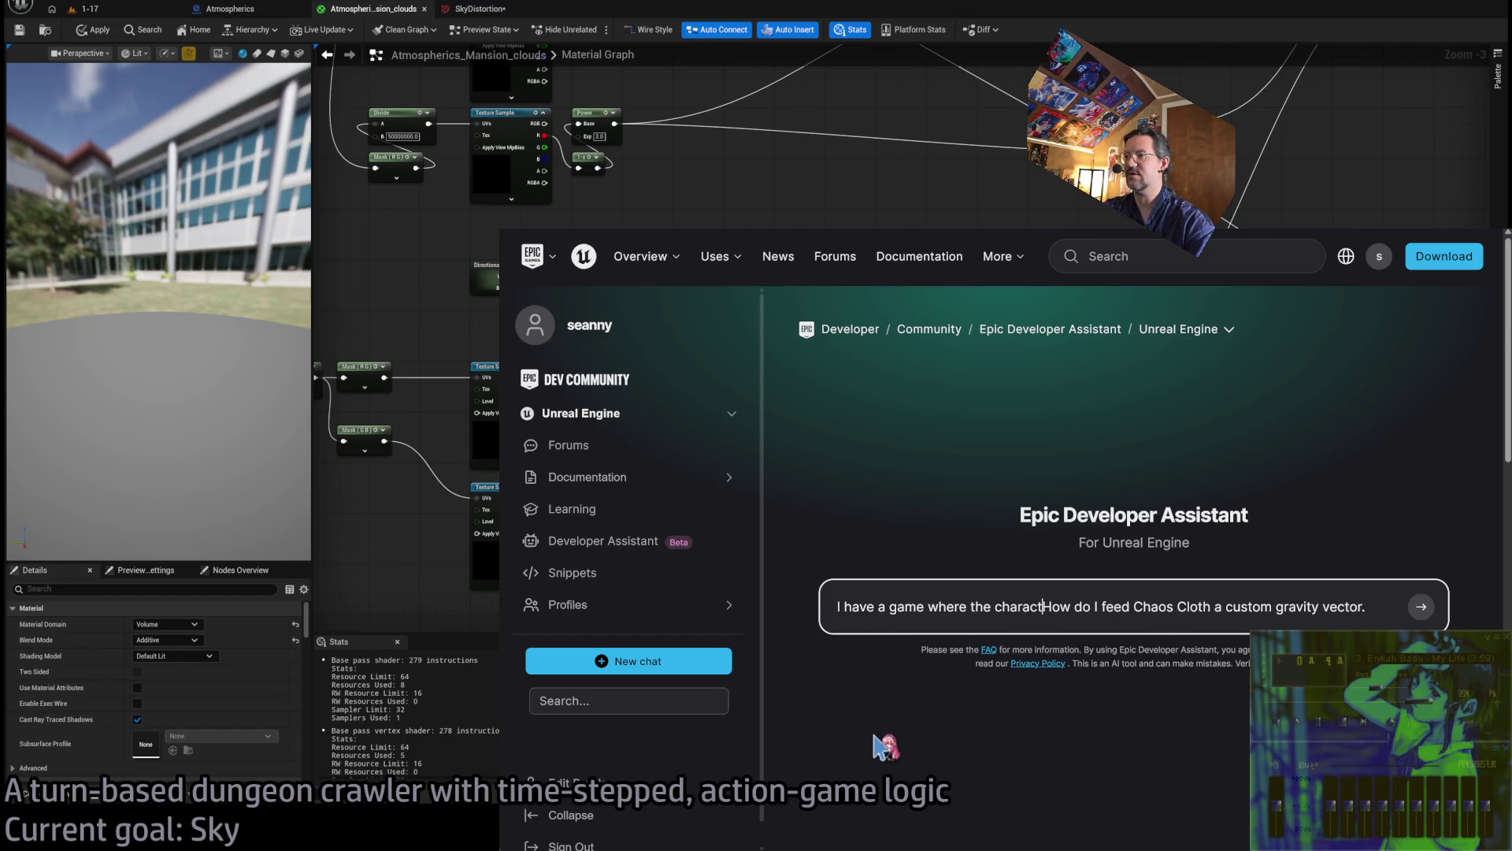
{"action": "type", "text": "s"}
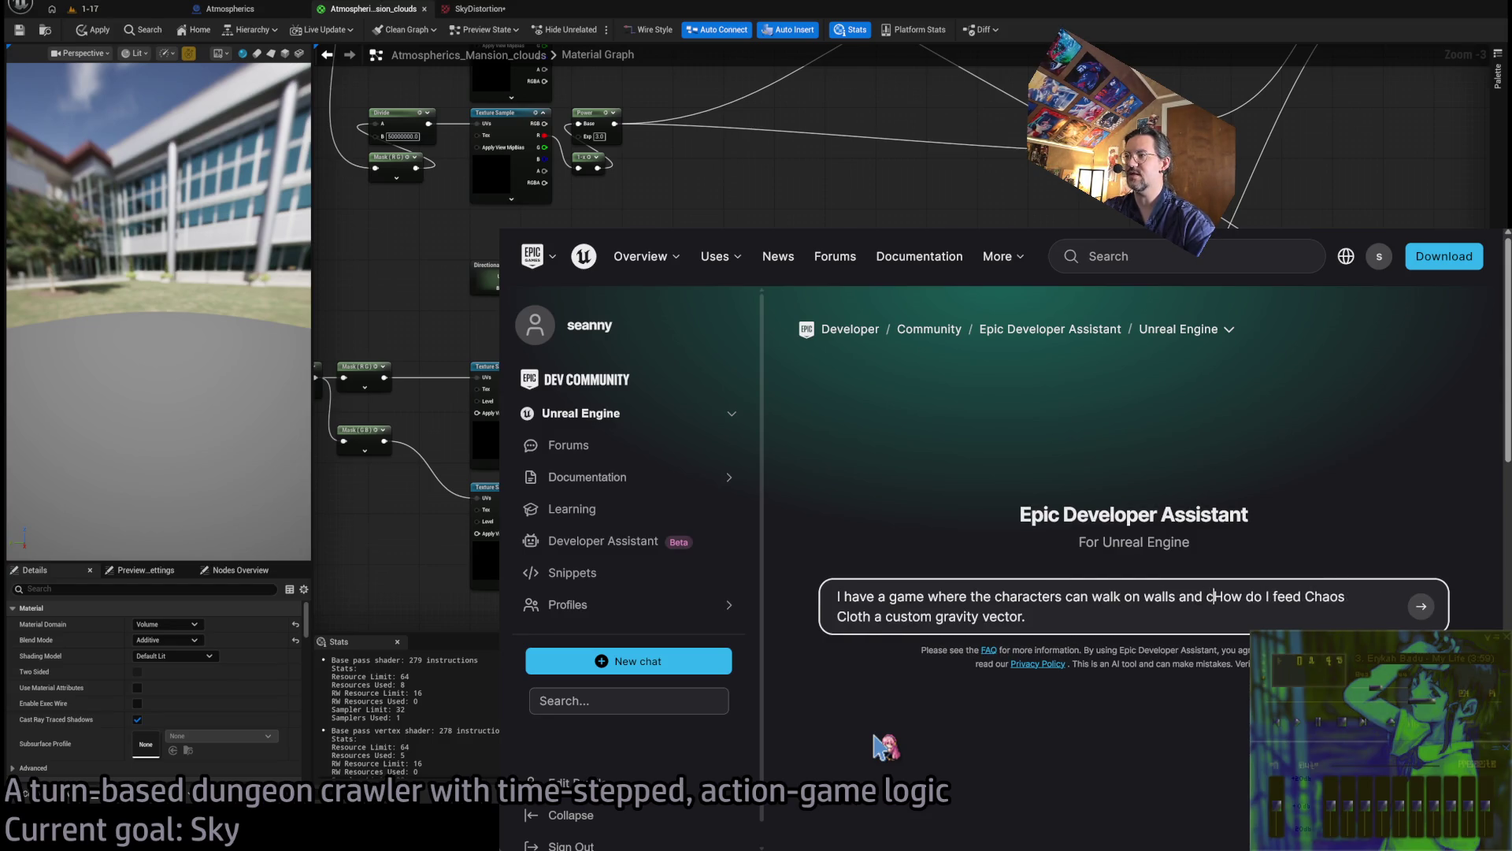
{"action": "type", "text": " and ceilings. "}
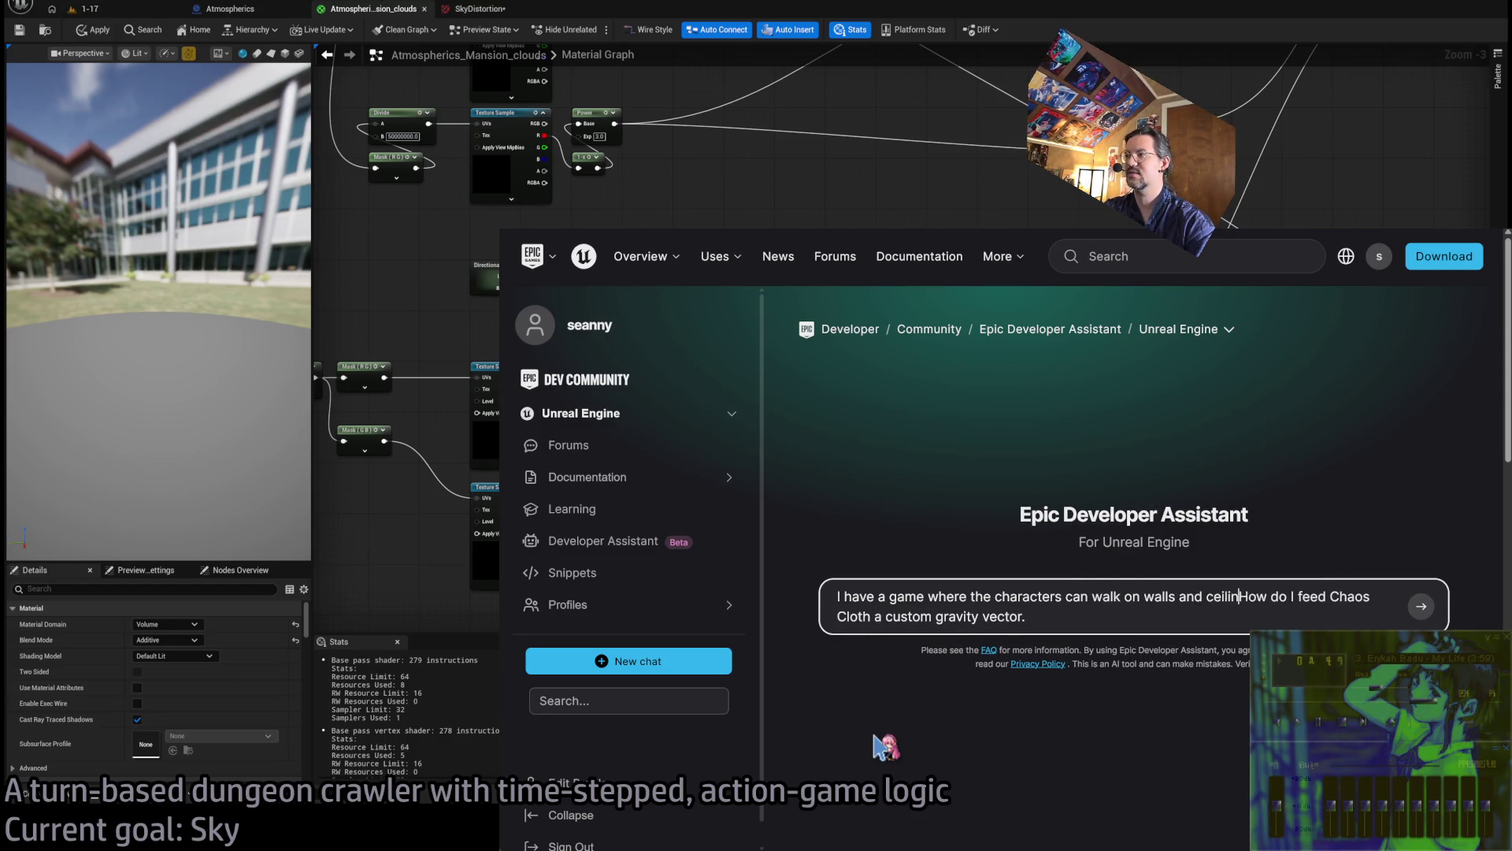
{"action": "type", "text": " so "}
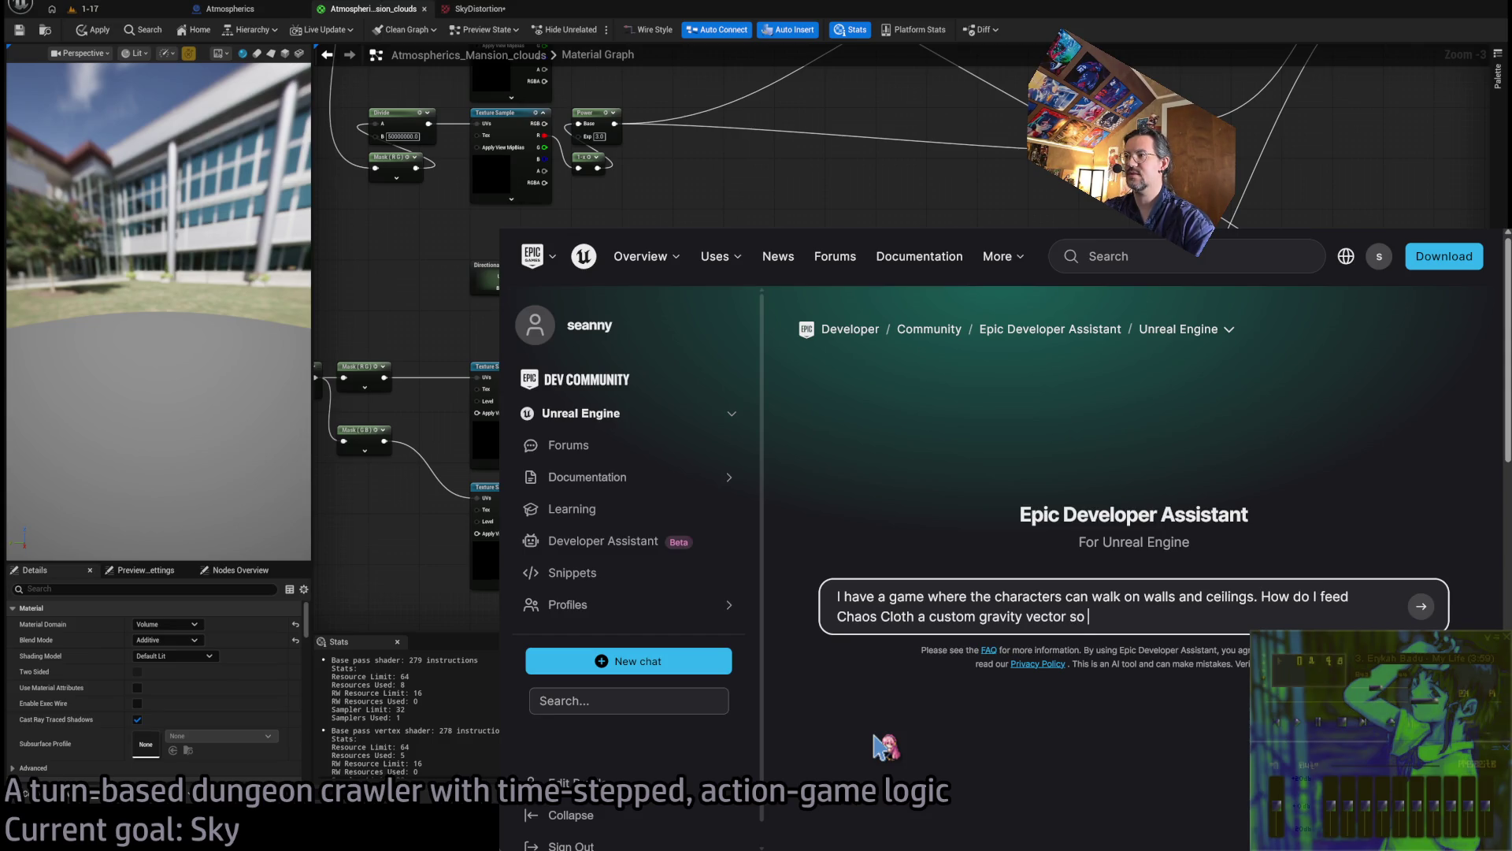
{"action": "type", "text": "that their cloth simulation can"}
{"action": "type", "text": " be al"}
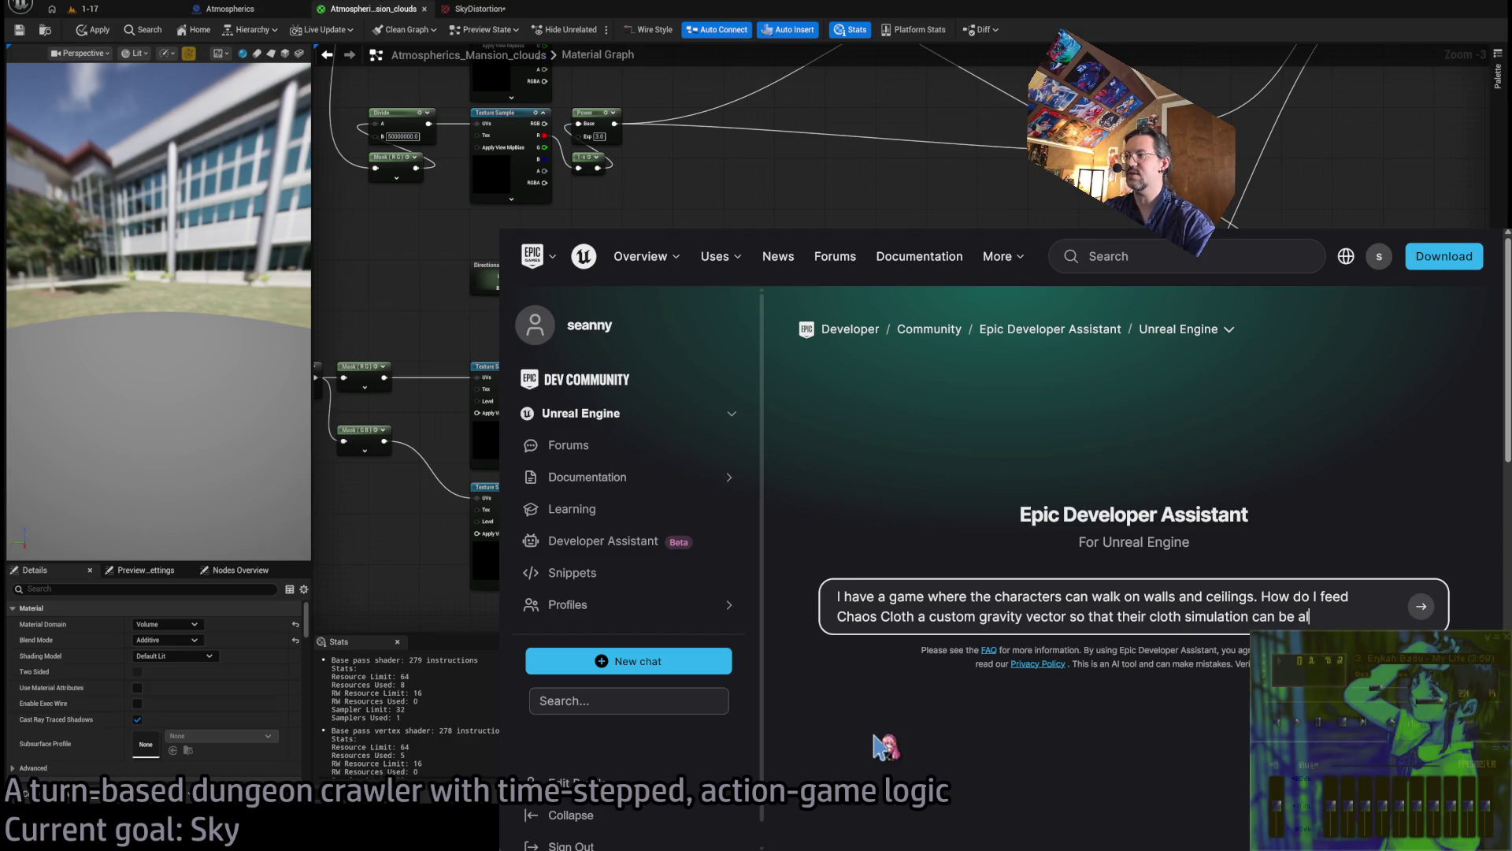
{"action": "type", "text": "igned to the groun"}
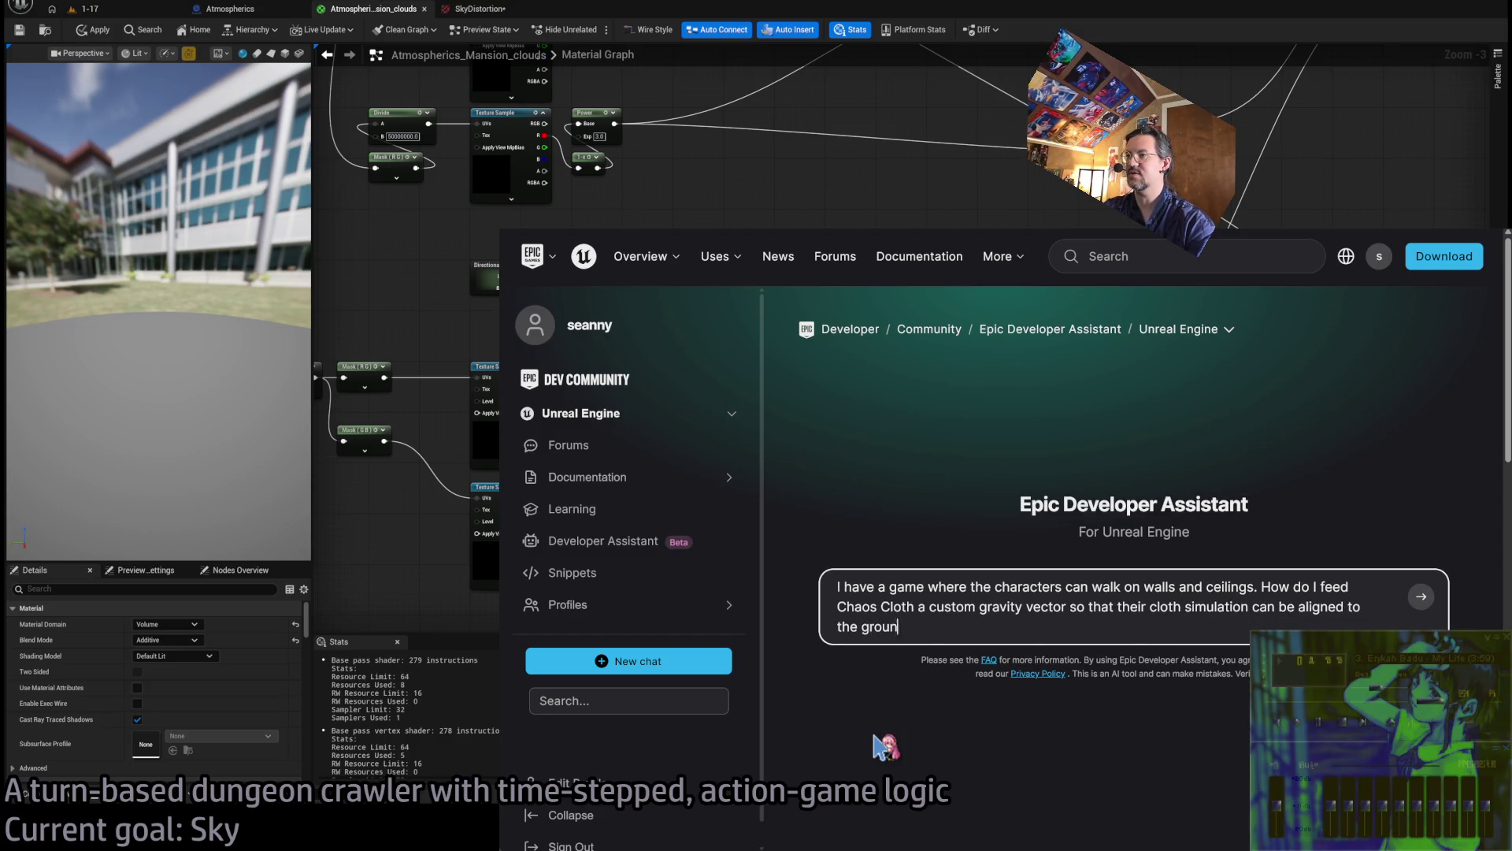
{"action": "type", "text": "d they are standing on?"}
{"action": "key", "text": "Return"}
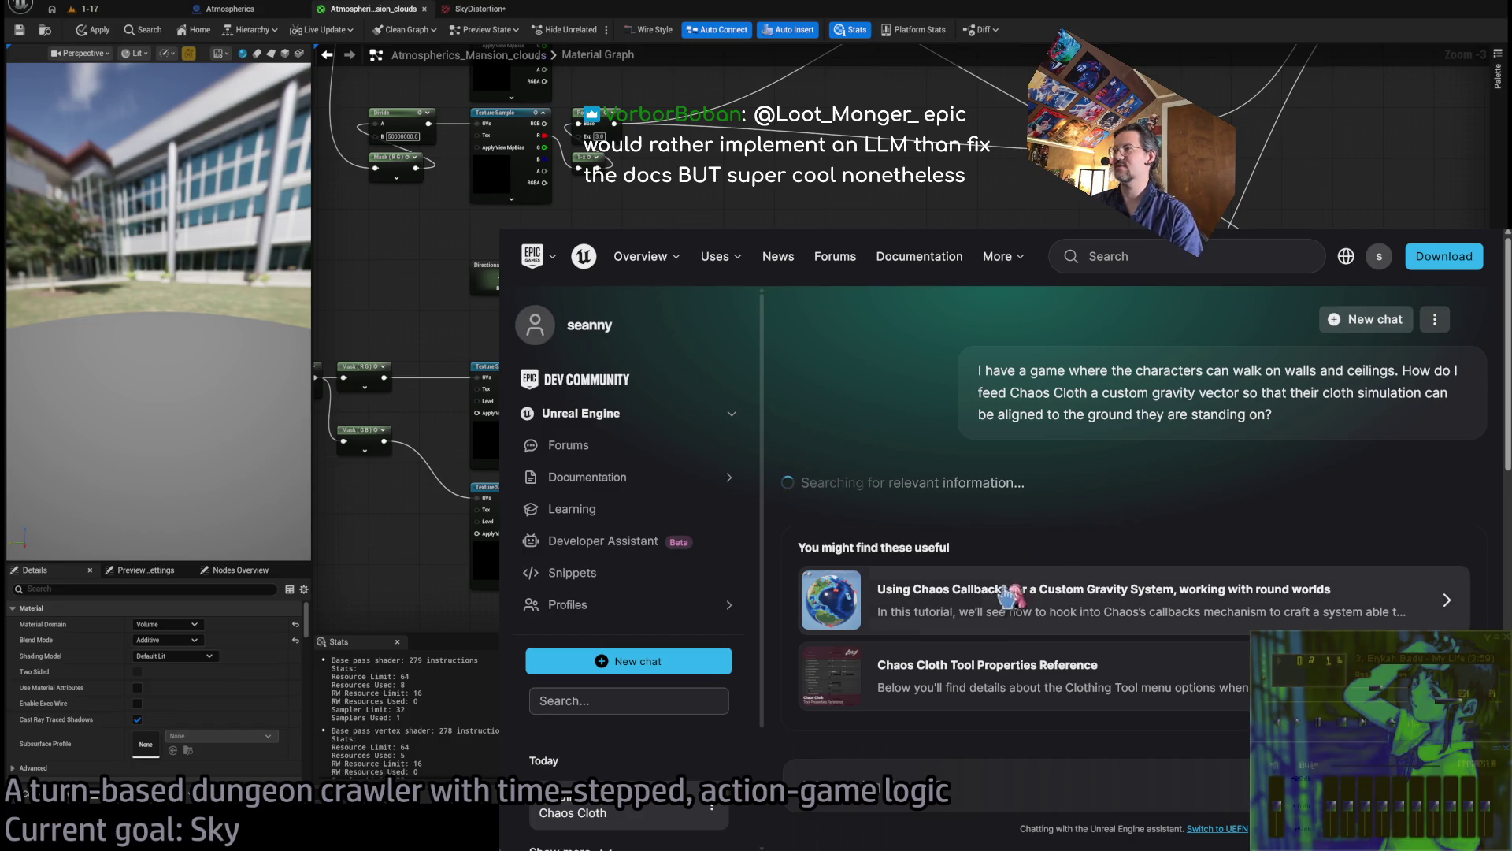
Open the suggested Chaos Callbacks custom gravity tutorial
{"action": "scroll", "coordinate": [1020, 603], "scroll_direction": "down", "scroll_amount": 3}
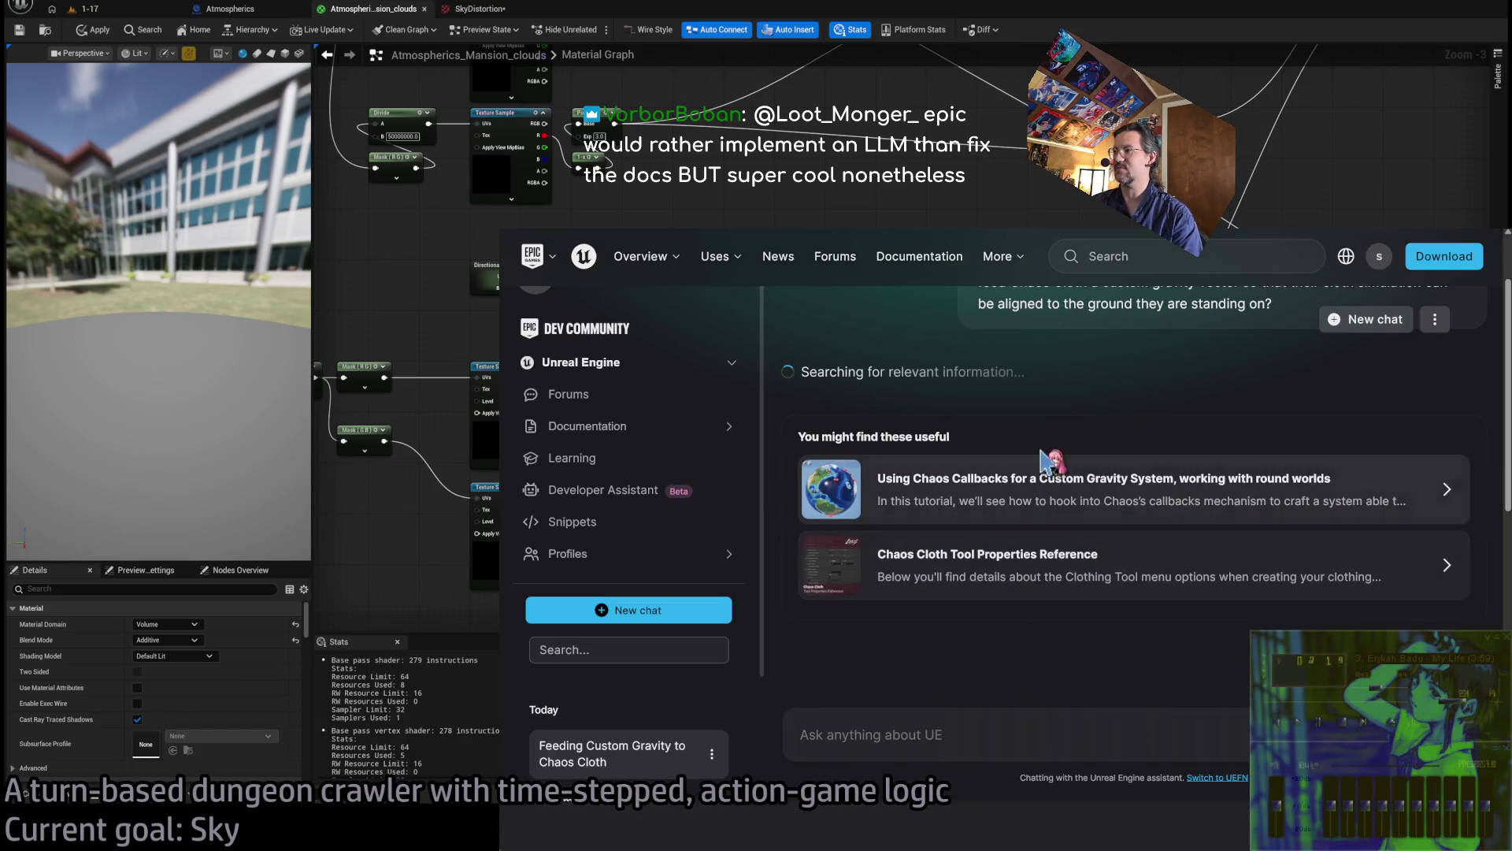
{"action": "scroll", "coordinate": [1077, 496], "scroll_direction": "up", "scroll_amount": 3}
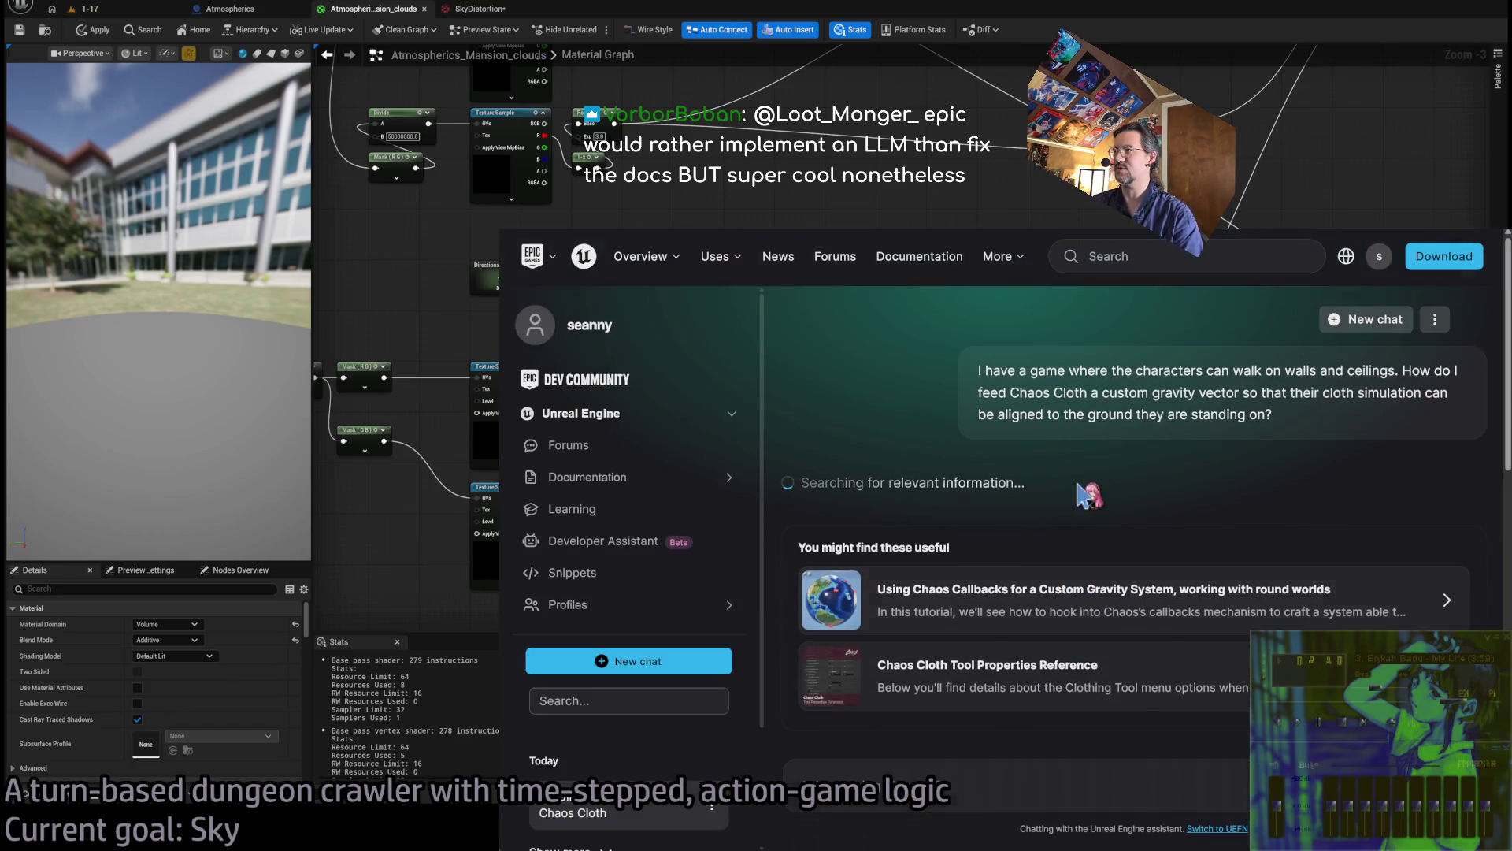
{"action": "left_click", "coordinate": [1063, 595]}
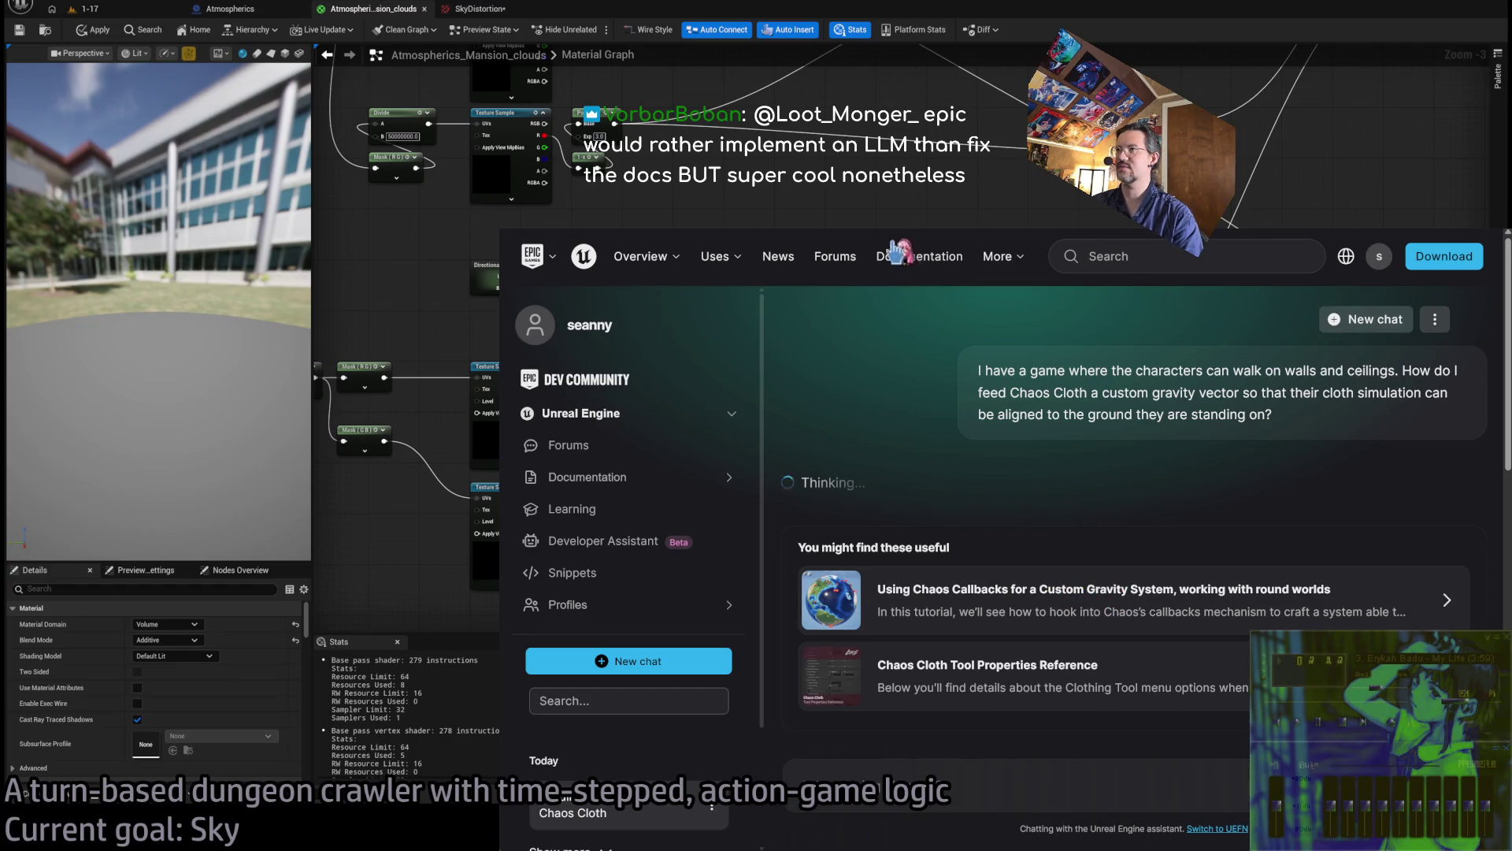
{"action": "mouse_move", "coordinate": [1024, 332]}
Read down to 'The right Hook in Chaos', highlighting the Chaos particle representation passage
{"action": "scroll", "coordinate": [1007, 662], "scroll_direction": "down", "scroll_amount": 5}
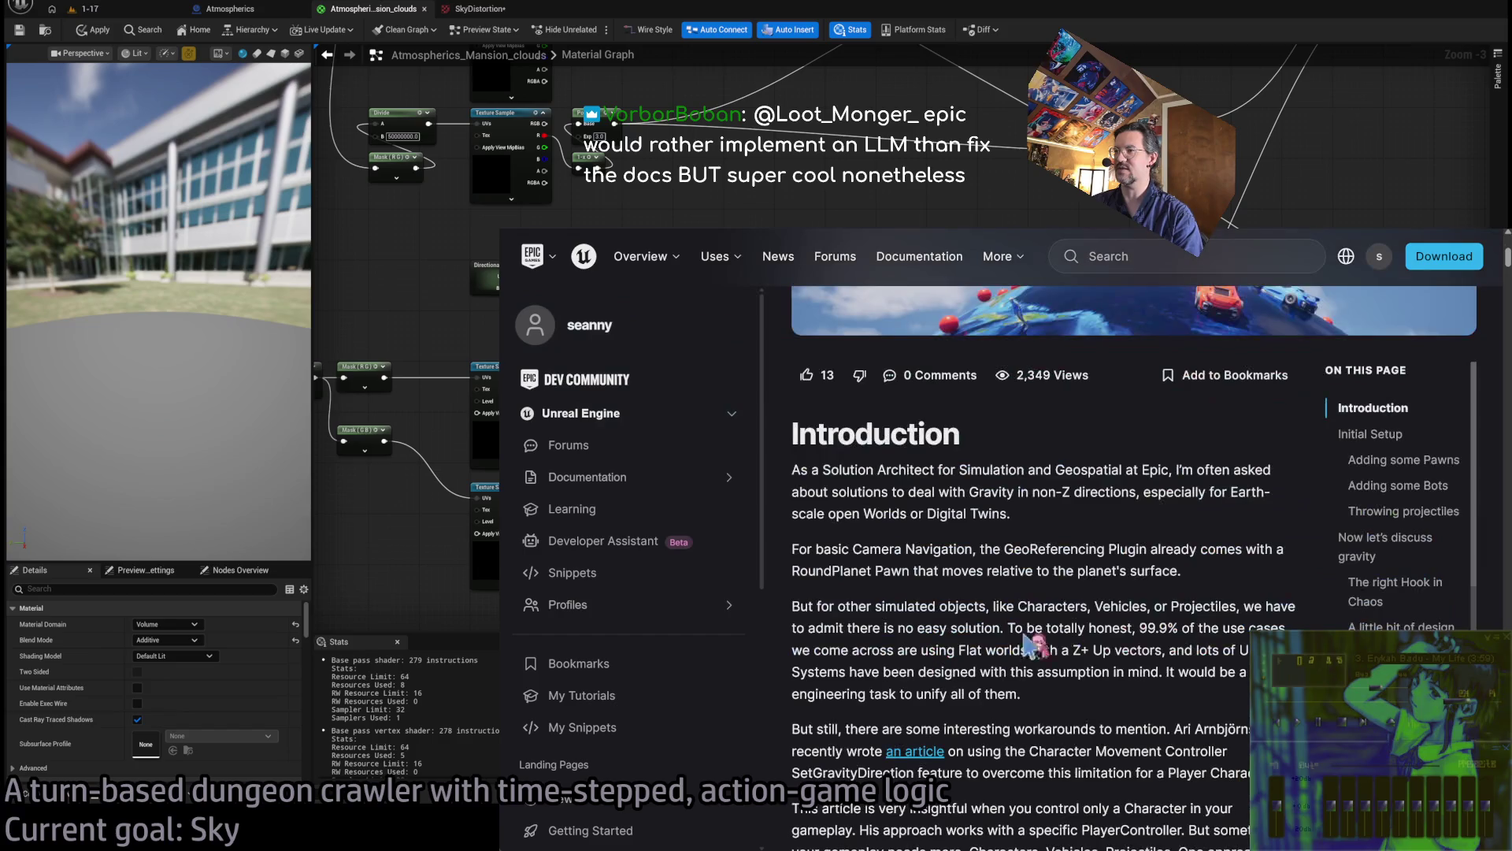
{"action": "scroll", "coordinate": [1150, 662], "scroll_direction": "down", "scroll_amount": 3}
{"action": "scroll", "coordinate": [1149, 662], "scroll_direction": "down", "scroll_amount": 5}
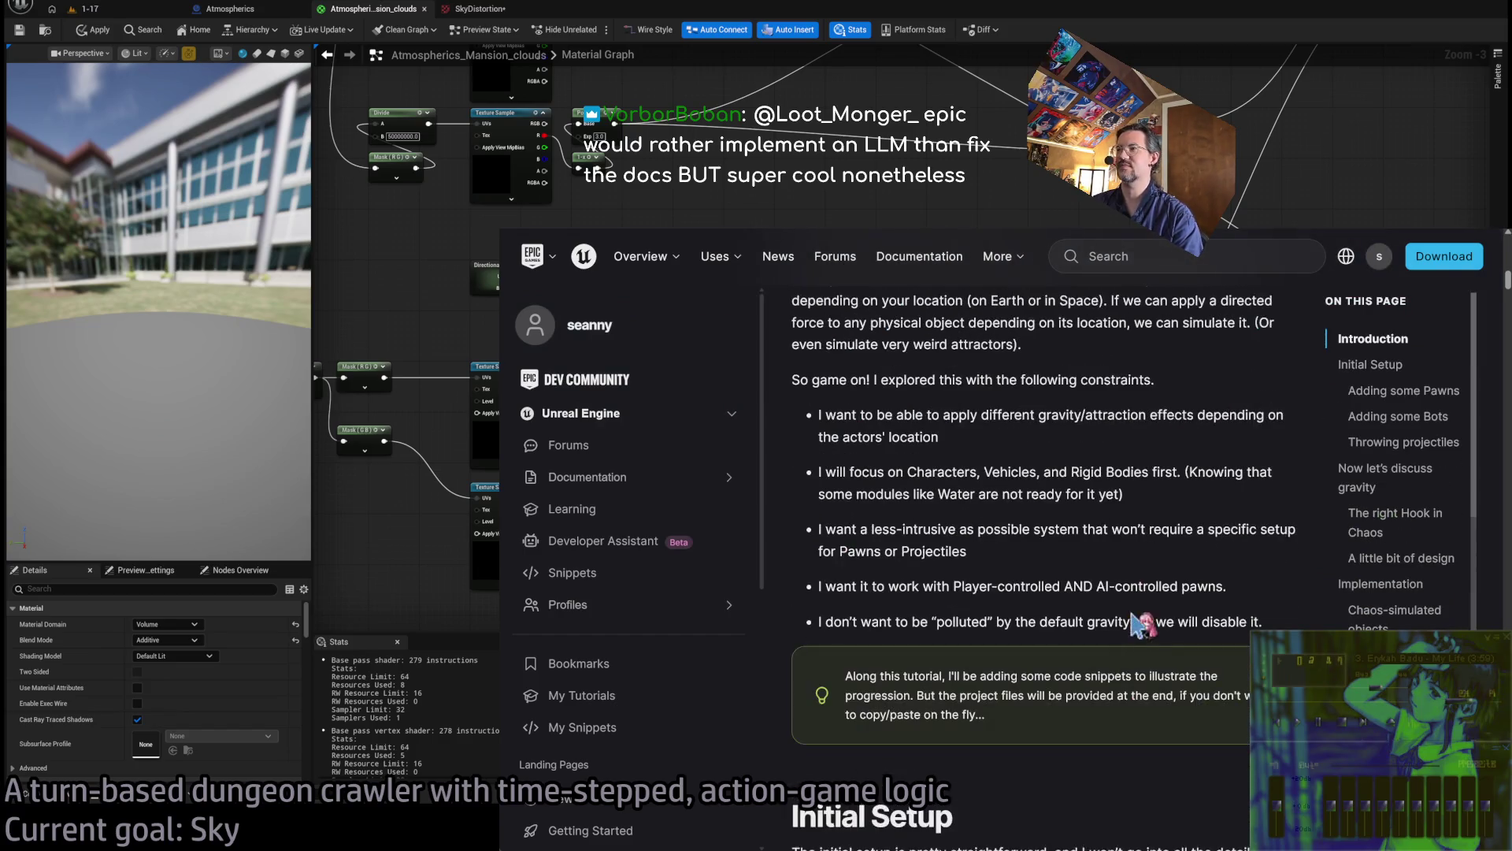
{"action": "scroll", "coordinate": [1126, 534], "scroll_direction": "down", "scroll_amount": 3}
{"action": "scroll", "coordinate": [1109, 536], "scroll_direction": "down", "scroll_amount": 8}
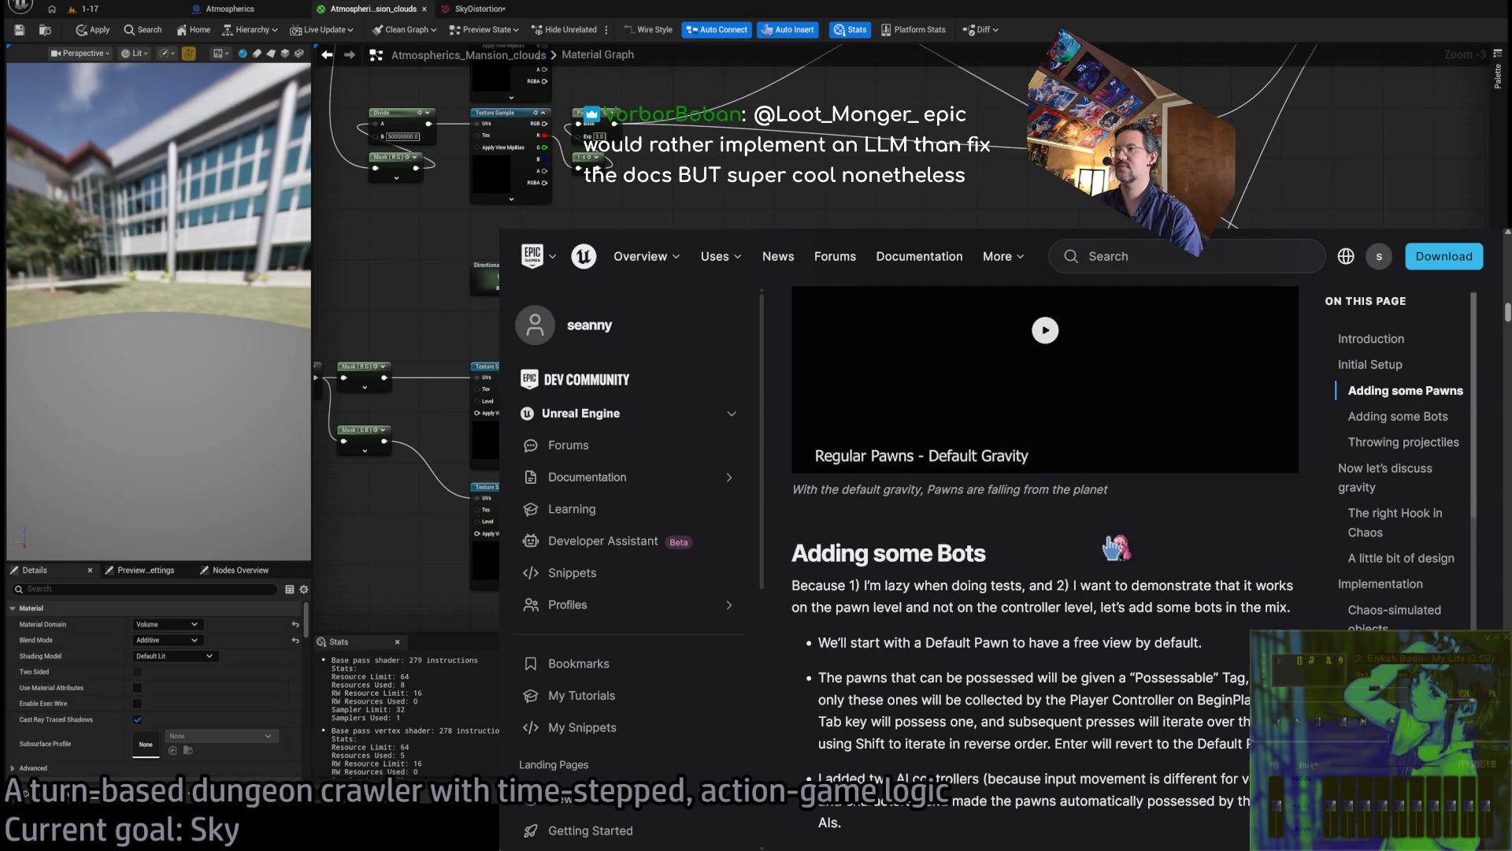
{"action": "scroll", "coordinate": [1100, 561], "scroll_direction": "up", "scroll_amount": 15}
{"action": "scroll", "coordinate": [1103, 561], "scroll_direction": "up", "scroll_amount": 10}
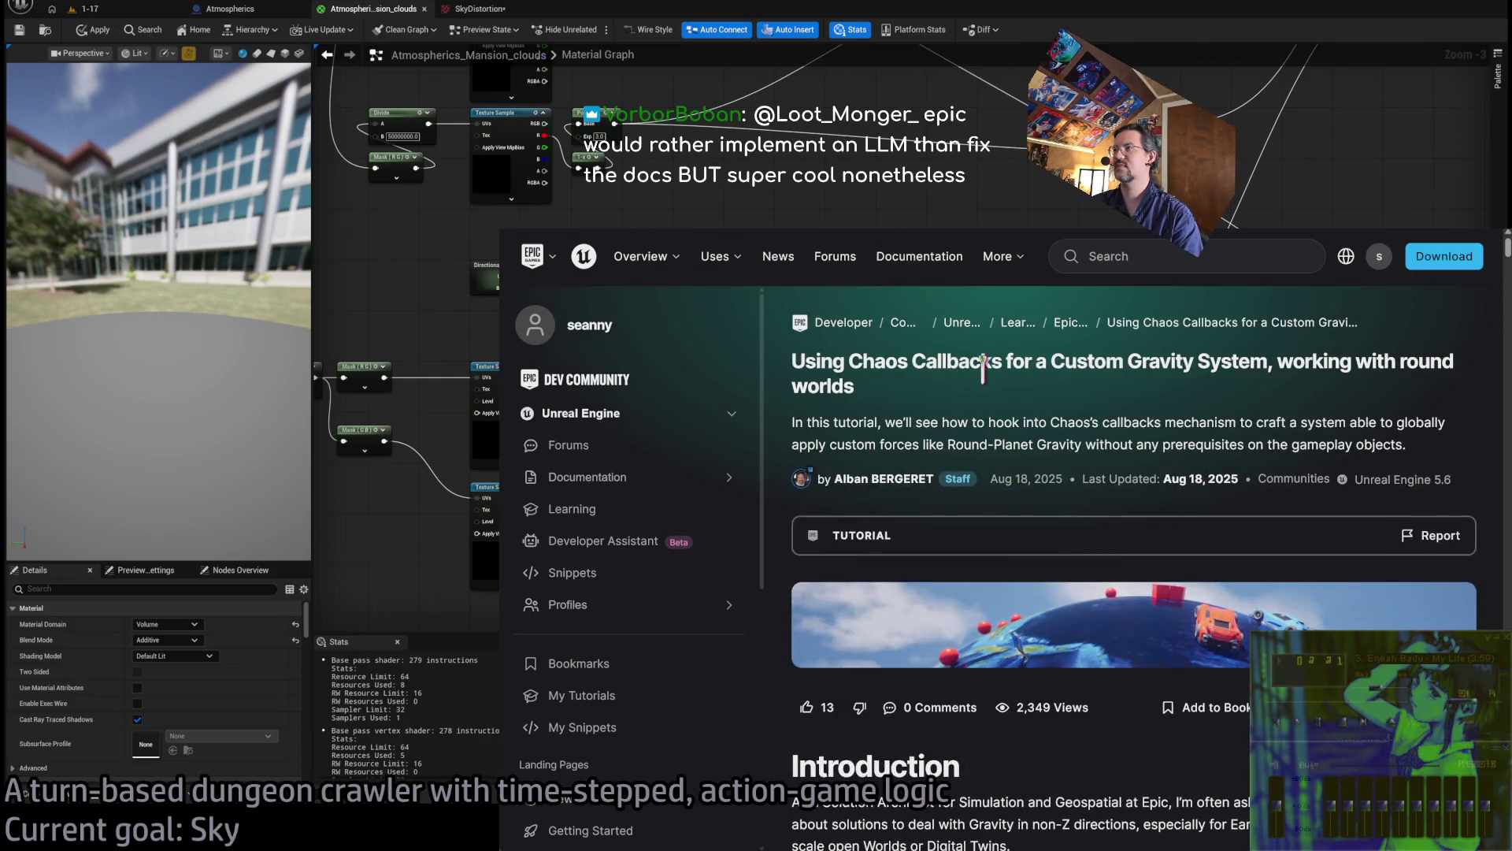
{"action": "scroll", "coordinate": [1008, 473], "scroll_direction": "down", "scroll_amount": 5}
{"action": "scroll", "coordinate": [1035, 488], "scroll_direction": "down", "scroll_amount": 3}
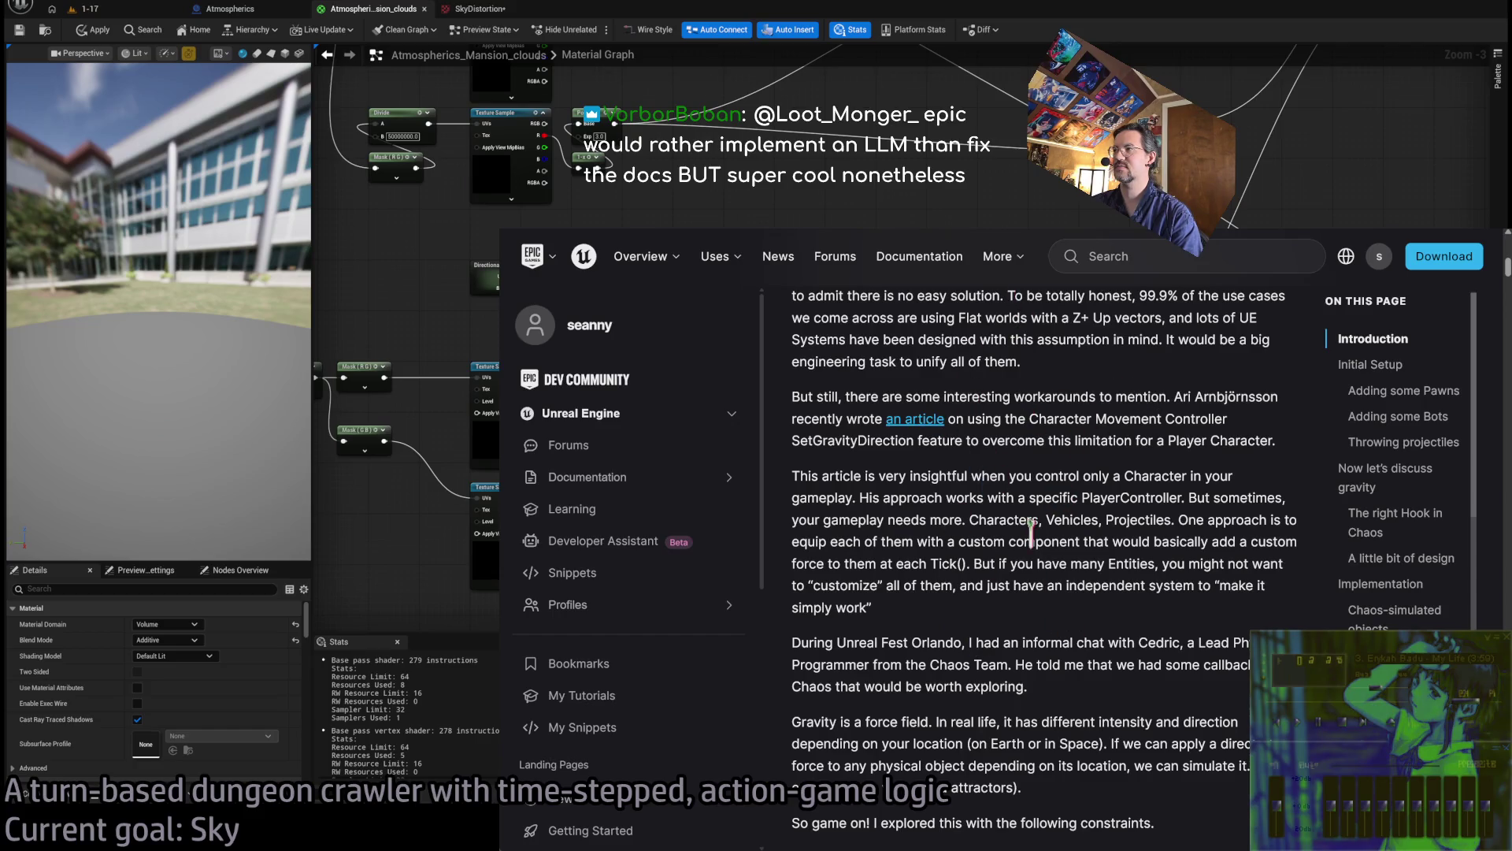
{"action": "scroll", "coordinate": [1039, 543], "scroll_direction": "down", "scroll_amount": 10}
{"action": "scroll", "coordinate": [1049, 411], "scroll_direction": "down", "scroll_amount": 3}
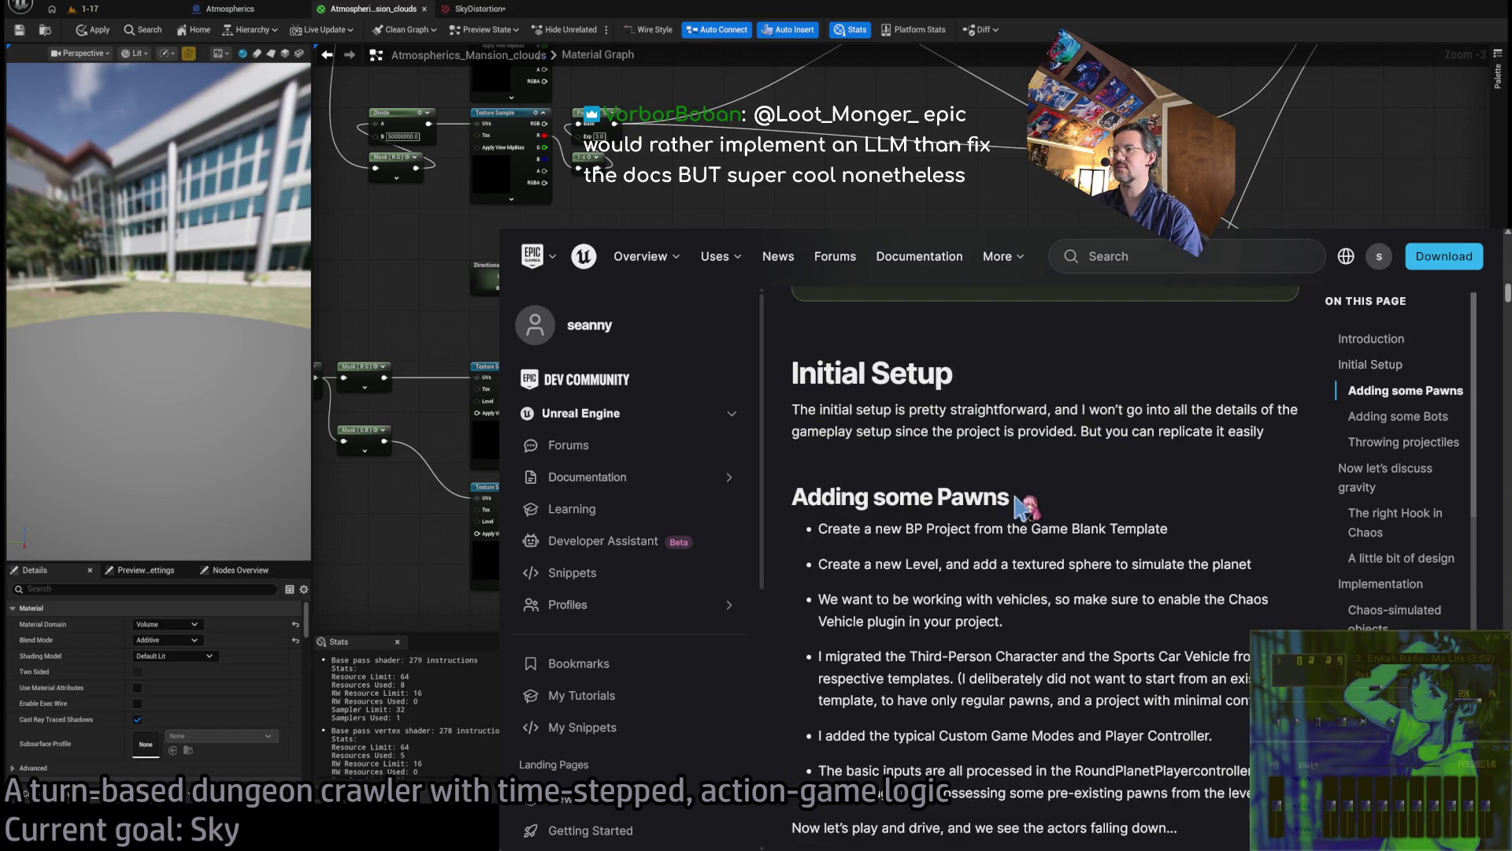
{"action": "scroll", "coordinate": [1243, 601], "scroll_direction": "down", "scroll_amount": 15}
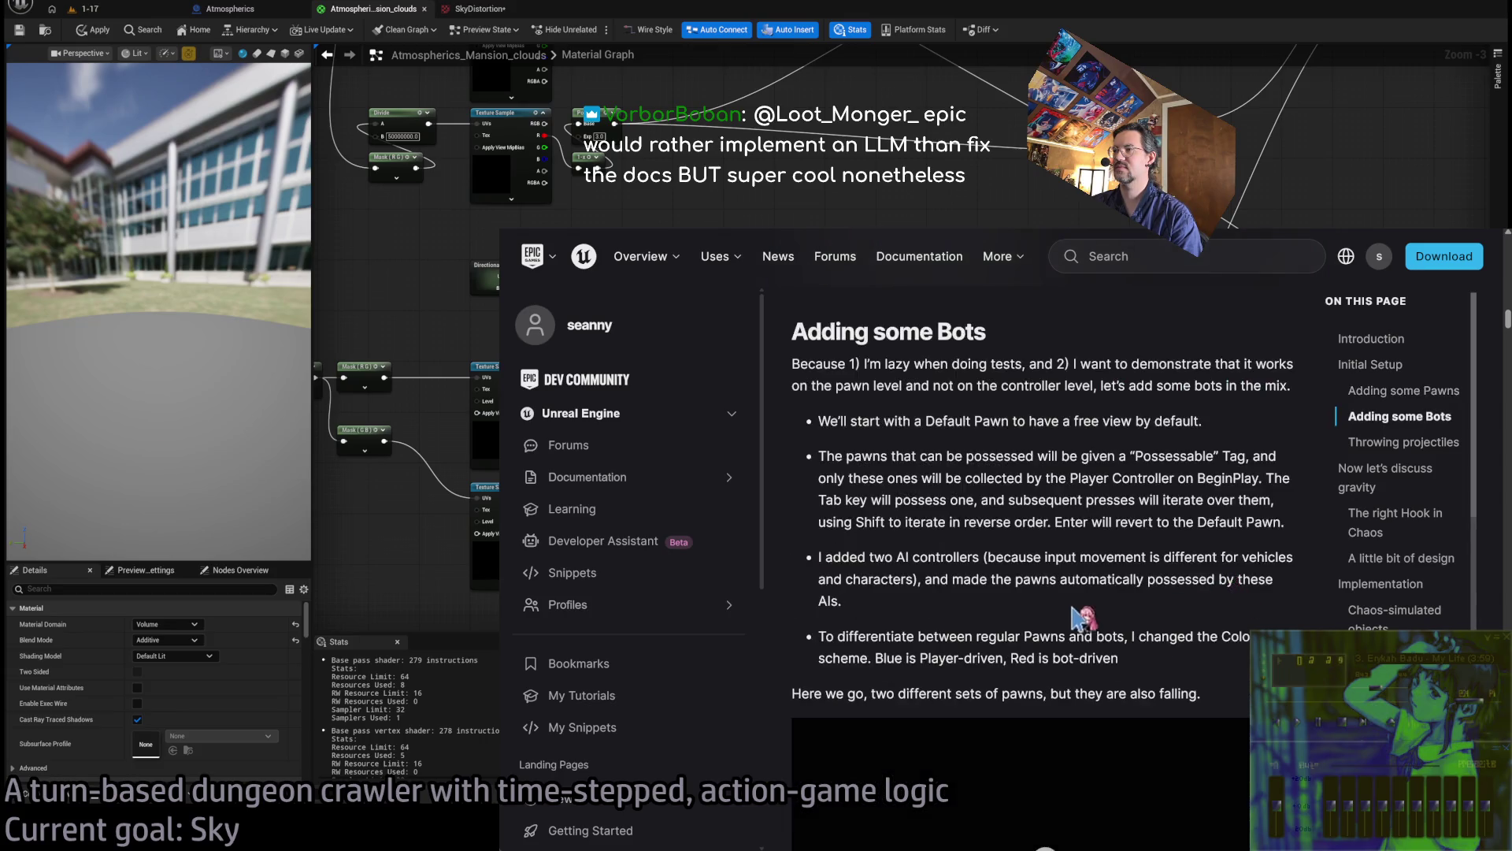
{"action": "scroll", "coordinate": [1142, 673], "scroll_direction": "up", "scroll_amount": 1}
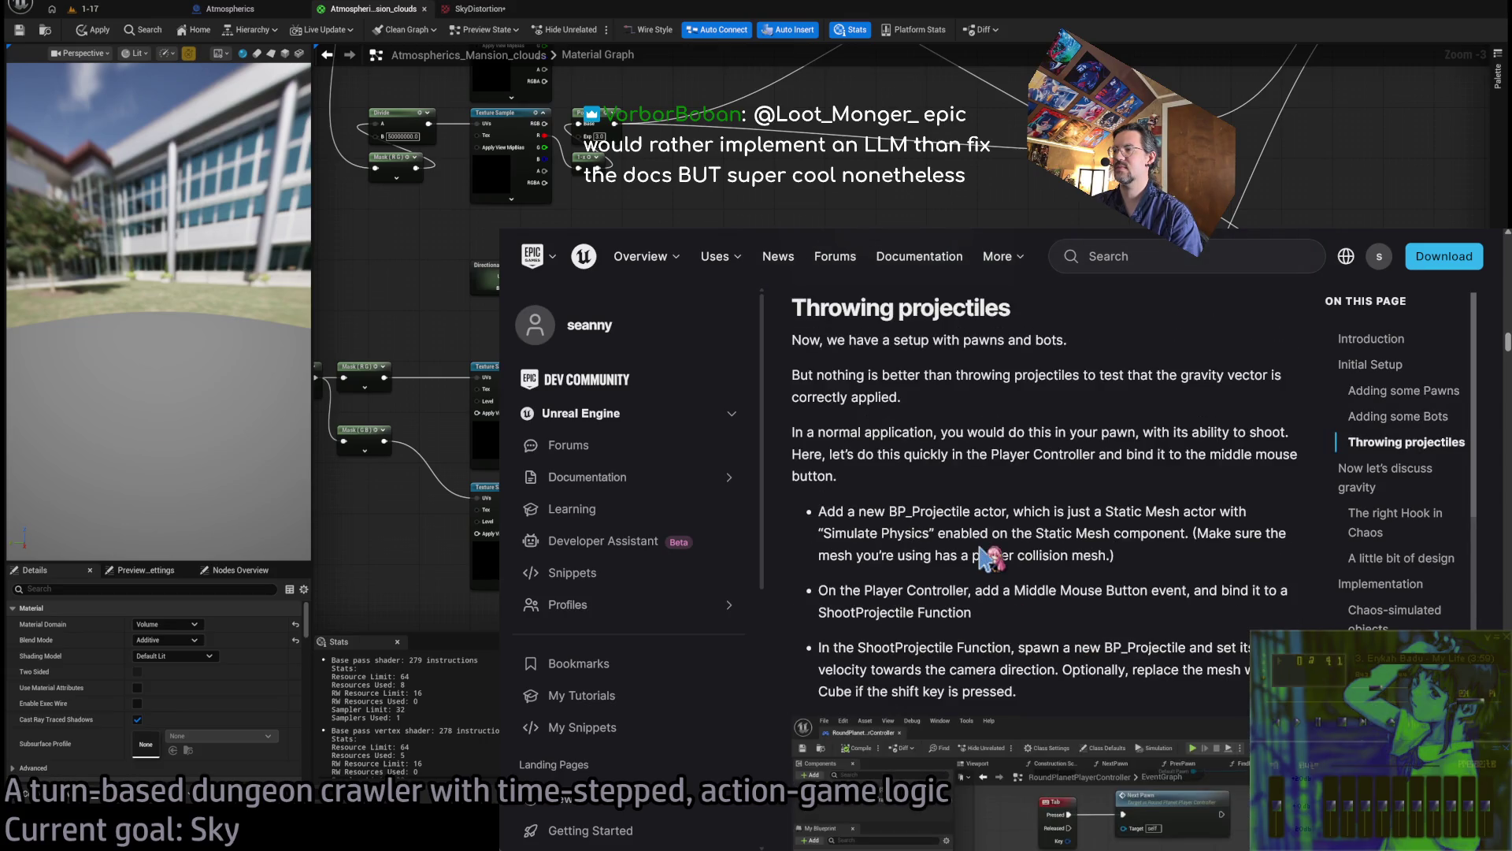
{"action": "scroll", "coordinate": [984, 561], "scroll_direction": "down", "scroll_amount": 8}
{"action": "scroll", "coordinate": [994, 565], "scroll_direction": "up", "scroll_amount": 2}
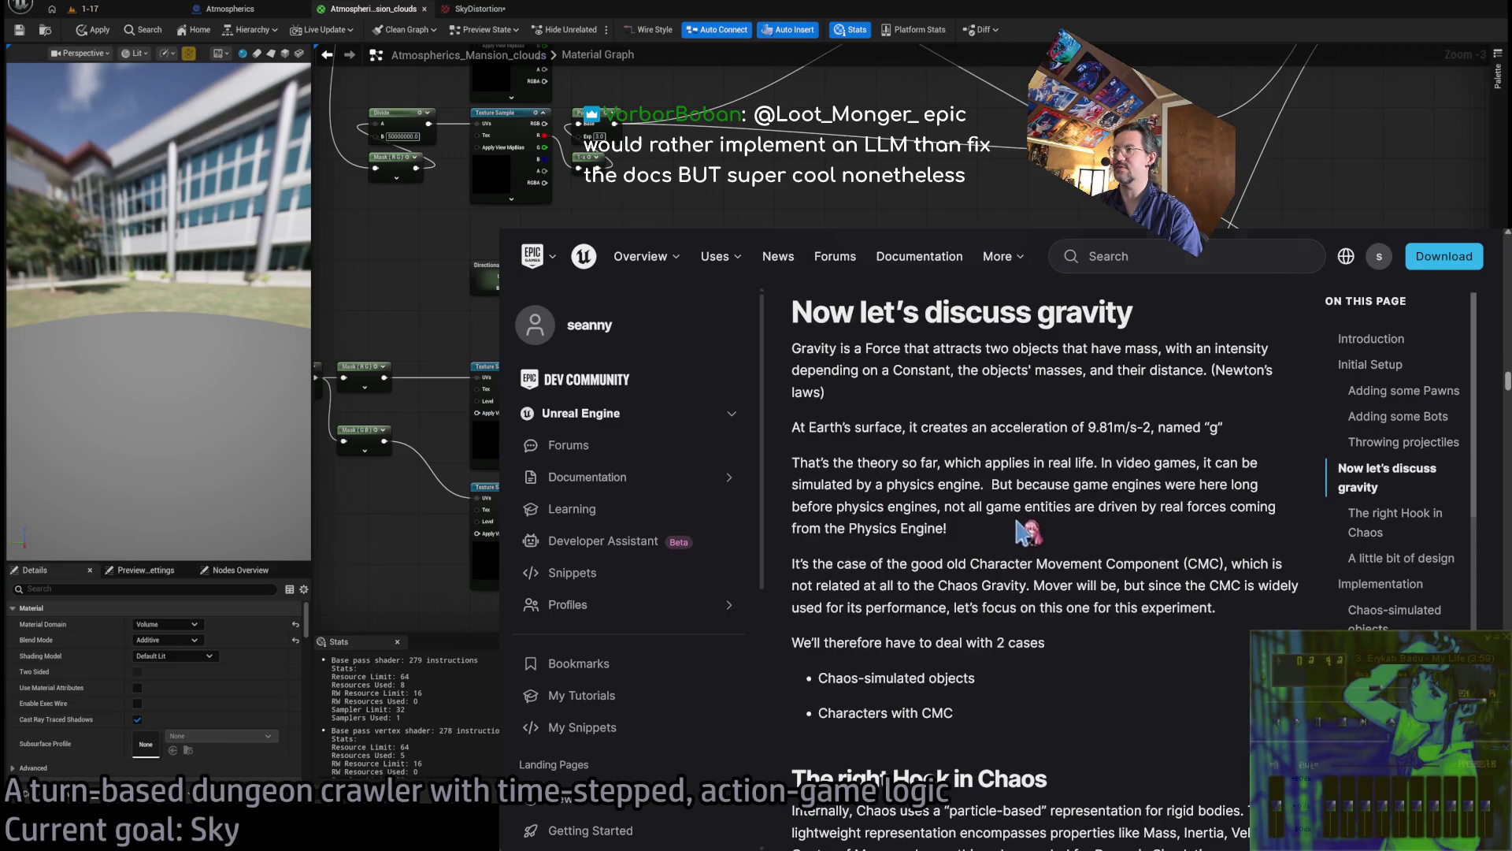
{"action": "scroll", "coordinate": [1028, 532], "scroll_direction": "up", "scroll_amount": 2}
{"action": "scroll", "coordinate": [1071, 481], "scroll_direction": "down", "scroll_amount": 3}
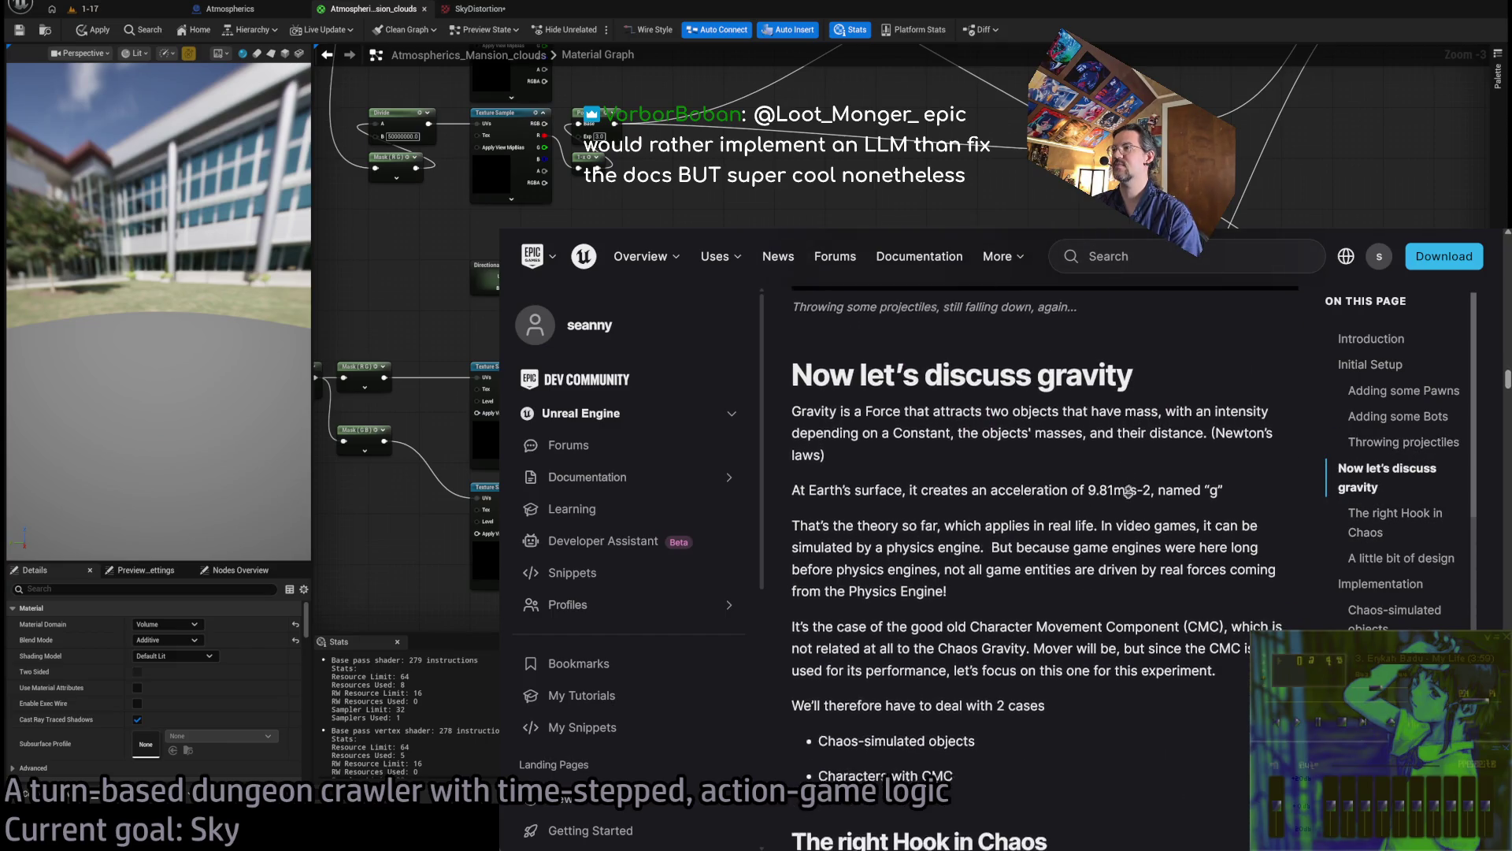
{"action": "scroll", "coordinate": [1117, 499], "scroll_direction": "down", "scroll_amount": 5}
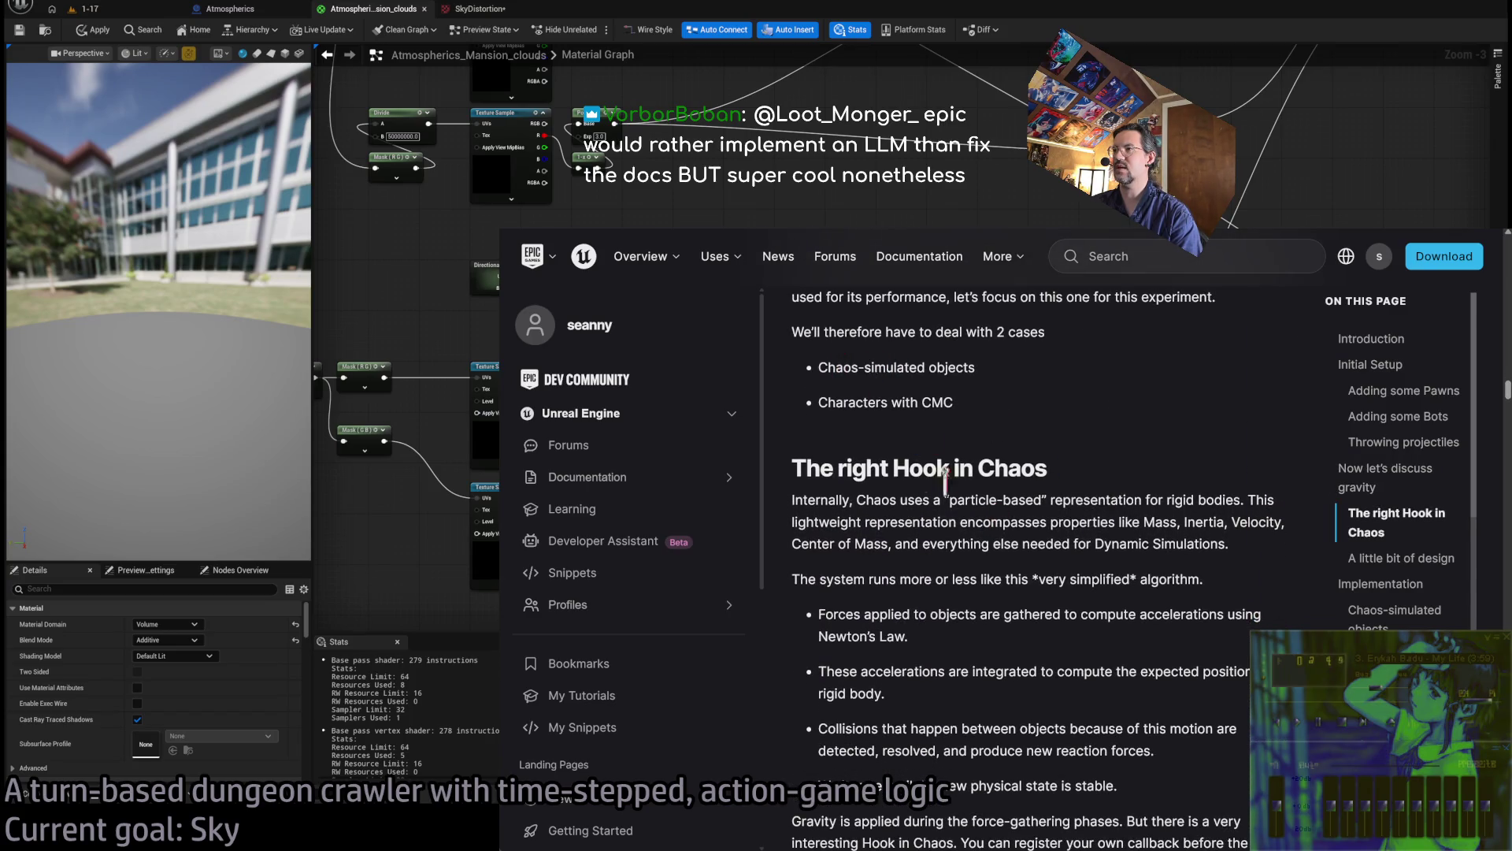
{"action": "mouse_move", "coordinate": [794, 521]}
{"action": "left_mouse_down"}
{"action": "mouse_move", "coordinate": [846, 619]}
{"action": "mouse_move", "coordinate": [878, 728]}
{"action": "left_mouse_up"}
{"action": "left_click", "coordinate": [917, 646]}
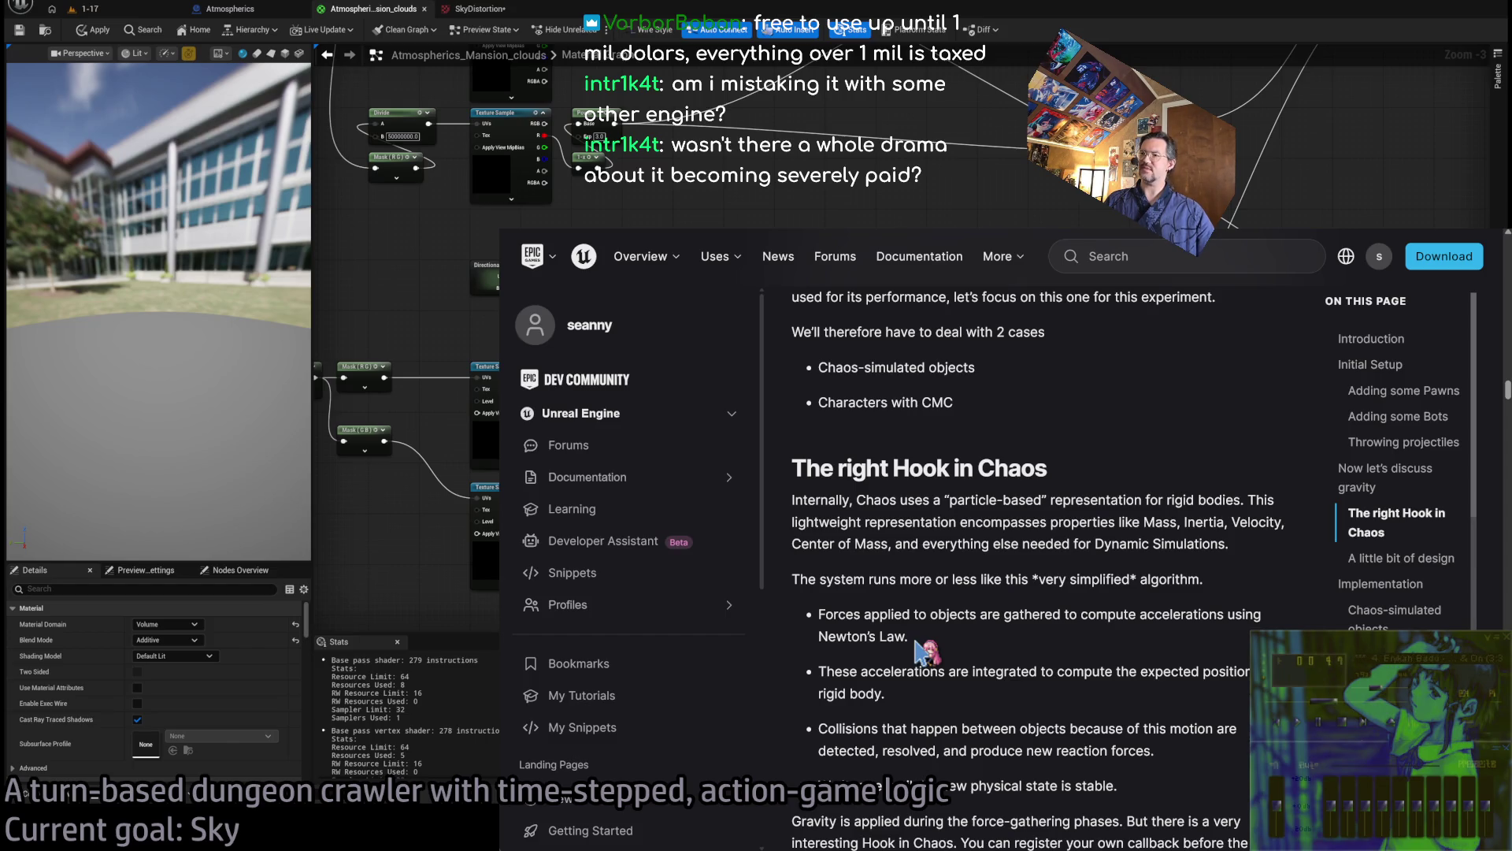
{"action": "key", "text": "ctrl+t"}
Search Google News for 'unreal engine'
{"action": "type", "text": "news"}
{"action": "key", "text": "Down"}
{"action": "key", "text": "Down"}
{"action": "key", "text": "Return"}
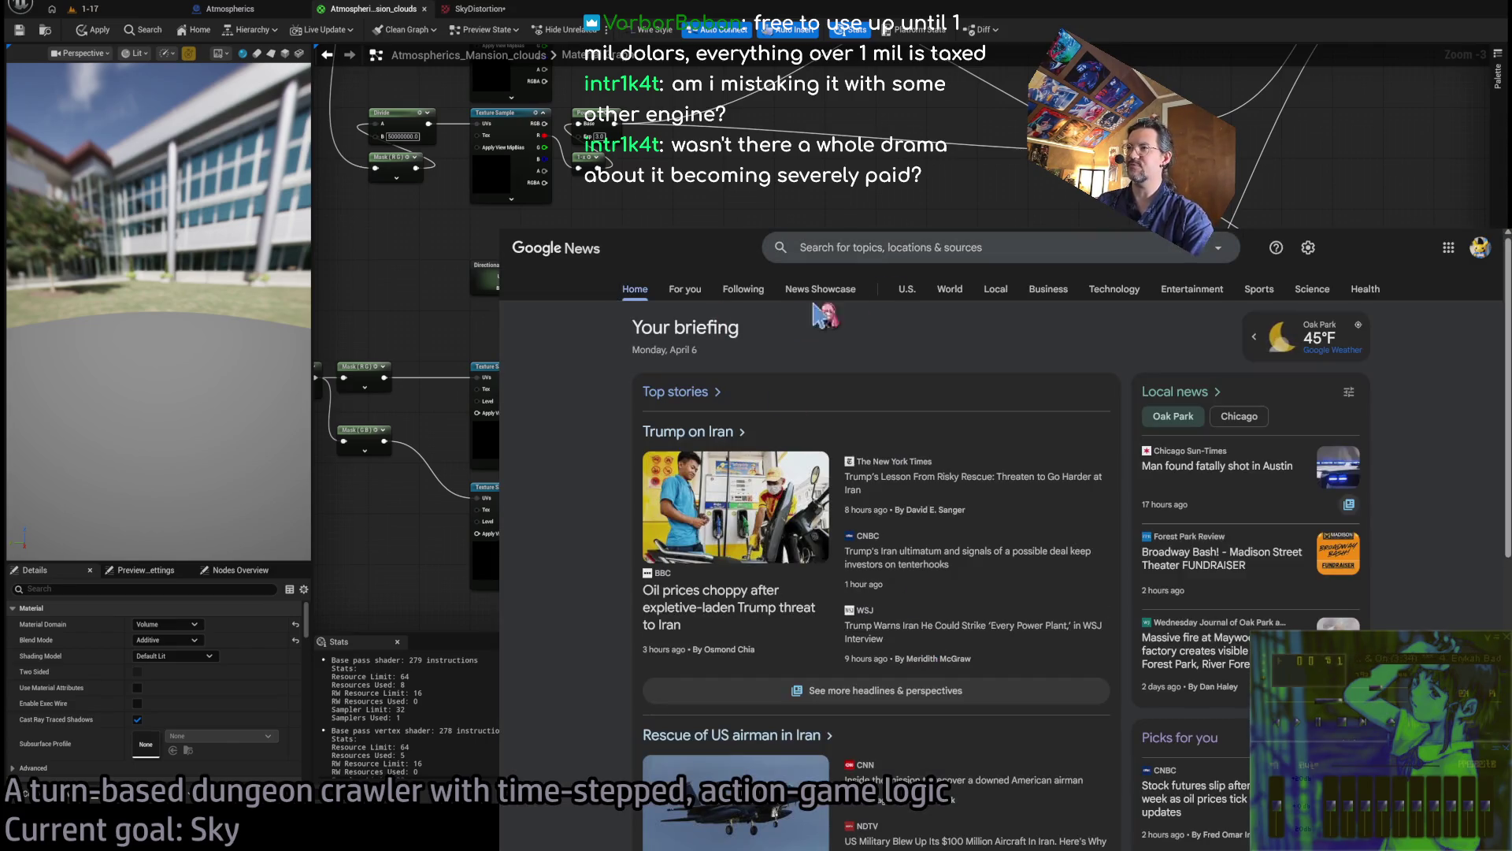
{"action": "type", "text": "unreal engine"}
{"action": "key", "text": "Return"}
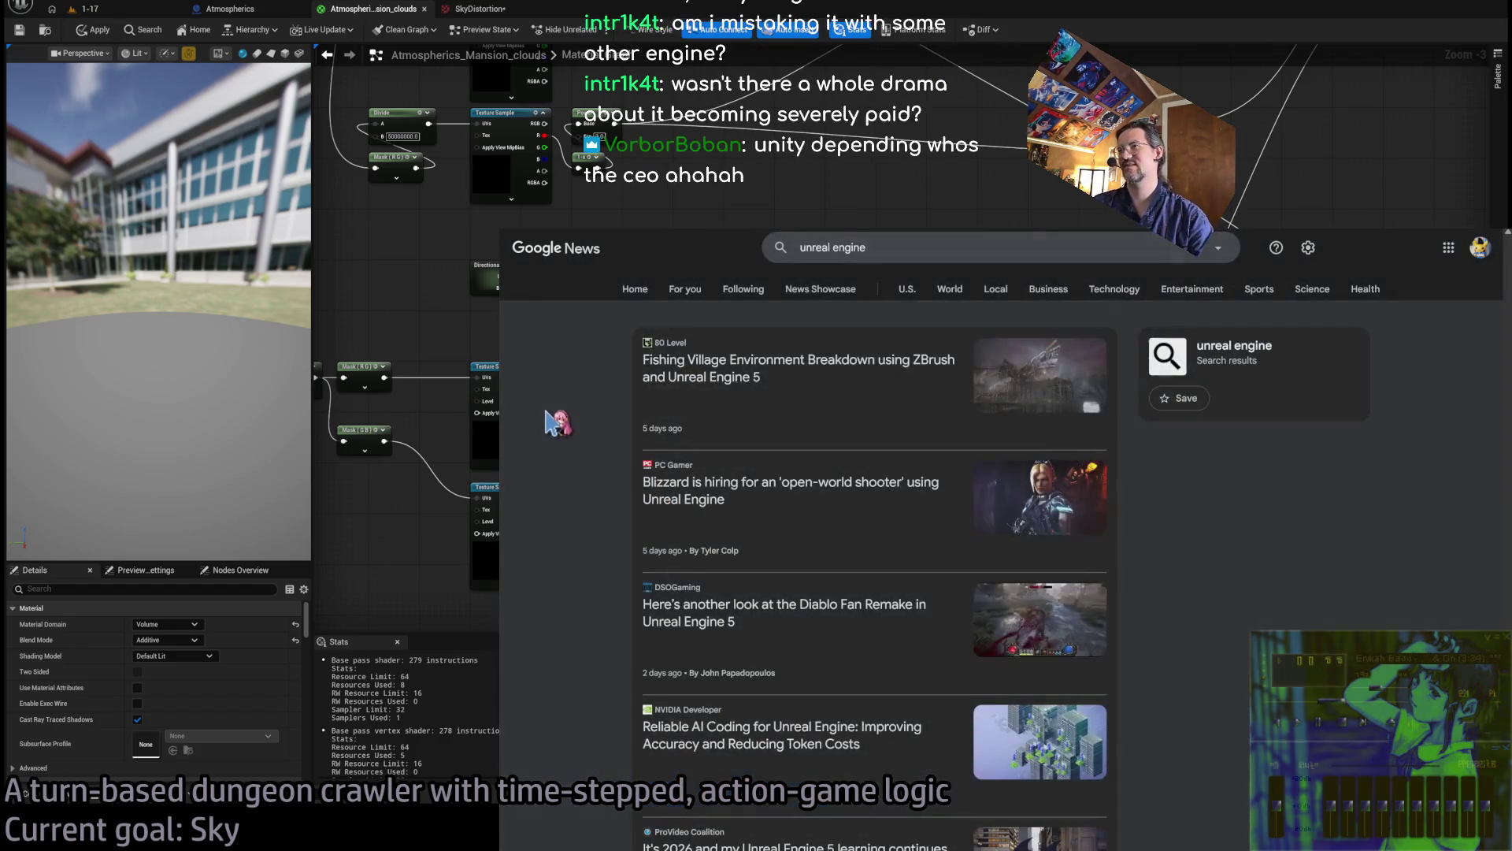
Autoscroll through the unreal engine news results, then return to the Chaos gravity article
{"action": "middle_click", "coordinate": [552, 396]}
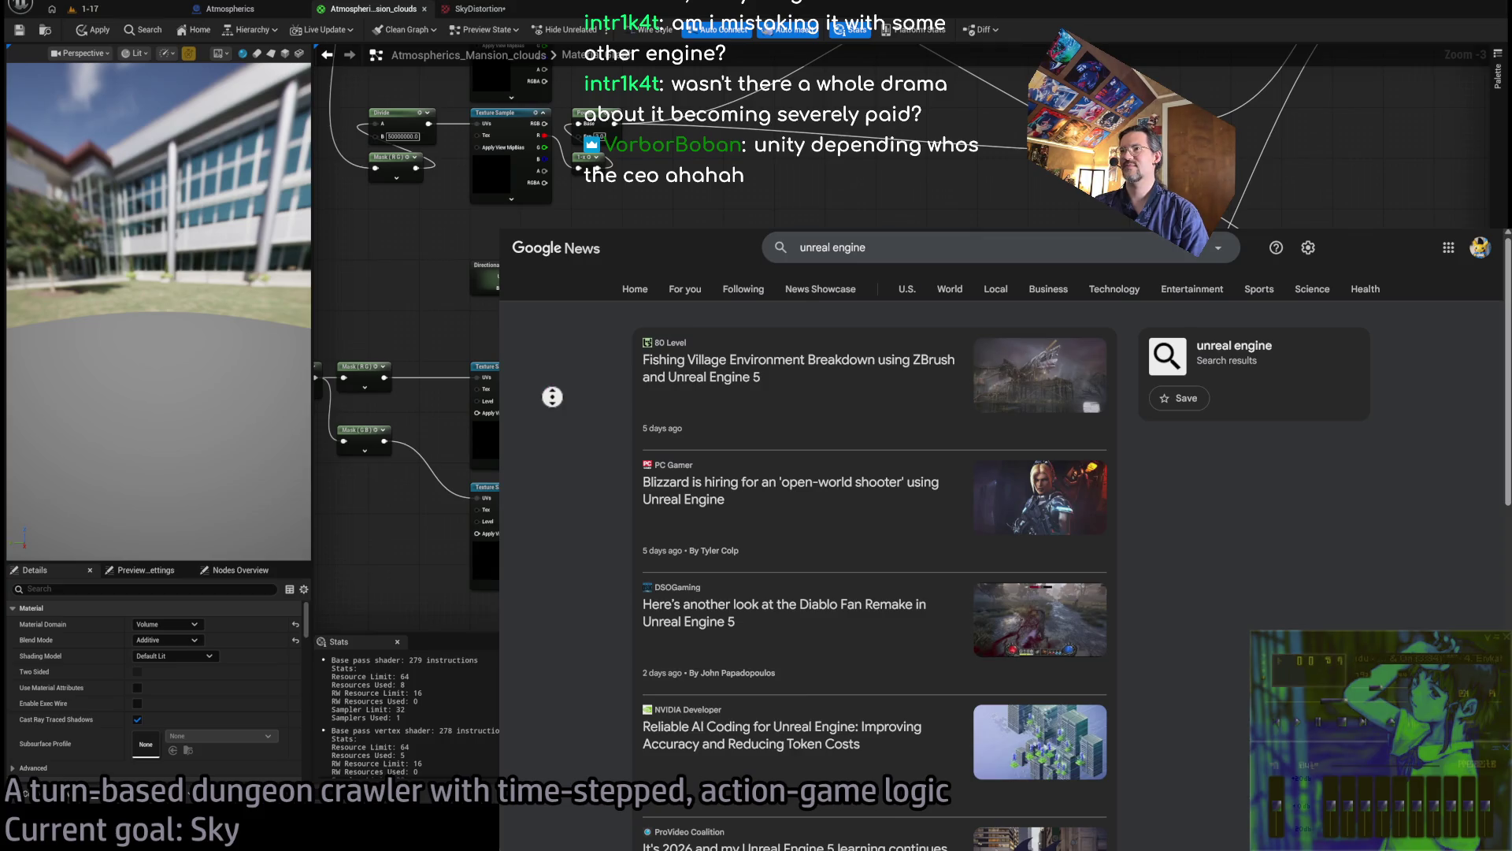
{"action": "scroll", "coordinate": [542, 437], "scroll_direction": "down", "scroll_amount": 3}
{"action": "scroll", "coordinate": [542, 437], "scroll_direction": "down", "scroll_amount": 6}
{"action": "scroll", "coordinate": [551, 461], "scroll_direction": "down", "scroll_amount": 7}
{"action": "scroll", "coordinate": [547, 447], "scroll_direction": "down", "scroll_amount": 7}
{"action": "scroll", "coordinate": [546, 447], "scroll_direction": "down", "scroll_amount": 7}
{"action": "scroll", "coordinate": [547, 447], "scroll_direction": "down", "scroll_amount": 2}
{"action": "scroll", "coordinate": [547, 447], "scroll_direction": "down", "scroll_amount": 2}
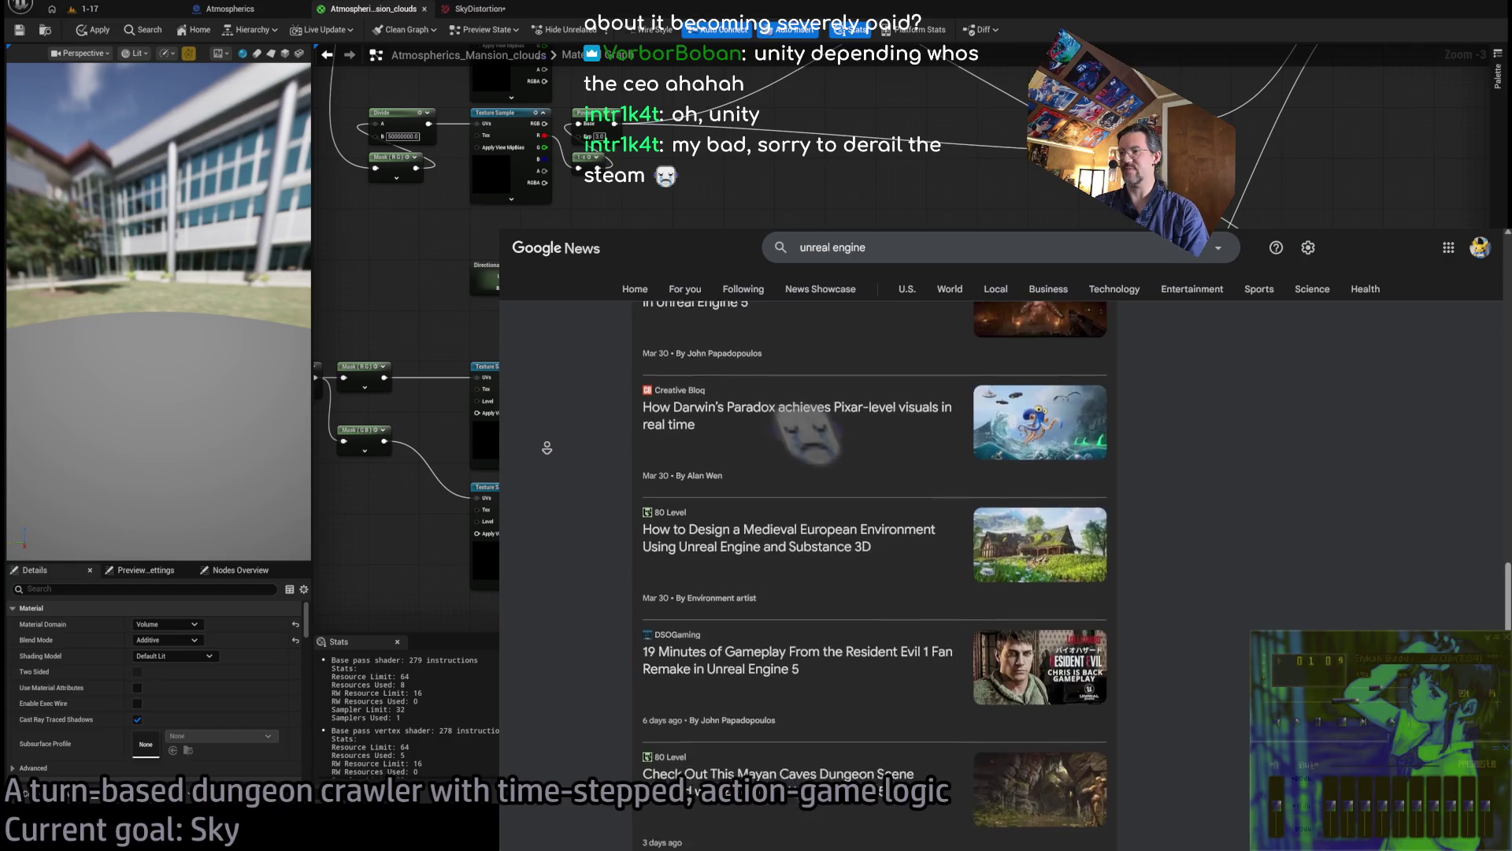
{"action": "scroll", "coordinate": [546, 447], "scroll_direction": "down", "scroll_amount": 7}
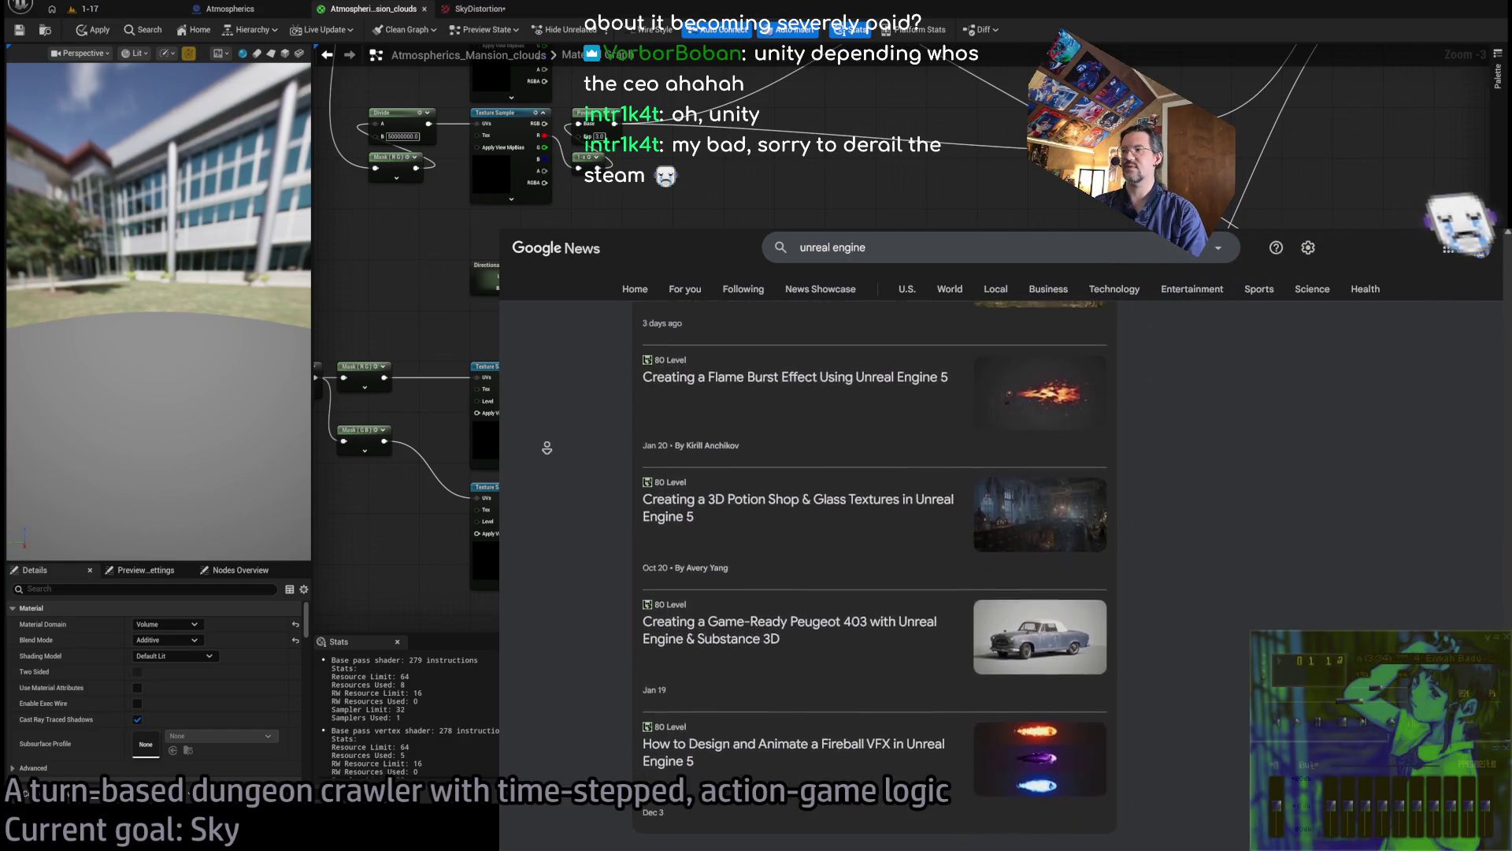
{"action": "scroll", "coordinate": [546, 448], "scroll_direction": "down", "scroll_amount": 3}
{"action": "scroll", "coordinate": [569, 484], "scroll_direction": "down", "scroll_amount": 6}
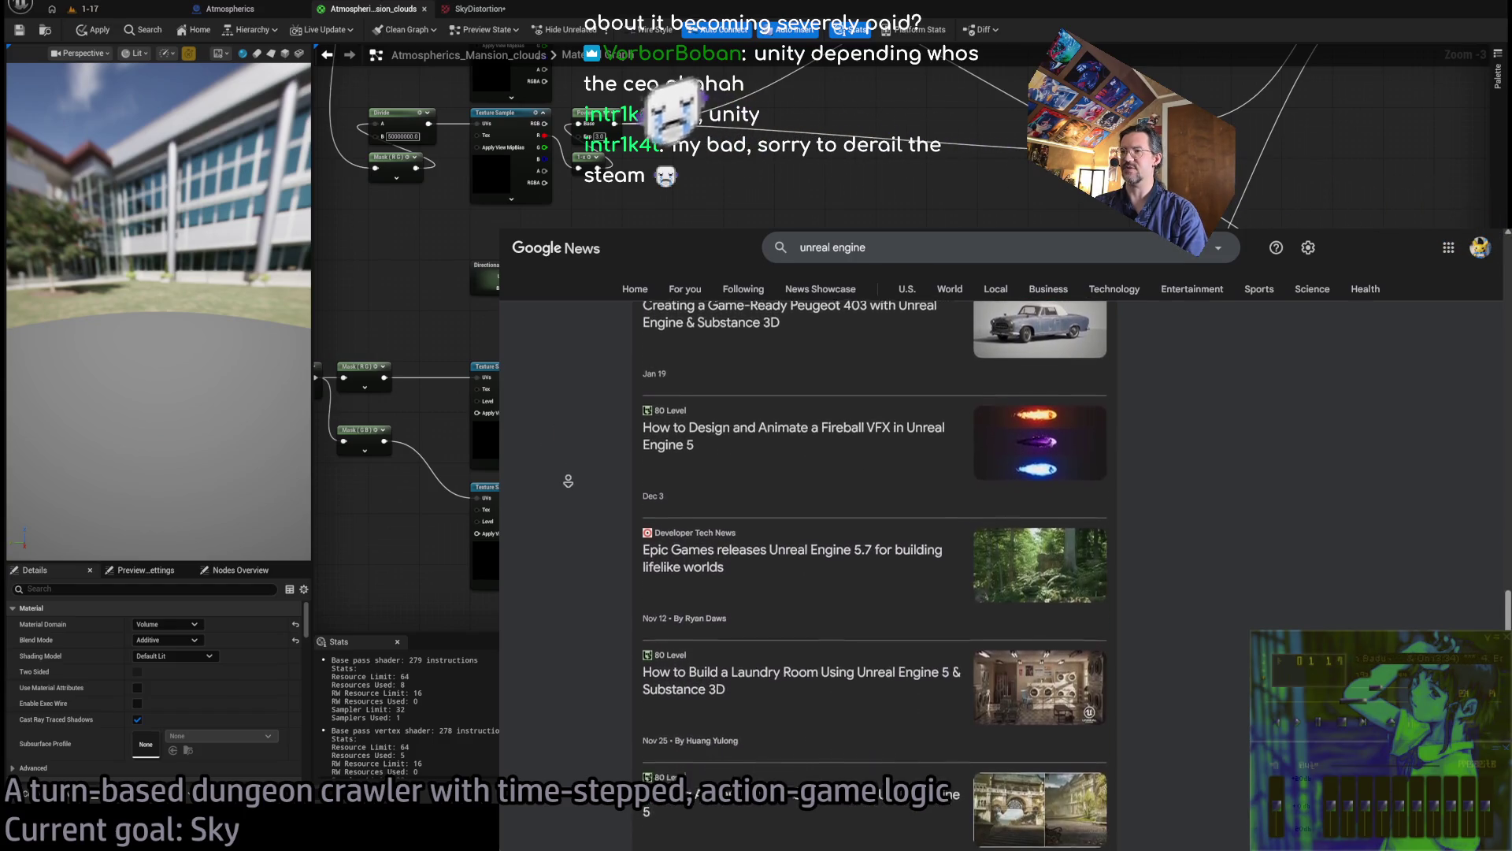
{"action": "scroll", "coordinate": [568, 480], "scroll_direction": "down", "scroll_amount": 1}
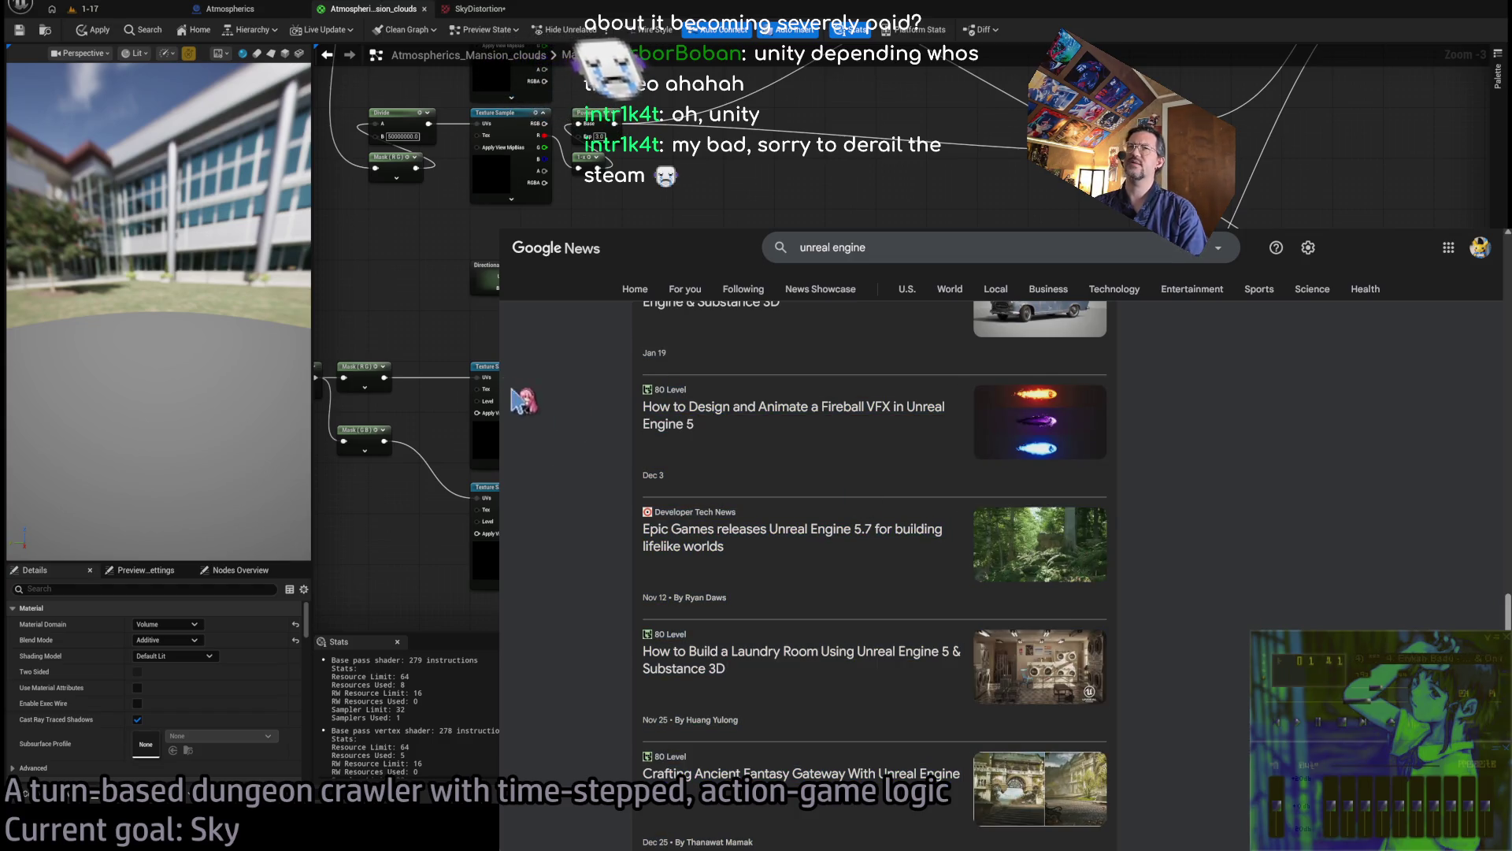
{"action": "left_click_drag", "start_coordinate": [559, 355], "coordinate": [644, 450]}
{"action": "middle_click", "coordinate": [598, 410]}
{"action": "scroll", "coordinate": [583, 424], "scroll_direction": "down", "scroll_amount": 2}
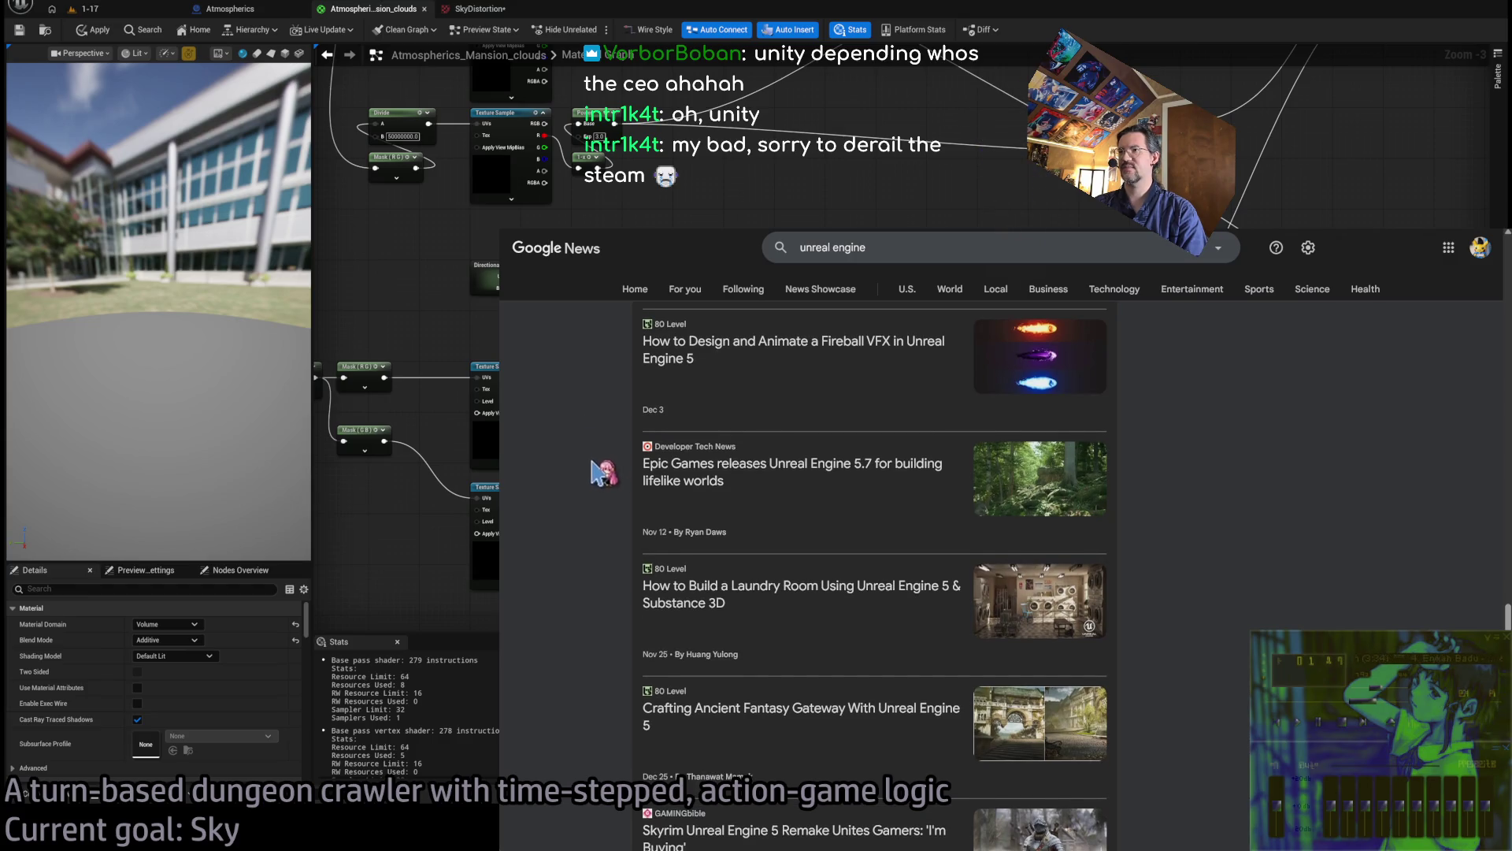
{"action": "key", "text": "ctrl+Tab"}
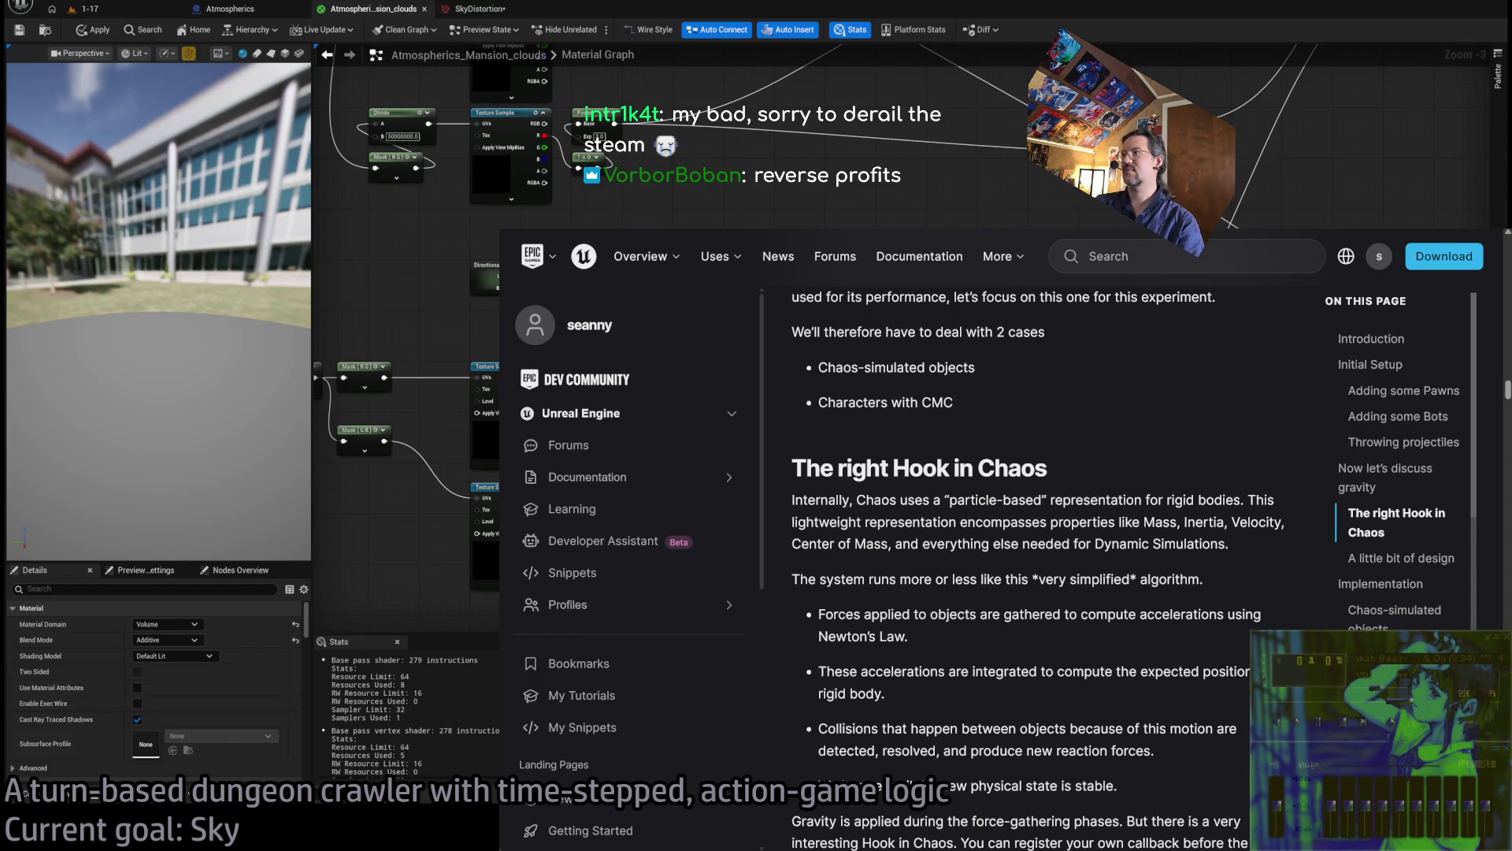
Read past Chaos::TSimCallbackObject to 'A little bit of design', highlighting passages along the way
{"action": "scroll", "coordinate": [1258, 490], "scroll_direction": "up", "scroll_amount": 3}
{"action": "scroll", "coordinate": [1258, 490], "scroll_direction": "down", "scroll_amount": 3}
{"action": "scroll", "coordinate": [1258, 490], "scroll_direction": "down", "scroll_amount": 2}
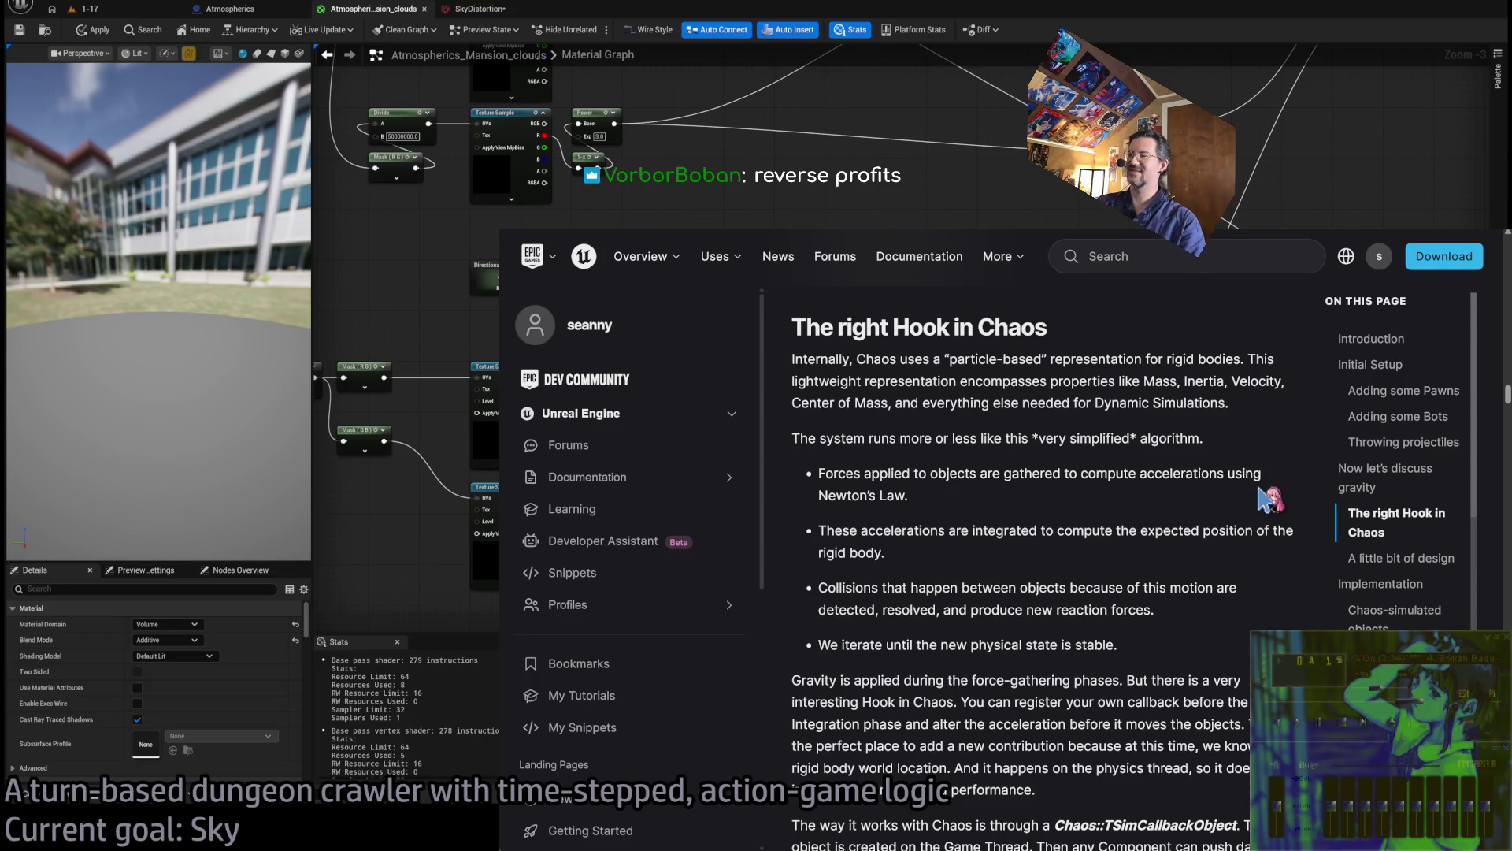
{"action": "mouse_move", "coordinate": [816, 325]}
{"action": "left_mouse_down"}
{"action": "mouse_move", "coordinate": [1248, 705]}
{"action": "mouse_move", "coordinate": [816, 327]}
{"action": "mouse_move", "coordinate": [1164, 648]}
{"action": "left_mouse_up"}
{"action": "left_click", "coordinate": [963, 391]}
{"action": "mouse_move", "coordinate": [1238, 369]}
{"action": "left_mouse_down"}
{"action": "mouse_move", "coordinate": [1241, 618]}
{"action": "mouse_move", "coordinate": [1213, 653]}
{"action": "mouse_move", "coordinate": [1217, 335]}
{"action": "left_mouse_up"}
{"action": "left_click", "coordinate": [1217, 653]}
{"action": "left_click", "coordinate": [1213, 340]}
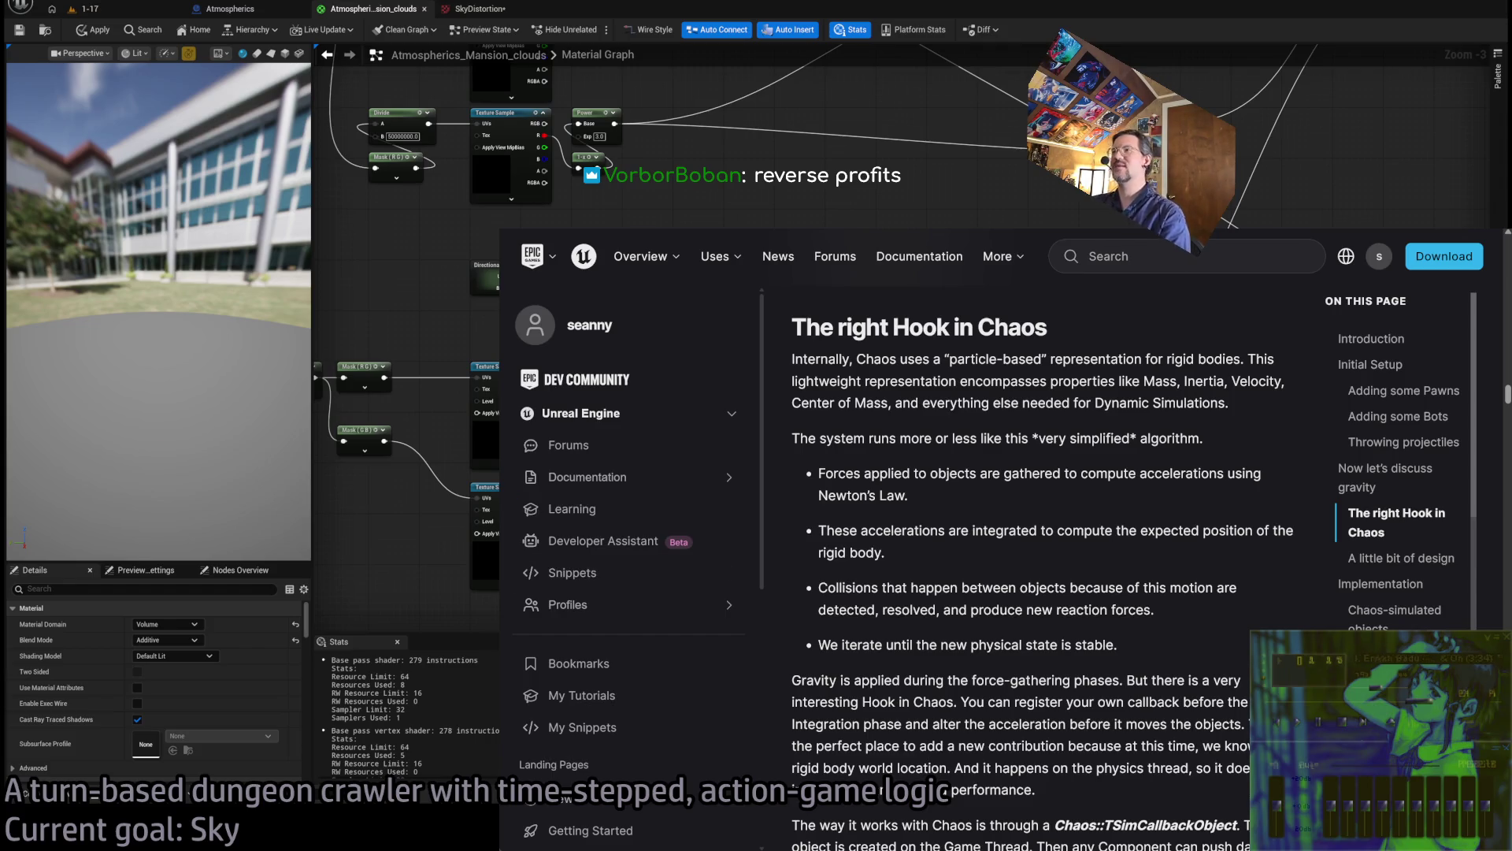
{"action": "scroll", "coordinate": [1118, 362], "scroll_direction": "down", "scroll_amount": 1}
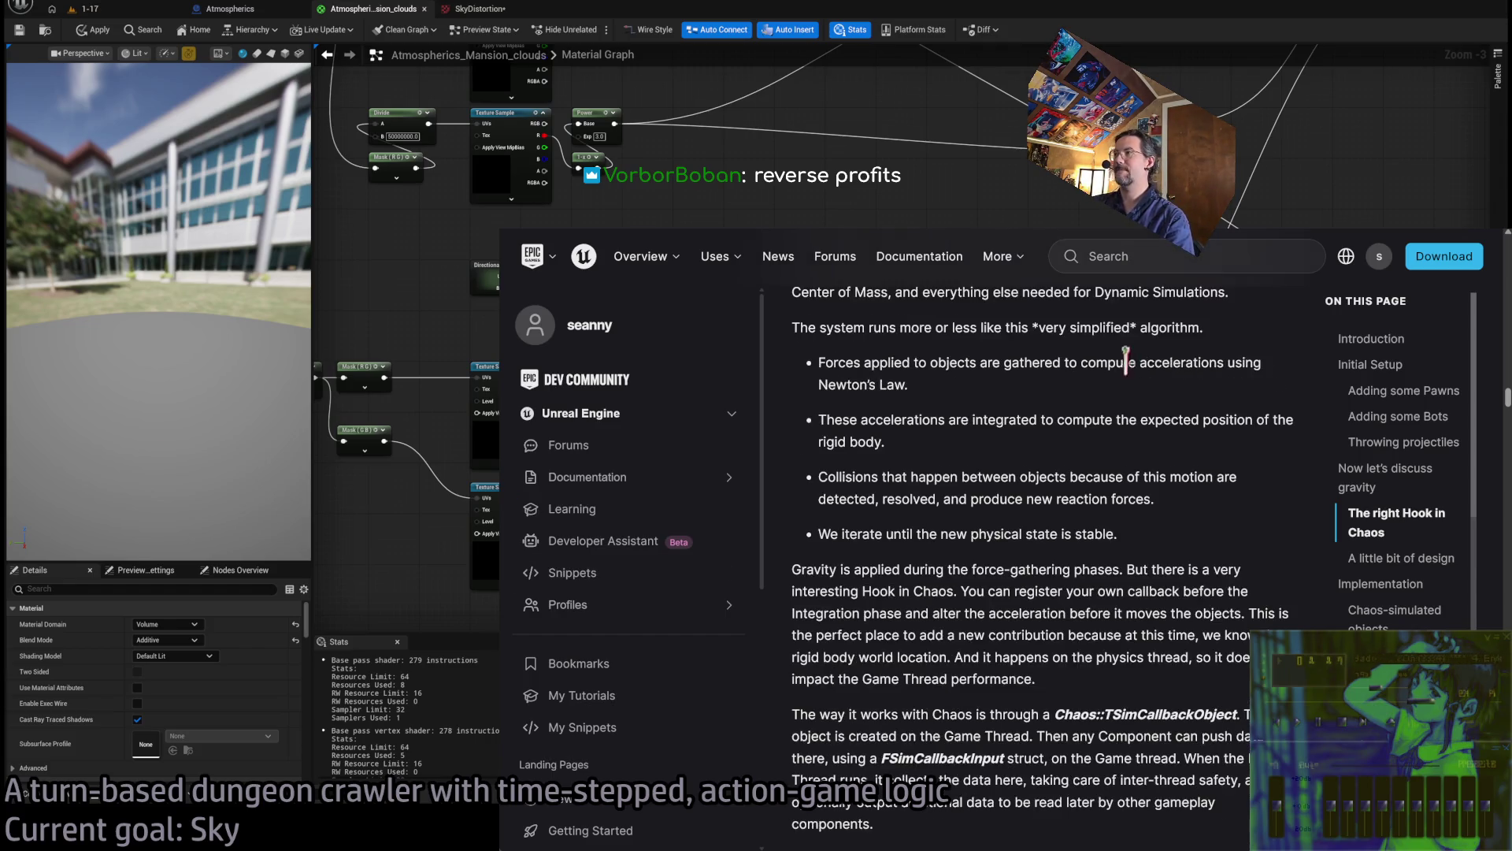
{"action": "scroll", "coordinate": [1028, 535], "scroll_direction": "up", "scroll_amount": 2}
{"action": "middle_click", "coordinate": [1168, 543]}
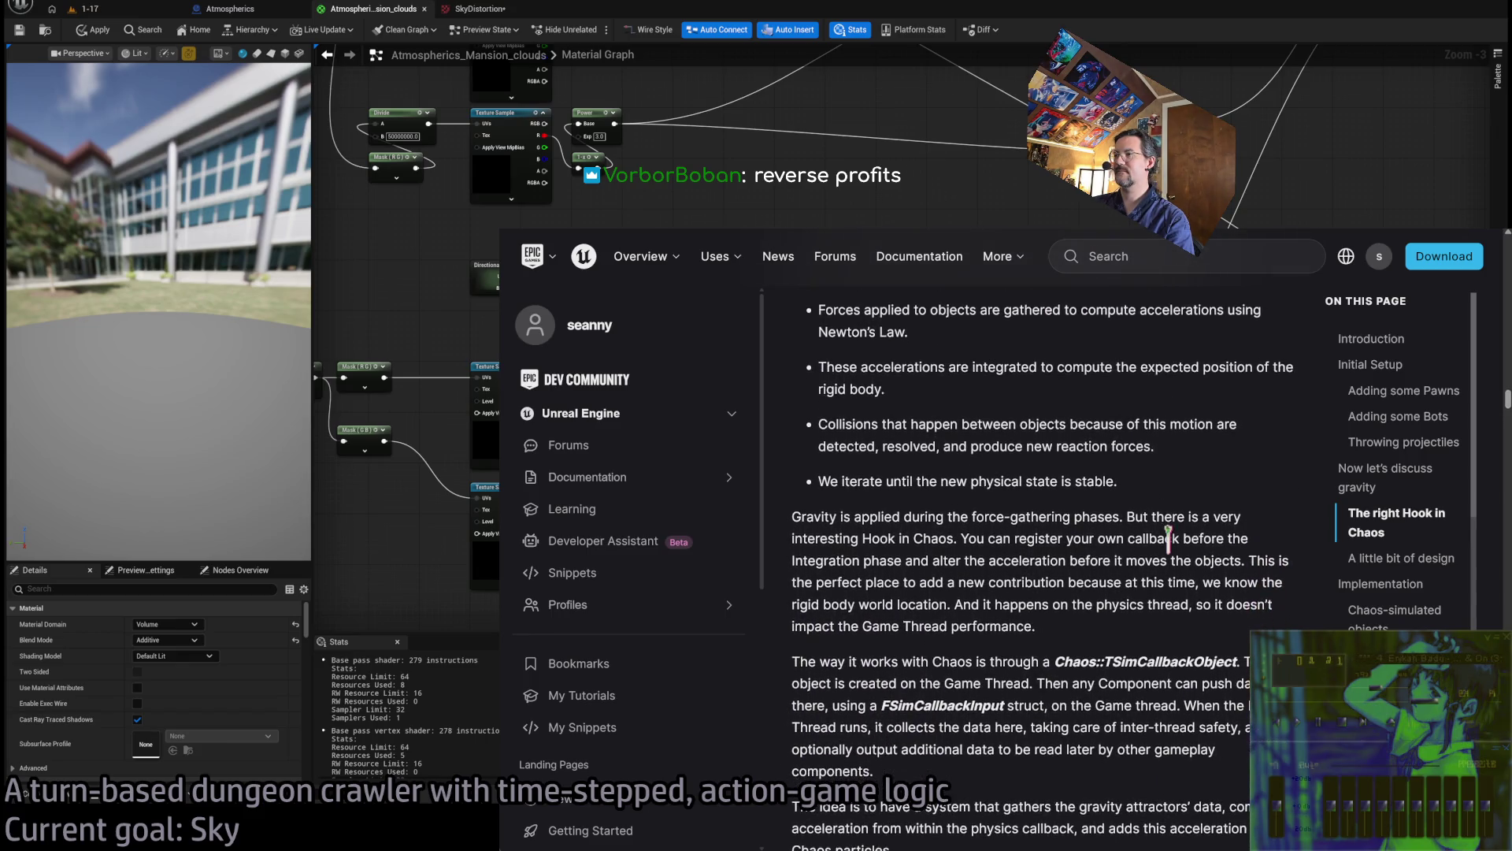
{"action": "middle_click", "coordinate": [1168, 539]}
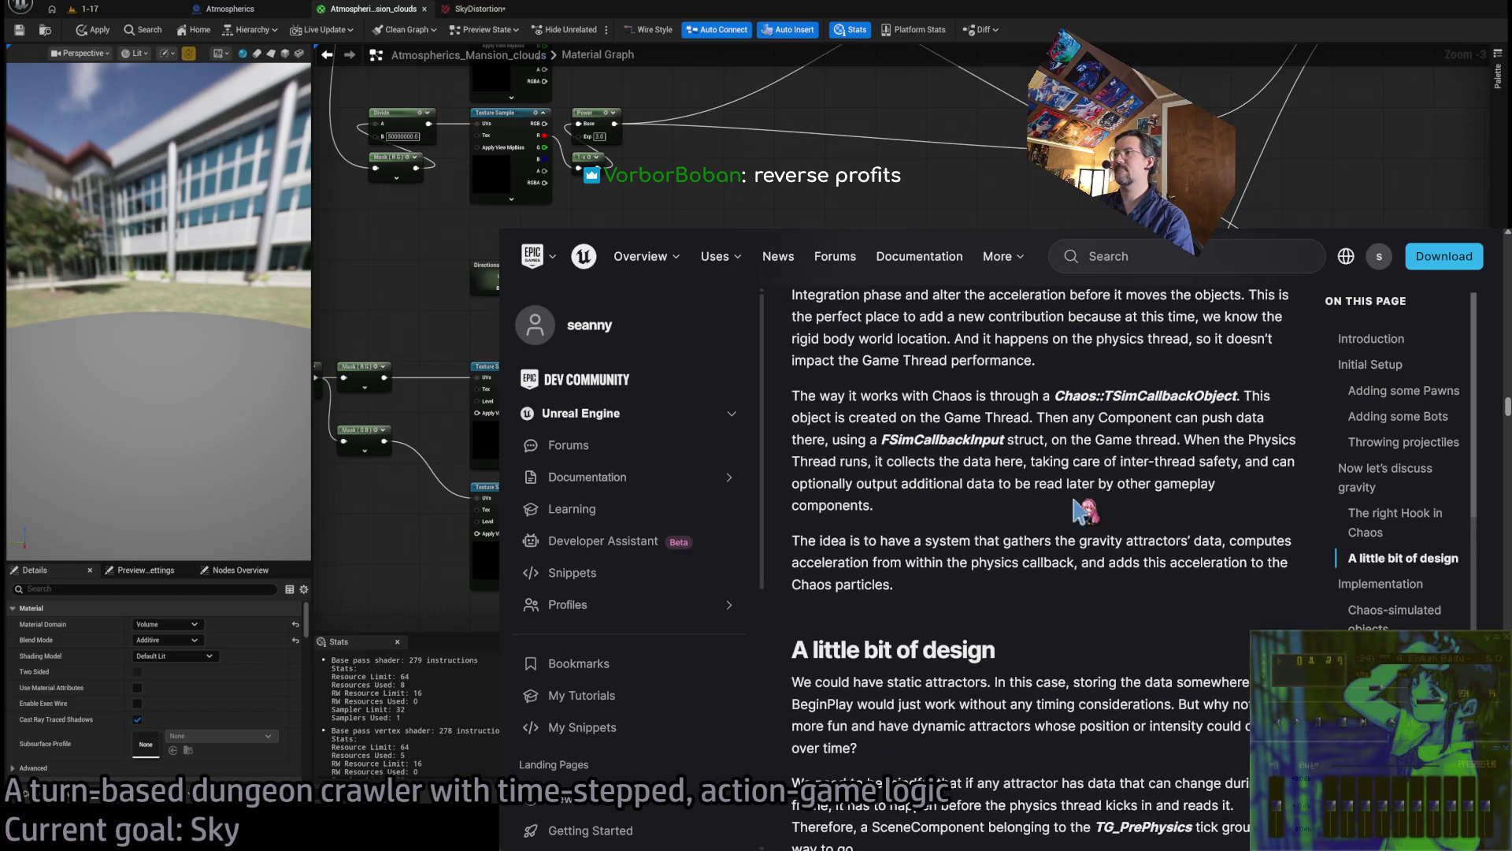
{"action": "mouse_move", "coordinate": [1056, 416]}
{"action": "left_mouse_down"}
{"action": "mouse_move", "coordinate": [1075, 451]}
{"action": "mouse_move", "coordinate": [1018, 512]}
{"action": "left_mouse_up"}
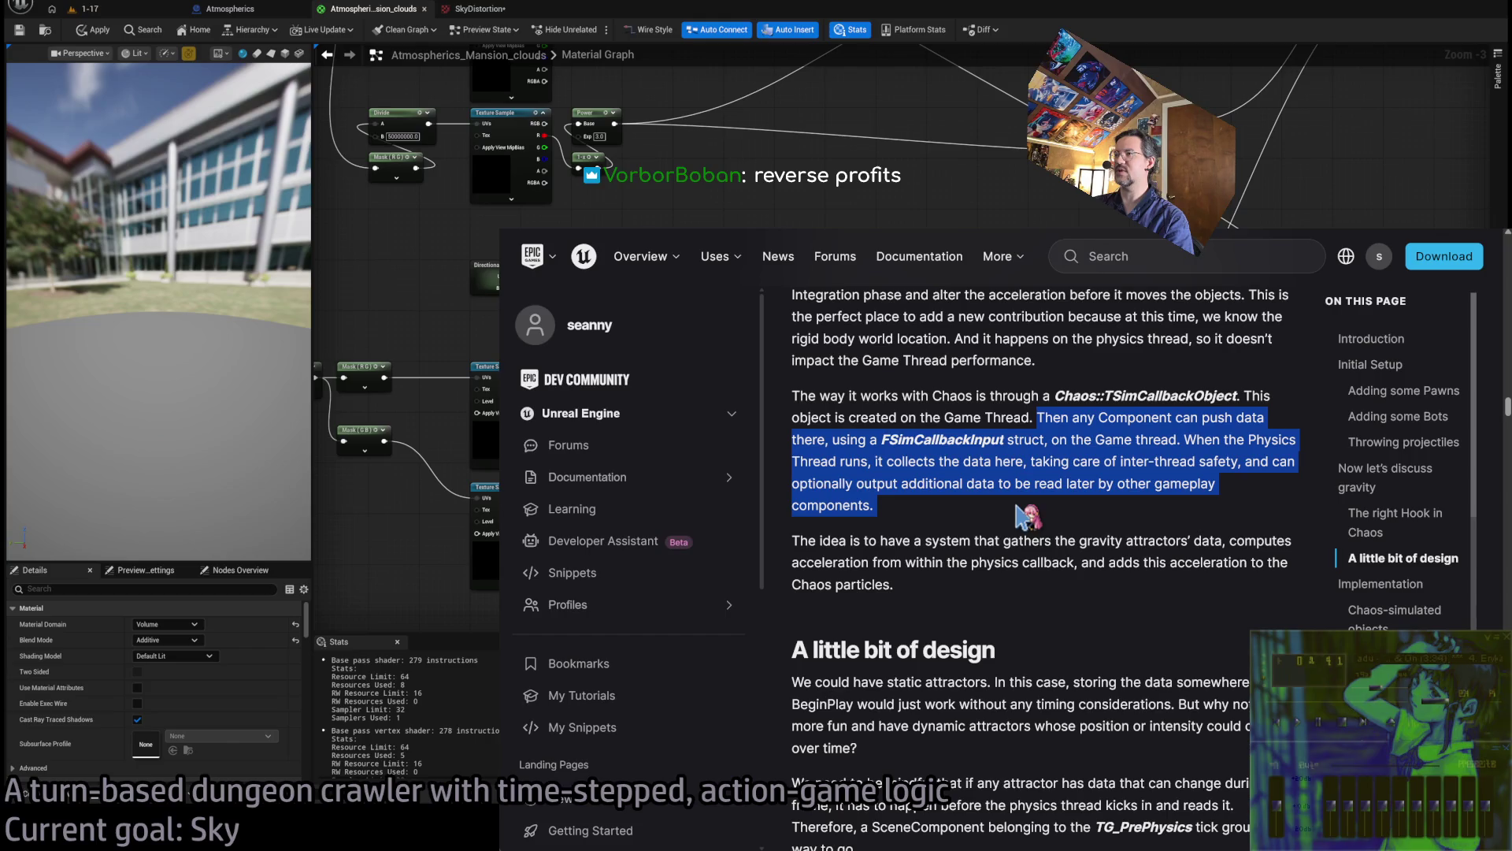
{"action": "left_click", "coordinate": [1017, 511]}
{"action": "mouse_move", "coordinate": [1038, 417]}
{"action": "left_mouse_down"}
{"action": "mouse_move", "coordinate": [1004, 439]}
{"action": "mouse_move", "coordinate": [1046, 512]}
{"action": "left_mouse_up"}
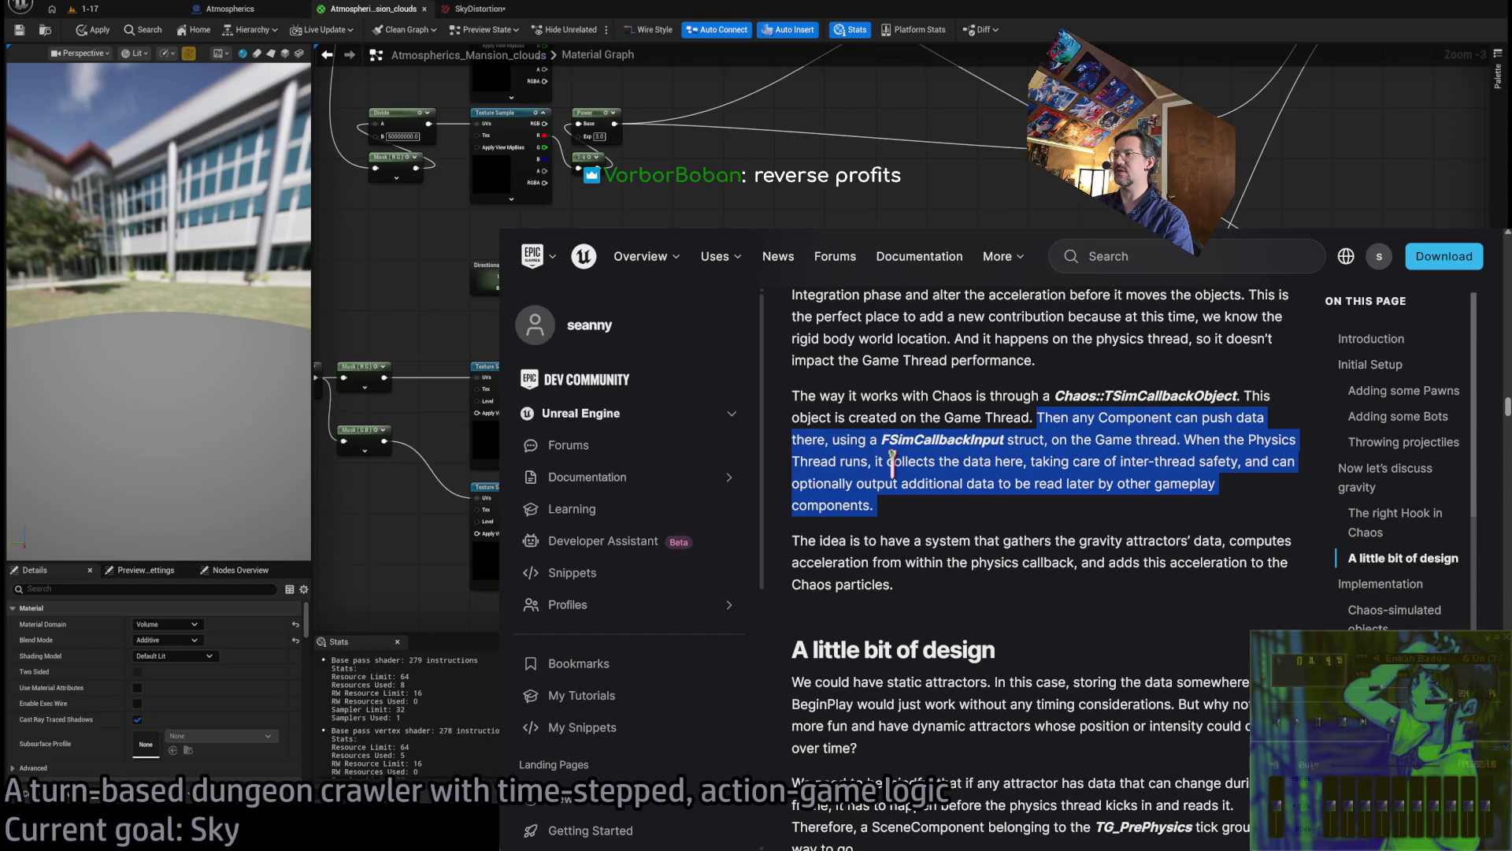
{"action": "mouse_move", "coordinate": [1050, 462]}
{"action": "left_mouse_down"}
{"action": "mouse_move", "coordinate": [1241, 462]}
{"action": "mouse_move", "coordinate": [1039, 516]}
{"action": "left_mouse_up"}
{"action": "left_click", "coordinate": [1257, 460]}
{"action": "mouse_move", "coordinate": [795, 542]}
{"action": "left_mouse_down"}
{"action": "mouse_move", "coordinate": [963, 617]}
{"action": "mouse_move", "coordinate": [1024, 551]}
{"action": "left_mouse_up"}
{"action": "left_click", "coordinate": [1024, 551]}
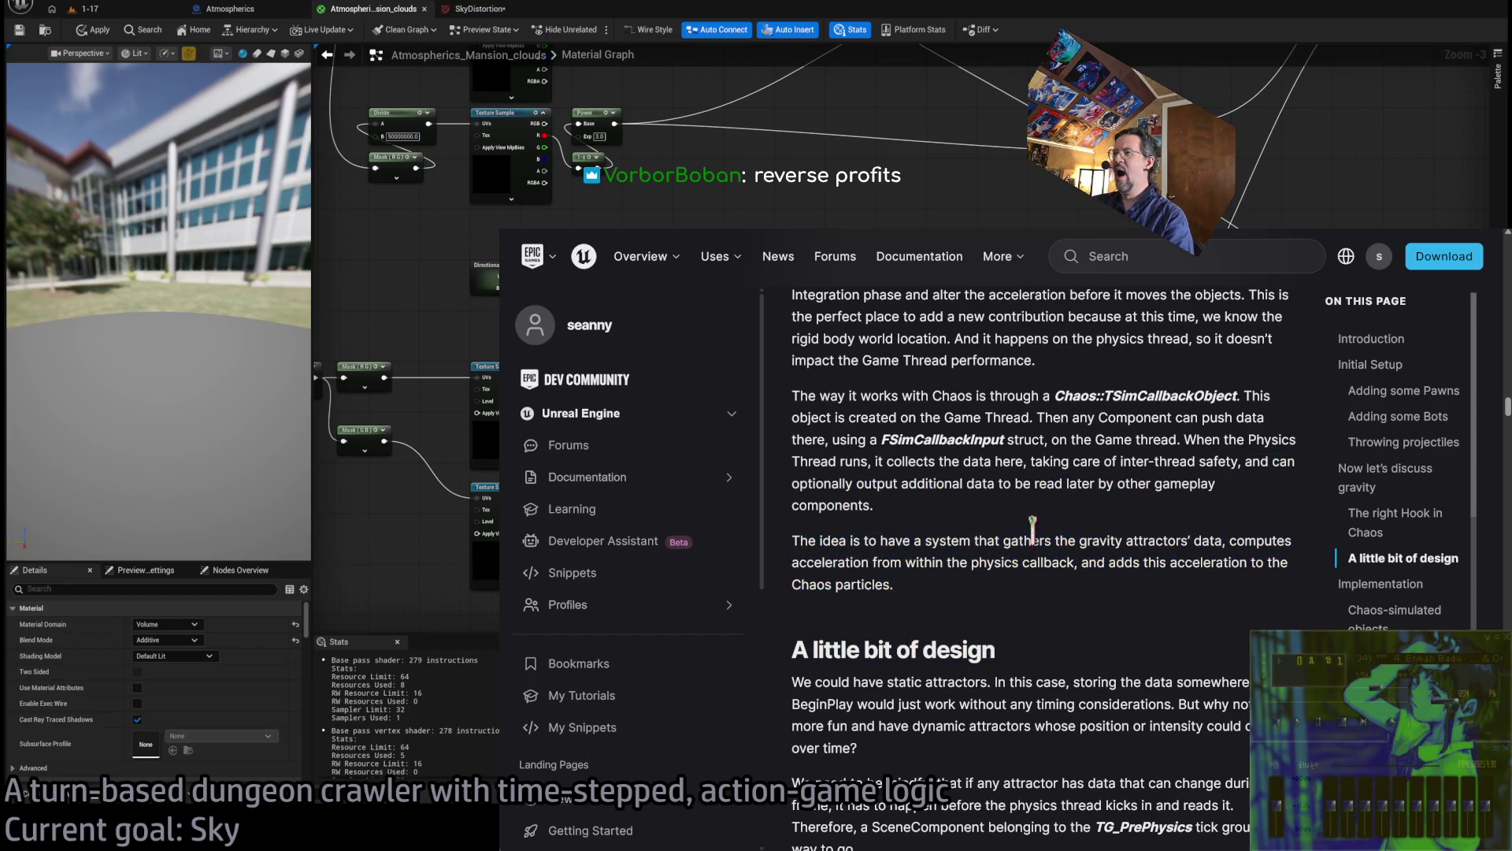
{"action": "scroll", "coordinate": [1058, 505], "scroll_direction": "down", "scroll_amount": 5}
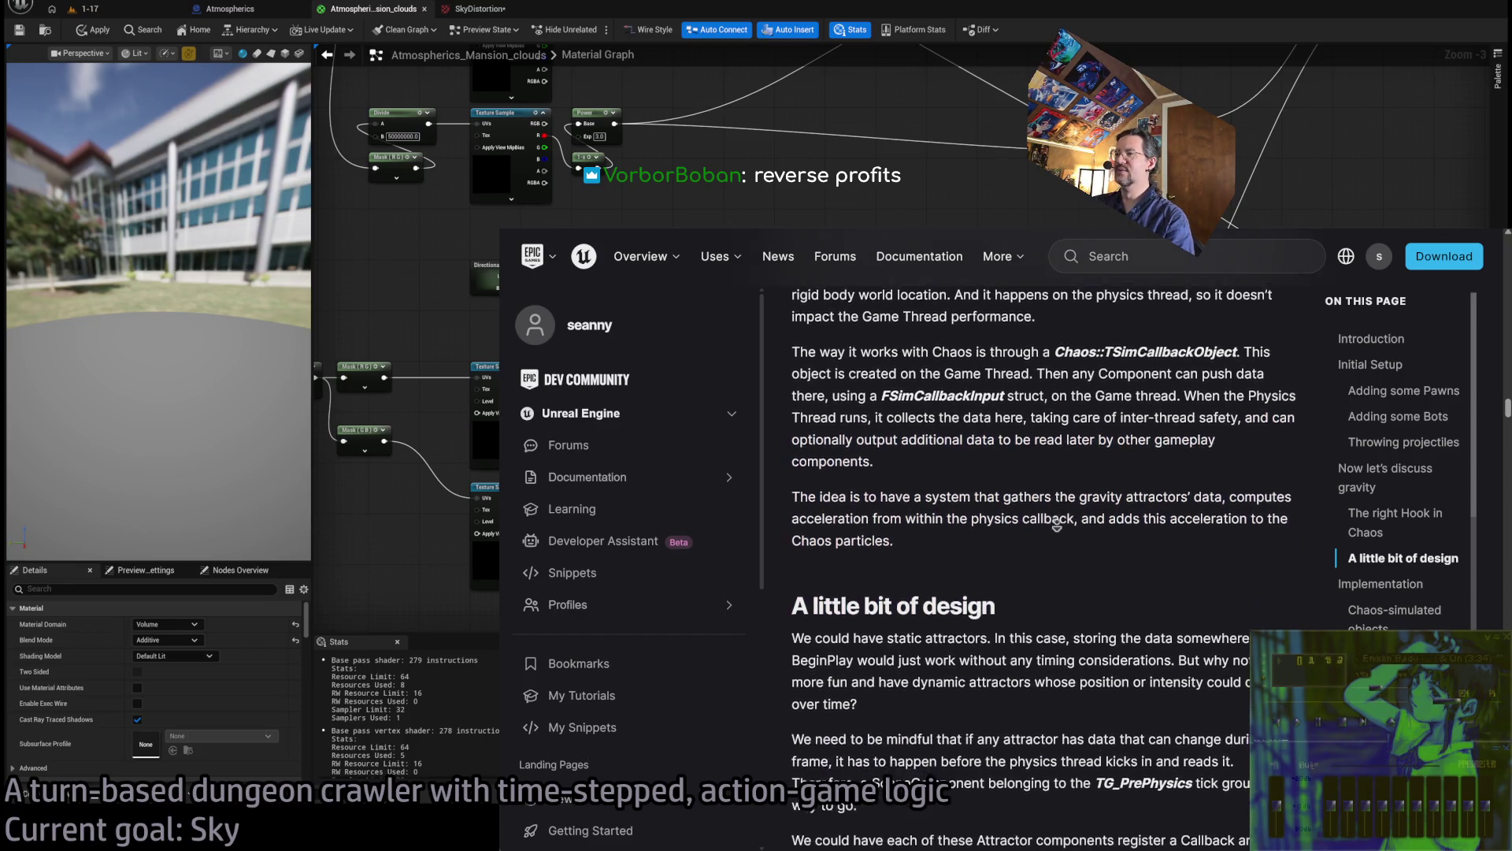
{"action": "scroll", "coordinate": [1057, 525], "scroll_direction": "down", "scroll_amount": 2}
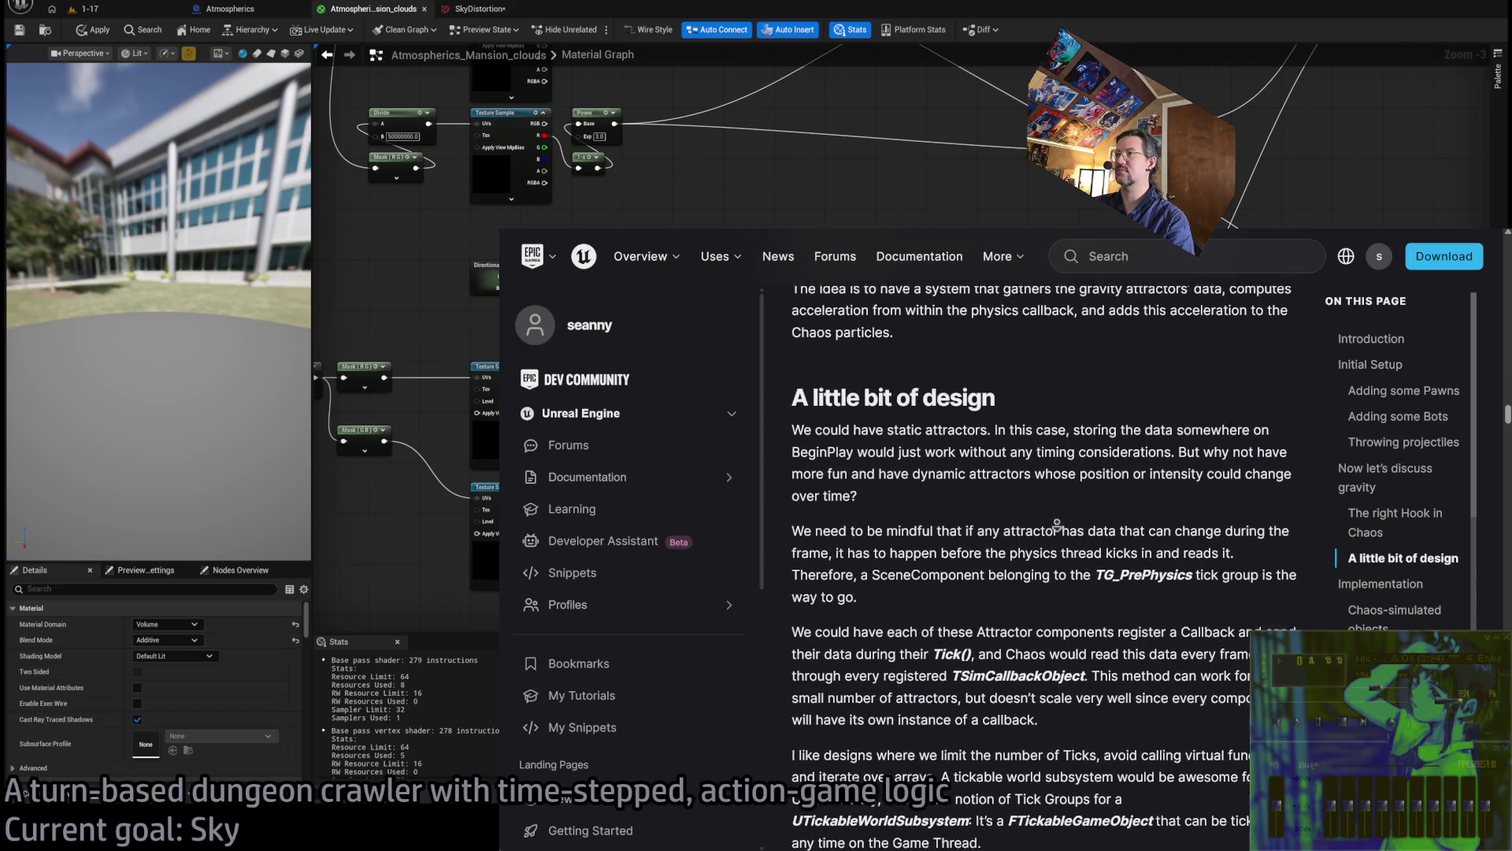
{"action": "mouse_move", "coordinate": [815, 405]}
{"action": "left_mouse_down"}
{"action": "mouse_move", "coordinate": [1012, 508]}
{"action": "mouse_move", "coordinate": [1004, 482]}
{"action": "left_mouse_up"}
{"action": "left_click", "coordinate": [1002, 484]}
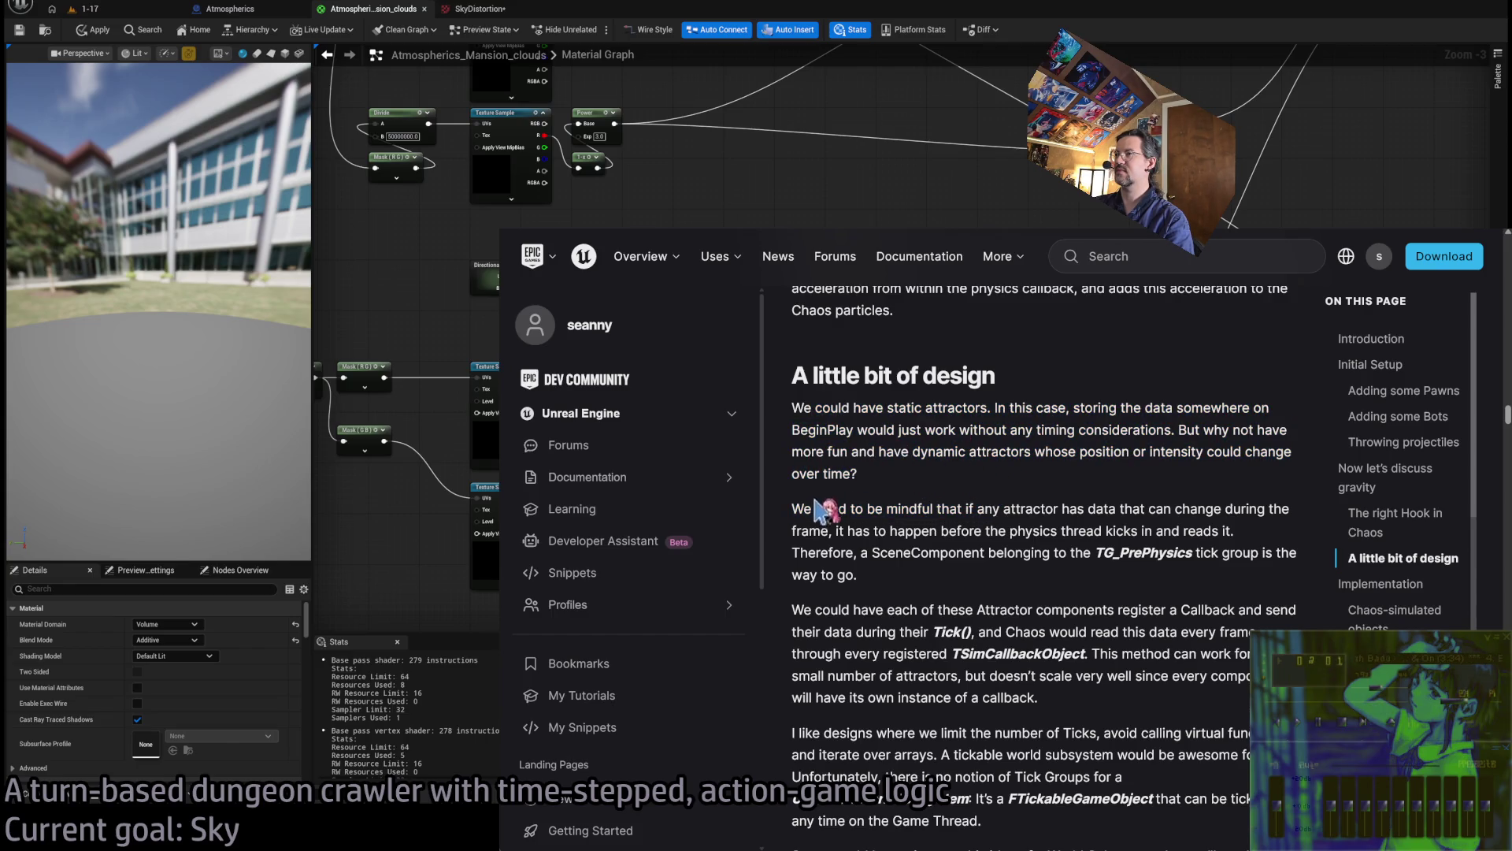
{"action": "mouse_move", "coordinate": [798, 504]}
{"action": "left_mouse_down"}
{"action": "mouse_move", "coordinate": [1233, 534]}
{"action": "mouse_move", "coordinate": [859, 552]}
{"action": "mouse_move", "coordinate": [1094, 553]}
{"action": "mouse_move", "coordinate": [1044, 582]}
{"action": "left_mouse_up"}
{"action": "left_click_drag", "start_coordinate": [831, 552], "coordinate": [1265, 551]}
{"action": "left_click_drag", "start_coordinate": [794, 575], "coordinate": [918, 586]}
{"action": "mouse_move", "coordinate": [816, 508]}
{"action": "left_mouse_down"}
{"action": "mouse_move", "coordinate": [1069, 504]}
{"action": "mouse_move", "coordinate": [1292, 534]}
{"action": "left_mouse_up"}
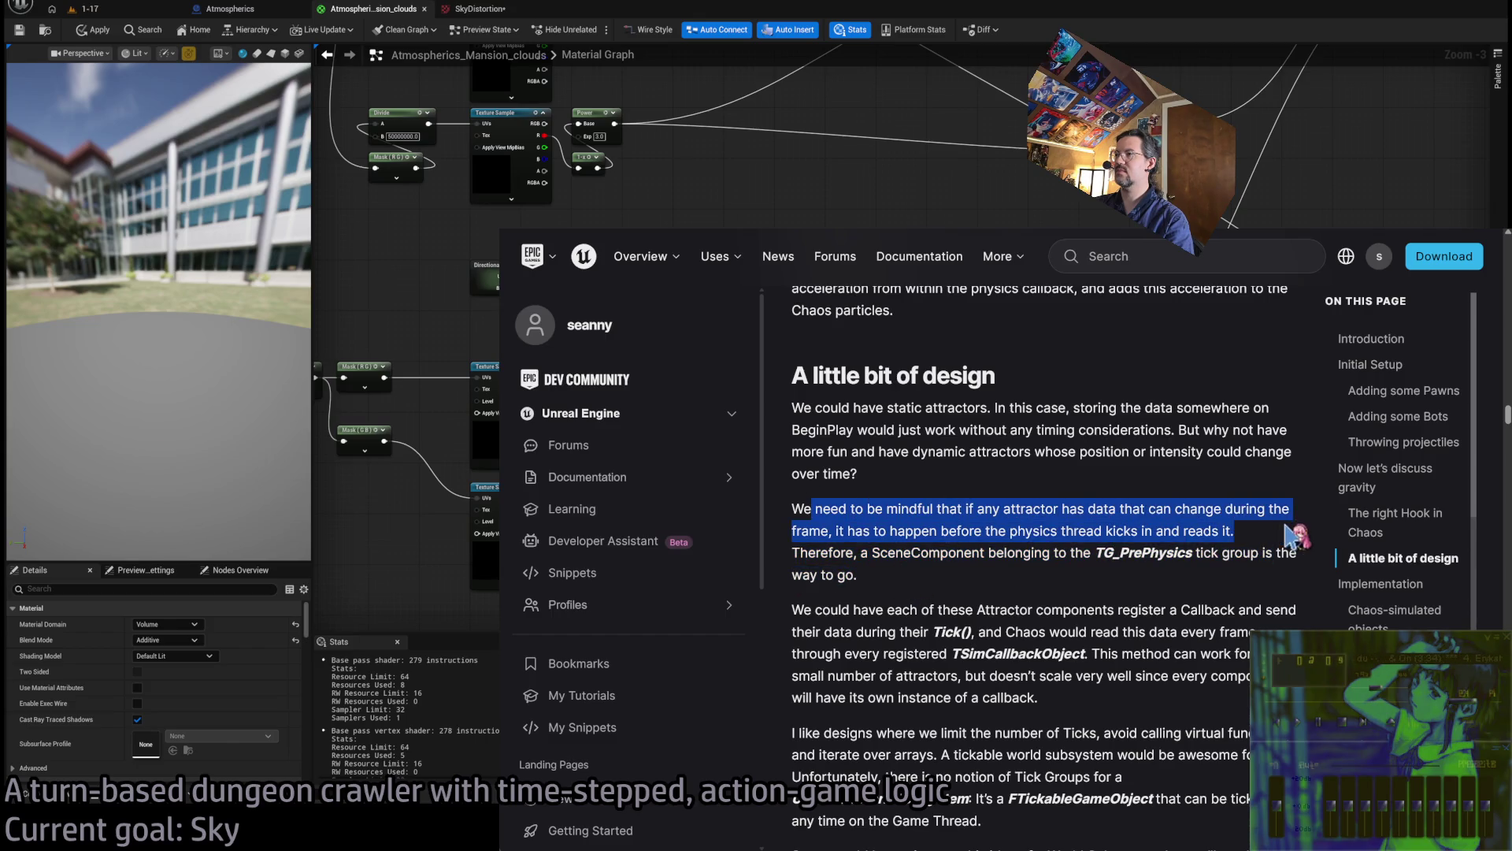
{"action": "mouse_move", "coordinate": [816, 608]}
{"action": "left_mouse_down"}
{"action": "mouse_move", "coordinate": [997, 630]}
{"action": "mouse_move", "coordinate": [1134, 677]}
{"action": "left_mouse_up"}
{"action": "left_click", "coordinate": [1061, 485]}
{"action": "scroll", "coordinate": [1059, 493], "scroll_direction": "down", "scroll_amount": 1}
{"action": "mouse_move", "coordinate": [794, 501]}
{"action": "left_mouse_down"}
{"action": "mouse_move", "coordinate": [1278, 504]}
{"action": "mouse_move", "coordinate": [1293, 532]}
{"action": "left_mouse_up"}
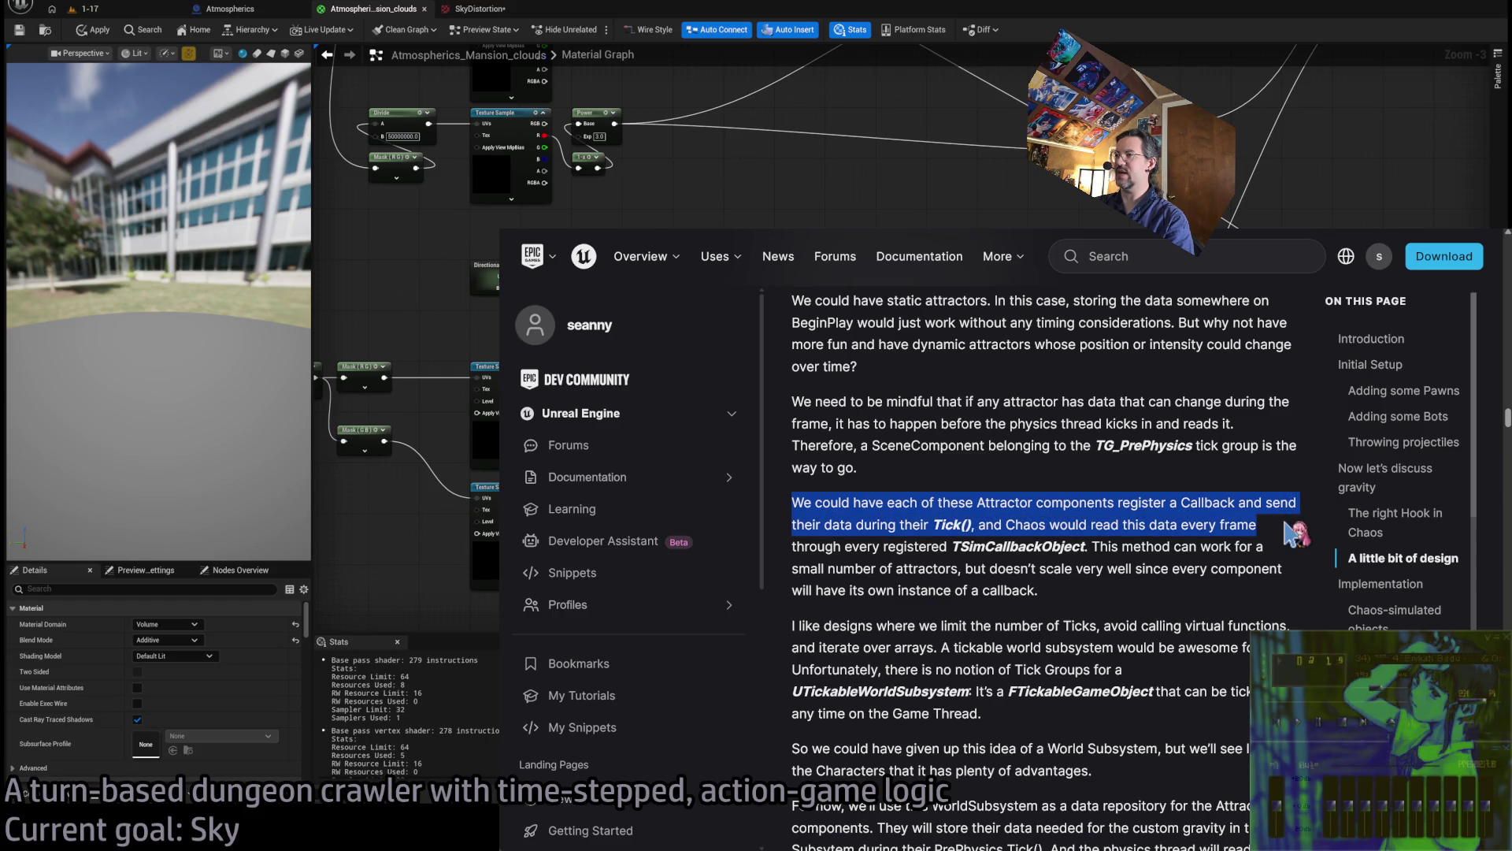
{"action": "mouse_move", "coordinate": [988, 523]}
{"action": "left_mouse_down"}
{"action": "mouse_move", "coordinate": [1209, 525]}
{"action": "mouse_move", "coordinate": [837, 546]}
{"action": "mouse_move", "coordinate": [938, 542]}
{"action": "left_mouse_up"}
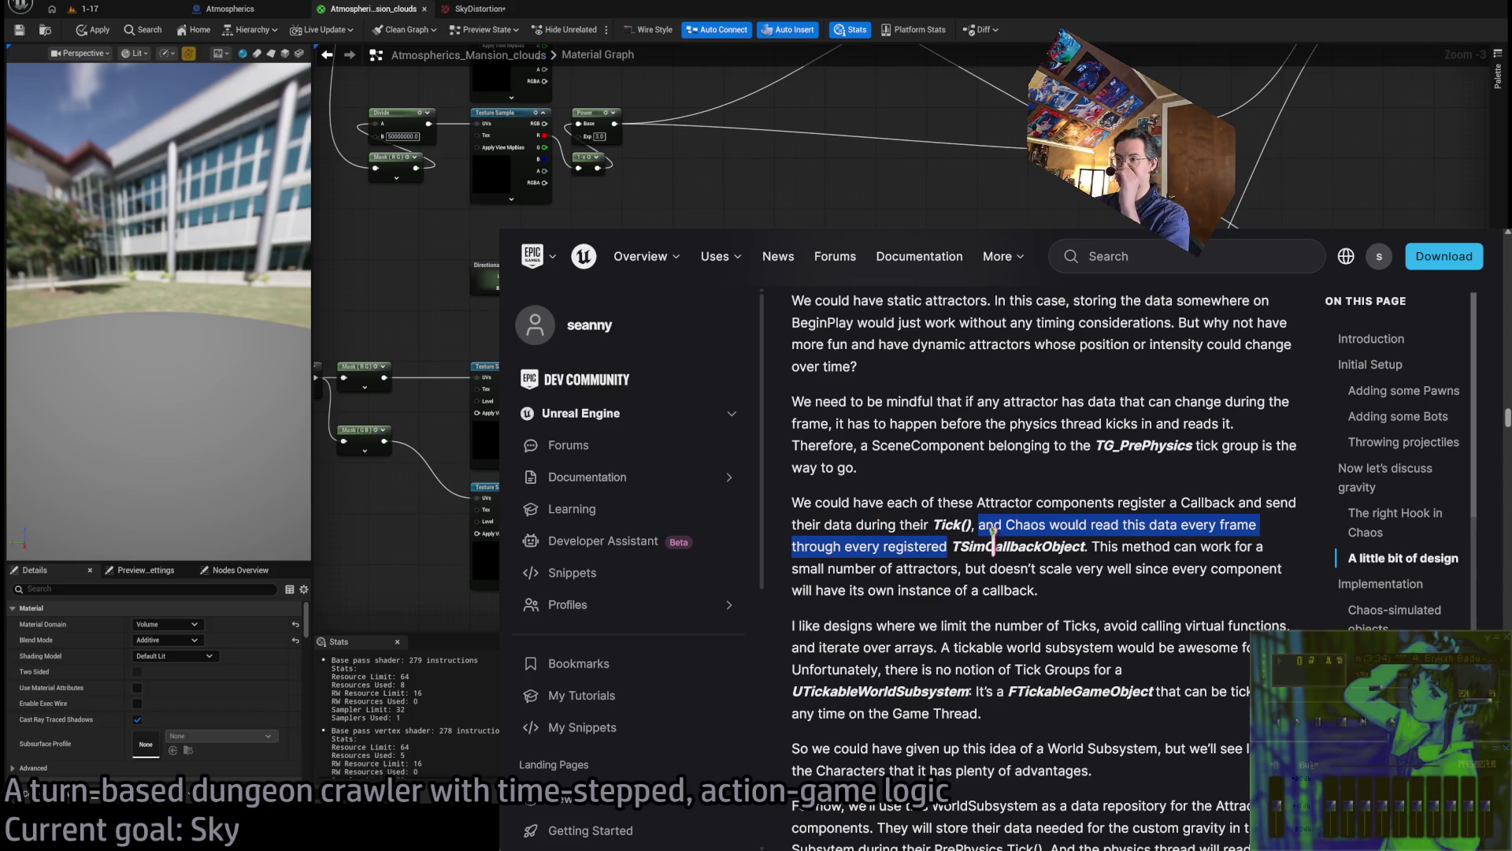
{"action": "left_click_drag", "start_coordinate": [1091, 546], "coordinate": [1102, 599]}
{"action": "mouse_move", "coordinate": [1093, 546]}
{"action": "left_mouse_down"}
{"action": "mouse_move", "coordinate": [1036, 568]}
{"action": "mouse_move", "coordinate": [1158, 568]}
{"action": "mouse_move", "coordinate": [1173, 599]}
{"action": "mouse_move", "coordinate": [1142, 603]}
{"action": "mouse_move", "coordinate": [1113, 567]}
{"action": "mouse_move", "coordinate": [1099, 504]}
{"action": "left_mouse_up"}
{"action": "left_click", "coordinate": [1100, 508]}
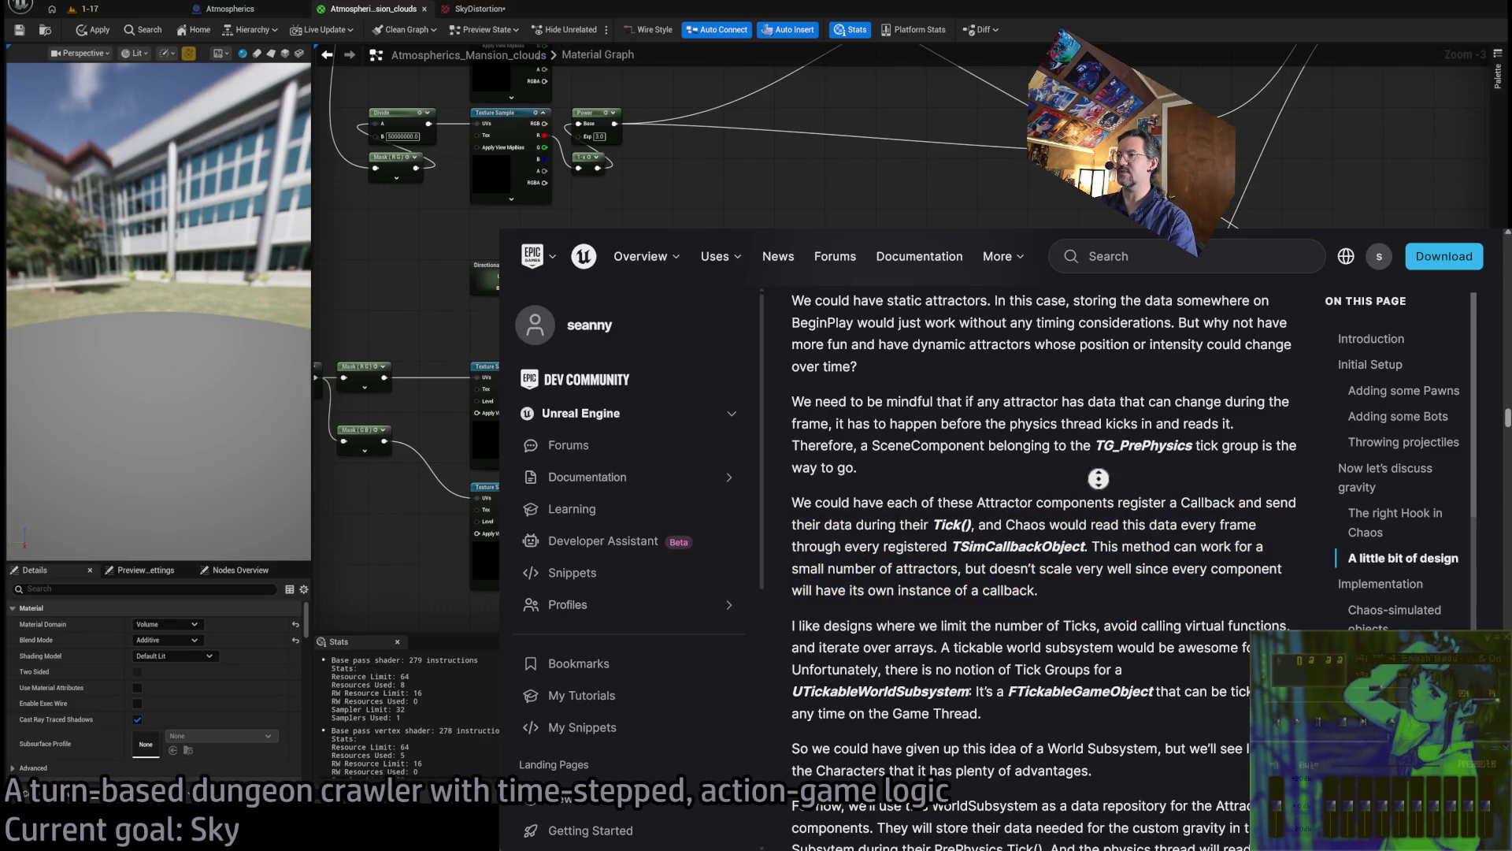
{"action": "scroll", "coordinate": [1109, 533], "scroll_direction": "down", "scroll_amount": 2}
{"action": "scroll", "coordinate": [1109, 533], "scroll_direction": "down", "scroll_amount": 2}
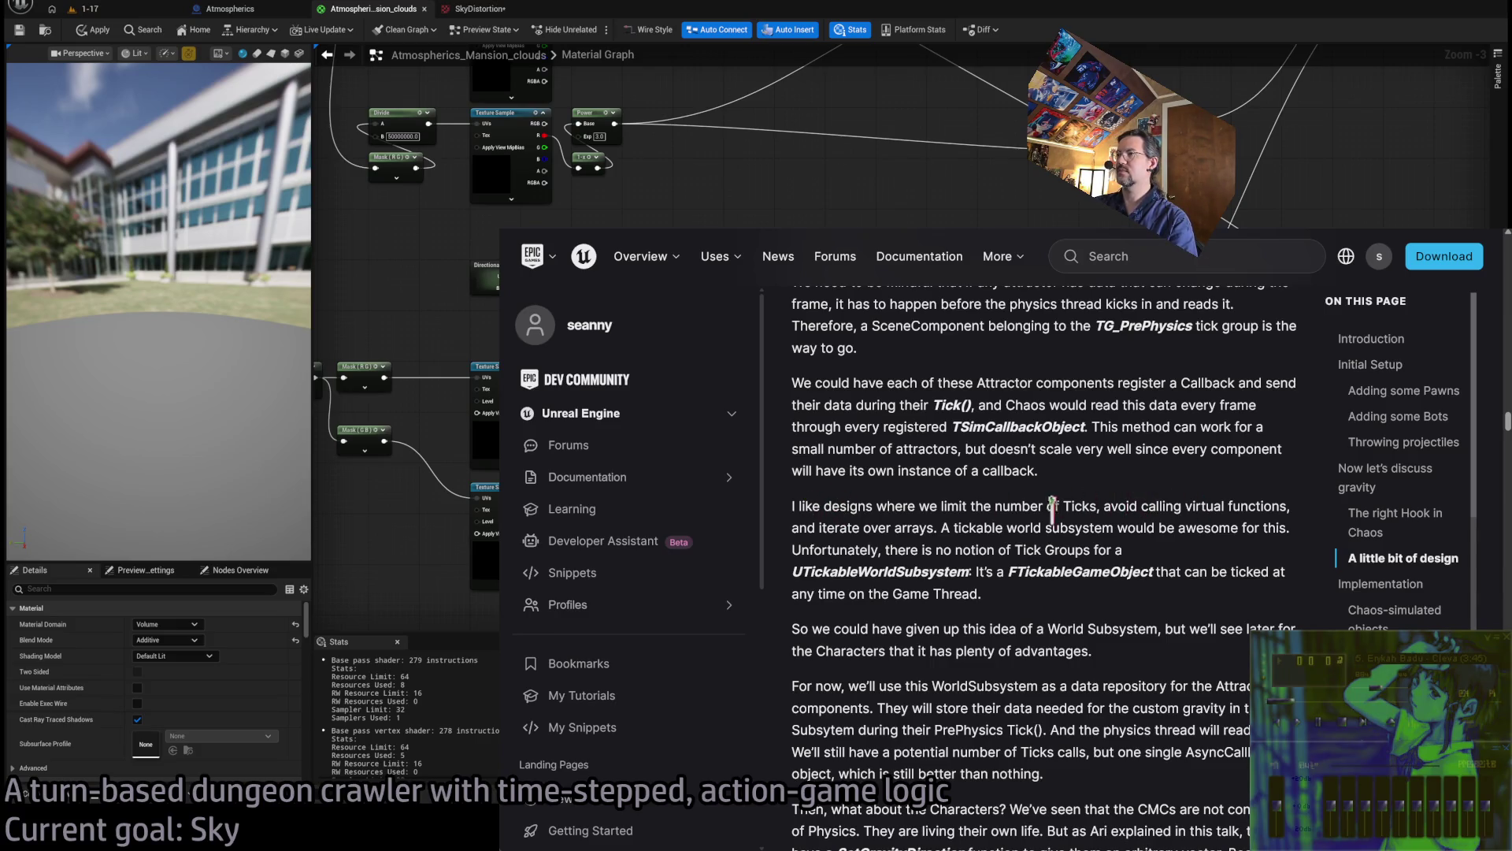
{"action": "mouse_move", "coordinate": [954, 527]}
{"action": "left_mouse_down"}
{"action": "mouse_move", "coordinate": [1203, 524]}
{"action": "mouse_move", "coordinate": [1165, 555]}
{"action": "left_mouse_up"}
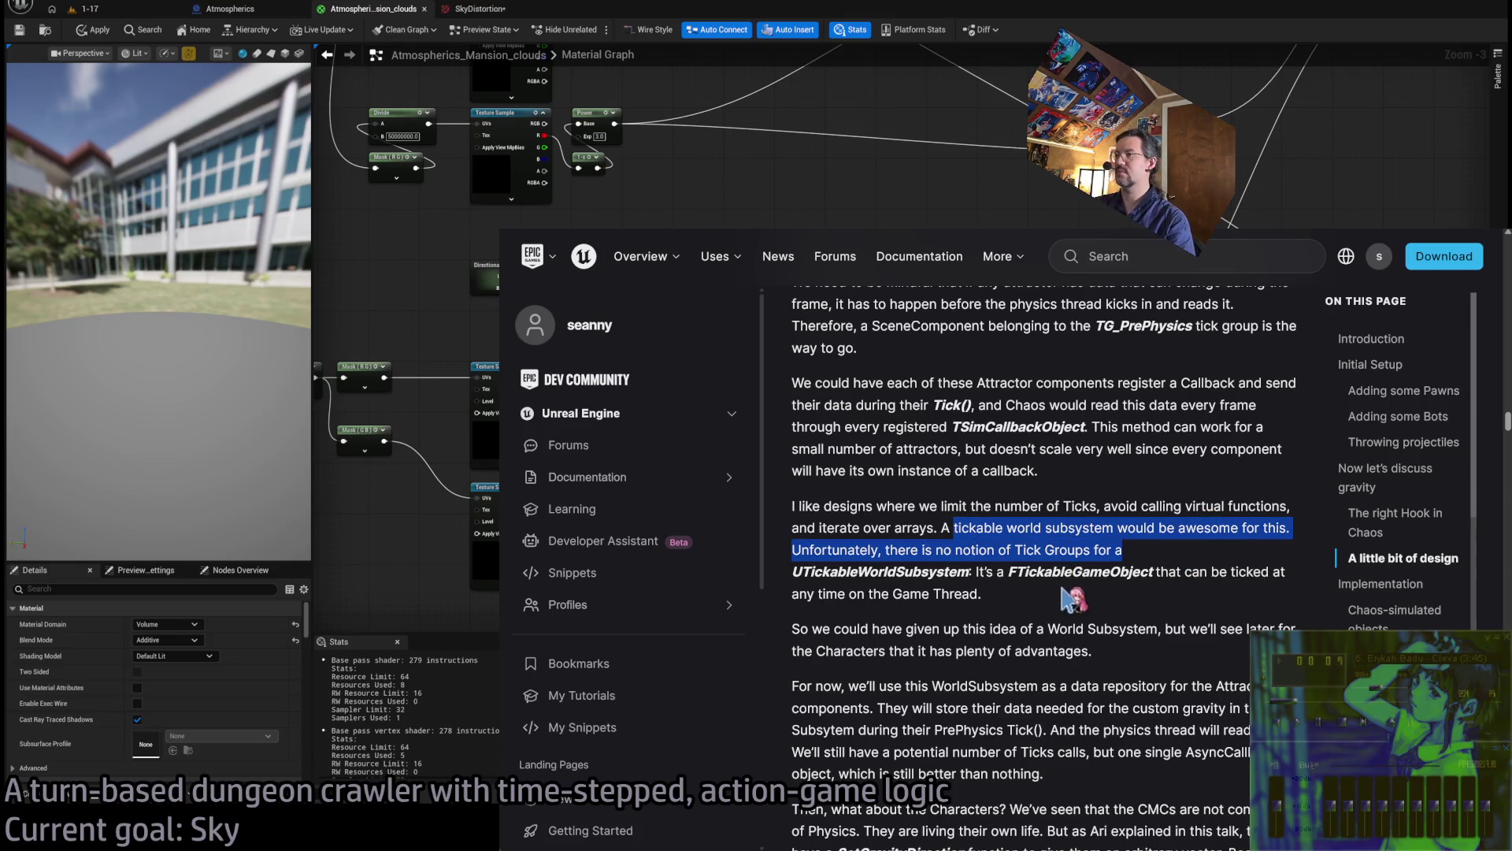
{"action": "left_click_drag", "start_coordinate": [990, 569], "coordinate": [985, 593]}
{"action": "left_click", "coordinate": [1074, 490]}
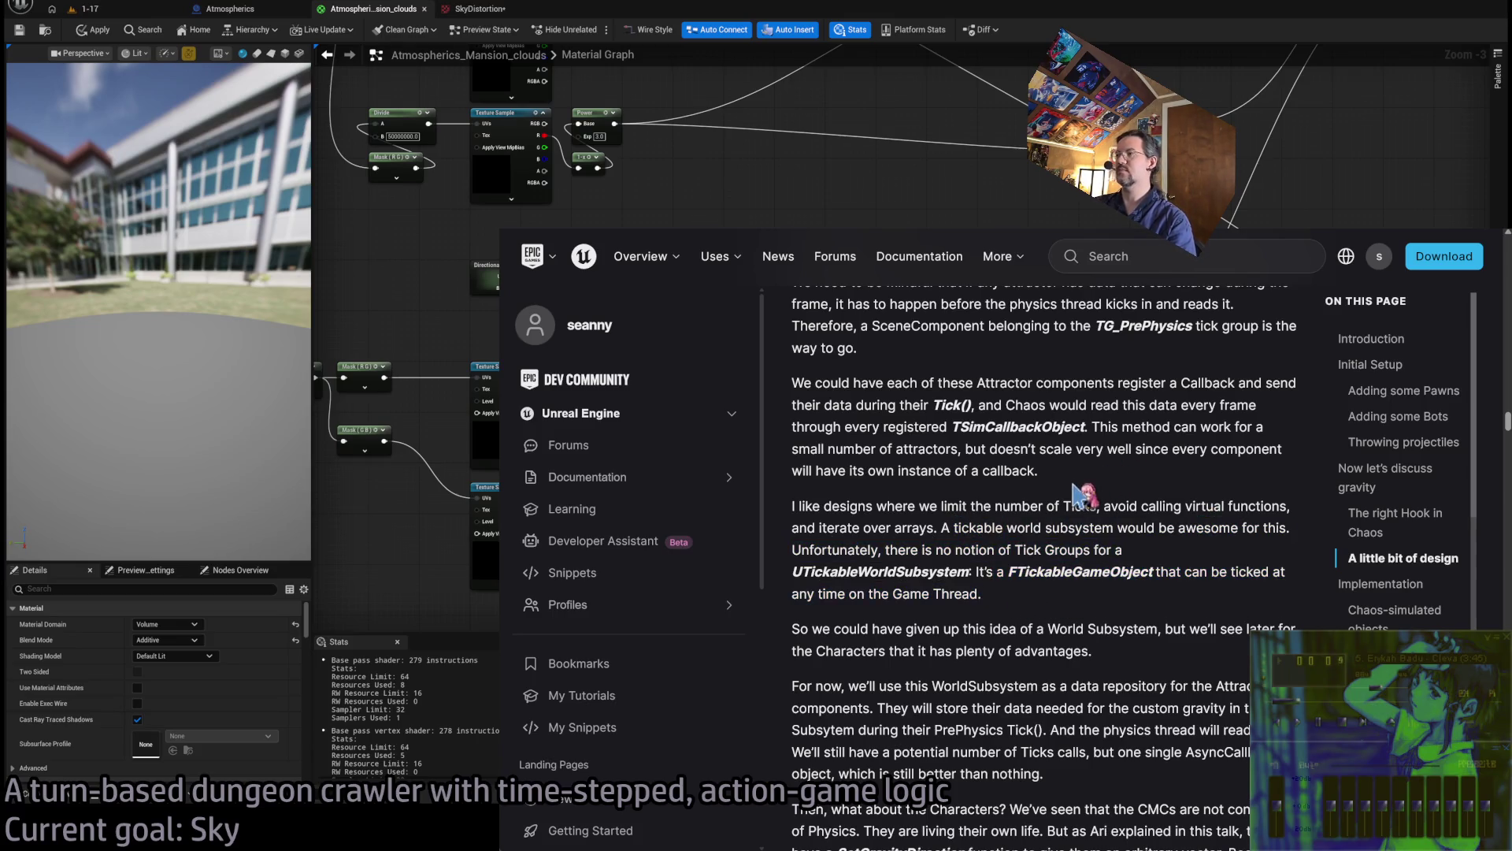
{"action": "scroll", "coordinate": [1083, 496], "scroll_direction": "down", "scroll_amount": 2}
{"action": "scroll", "coordinate": [1093, 506], "scroll_direction": "down", "scroll_amount": 4}
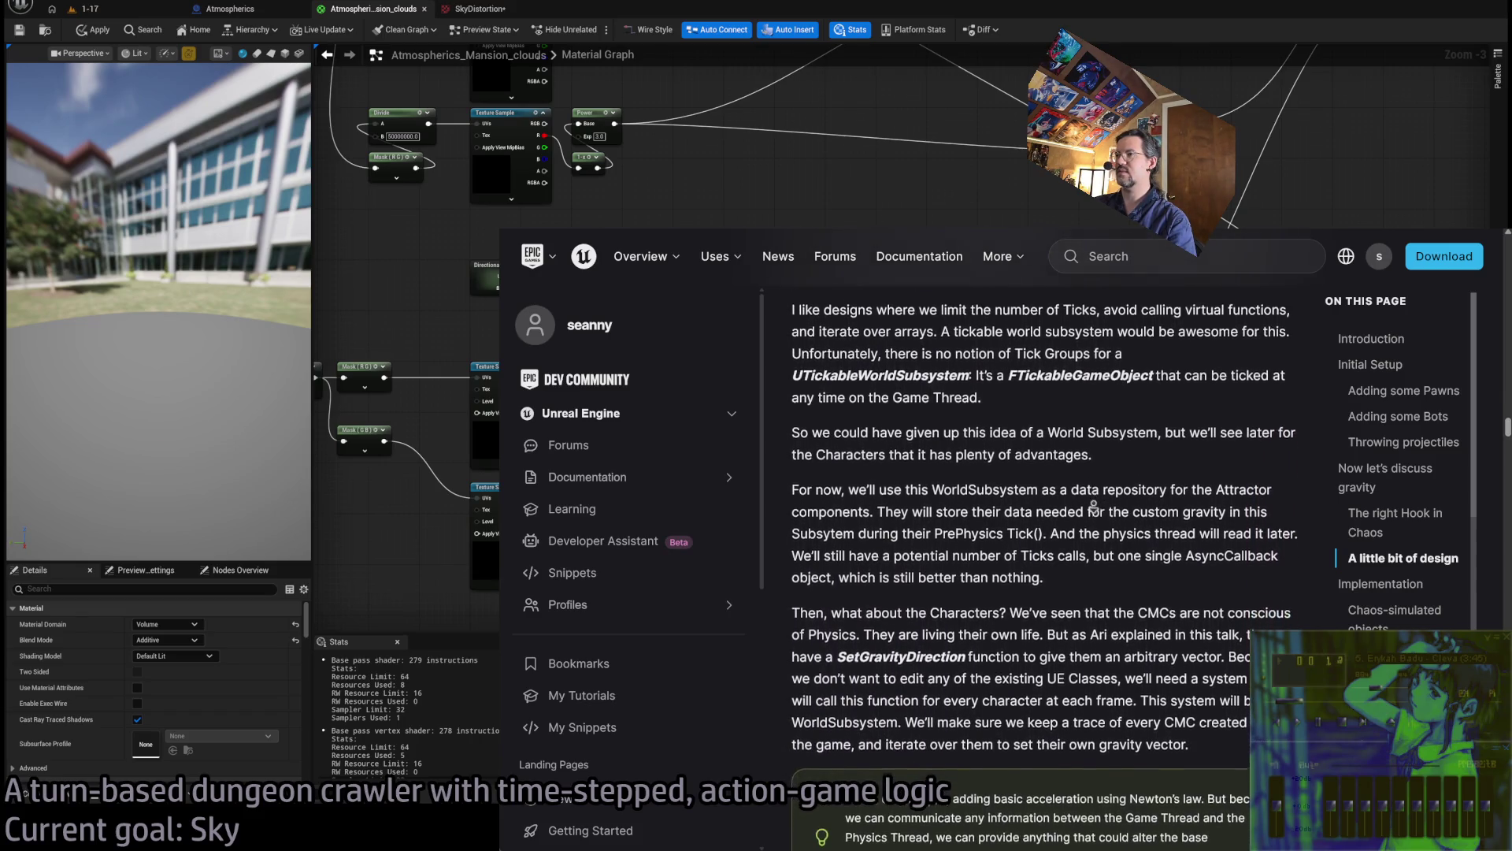
{"action": "mouse_move", "coordinate": [1164, 576]}
{"action": "left_mouse_down"}
{"action": "mouse_move", "coordinate": [1156, 414]}
{"action": "mouse_move", "coordinate": [1134, 583]}
{"action": "left_mouse_up"}
{"action": "left_click", "coordinate": [1159, 408]}
{"action": "left_click", "coordinate": [1126, 571]}
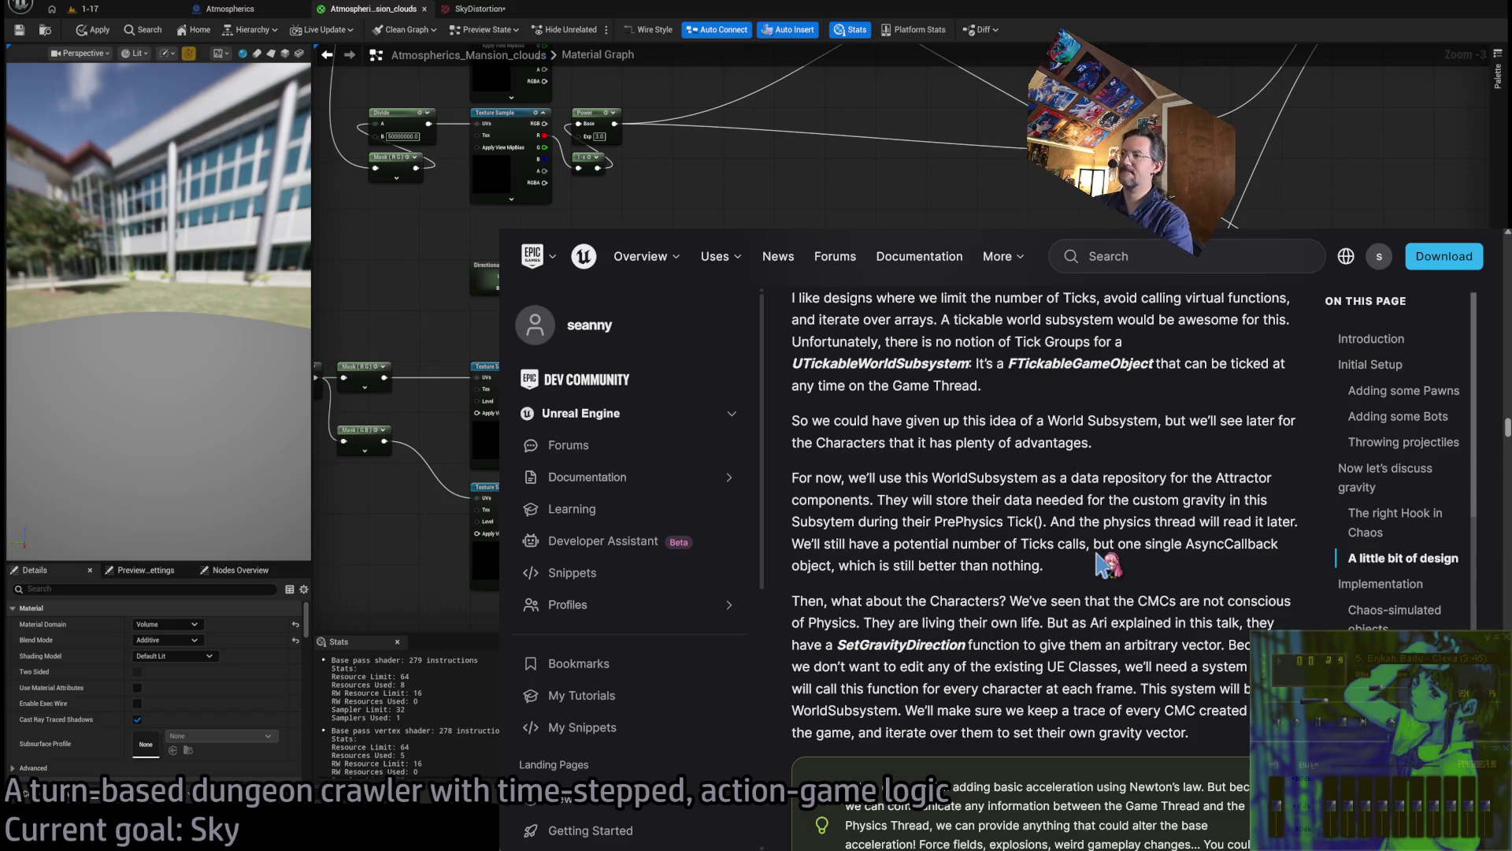
{"action": "middle_click", "coordinate": [1096, 392]}
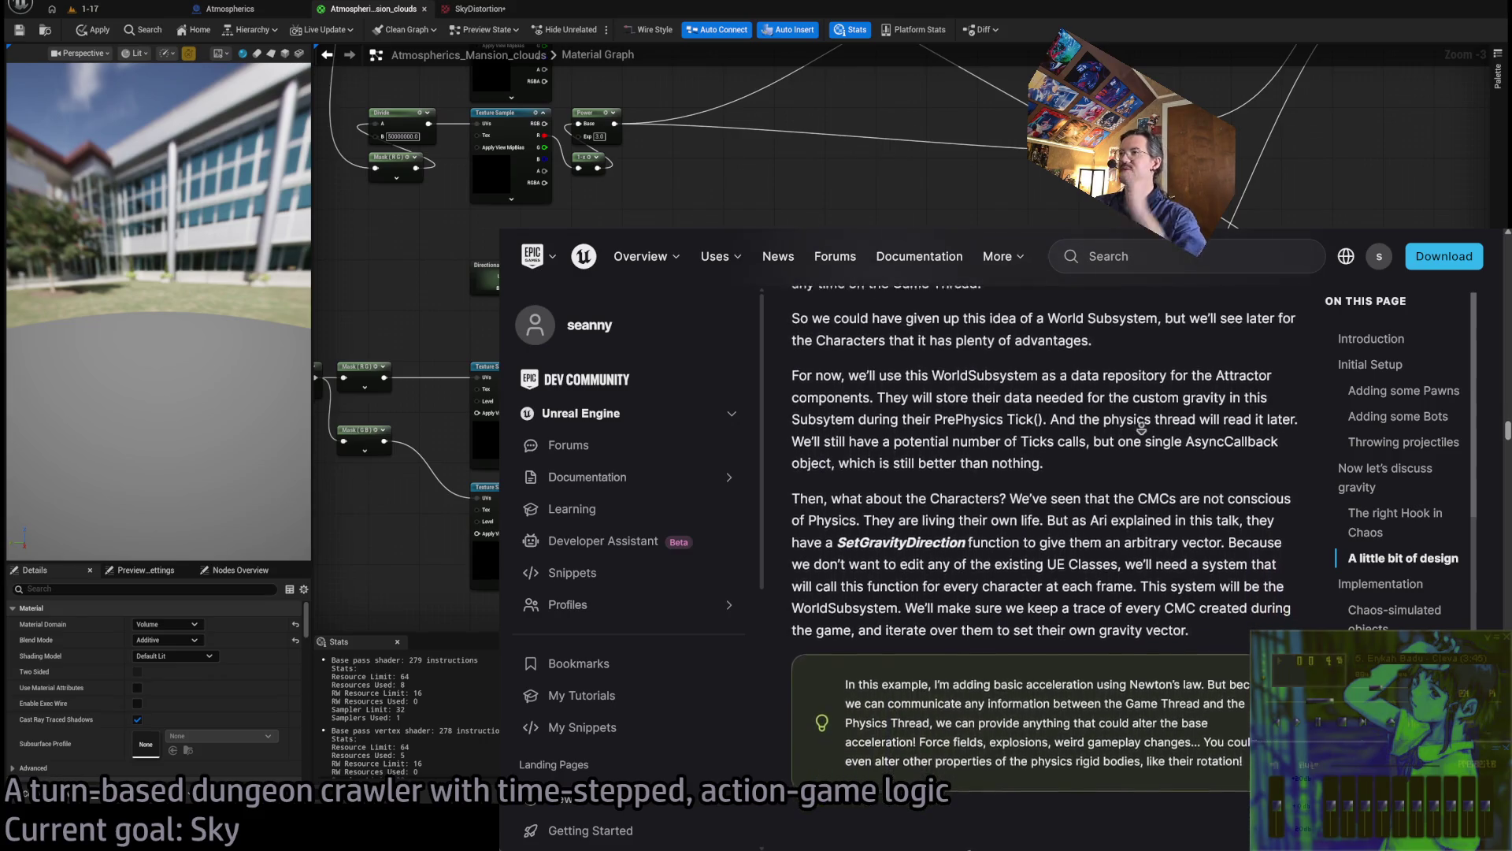
{"action": "middle_click", "coordinate": [1156, 431]}
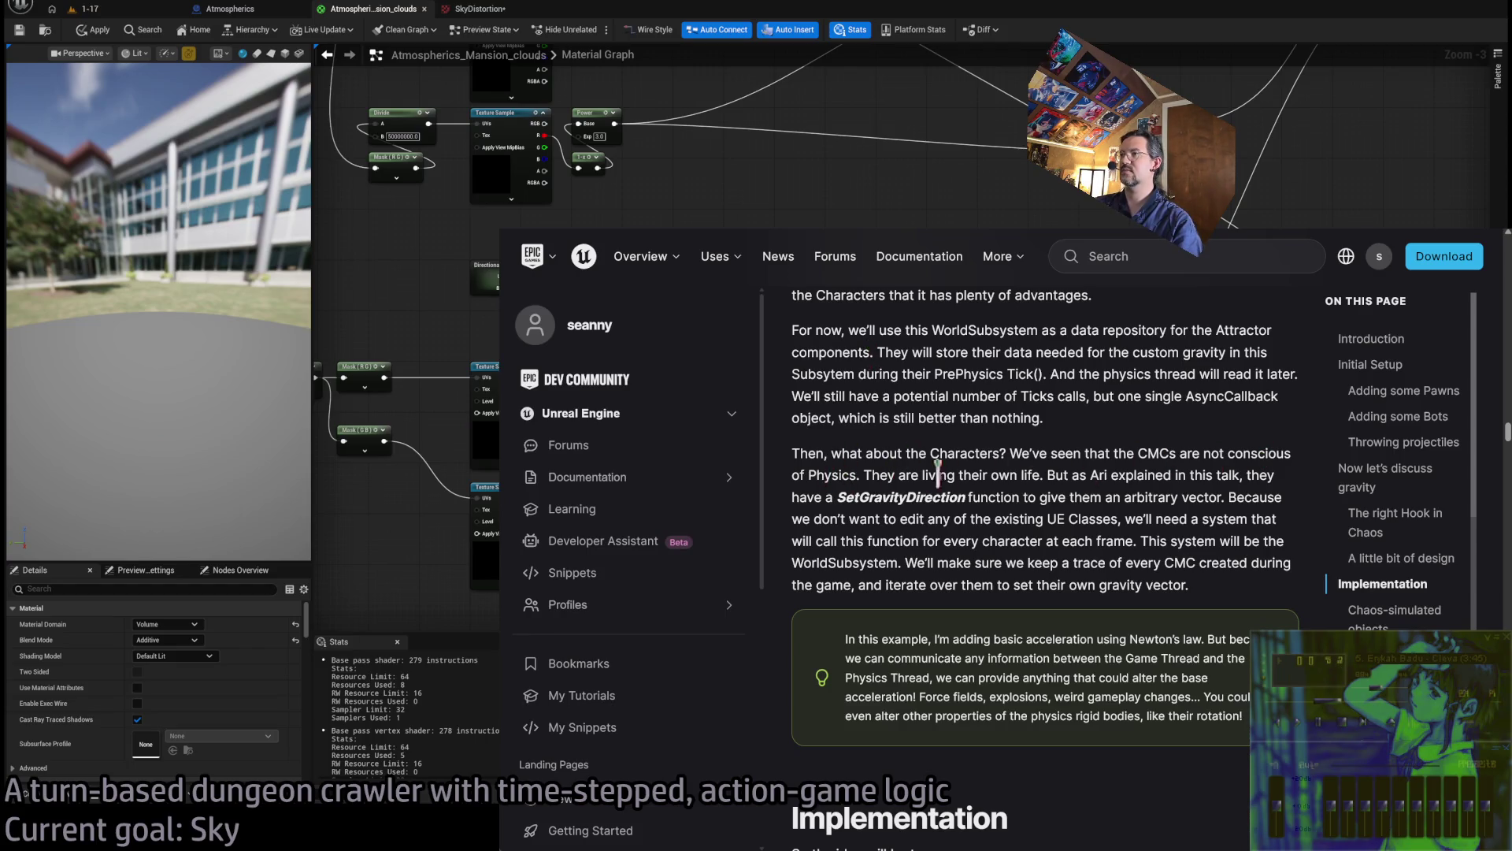
{"action": "scroll", "coordinate": [1049, 492], "scroll_direction": "down", "scroll_amount": 2}
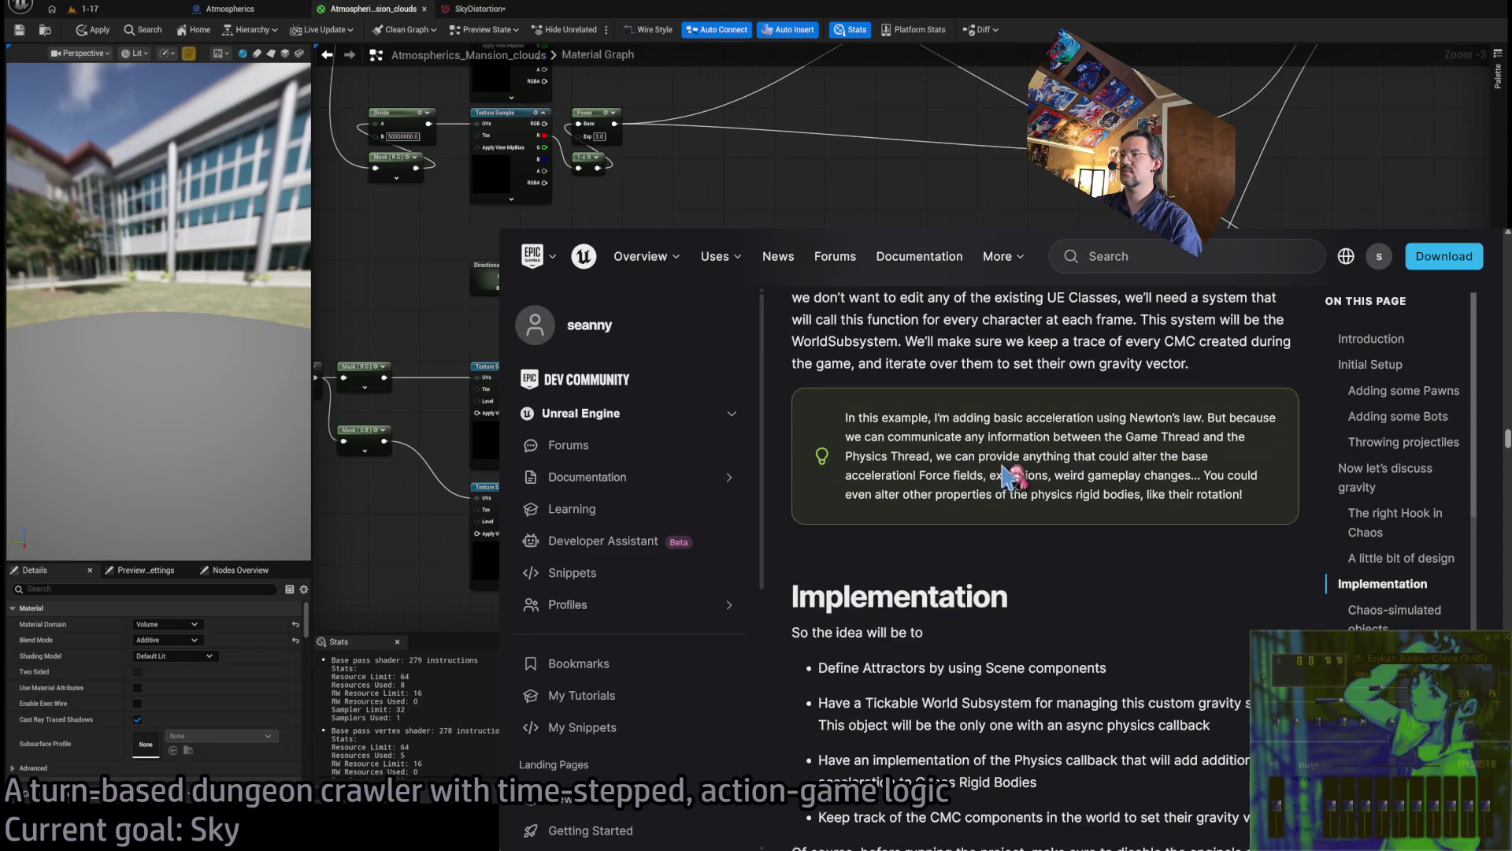
{"action": "scroll", "coordinate": [1118, 630], "scroll_direction": "down", "scroll_amount": 1}
{"action": "triple_click", "coordinate": [878, 553]}
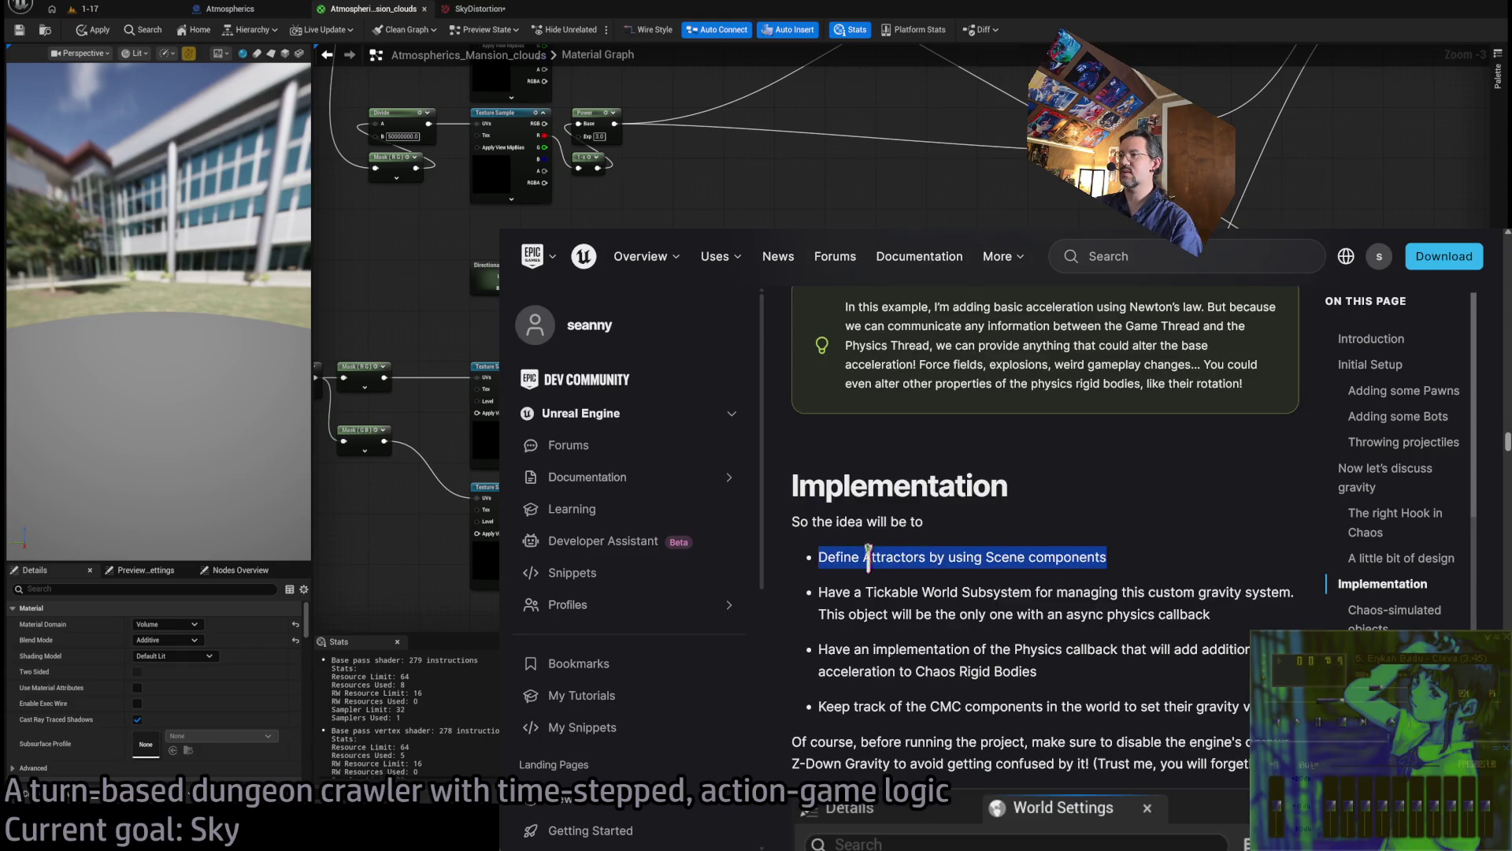
{"action": "left_click", "coordinate": [1149, 484]}
{"action": "scroll", "coordinate": [1144, 533], "scroll_direction": "down", "scroll_amount": 1}
{"action": "scroll", "coordinate": [1143, 534], "scroll_direction": "down", "scroll_amount": 1}
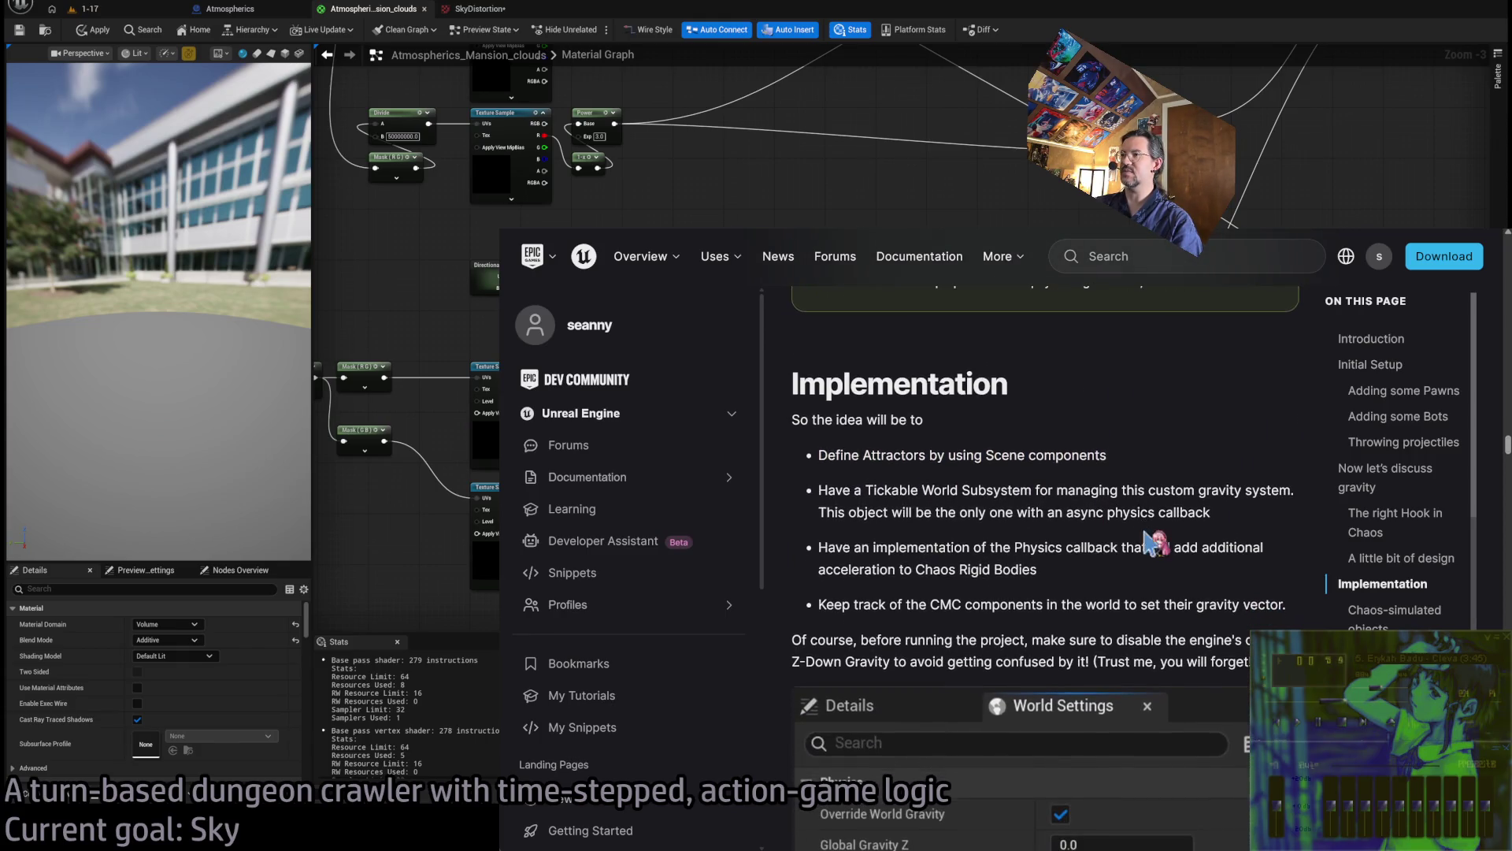
{"action": "left_click_drag", "start_coordinate": [838, 488], "coordinate": [1253, 514]}
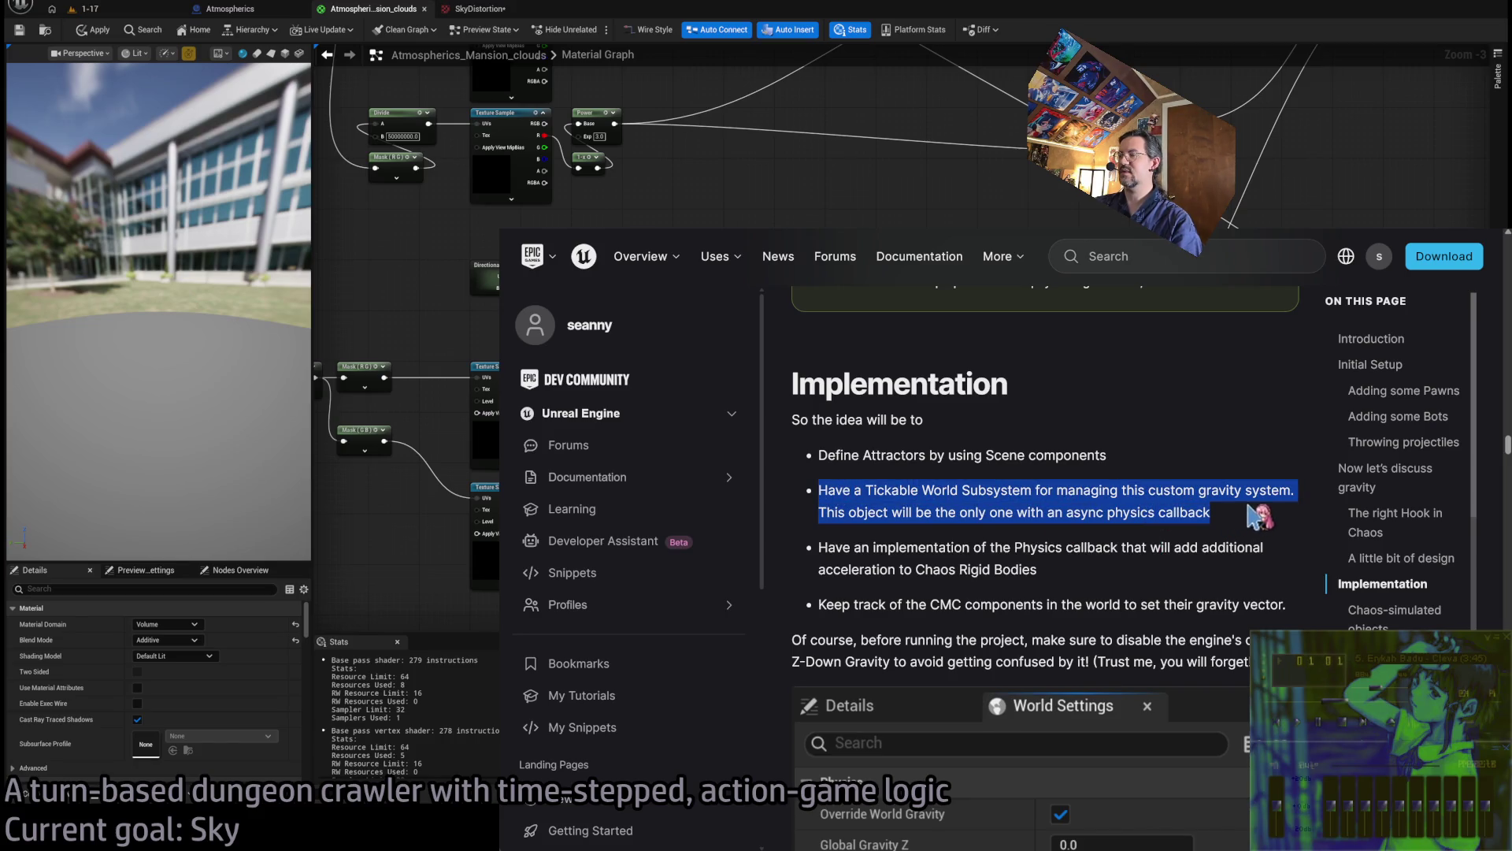
{"action": "left_click", "coordinate": [1213, 454]}
{"action": "scroll", "coordinate": [1217, 473], "scroll_direction": "down", "scroll_amount": 1}
{"action": "scroll", "coordinate": [1167, 438], "scroll_direction": "down", "scroll_amount": 5}
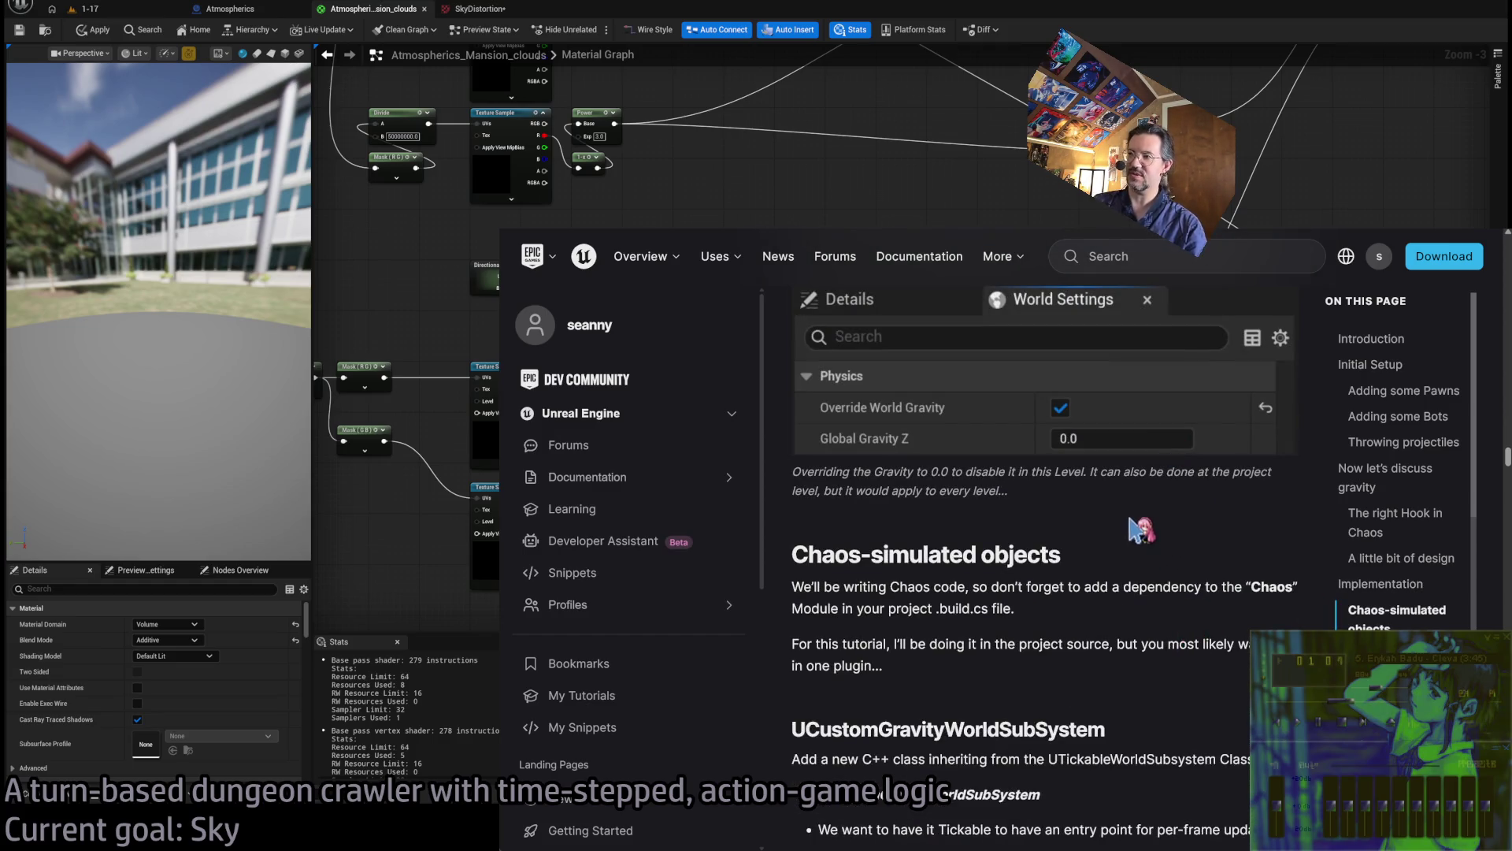
{"action": "left_click_drag", "start_coordinate": [1119, 536], "coordinate": [1134, 677]}
{"action": "left_click", "coordinate": [1005, 643]}
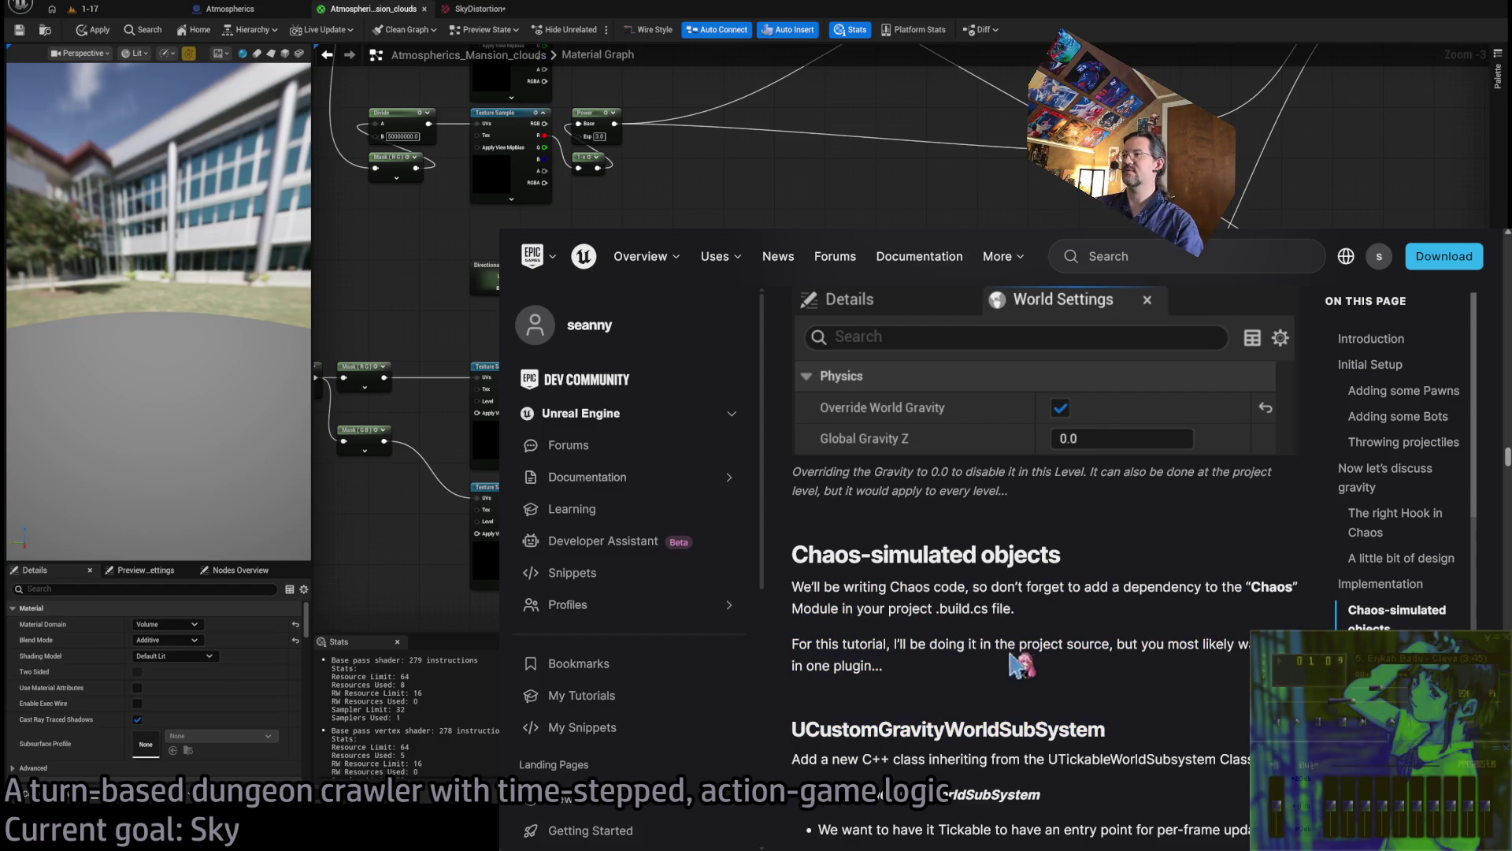
{"action": "left_click_drag", "start_coordinate": [1150, 526], "coordinate": [1168, 679]}
{"action": "left_click", "coordinate": [1168, 672]}
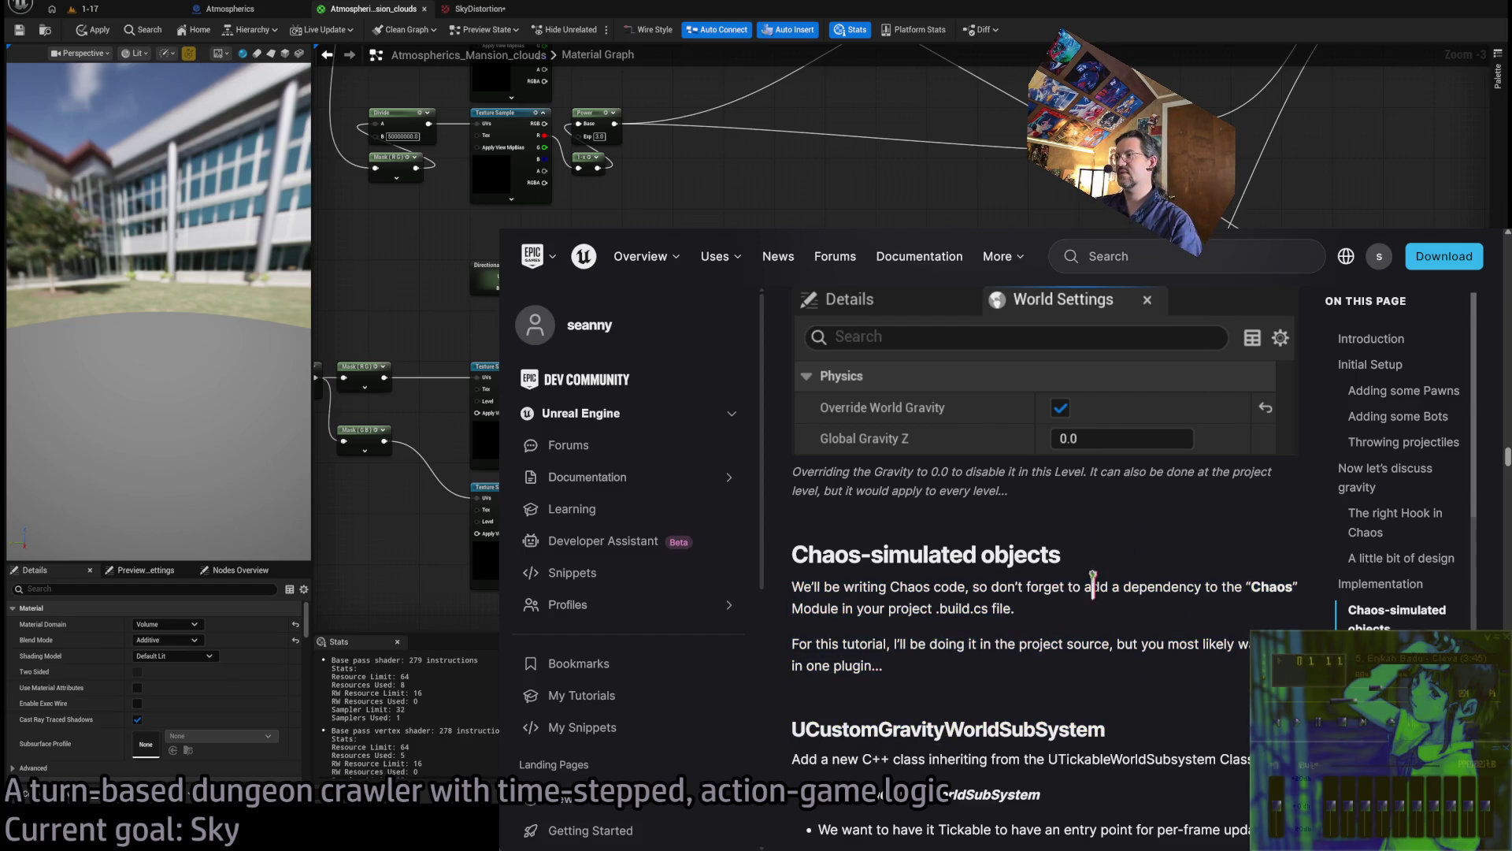
{"action": "scroll", "coordinate": [1154, 634], "scroll_direction": "down", "scroll_amount": 3}
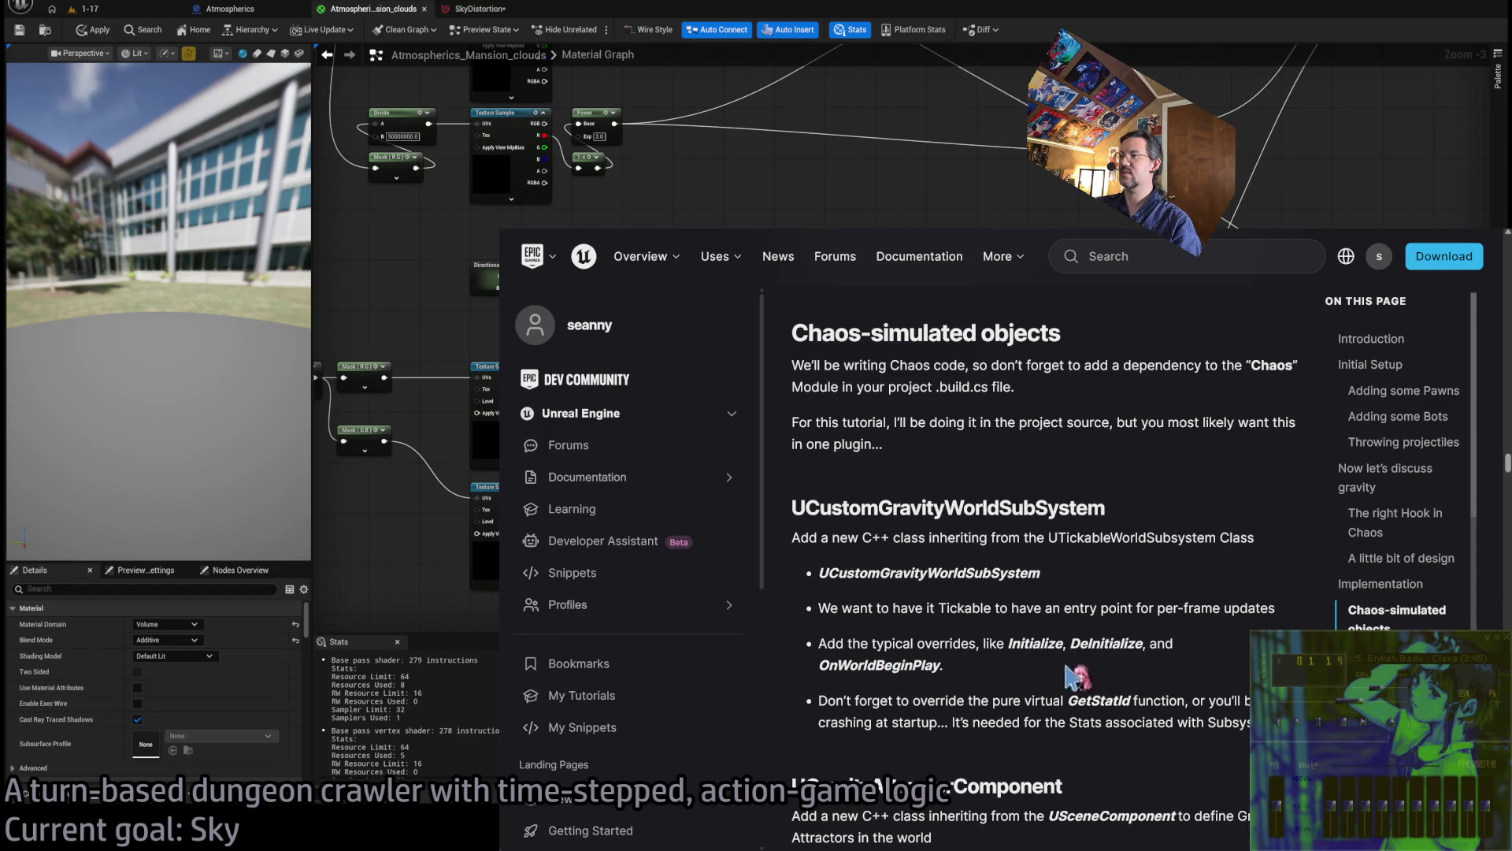
{"action": "scroll", "coordinate": [1101, 507], "scroll_direction": "down", "scroll_amount": 3}
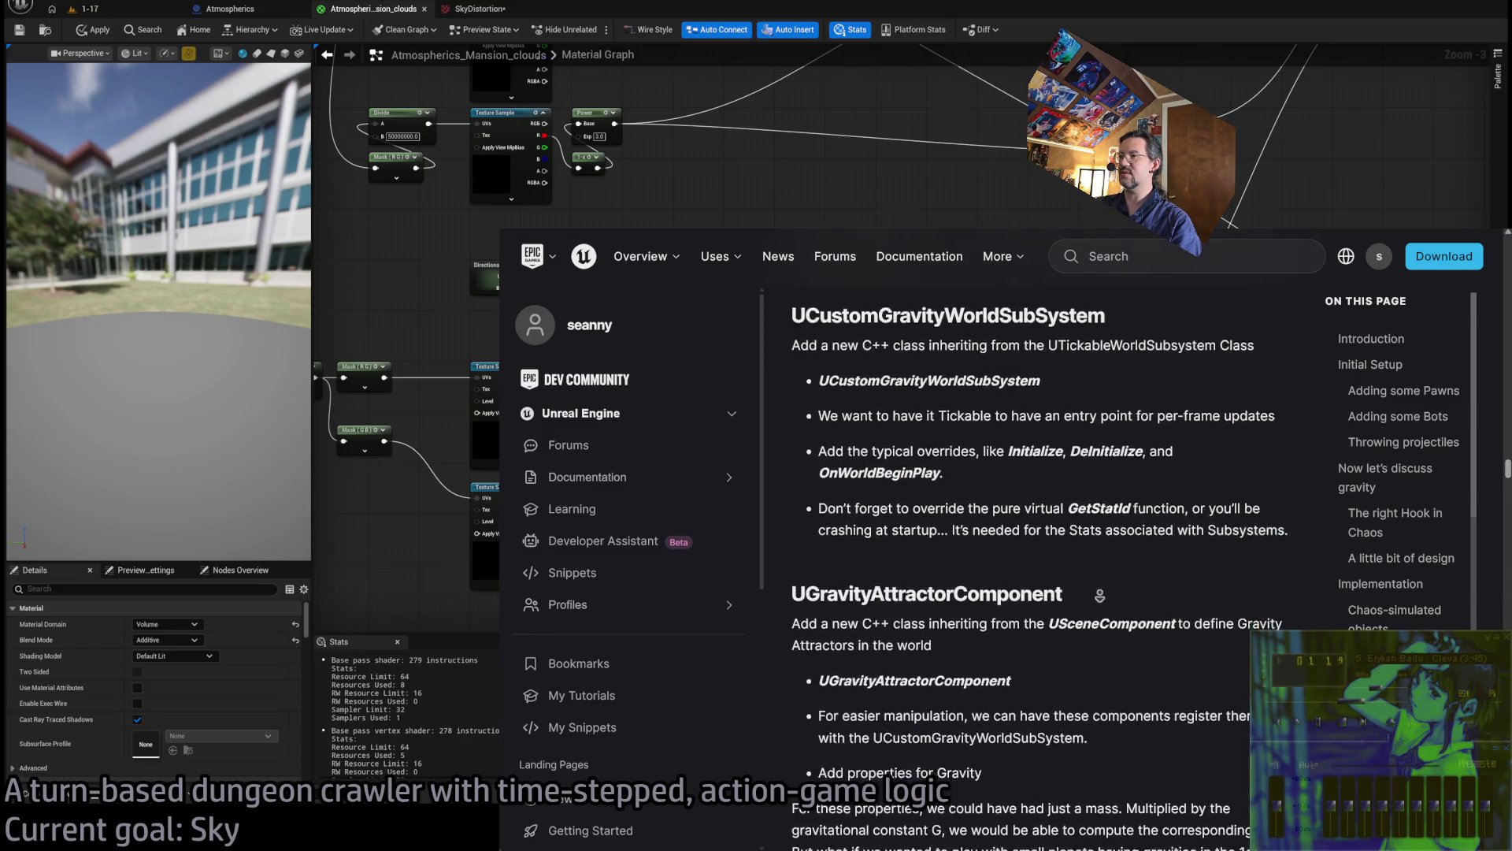
{"action": "mouse_move", "coordinate": [805, 540]}
{"action": "left_mouse_down"}
{"action": "mouse_move", "coordinate": [927, 544]}
{"action": "mouse_move", "coordinate": [1046, 575]}
{"action": "mouse_move", "coordinate": [919, 544]}
{"action": "left_mouse_up"}
{"action": "middle_click", "coordinate": [1129, 622]}
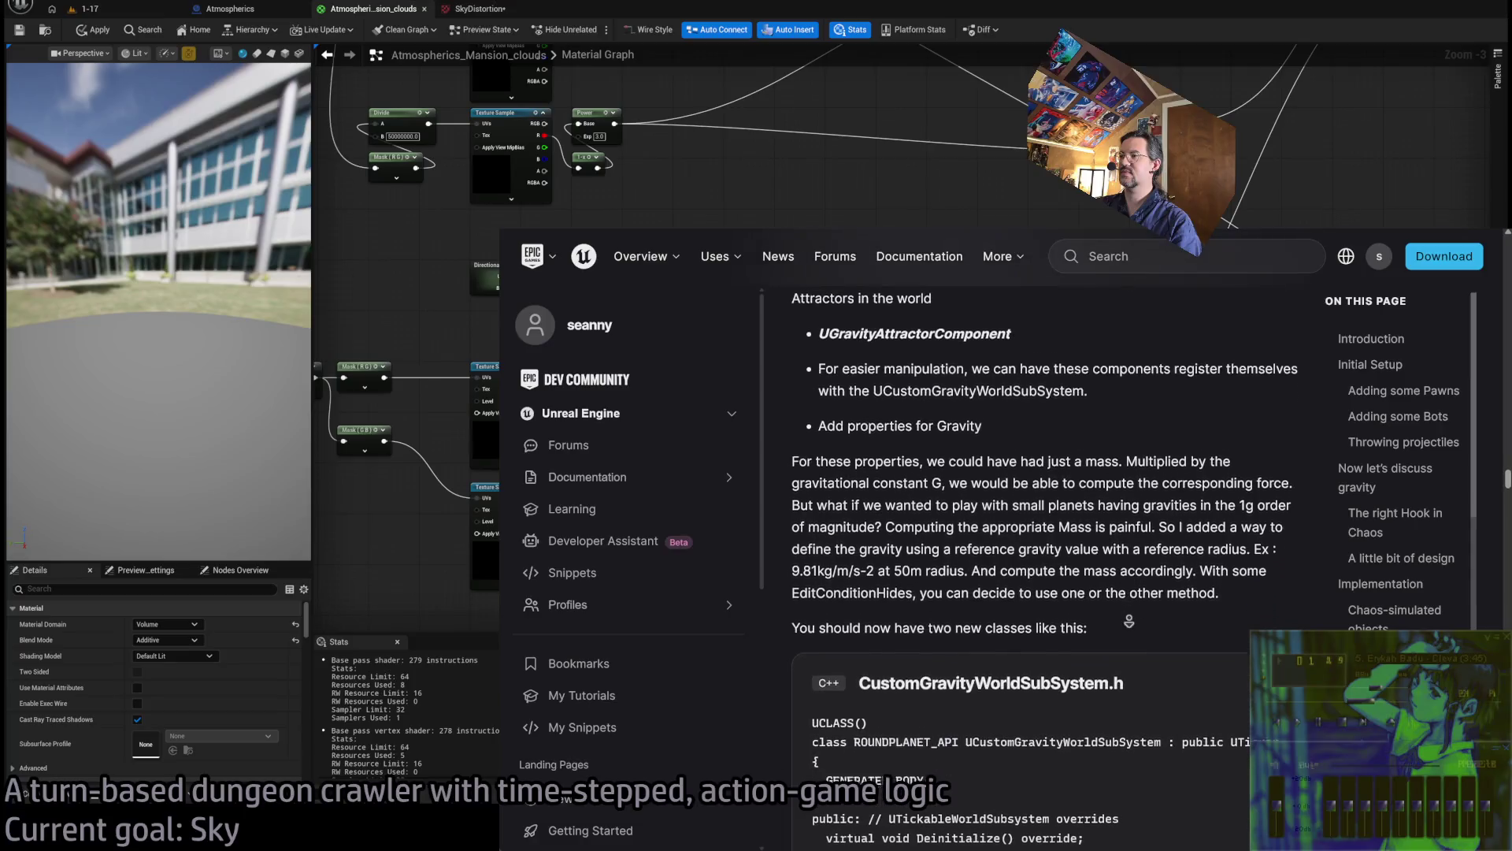
{"action": "middle_click", "coordinate": [1129, 621]}
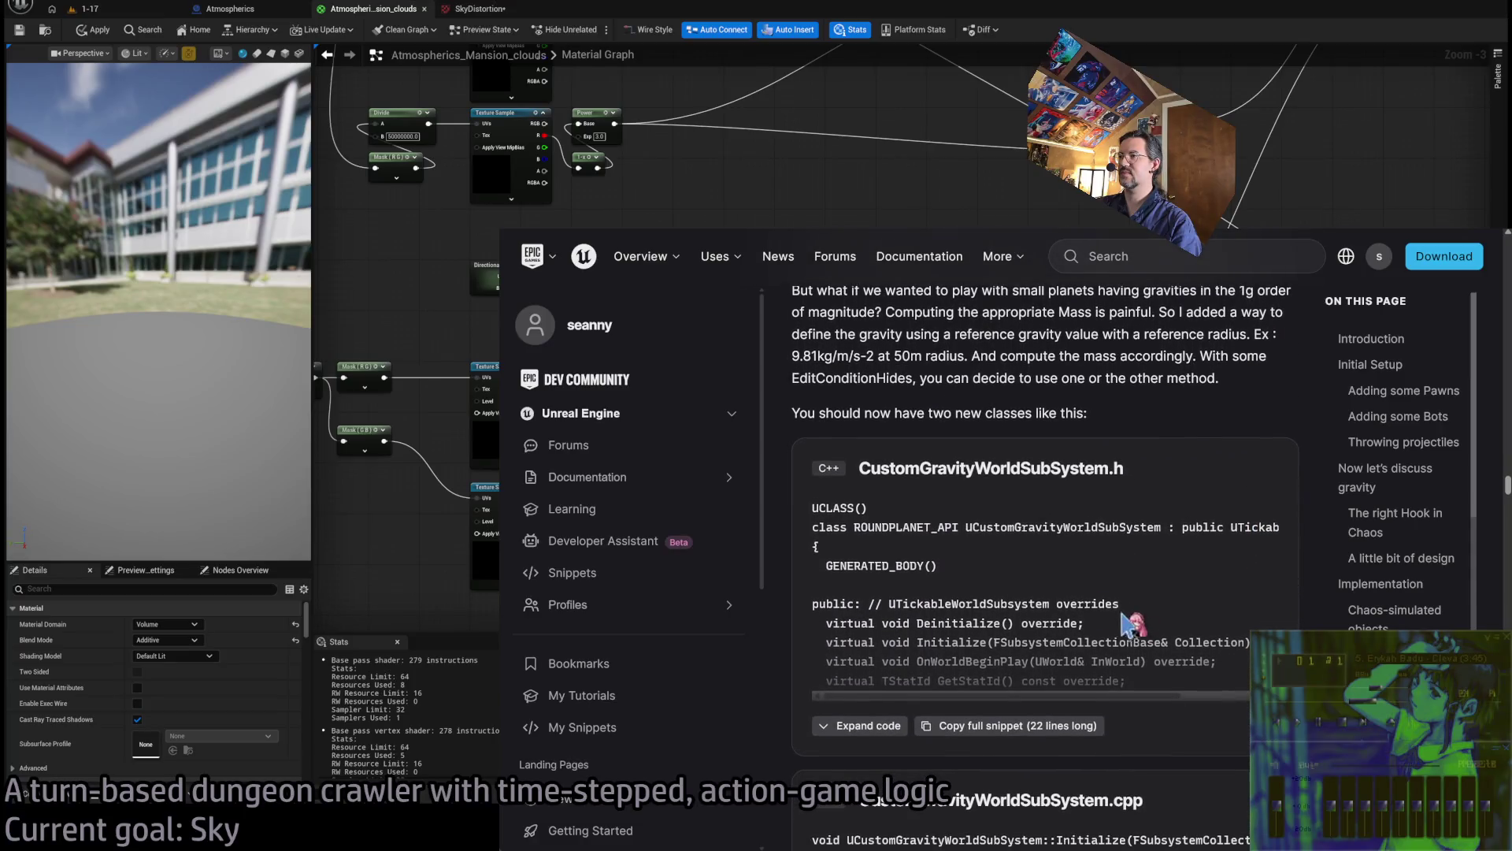
{"action": "scroll", "coordinate": [1048, 613], "scroll_direction": "down", "scroll_amount": 1}
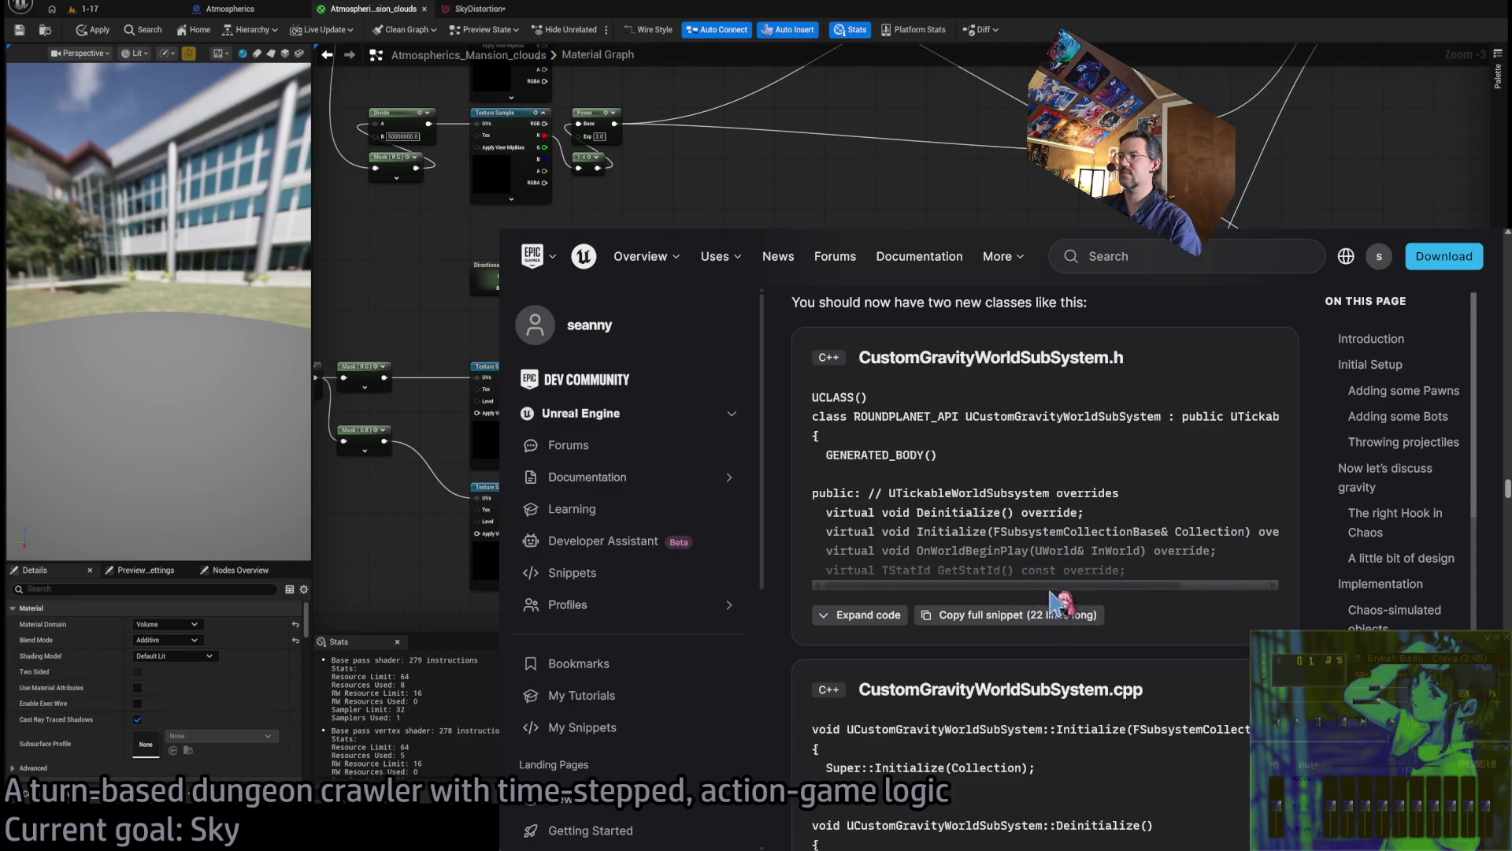
Expand the CustomGravityWorldSubSystem.h sample and highlight its AddAttractor and RemoveAttractor declarations
{"action": "left_click", "coordinate": [866, 615]}
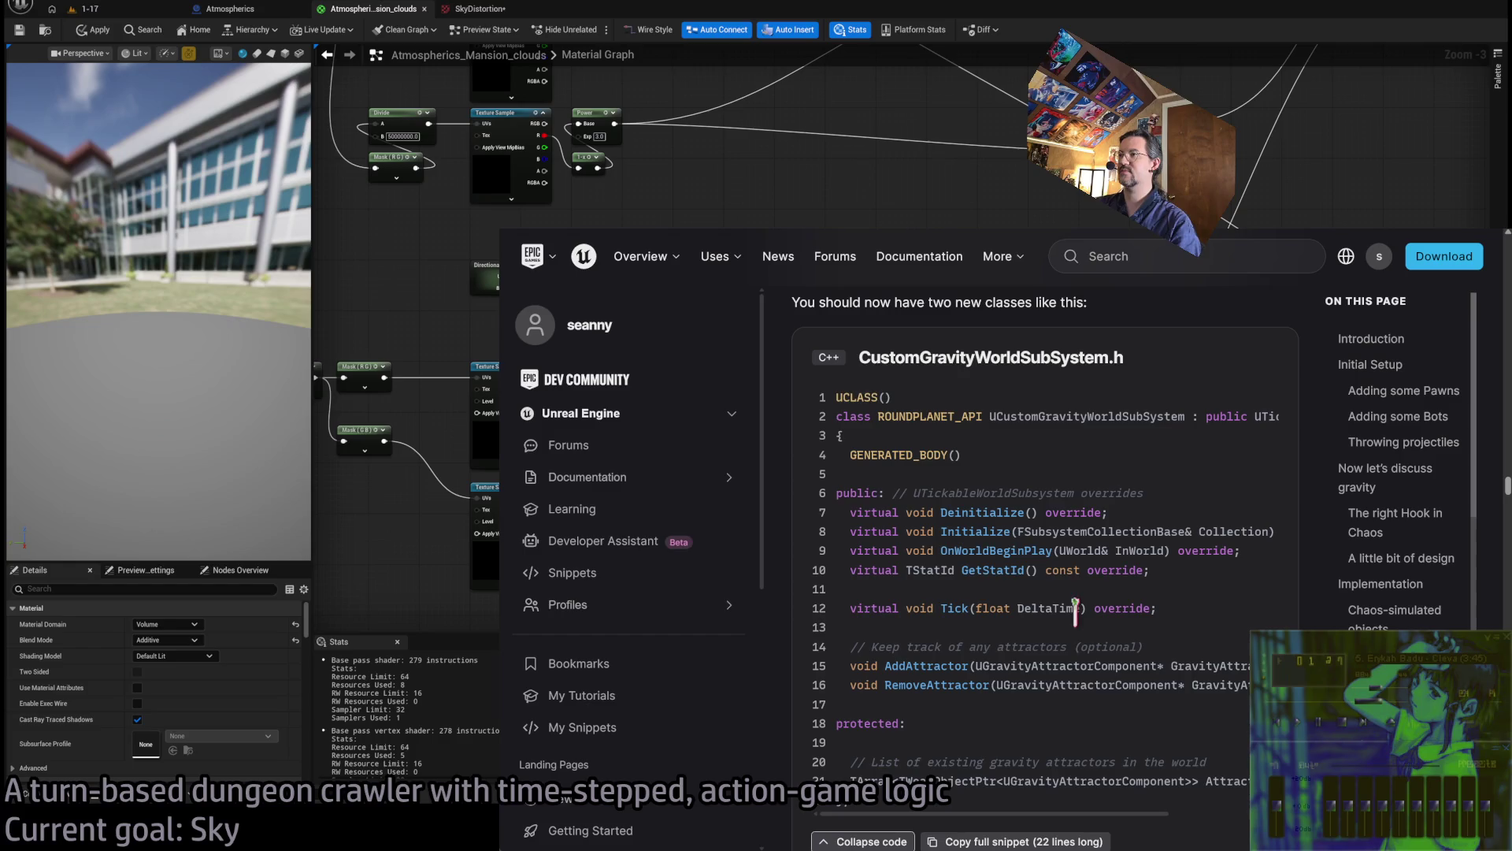
{"action": "scroll", "coordinate": [1072, 608], "scroll_direction": "down", "scroll_amount": 1}
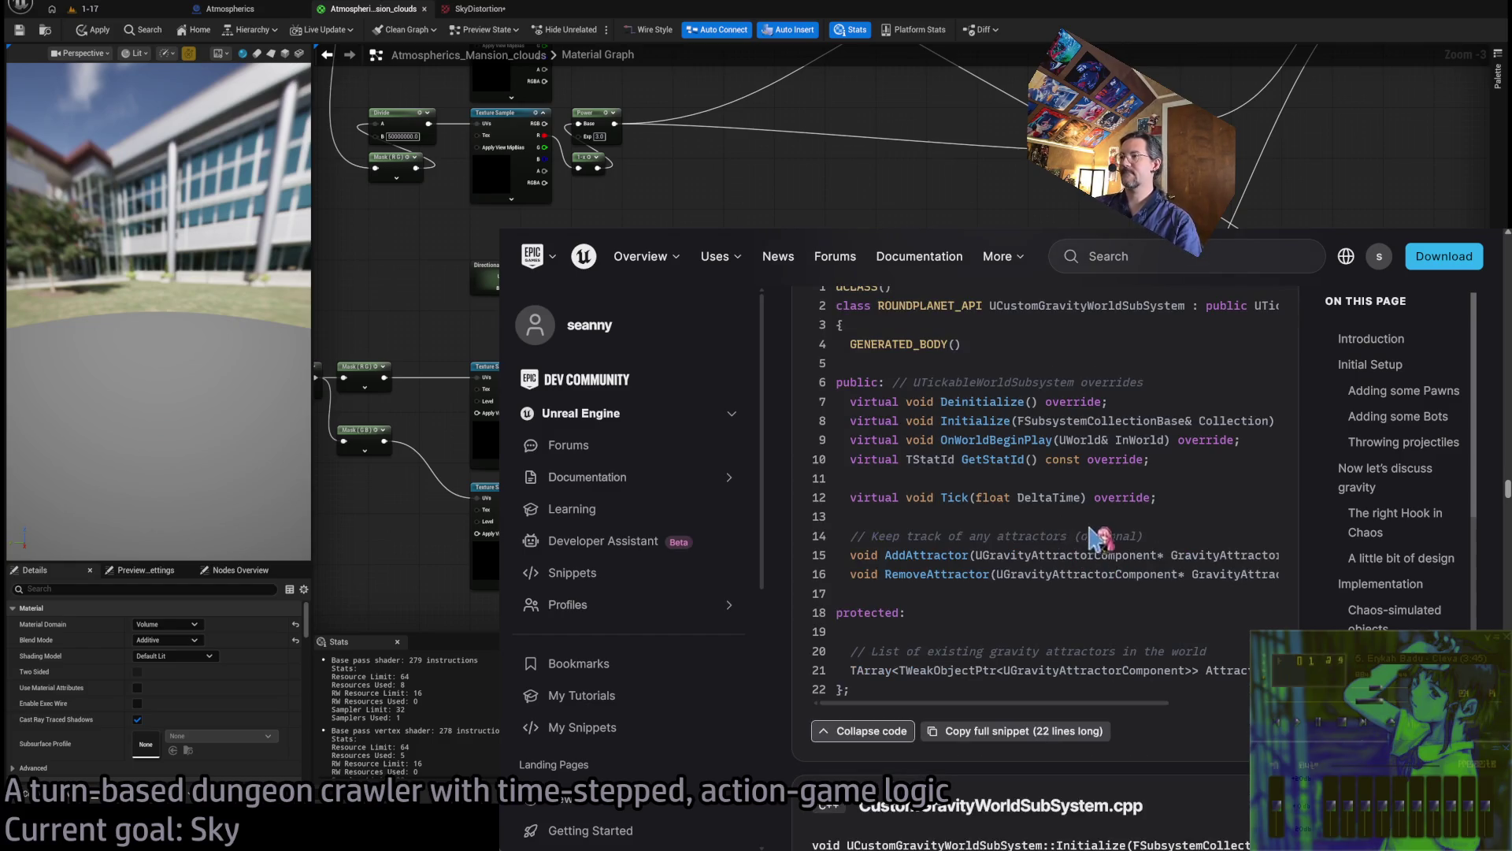
{"action": "scroll", "coordinate": [1087, 540], "scroll_direction": "up", "scroll_amount": 1}
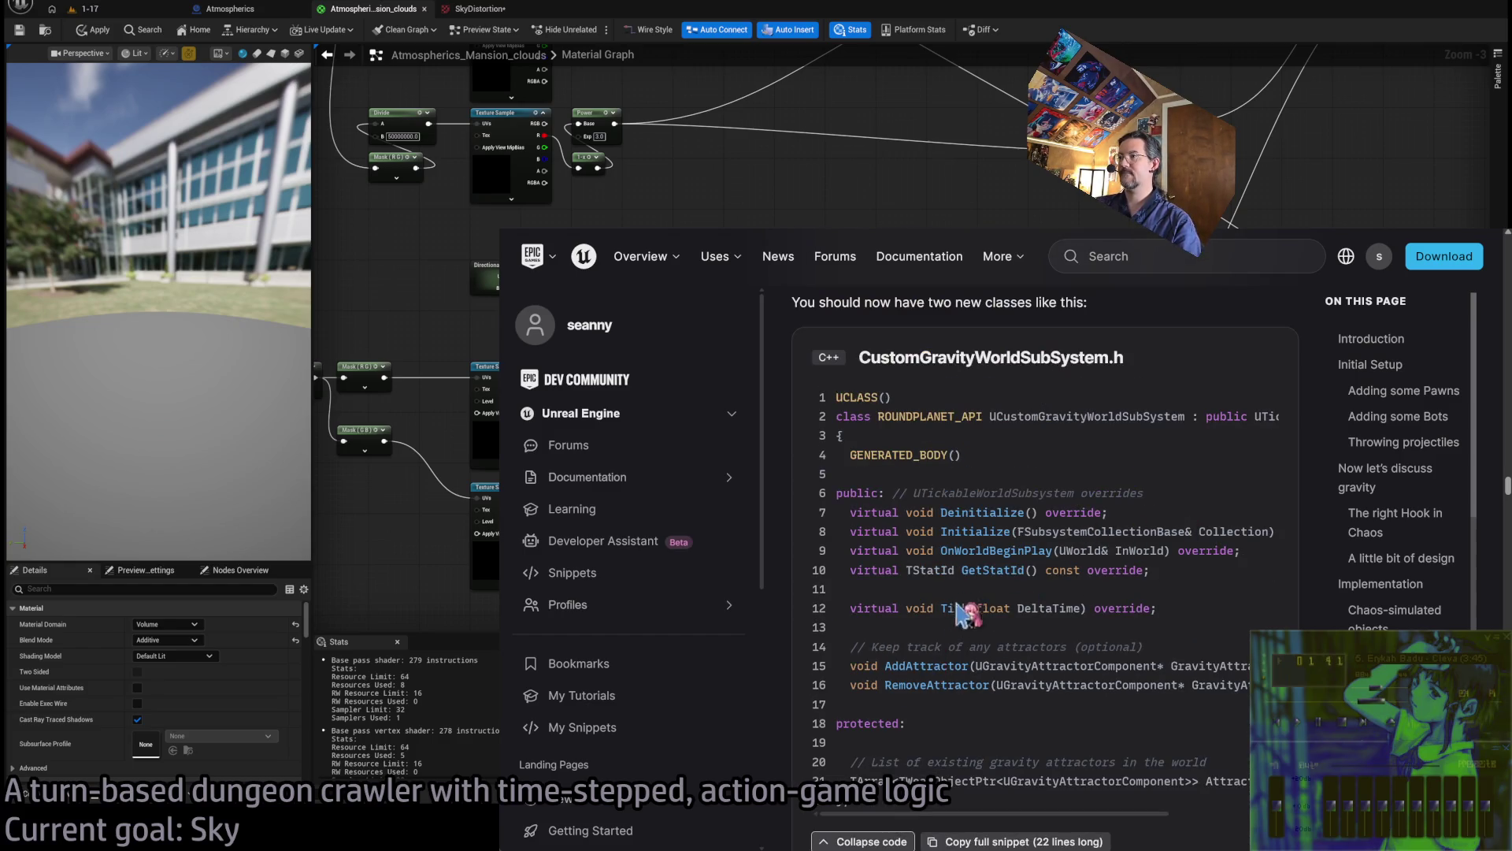
{"action": "triple_click", "coordinate": [917, 666]}
{"action": "triple_click", "coordinate": [962, 682]}
{"action": "scroll", "coordinate": [962, 682], "scroll_direction": "down", "scroll_amount": 1}
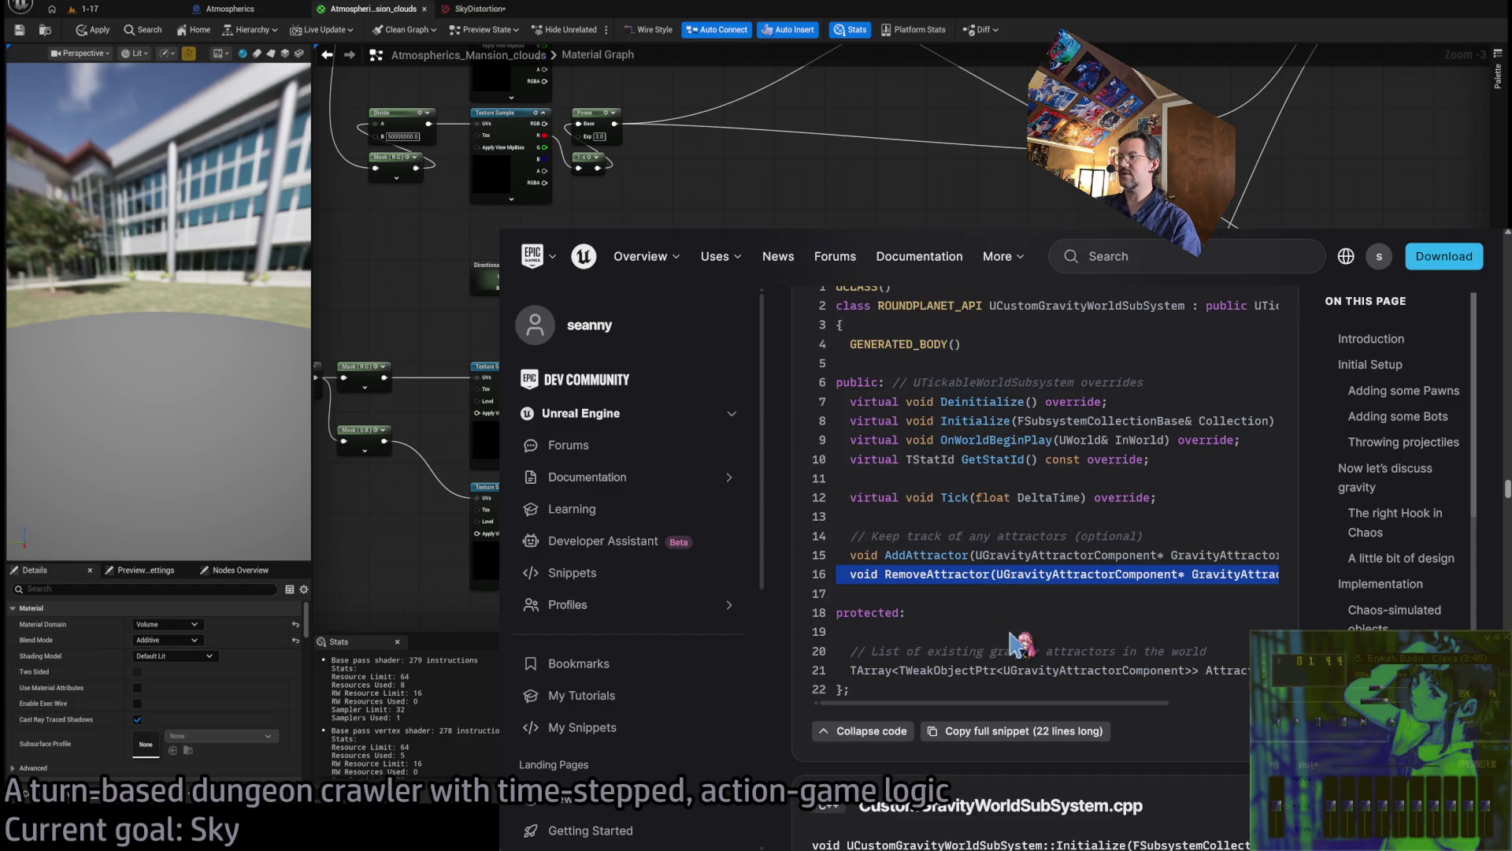
{"action": "left_click", "coordinate": [941, 669]}
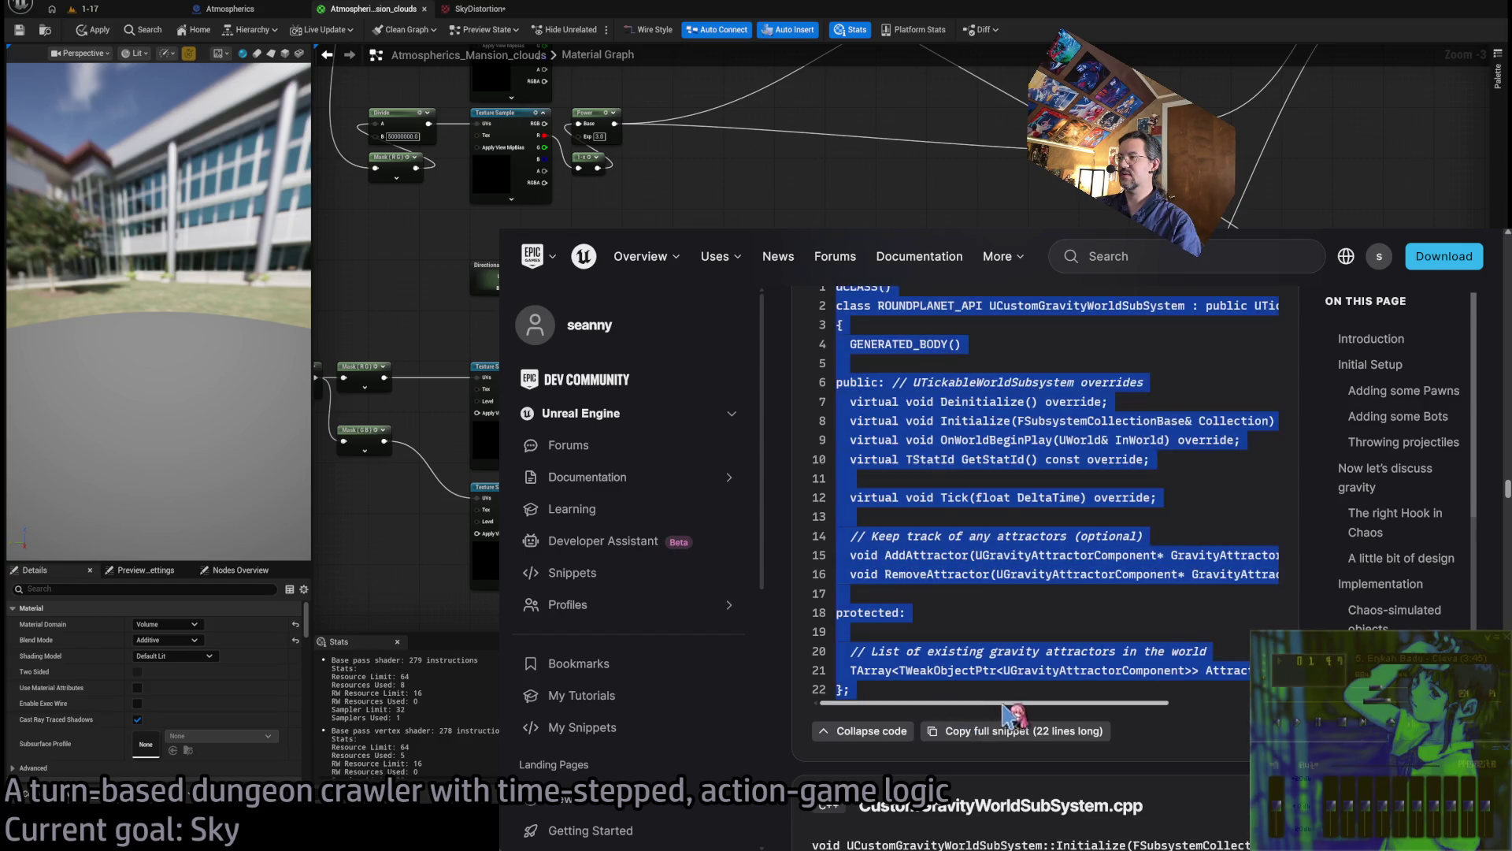
{"action": "mouse_move", "coordinate": [1001, 703]}
{"action": "left_mouse_down"}
{"action": "mouse_move", "coordinate": [1103, 709]}
{"action": "mouse_move", "coordinate": [949, 707]}
{"action": "left_mouse_up"}
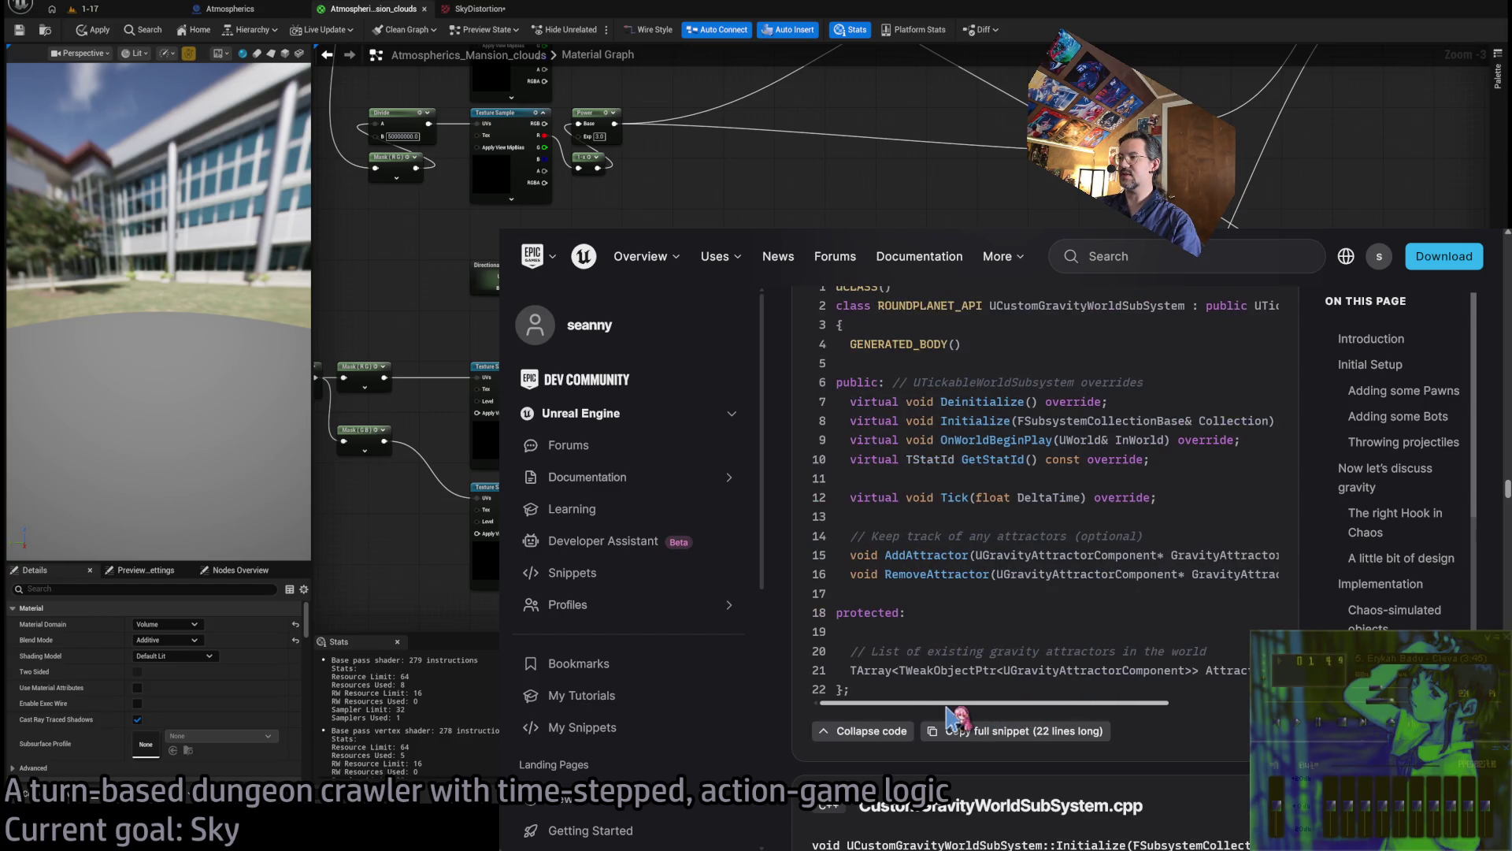
{"action": "scroll", "coordinate": [985, 575], "scroll_direction": "down", "scroll_amount": 5}
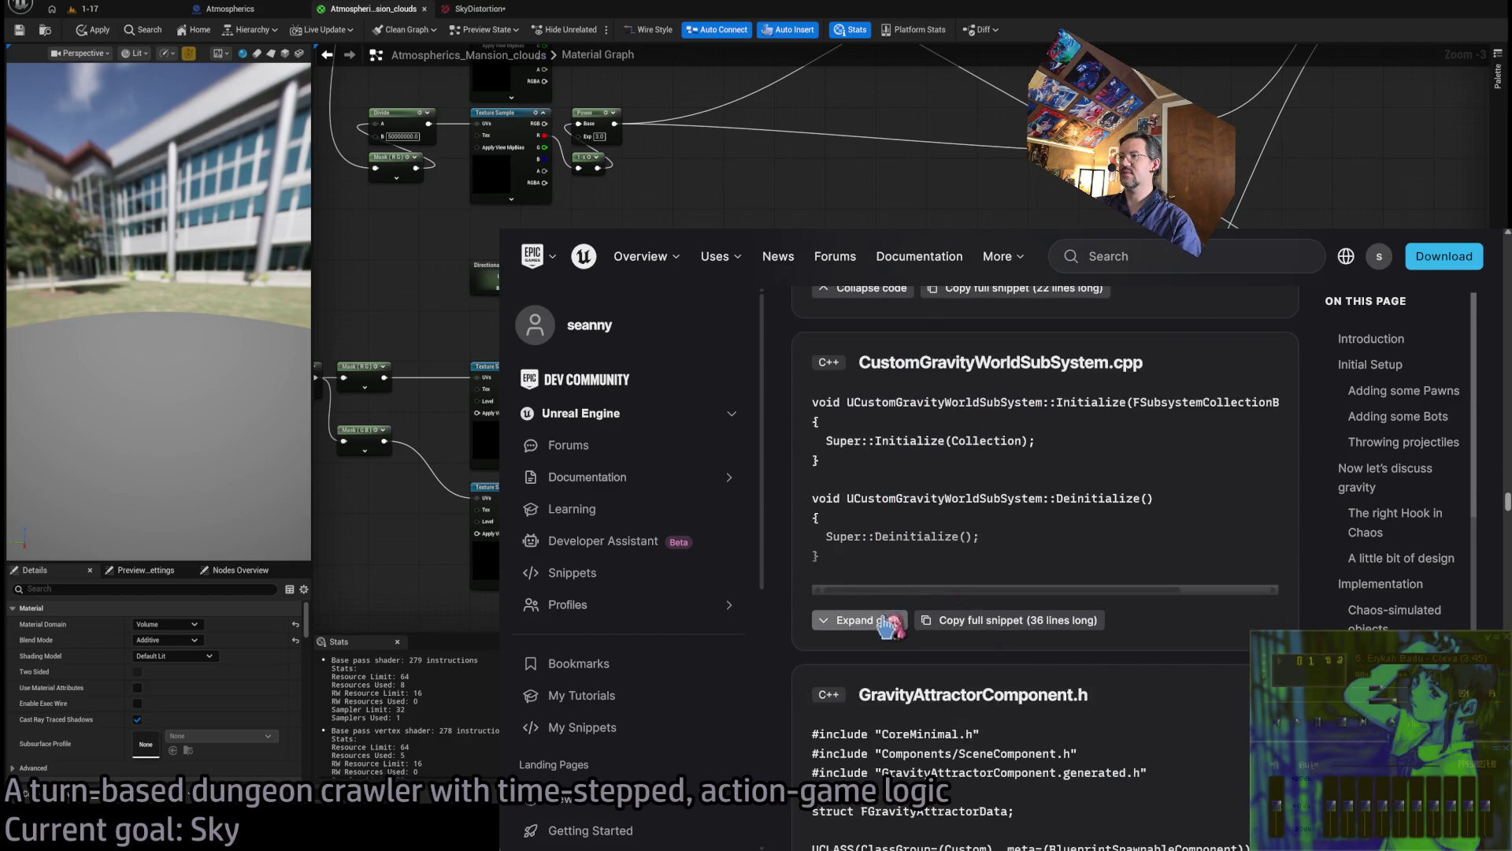
Expand the .cpp sample and highlight its Tick, AddAttractor and RemoveAttractor functions, lines 21–35
{"action": "left_click", "coordinate": [882, 620]}
{"action": "scroll", "coordinate": [1001, 464], "scroll_direction": "down", "scroll_amount": 4}
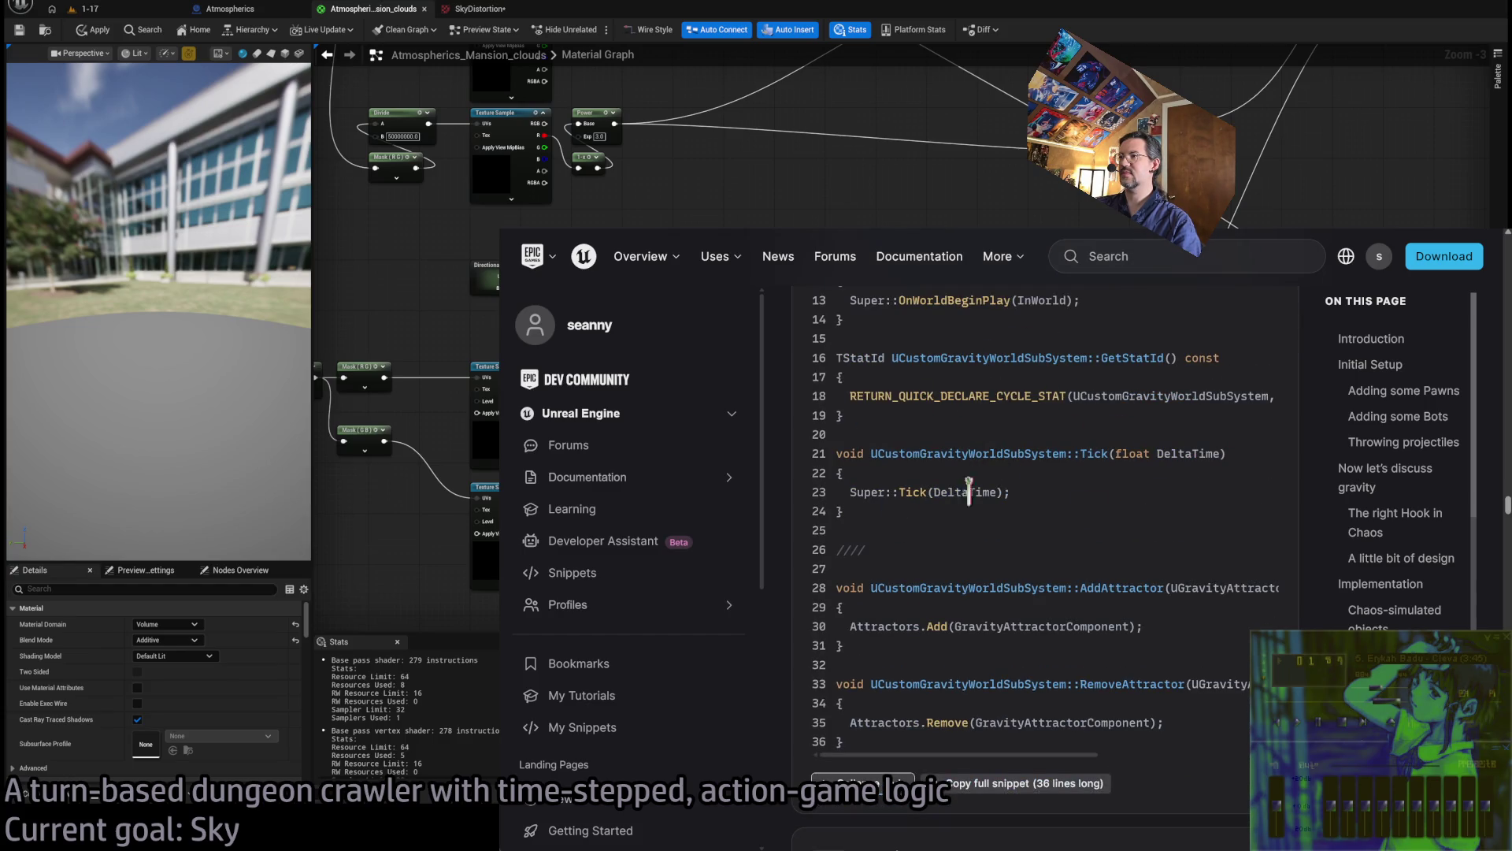
{"action": "mouse_move", "coordinate": [1209, 760]}
{"action": "left_mouse_down"}
{"action": "mouse_move", "coordinate": [1165, 483]}
{"action": "mouse_move", "coordinate": [1179, 695]}
{"action": "left_mouse_up"}
{"action": "left_click", "coordinate": [1180, 695]}
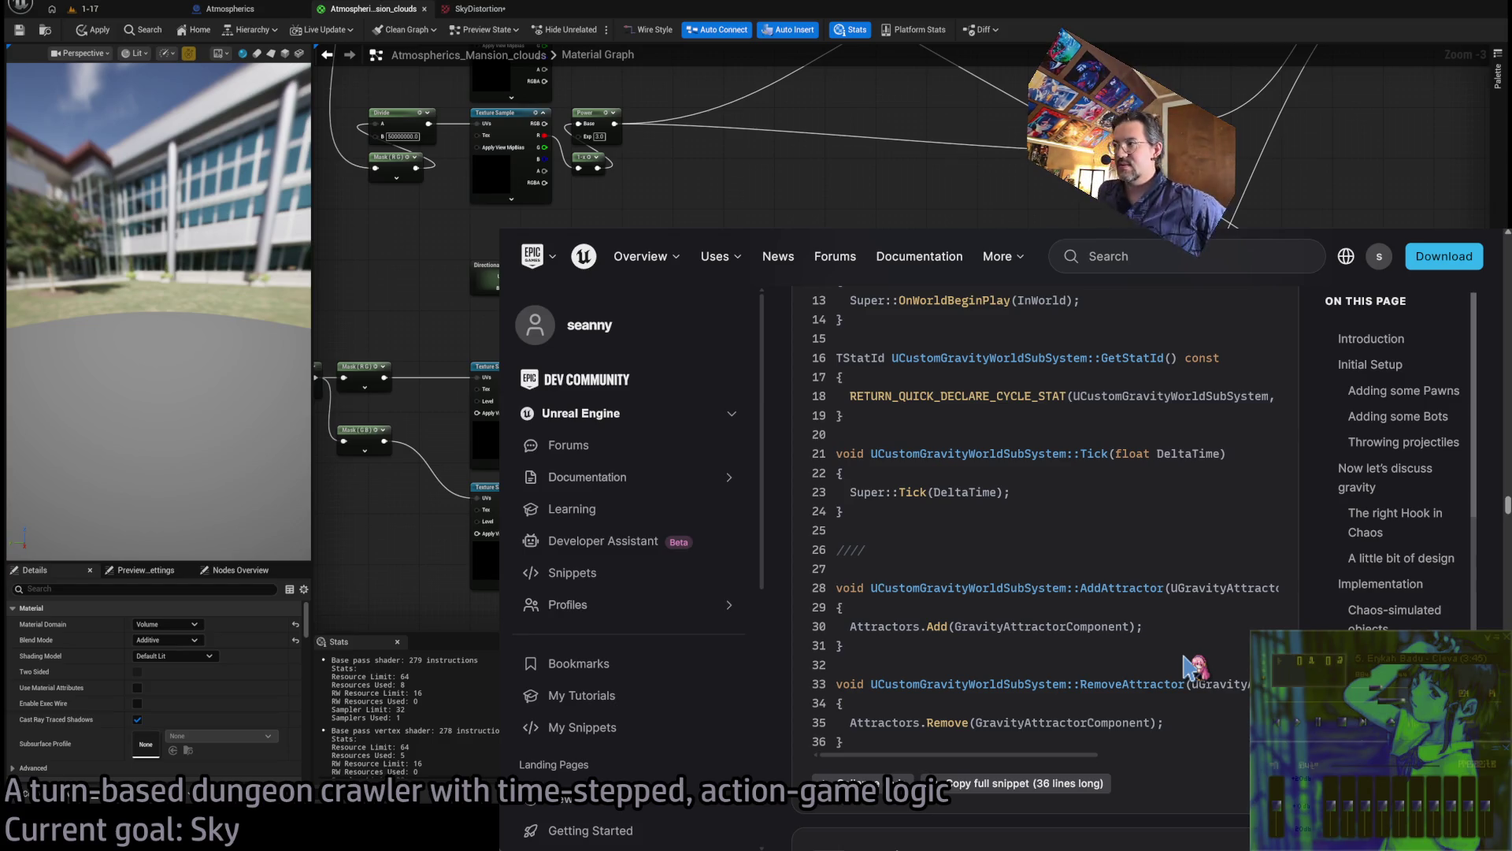
{"action": "mouse_move", "coordinate": [1011, 443]}
{"action": "left_mouse_down"}
{"action": "mouse_move", "coordinate": [1037, 536]}
{"action": "mouse_move", "coordinate": [1167, 732]}
{"action": "left_mouse_up"}
{"action": "left_click", "coordinate": [1168, 726]}
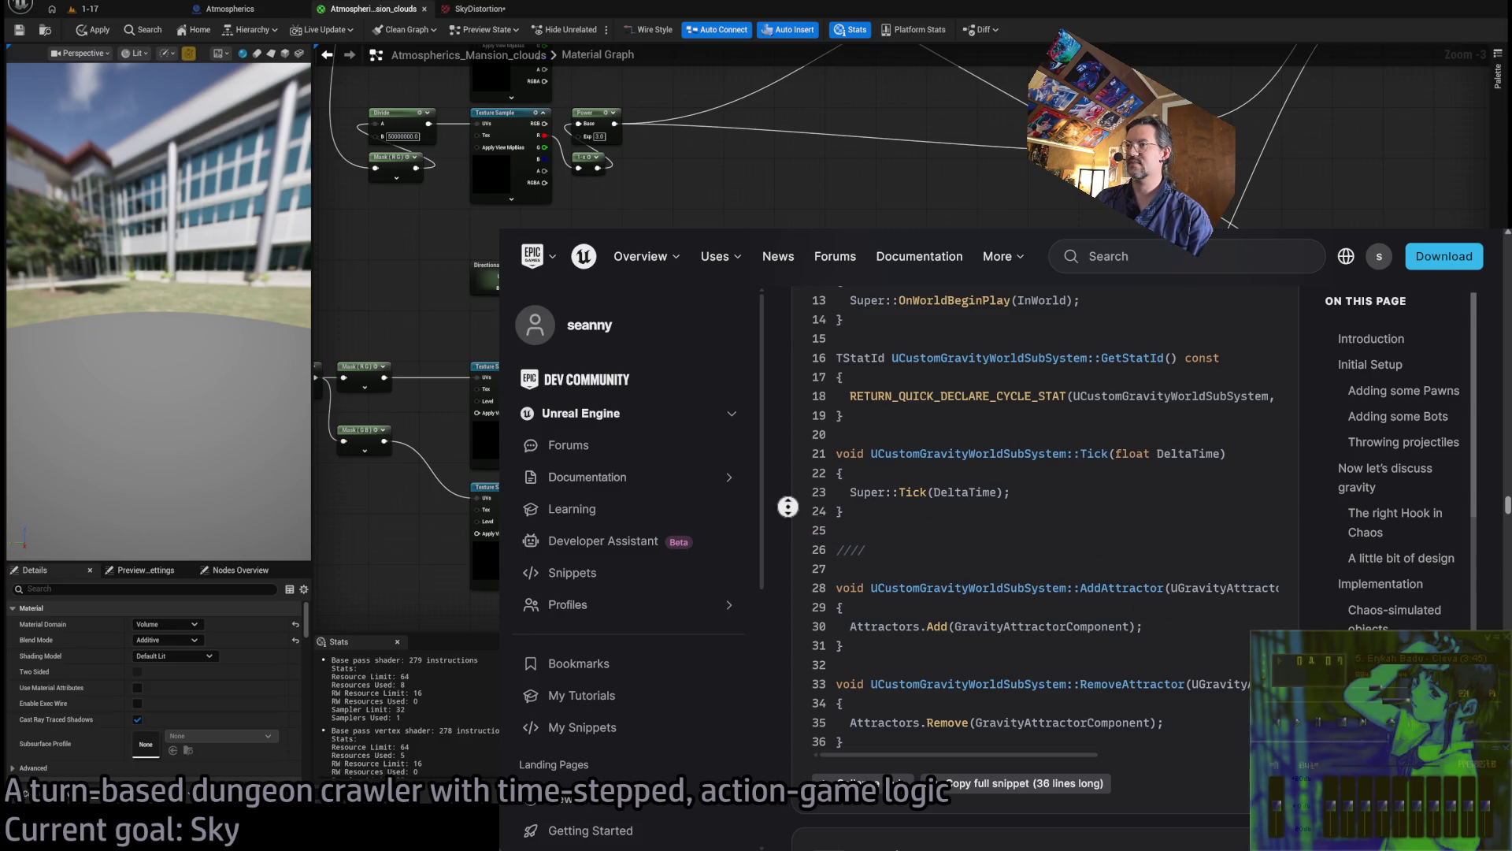
{"action": "scroll", "coordinate": [782, 551], "scroll_direction": "down", "scroll_amount": 1}
{"action": "scroll", "coordinate": [839, 546], "scroll_direction": "down", "scroll_amount": 2}
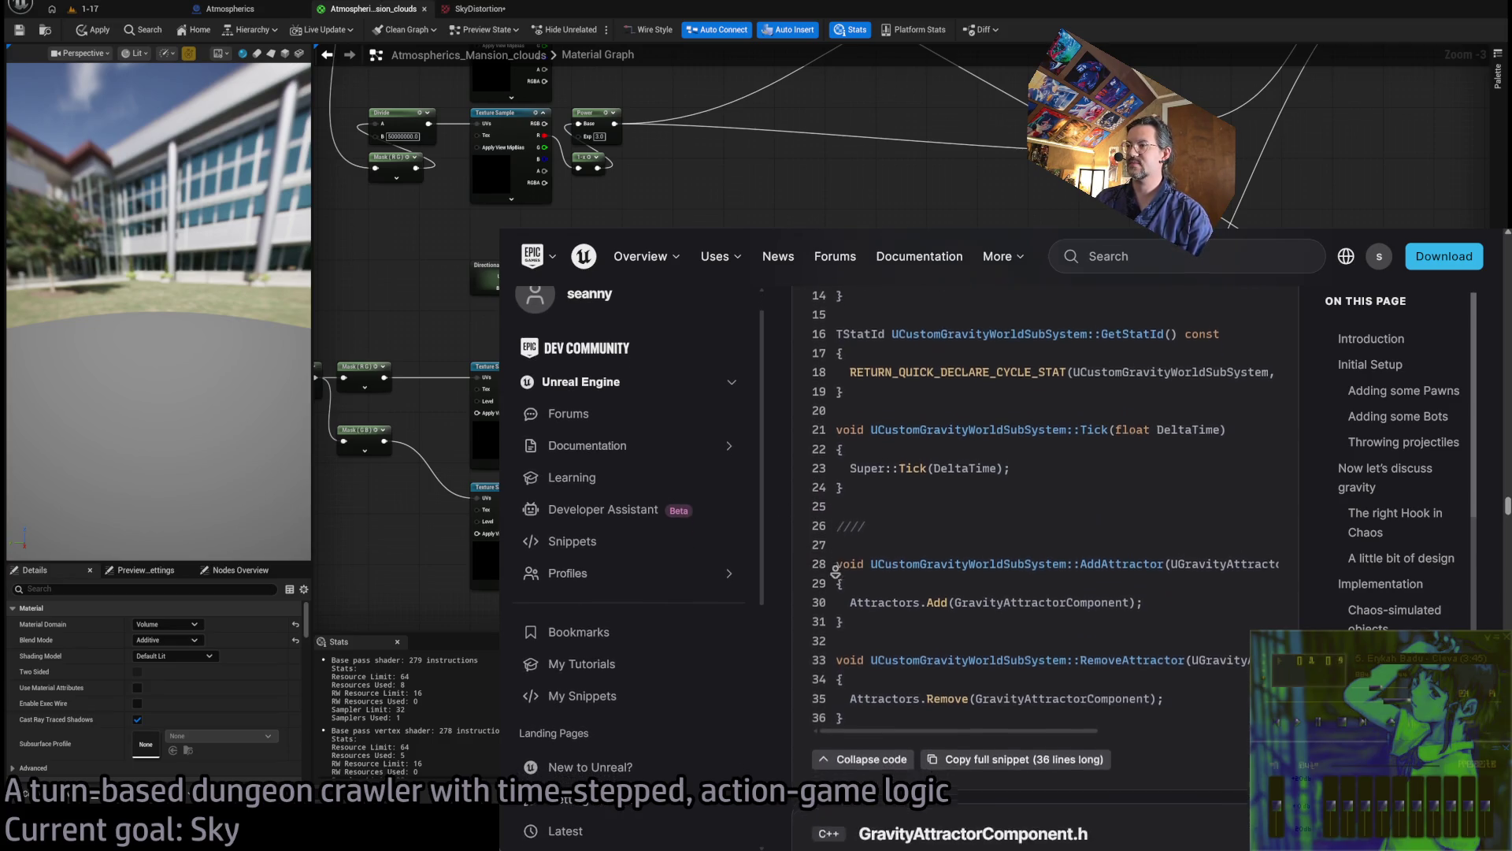
Expand the GravityAttractorComponent.cpp listing and read down to the custom Async Callback section
{"action": "scroll", "coordinate": [837, 565], "scroll_direction": "down", "scroll_amount": 2}
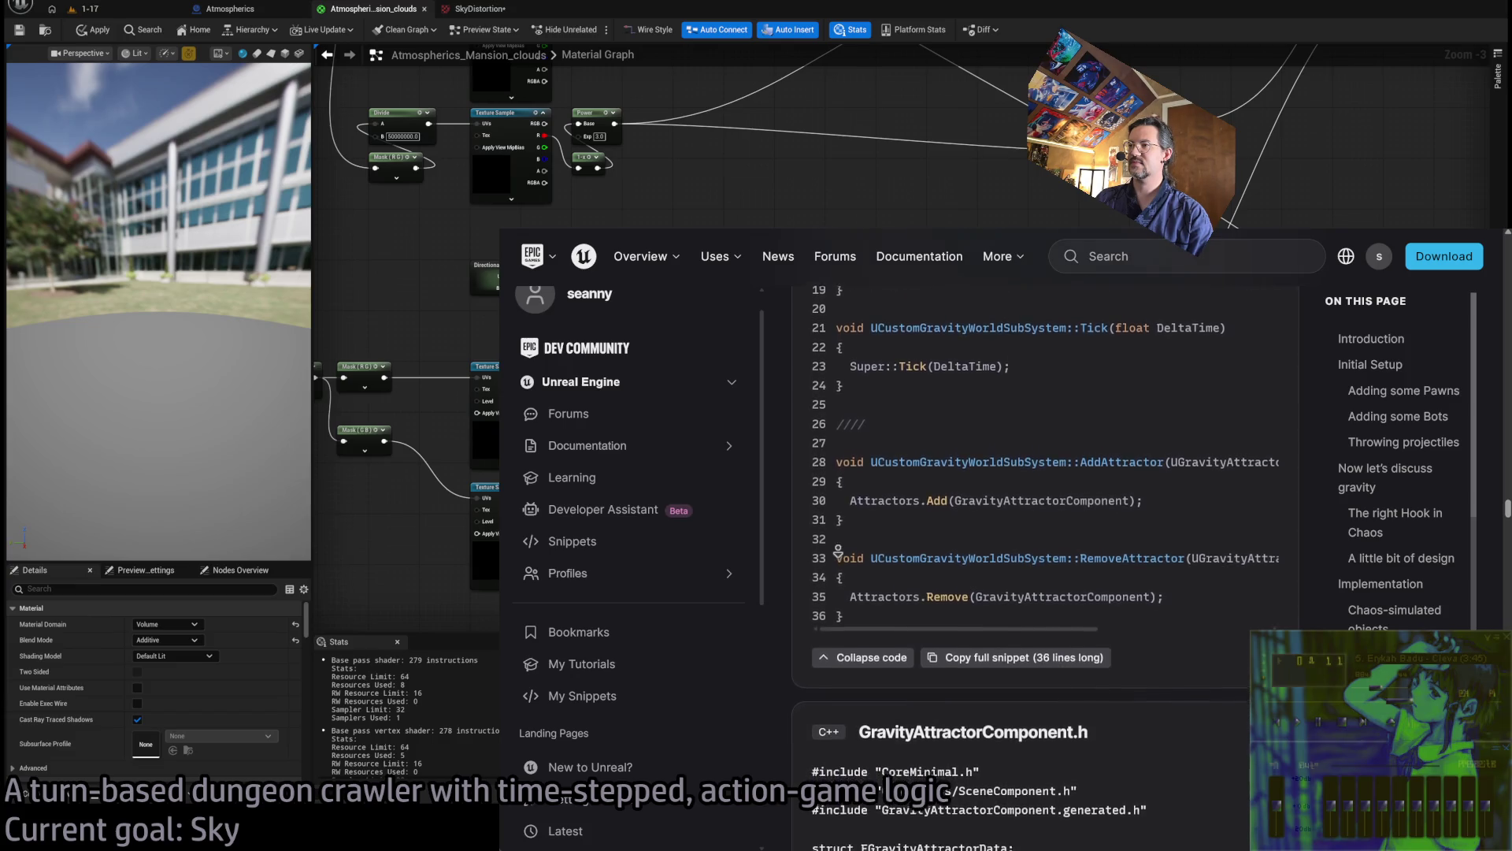
{"action": "scroll", "coordinate": [839, 583], "scroll_direction": "down", "scroll_amount": 6}
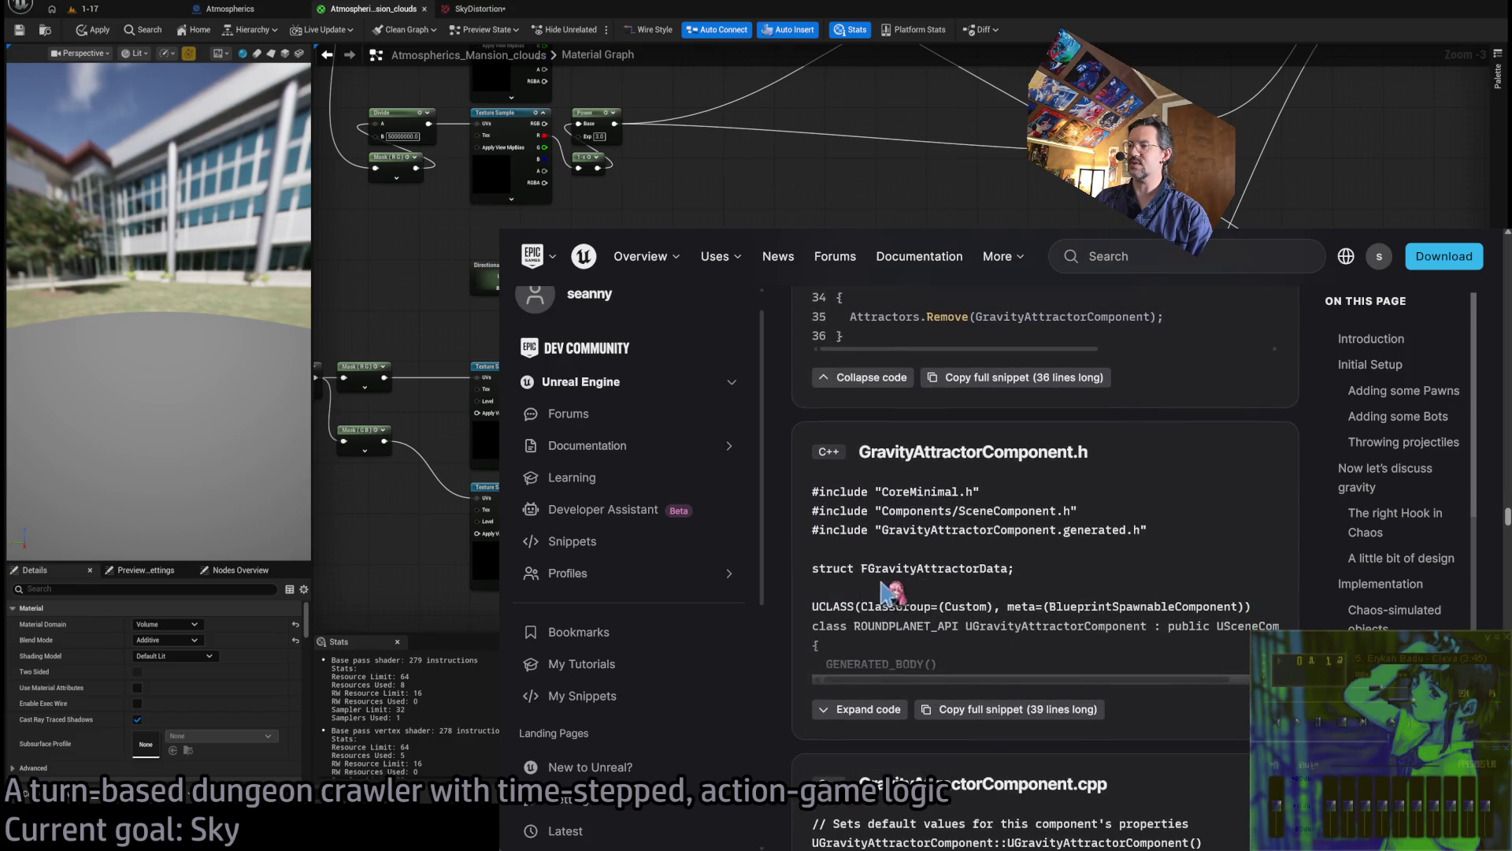
{"action": "scroll", "coordinate": [963, 549], "scroll_direction": "down", "scroll_amount": 13}
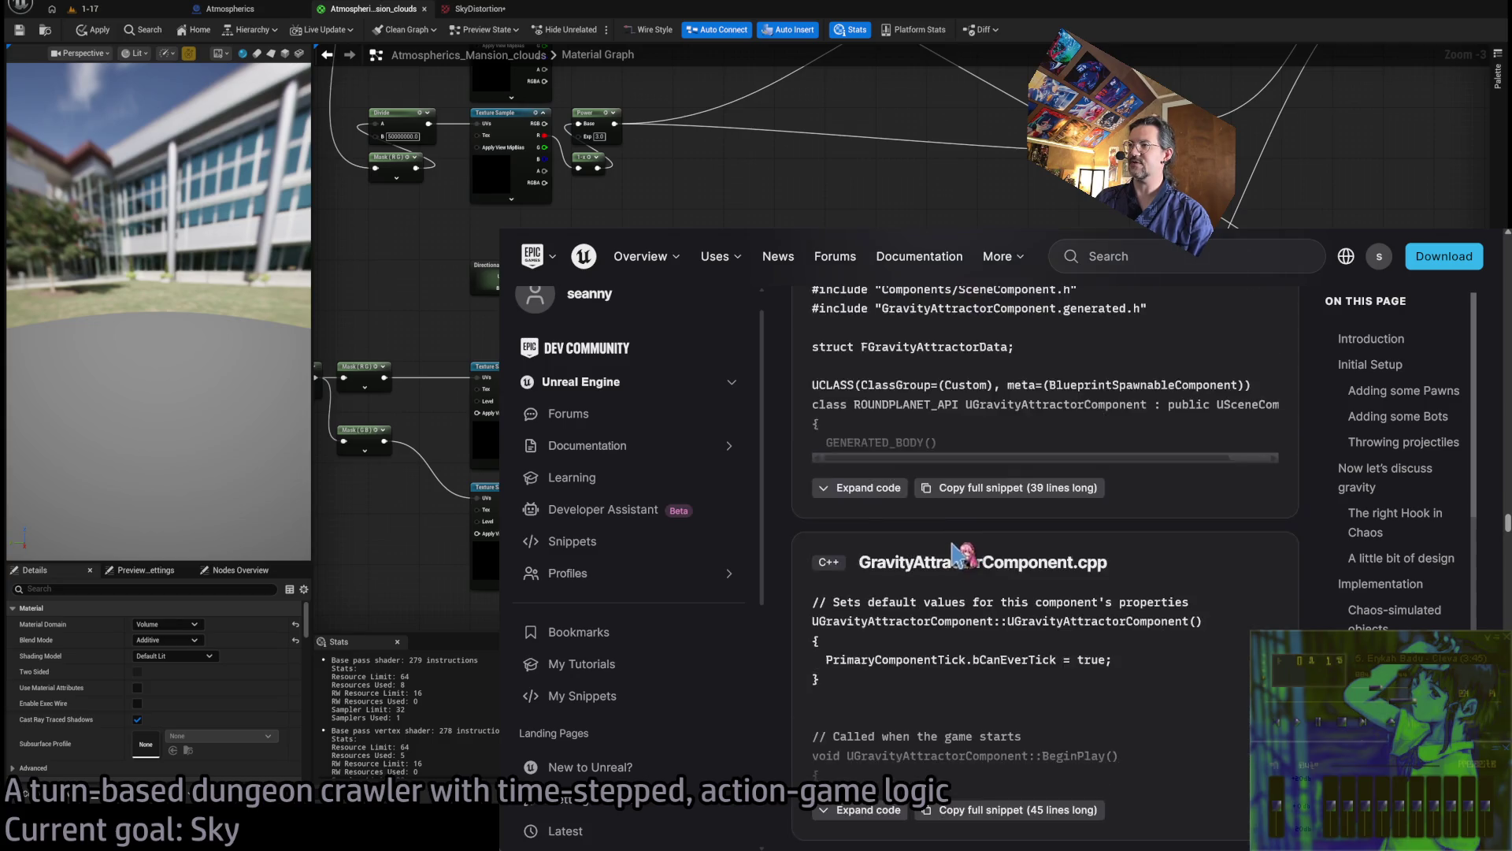
{"action": "scroll", "coordinate": [934, 543], "scroll_direction": "up", "scroll_amount": 3}
{"action": "left_click", "coordinate": [869, 591]}
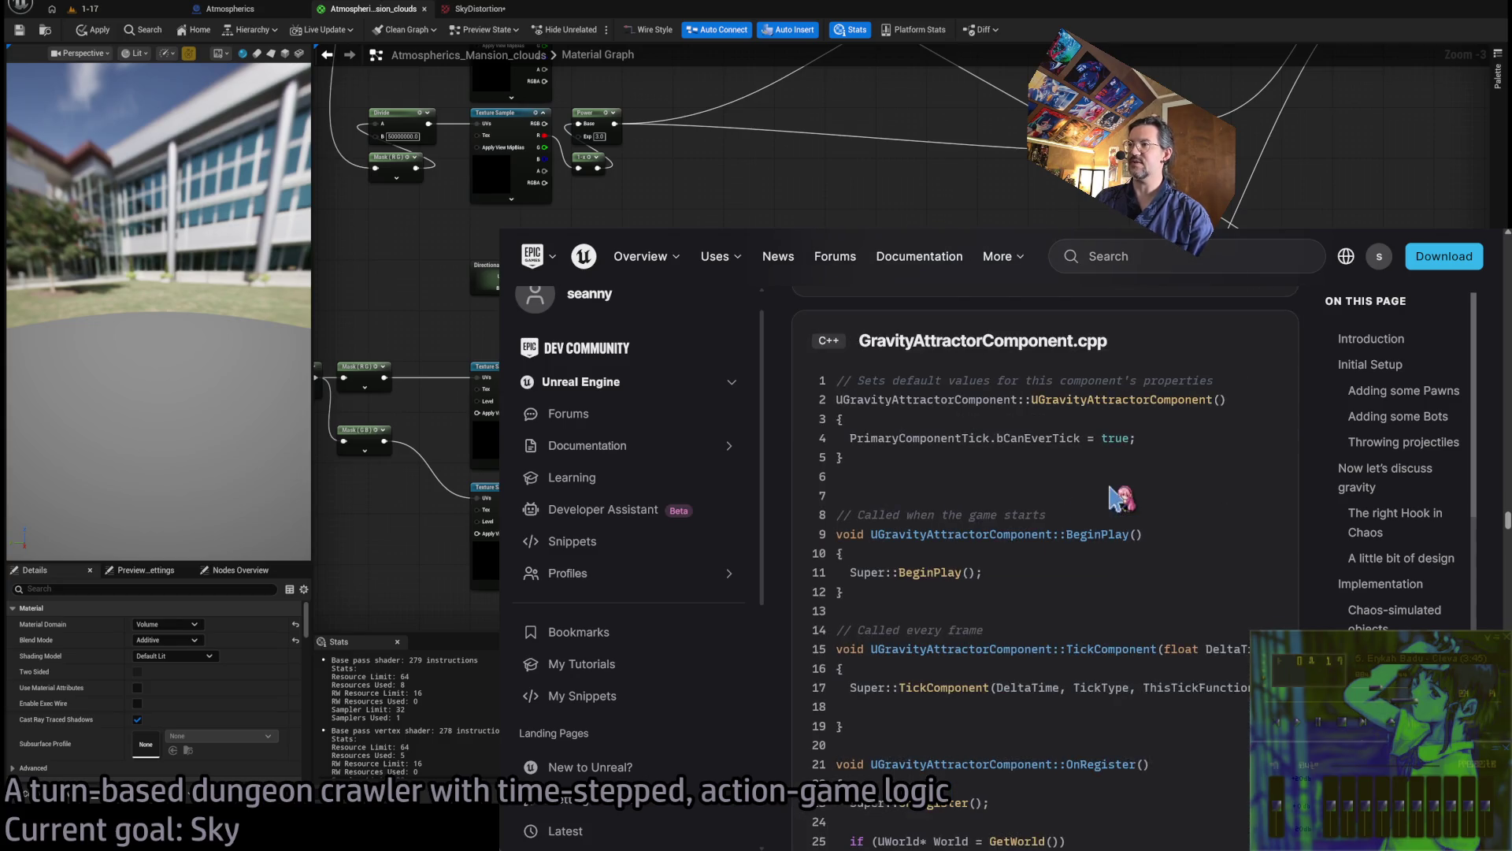
{"action": "scroll", "coordinate": [1016, 465], "scroll_direction": "up", "scroll_amount": 8}
{"action": "scroll", "coordinate": [1060, 478], "scroll_direction": "down", "scroll_amount": 8}
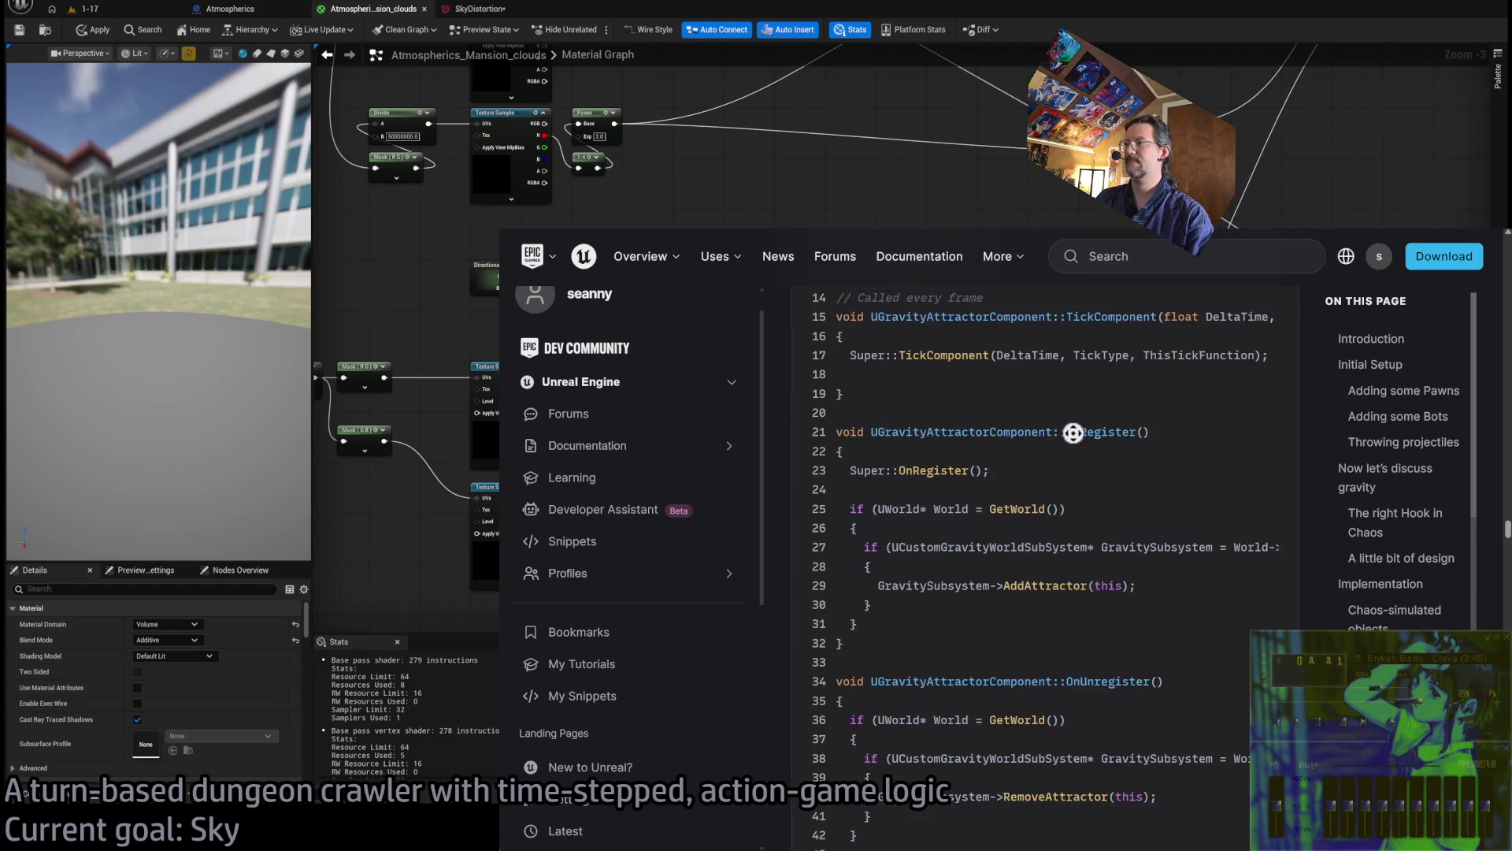
{"action": "scroll", "coordinate": [1073, 431], "scroll_direction": "down", "scroll_amount": 3}
{"action": "scroll", "coordinate": [1034, 477], "scroll_direction": "down", "scroll_amount": 3}
{"action": "scroll", "coordinate": [894, 567], "scroll_direction": "down", "scroll_amount": 5}
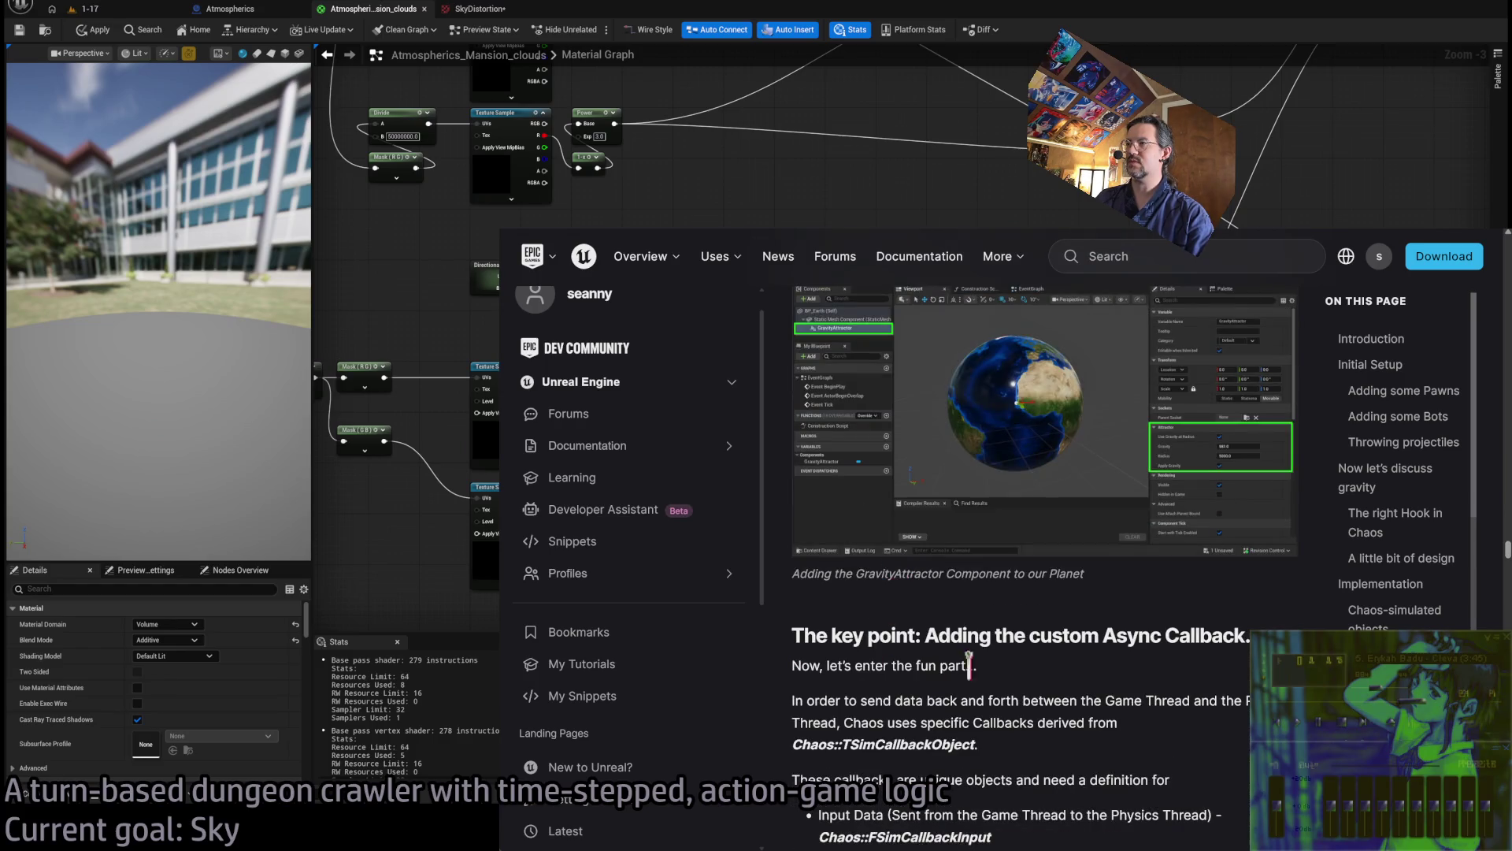
{"action": "scroll", "coordinate": [955, 671], "scroll_direction": "up", "scroll_amount": 3}
{"action": "scroll", "coordinate": [906, 630], "scroll_direction": "up", "scroll_amount": 1}
{"action": "scroll", "coordinate": [926, 673], "scroll_direction": "down", "scroll_amount": 1}
{"action": "scroll", "coordinate": [929, 669], "scroll_direction": "down", "scroll_amount": 4}
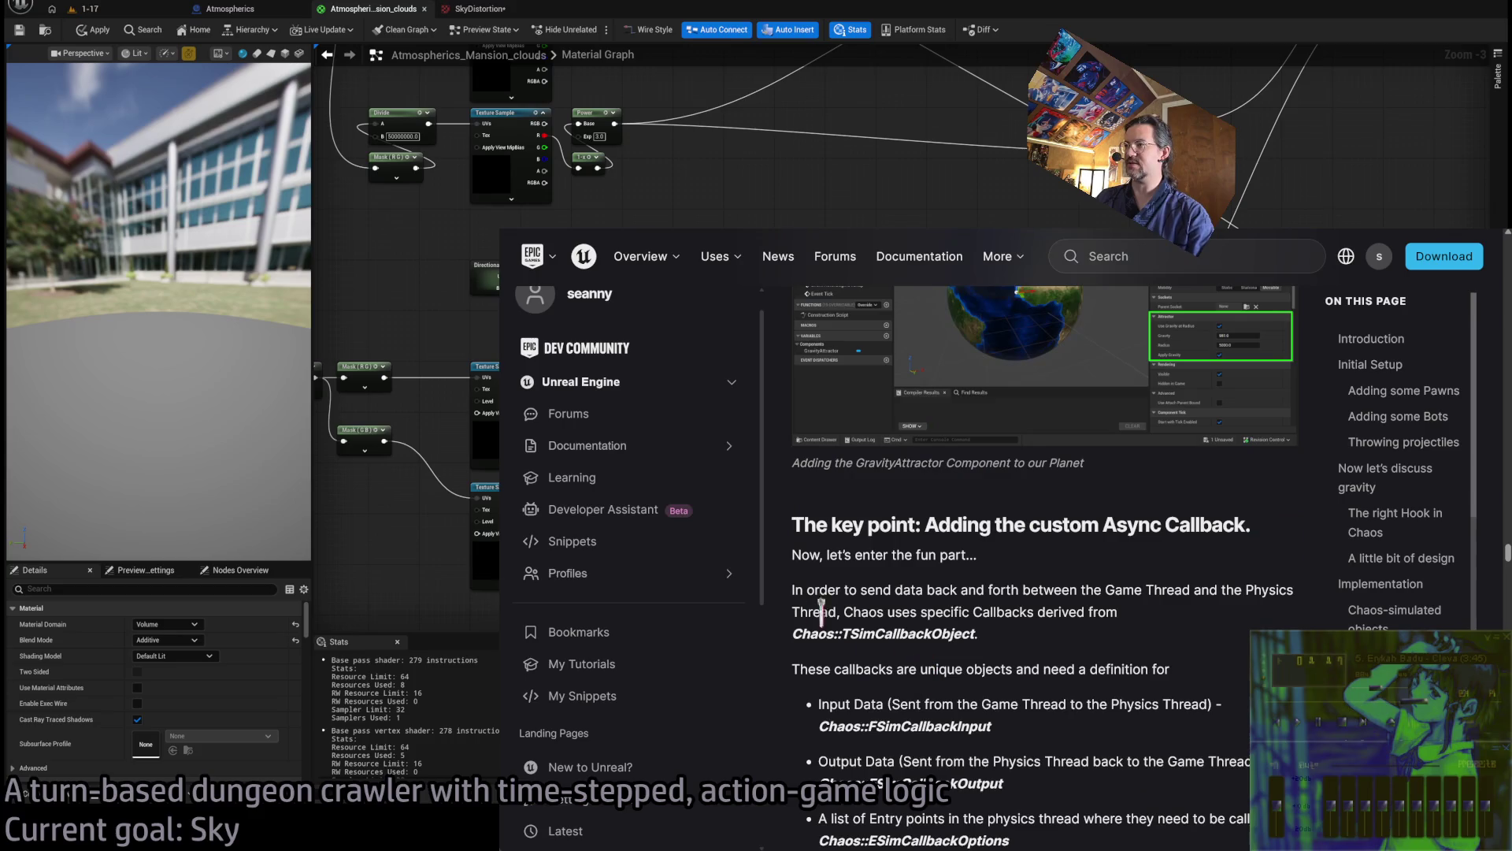
{"action": "scroll", "coordinate": [1012, 533], "scroll_direction": "down", "scroll_amount": 3}
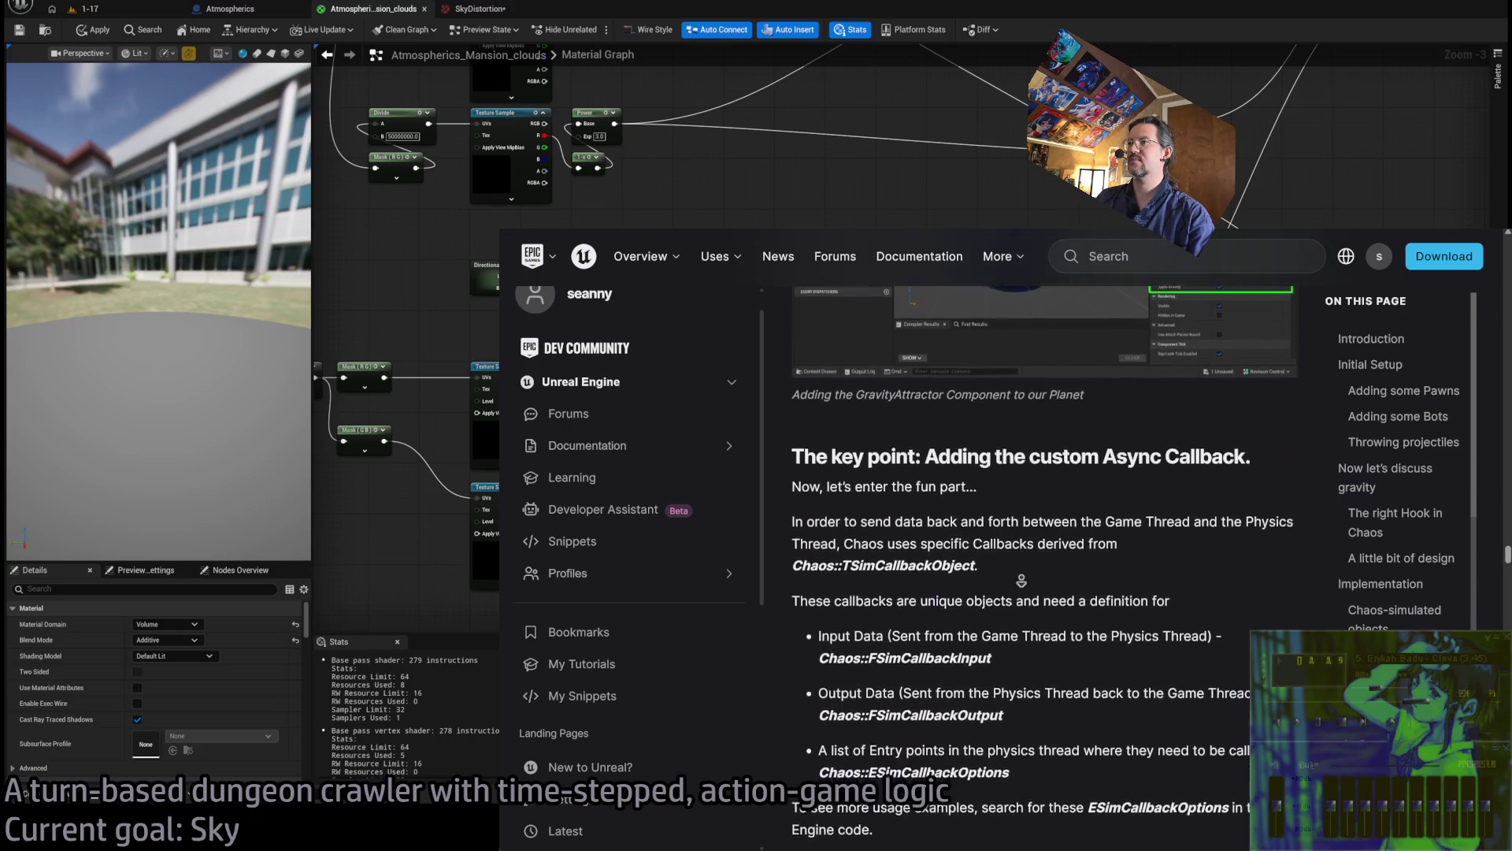
{"action": "scroll", "coordinate": [1022, 581], "scroll_direction": "down", "scroll_amount": 1}
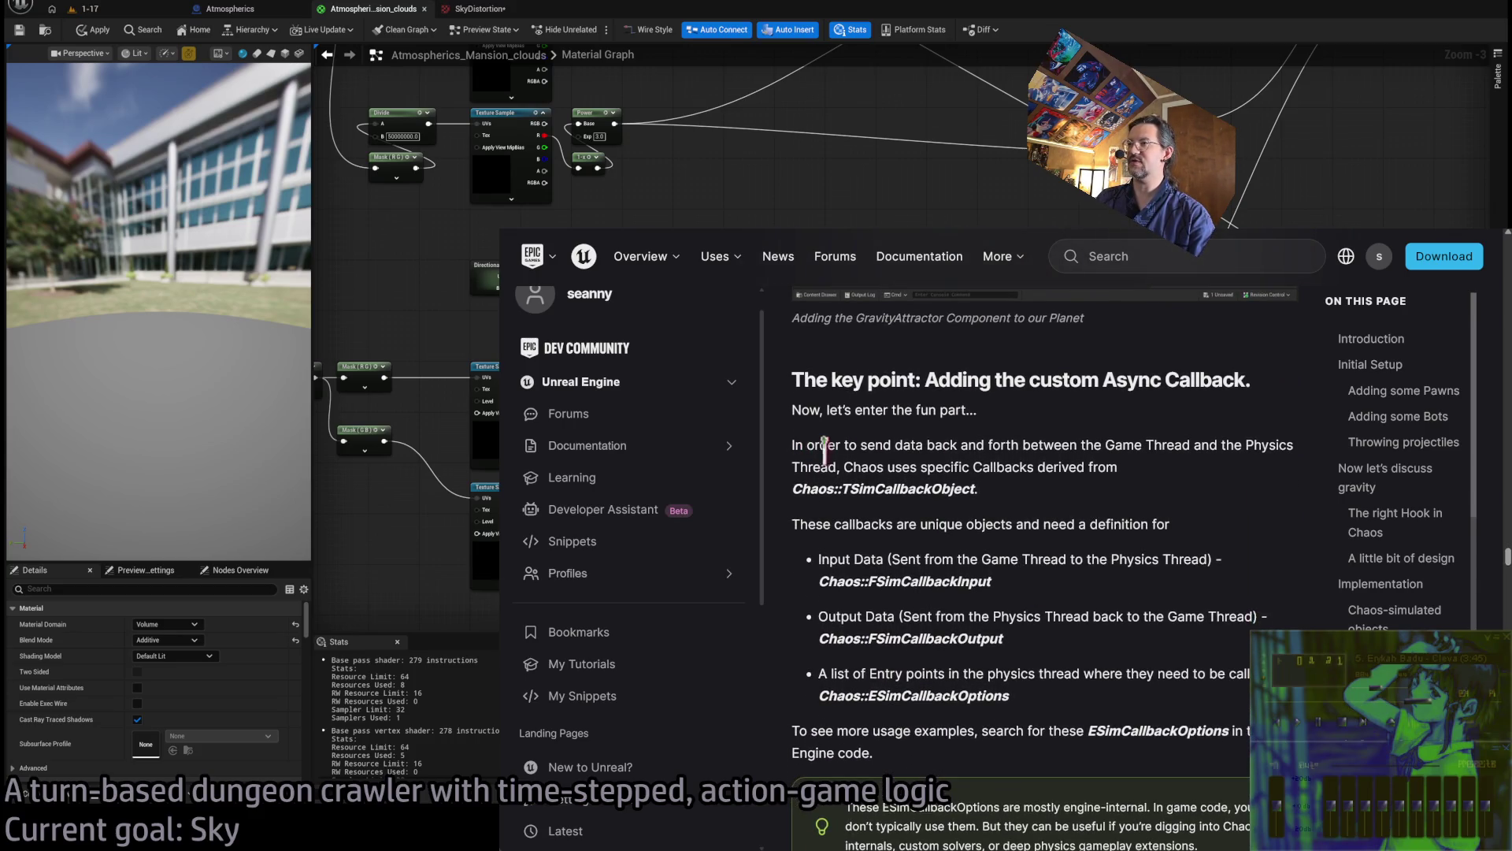
{"action": "left_click_drag", "start_coordinate": [797, 444], "coordinate": [1172, 471]}
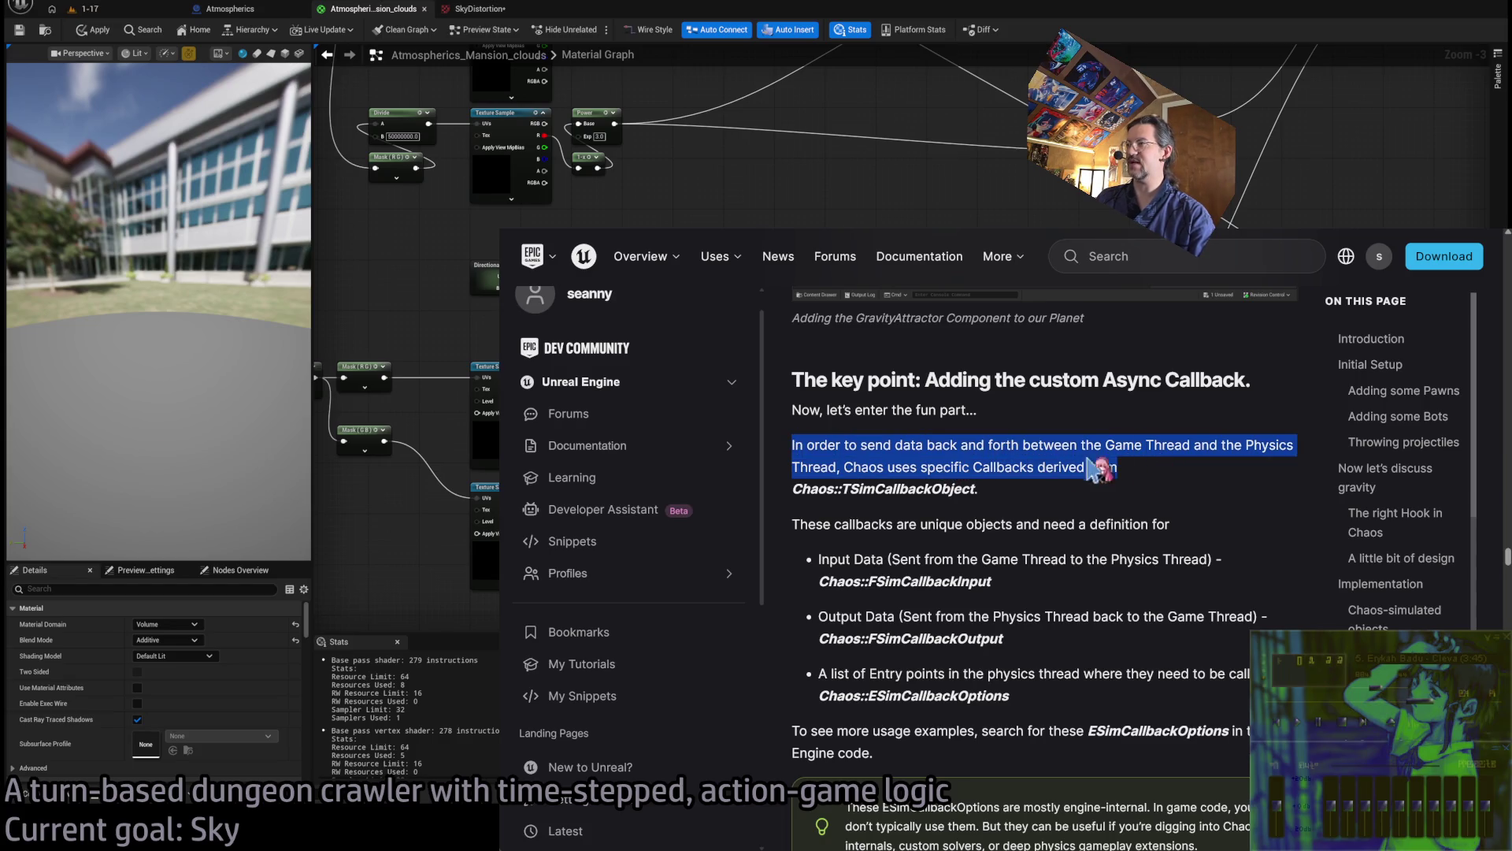
{"action": "mouse_move", "coordinate": [826, 466]}
{"action": "left_mouse_down"}
{"action": "mouse_move", "coordinate": [1035, 468]}
{"action": "mouse_move", "coordinate": [983, 488]}
{"action": "left_mouse_up"}
{"action": "left_click", "coordinate": [846, 465]}
{"action": "left_click_drag", "start_coordinate": [858, 467], "coordinate": [1063, 525]}
{"action": "left_click", "coordinate": [861, 528]}
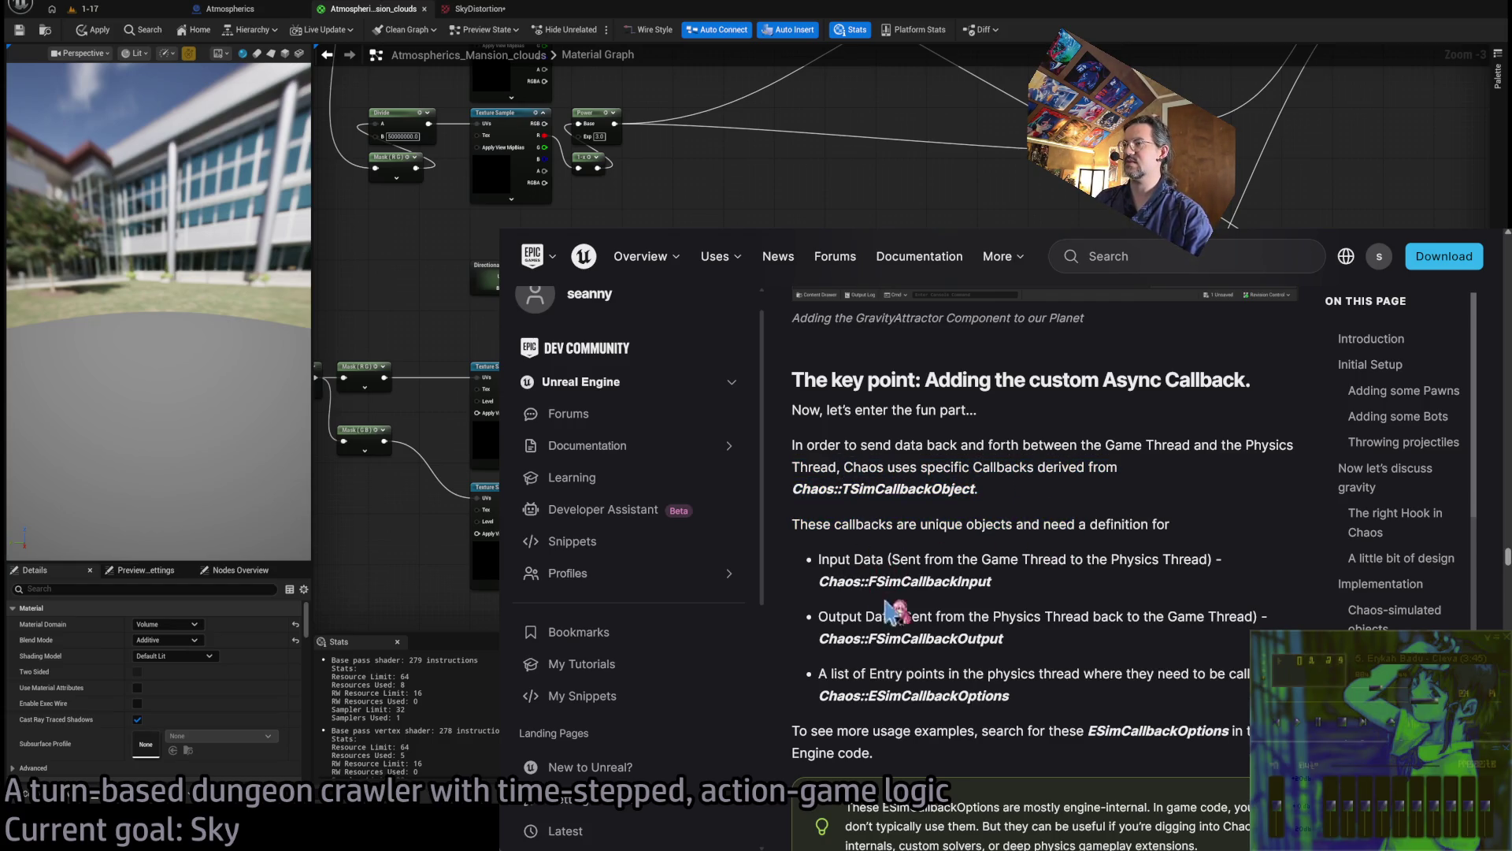
{"action": "scroll", "coordinate": [1153, 460], "scroll_direction": "down", "scroll_amount": 6}
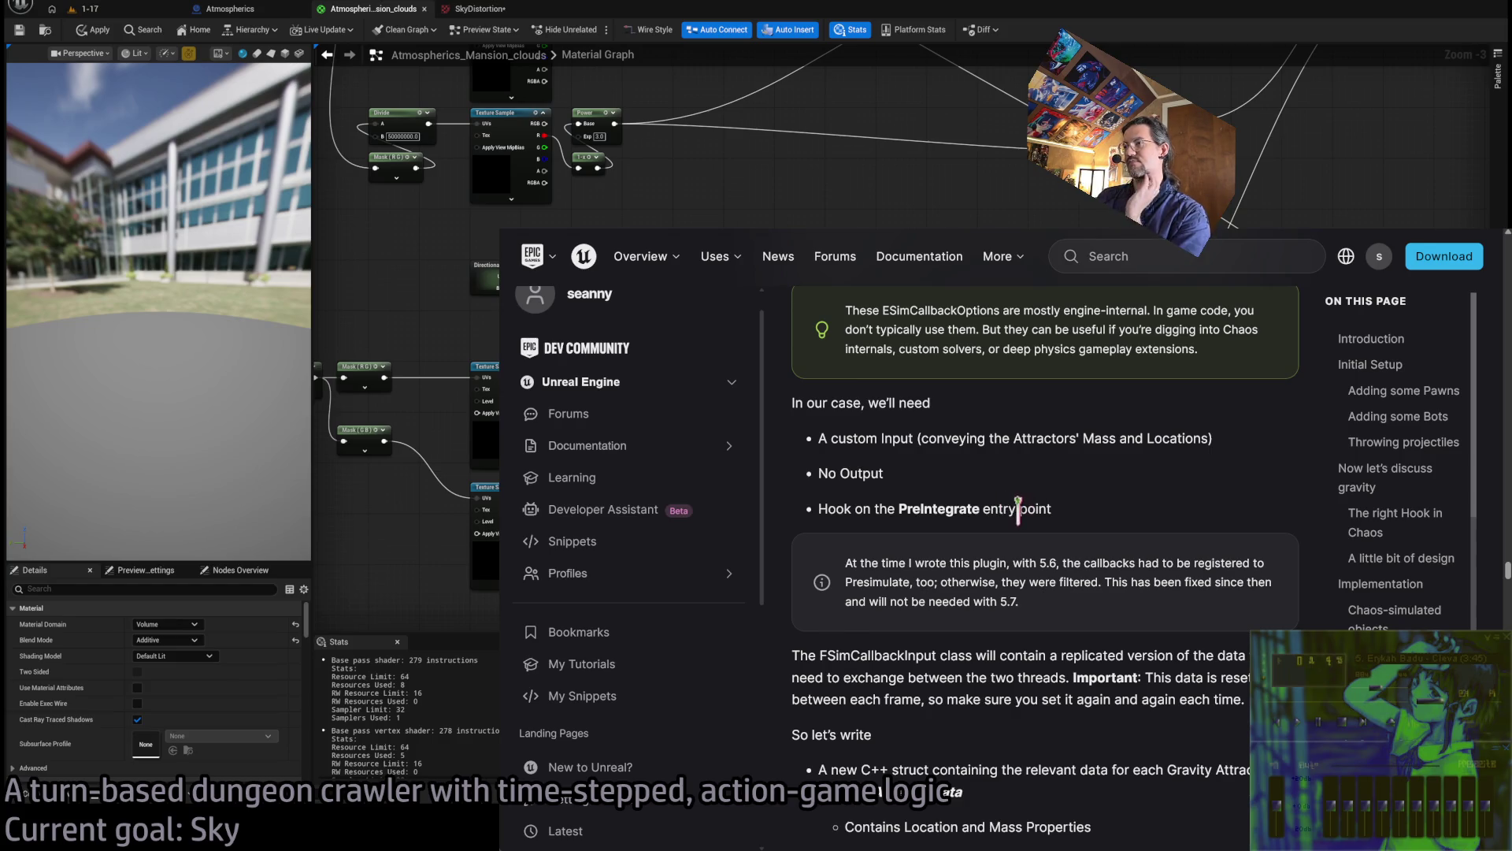
Highlight the FSimCallbackInput notes and the FCustomGravityAsyncInput bullet points in the tutorial
{"action": "scroll", "coordinate": [1056, 508], "scroll_direction": "down", "scroll_amount": 2}
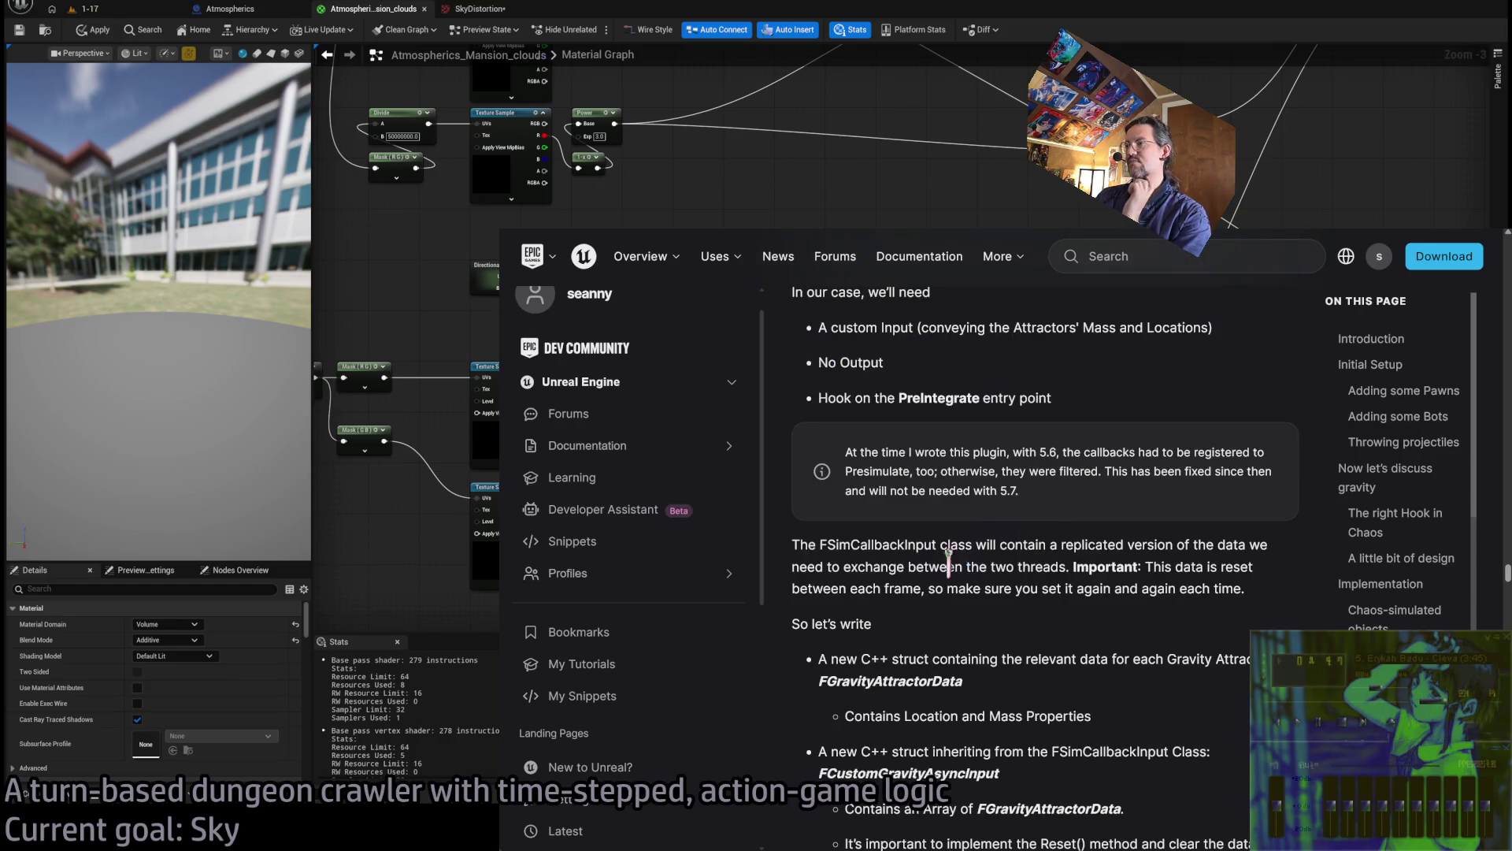
{"action": "scroll", "coordinate": [1028, 543], "scroll_direction": "down", "scroll_amount": 1}
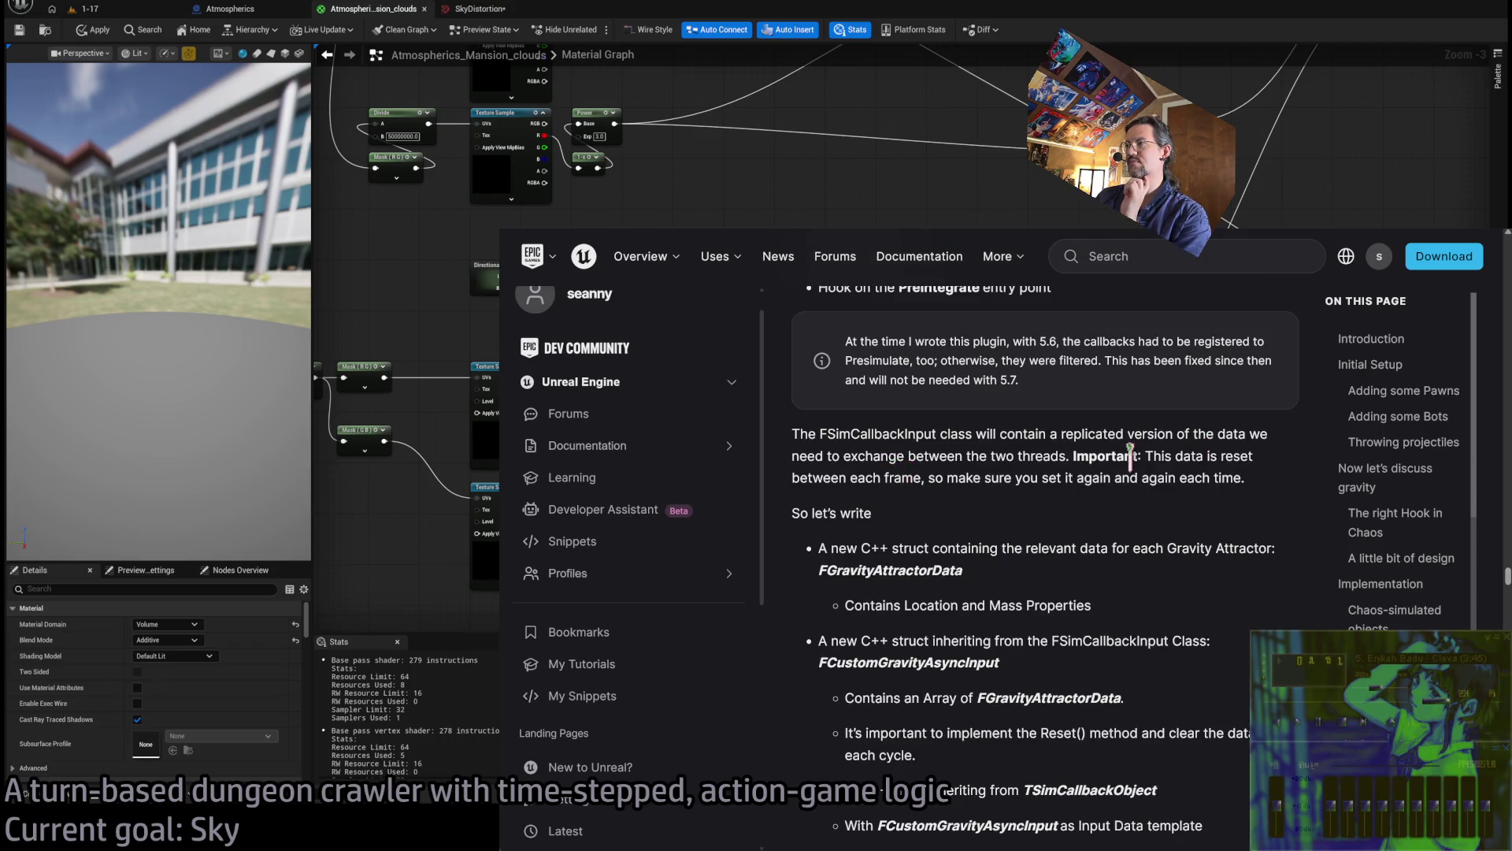
{"action": "left_click_drag", "start_coordinate": [1162, 455], "coordinate": [1260, 482]}
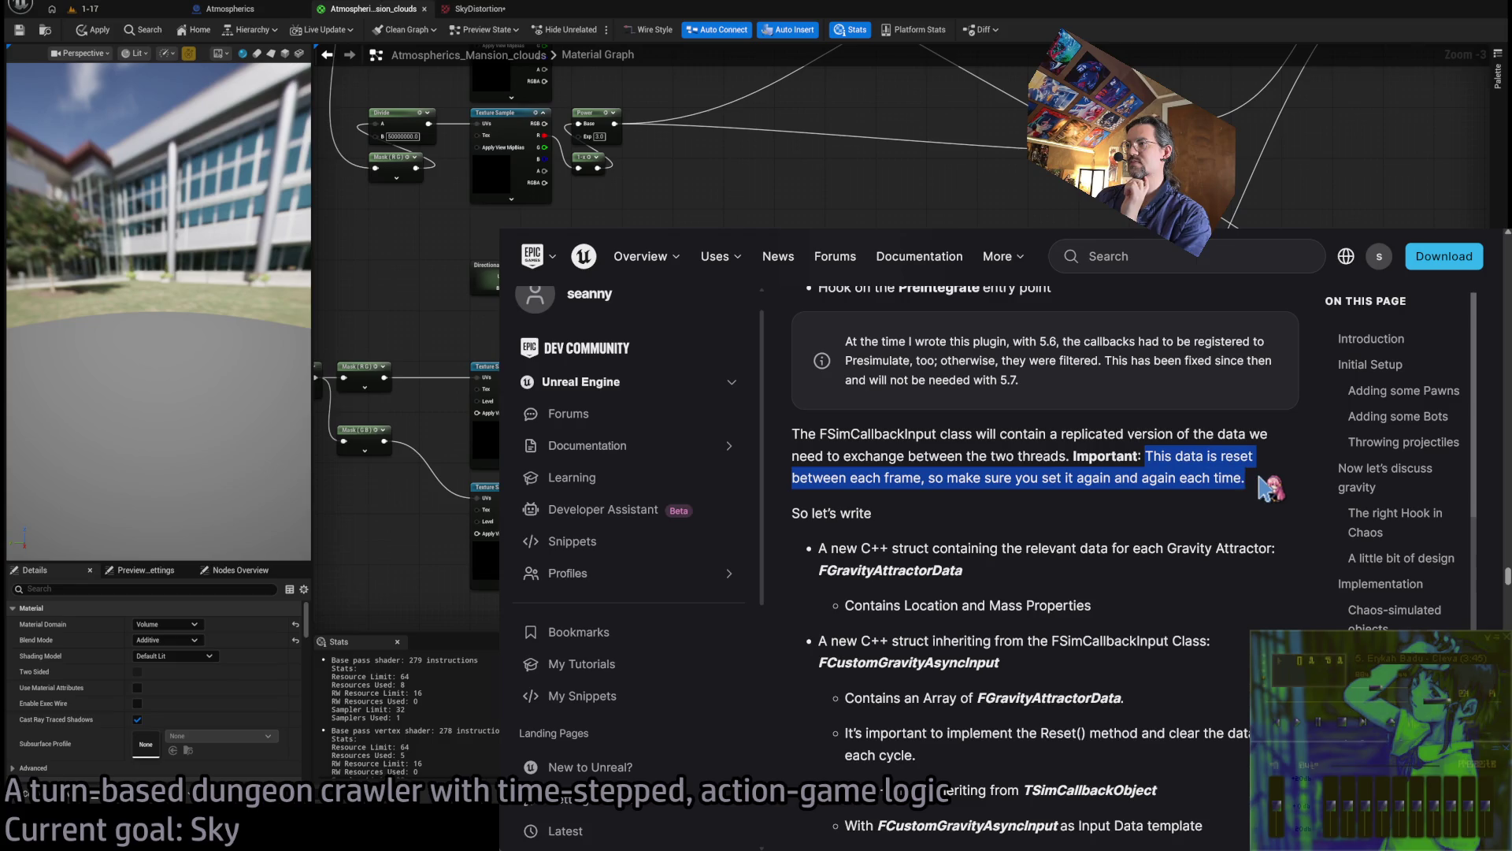
{"action": "left_click", "coordinate": [1166, 465]}
{"action": "left_click_drag", "start_coordinate": [797, 433], "coordinate": [1252, 480]}
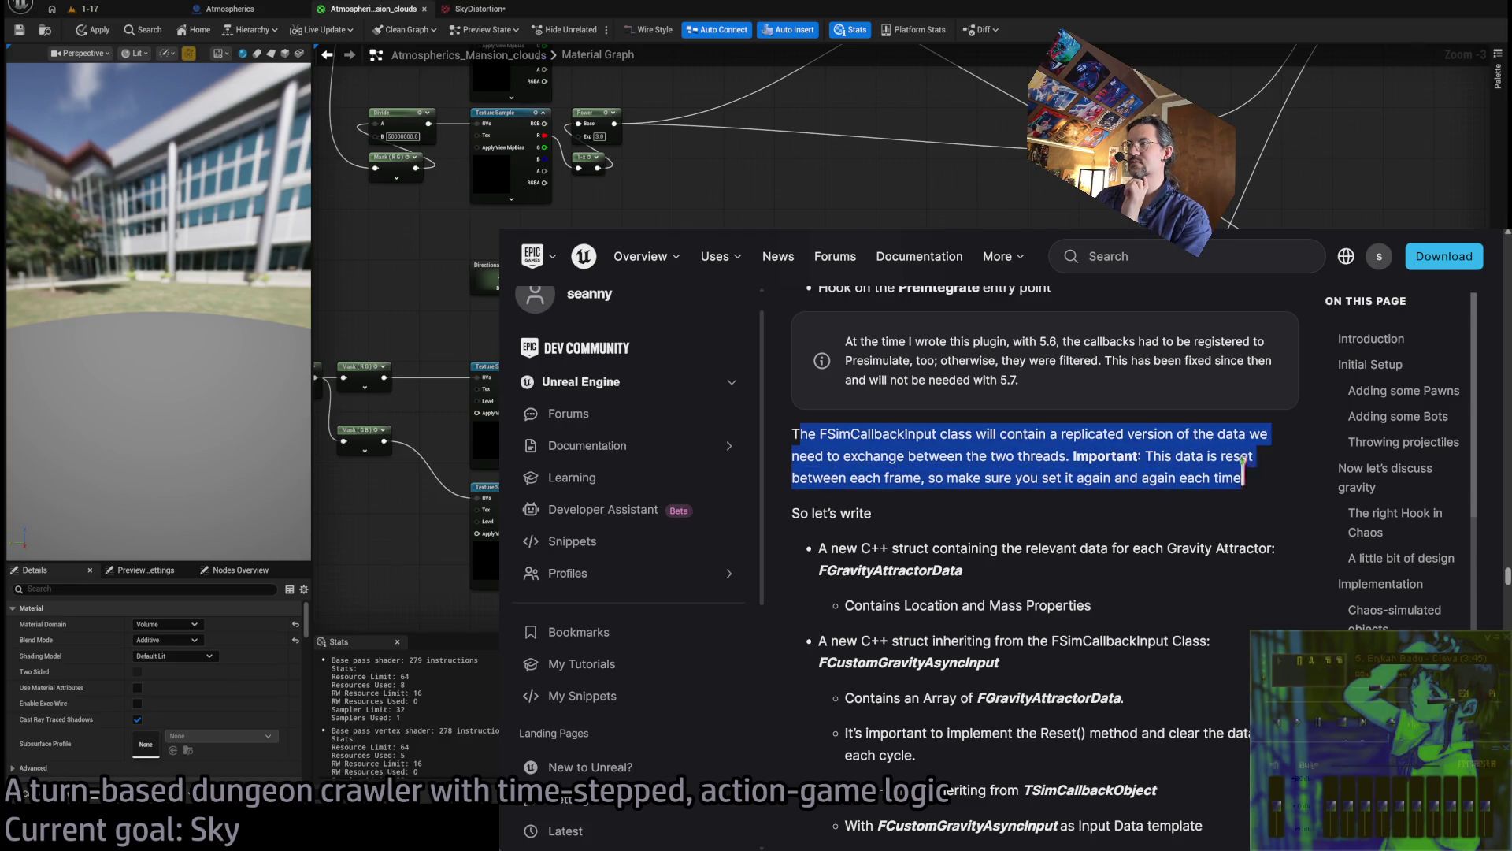
{"action": "left_click", "coordinate": [1264, 485]}
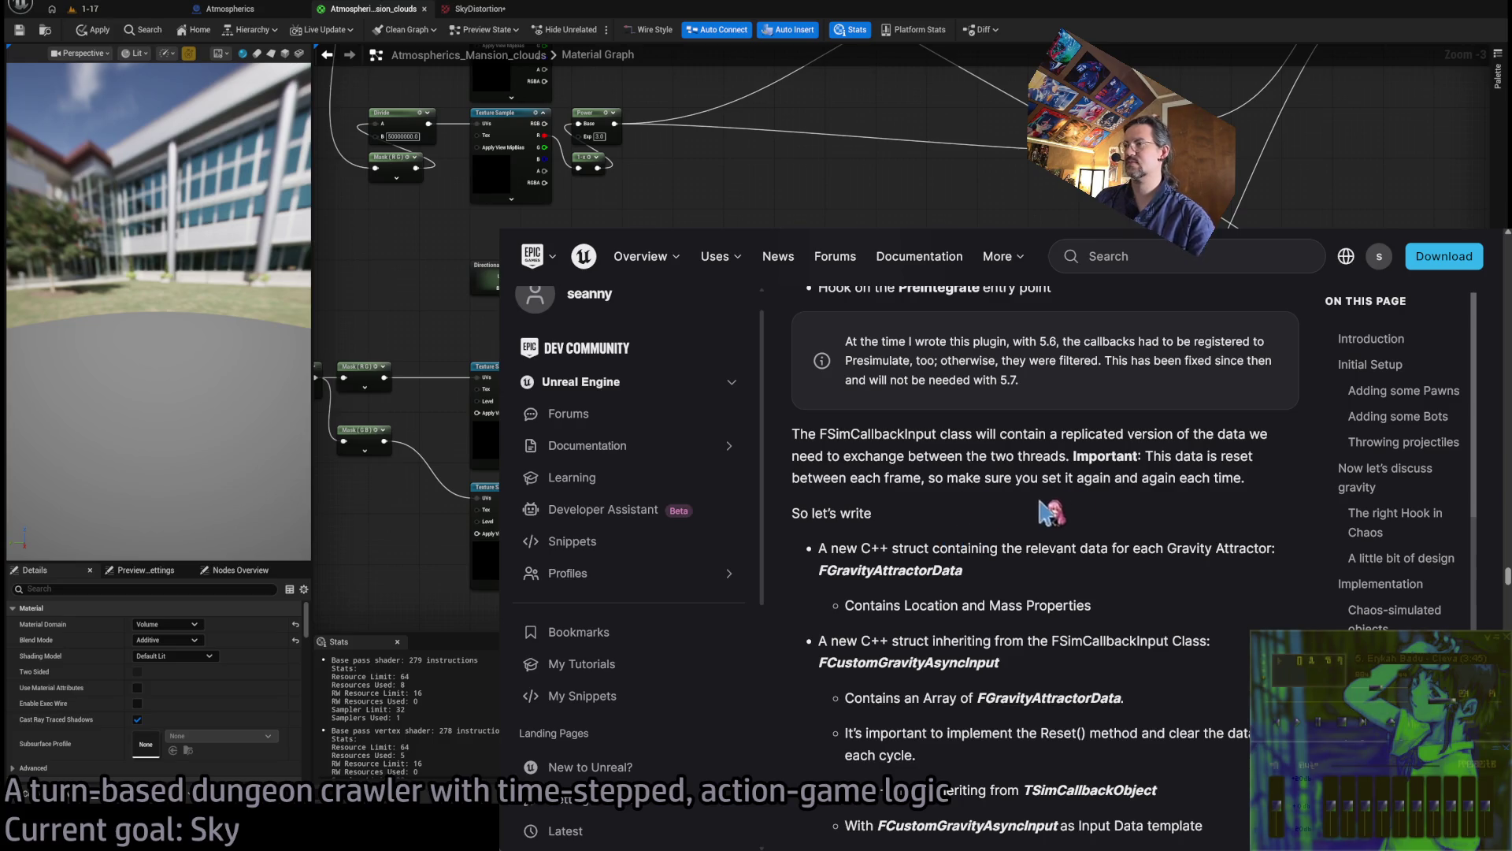
{"action": "scroll", "coordinate": [1061, 458], "scroll_direction": "down", "scroll_amount": 1}
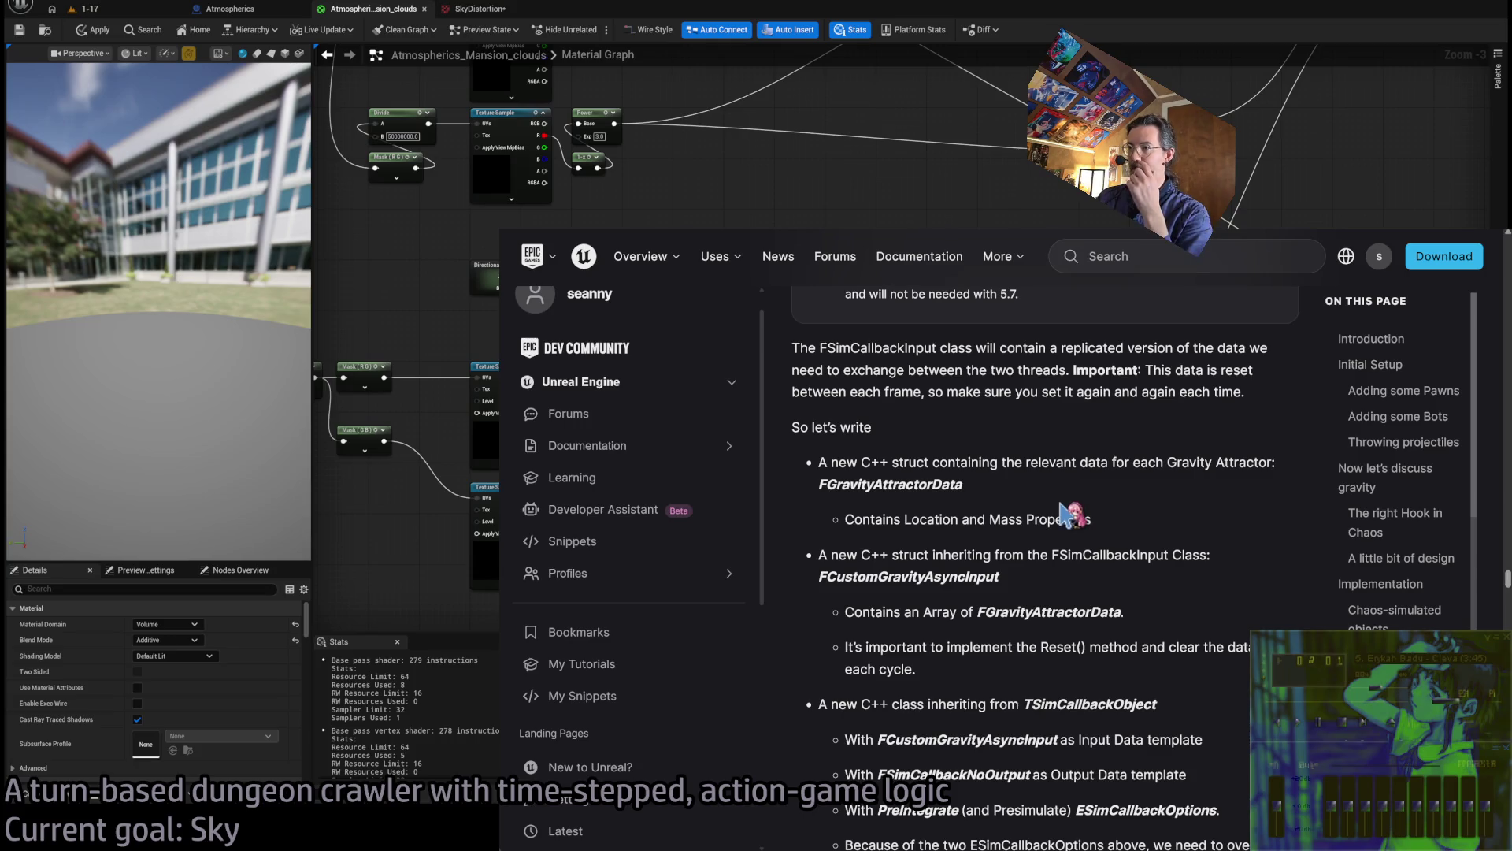
{"action": "triple_click", "coordinate": [1134, 520]}
{"action": "left_click", "coordinate": [1134, 524]}
{"action": "mouse_move", "coordinate": [1210, 506]}
{"action": "left_mouse_down"}
{"action": "mouse_move", "coordinate": [1181, 679]}
{"action": "mouse_move", "coordinate": [1138, 434]}
{"action": "mouse_move", "coordinate": [1181, 563]}
{"action": "left_mouse_up"}
{"action": "left_click", "coordinate": [1193, 527]}
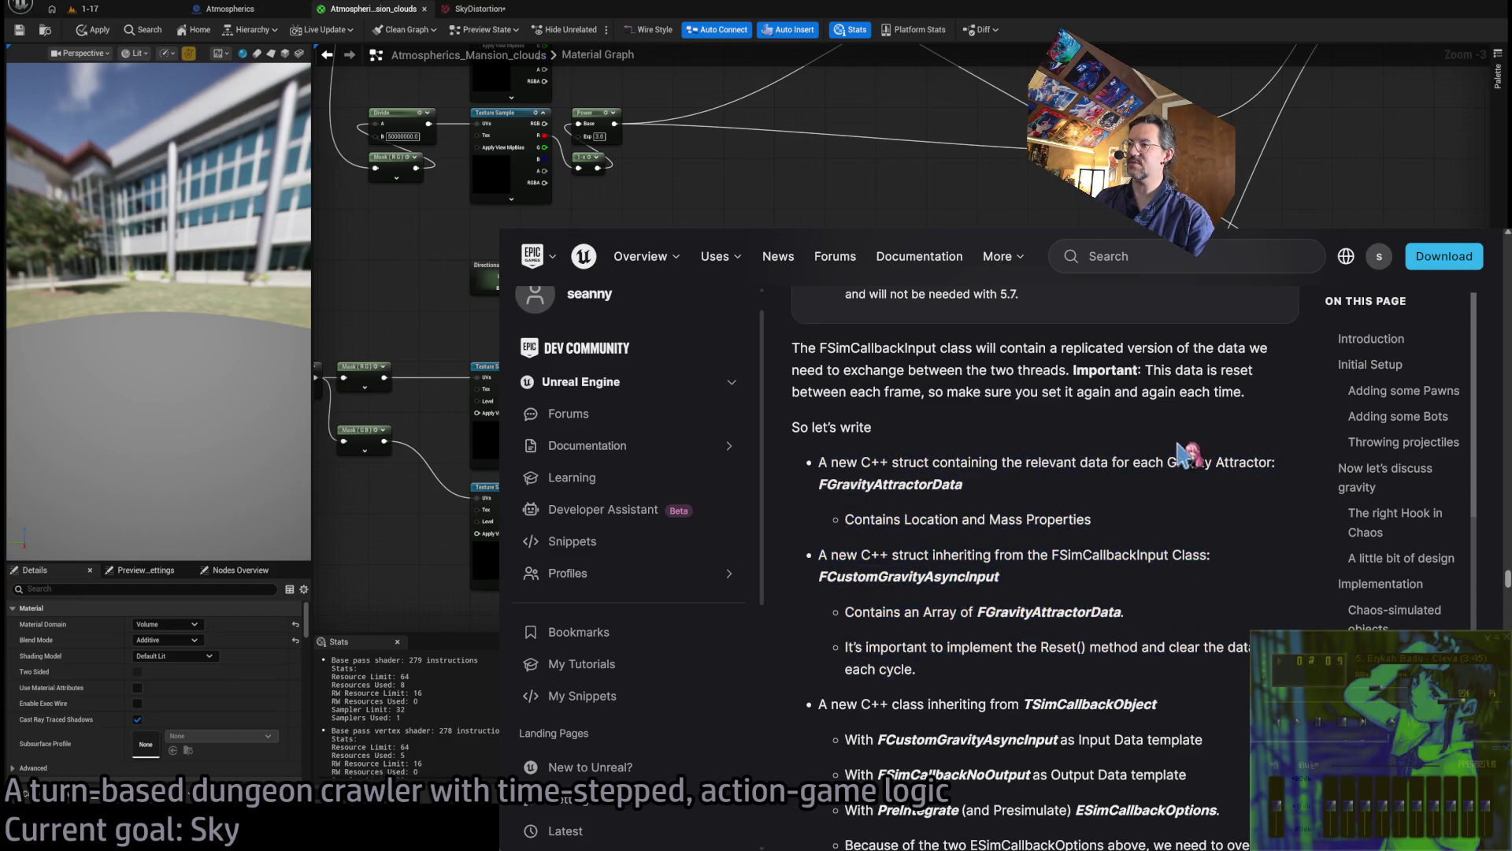
Highlight the paragraphs describing the new structs and callback class
{"action": "scroll", "coordinate": [1195, 501], "scroll_direction": "down", "scroll_amount": 1}
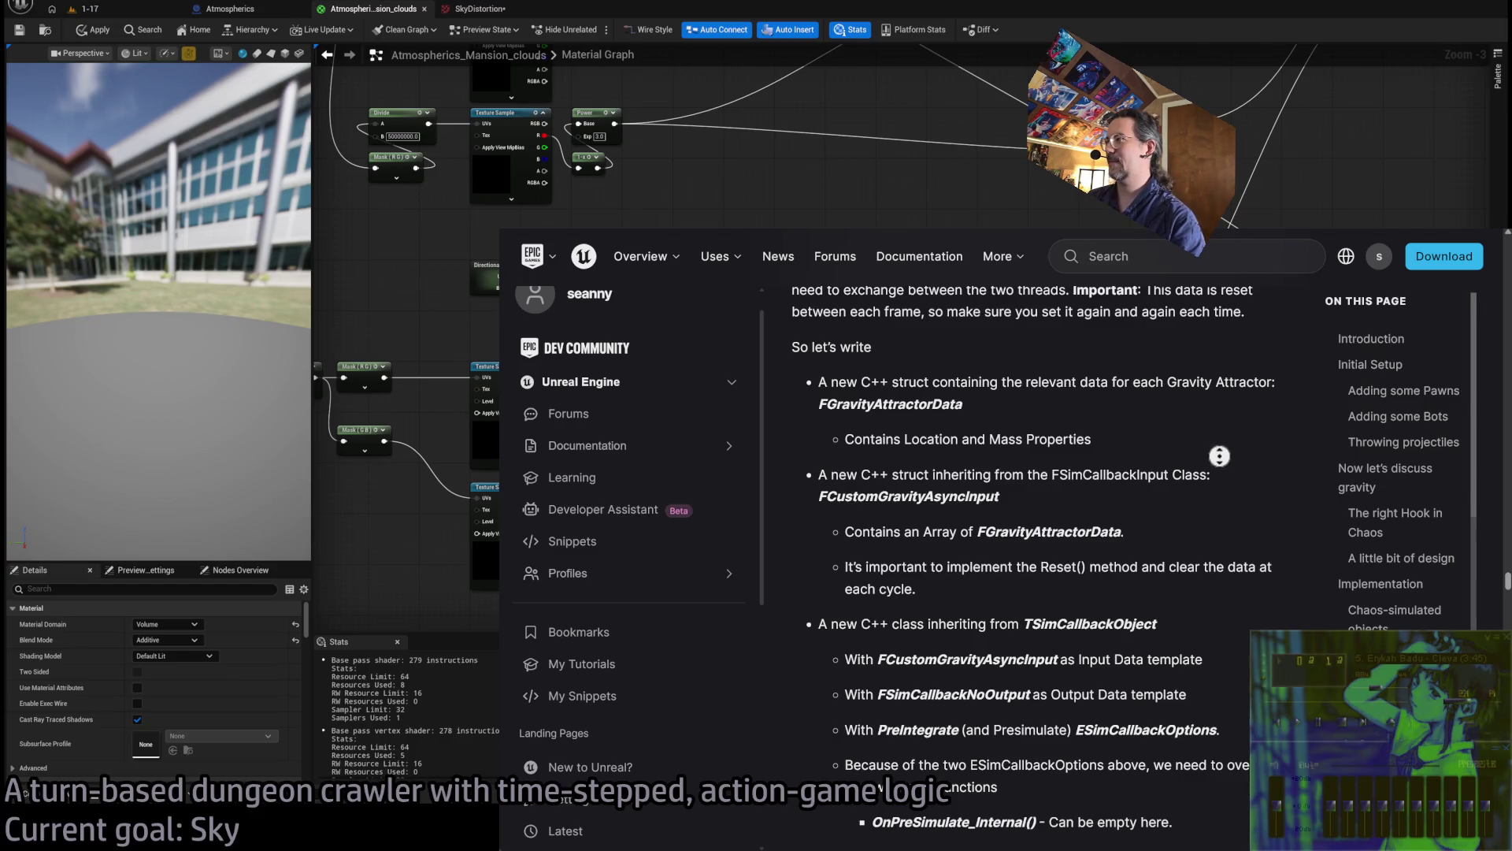
{"action": "scroll", "coordinate": [1219, 453], "scroll_direction": "down", "scroll_amount": 2}
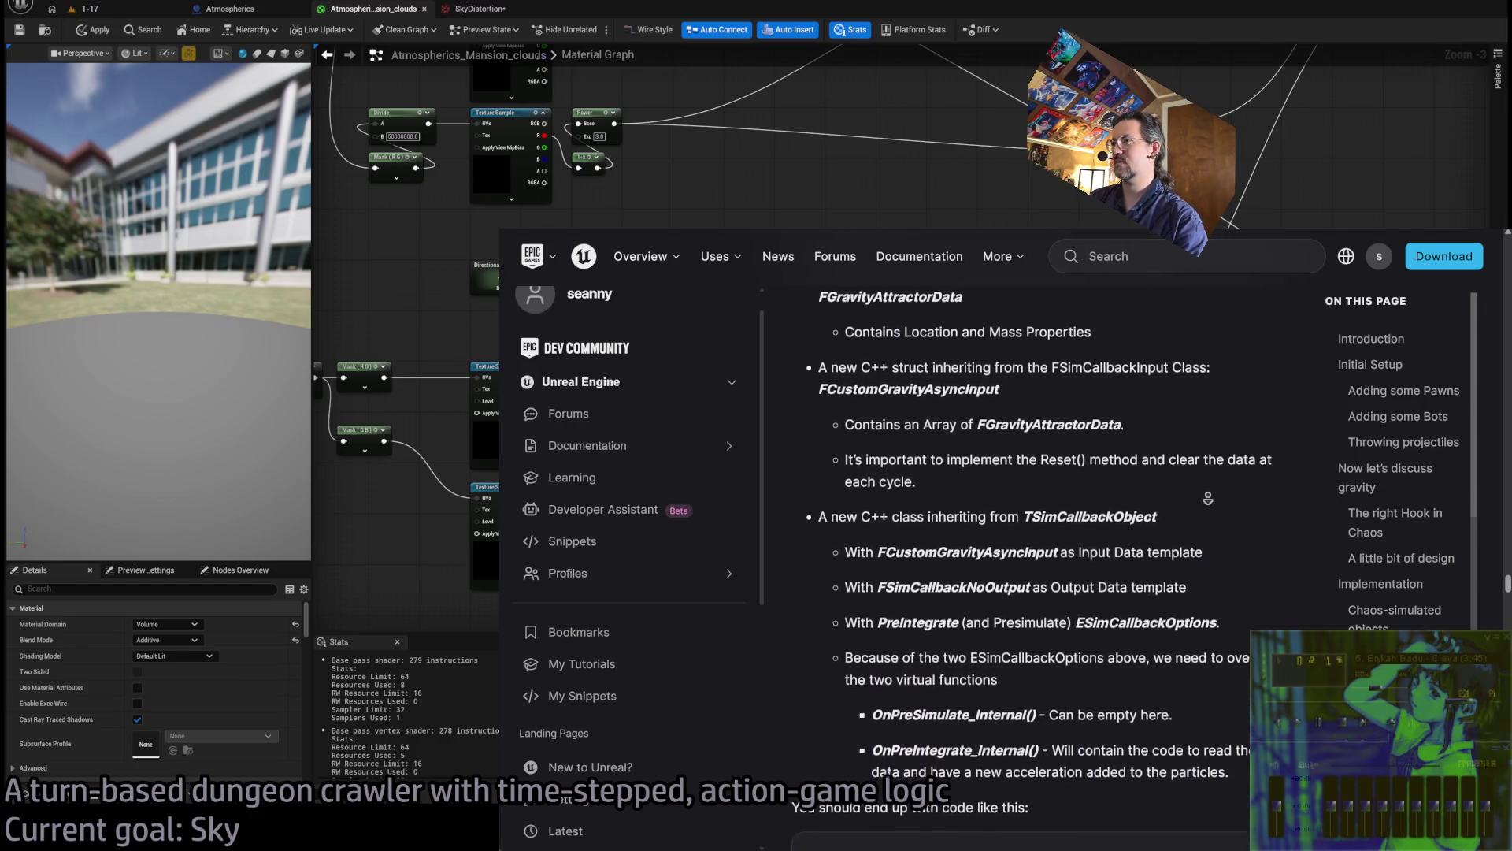
{"action": "scroll", "coordinate": [1087, 449], "scroll_direction": "up", "scroll_amount": 2}
{"action": "triple_click", "coordinate": [827, 409]}
{"action": "mouse_move", "coordinate": [827, 409]}
{"action": "left_mouse_down"}
{"action": "mouse_move", "coordinate": [1157, 568]}
{"action": "mouse_move", "coordinate": [1219, 673]}
{"action": "left_mouse_up"}
{"action": "scroll", "coordinate": [1241, 599], "scroll_direction": "down", "scroll_amount": 2}
{"action": "scroll", "coordinate": [1213, 582], "scroll_direction": "down", "scroll_amount": 5}
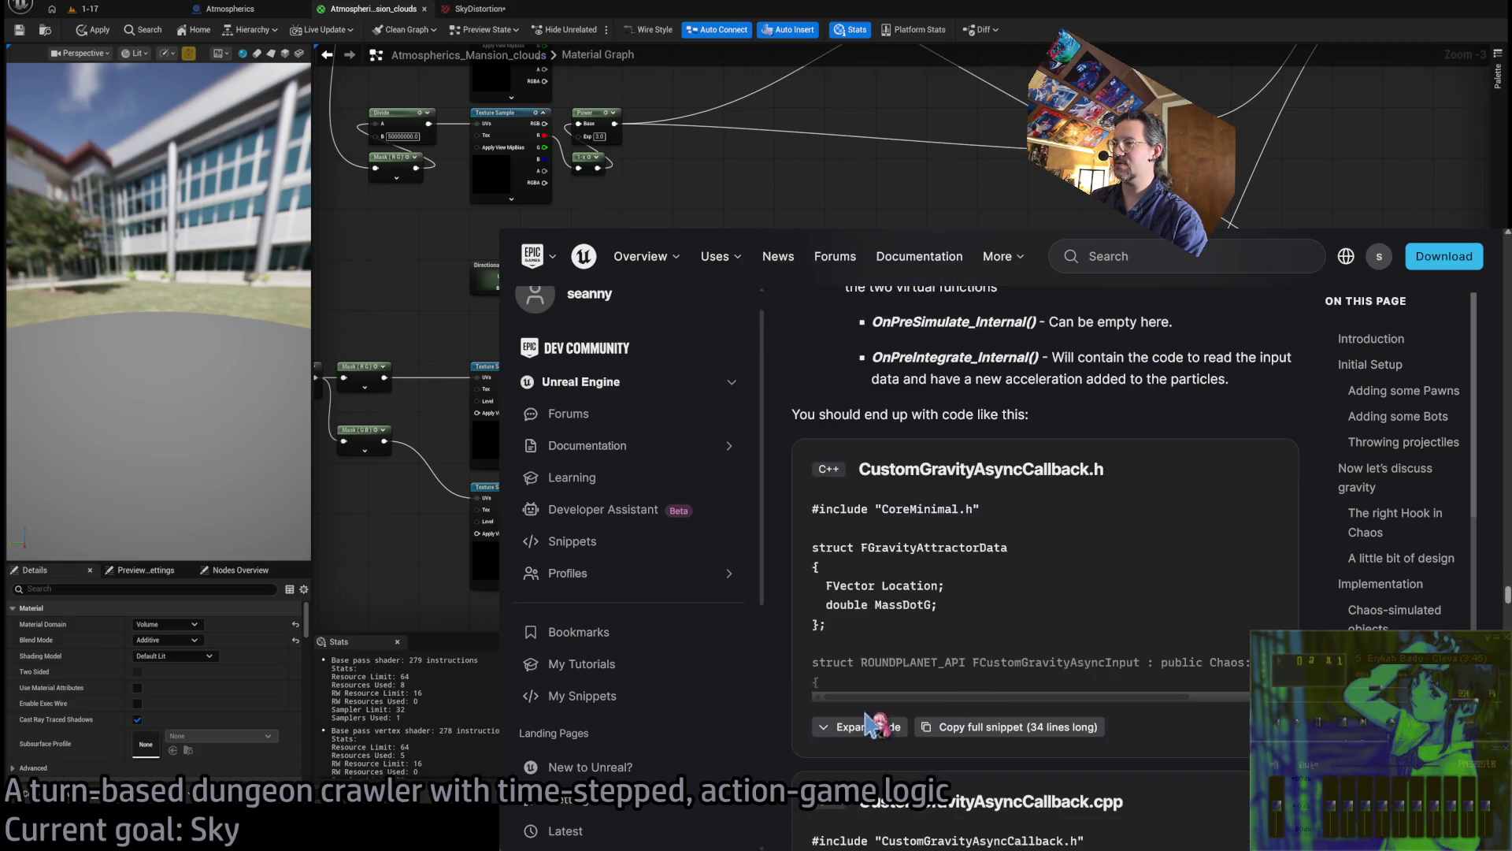
Expand the full CustomGravityAsyncCallback.h code and scroll through it
{"action": "left_click", "coordinate": [869, 722]}
{"action": "scroll", "coordinate": [993, 662], "scroll_direction": "down", "scroll_amount": 2}
{"action": "scroll", "coordinate": [976, 618], "scroll_direction": "down", "scroll_amount": 2}
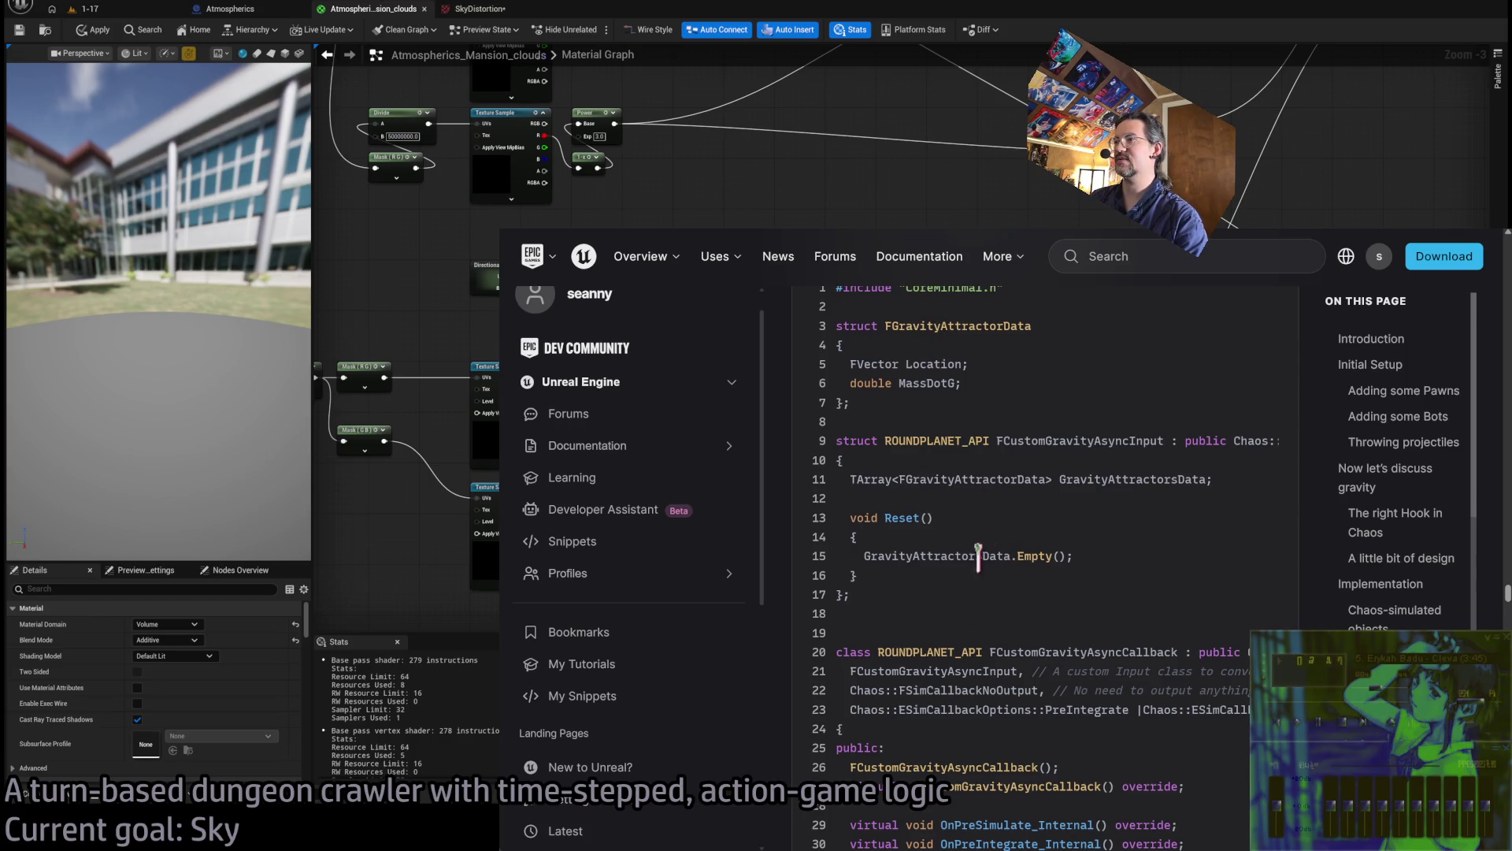
{"action": "scroll", "coordinate": [999, 586], "scroll_direction": "down", "scroll_amount": 4}
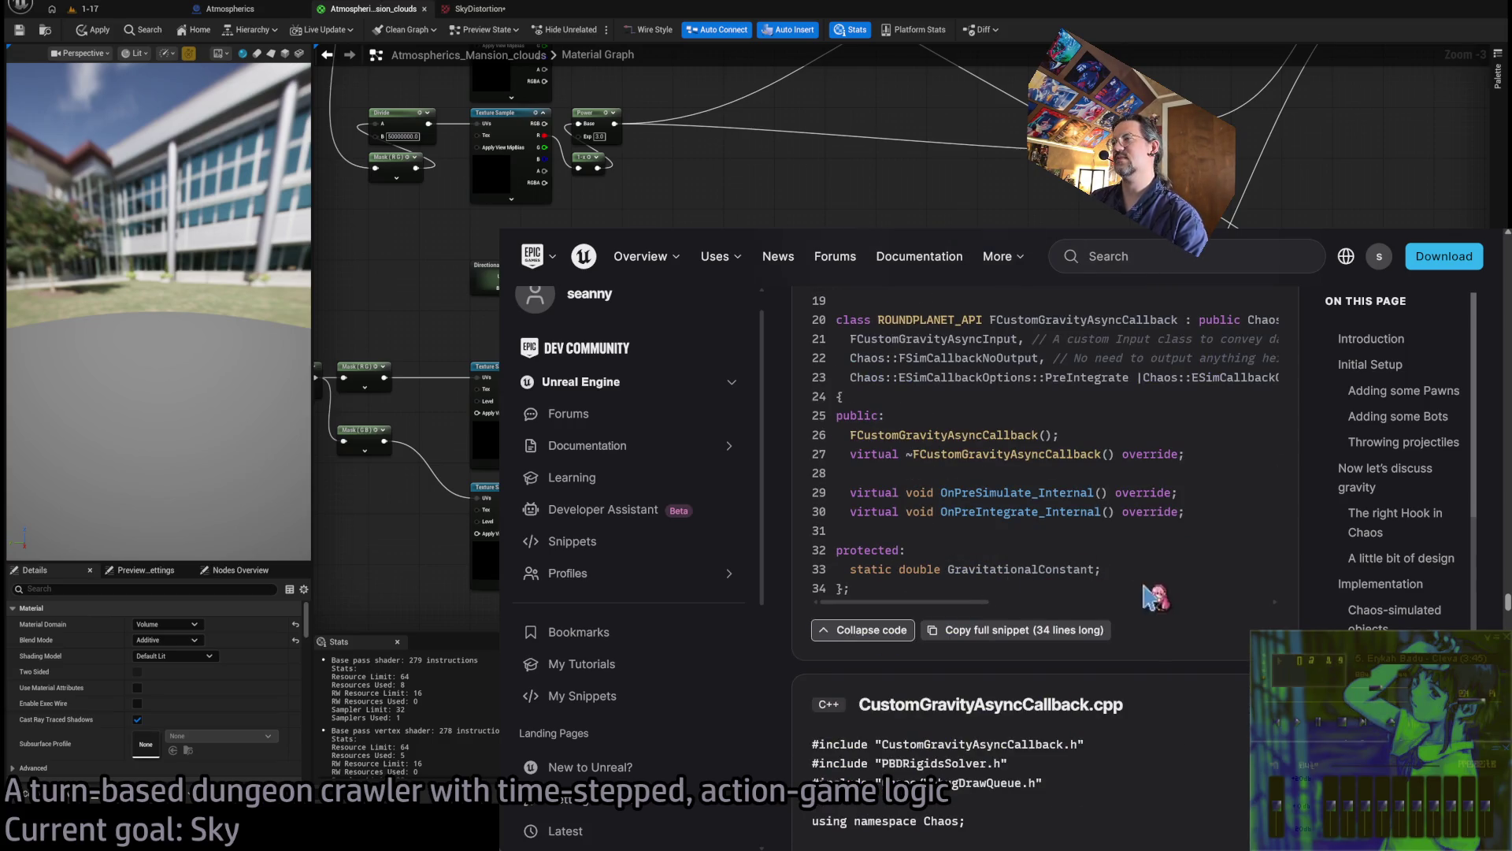
Step back to the Developer Assistant chat, return to the tutorial, then switch to ChatGPT
{"action": "key", "text": "alt+Left"}
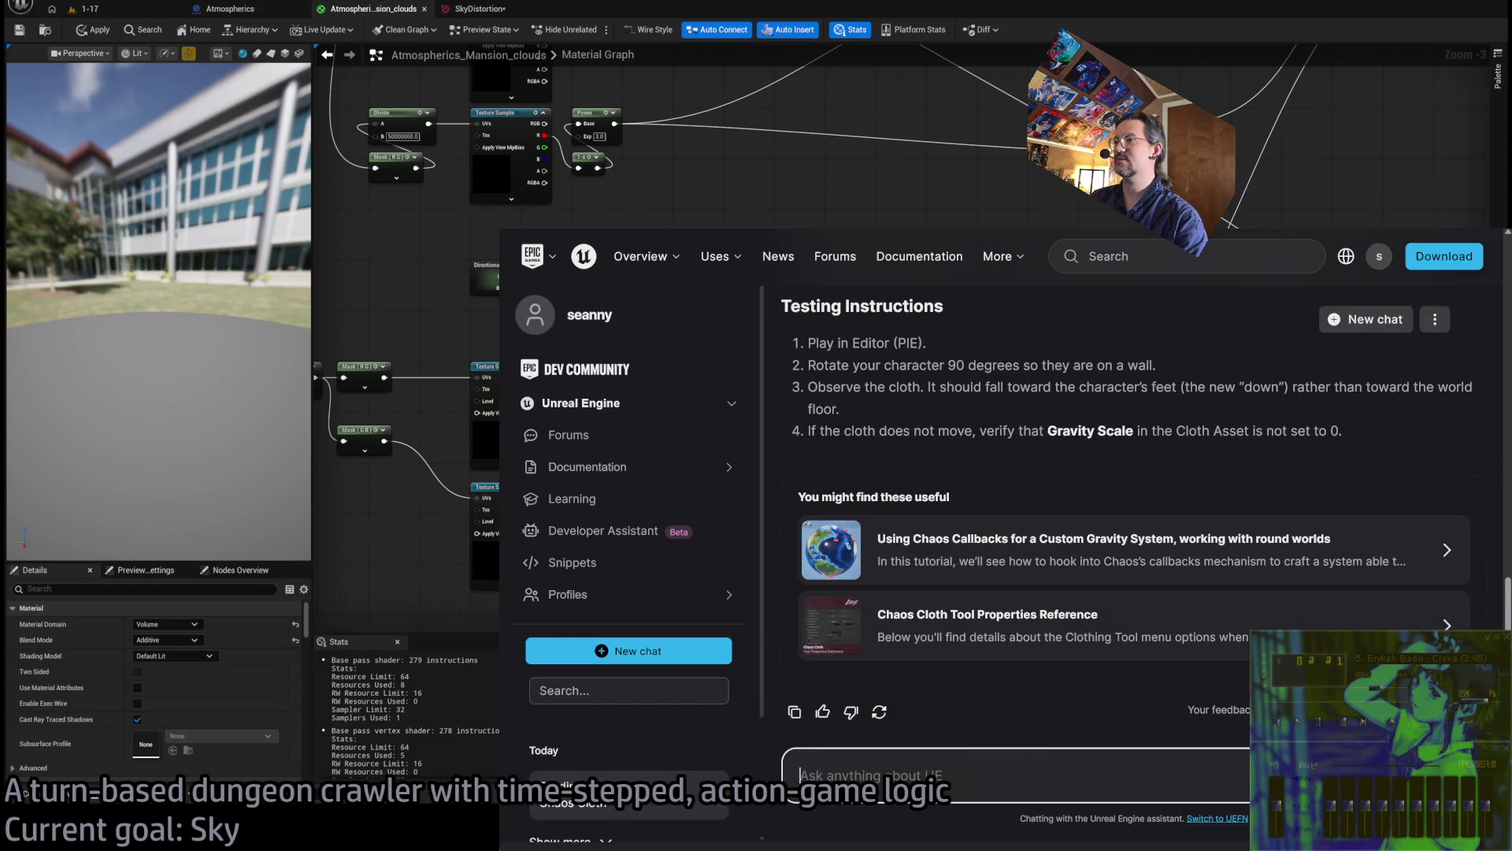
{"action": "key", "text": "alt+Right"}
{"action": "scroll", "coordinate": [798, 701], "scroll_direction": "down", "scroll_amount": 5}
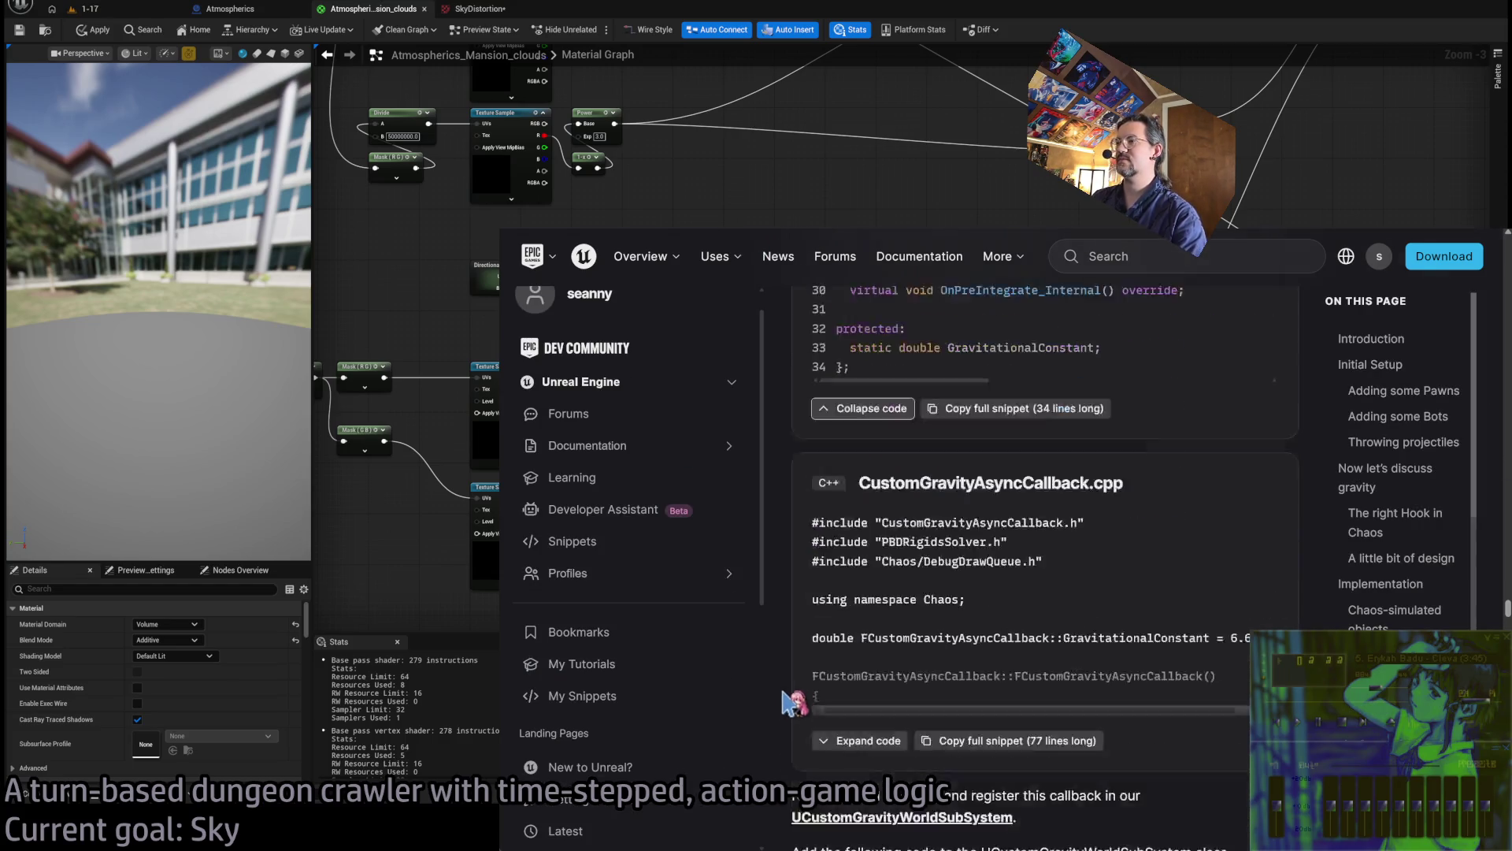
{"action": "key", "text": "ctrl+l"}
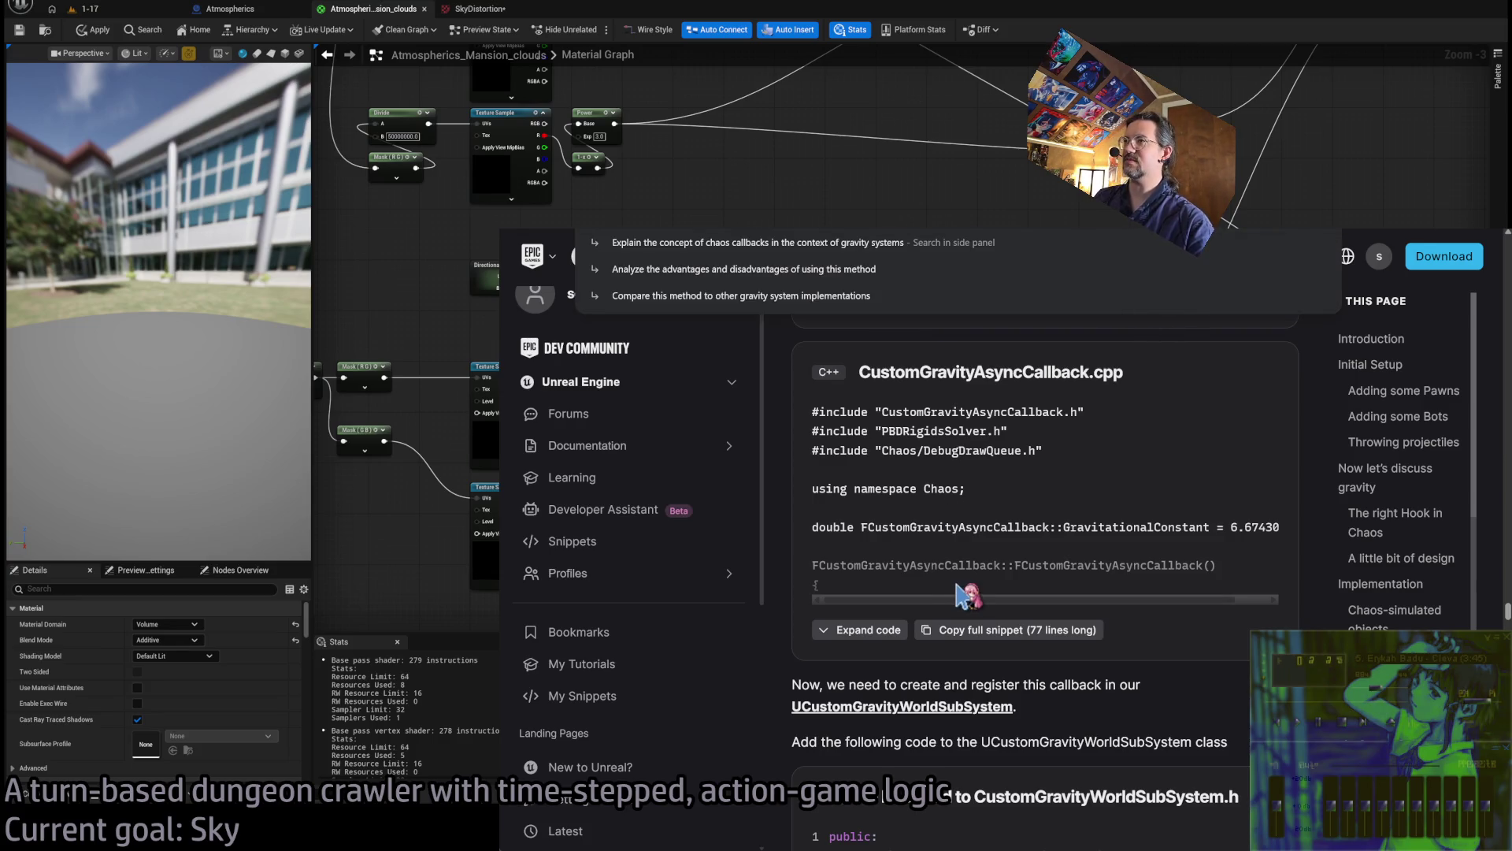
{"action": "key", "text": "ctrl+Tab"}
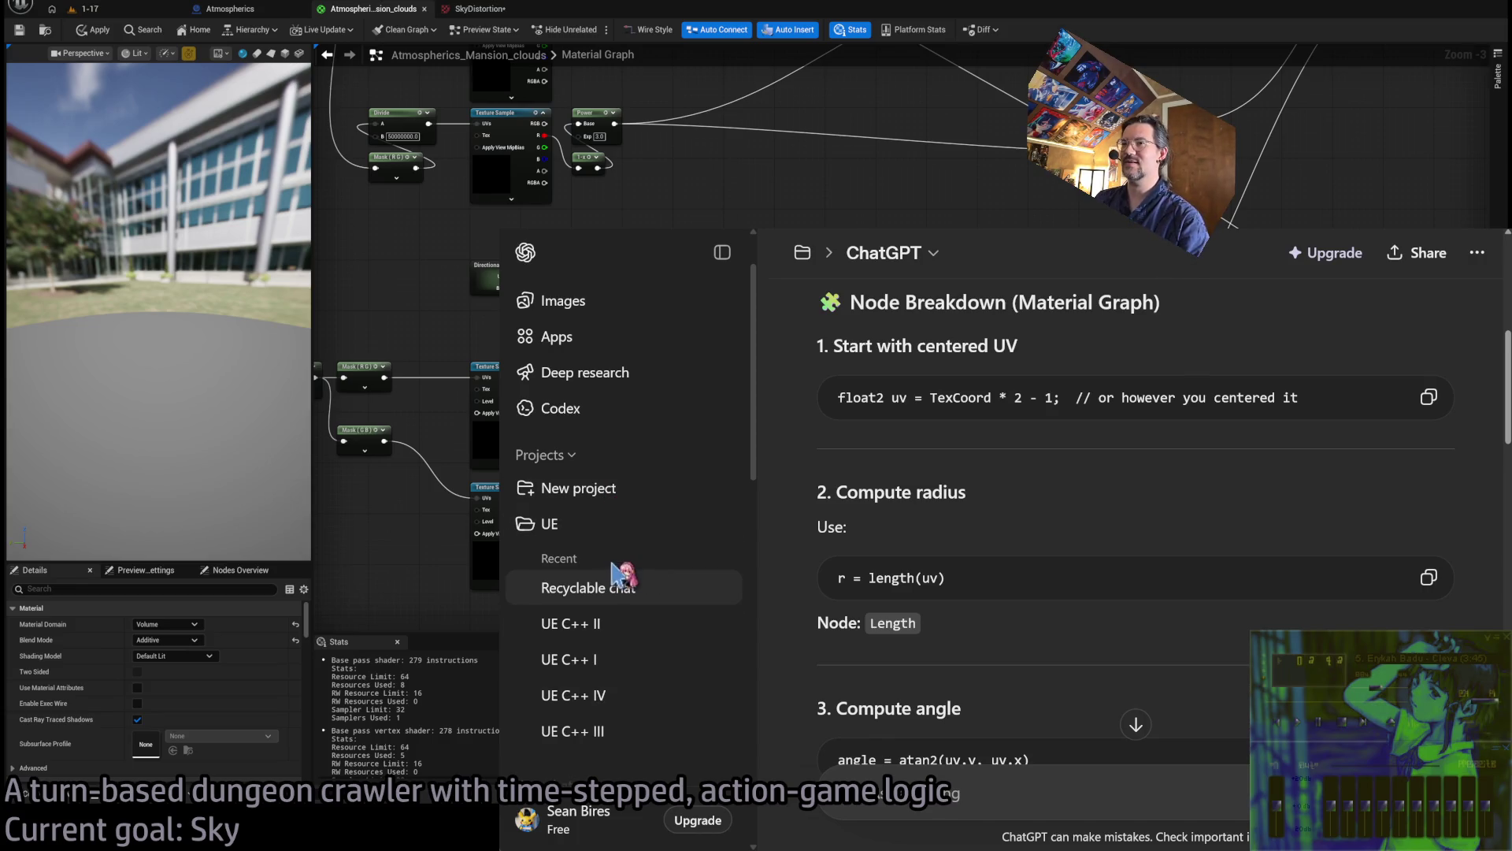
In the UE project's chat, ask ChatGPT whether you can give it a link
{"action": "left_click", "coordinate": [603, 537]}
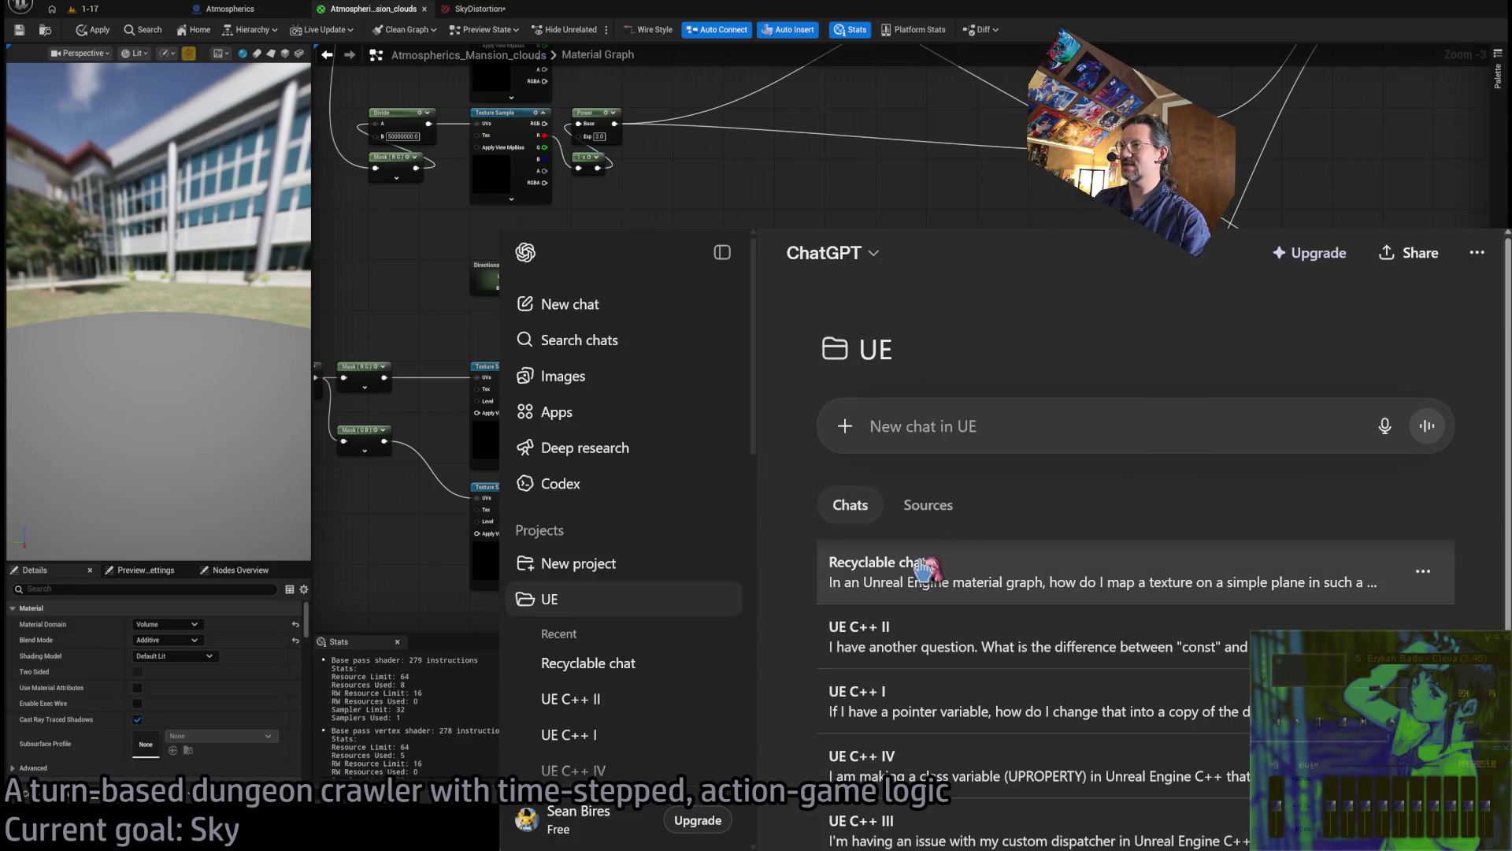
{"action": "type", "text": "Can"}
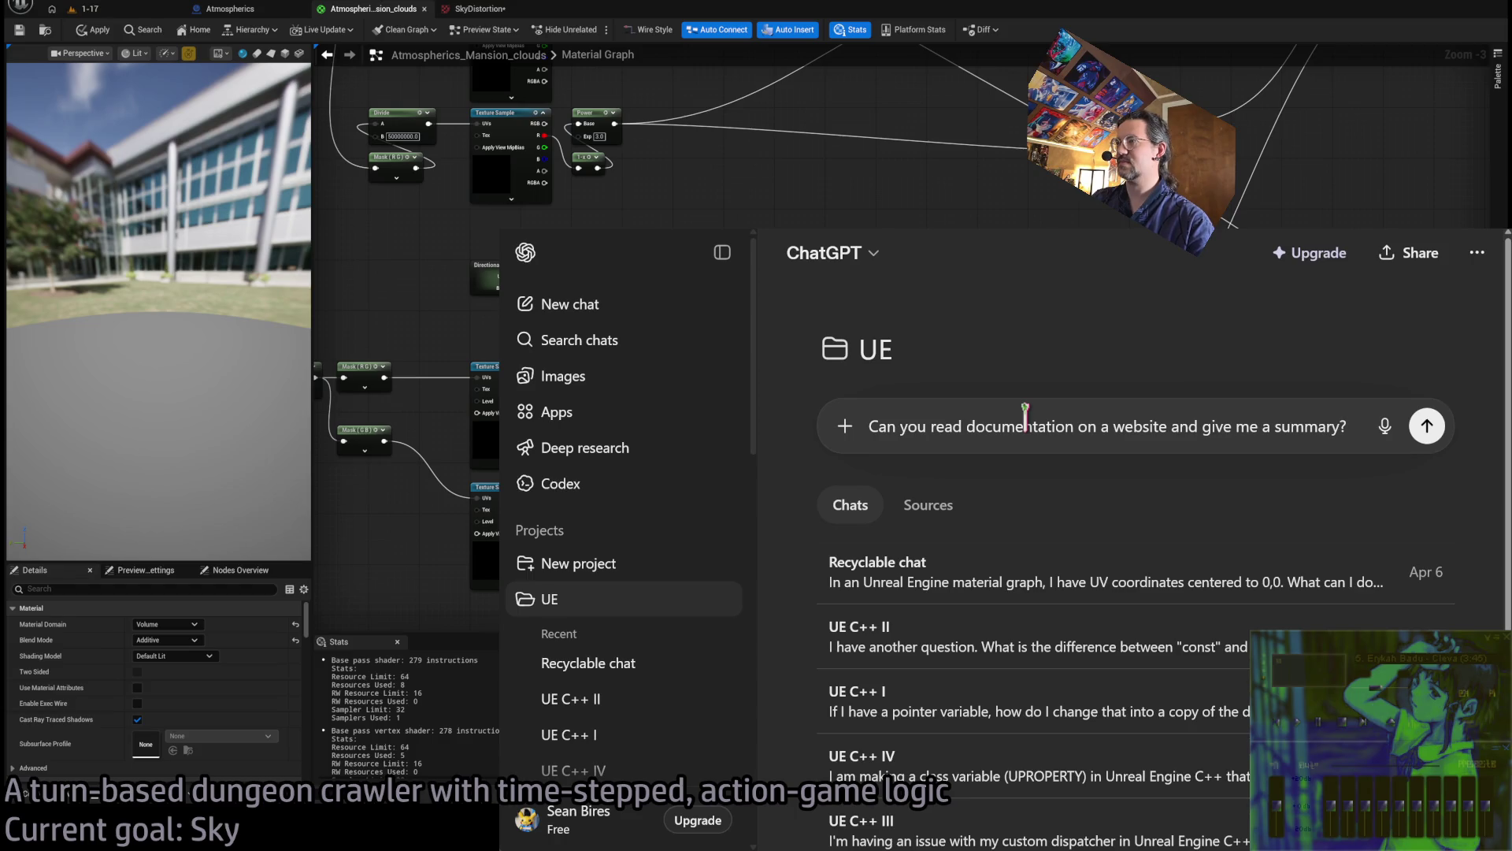
{"action": "type", "text": "I give you "}
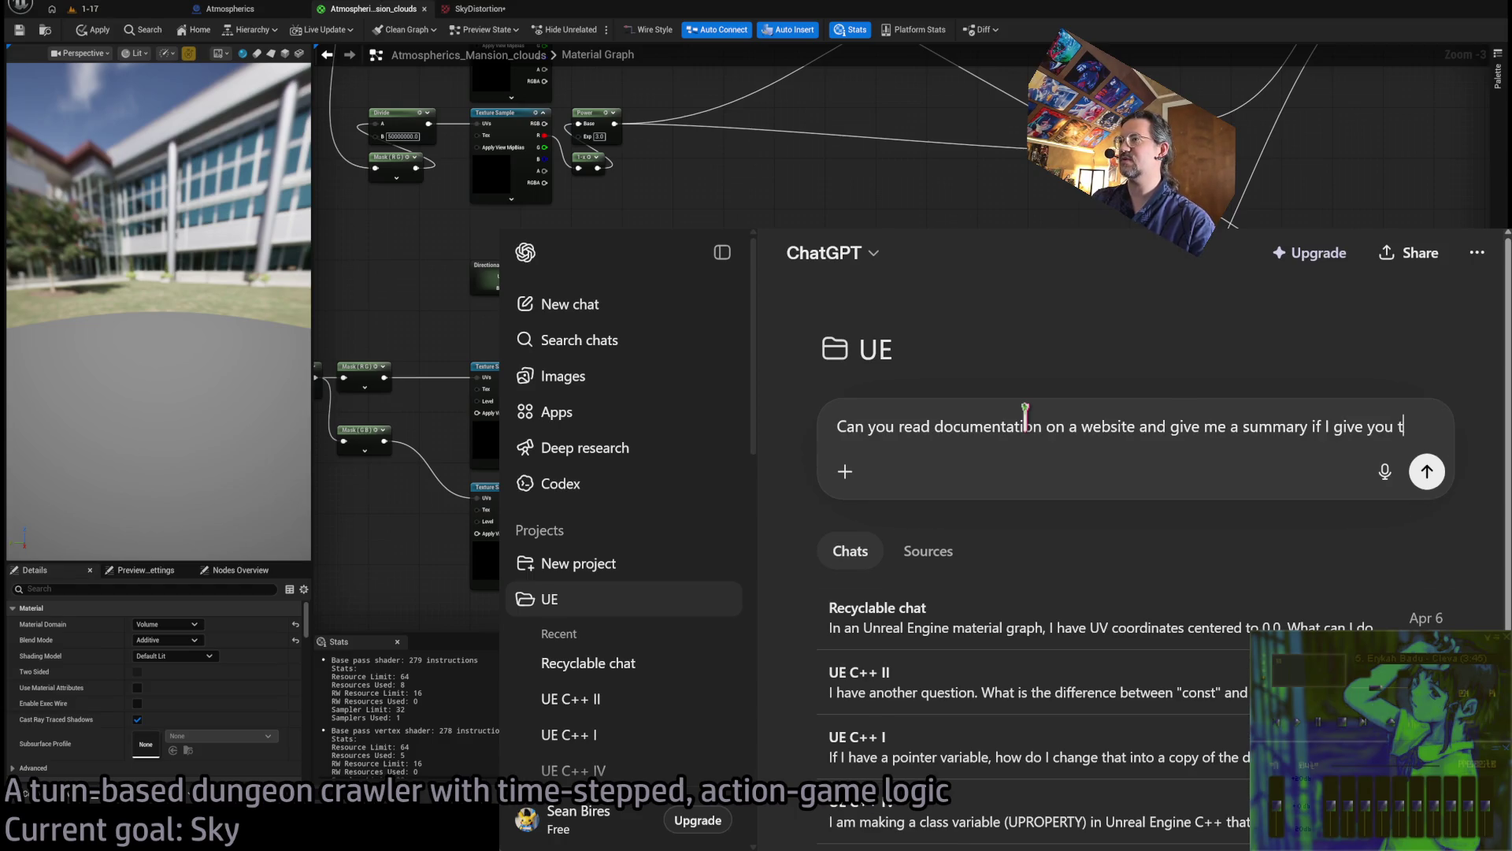
{"action": "type", "text": "the link?"}
{"action": "key", "text": "Return"}
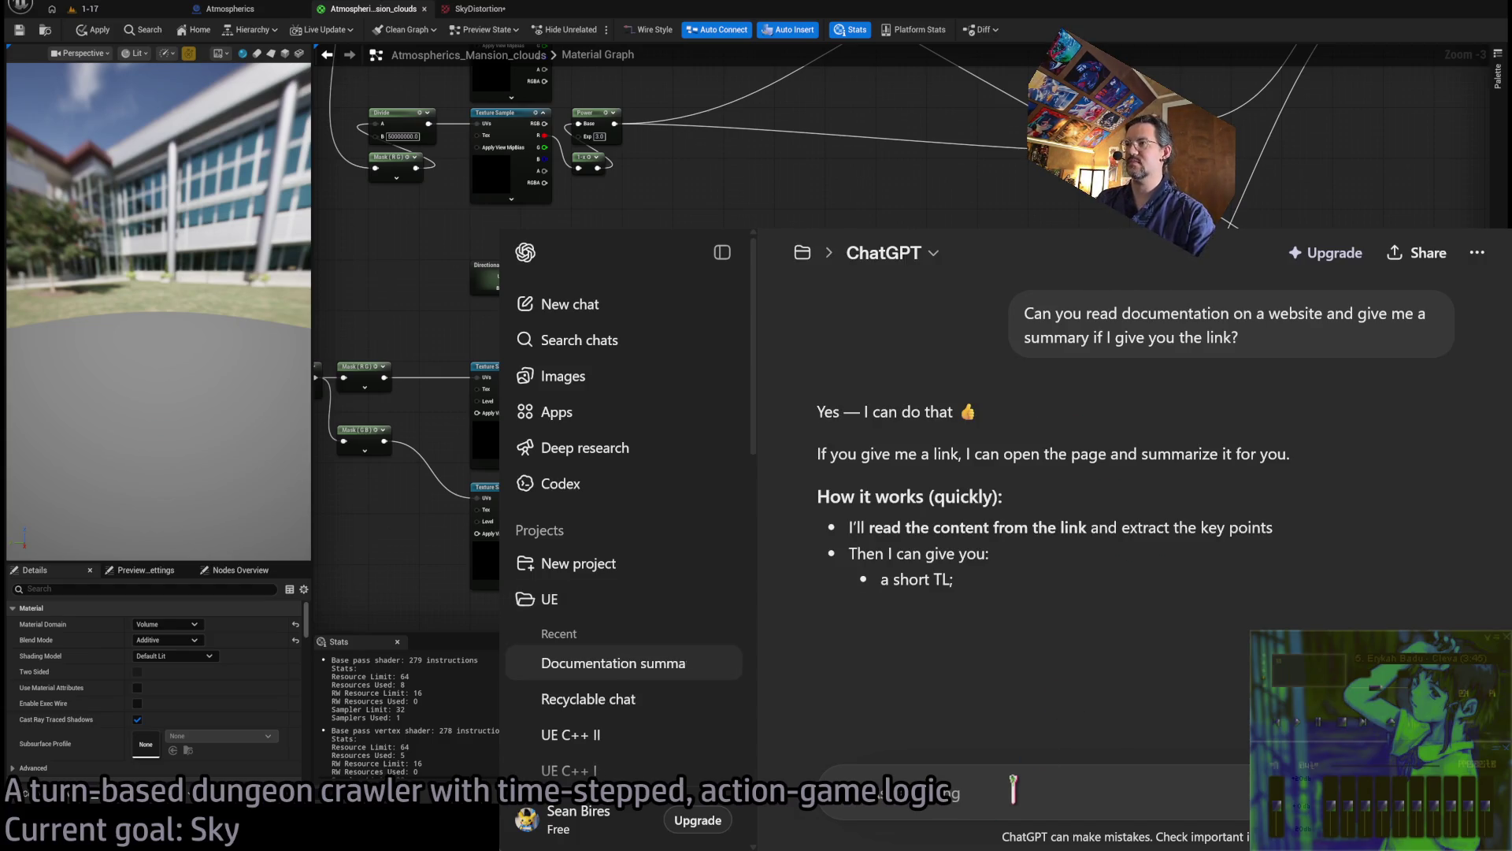
Start a reply that pastes the Epic custom gravity tutorial link on its own line
{"action": "scroll", "coordinate": [1040, 693], "scroll_direction": "down", "scroll_amount": 3}
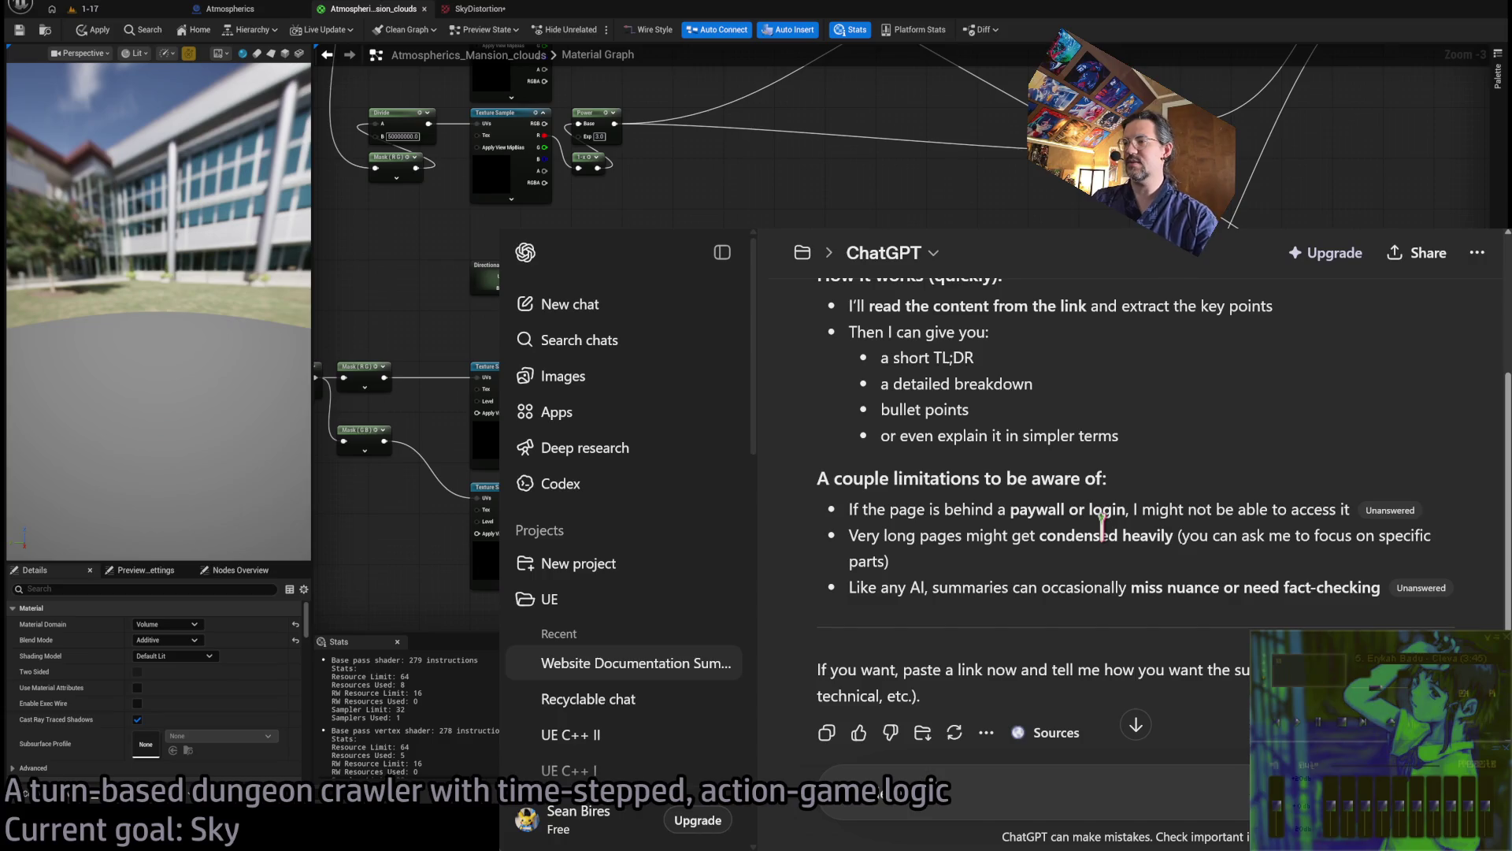
{"action": "key", "text": "shift+Return"}
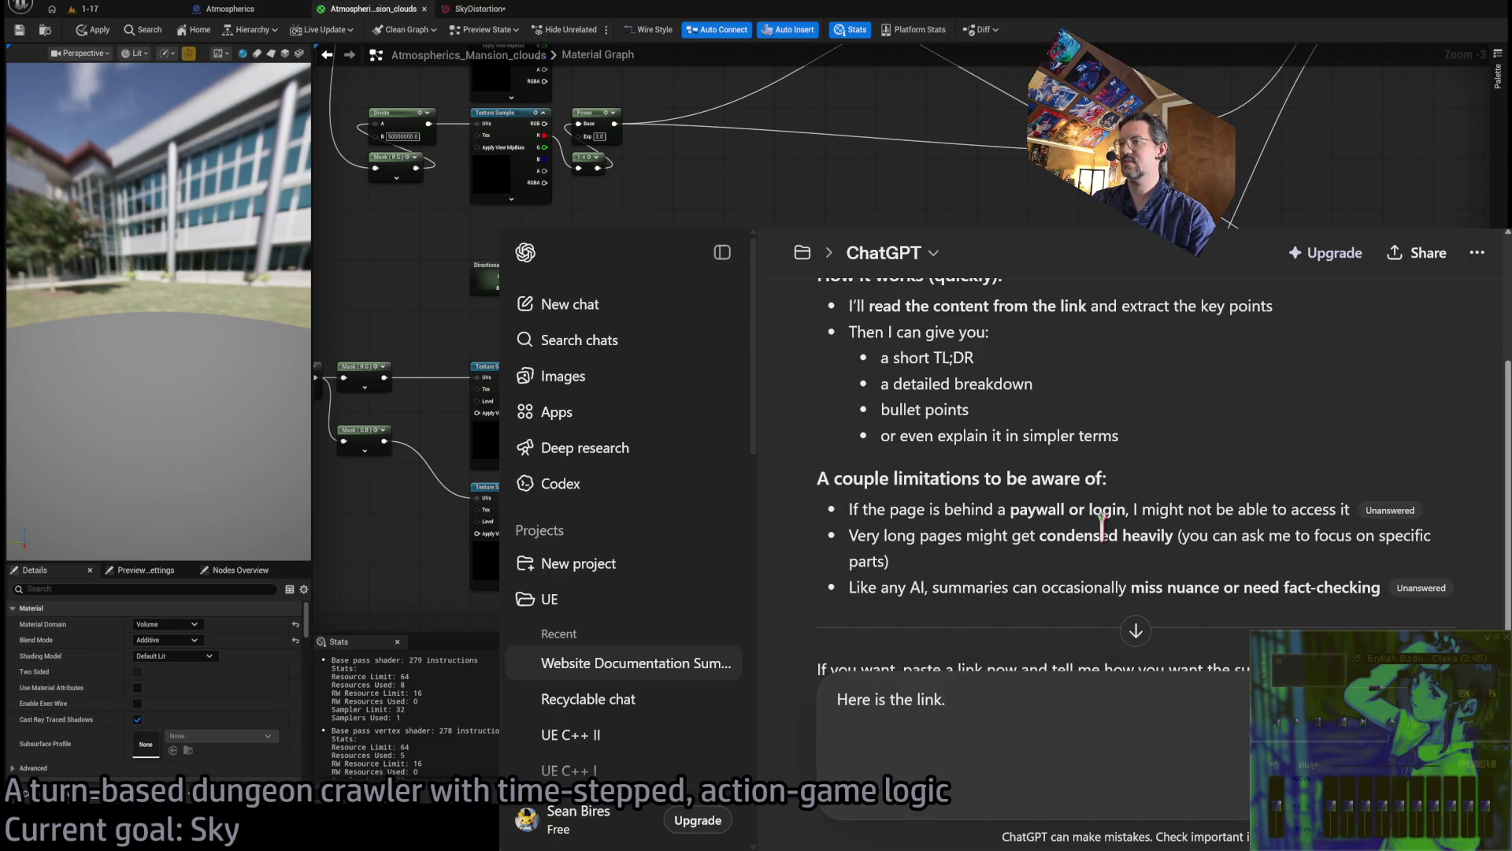
{"action": "key", "text": "ctrl+v"}
{"action": "key", "text": "shift+Return"}
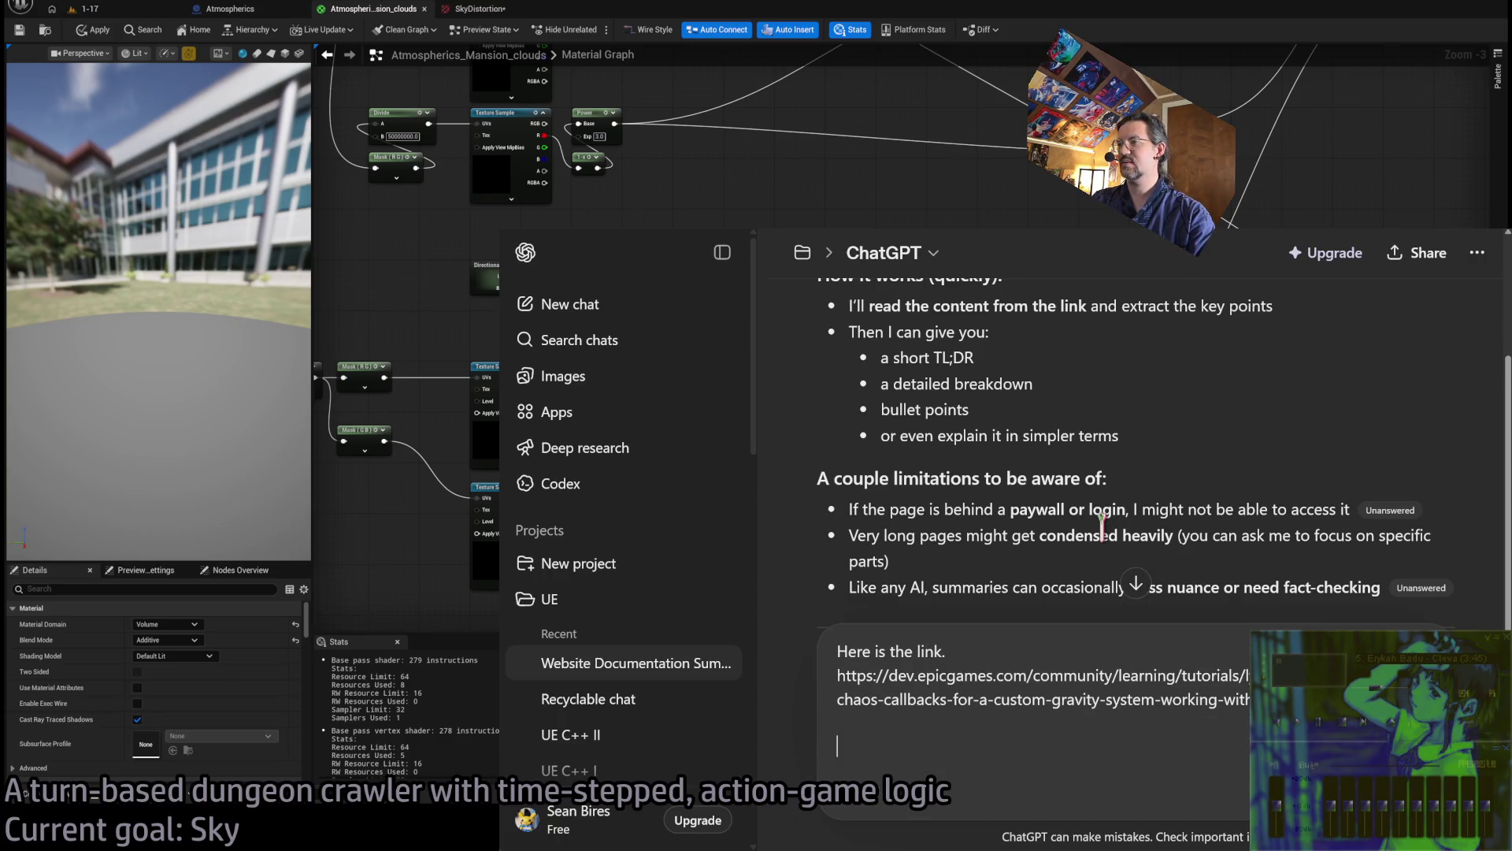
Ask whether the linked tutorial describes simply giving a Chaos component a custom gravity vector
{"action": "type", "text": "What I am looking for is how to feed a Chaos component a"}
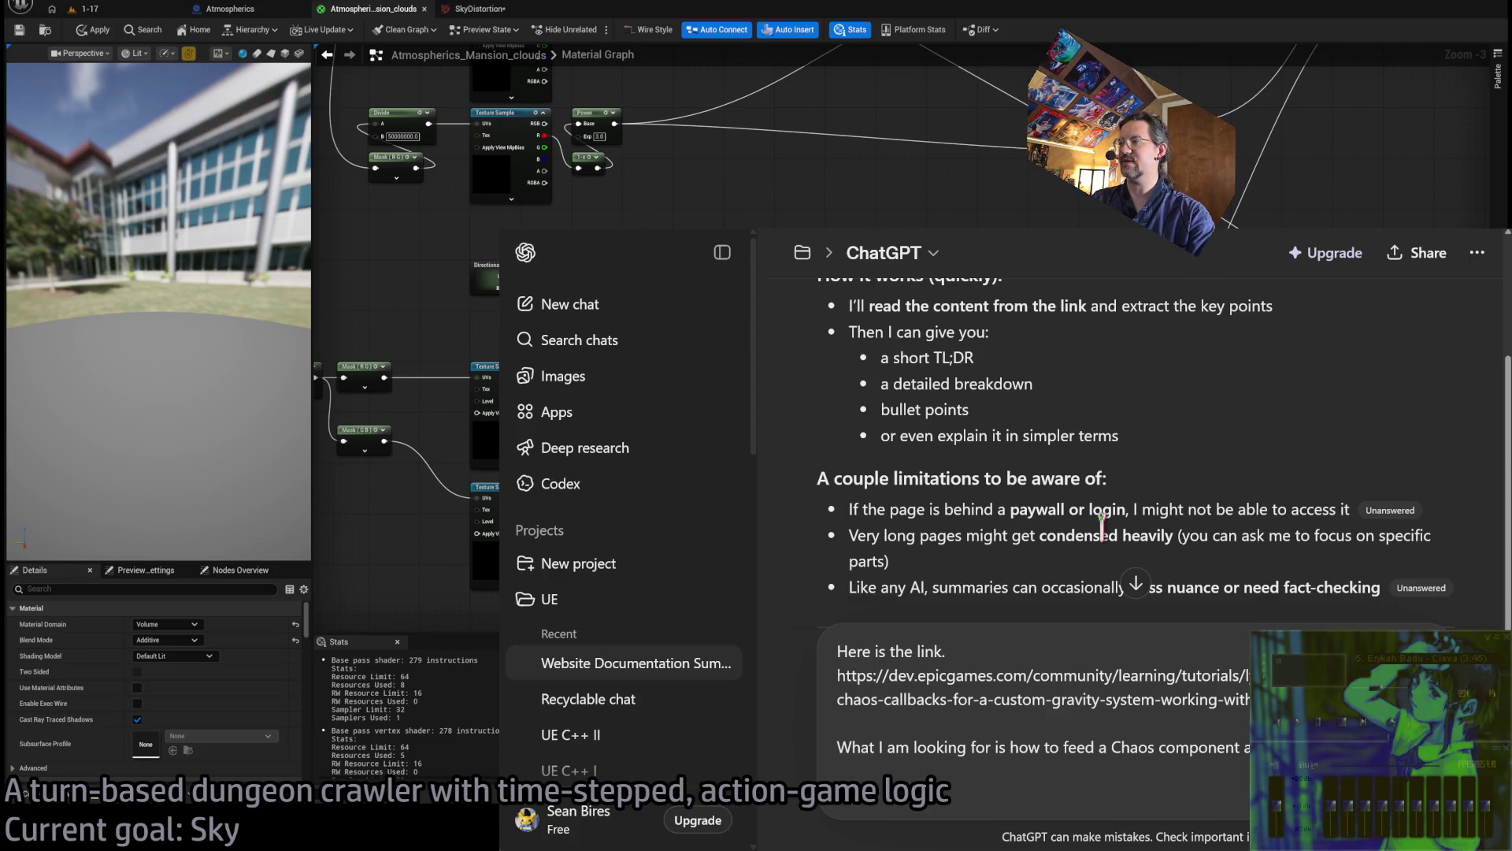
{"action": "type", "text": "The documentation is a long"}
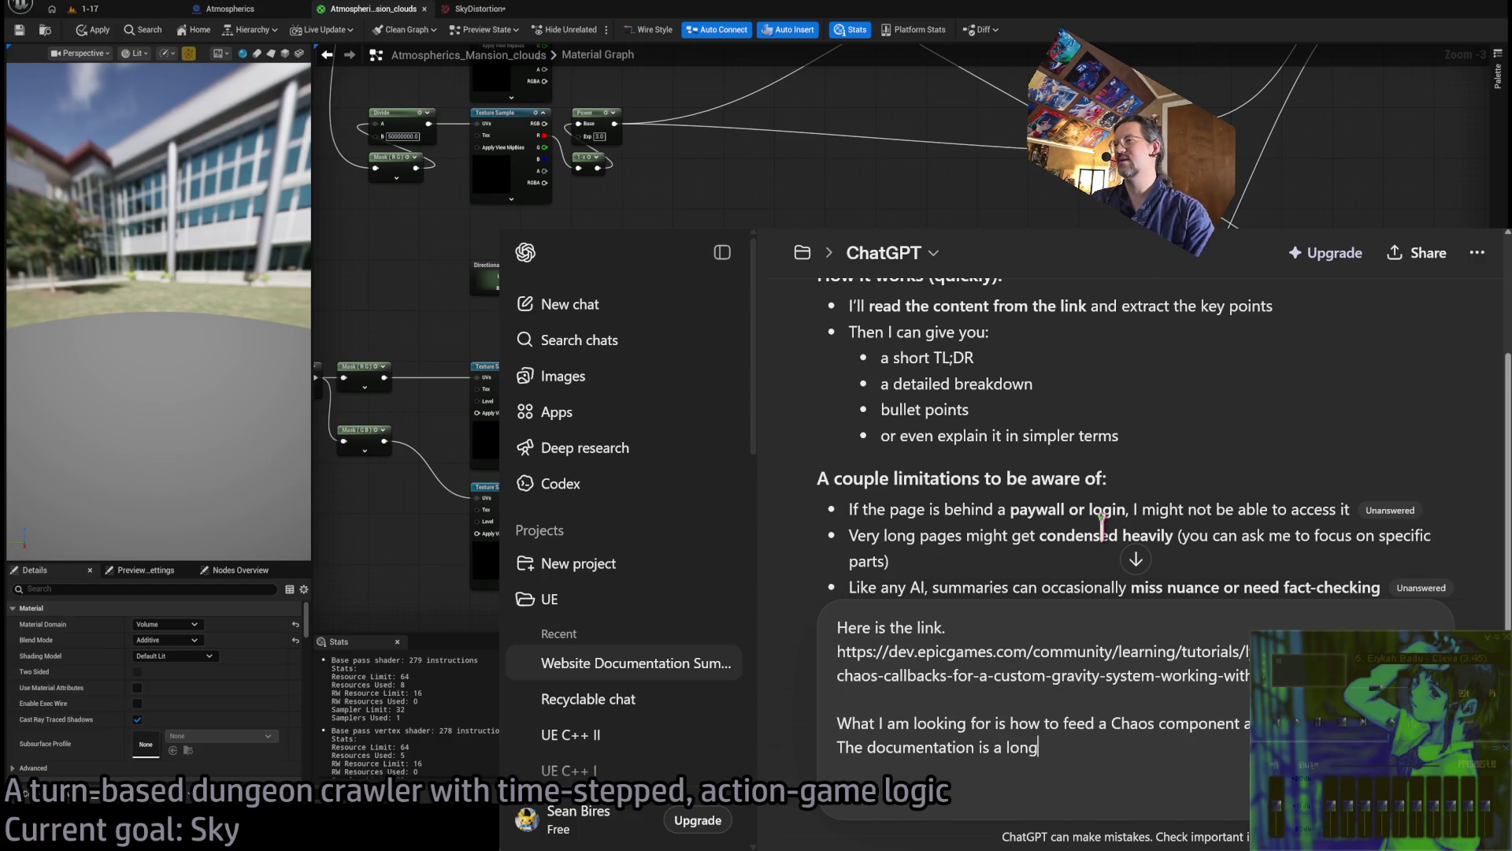
{"action": "type", "text": "very complex implem"}
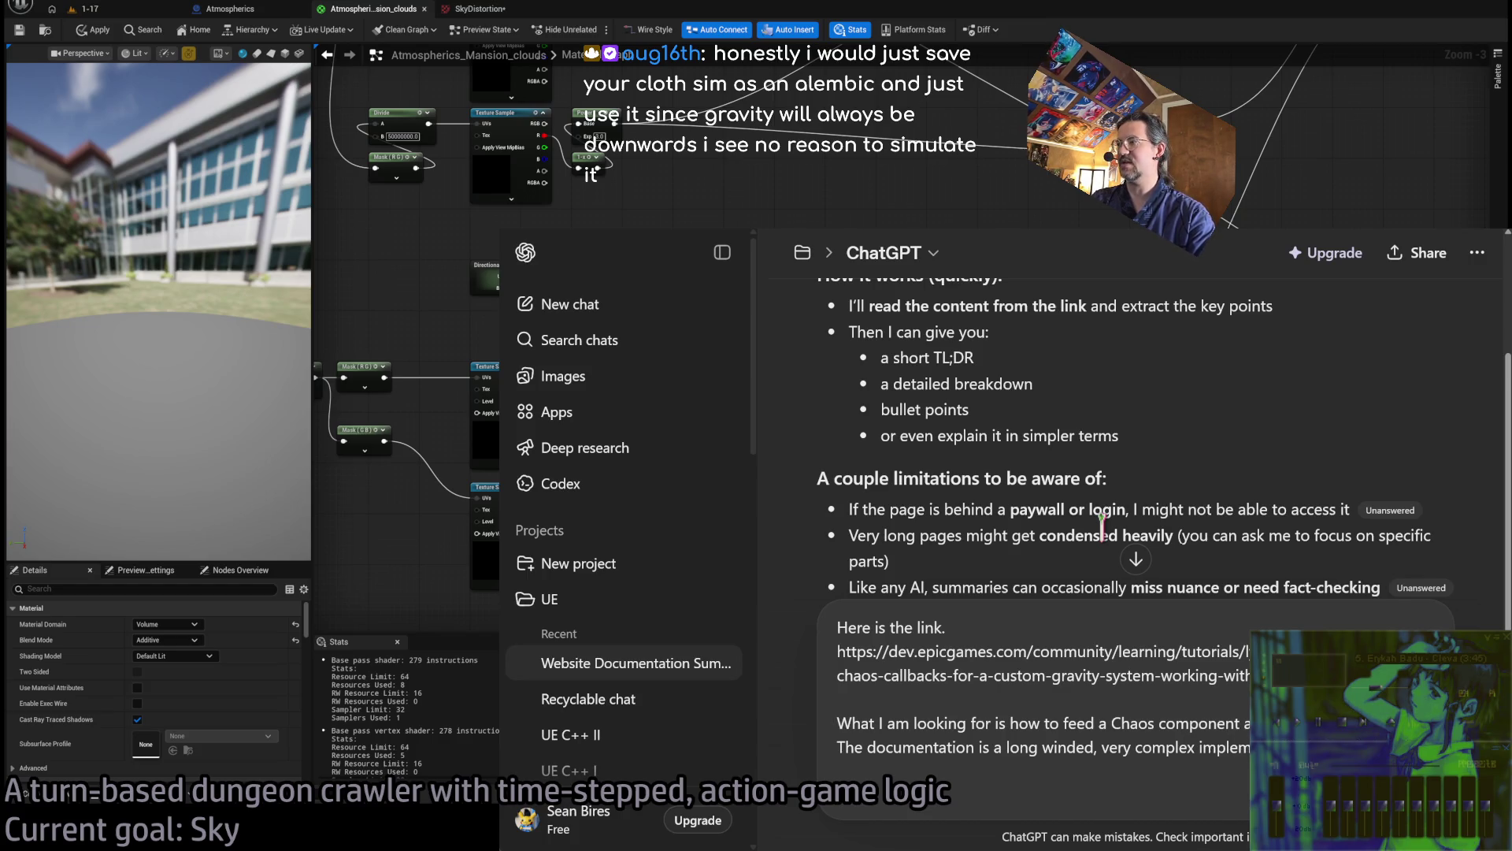
{"action": "type", "text": "gravity system. I would just like to do the simplest thing of"}
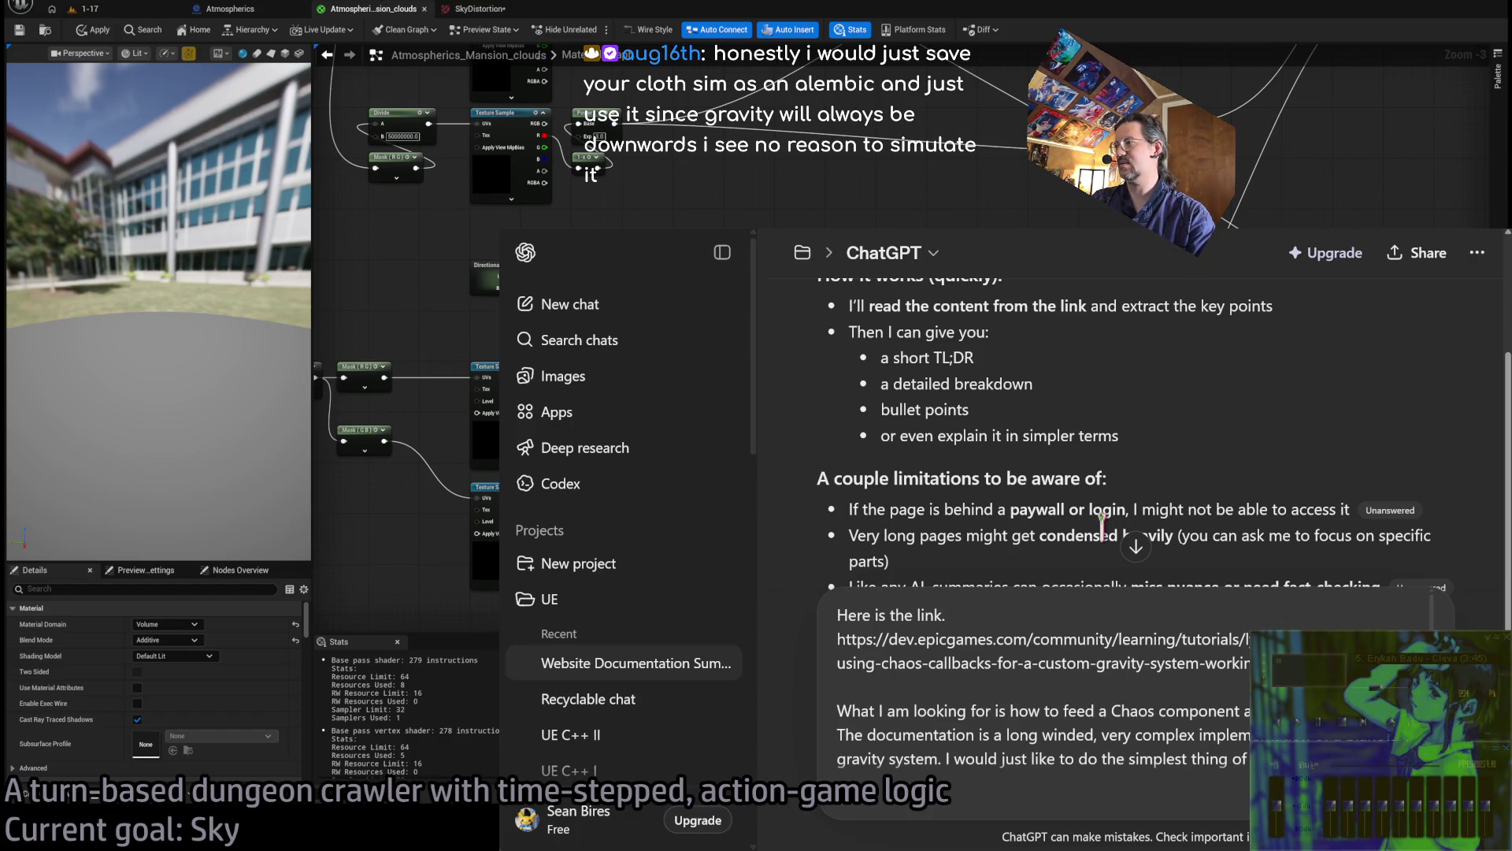
{"action": "left_click_drag", "start_coordinate": [1111, 711], "coordinate": [1260, 711]}
{"action": "left_click", "coordinate": [1261, 711]}
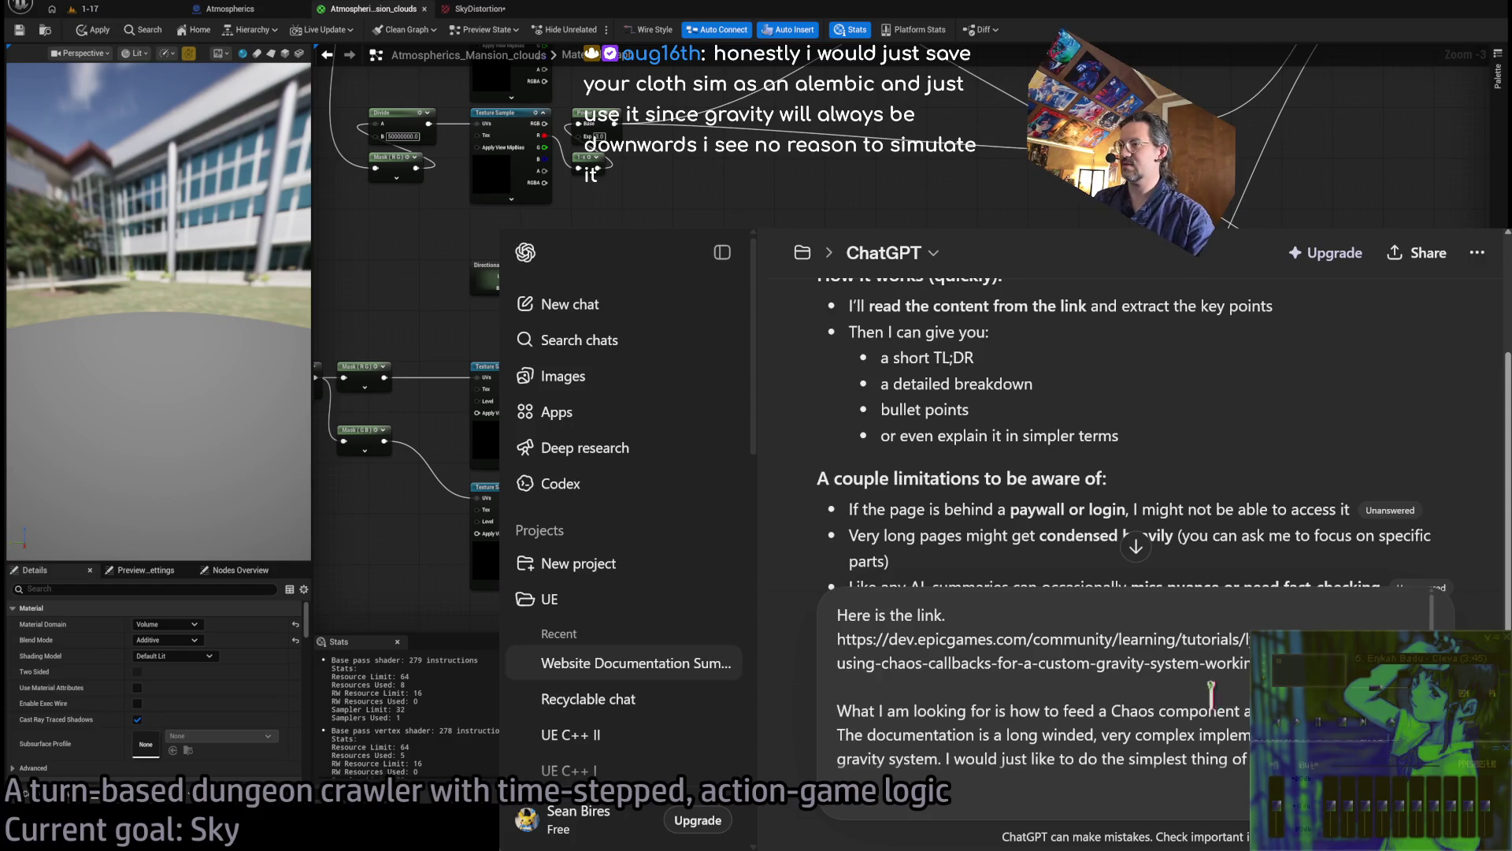
{"action": "type", "text": "component a custom gravity vector. I"}
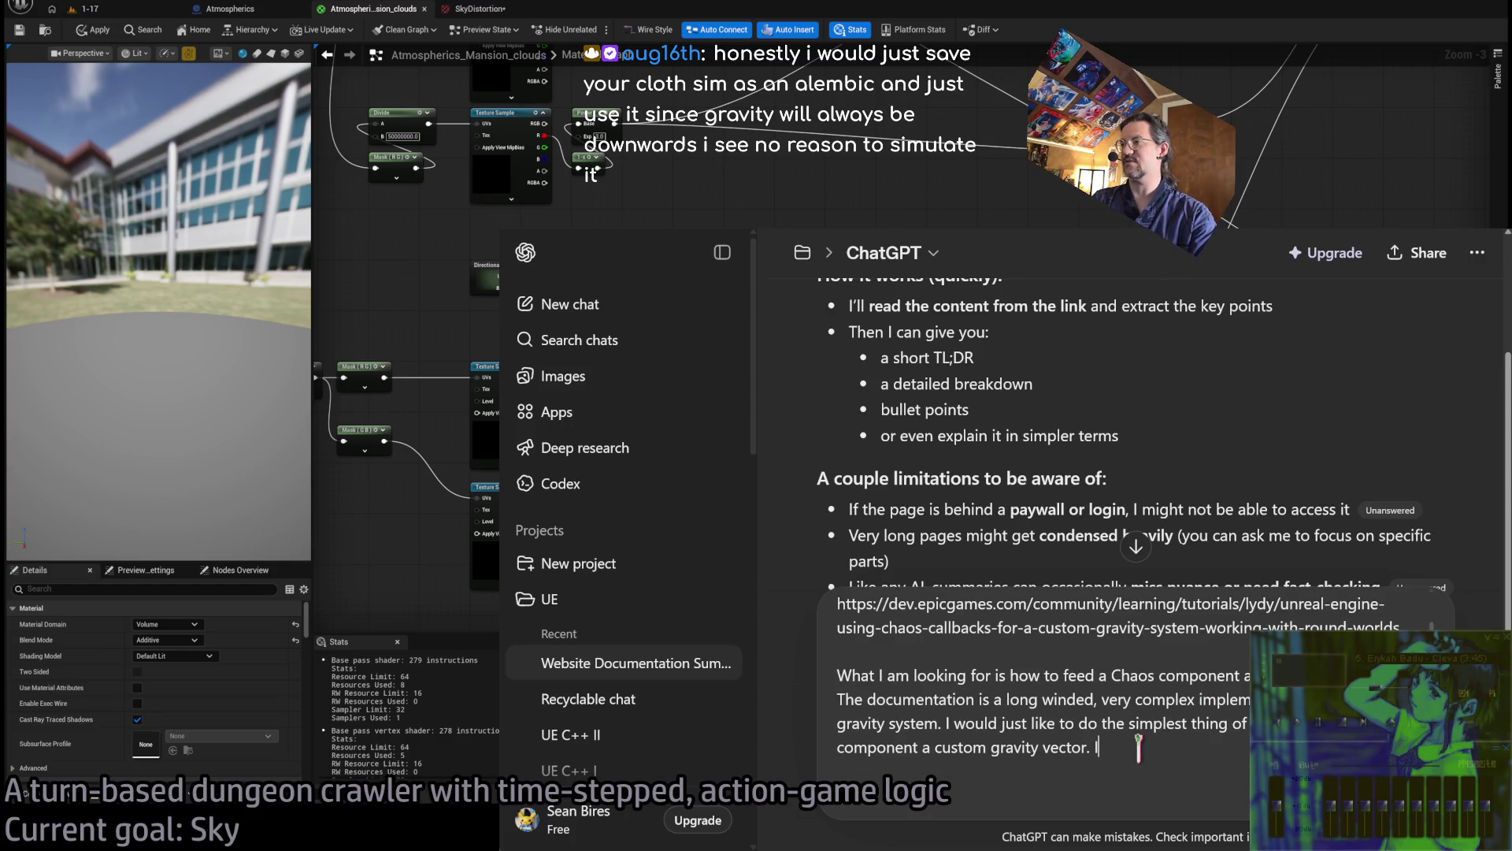
{"action": "type", "text": "s that described some"}
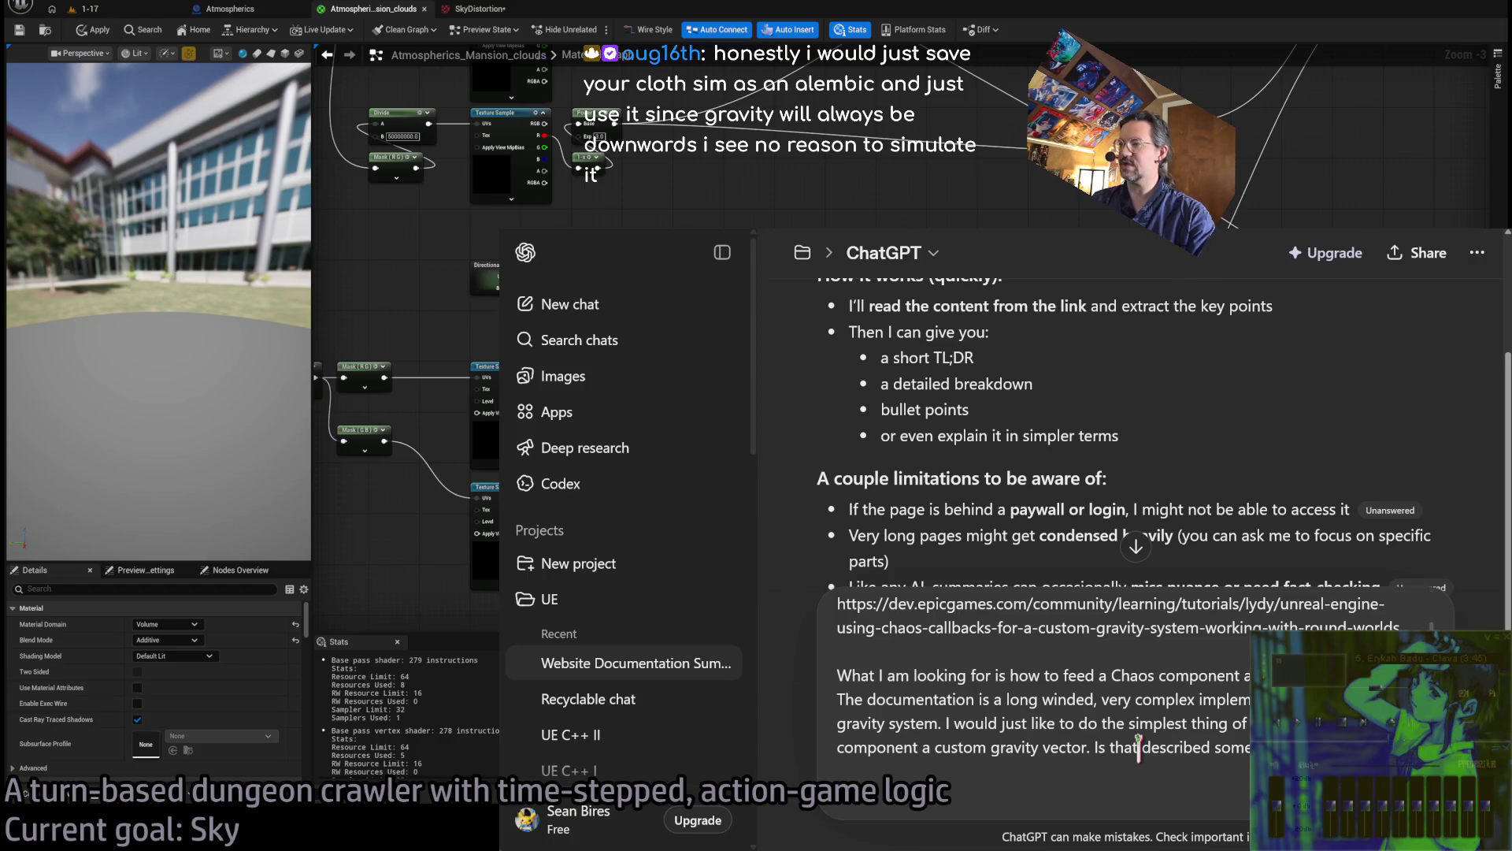
{"action": "key", "text": "Return"}
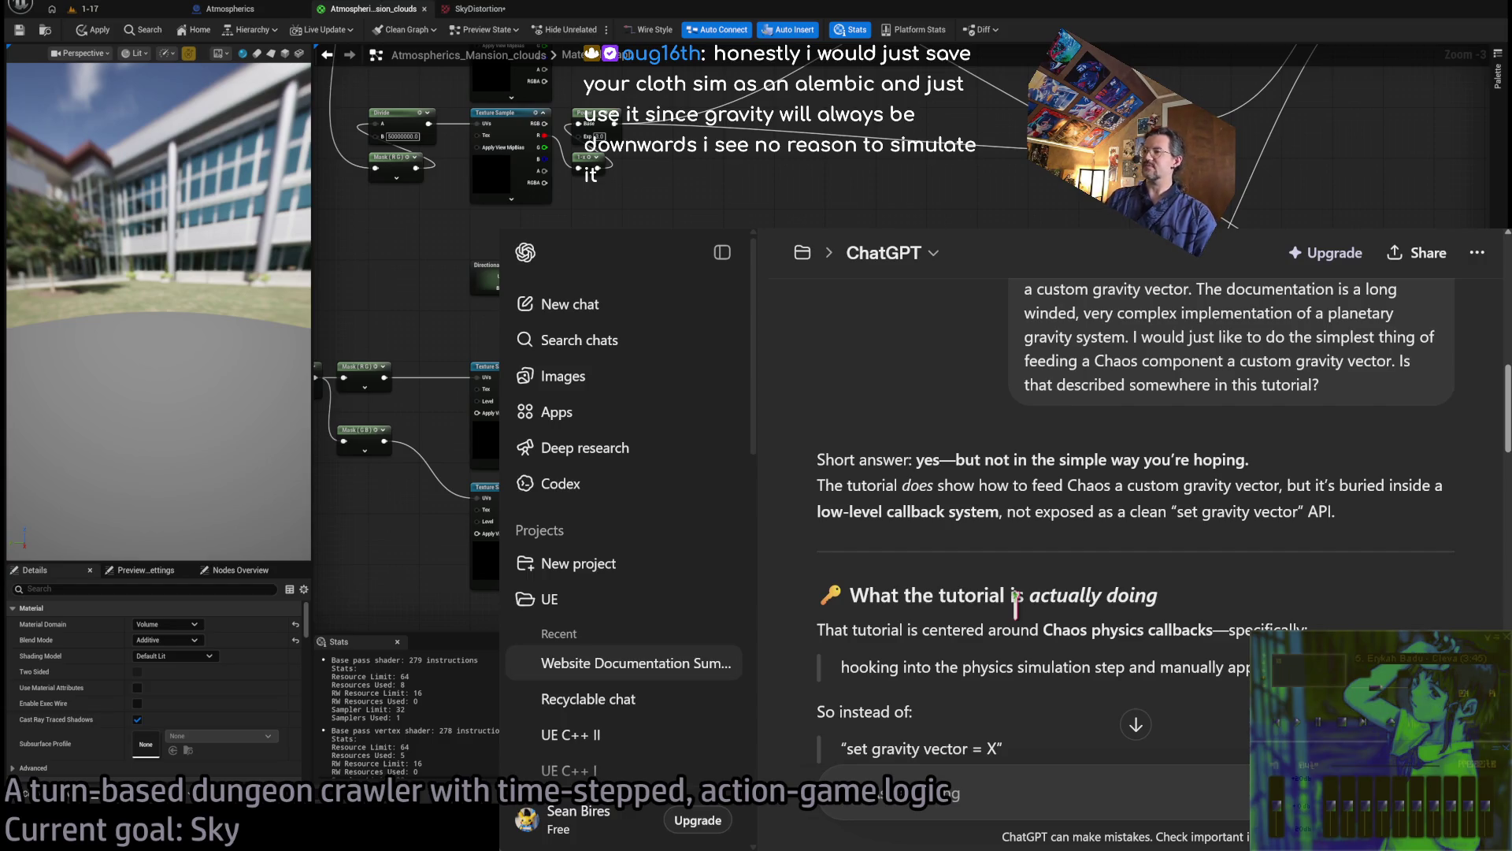
{"action": "scroll", "coordinate": [1015, 605], "scroll_direction": "up", "scroll_amount": 3}
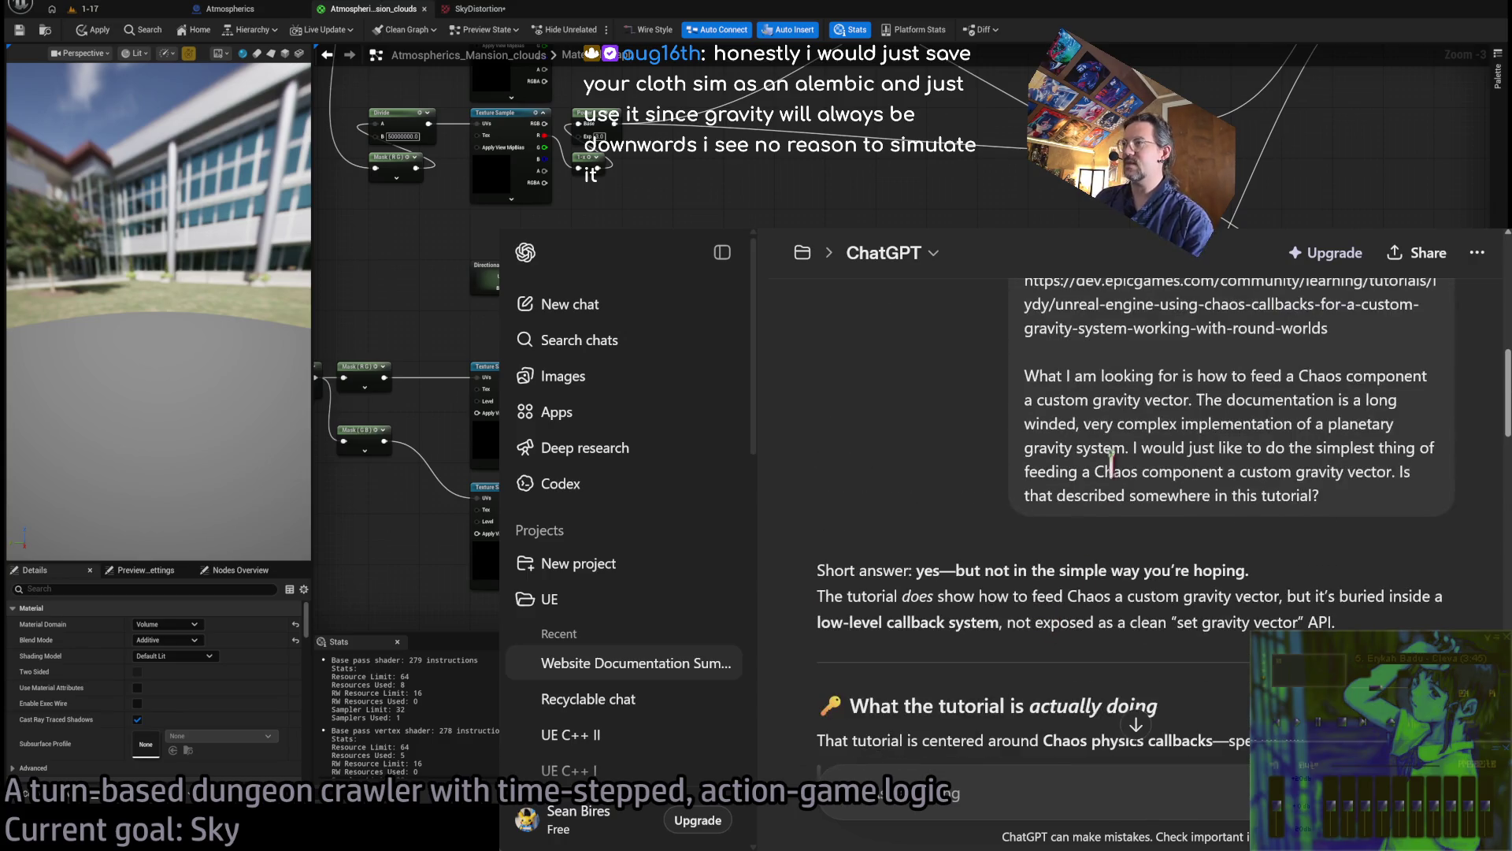
{"action": "scroll", "coordinate": [1015, 505], "scroll_direction": "down", "scroll_amount": 1}
{"action": "scroll", "coordinate": [919, 432], "scroll_direction": "down", "scroll_amount": 2}
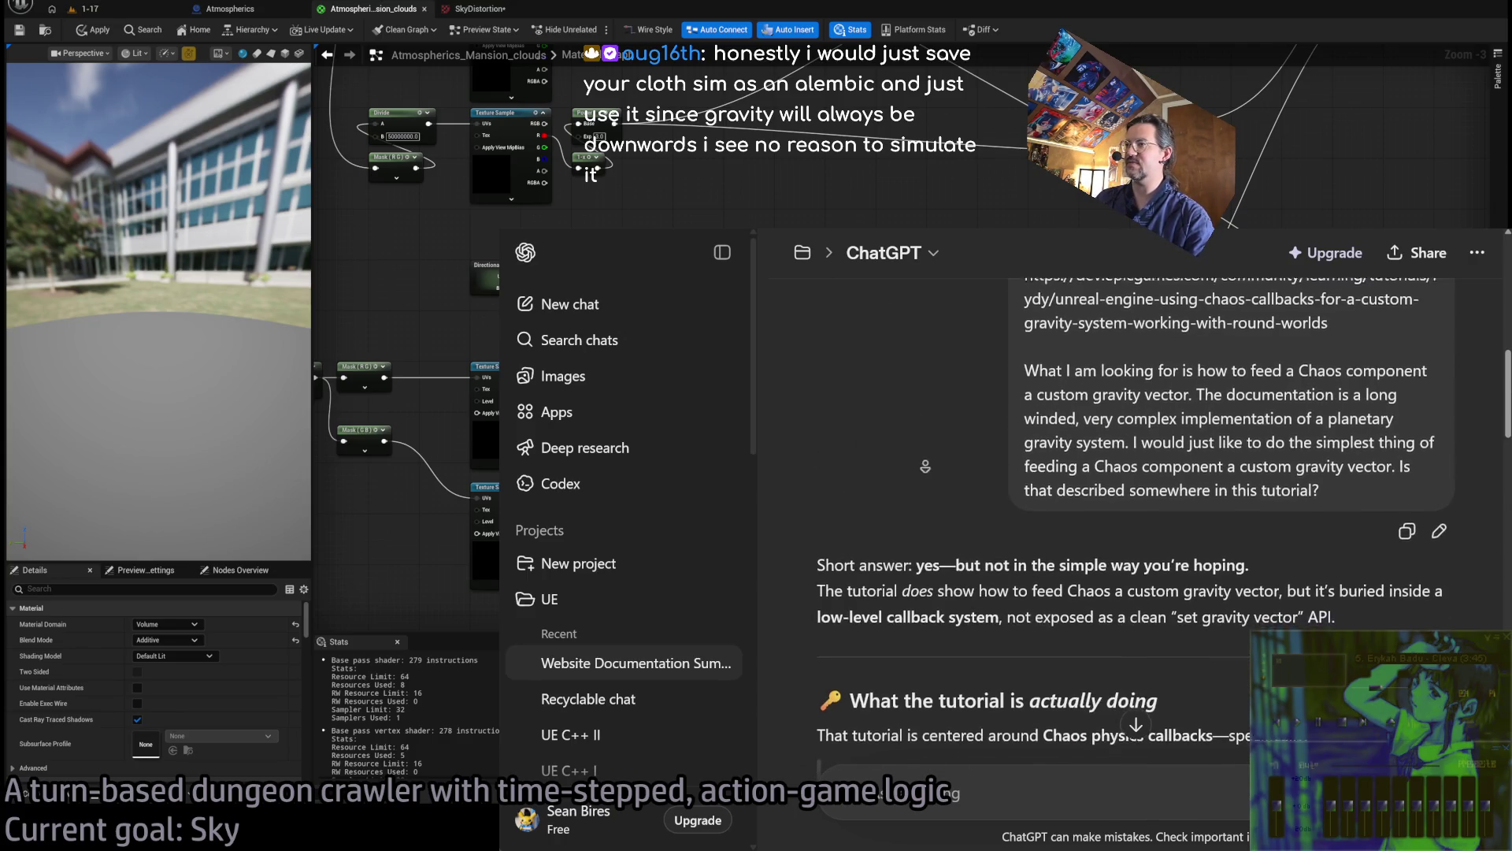
{"action": "scroll", "coordinate": [1087, 422], "scroll_direction": "down", "scroll_amount": 3}
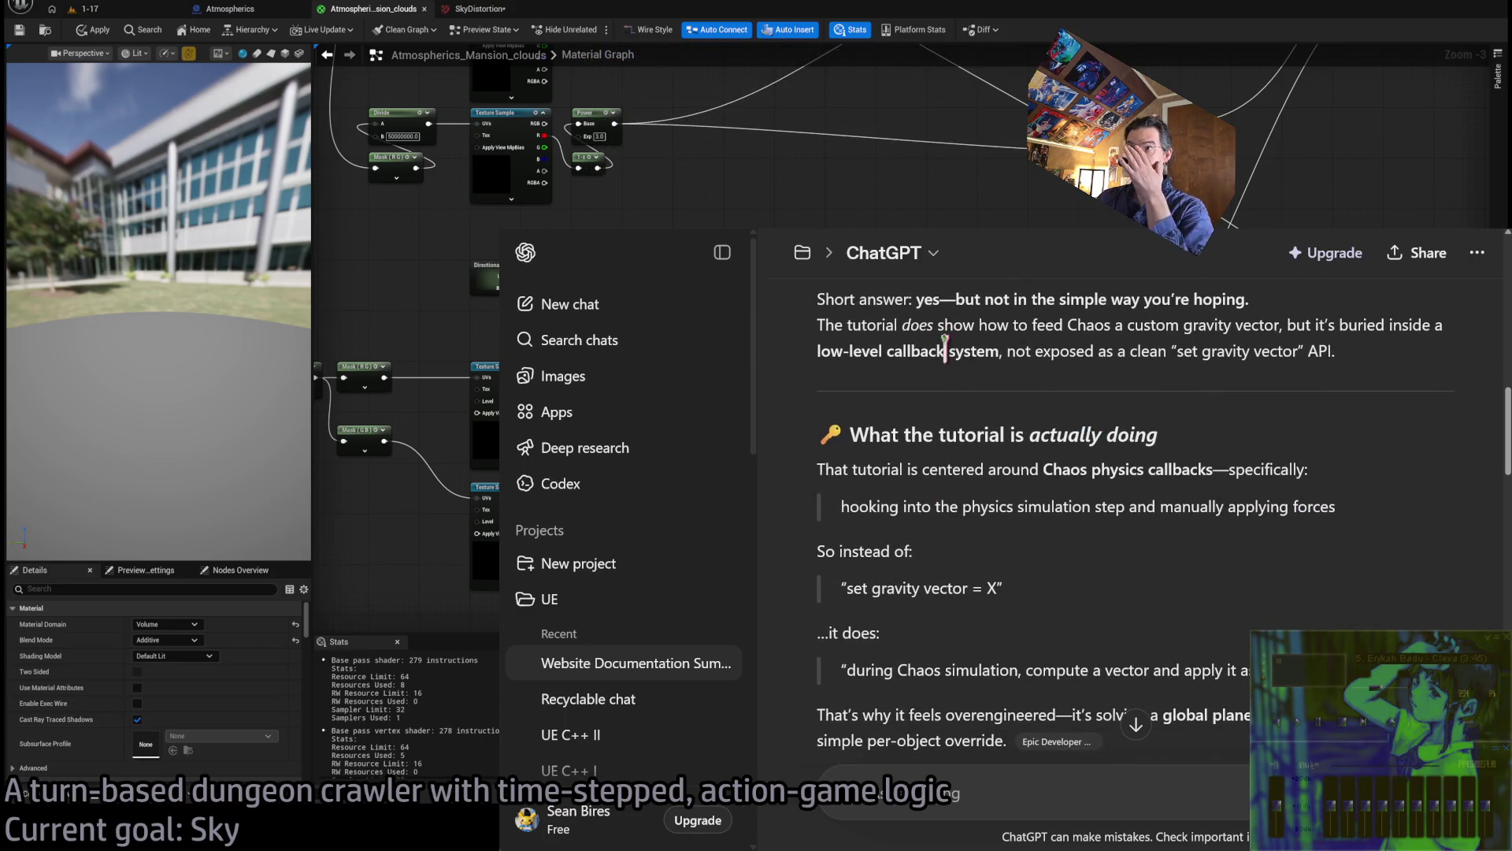
{"action": "mouse_move", "coordinate": [819, 298]}
{"action": "left_mouse_down"}
{"action": "mouse_move", "coordinate": [1328, 379]}
{"action": "mouse_move", "coordinate": [1300, 349]}
{"action": "left_mouse_up"}
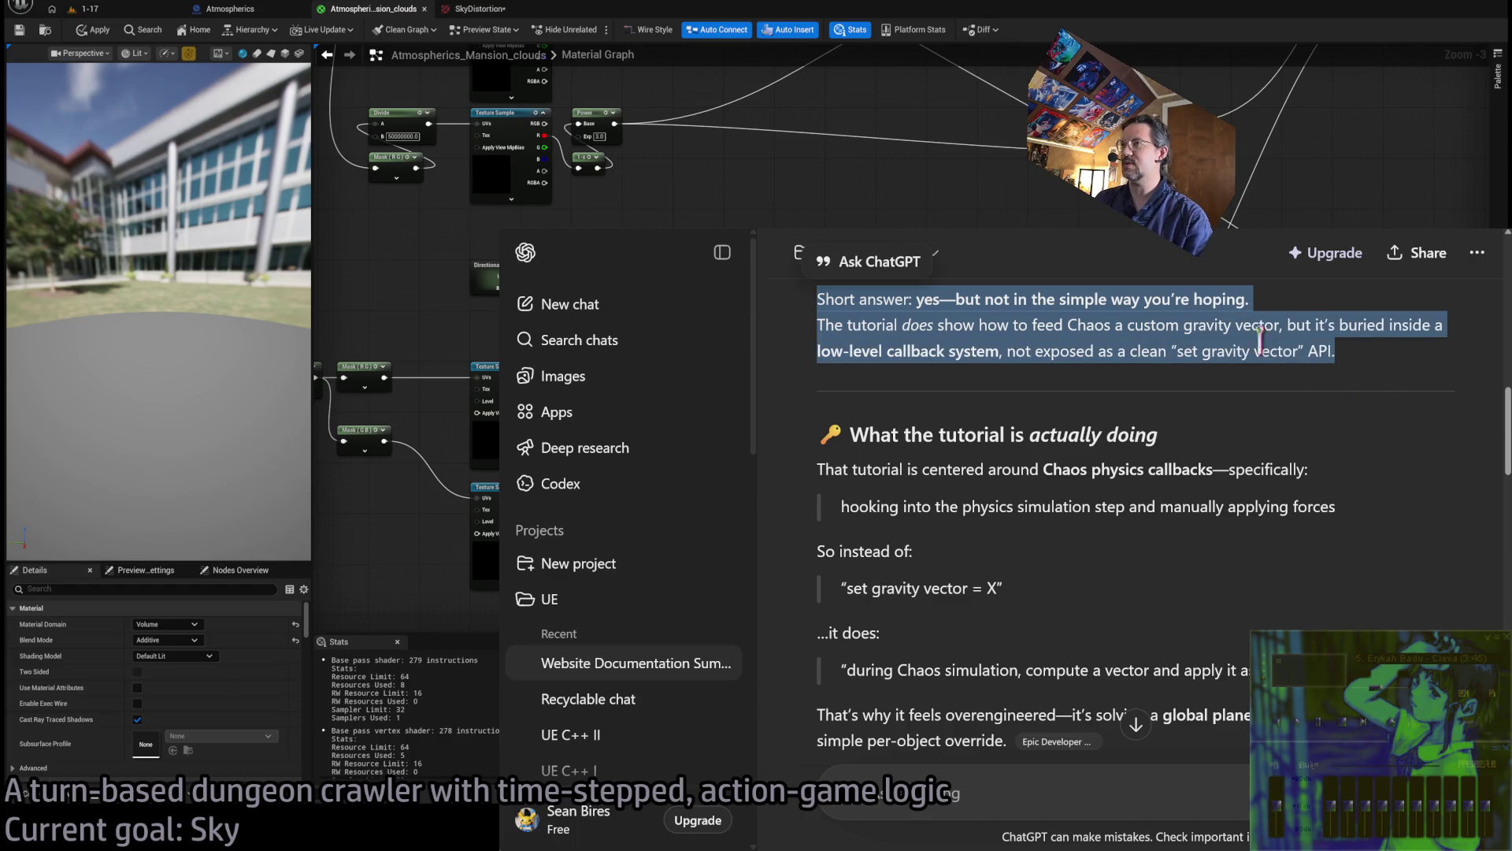
{"action": "triple_click", "coordinate": [914, 324]}
{"action": "triple_click", "coordinate": [1040, 293]}
{"action": "left_click_drag", "start_coordinate": [1041, 293], "coordinate": [1331, 351]}
{"action": "left_click", "coordinate": [1366, 354]}
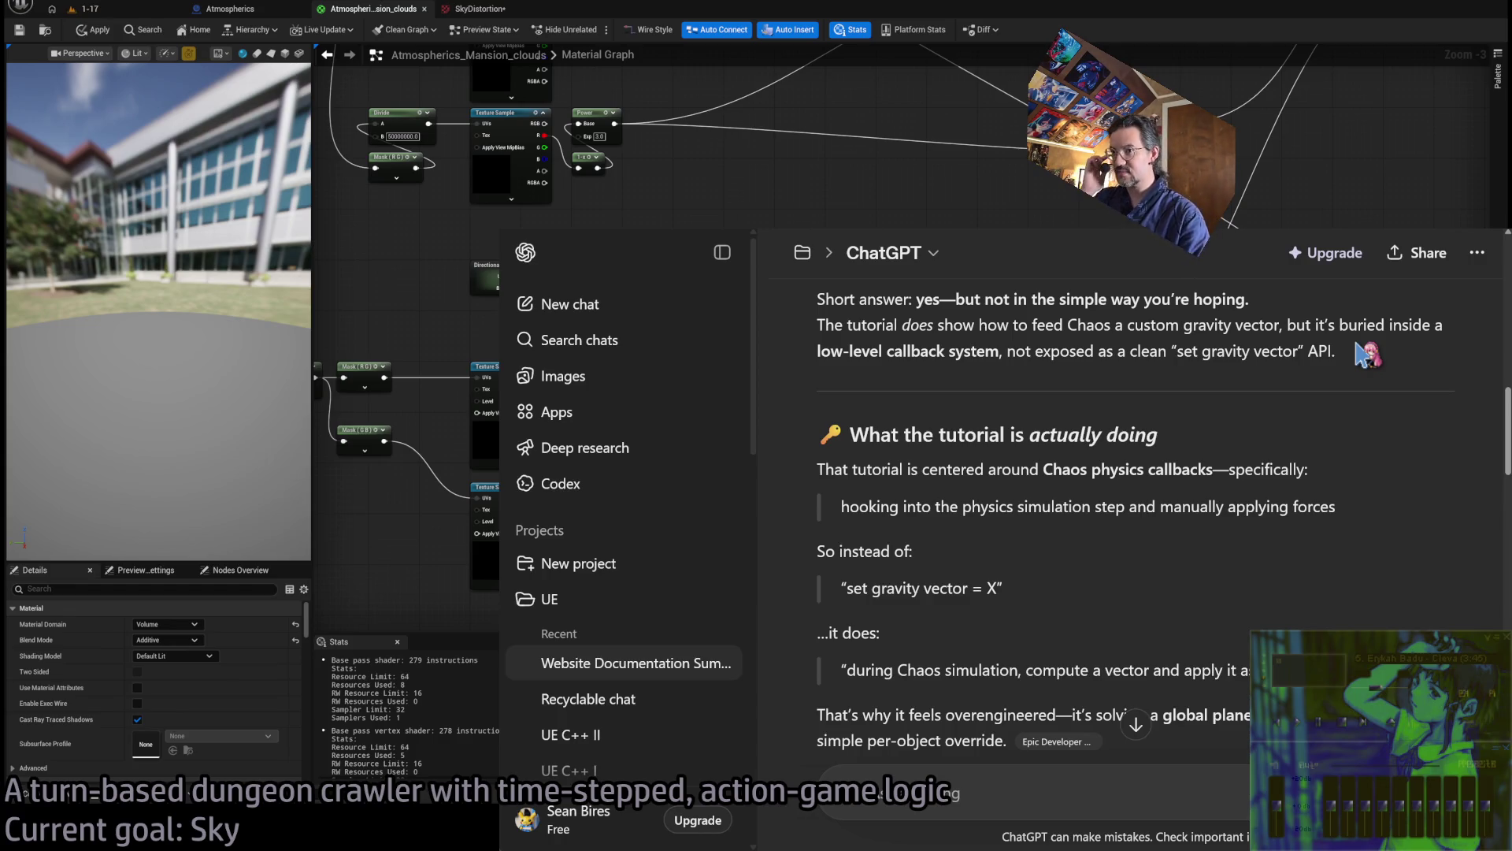
{"action": "scroll", "coordinate": [1315, 425], "scroll_direction": "up", "scroll_amount": 1}
{"action": "scroll", "coordinate": [1316, 434], "scroll_direction": "down", "scroll_amount": 1}
{"action": "middle_click", "coordinate": [1362, 440]}
{"action": "mouse_move", "coordinate": [819, 304]}
{"action": "left_mouse_down"}
{"action": "mouse_move", "coordinate": [1253, 309]}
{"action": "mouse_move", "coordinate": [1331, 382]}
{"action": "left_mouse_up"}
{"action": "left_click", "coordinate": [1331, 382]}
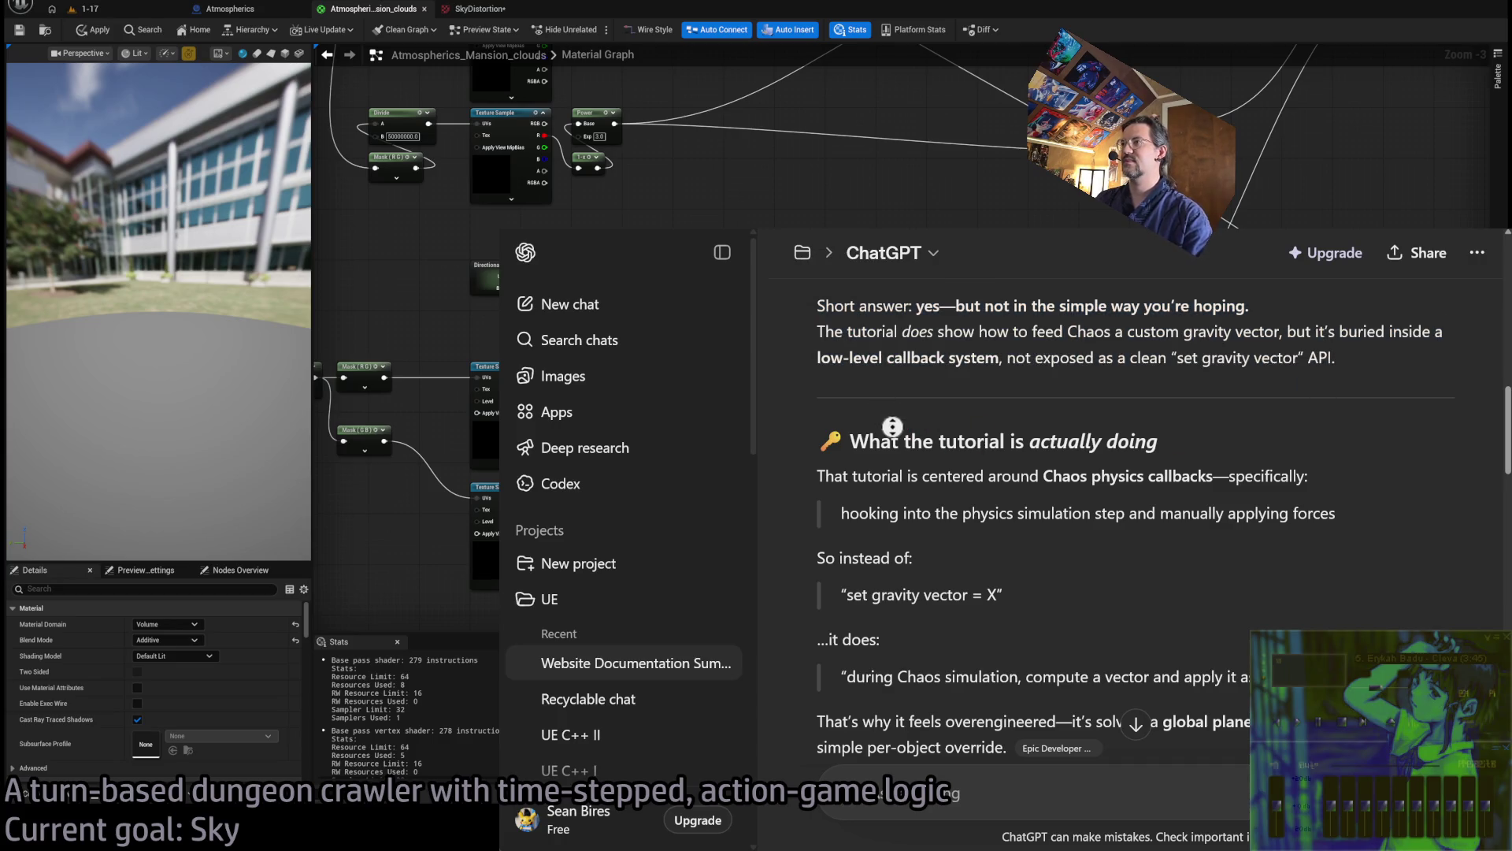
{"action": "scroll", "coordinate": [955, 504], "scroll_direction": "down", "scroll_amount": 1}
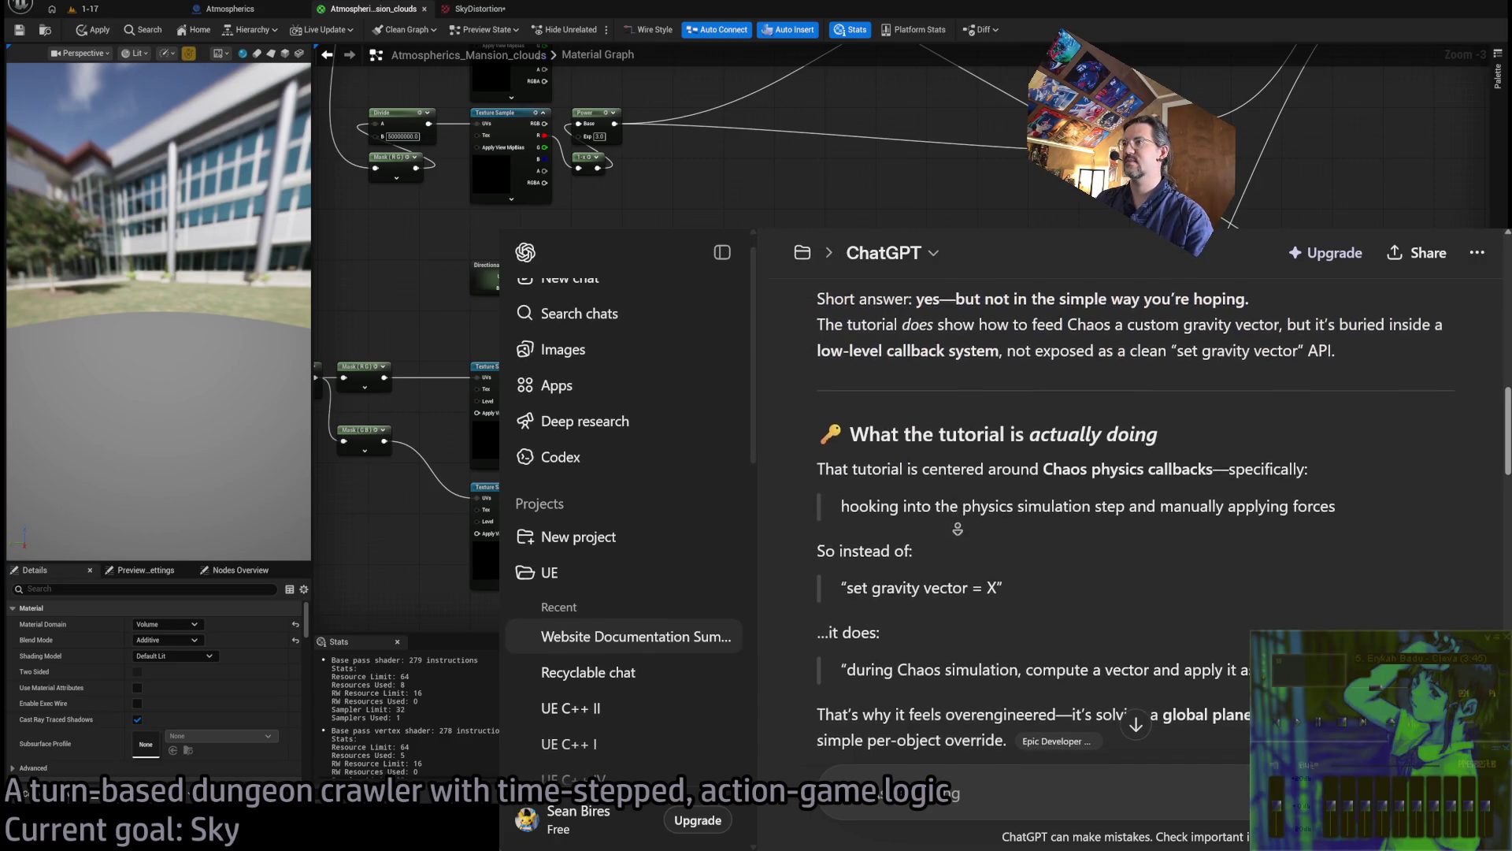
{"action": "scroll", "coordinate": [955, 536], "scroll_direction": "down", "scroll_amount": 2}
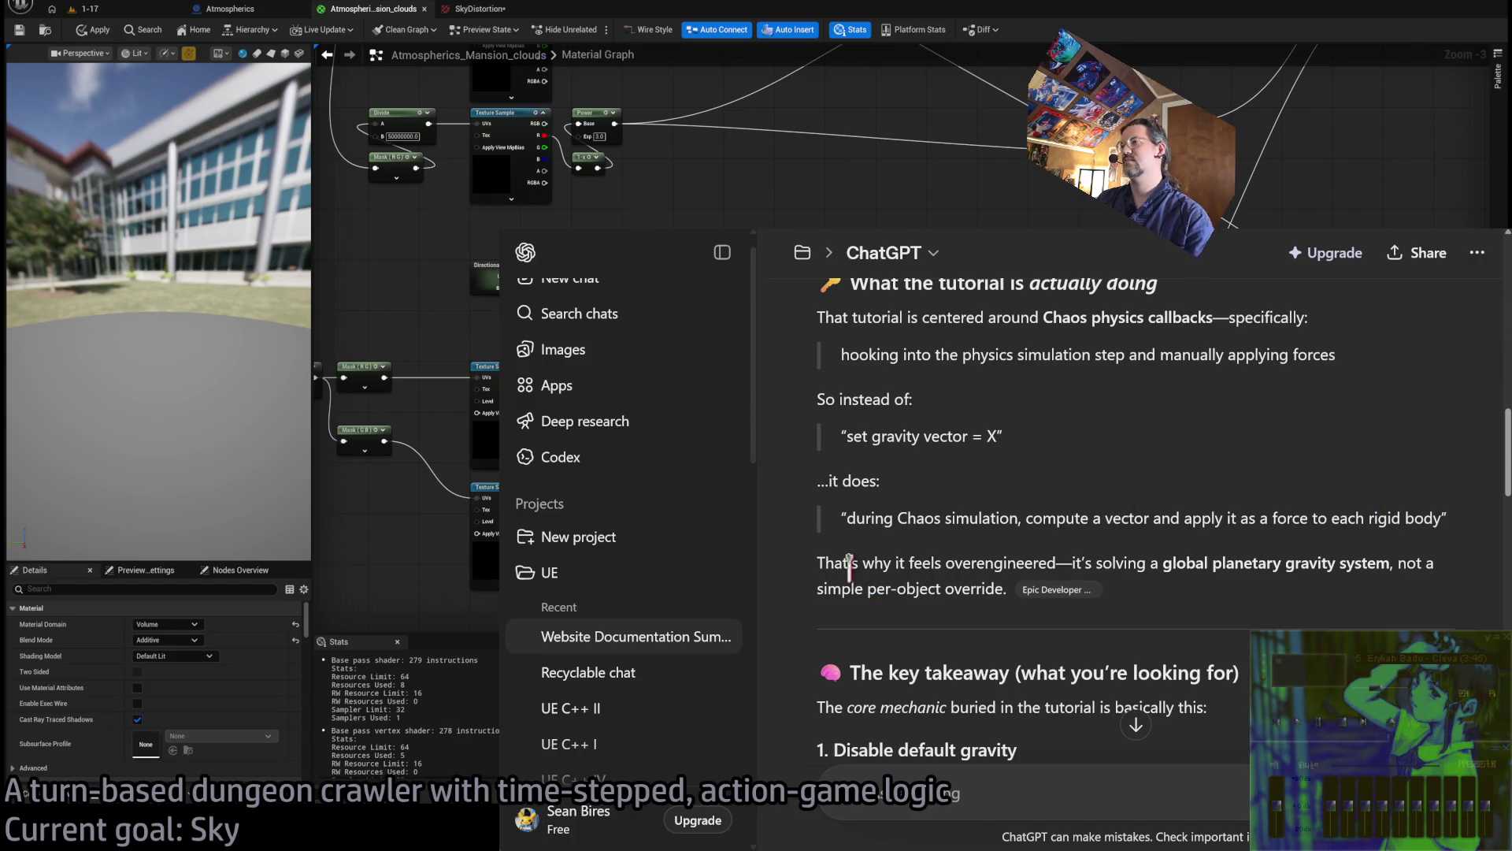
{"action": "scroll", "coordinate": [1071, 418], "scroll_direction": "down", "scroll_amount": 3}
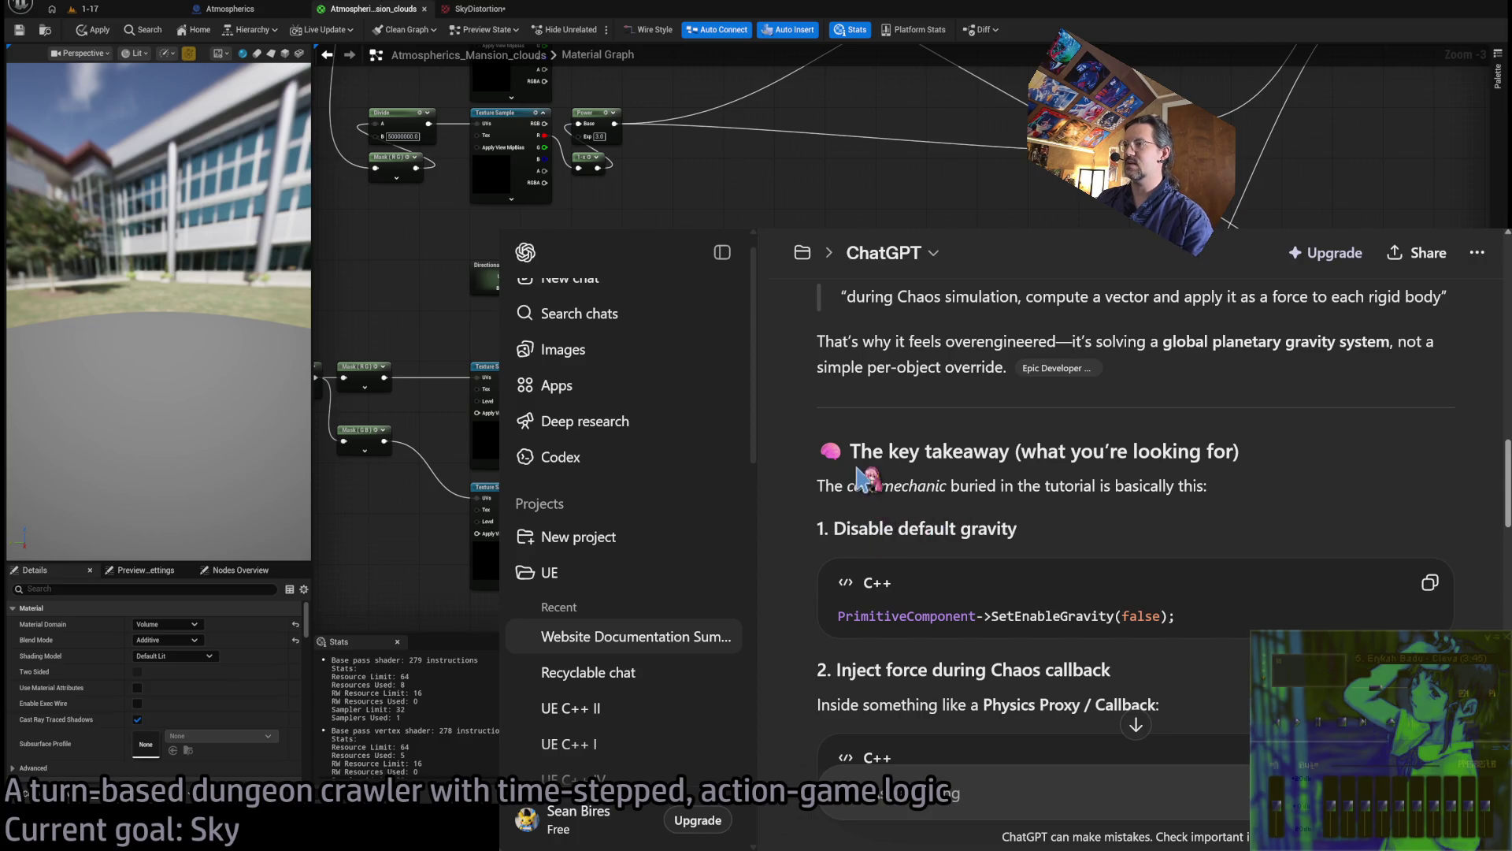
{"action": "left_click_drag", "start_coordinate": [817, 486], "coordinate": [1263, 502]}
{"action": "left_click", "coordinate": [1094, 515]}
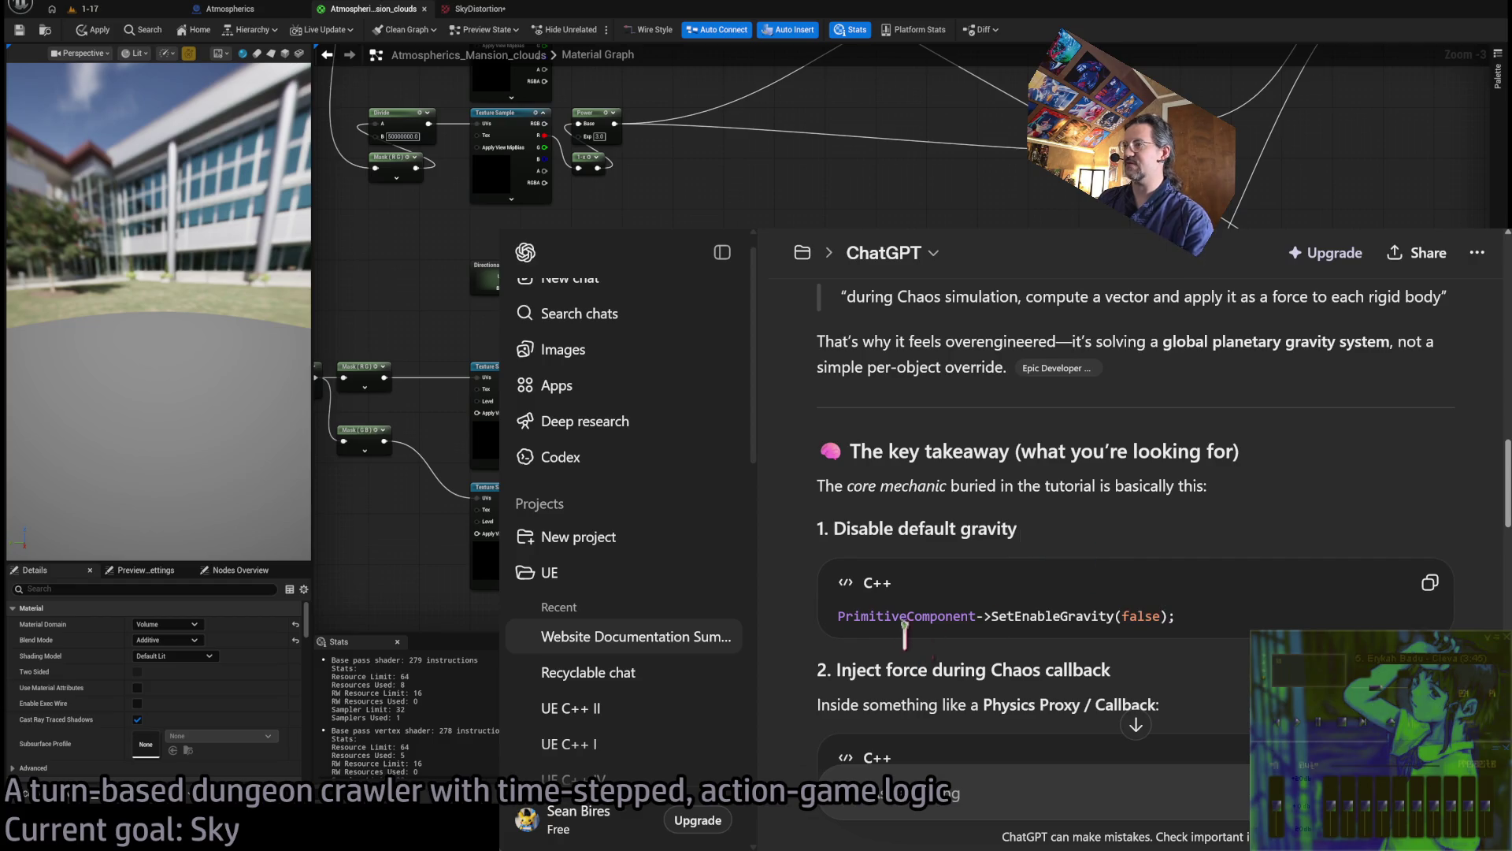
{"action": "left_click_drag", "start_coordinate": [877, 611], "coordinate": [1222, 611]}
{"action": "left_click", "coordinate": [1197, 512]}
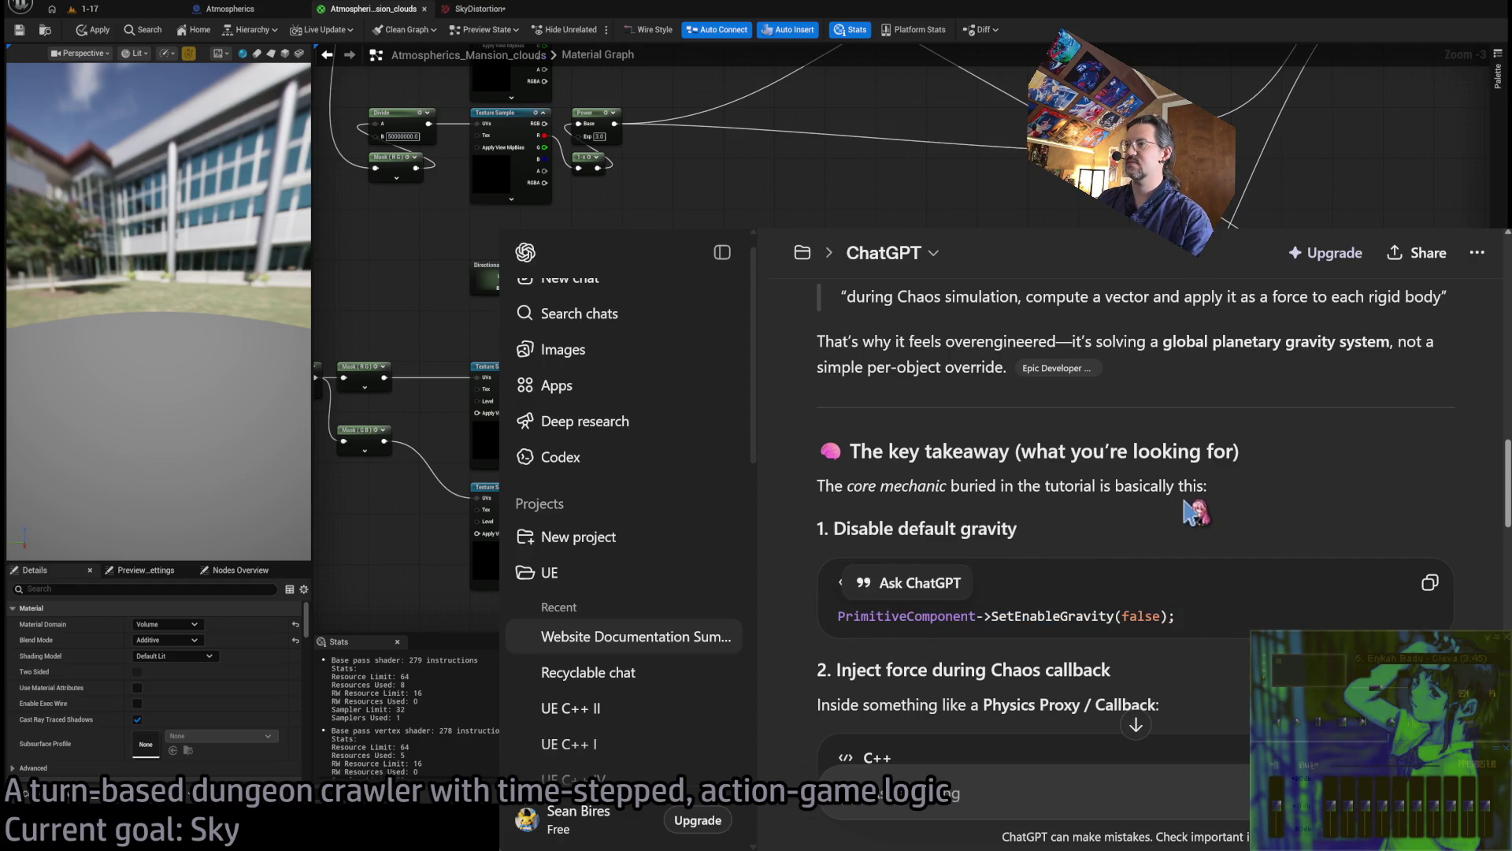
{"action": "scroll", "coordinate": [1356, 496], "scroll_direction": "down", "scroll_amount": 2}
{"action": "scroll", "coordinate": [1356, 496], "scroll_direction": "down", "scroll_amount": 2}
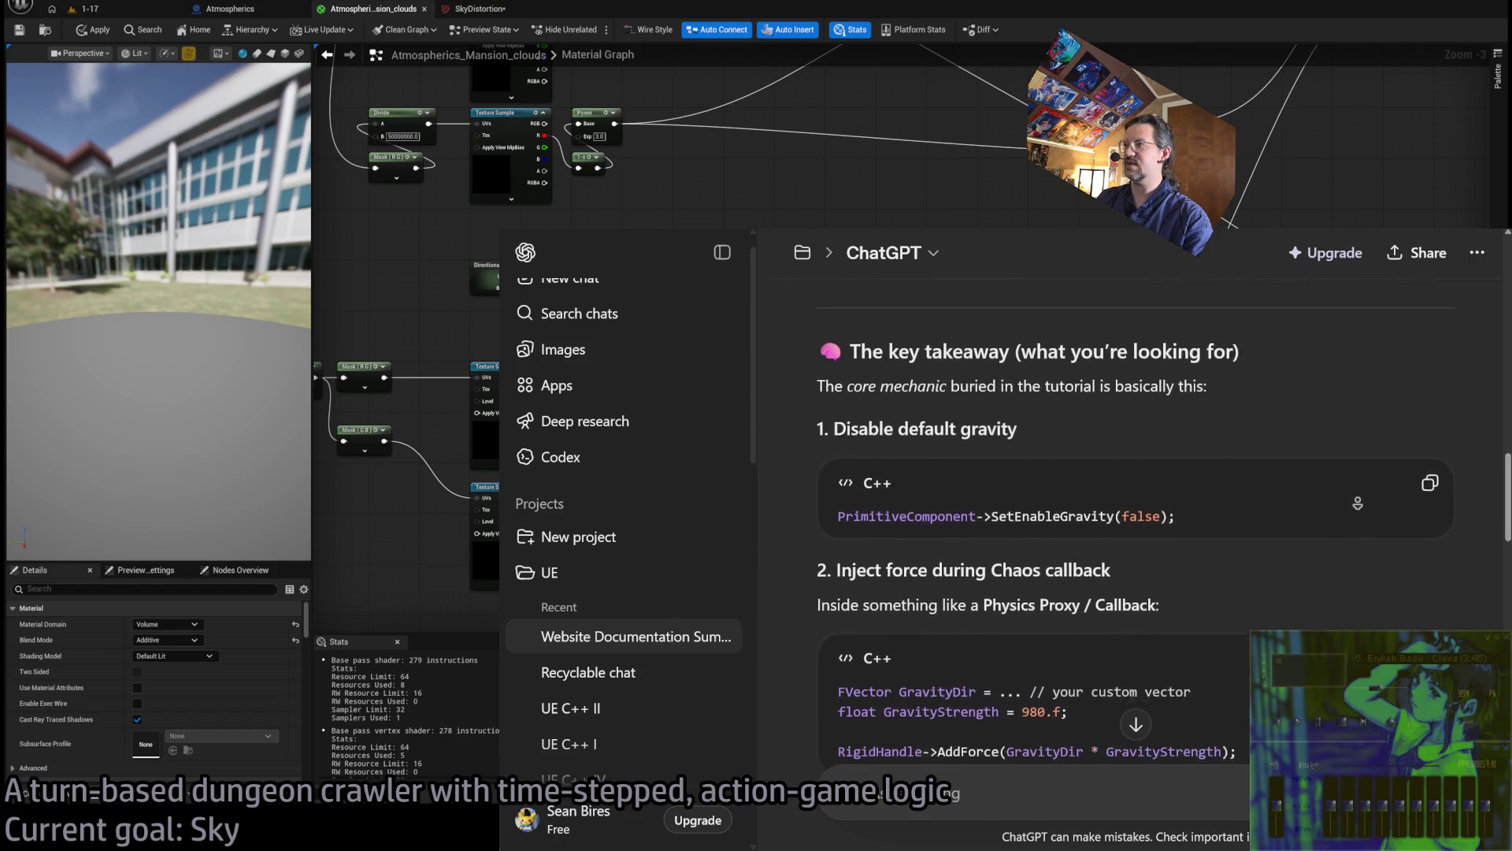
{"action": "scroll", "coordinate": [954, 551], "scroll_direction": "down", "scroll_amount": 2}
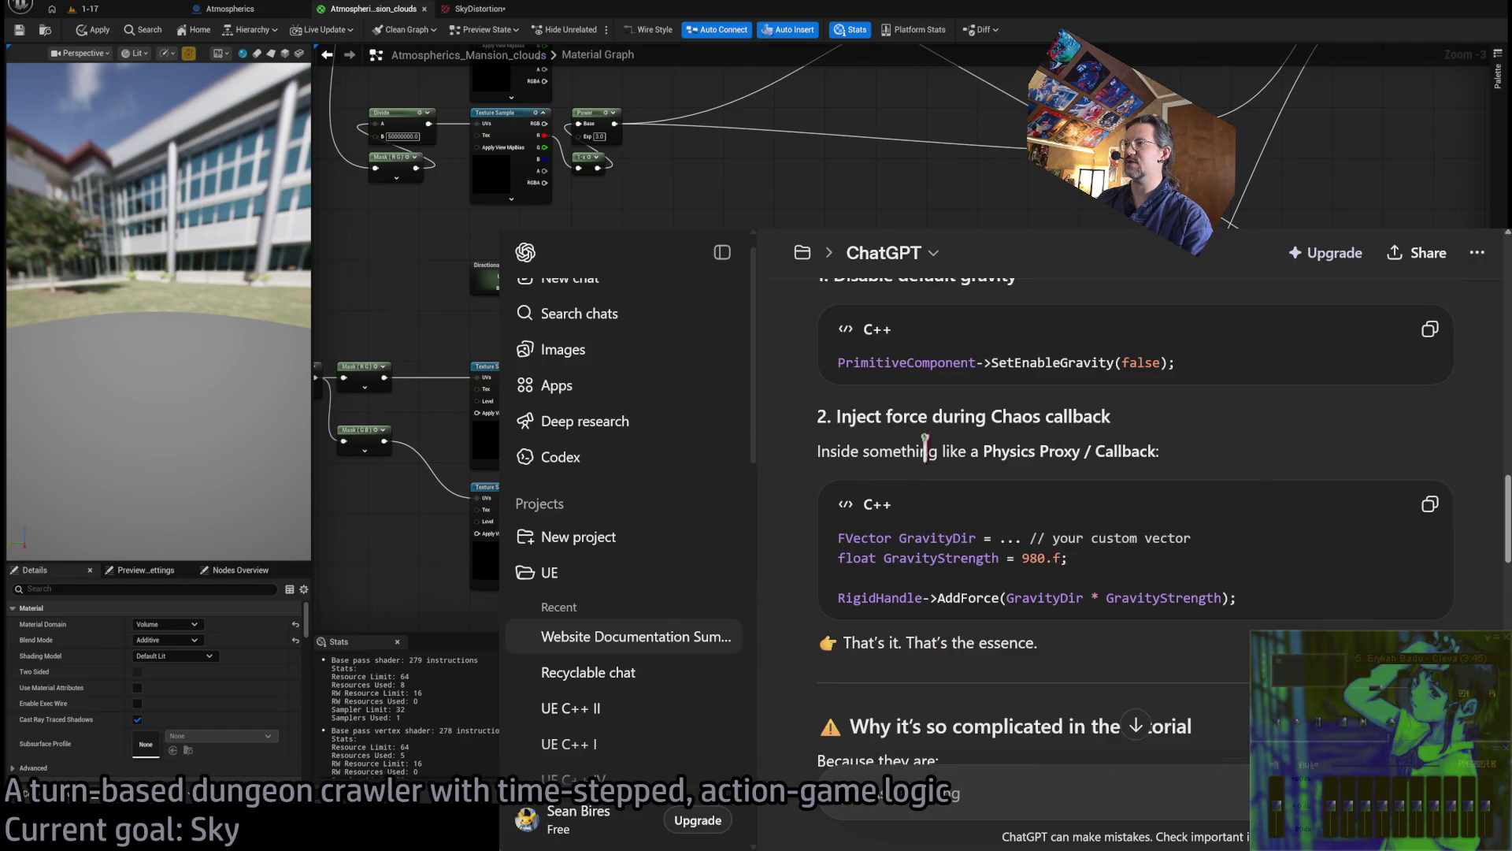
{"action": "double_click", "coordinate": [845, 450]}
{"action": "left_click_drag", "start_coordinate": [845, 450], "coordinate": [1209, 467]}
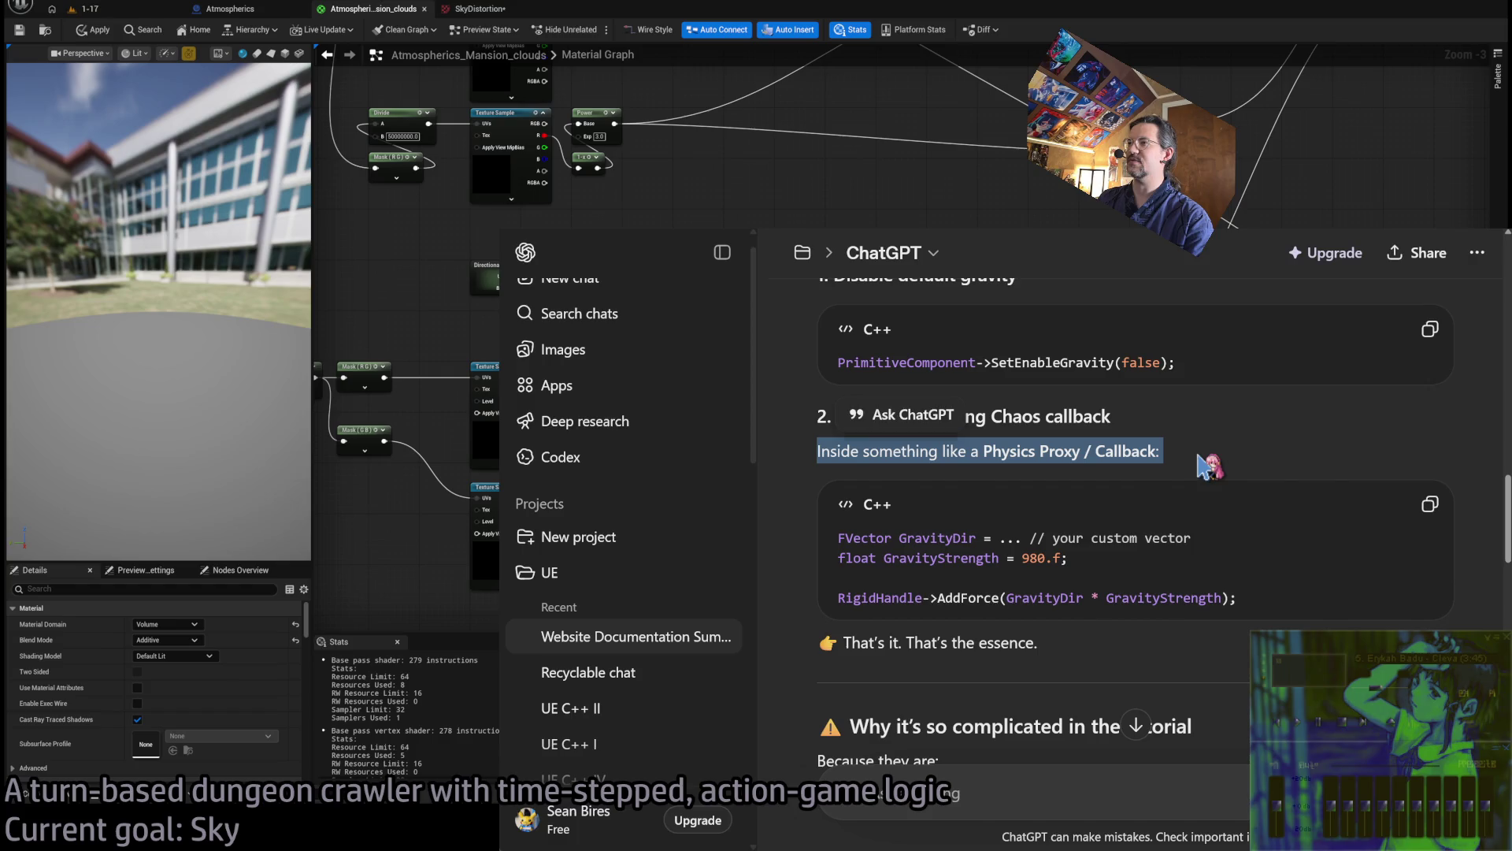
{"action": "left_click", "coordinate": [898, 536]}
{"action": "left_click_drag", "start_coordinate": [838, 453], "coordinate": [1191, 467]}
{"action": "left_click", "coordinate": [990, 492]}
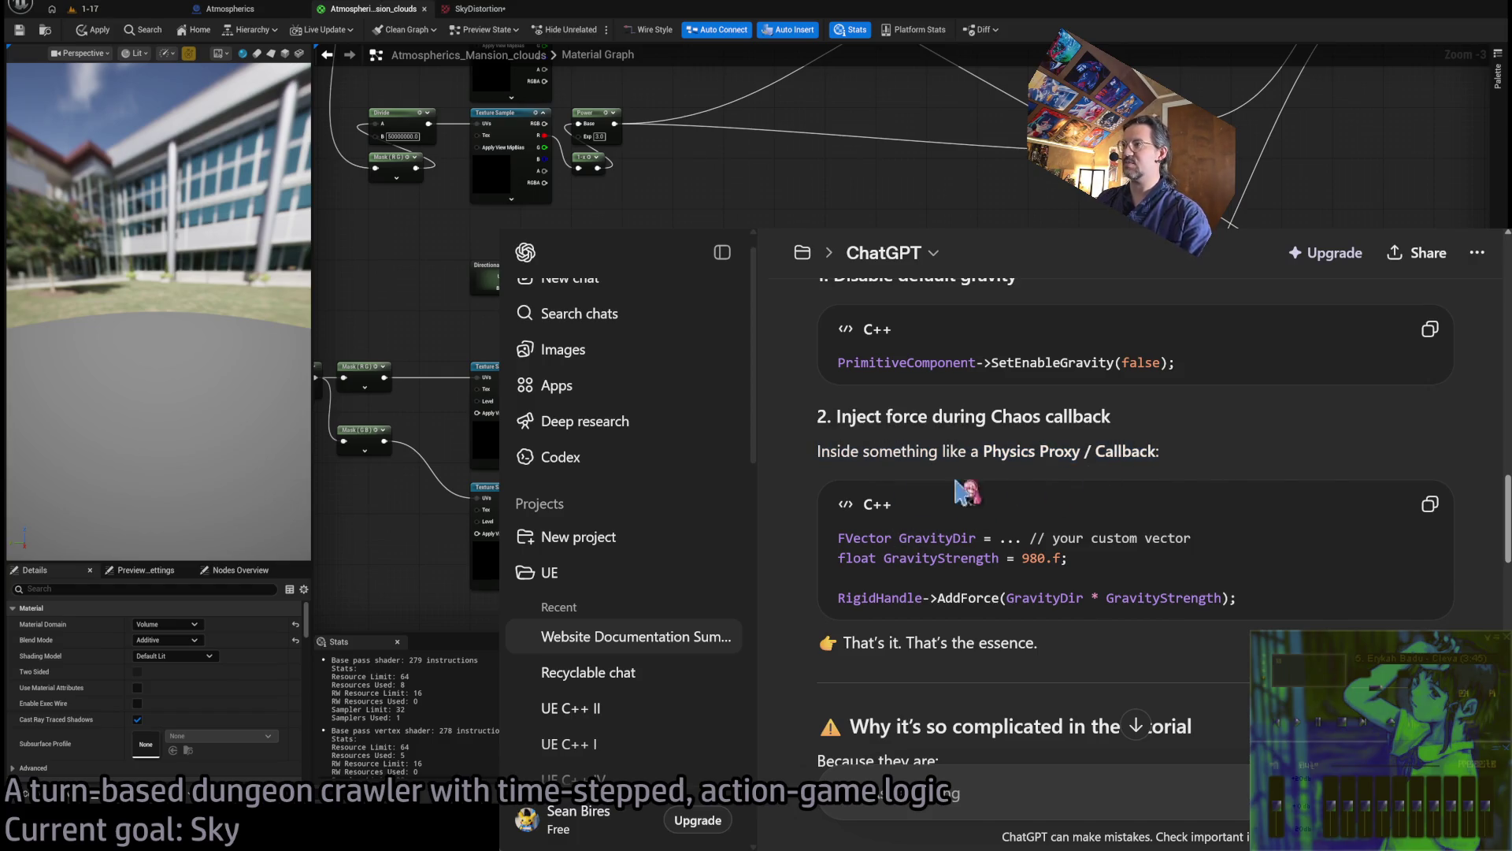
{"action": "left_click_drag", "start_coordinate": [838, 538], "coordinate": [1191, 539]}
{"action": "double_click", "coordinate": [903, 558]}
{"action": "left_click_drag", "start_coordinate": [840, 598], "coordinate": [1269, 595]}
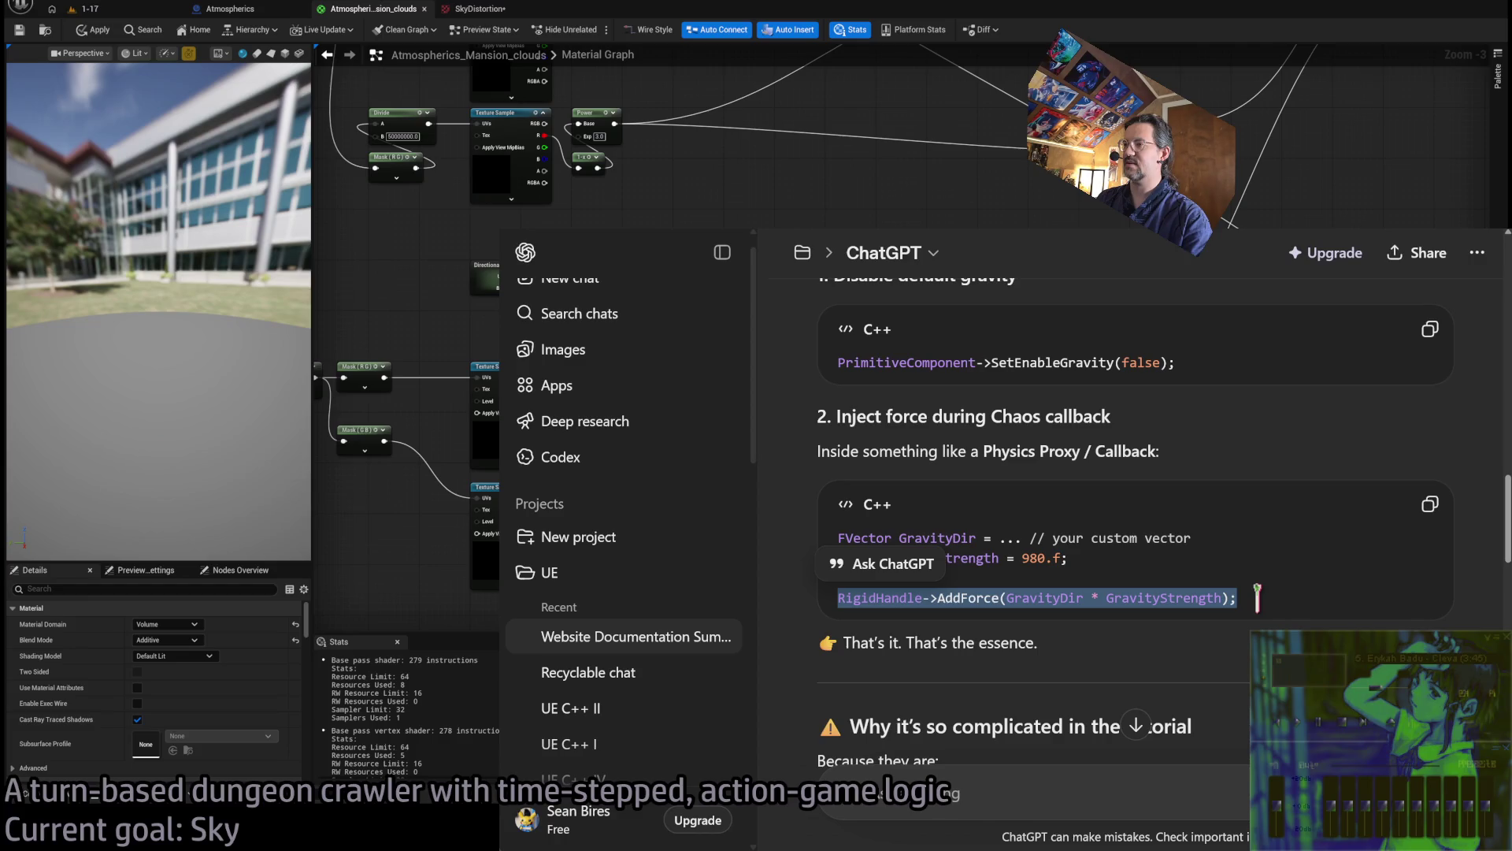
{"action": "left_click", "coordinate": [1261, 597]}
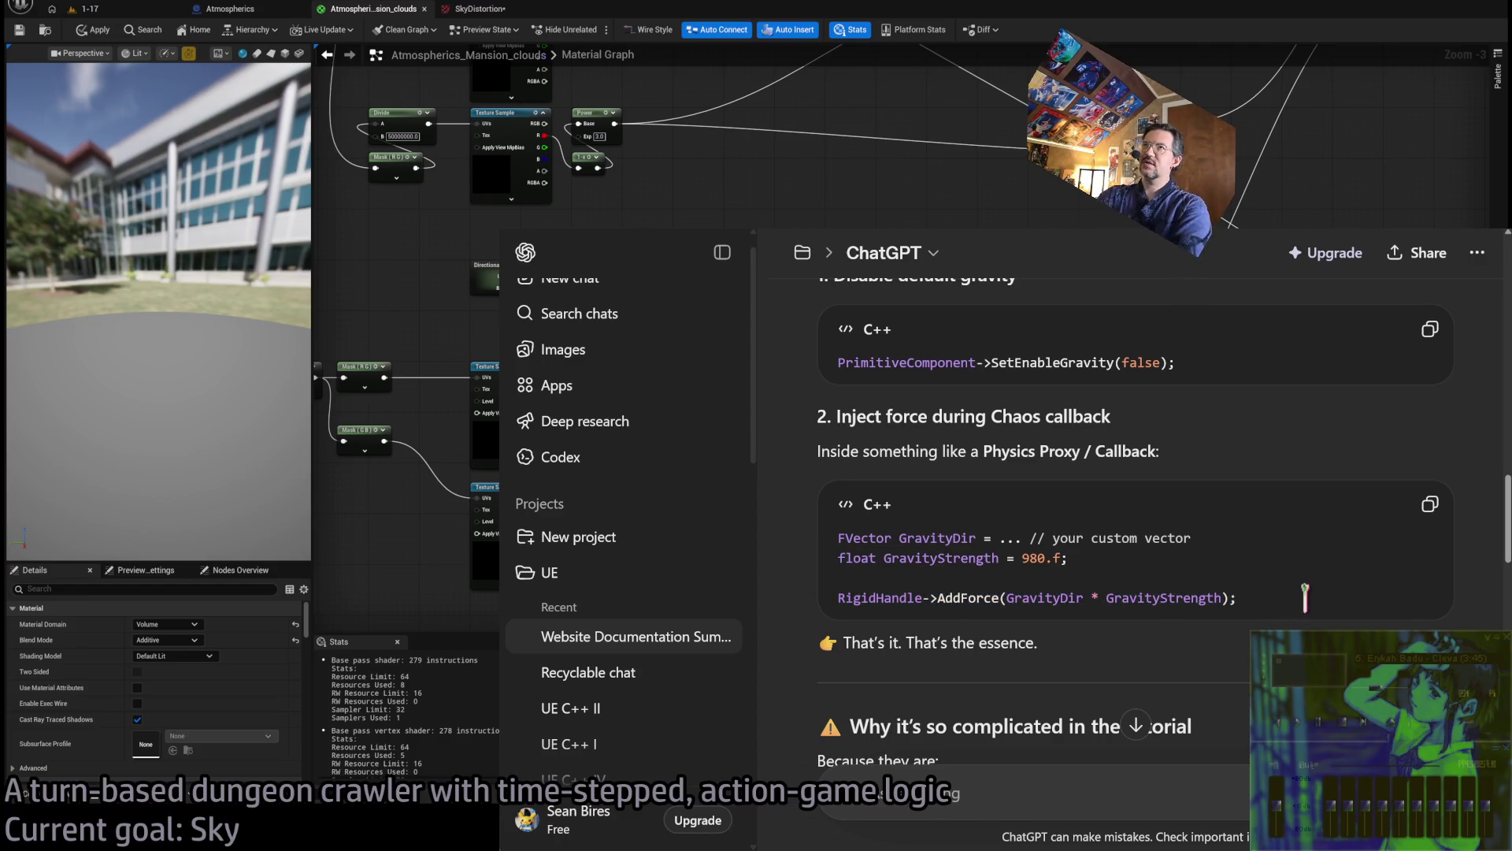
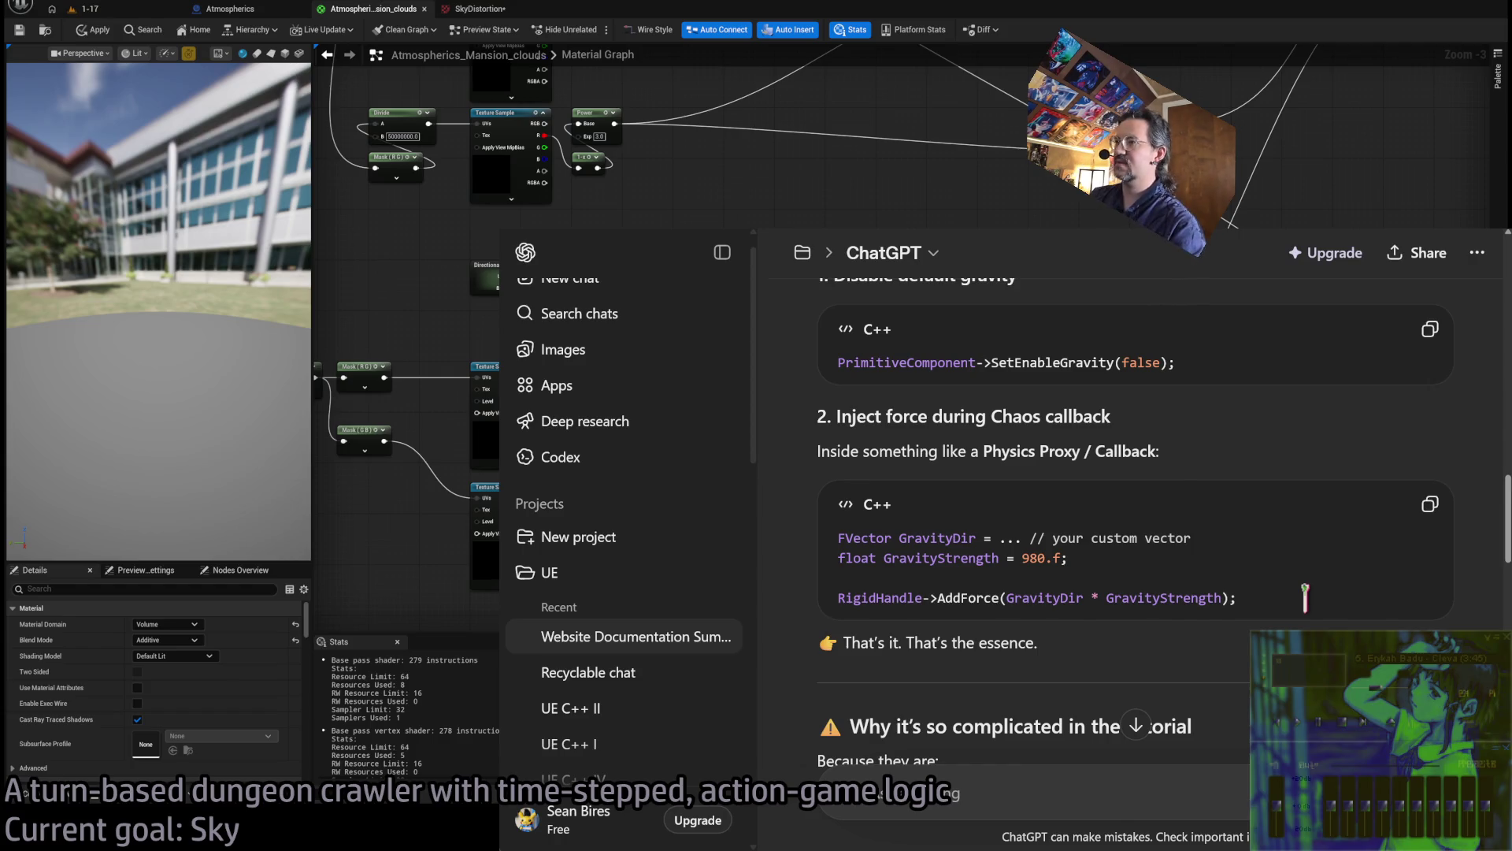
Read the gravity answer's code and its four reasons why fake gravity is complicated
{"action": "scroll", "coordinate": [1268, 613], "scroll_direction": "down", "scroll_amount": 3}
{"action": "scroll", "coordinate": [1299, 571], "scroll_direction": "down", "scroll_amount": 2}
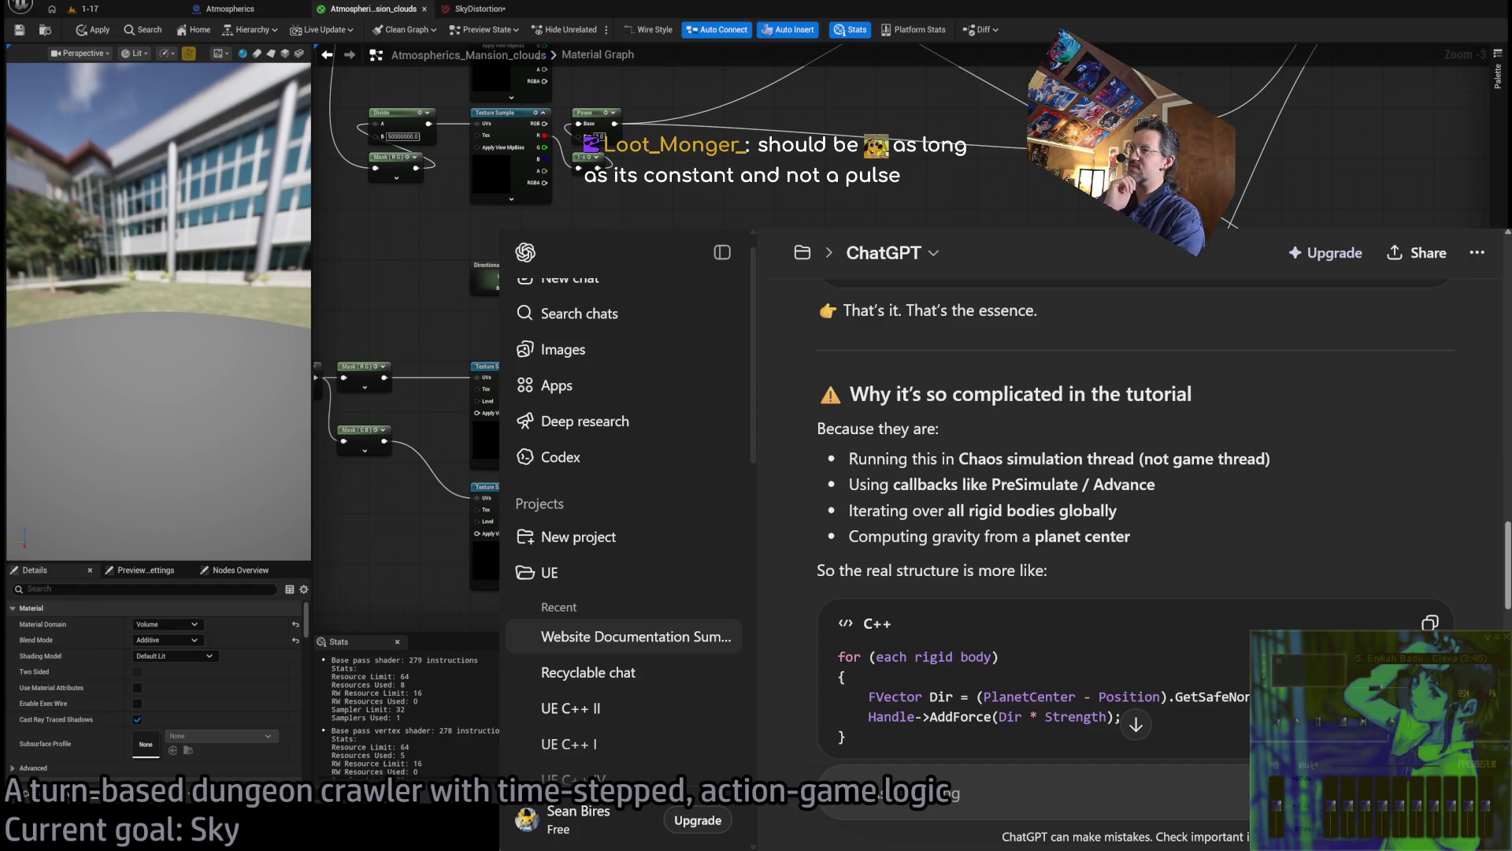
{"action": "scroll", "coordinate": [1134, 512], "scroll_direction": "up", "scroll_amount": 5}
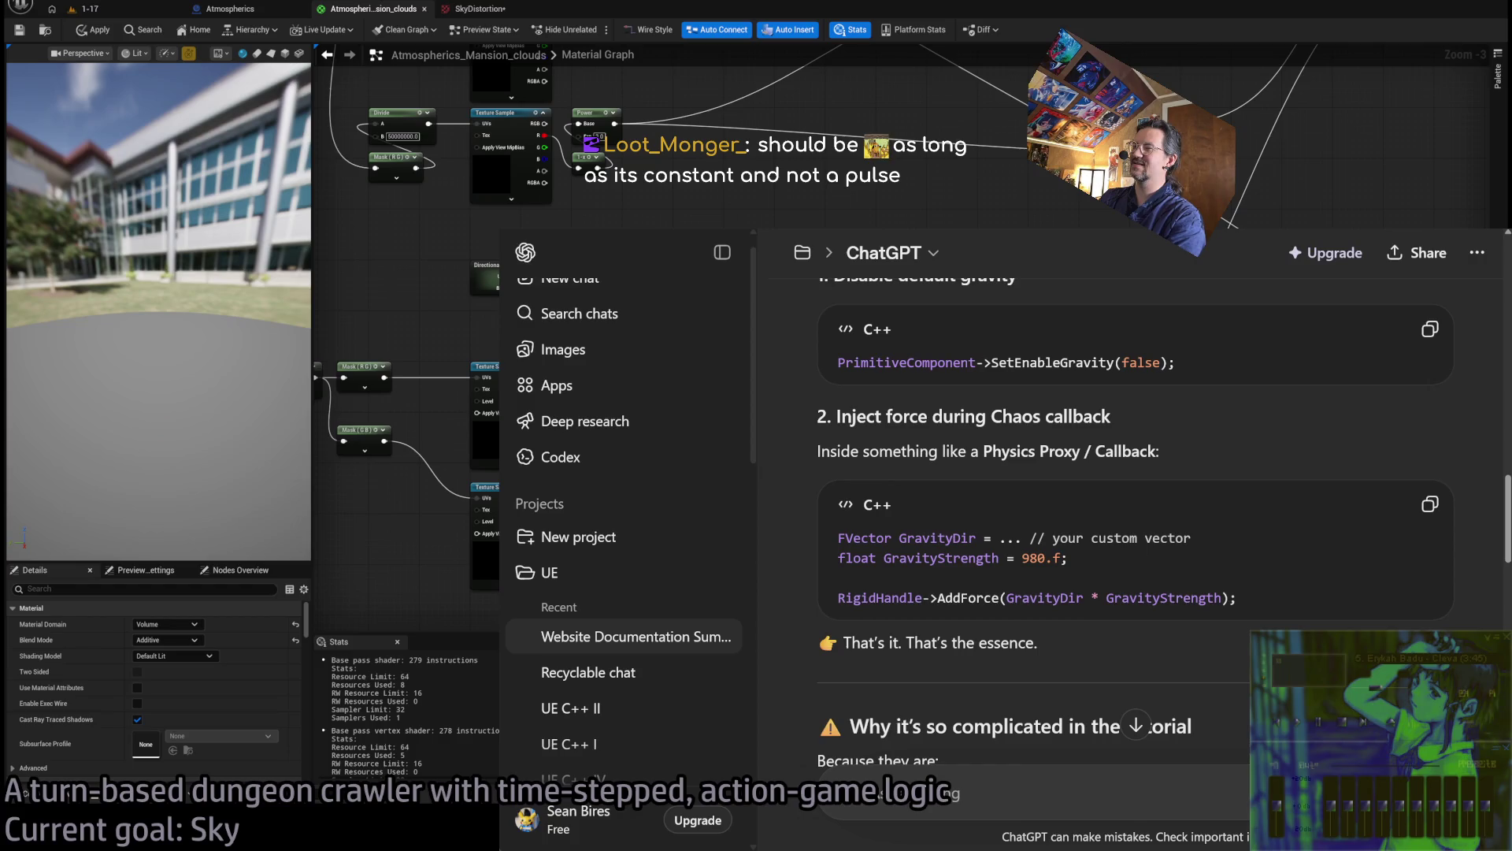
{"action": "scroll", "coordinate": [1203, 409], "scroll_direction": "up", "scroll_amount": 2}
{"action": "mouse_move", "coordinate": [1203, 409]}
{"action": "left_mouse_down"}
{"action": "mouse_move", "coordinate": [1166, 563]}
{"action": "mouse_move", "coordinate": [1234, 603]}
{"action": "left_mouse_up"}
{"action": "scroll", "coordinate": [1166, 563], "scroll_direction": "down", "scroll_amount": 2}
{"action": "left_click", "coordinate": [1234, 602]}
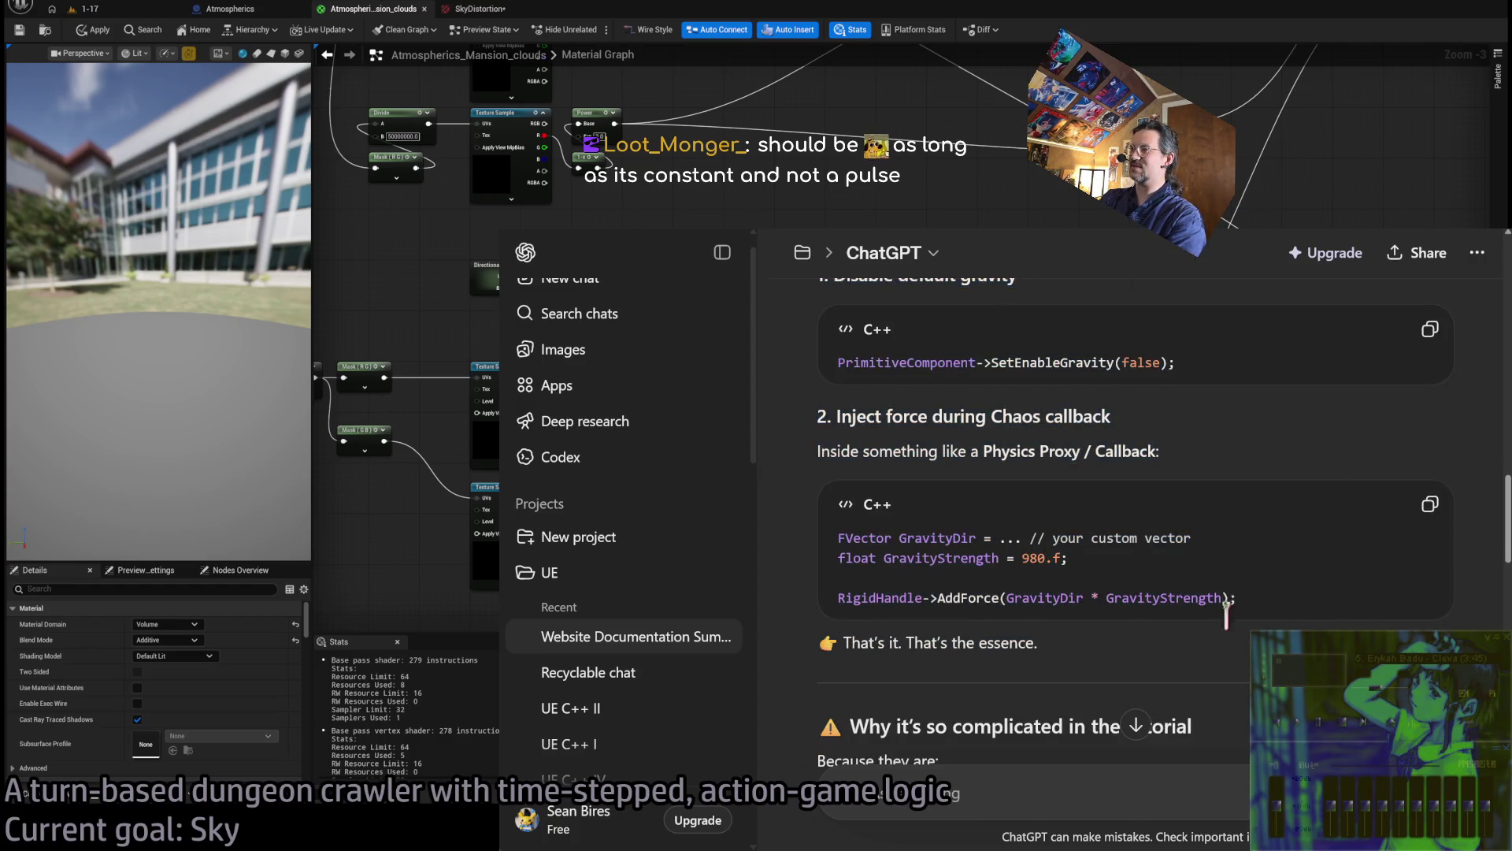
{"action": "scroll", "coordinate": [1234, 602], "scroll_direction": "down", "scroll_amount": 2}
{"action": "scroll", "coordinate": [1268, 622], "scroll_direction": "down", "scroll_amount": 2}
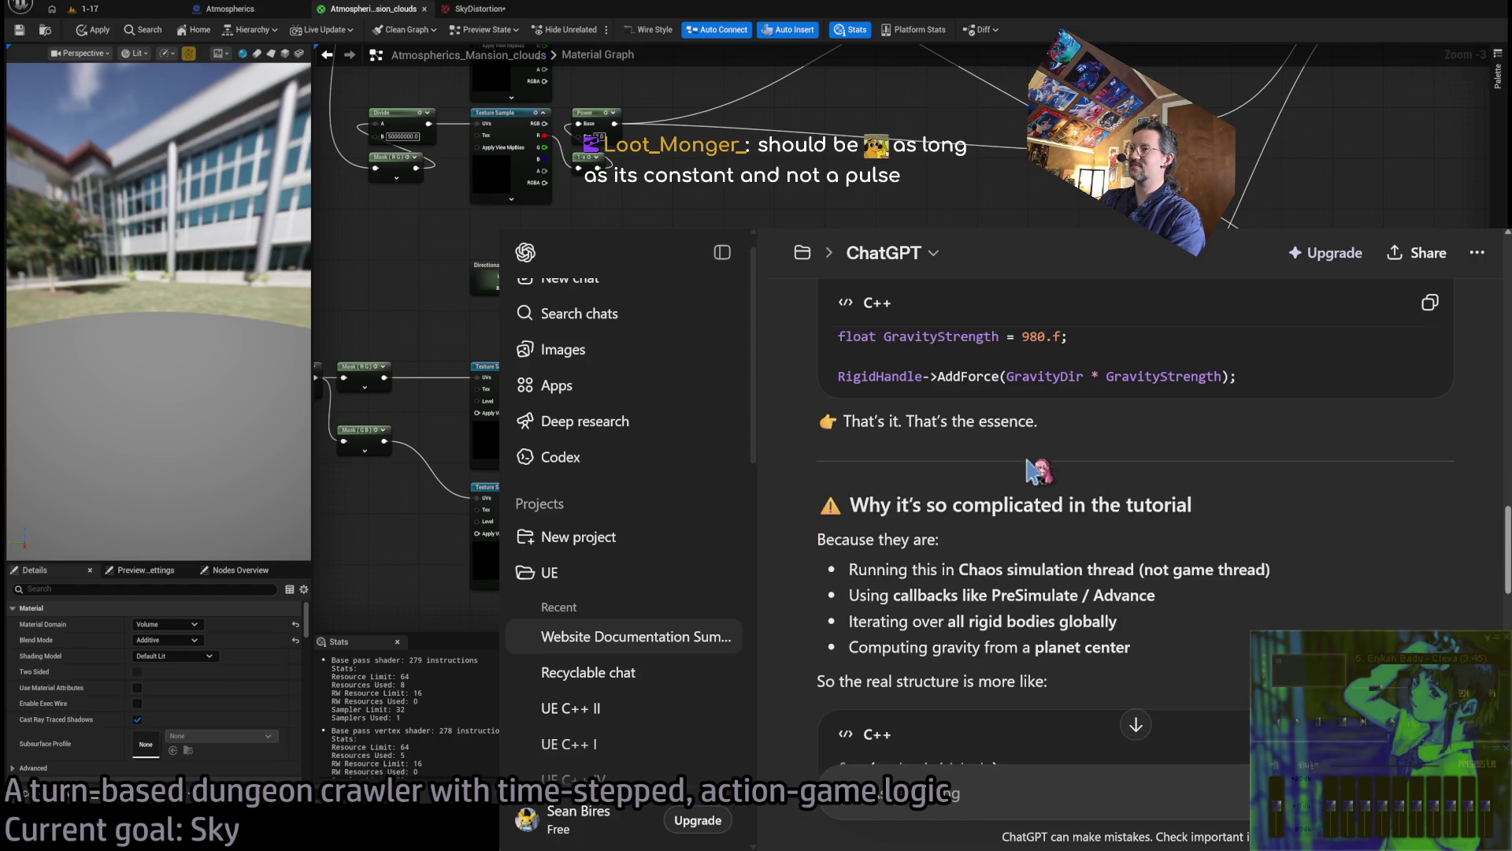
{"action": "left_click_drag", "start_coordinate": [1308, 512], "coordinate": [1339, 683]}
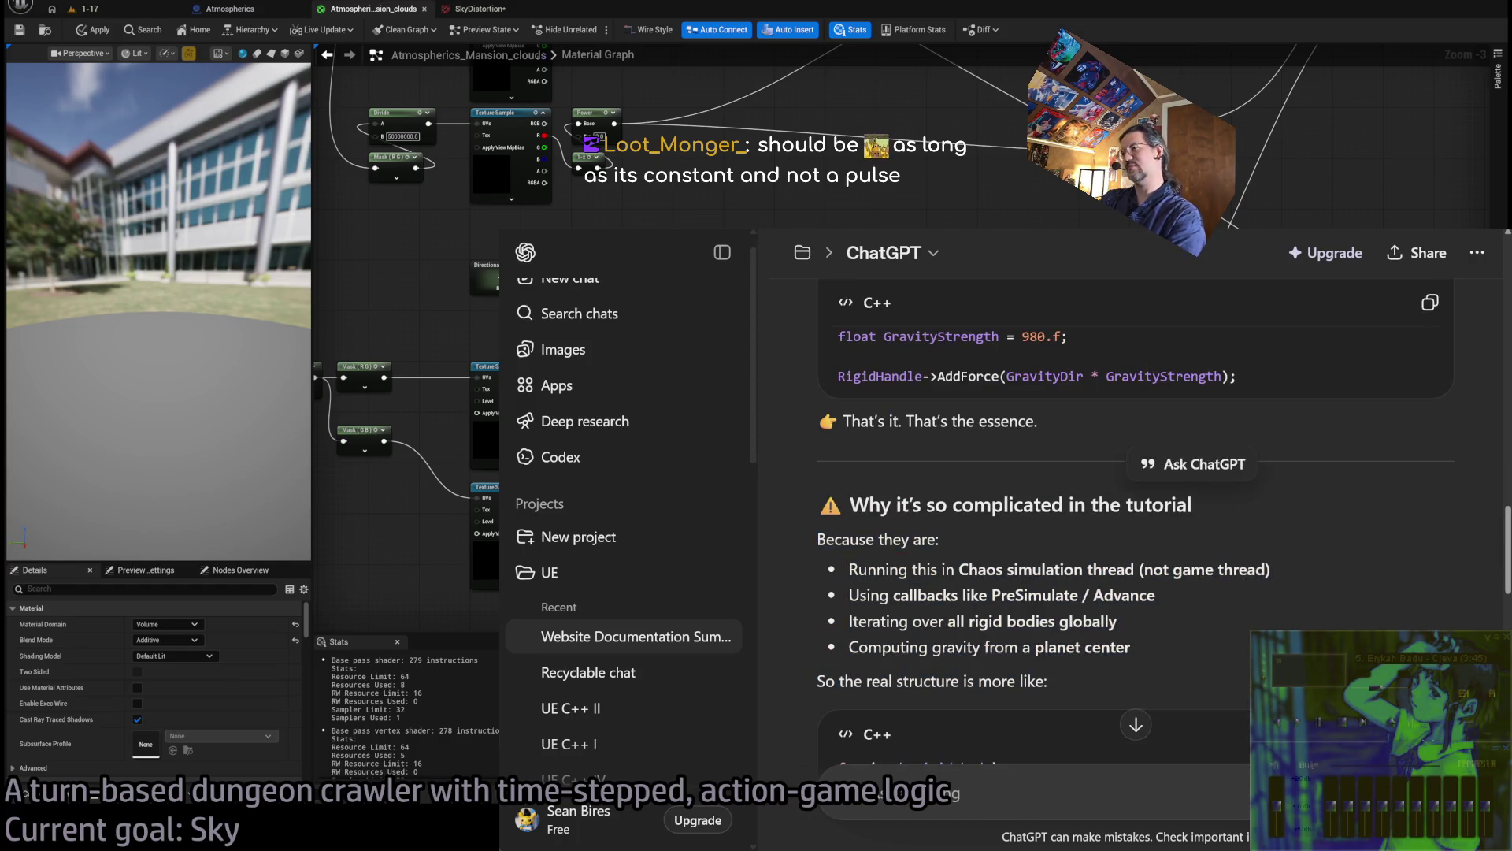
{"action": "left_click_drag", "start_coordinate": [1243, 652], "coordinate": [1304, 537]}
{"action": "left_click", "coordinate": [1298, 535]}
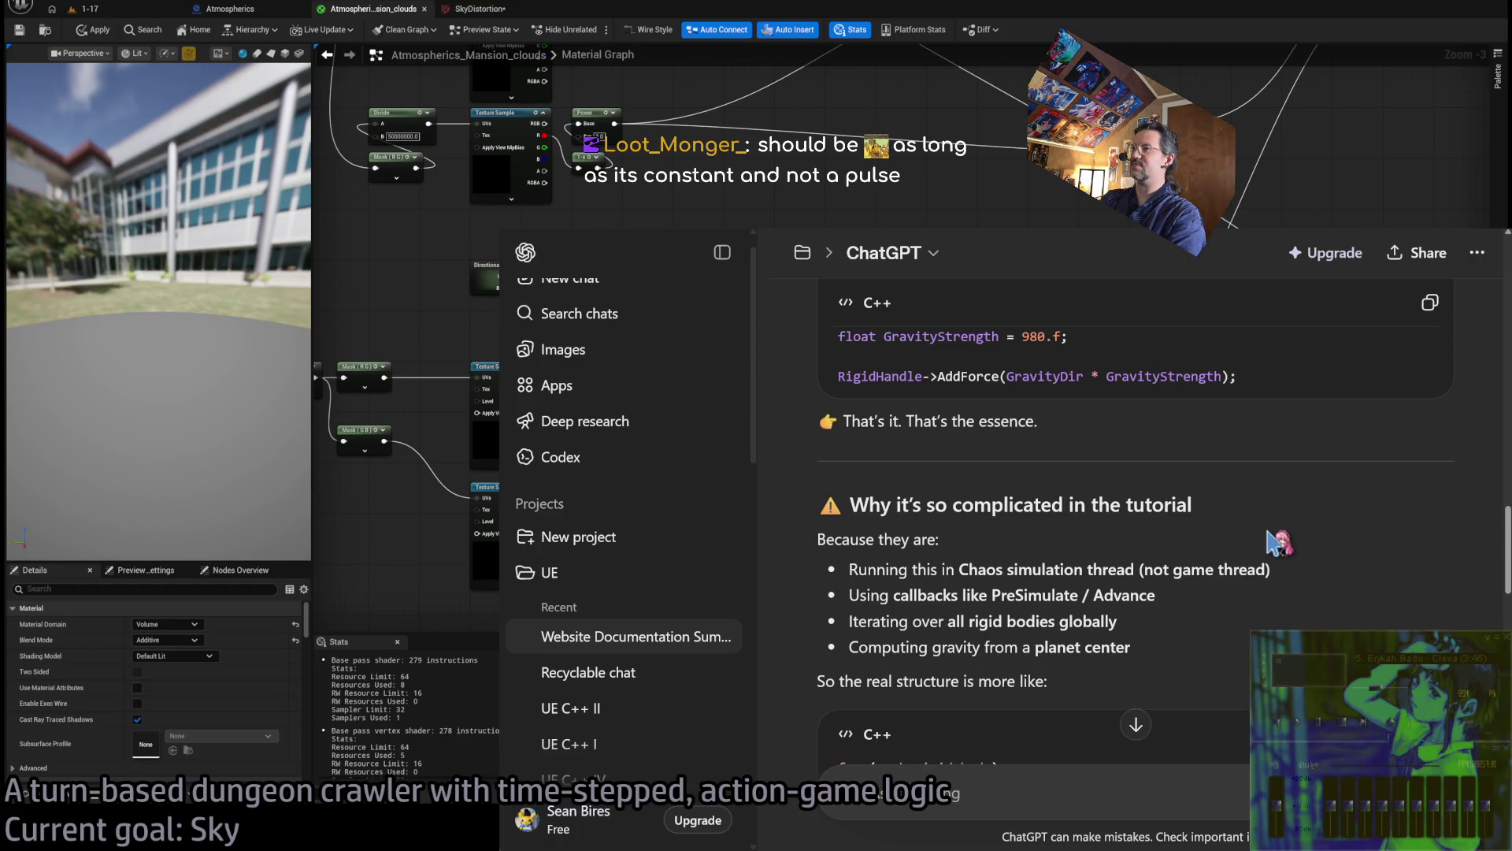
Review the bullets on SetGravityVector, per-body gravity and Chaos gravity direction support
{"action": "scroll", "coordinate": [1276, 523], "scroll_direction": "down", "scroll_amount": 3}
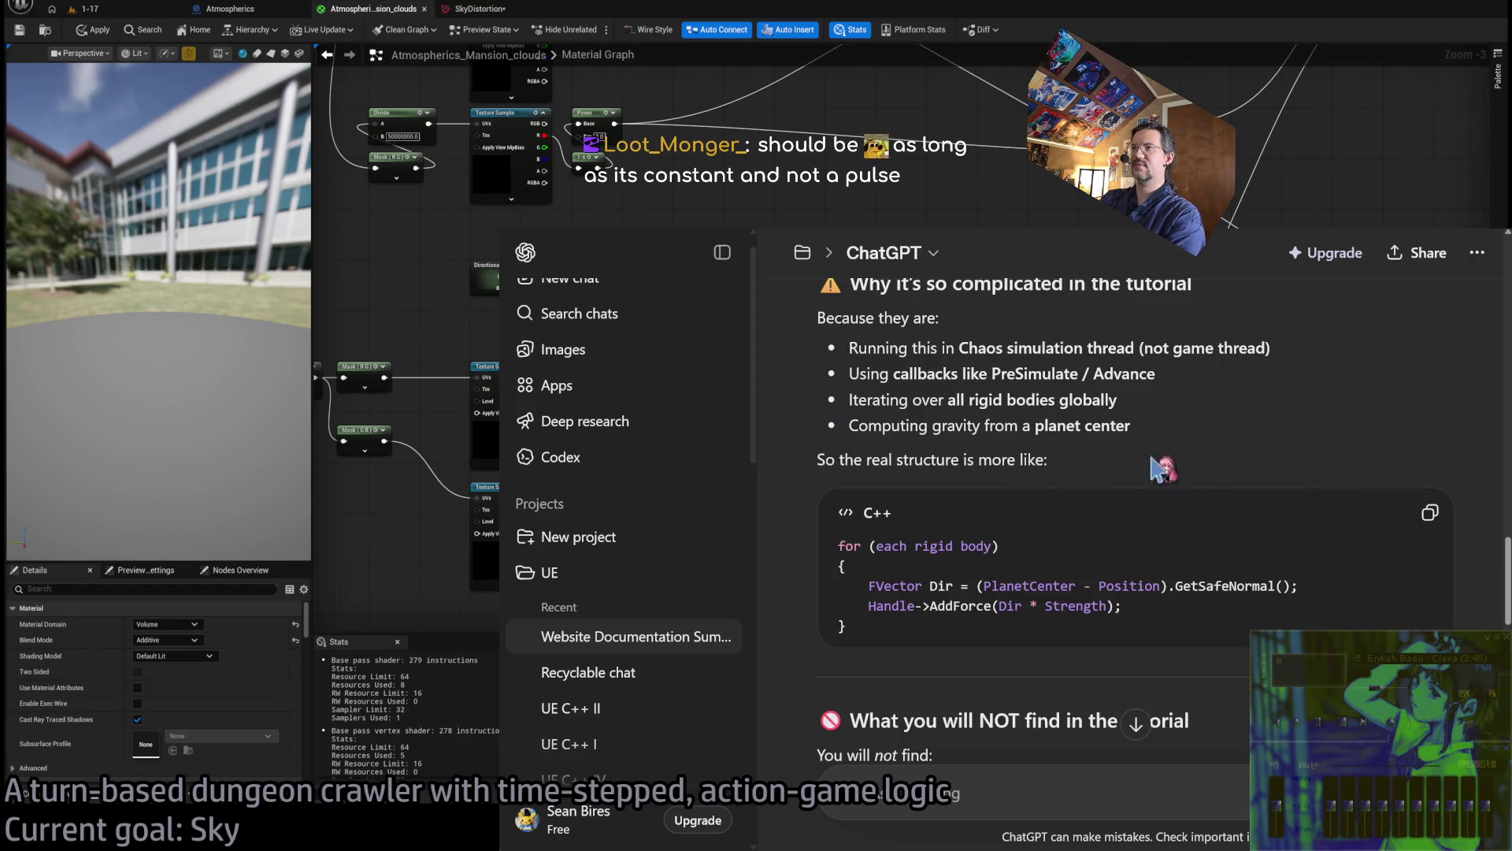
{"action": "scroll", "coordinate": [1142, 476], "scroll_direction": "up", "scroll_amount": 1}
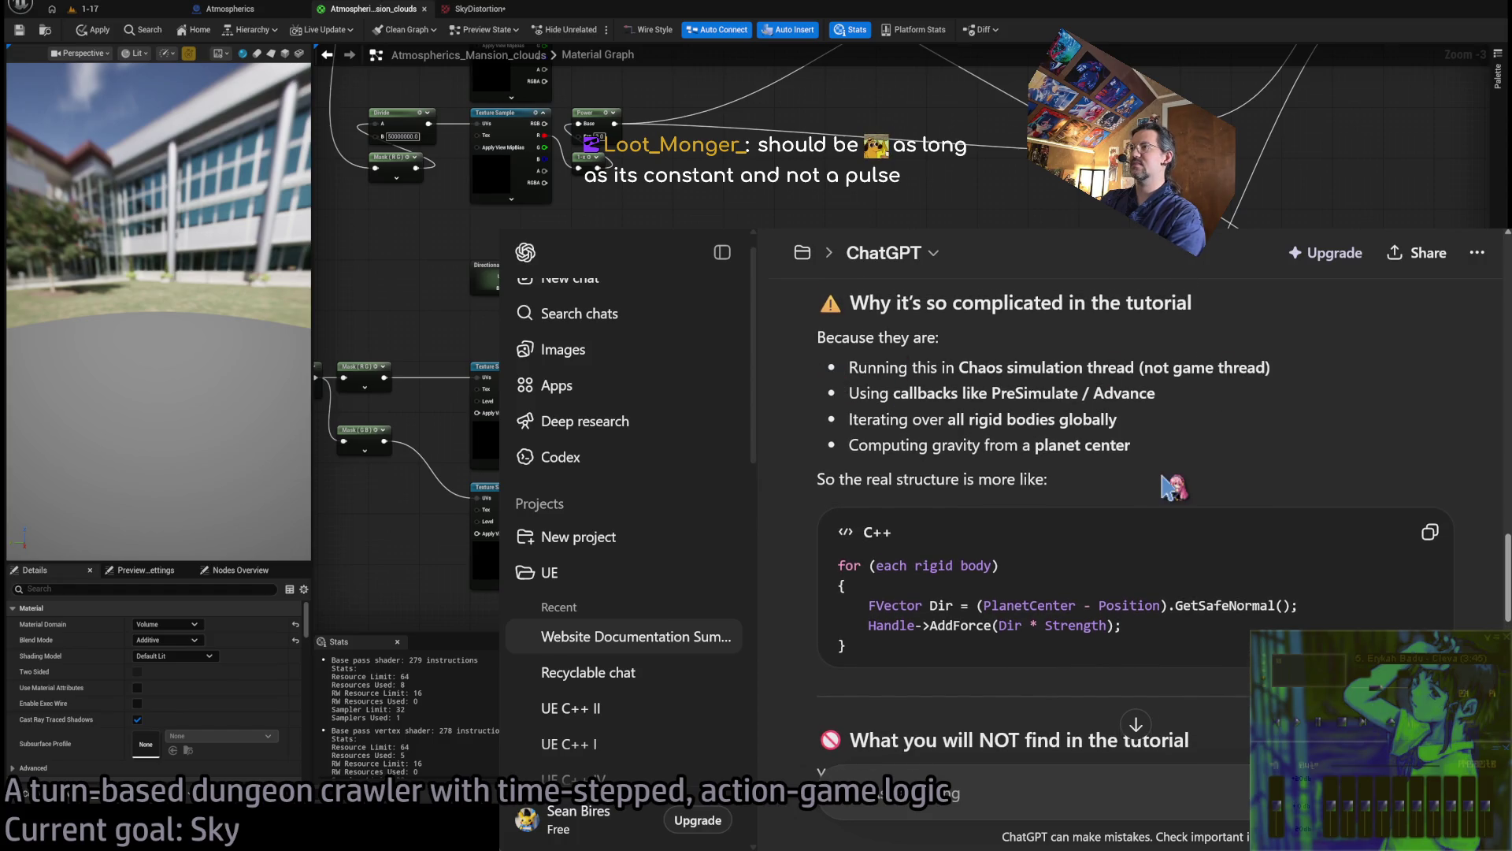
{"action": "scroll", "coordinate": [1280, 435], "scroll_direction": "down", "scroll_amount": 4}
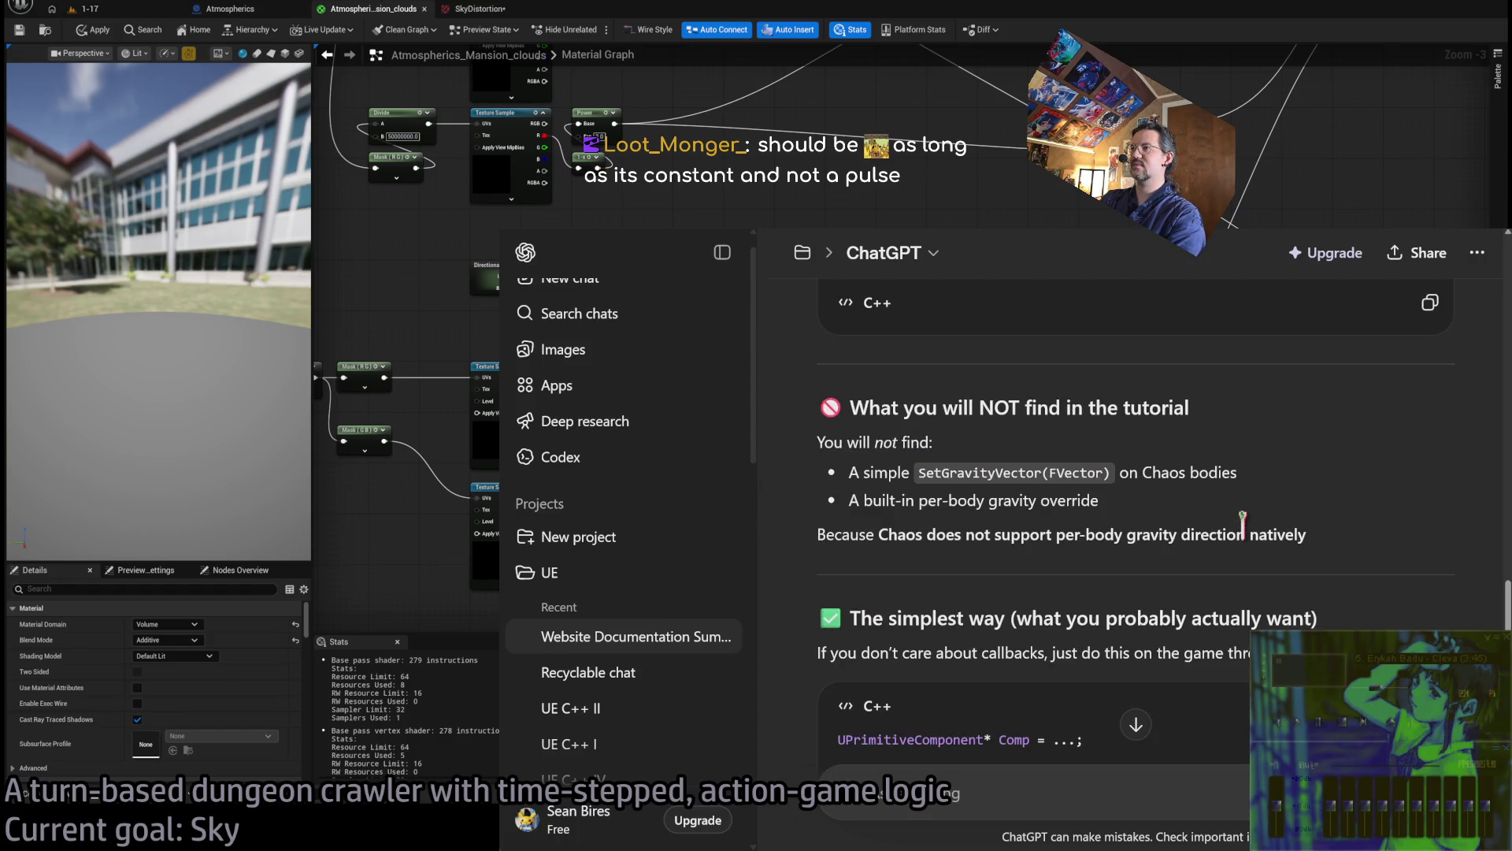
{"action": "left_click_drag", "start_coordinate": [1269, 416], "coordinate": [1266, 518]}
{"action": "left_click", "coordinate": [954, 477]}
{"action": "mouse_move", "coordinate": [954, 477]}
{"action": "left_mouse_down"}
{"action": "mouse_move", "coordinate": [1140, 475]}
{"action": "mouse_move", "coordinate": [1235, 502]}
{"action": "left_mouse_up"}
{"action": "left_click", "coordinate": [1235, 502]}
{"action": "mouse_move", "coordinate": [1365, 492]}
{"action": "left_mouse_down"}
{"action": "mouse_move", "coordinate": [1383, 540]}
{"action": "mouse_move", "coordinate": [1350, 506]}
{"action": "left_mouse_up"}
{"action": "left_click", "coordinate": [1321, 507]}
{"action": "triple_click", "coordinate": [1347, 538]}
{"action": "scroll", "coordinate": [1339, 473], "scroll_direction": "down", "scroll_amount": 6}
{"action": "scroll", "coordinate": [1321, 470], "scroll_direction": "up", "scroll_amount": 5}
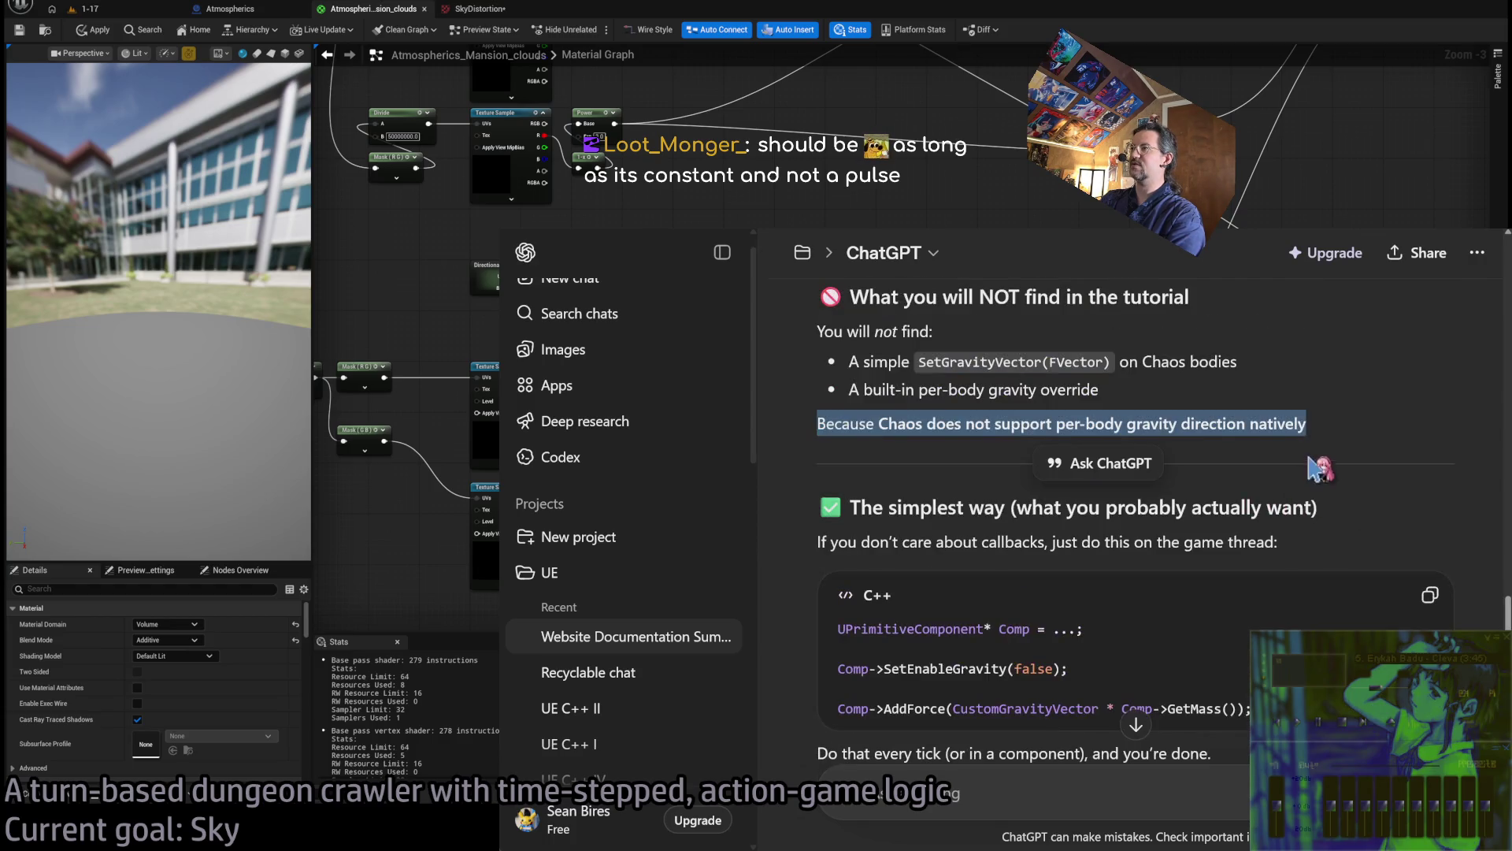
{"action": "left_click", "coordinate": [1314, 468]}
Examine the SetEnableGravity and AddForce code lines in the answer
{"action": "scroll", "coordinate": [1406, 405], "scroll_direction": "down", "scroll_amount": 2}
{"action": "scroll", "coordinate": [1377, 461], "scroll_direction": "down", "scroll_amount": 3}
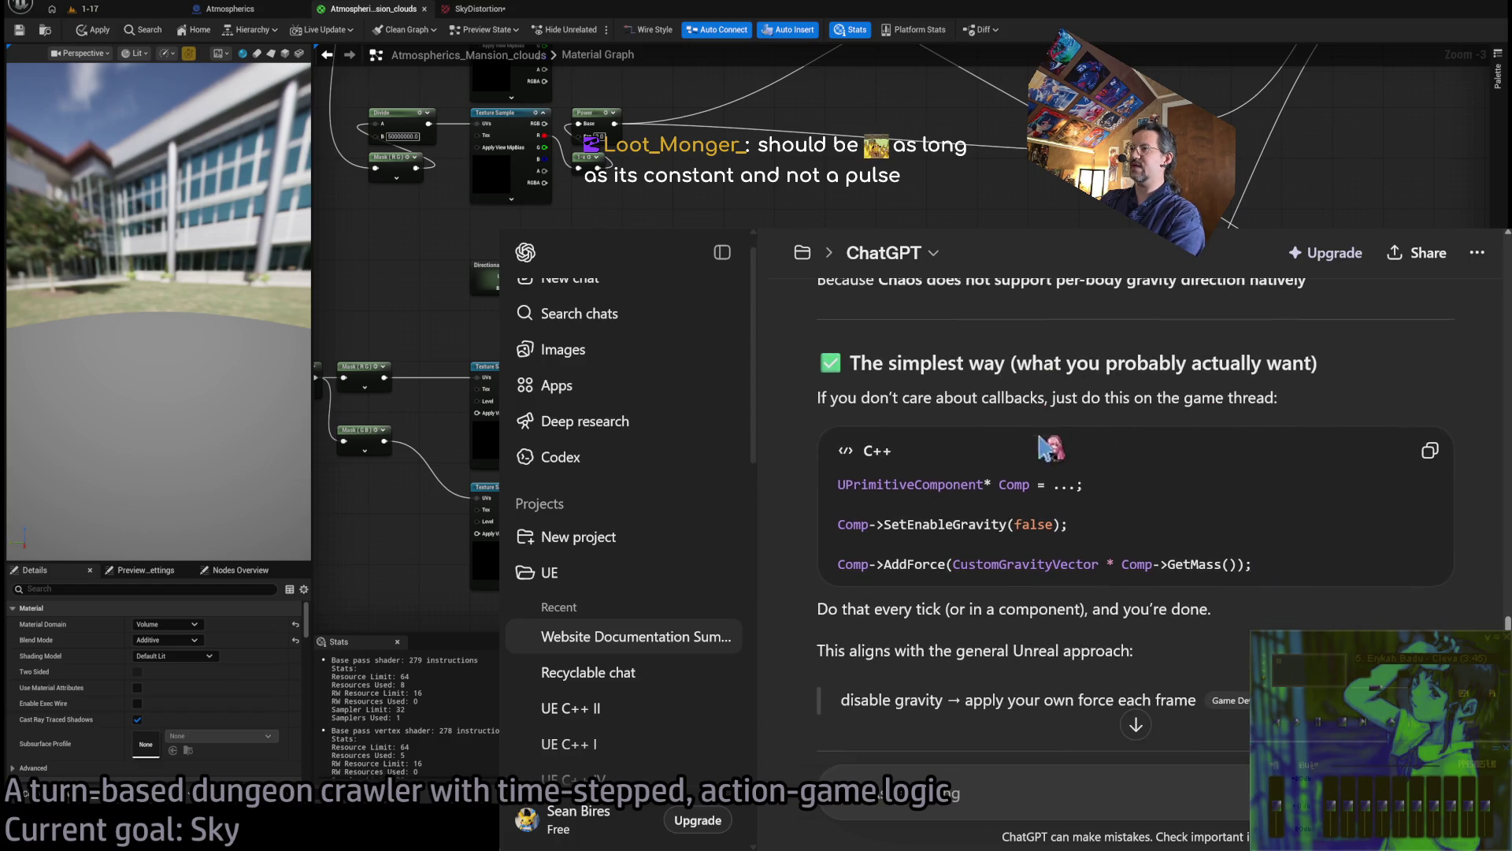
{"action": "left_click_drag", "start_coordinate": [847, 525], "coordinate": [1053, 537]}
{"action": "triple_click", "coordinate": [949, 525]}
{"action": "double_click", "coordinate": [915, 564]}
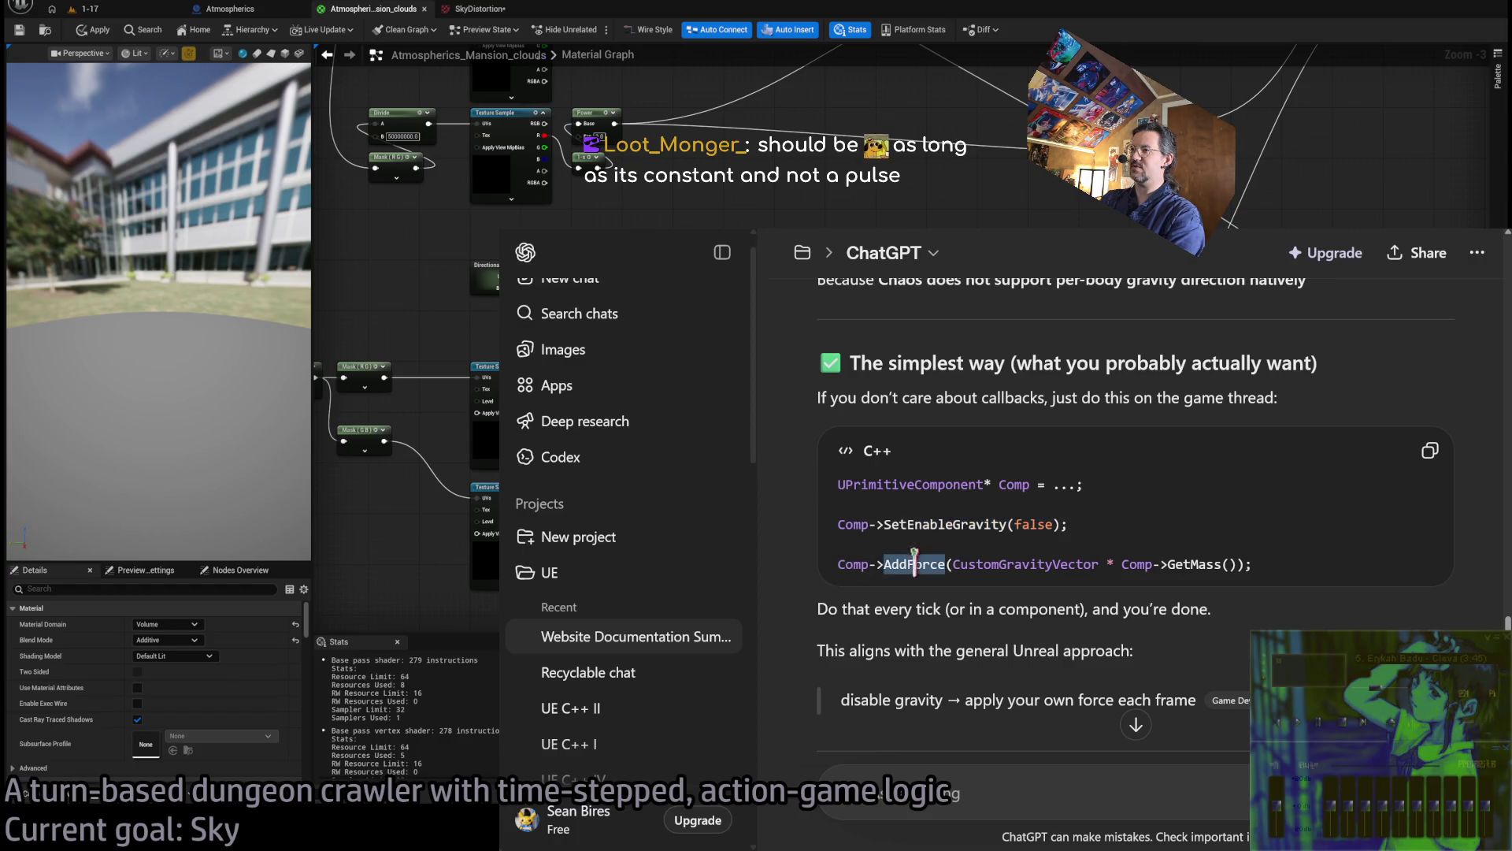
{"action": "left_click_drag", "start_coordinate": [915, 564], "coordinate": [1260, 565]}
{"action": "left_click", "coordinate": [1134, 607]}
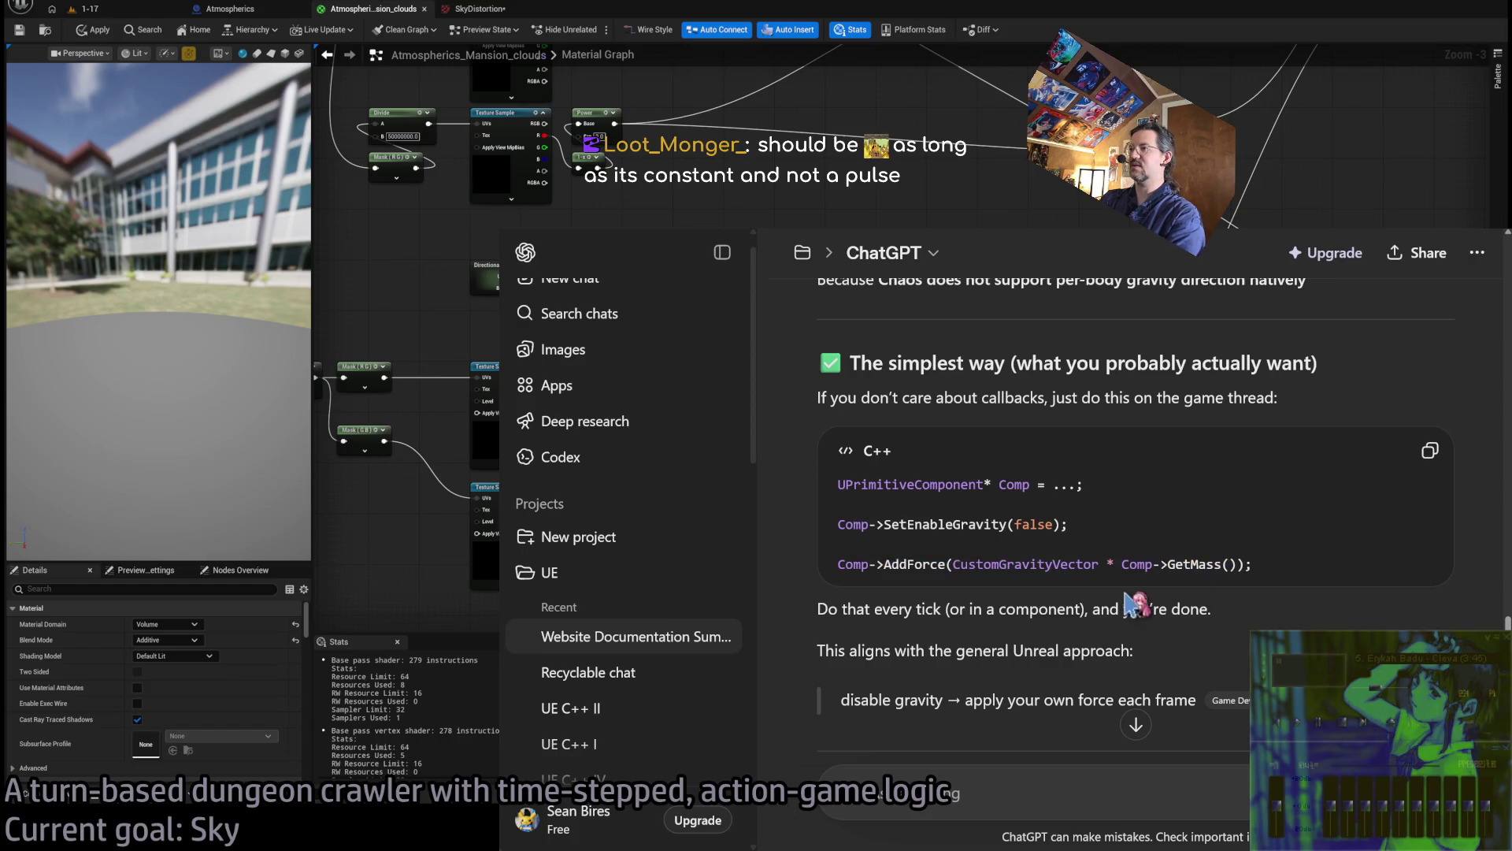
{"action": "scroll", "coordinate": [1260, 622], "scroll_direction": "down", "scroll_amount": 1}
{"action": "scroll", "coordinate": [1134, 713], "scroll_direction": "down", "scroll_amount": 5}
{"action": "scroll", "coordinate": [1134, 512], "scroll_direction": "down", "scroll_amount": 5}
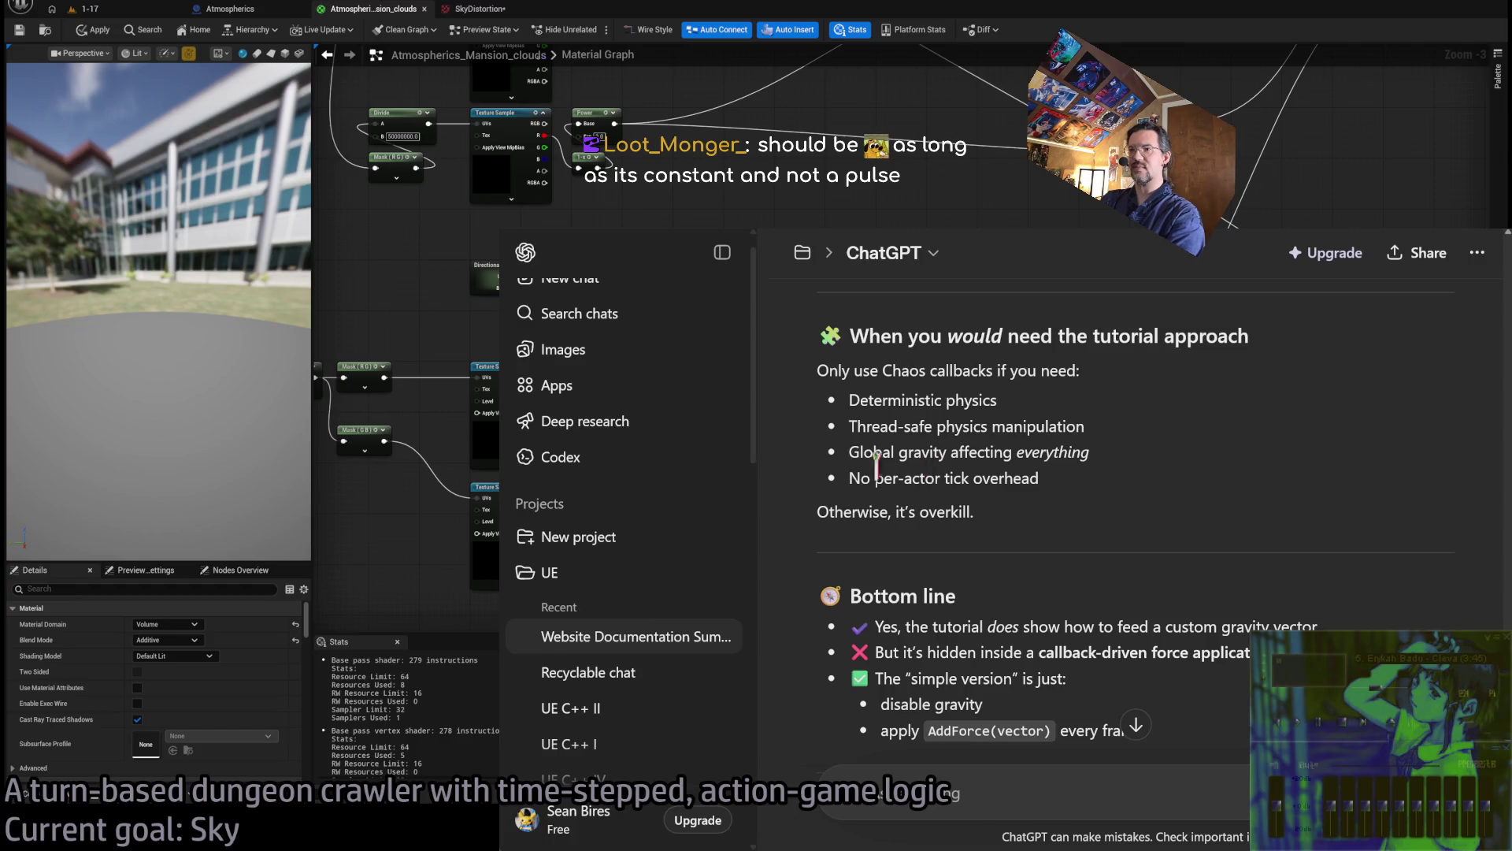
Rename the Website Documentation Summary chat to 'Fake chaos gravity' and open Recyclable chat
{"action": "left_click", "coordinate": [722, 636]}
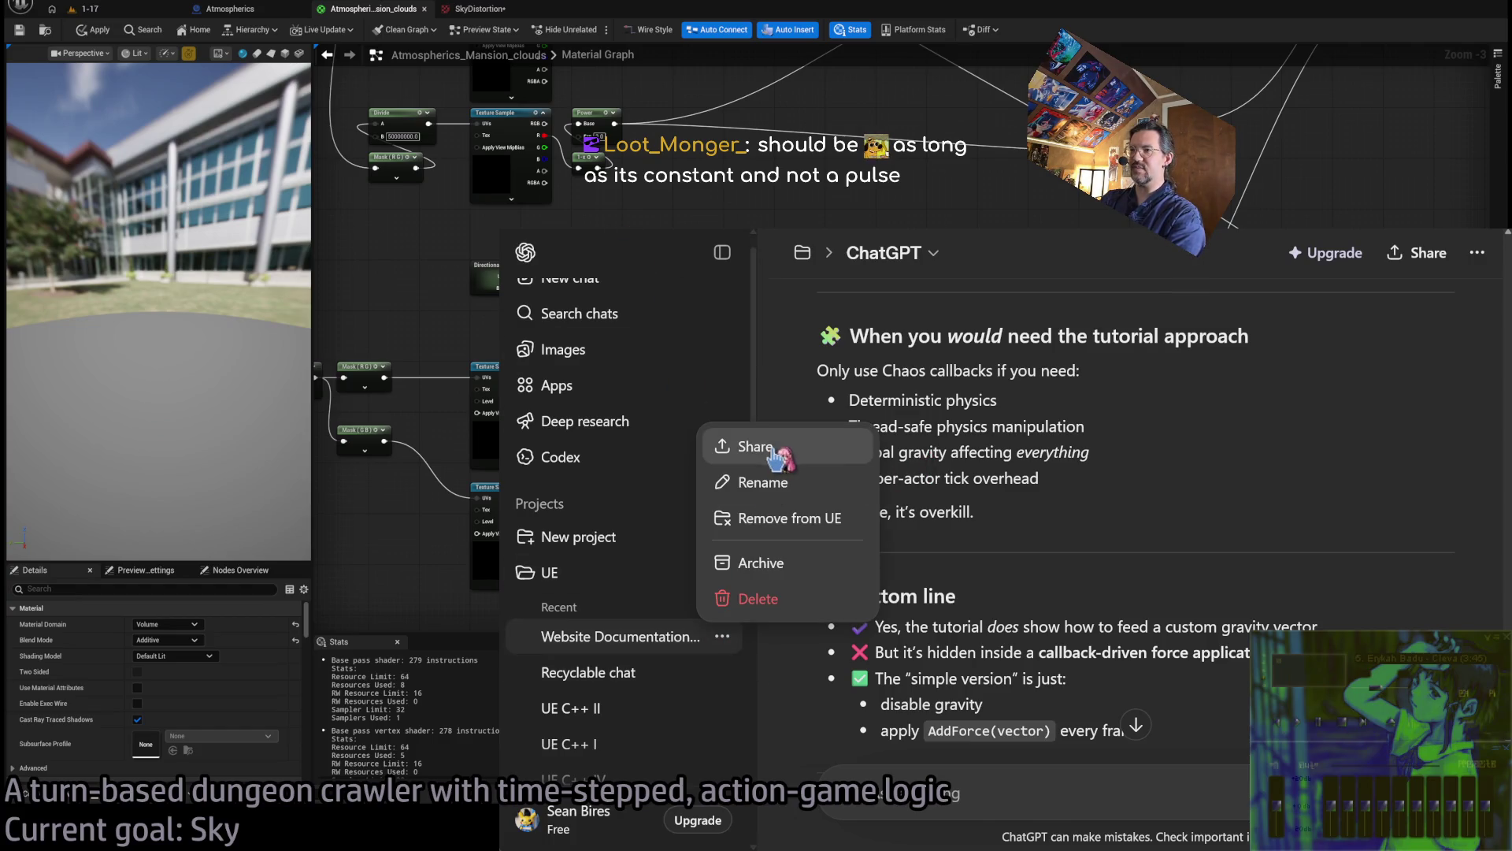
{"action": "left_click", "coordinate": [762, 482]}
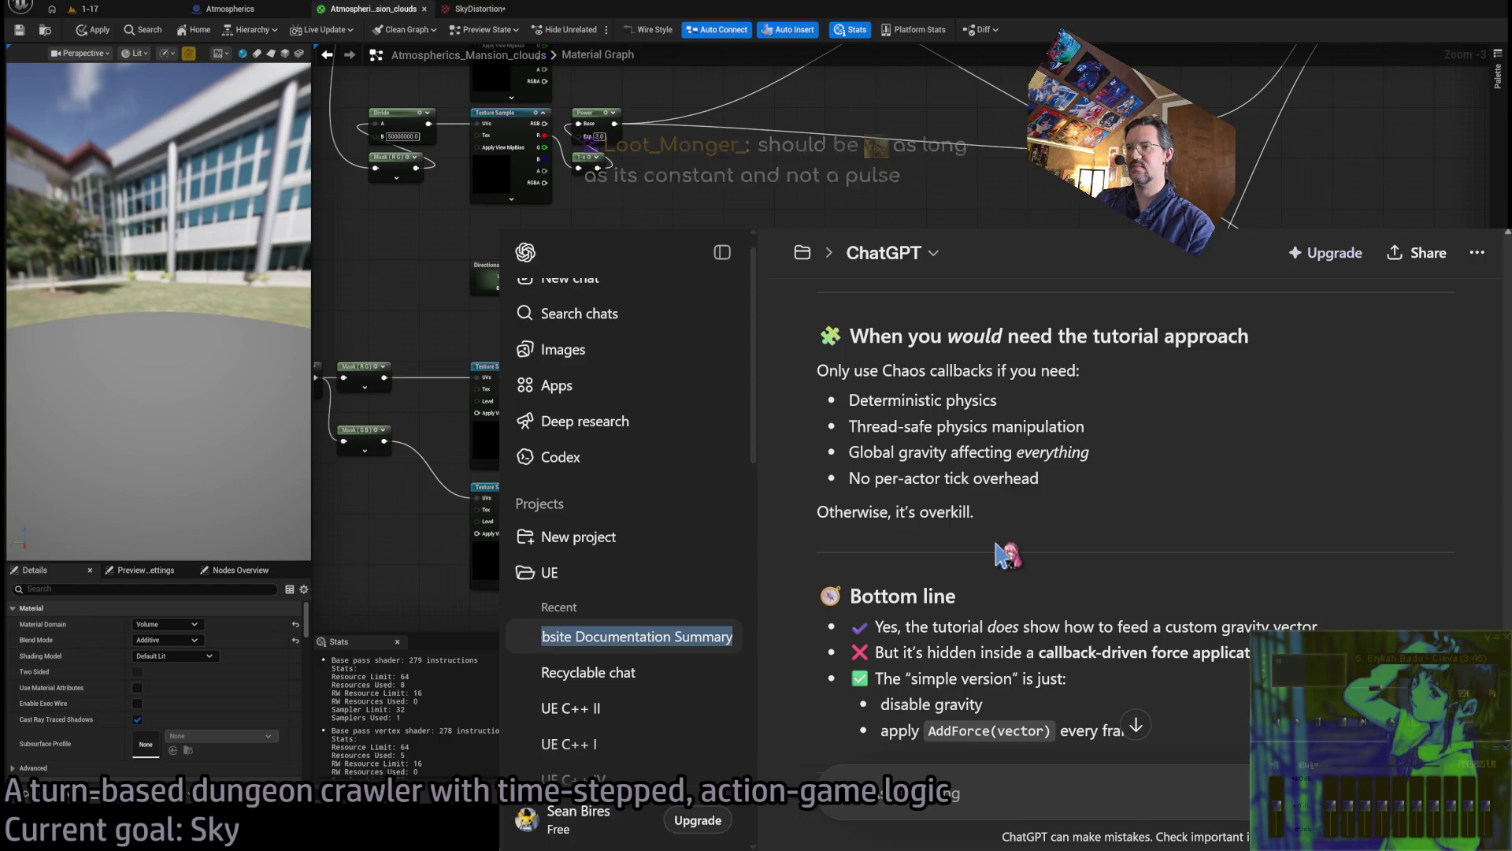
{"action": "type", "text": "Fake chaos gravity"}
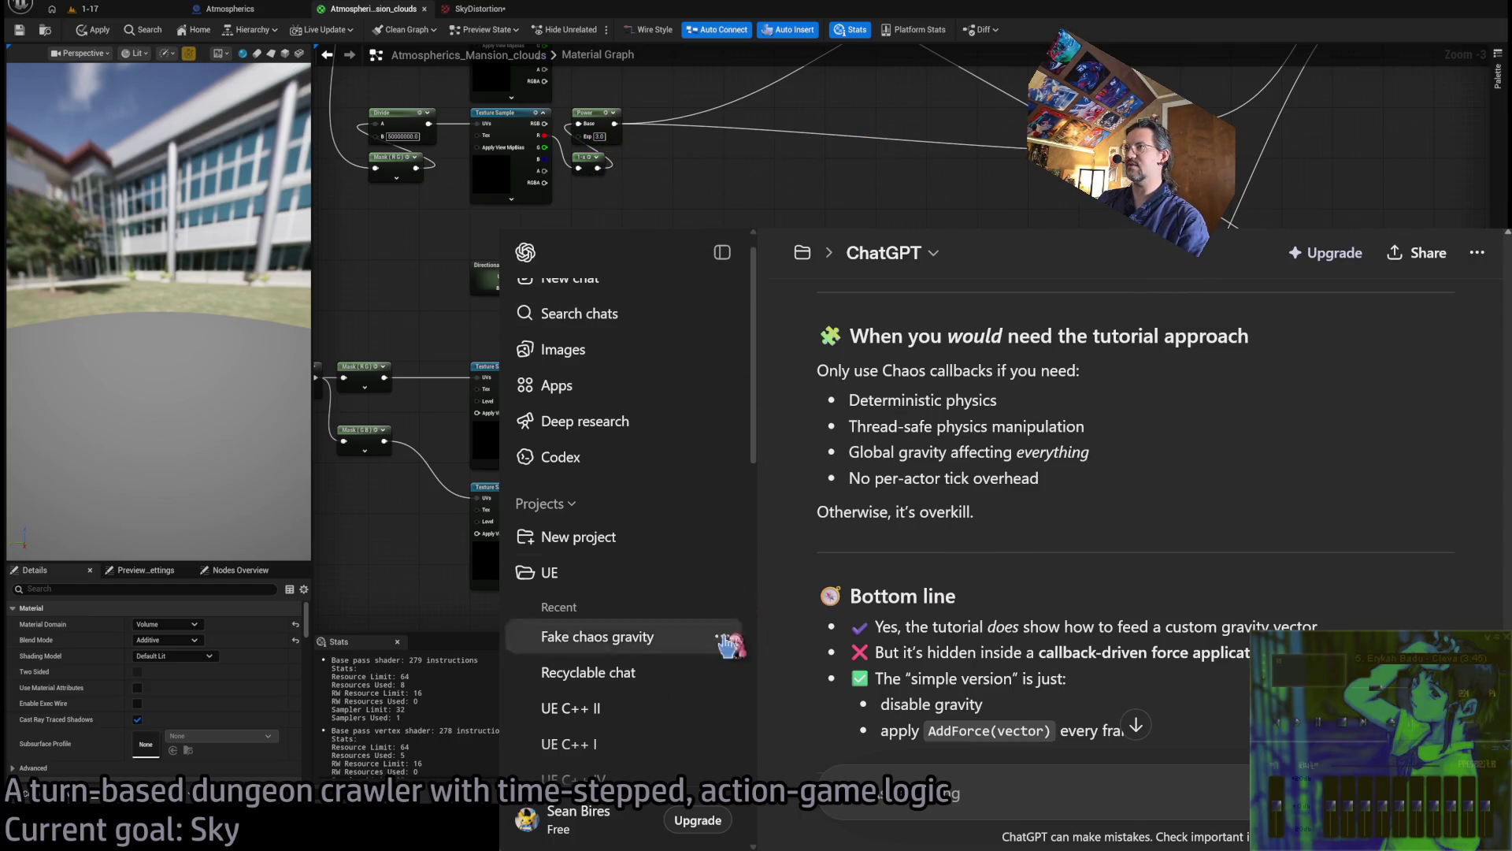
{"action": "left_click", "coordinate": [693, 672]}
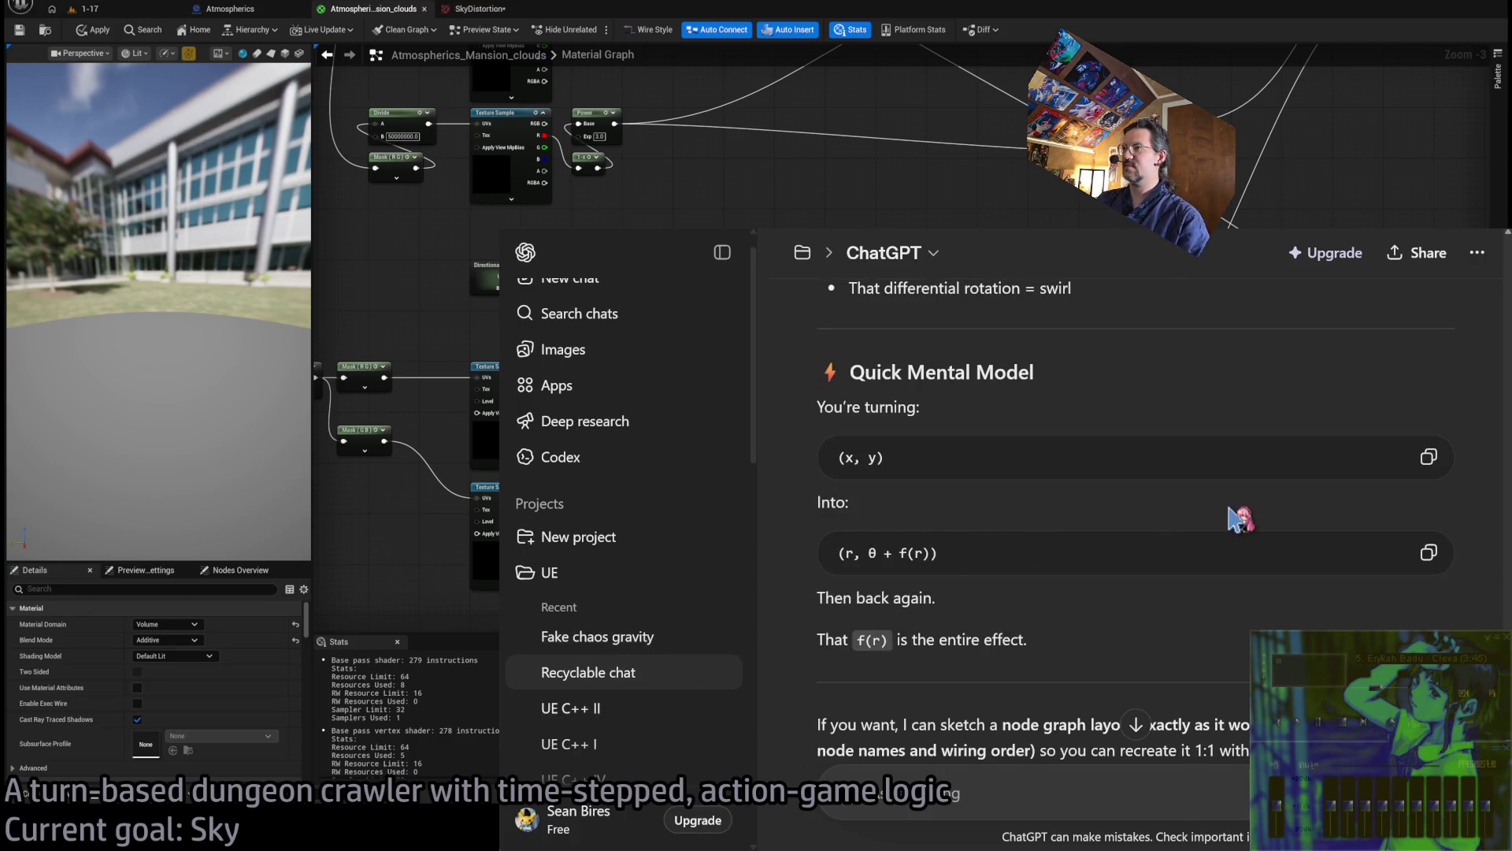
Review the TexCoord centering code and the radius Length formula in the Node Breakdown
{"action": "scroll", "coordinate": [1239, 504], "scroll_direction": "up", "scroll_amount": 5}
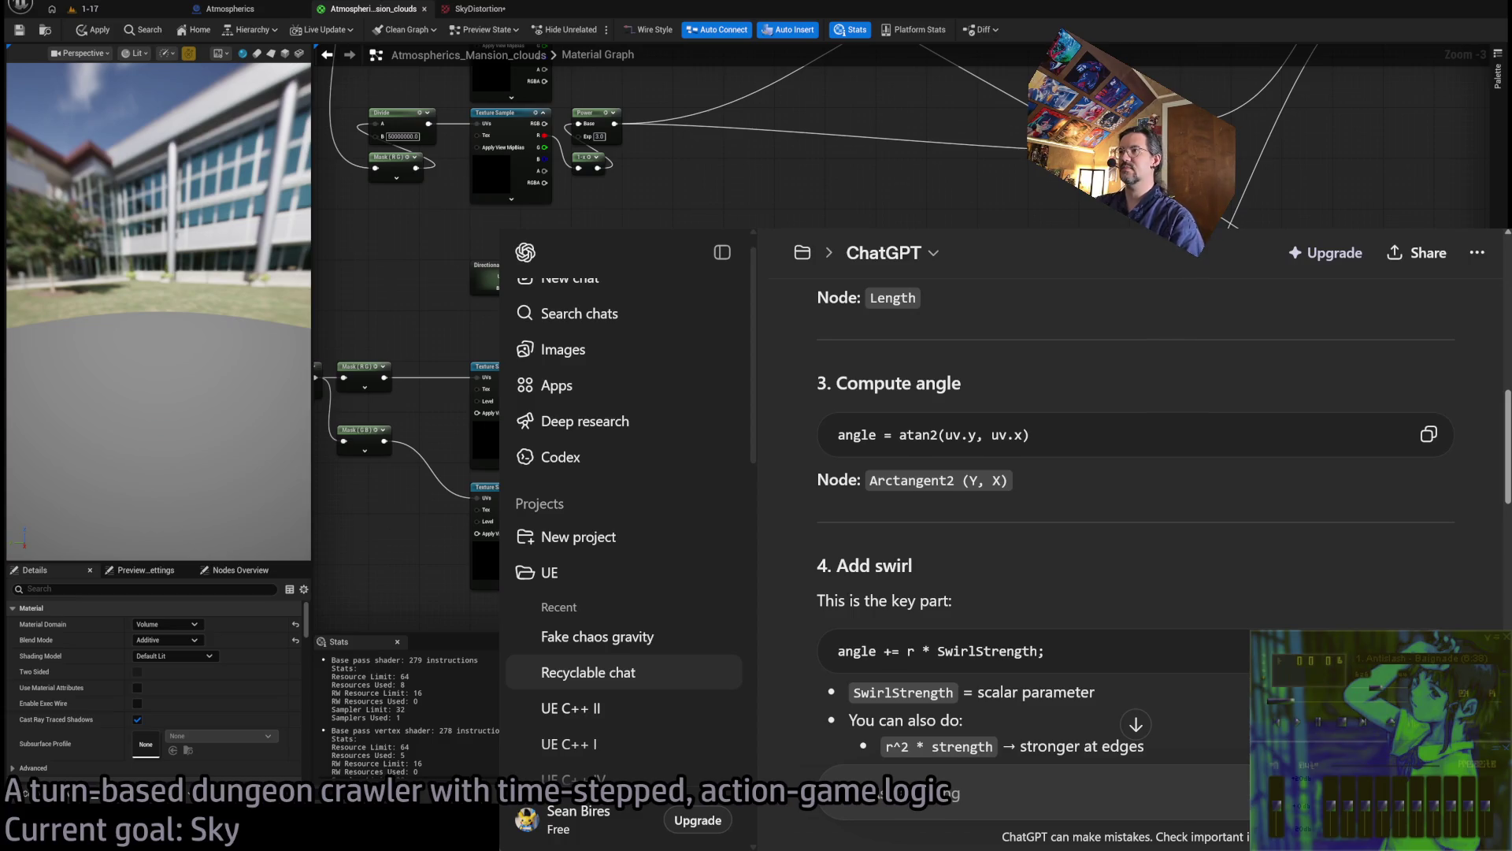
{"action": "scroll", "coordinate": [1063, 534], "scroll_direction": "up", "scroll_amount": 4}
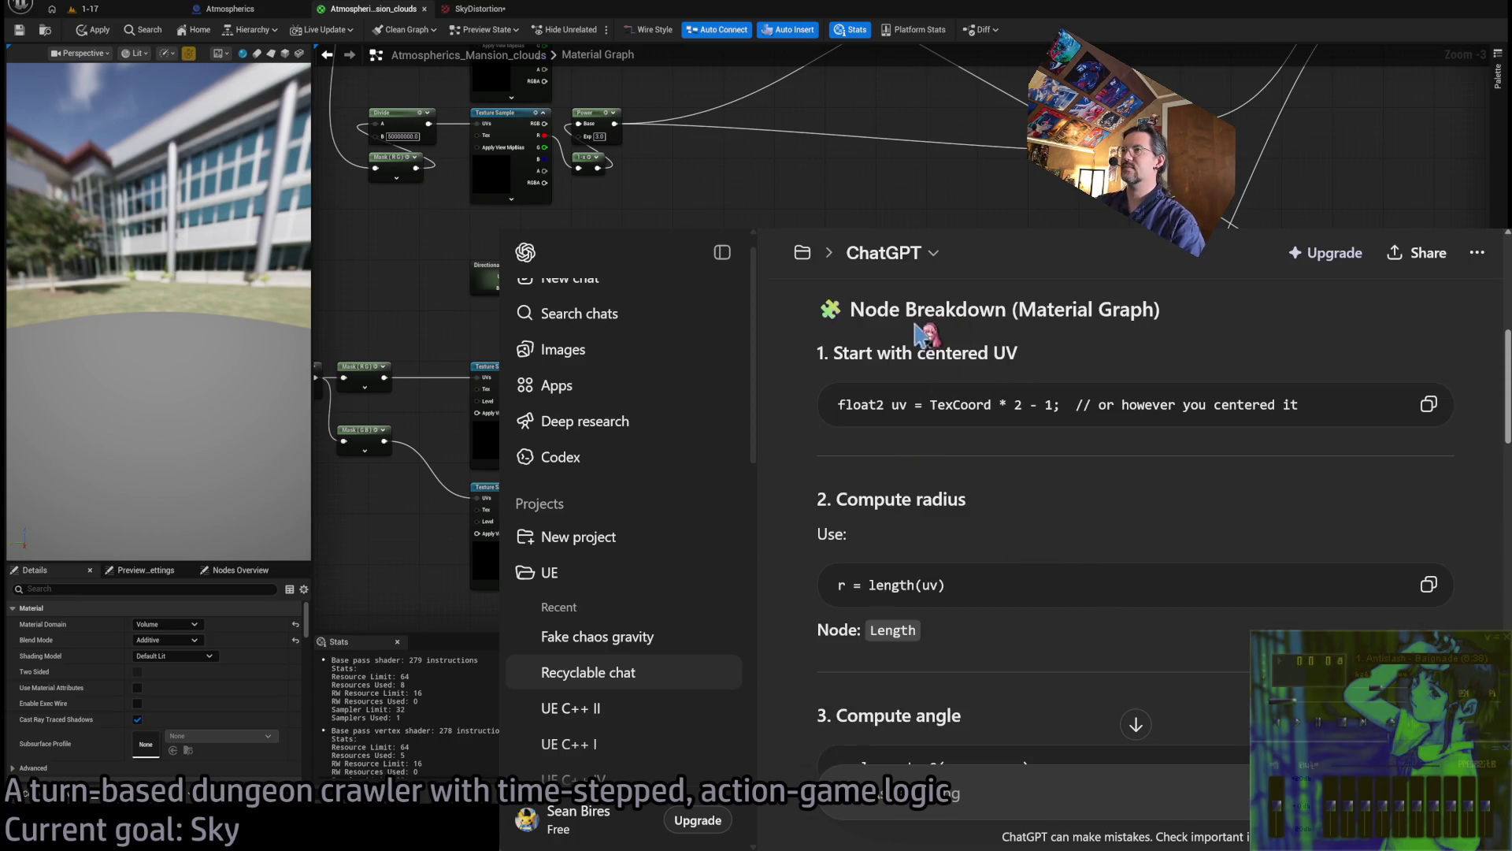
{"action": "scroll", "coordinate": [1010, 466], "scroll_direction": "up", "scroll_amount": 4}
{"action": "scroll", "coordinate": [1054, 514], "scroll_direction": "down", "scroll_amount": 2}
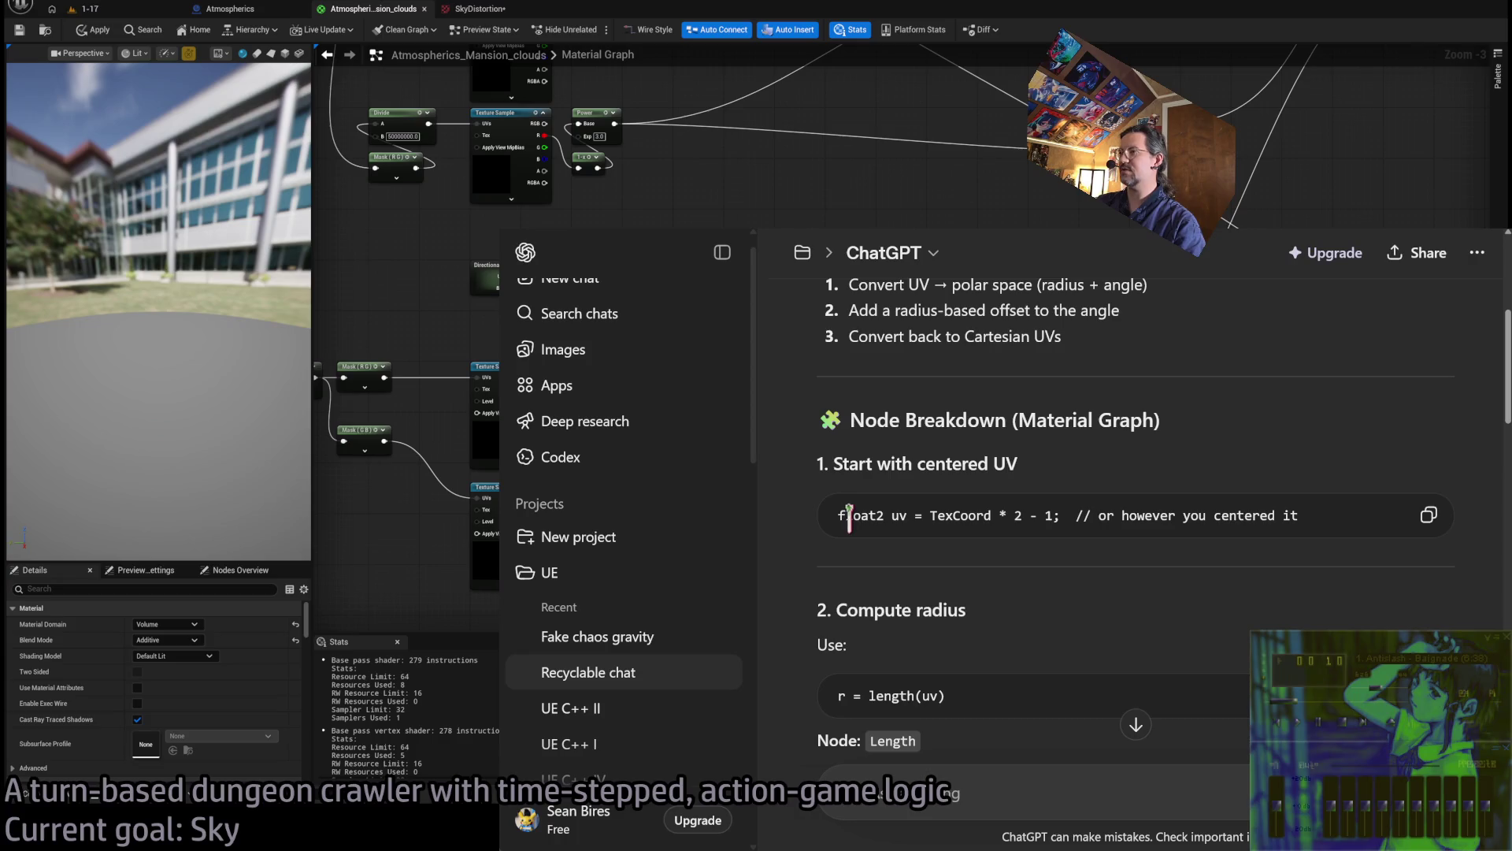
{"action": "left_click_drag", "start_coordinate": [987, 508], "coordinate": [1323, 509]}
{"action": "left_click", "coordinate": [1006, 508]}
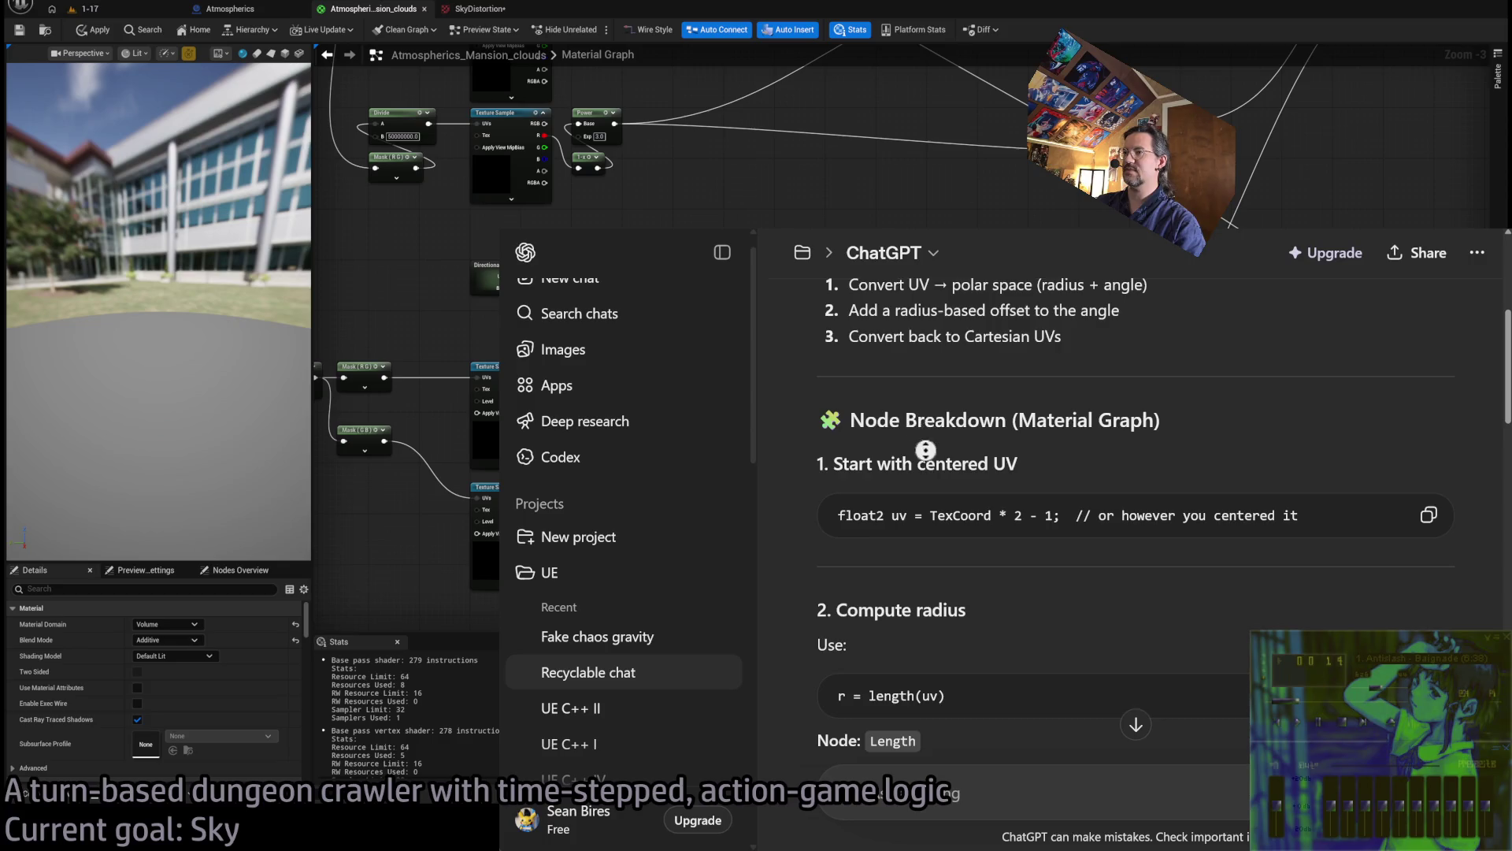
{"action": "scroll", "coordinate": [924, 443], "scroll_direction": "down", "scroll_amount": 3}
{"action": "left_click_drag", "start_coordinate": [838, 492], "coordinate": [968, 494]}
{"action": "left_click", "coordinate": [968, 494]}
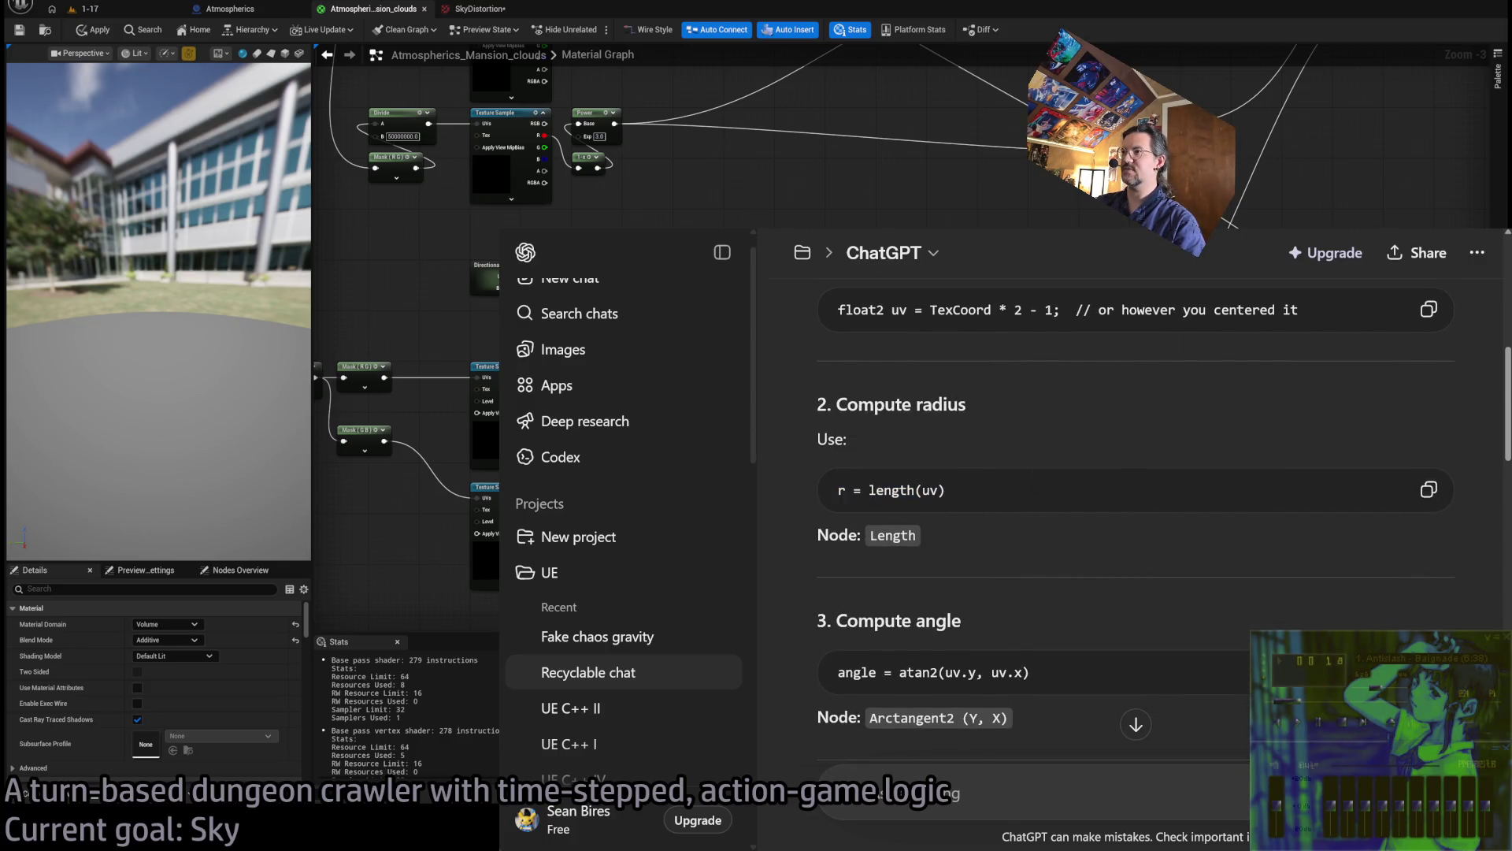
{"action": "key", "text": "alt+Tab"}
Delete the upper Texture Sample, Make Vector3, Multiply and Add nodes, then undo both deletions
{"action": "scroll", "coordinate": [961, 415], "scroll_direction": "down", "scroll_amount": 1}
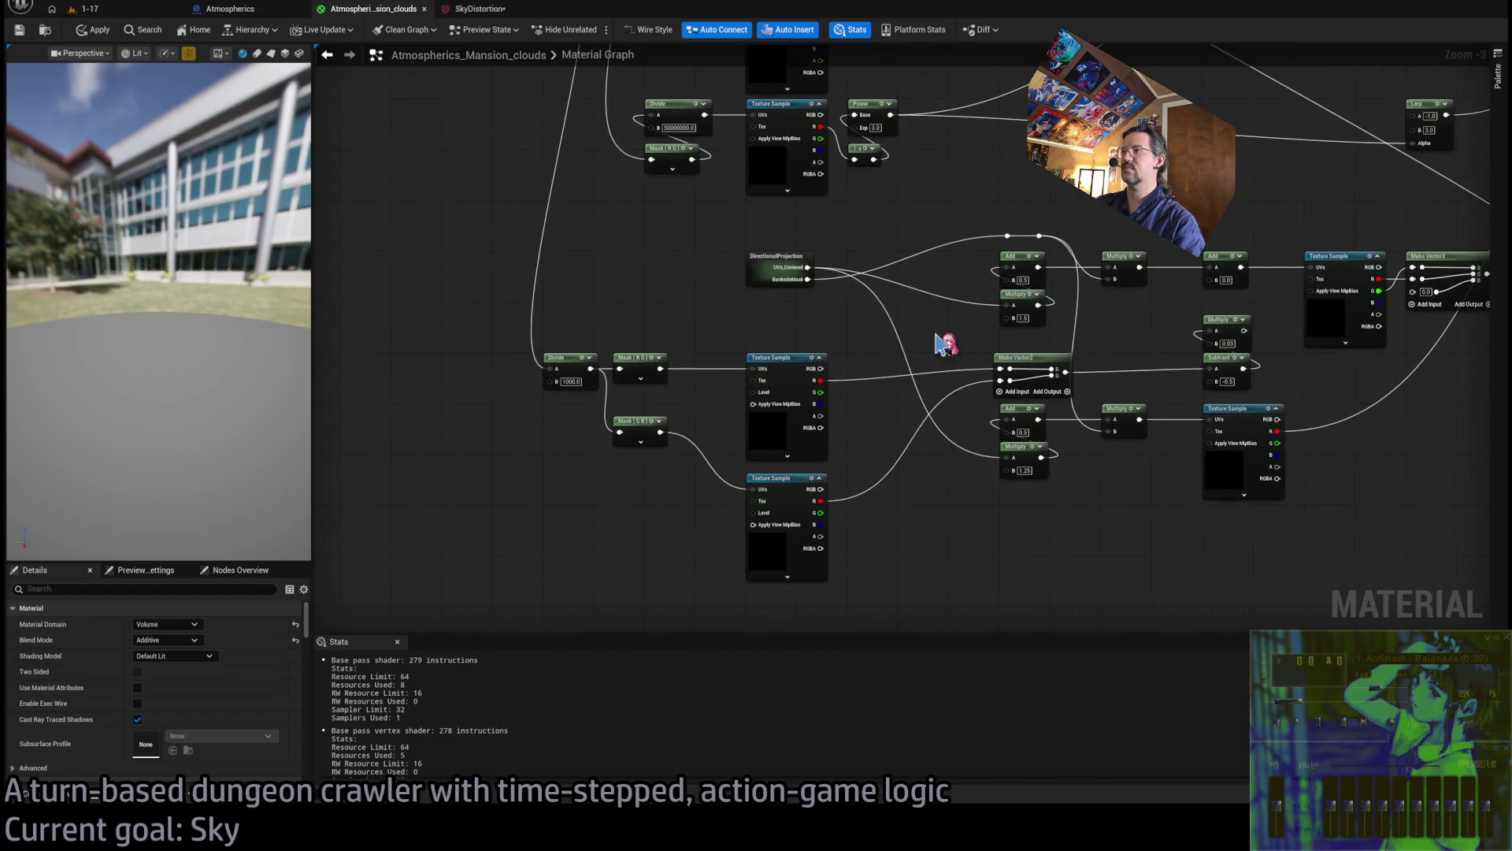
{"action": "scroll", "coordinate": [905, 347], "scroll_direction": "down", "scroll_amount": 1}
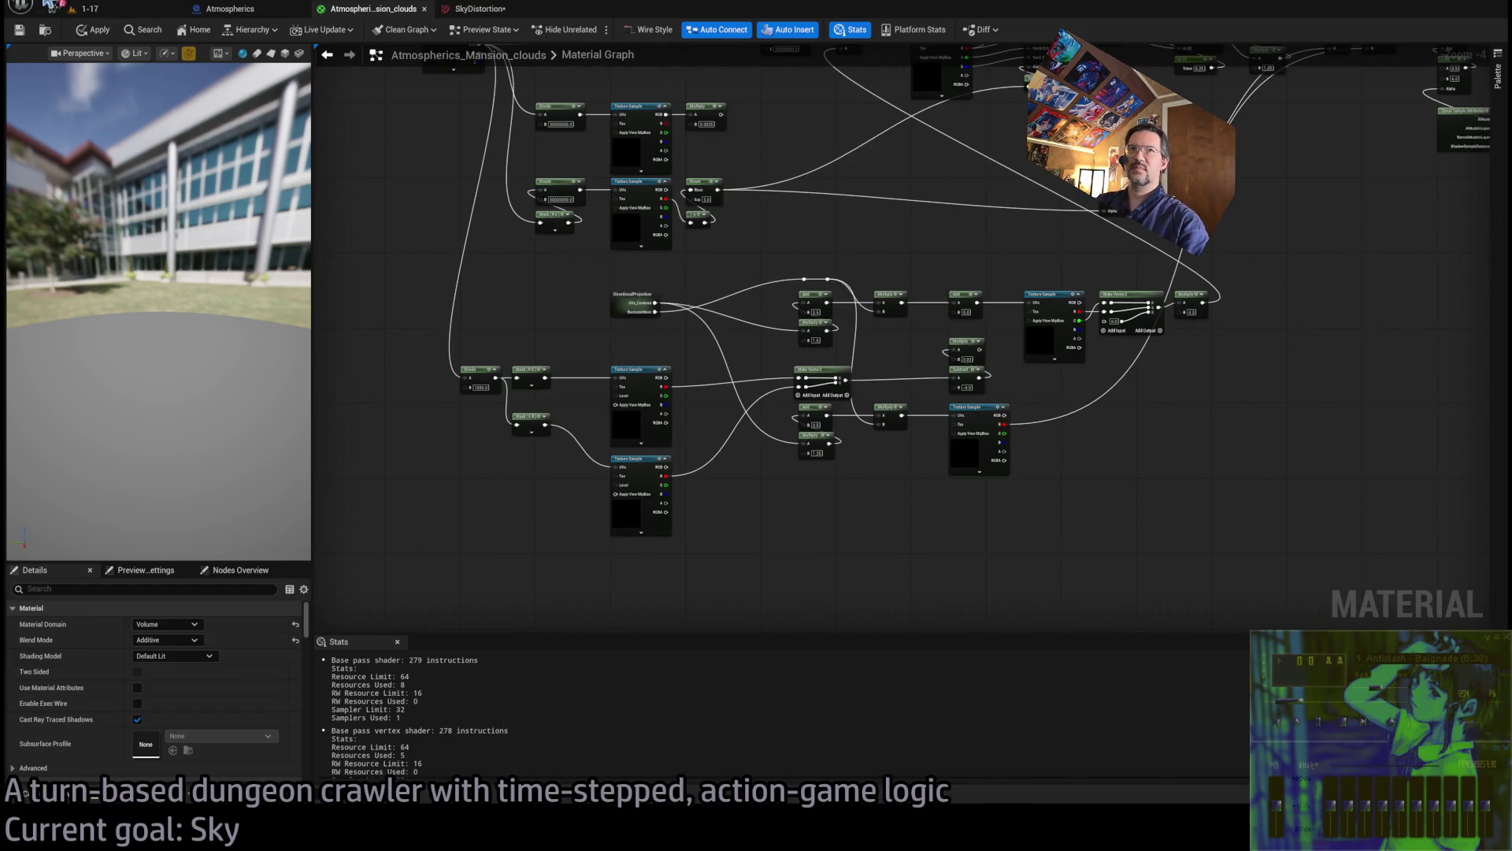
{"action": "mouse_move", "coordinate": [1301, 278]}
{"action": "left_mouse_down"}
{"action": "mouse_move", "coordinate": [1283, 300]}
{"action": "mouse_move", "coordinate": [1051, 338]}
{"action": "mouse_move", "coordinate": [1044, 362]}
{"action": "left_mouse_up"}
{"action": "scroll", "coordinate": [1040, 354], "scroll_direction": "up", "scroll_amount": 1}
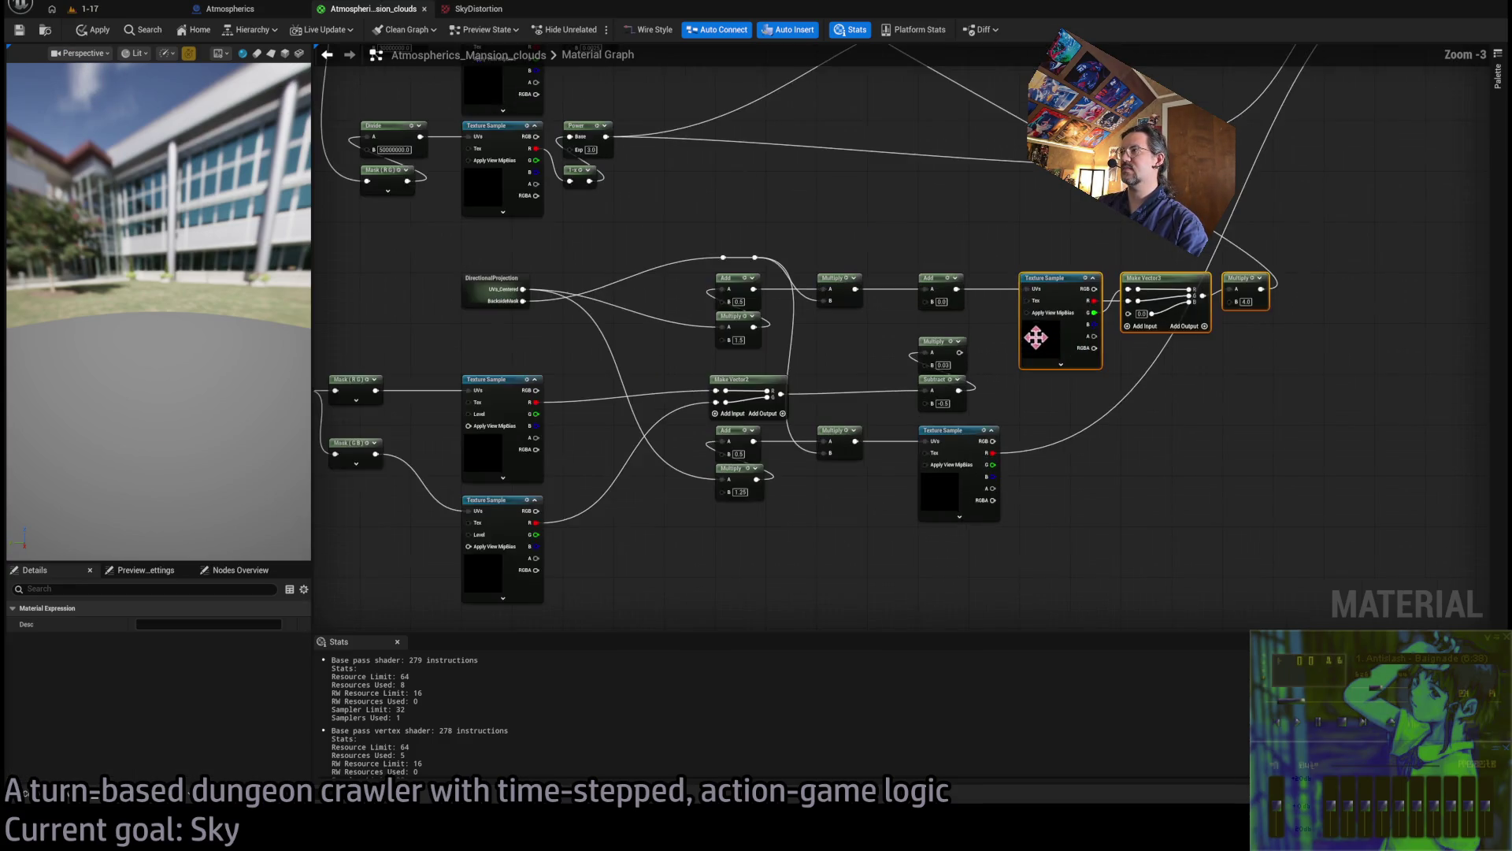
{"action": "key", "text": "Delete"}
{"action": "mouse_move", "coordinate": [1114, 319]}
{"action": "left_mouse_down"}
{"action": "mouse_move", "coordinate": [955, 390]}
{"action": "mouse_move", "coordinate": [782, 405]}
{"action": "left_mouse_up"}
{"action": "key", "text": "Delete"}
{"action": "scroll", "coordinate": [714, 367], "scroll_direction": "up", "scroll_amount": 3}
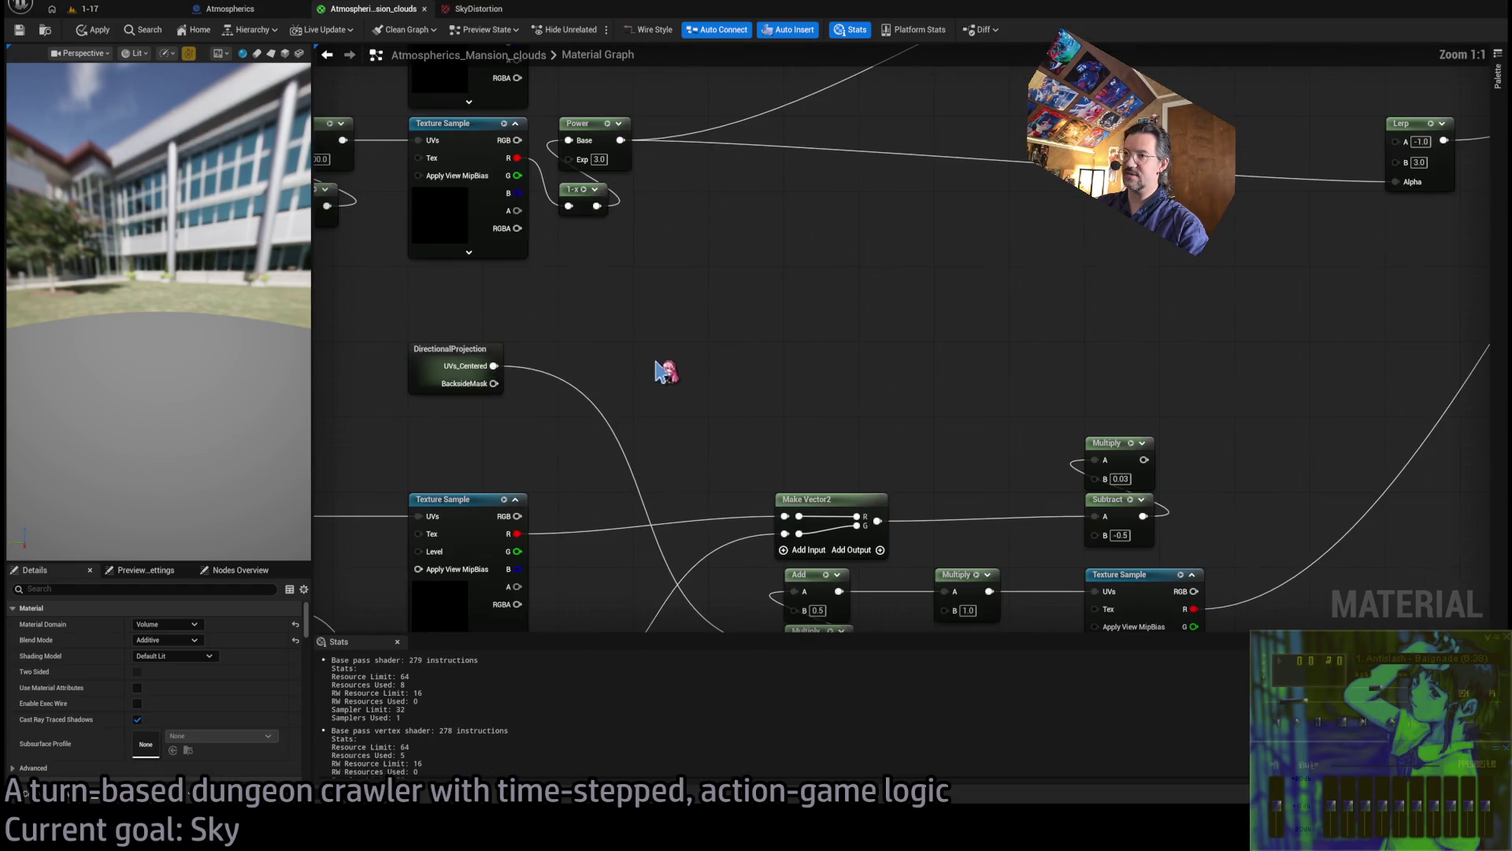
{"action": "key", "text": "ctrl+z"}
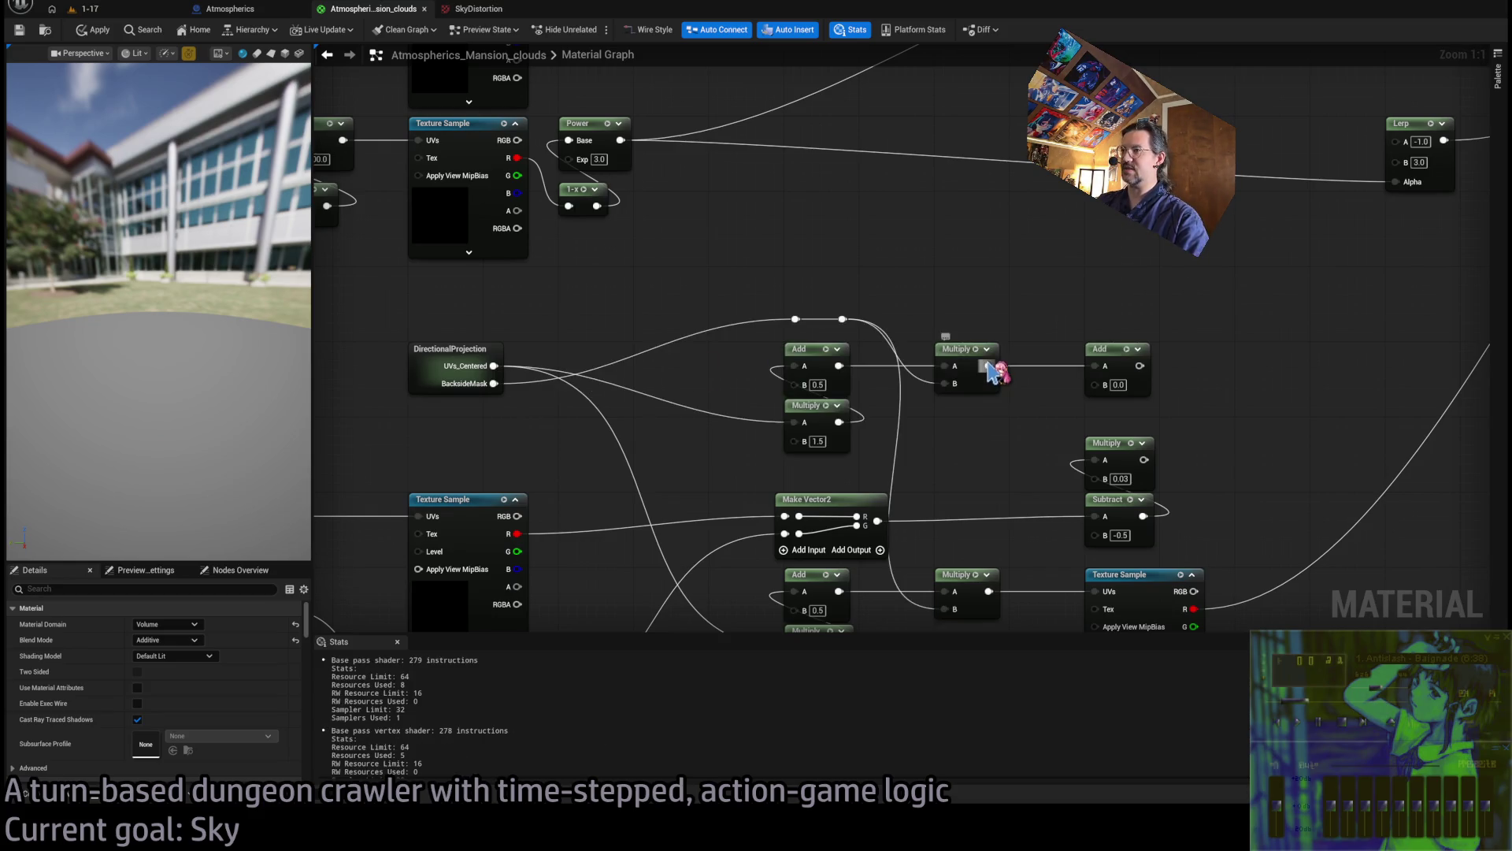
{"action": "key", "text": "ctrl+z"}
Try feeding BacksideMask into Multiply A and bypassing the middle Multiply, then undo
{"action": "scroll", "coordinate": [1286, 512], "scroll_direction": "down", "scroll_amount": 2}
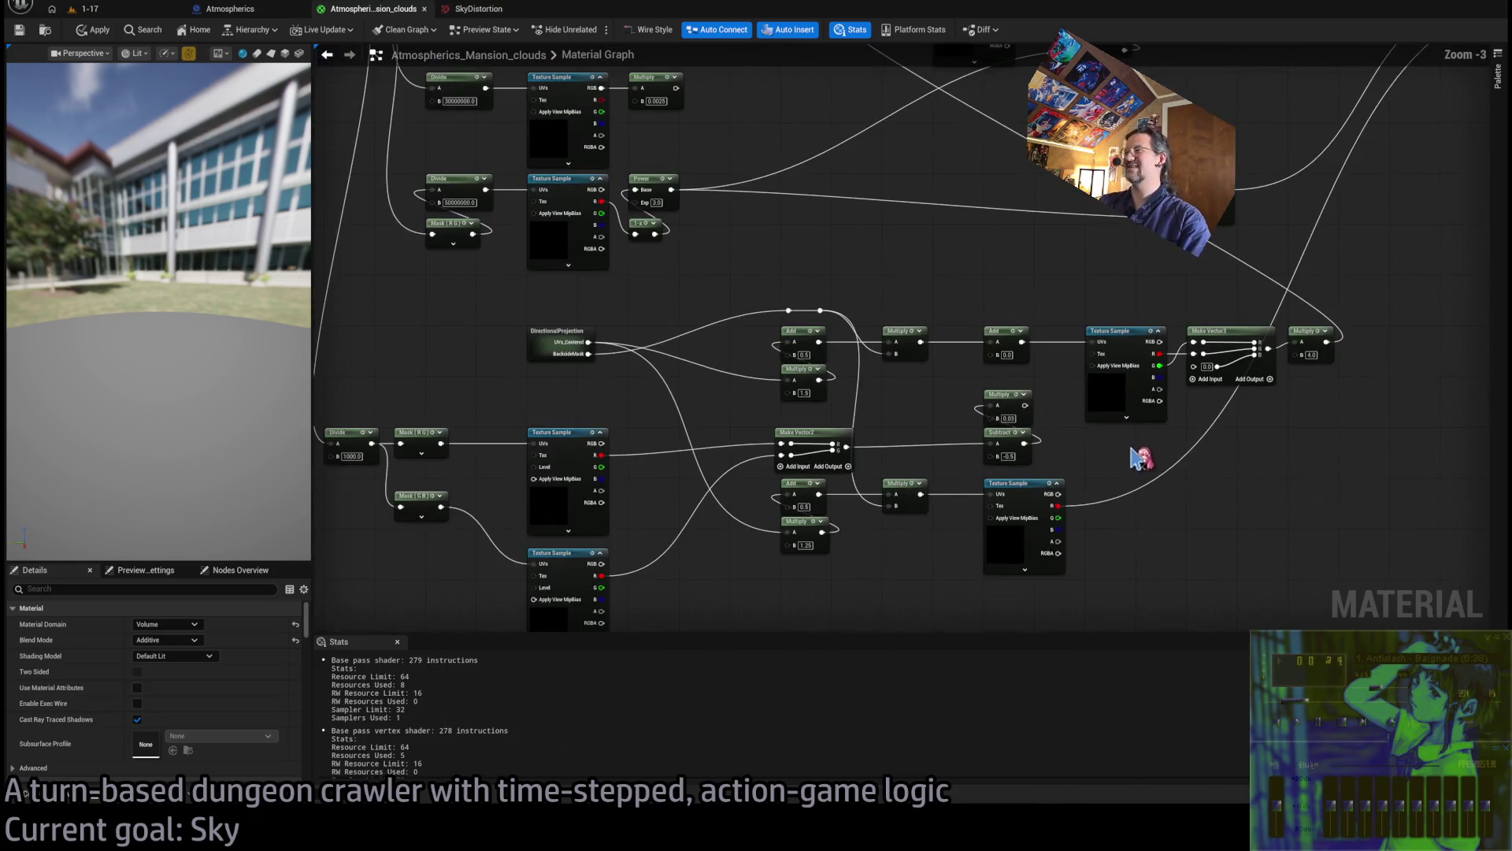
{"action": "left_click", "coordinate": [1114, 309]}
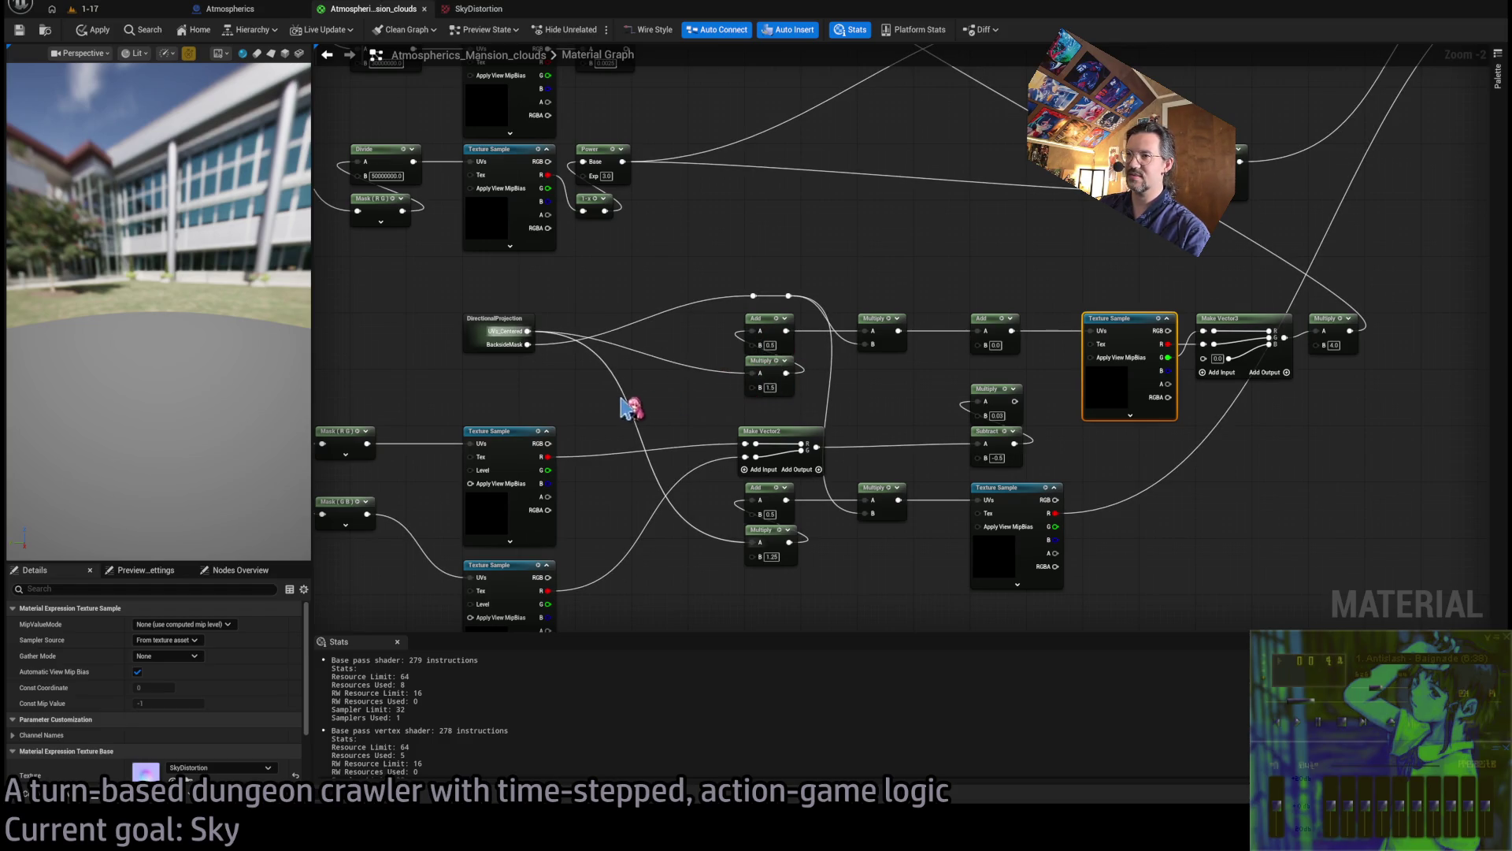
{"action": "left_click_drag", "start_coordinate": [528, 344], "coordinate": [752, 372]}
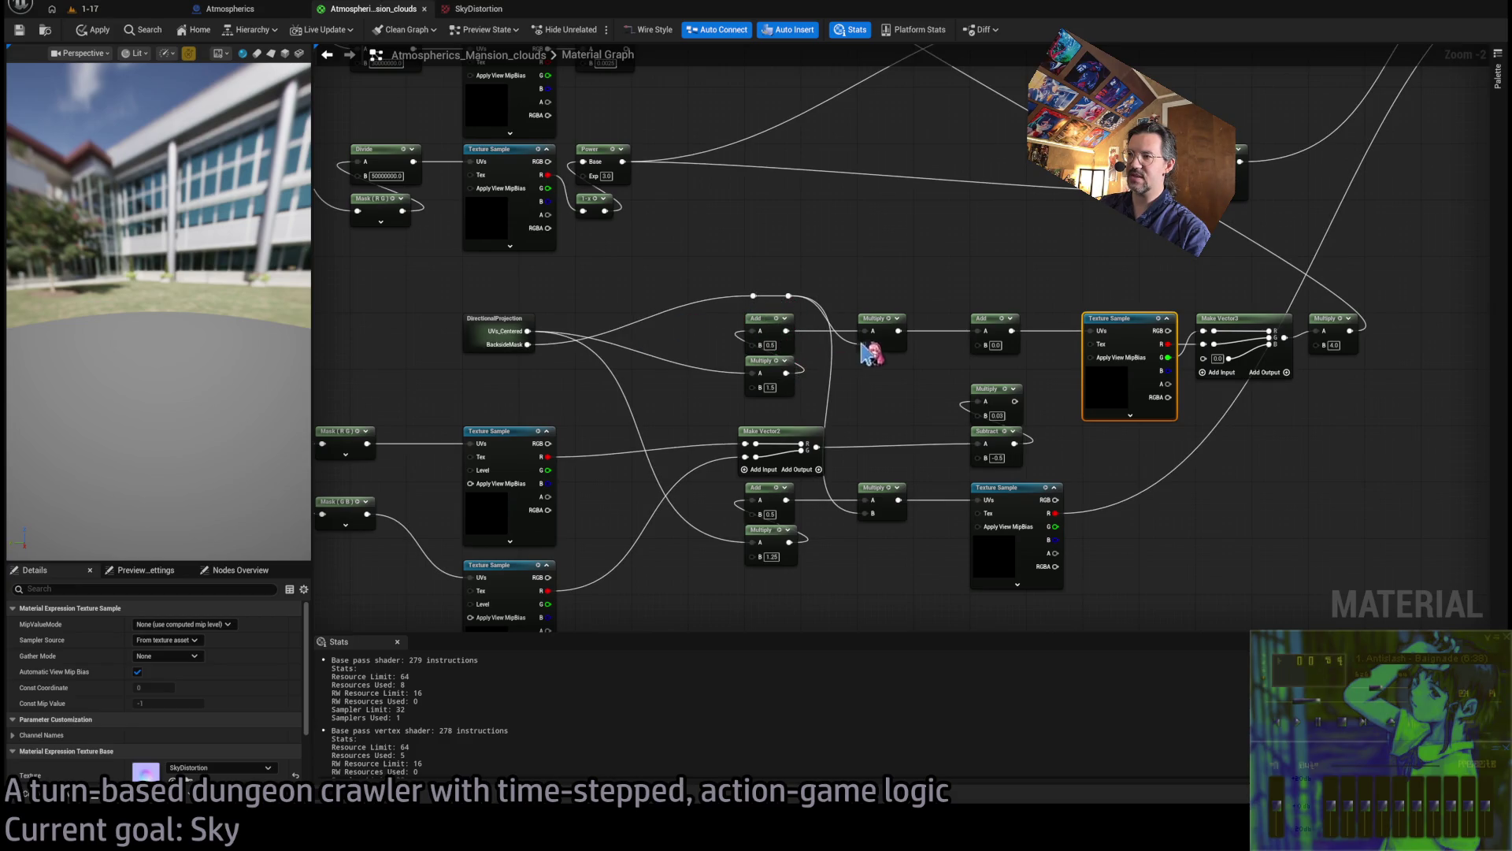
{"action": "left_click", "coordinate": [878, 323]}
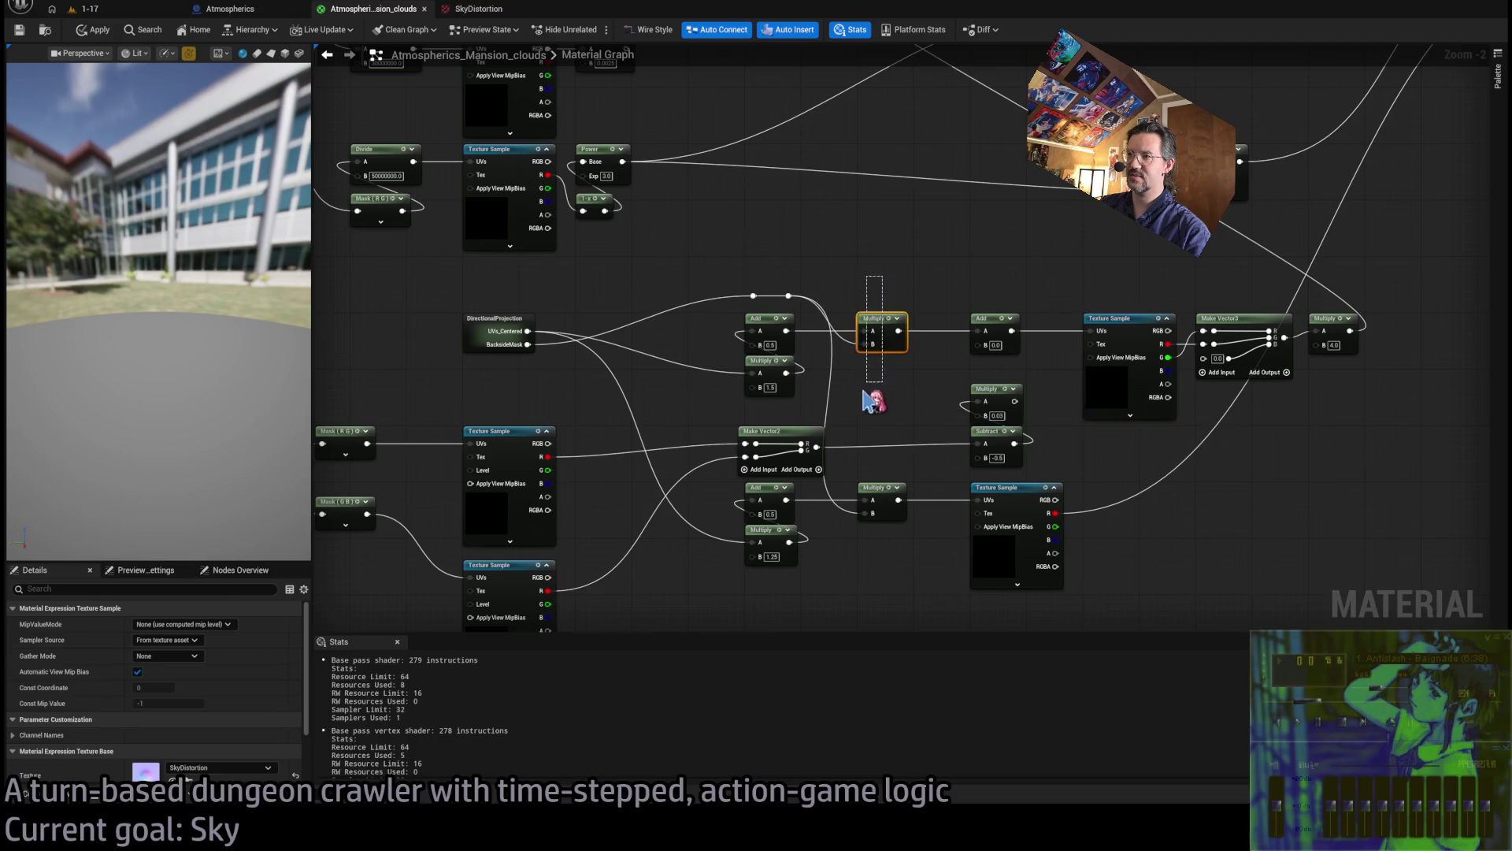
{"action": "key", "text": "Delete"}
{"action": "left_click_drag", "start_coordinate": [857, 331], "coordinate": [978, 331]}
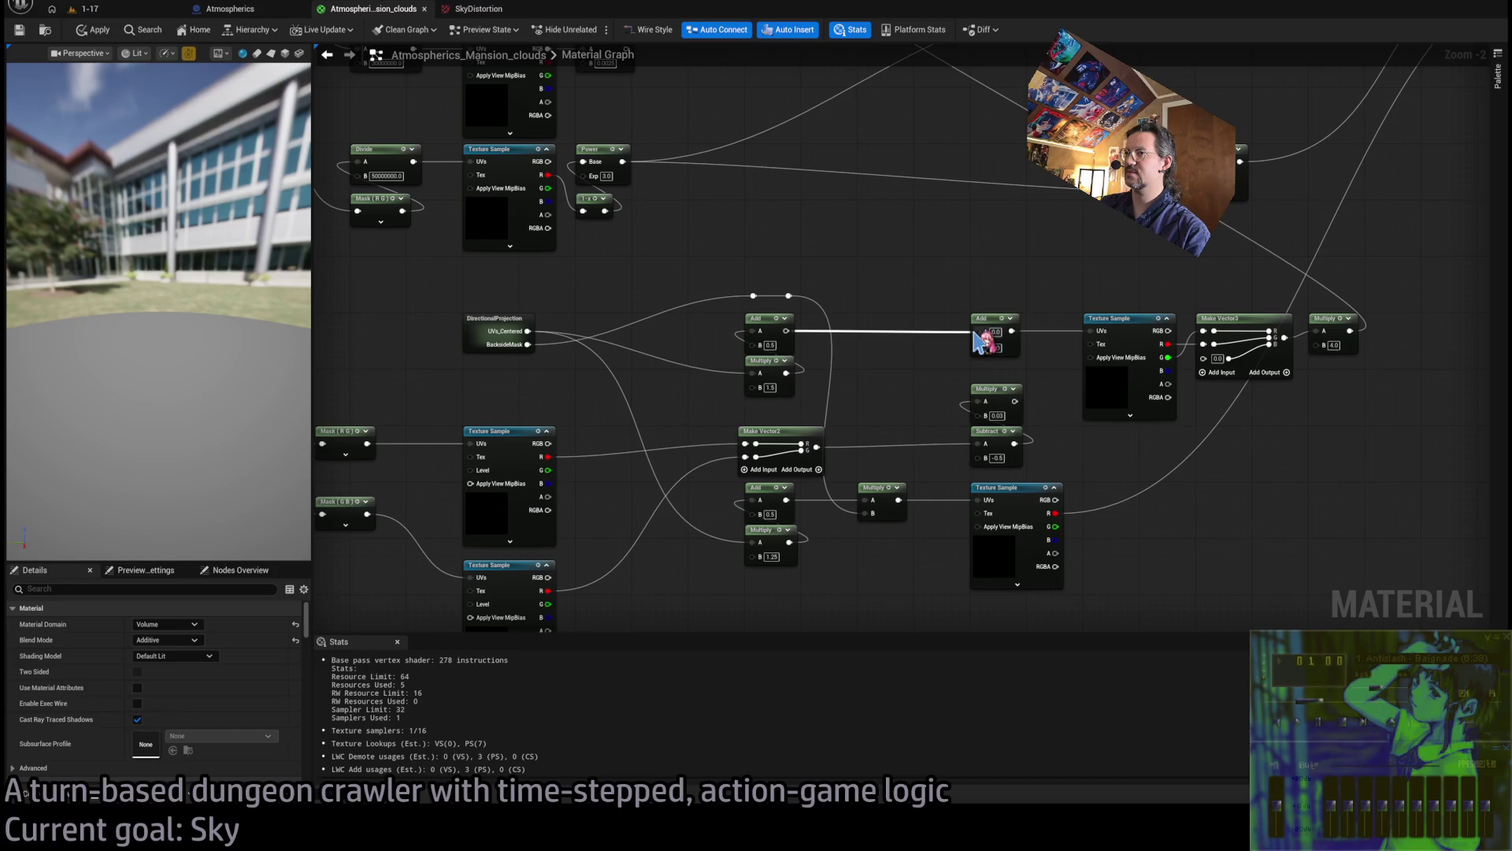
{"action": "left_click_drag", "start_coordinate": [978, 331], "coordinate": [981, 331]}
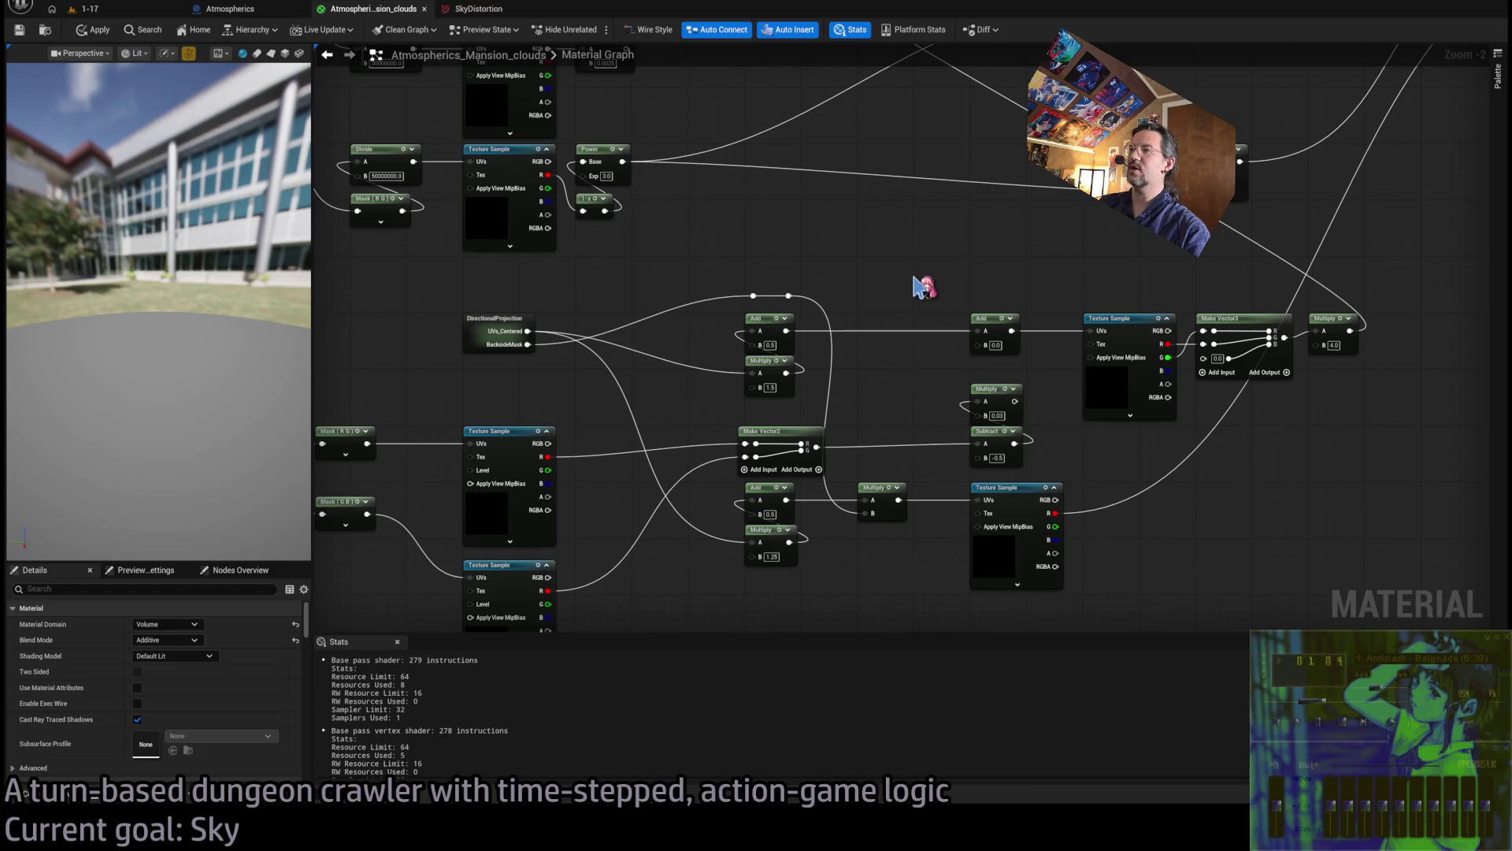
{"action": "key", "text": "ctrl+z"}
{"action": "key", "text": "ctrl+z"}
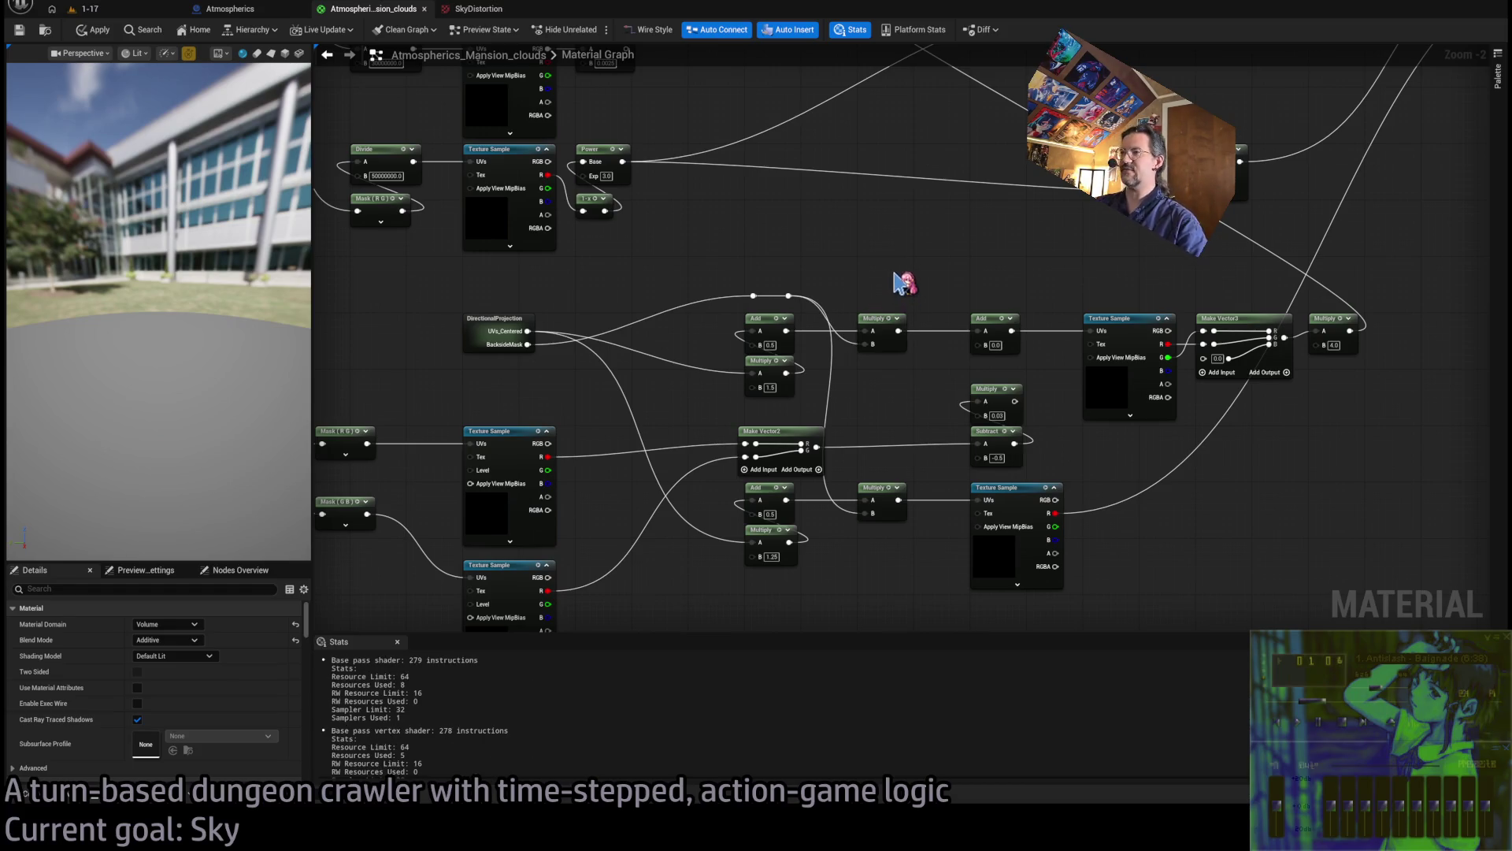
Delete the left Add/Multiply and the right Add, Texture Sample, Make Vector3, Multiply chain
{"action": "left_click_drag", "start_coordinate": [723, 260], "coordinate": [870, 411]}
{"action": "key", "text": "Delete"}
{"action": "left_click_drag", "start_coordinate": [929, 290], "coordinate": [1363, 421]}
{"action": "key", "text": "Delete"}
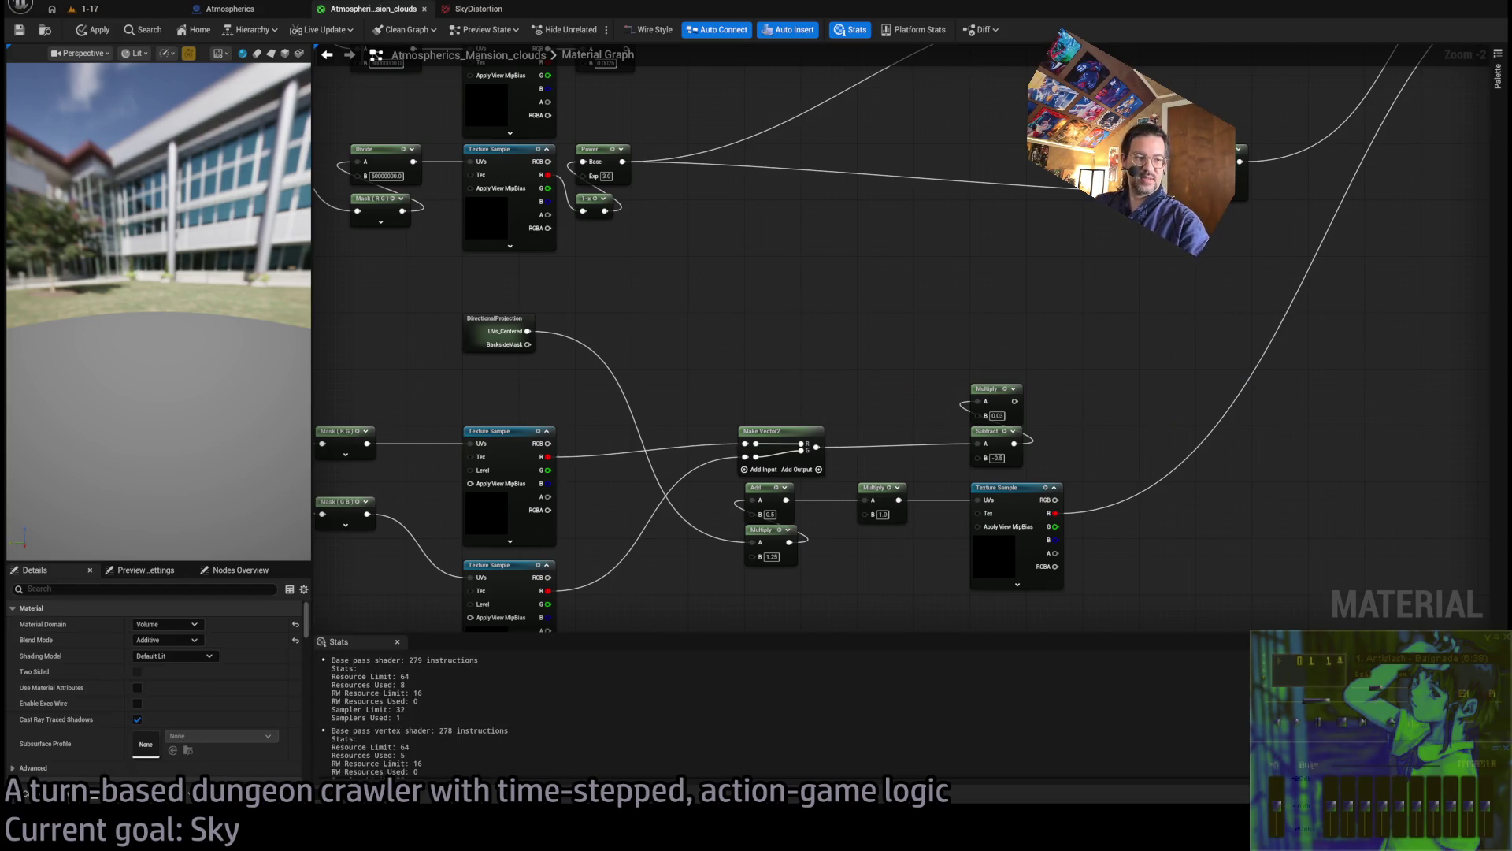
{"action": "key", "text": "alt+Tab"}
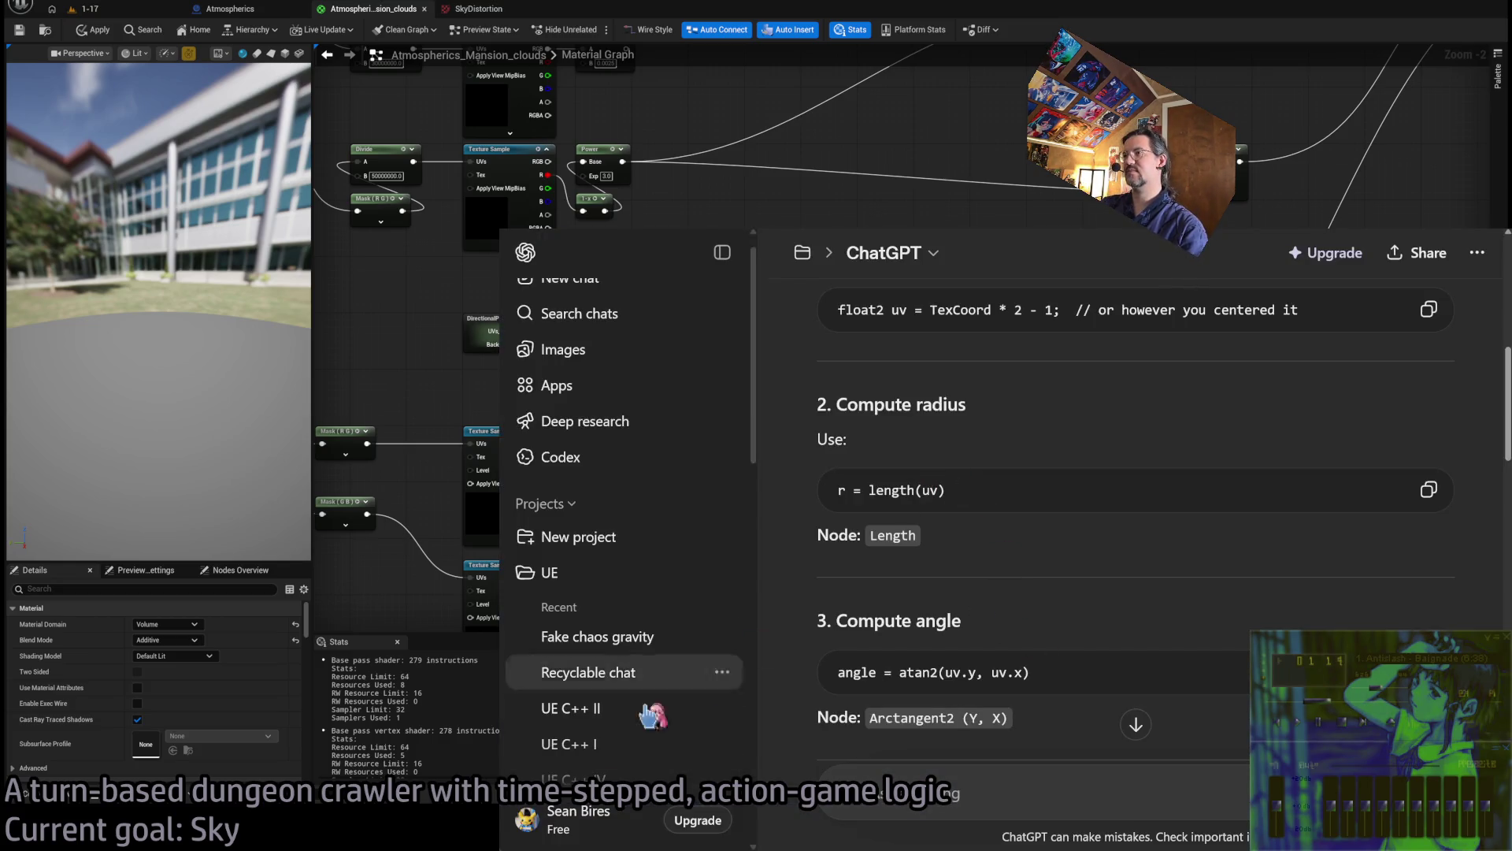
Connect UVs_Centered to a new Length node, then check ChatGPT's Arctangent2 angle step
{"action": "key", "text": "alt+Tab"}
{"action": "scroll", "coordinate": [692, 337], "scroll_direction": "up", "scroll_amount": 1}
{"action": "mouse_move", "coordinate": [502, 330]}
{"action": "left_mouse_down"}
{"action": "mouse_move", "coordinate": [695, 323]}
{"action": "mouse_move", "coordinate": [787, 379]}
{"action": "mouse_move", "coordinate": [770, 387]}
{"action": "mouse_move", "coordinate": [788, 321]}
{"action": "left_mouse_up"}
{"action": "scroll", "coordinate": [713, 324], "scroll_direction": "up", "scroll_amount": 1}
{"action": "key", "text": "alt+Tab"}
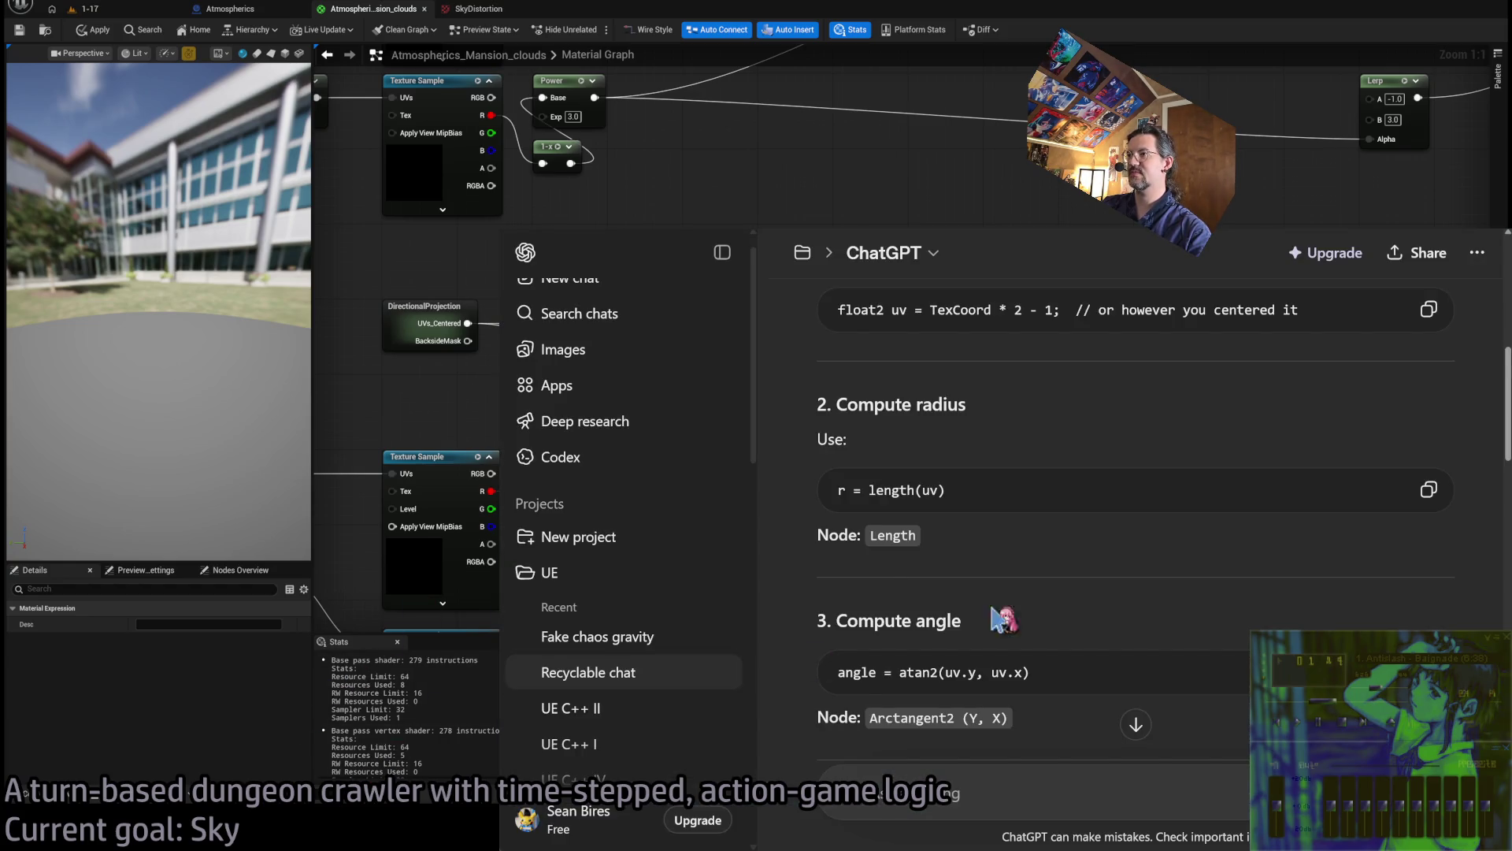
{"action": "scroll", "coordinate": [963, 607], "scroll_direction": "down", "scroll_amount": 1}
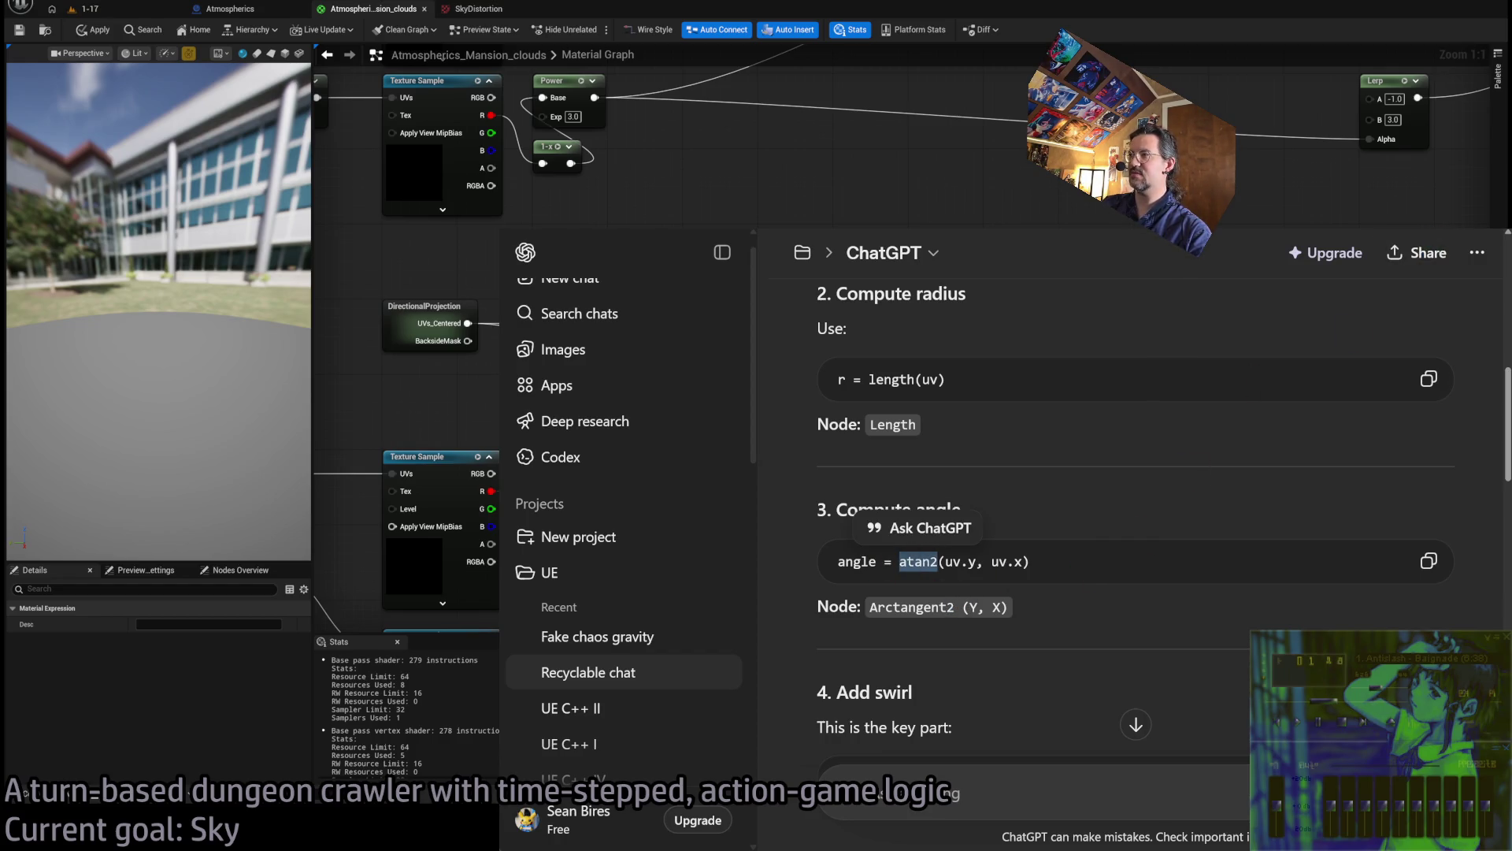
{"action": "key", "text": "alt+Tab"}
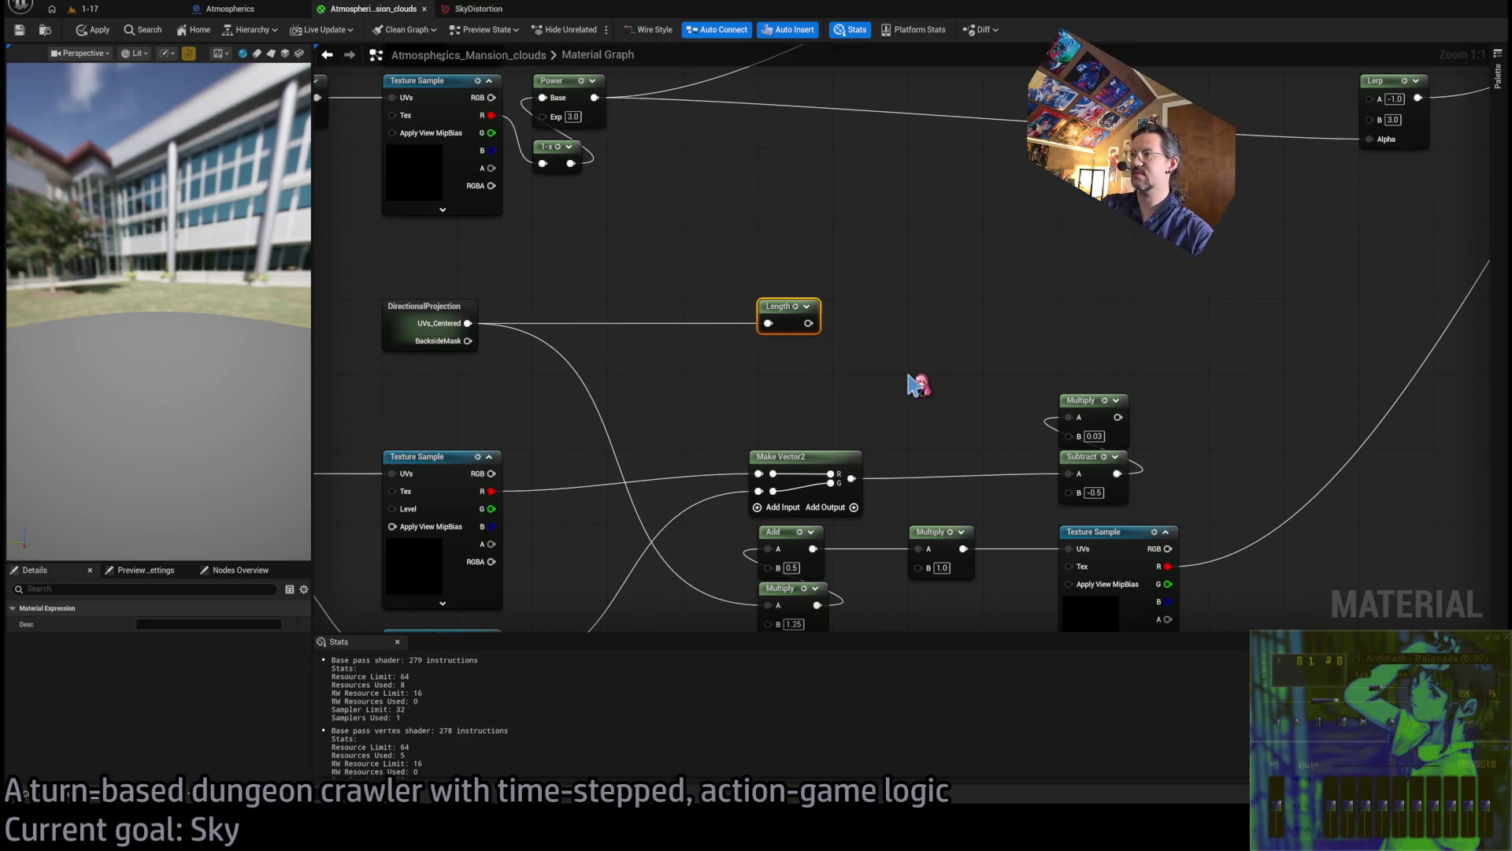
Add Arctangent2Fast and a Break Float2 from UVs_Centered, wiring R to Y and G to X
{"action": "key", "text": "ctrl+v"}
{"action": "mouse_move", "coordinate": [953, 378]}
{"action": "left_mouse_down"}
{"action": "mouse_move", "coordinate": [956, 323]}
{"action": "mouse_move", "coordinate": [803, 277]}
{"action": "mouse_move", "coordinate": [800, 248]}
{"action": "left_mouse_up"}
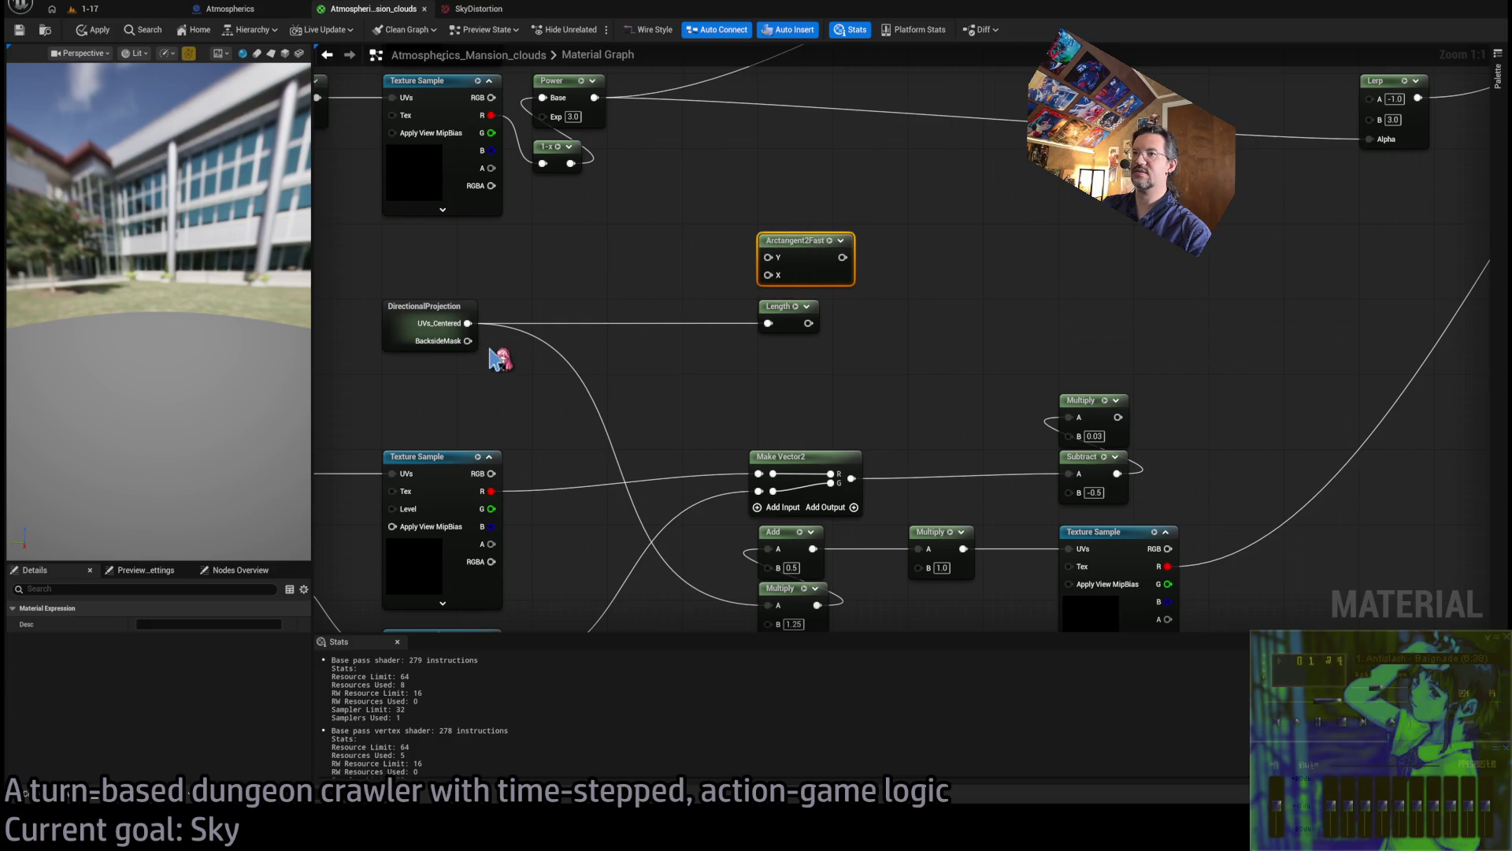
{"action": "mouse_move", "coordinate": [468, 323]}
{"action": "left_mouse_down"}
{"action": "mouse_move", "coordinate": [783, 405]}
{"action": "mouse_move", "coordinate": [468, 323]}
{"action": "left_mouse_up"}
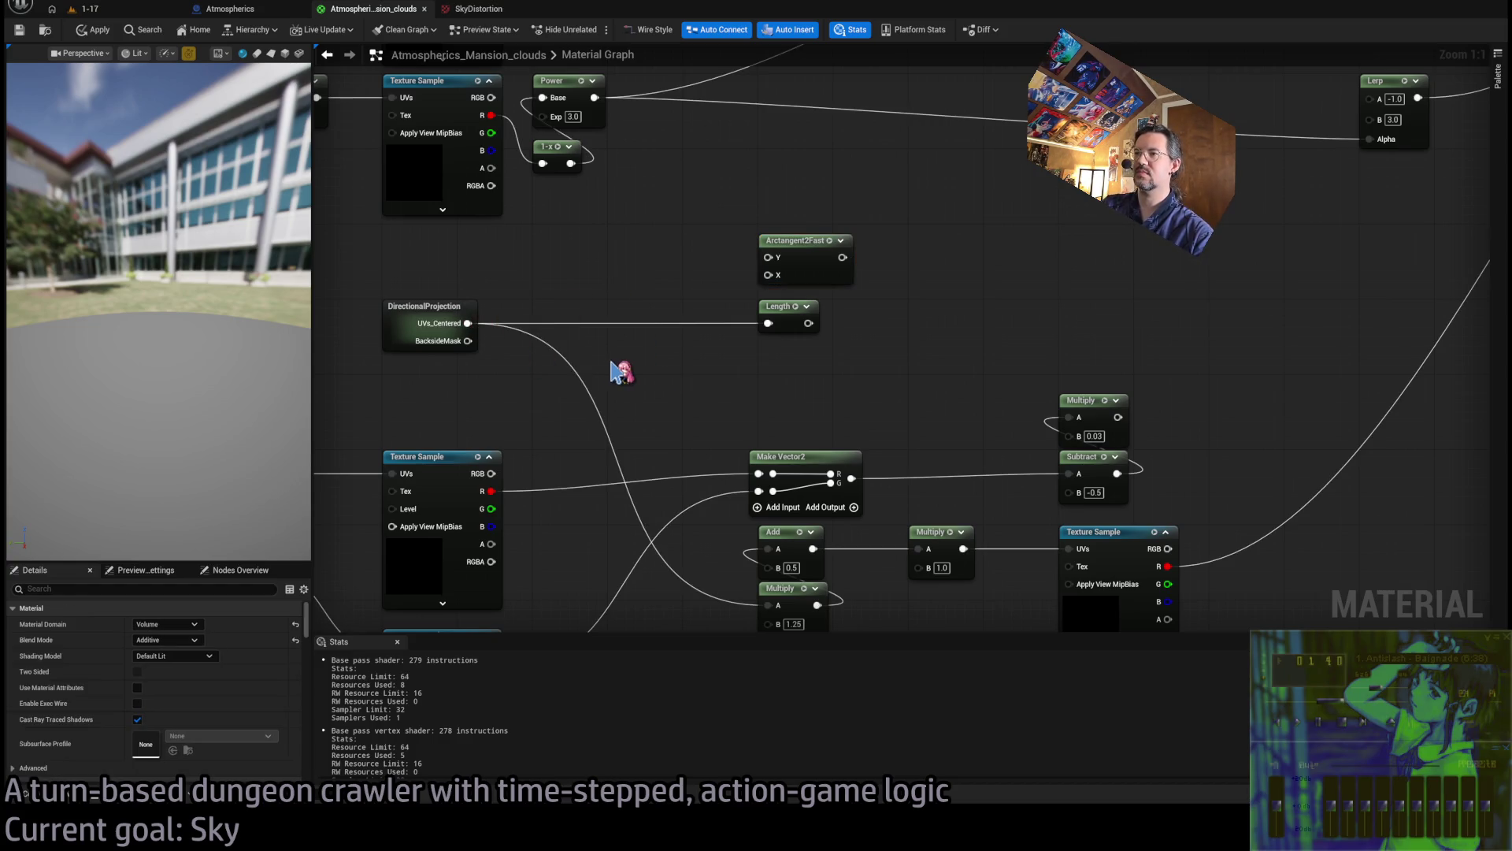
{"action": "key", "text": "ctrl+v"}
{"action": "mouse_move", "coordinate": [468, 323]}
{"action": "left_mouse_down"}
{"action": "mouse_move", "coordinate": [691, 406]}
{"action": "mouse_move", "coordinate": [768, 257]}
{"action": "left_mouse_up"}
{"action": "left_click_drag", "start_coordinate": [712, 397], "coordinate": [768, 275]}
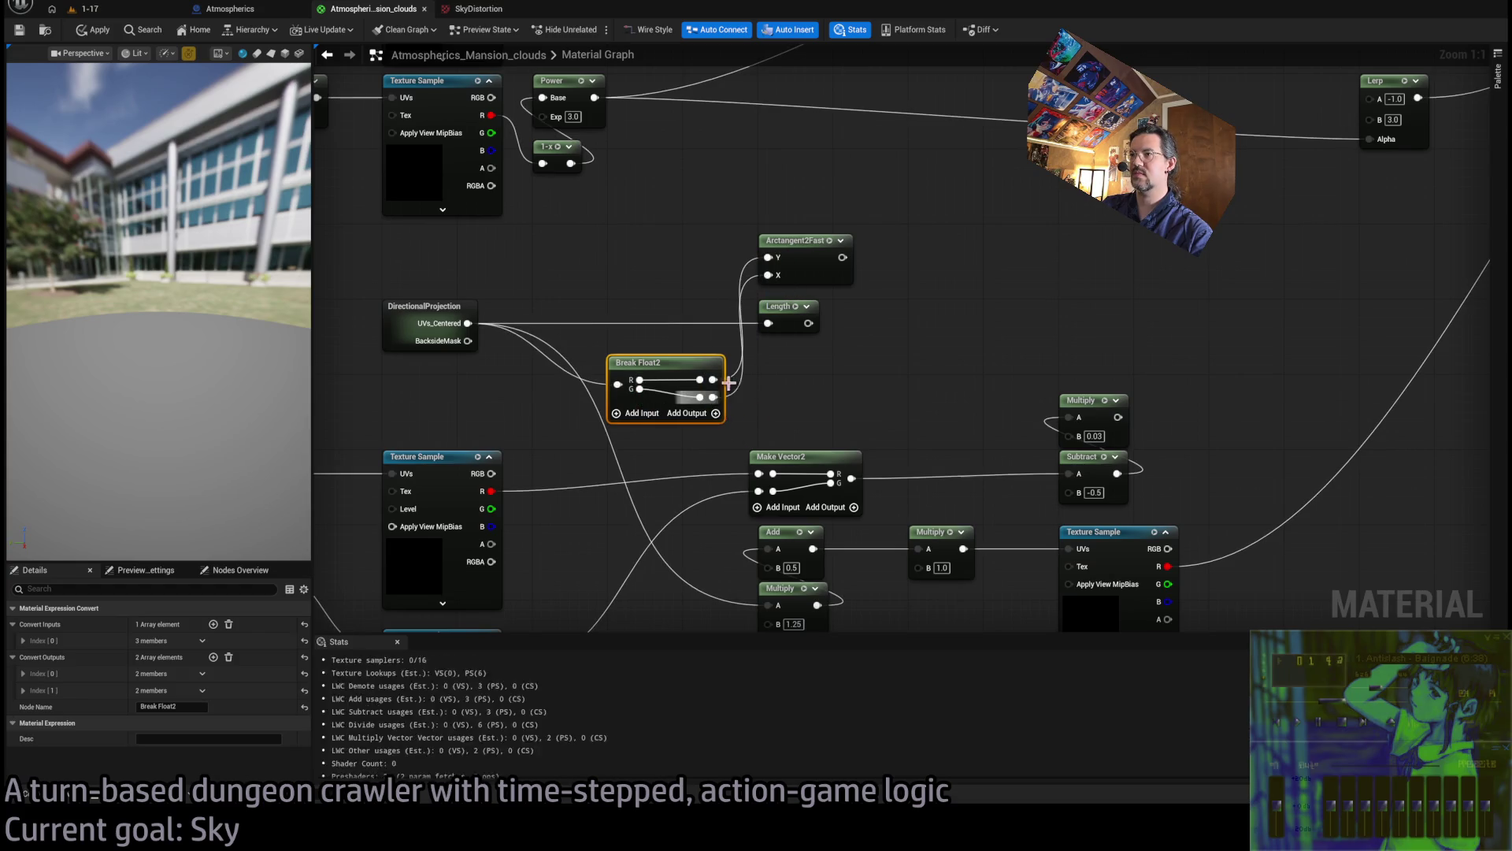
Place Arctangent2Fast beside Length, then remove all three nodes from the main graph
{"action": "left_click", "coordinate": [851, 241]}
{"action": "left_click_drag", "start_coordinate": [855, 241], "coordinate": [705, 298]}
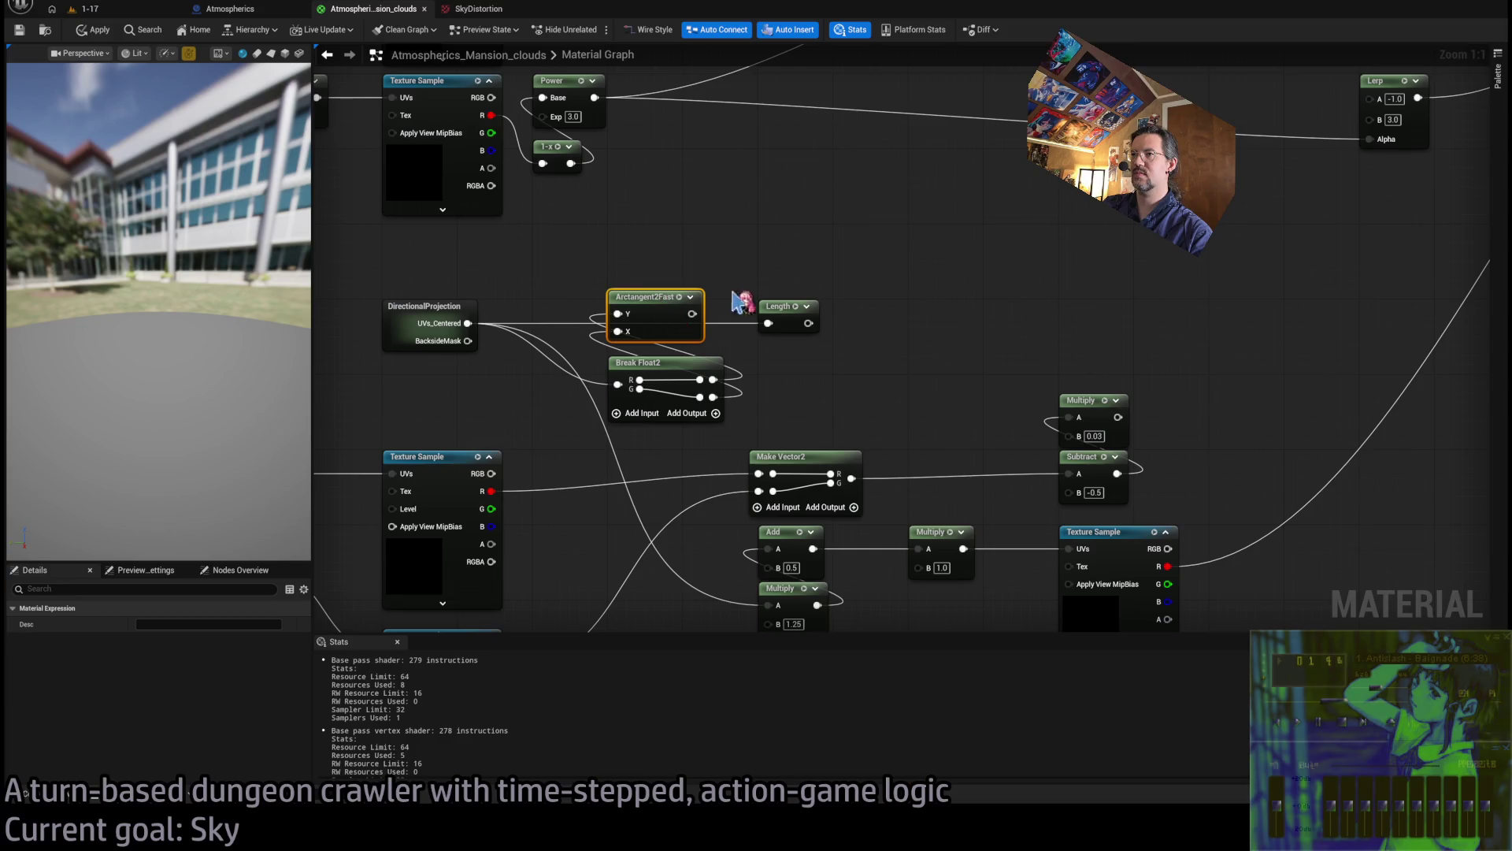
{"action": "left_click_drag", "start_coordinate": [848, 304], "coordinate": [584, 381]}
{"action": "key", "text": "Delete"}
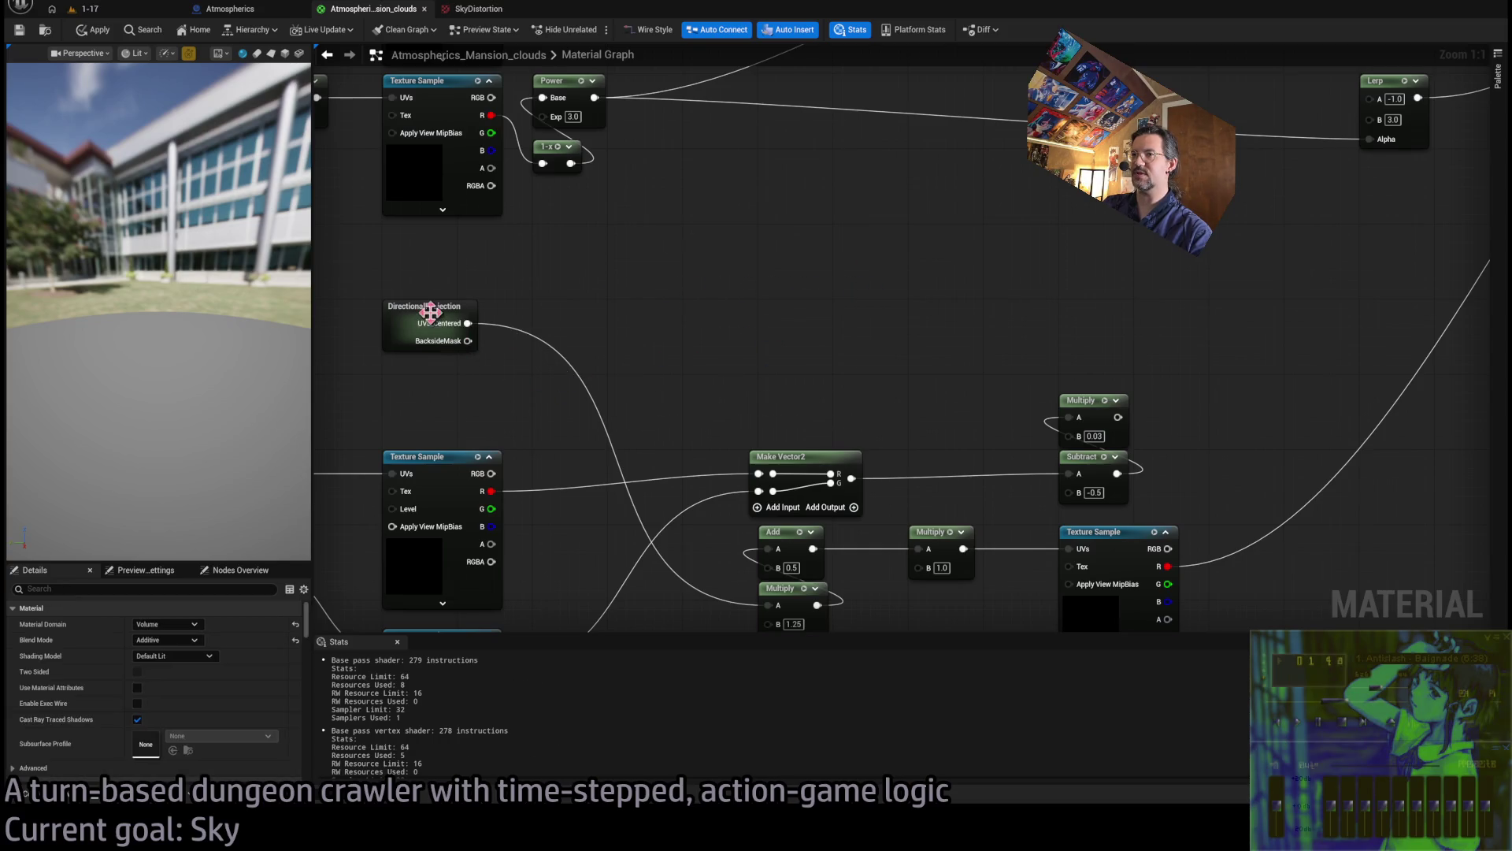
Paste the nodes into DirectionalProjection, wire Dot into Arctangent2Fast X and Make Vector2 into Length, dropping Break Float2
{"action": "double_click", "coordinate": [431, 312]}
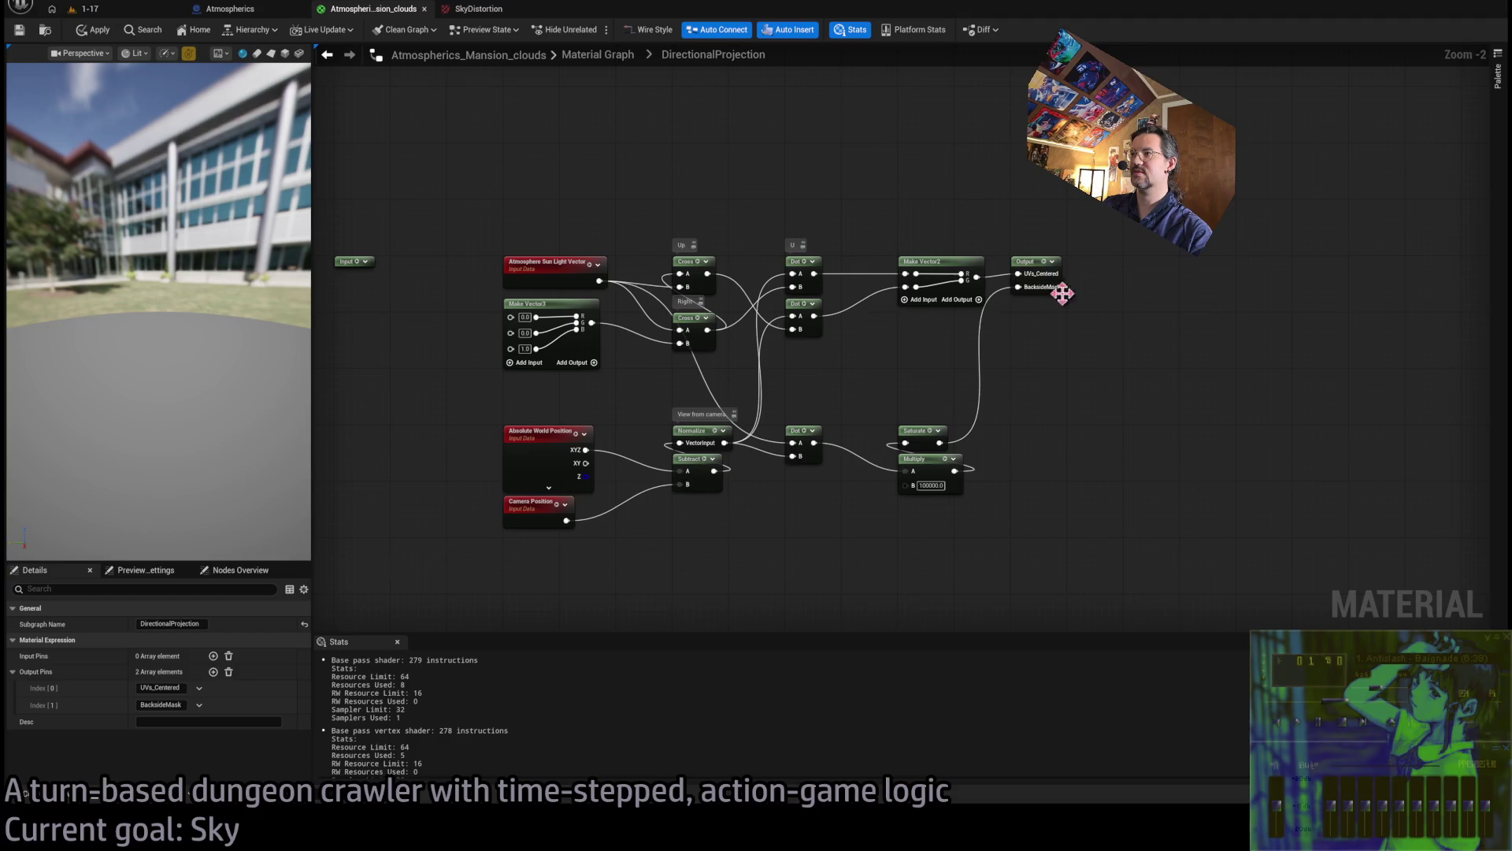
{"action": "key", "text": "ctrl+v"}
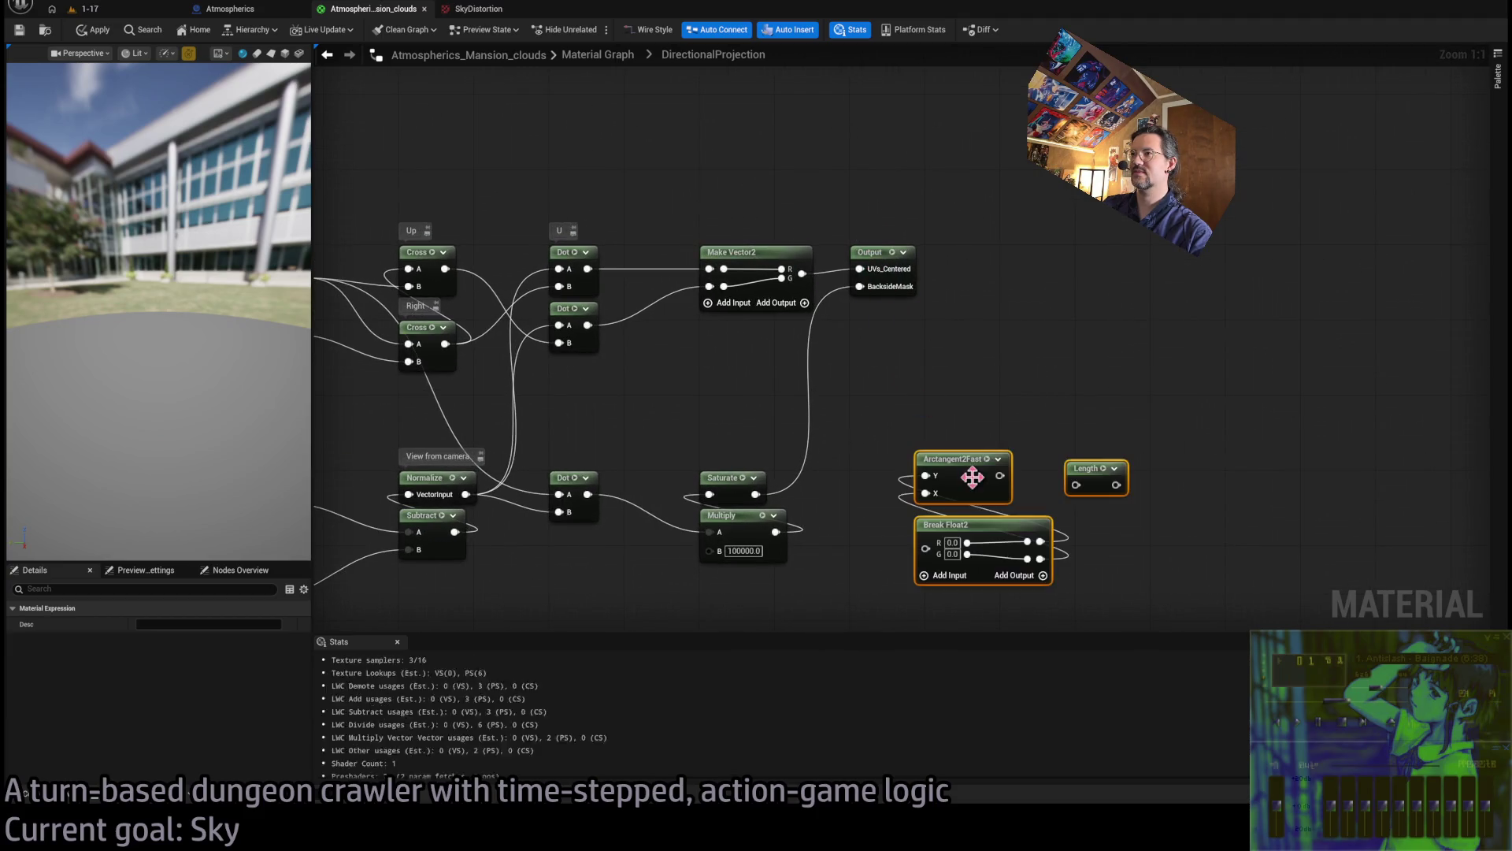
{"action": "left_click", "coordinate": [973, 477]}
{"action": "mouse_move", "coordinate": [962, 459]}
{"action": "left_mouse_down"}
{"action": "mouse_move", "coordinate": [752, 334]}
{"action": "mouse_move", "coordinate": [592, 330]}
{"action": "left_mouse_up"}
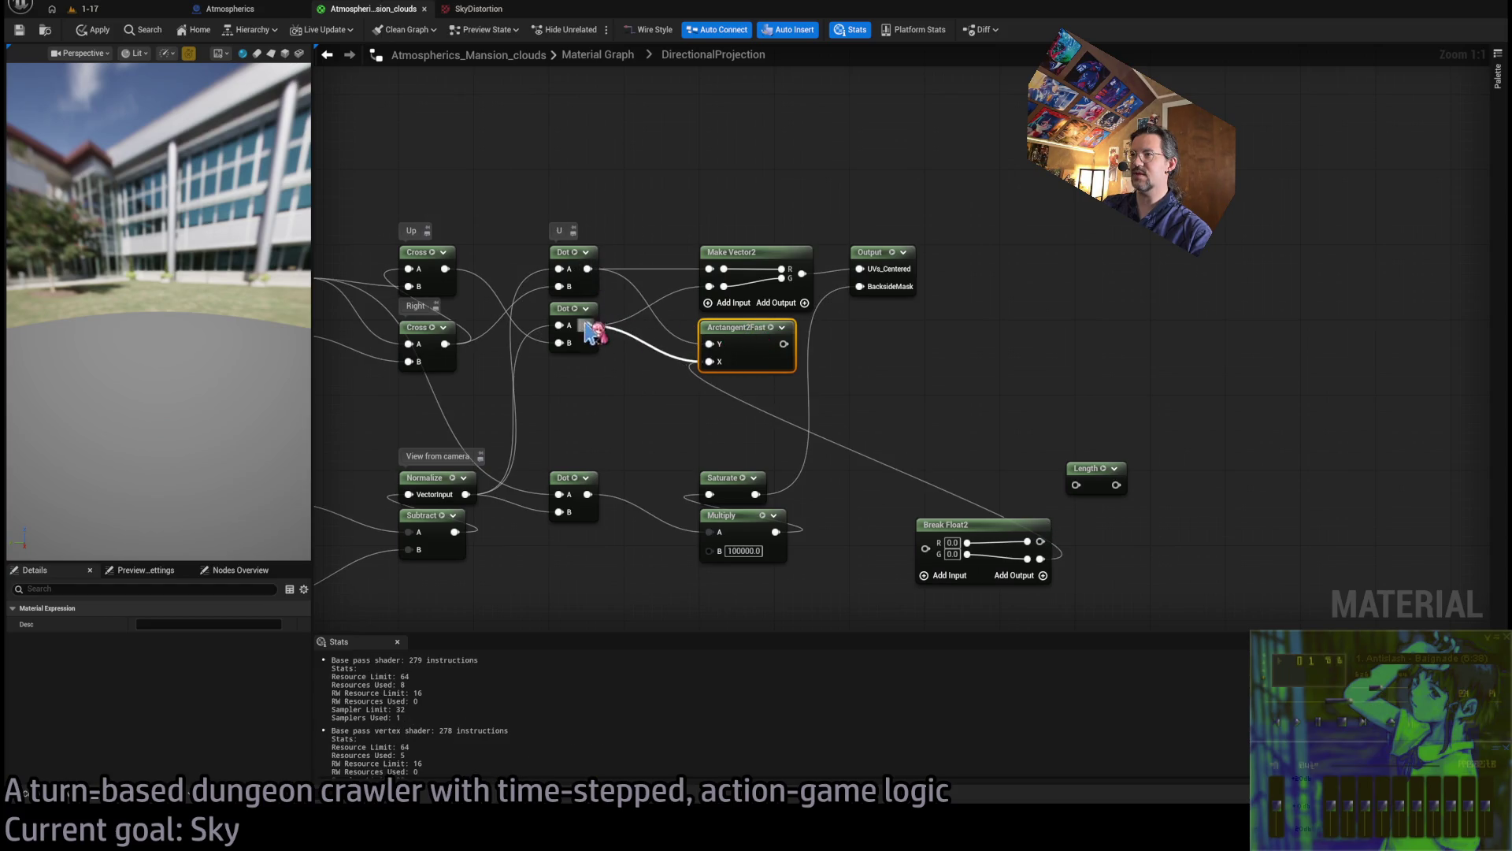
{"action": "mouse_move", "coordinate": [1091, 470]}
{"action": "left_mouse_down"}
{"action": "mouse_move", "coordinate": [744, 416]}
{"action": "mouse_move", "coordinate": [732, 396]}
{"action": "mouse_move", "coordinate": [897, 350]}
{"action": "left_mouse_up"}
{"action": "left_click_drag", "start_coordinate": [802, 273], "coordinate": [869, 362]}
{"action": "left_click", "coordinate": [985, 524]}
{"action": "key", "text": "Delete"}
Add Atan2 and Length output pins to the subgraph output and wire the Length result
{"action": "left_click", "coordinate": [875, 252]}
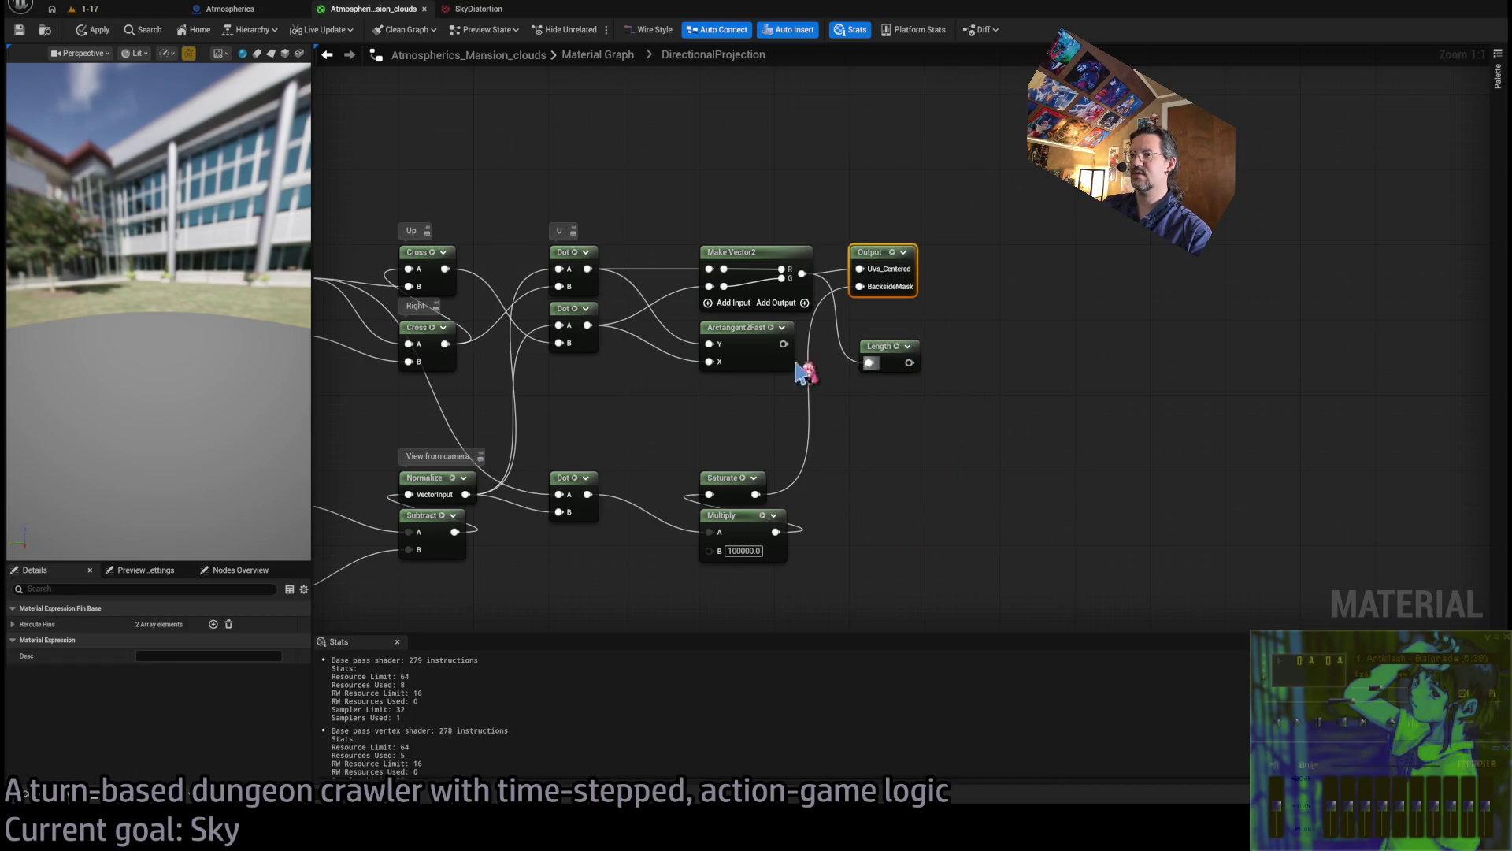
{"action": "left_click", "coordinate": [212, 624]}
{"action": "left_click", "coordinate": [162, 674]}
{"action": "double_click", "coordinate": [162, 671]}
{"action": "type", "text": "Atan2"}
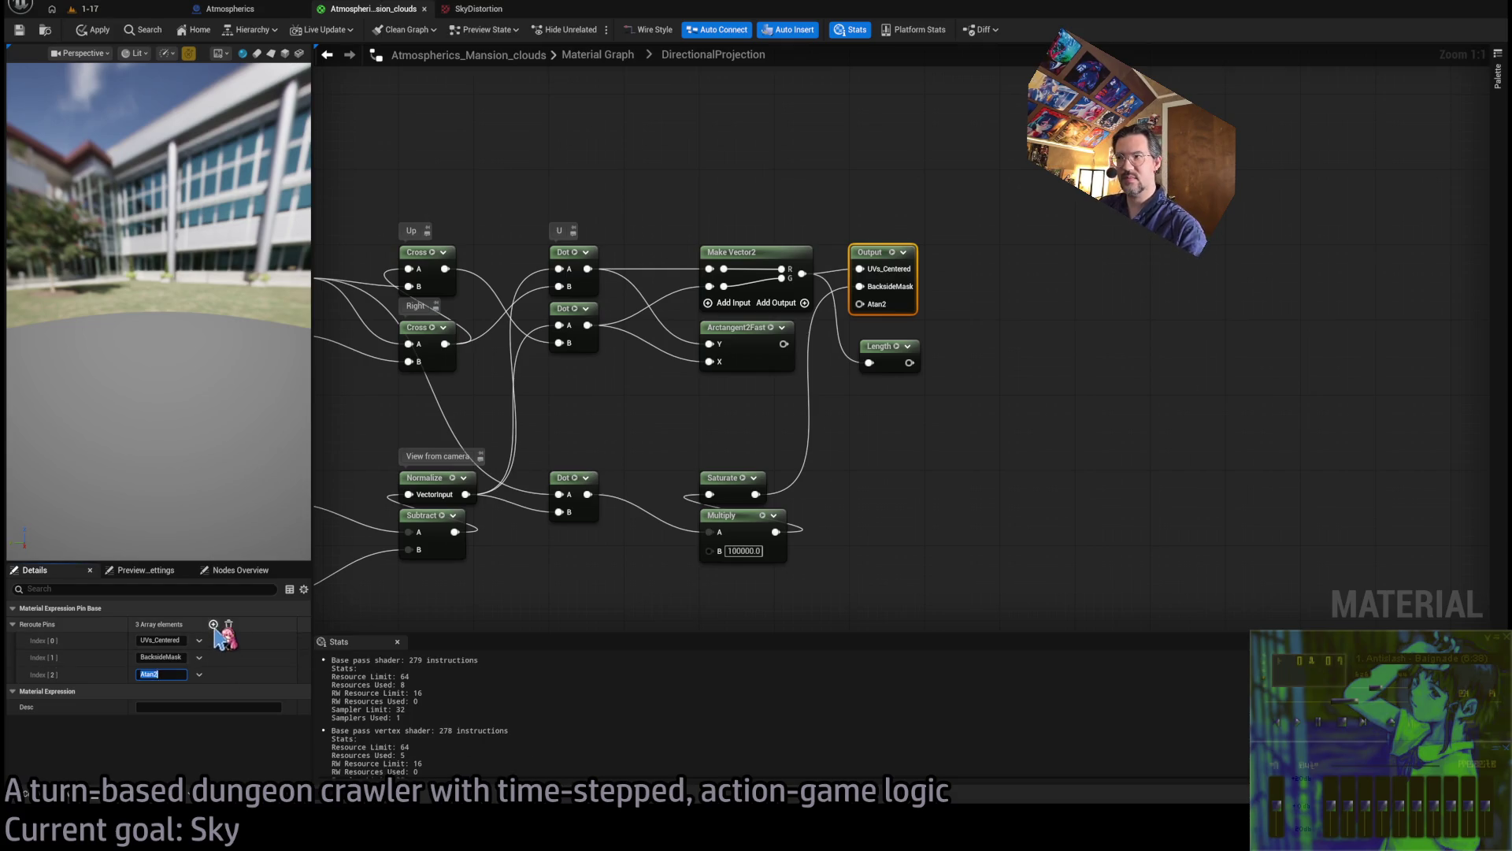
{"action": "left_click", "coordinate": [212, 624]}
{"action": "left_click", "coordinate": [159, 691]}
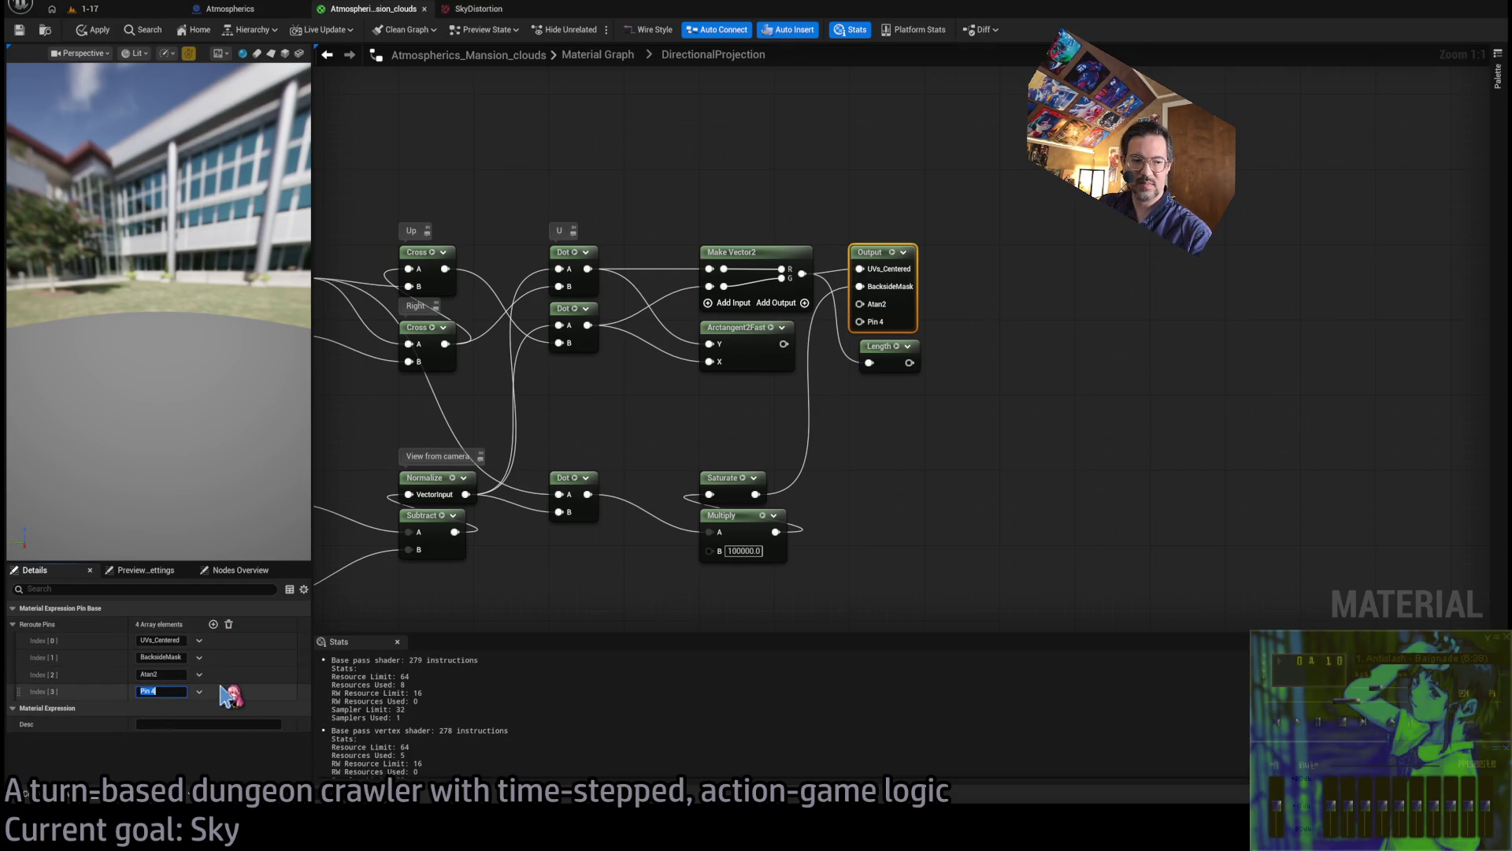
{"action": "type", "text": "Length"}
{"action": "key", "text": "Return"}
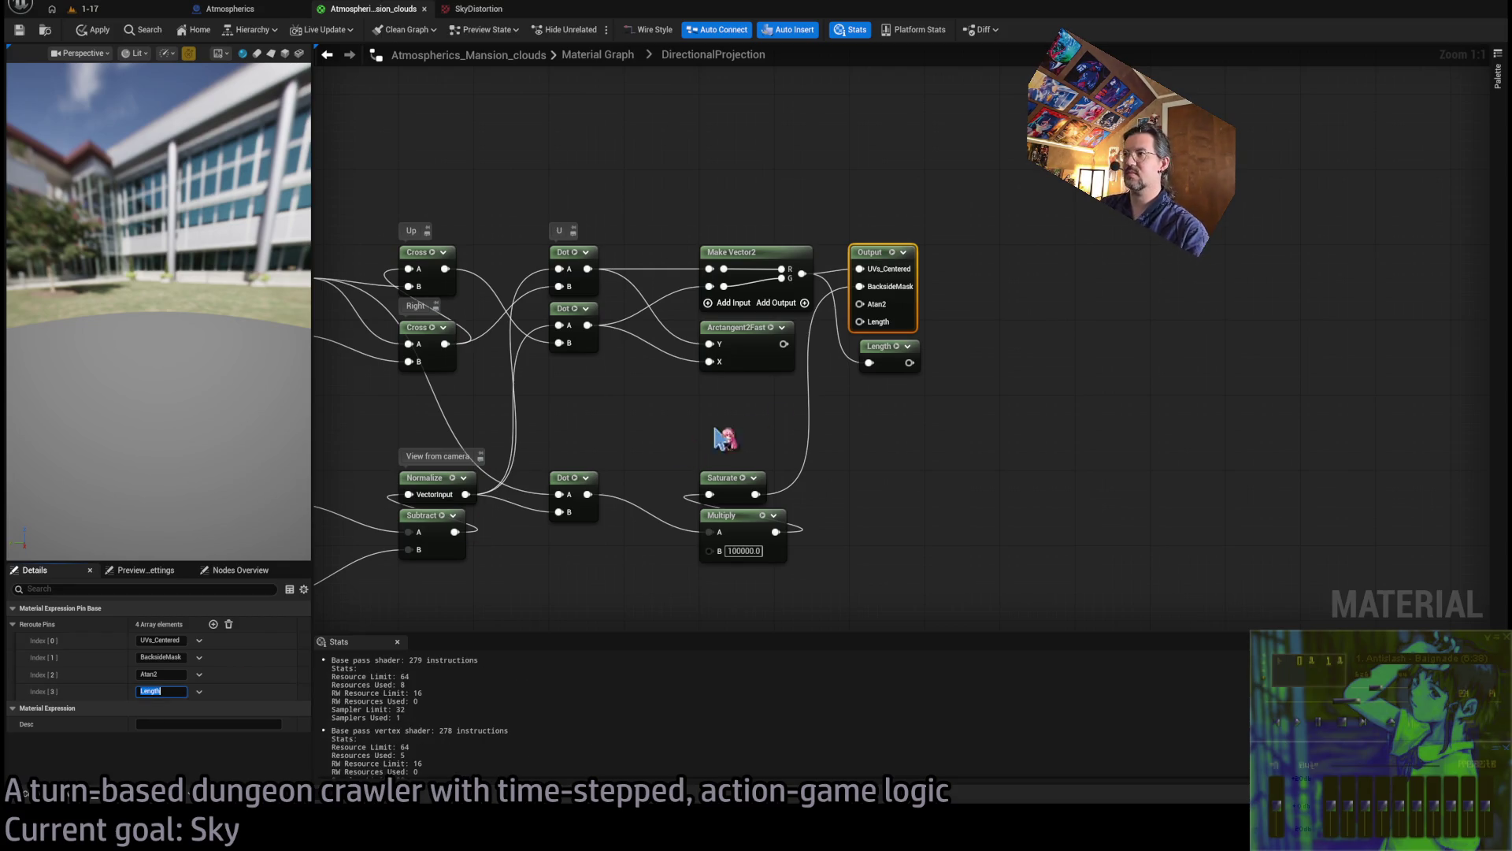
{"action": "left_click_drag", "start_coordinate": [909, 362], "coordinate": [790, 349]}
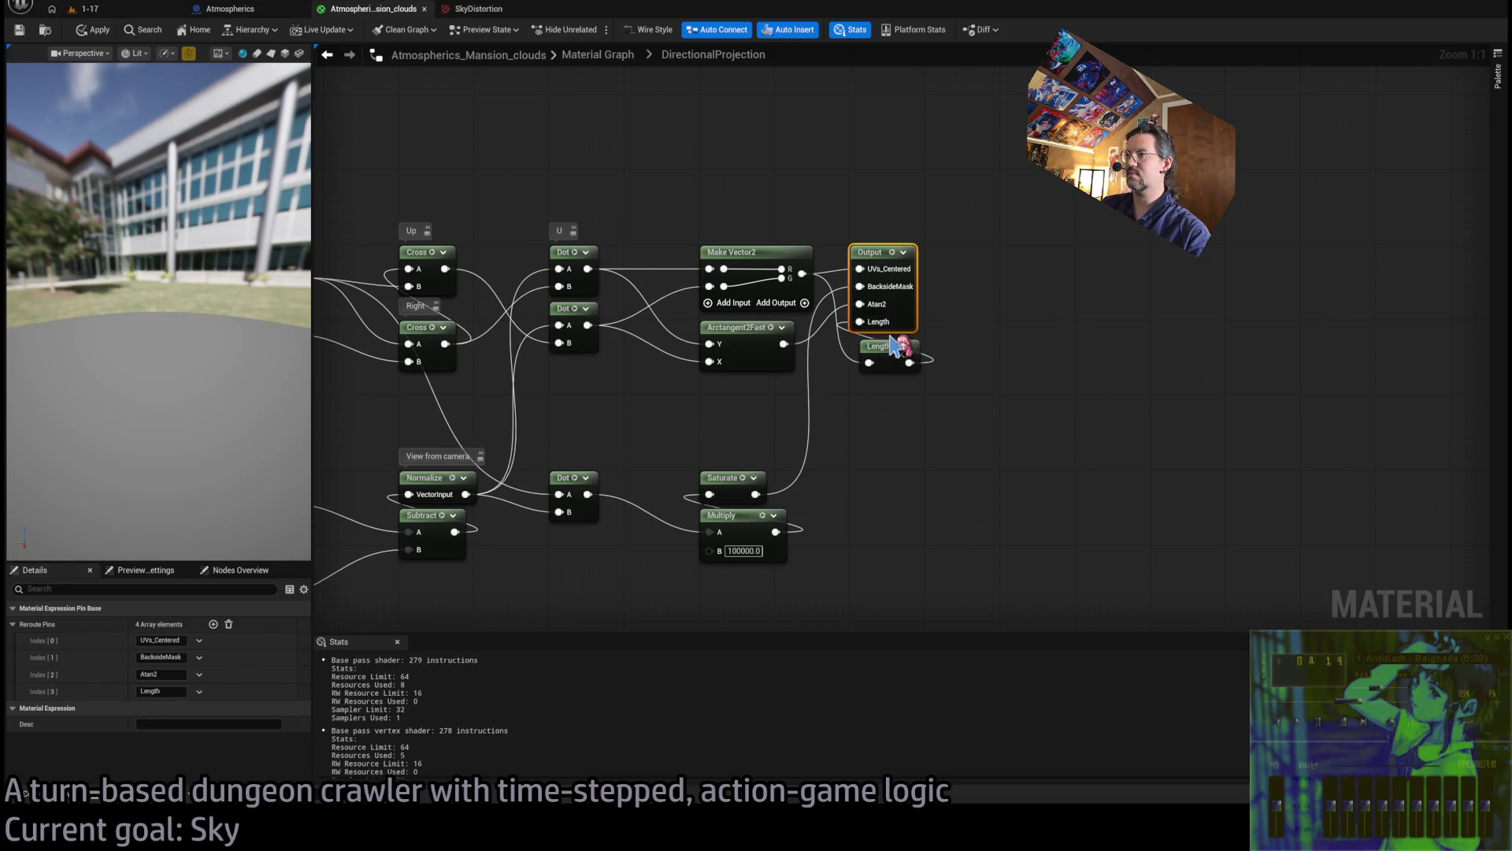
{"action": "left_click", "coordinate": [985, 448]}
{"action": "key", "text": "alt+Tab"}
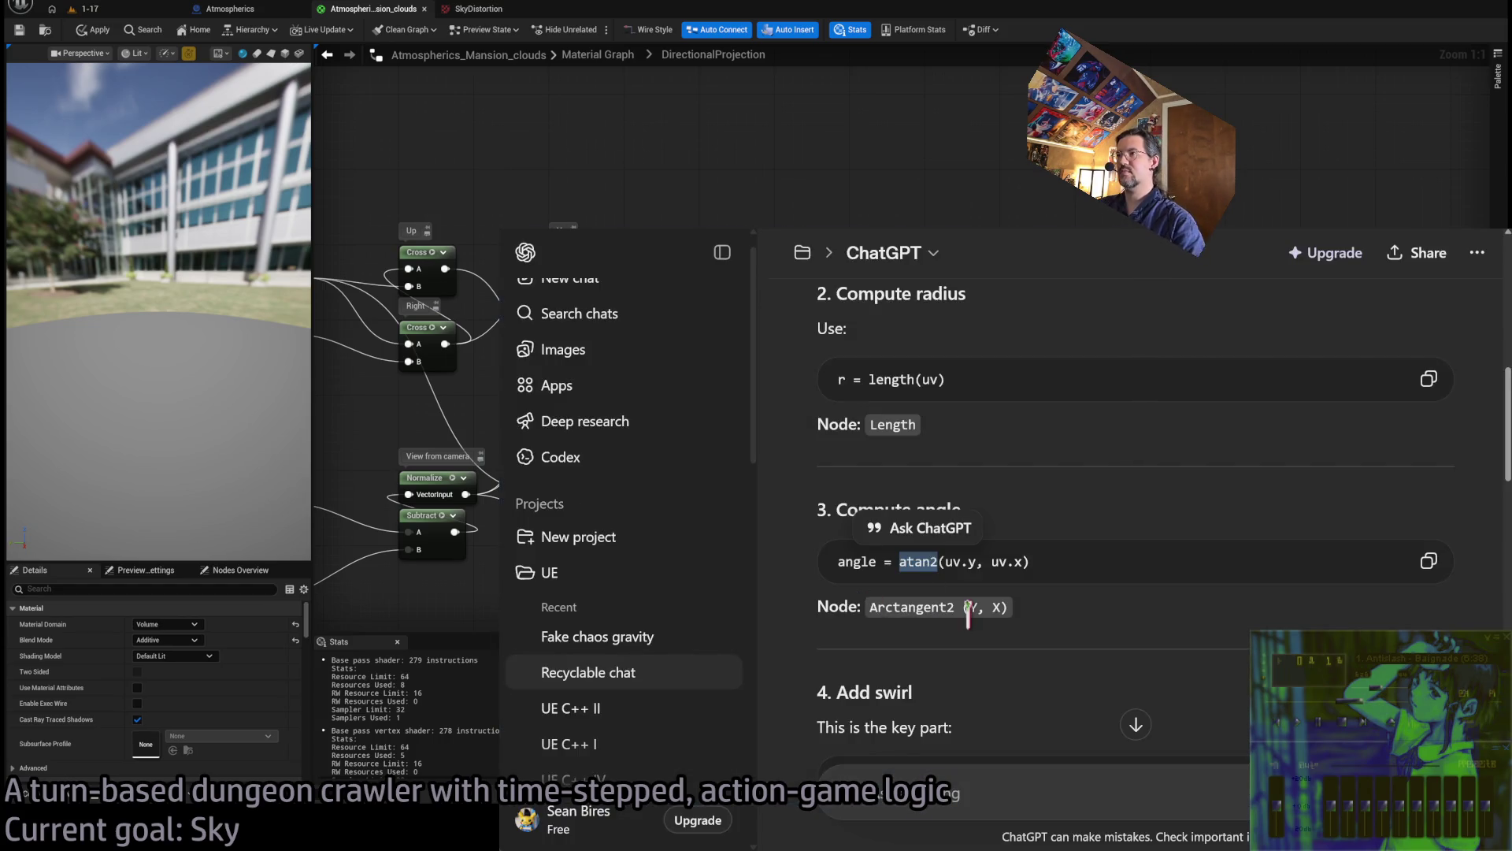
Scroll ChatGPT to '4. Add swirl', then select DirectionalProjection in the parent graph
{"action": "left_click", "coordinate": [1142, 527]}
{"action": "scroll", "coordinate": [1146, 536], "scroll_direction": "down", "scroll_amount": 3}
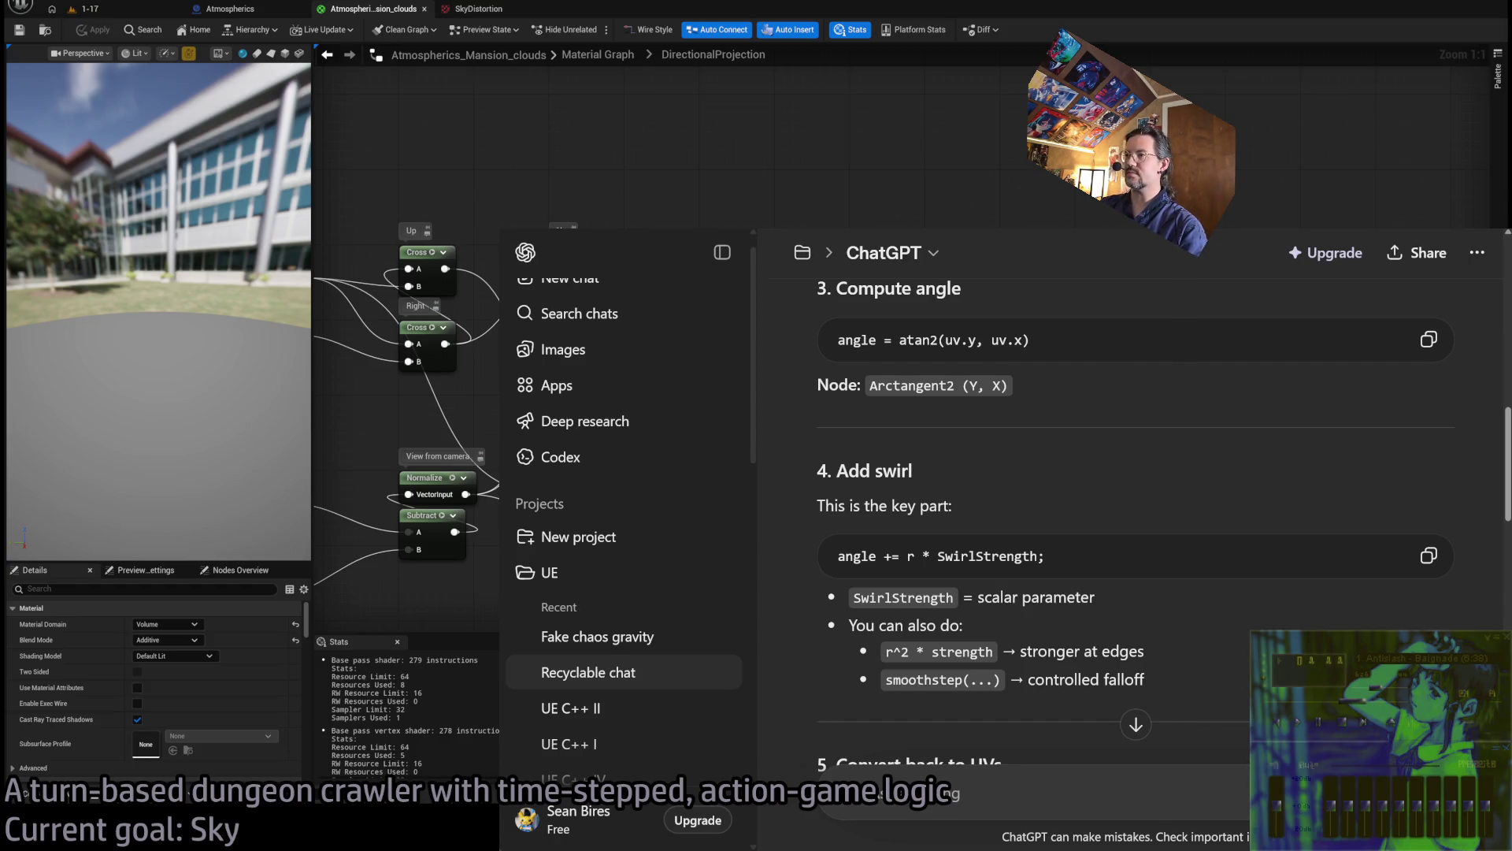
{"action": "left_click", "coordinate": [598, 54]}
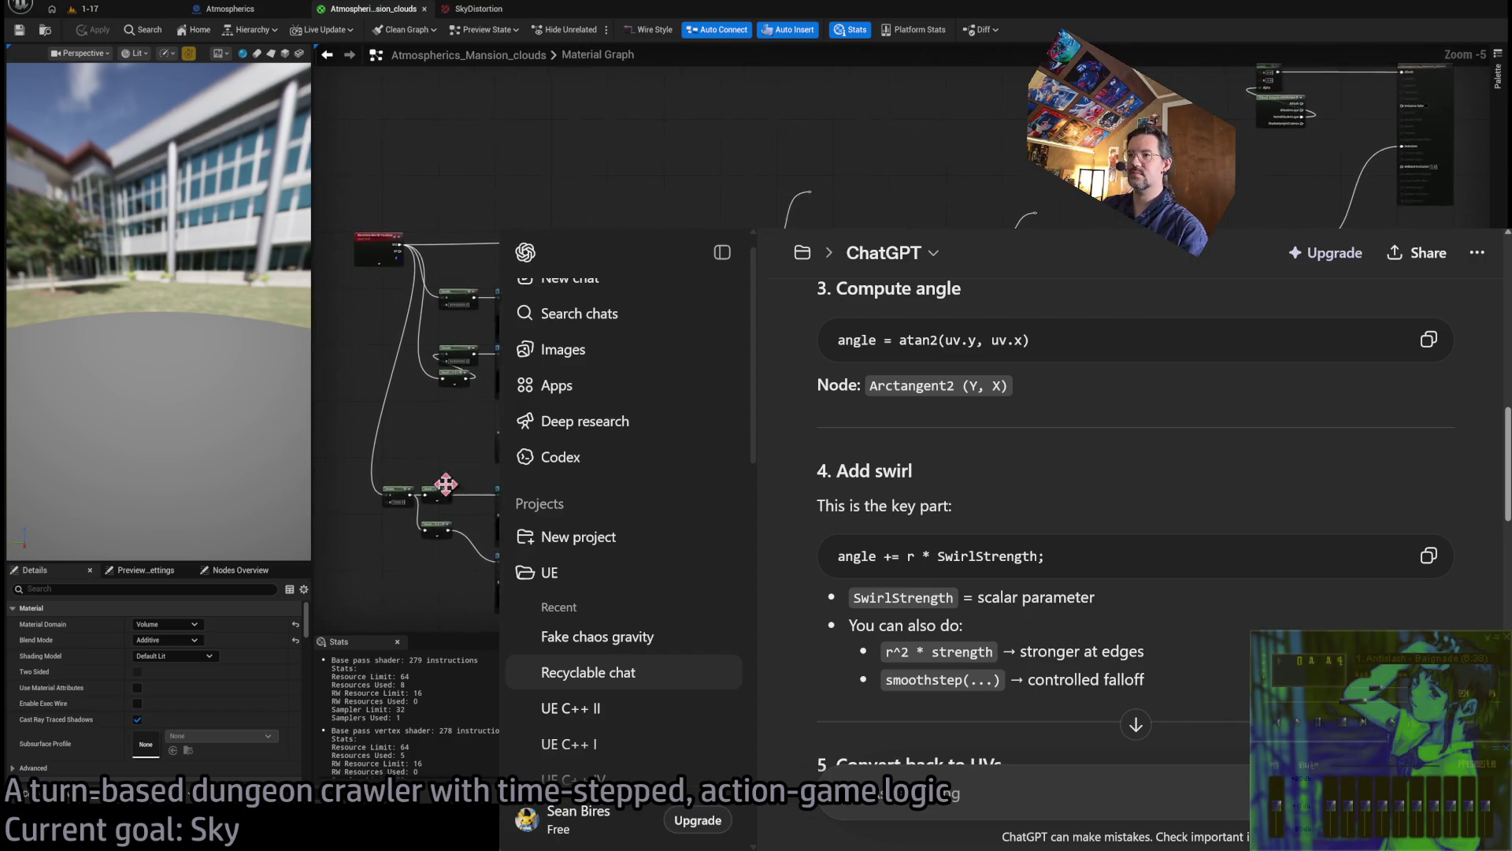
{"action": "scroll", "coordinate": [441, 315], "scroll_direction": "up", "scroll_amount": 1}
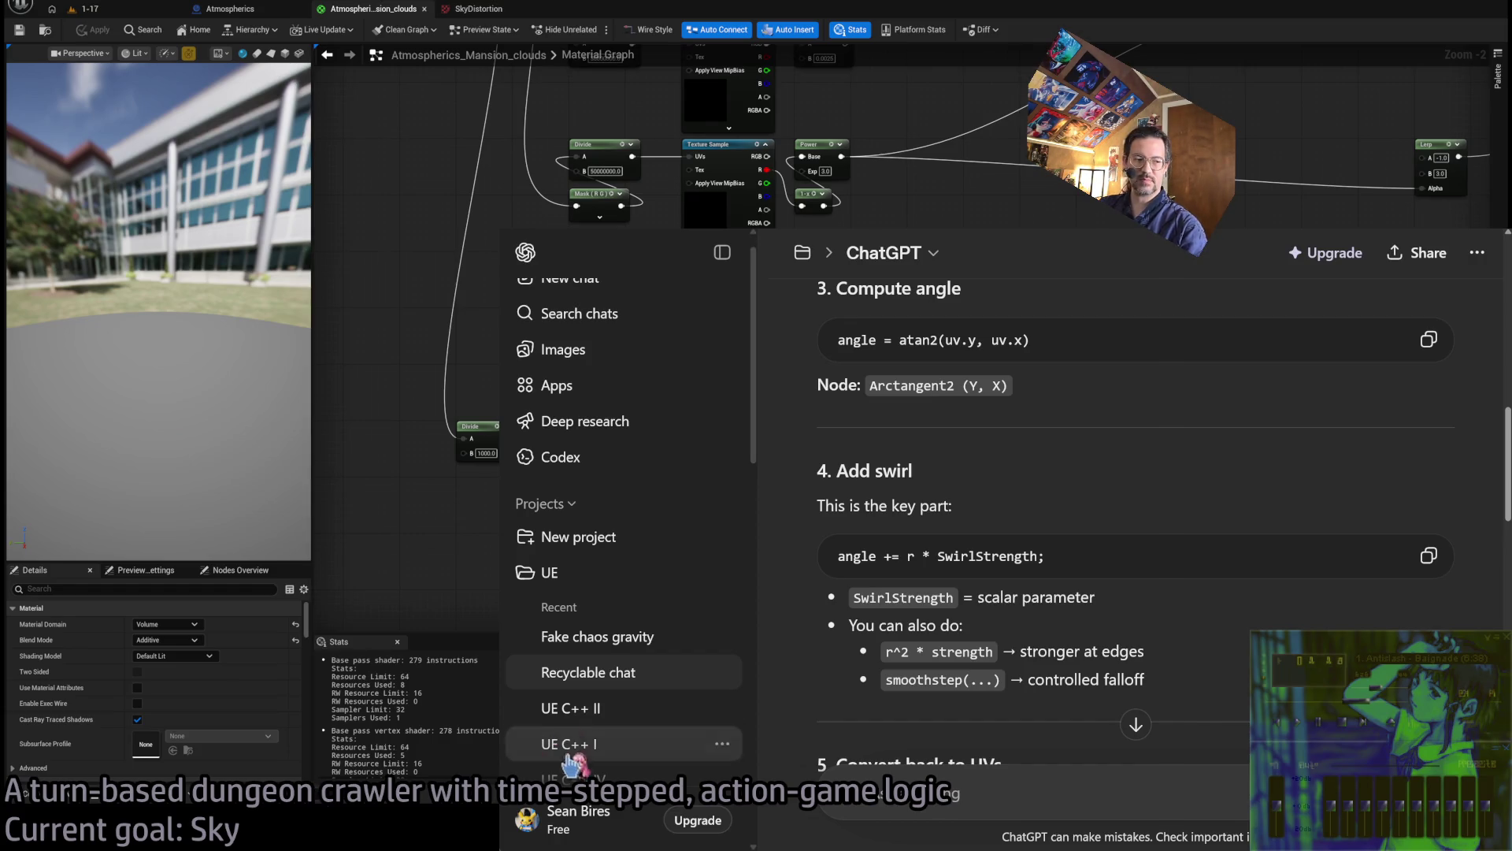
{"action": "scroll", "coordinate": [1158, 547], "scroll_direction": "up", "scroll_amount": 1}
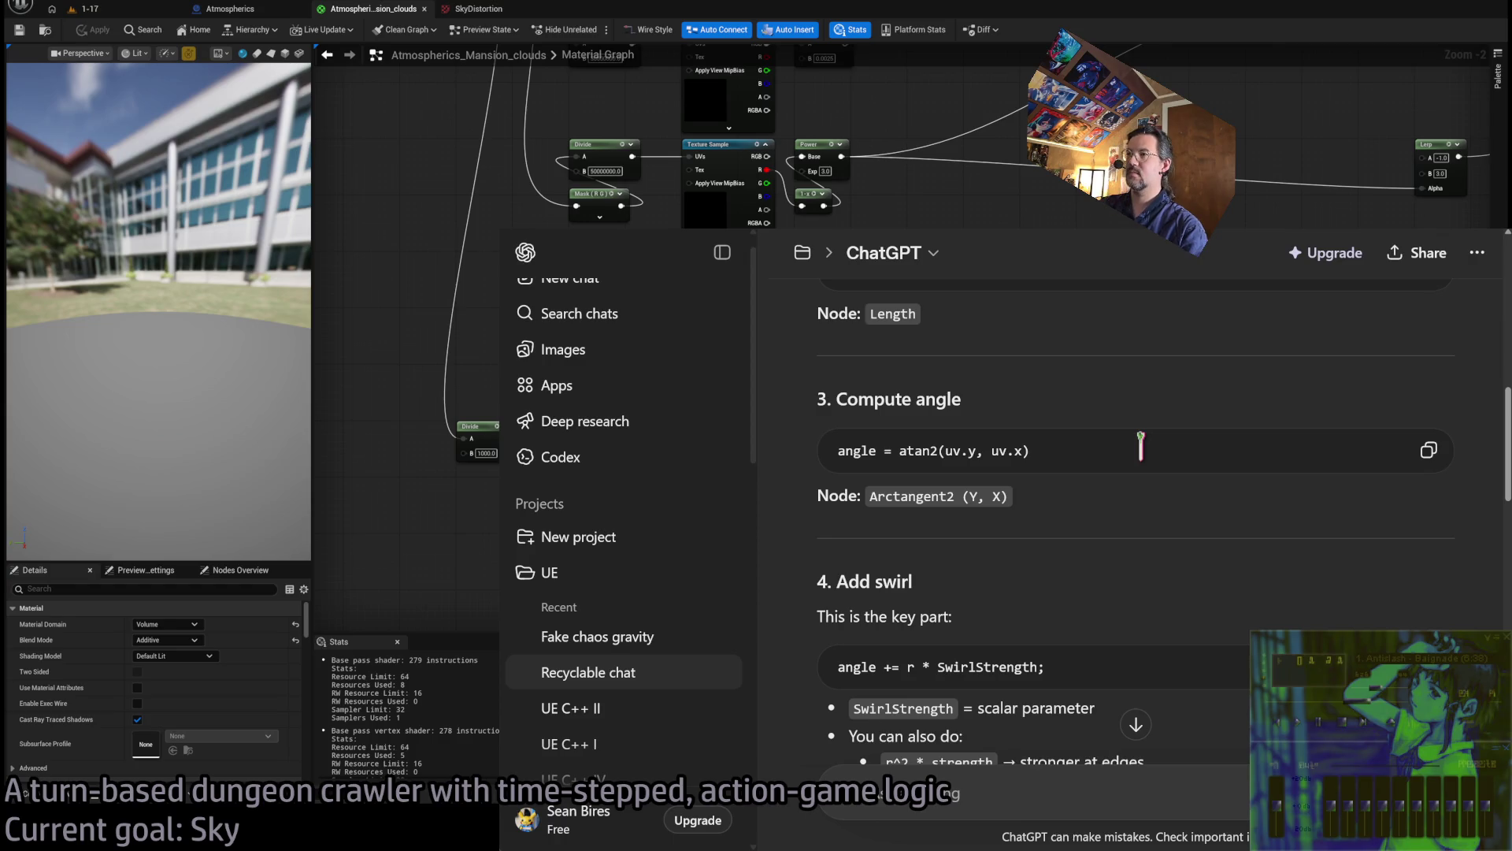
{"action": "scroll", "coordinate": [1162, 450], "scroll_direction": "down", "scroll_amount": 1}
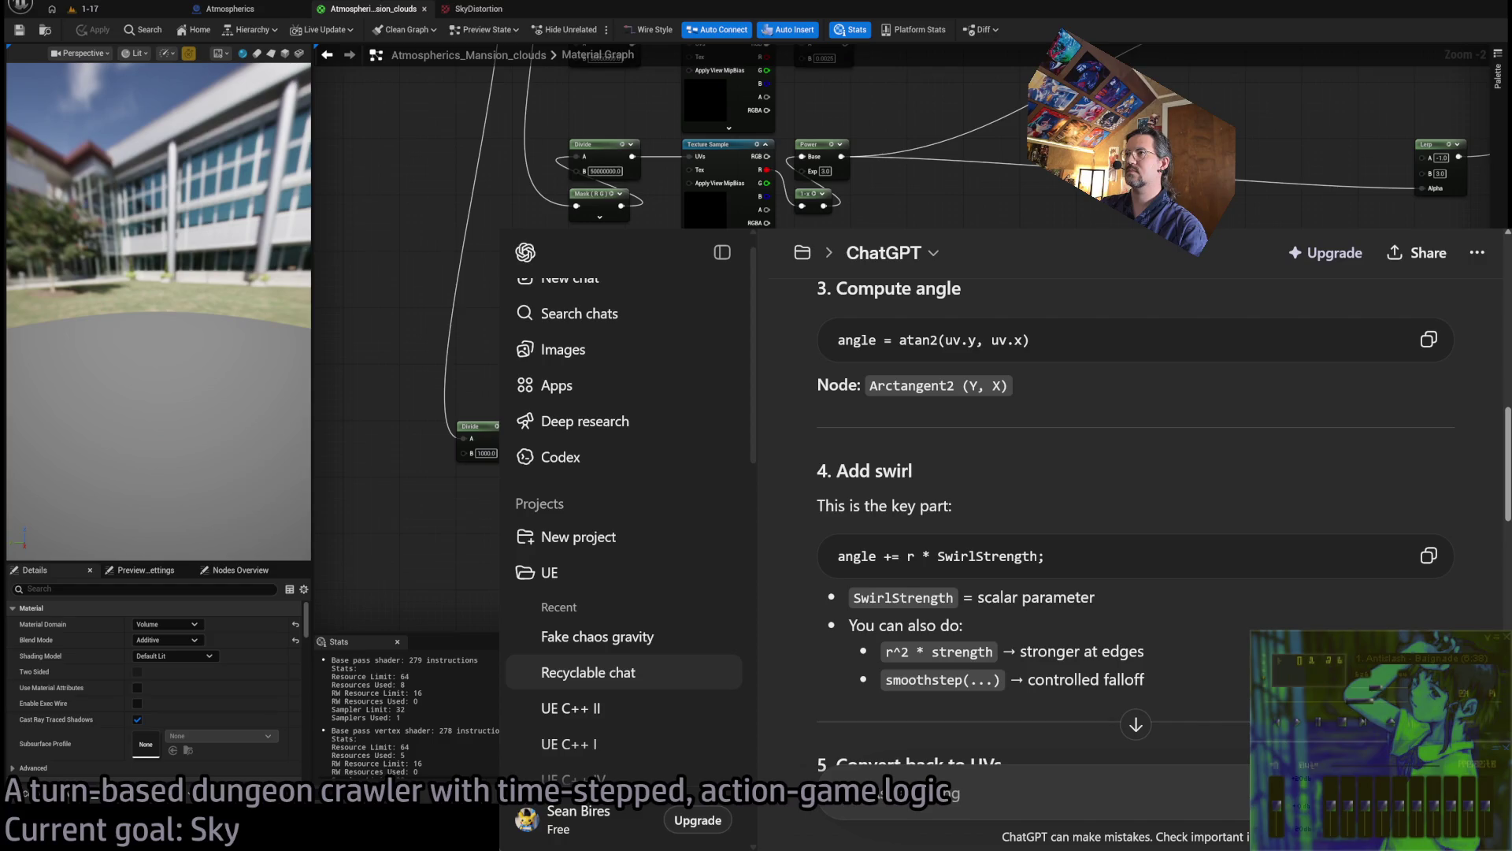
{"action": "key", "text": "alt+Tab"}
{"action": "scroll", "coordinate": [801, 364], "scroll_direction": "up", "scroll_amount": 2}
{"action": "left_click", "coordinate": [689, 366]}
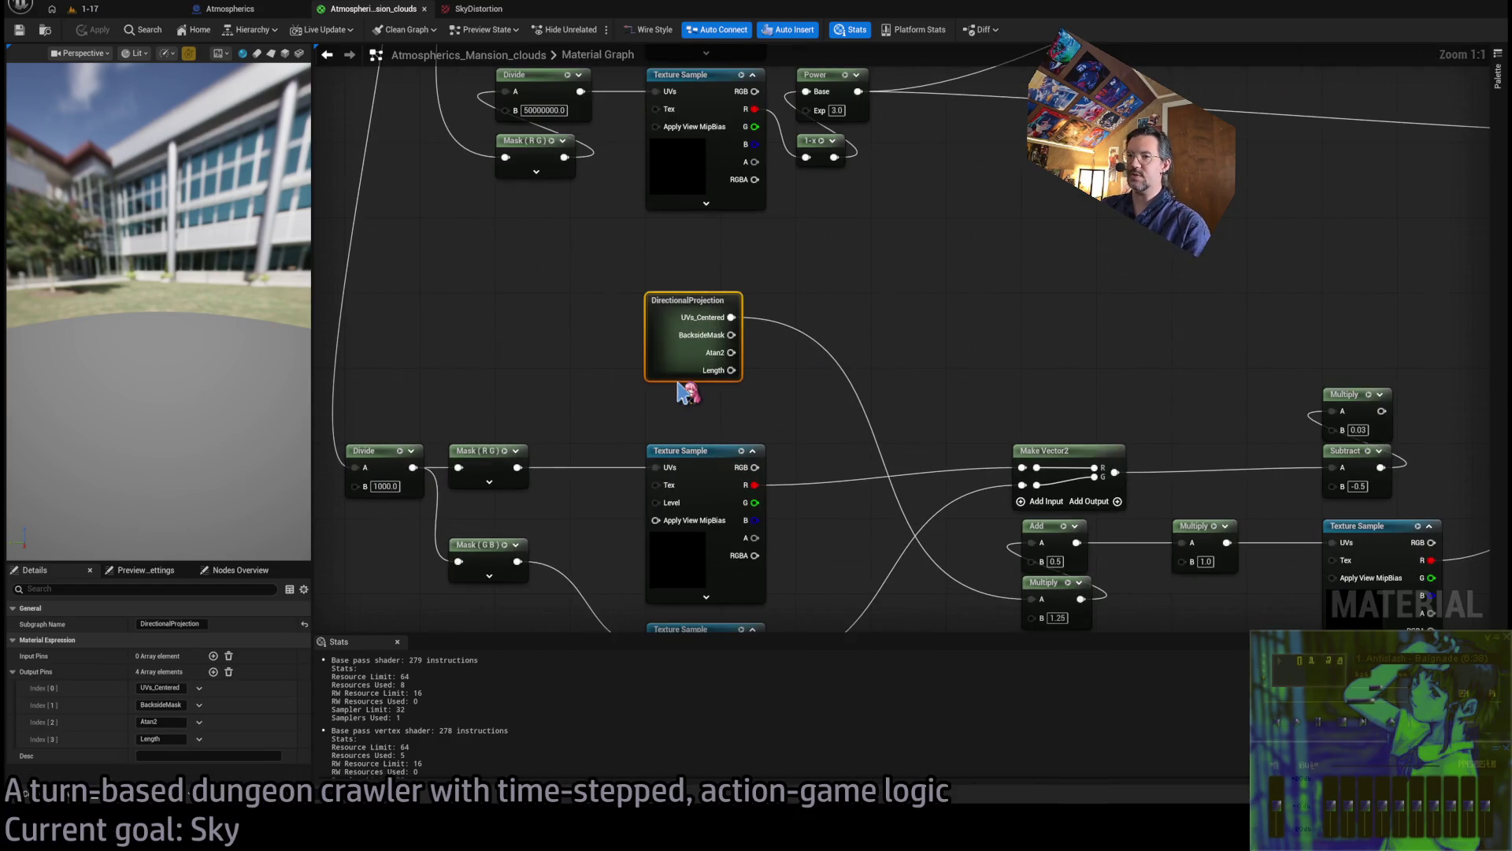
Change DirectionalProjection's Output Pins Index[2] name from Atan2 to Angle
{"action": "left_click", "coordinate": [162, 721]}
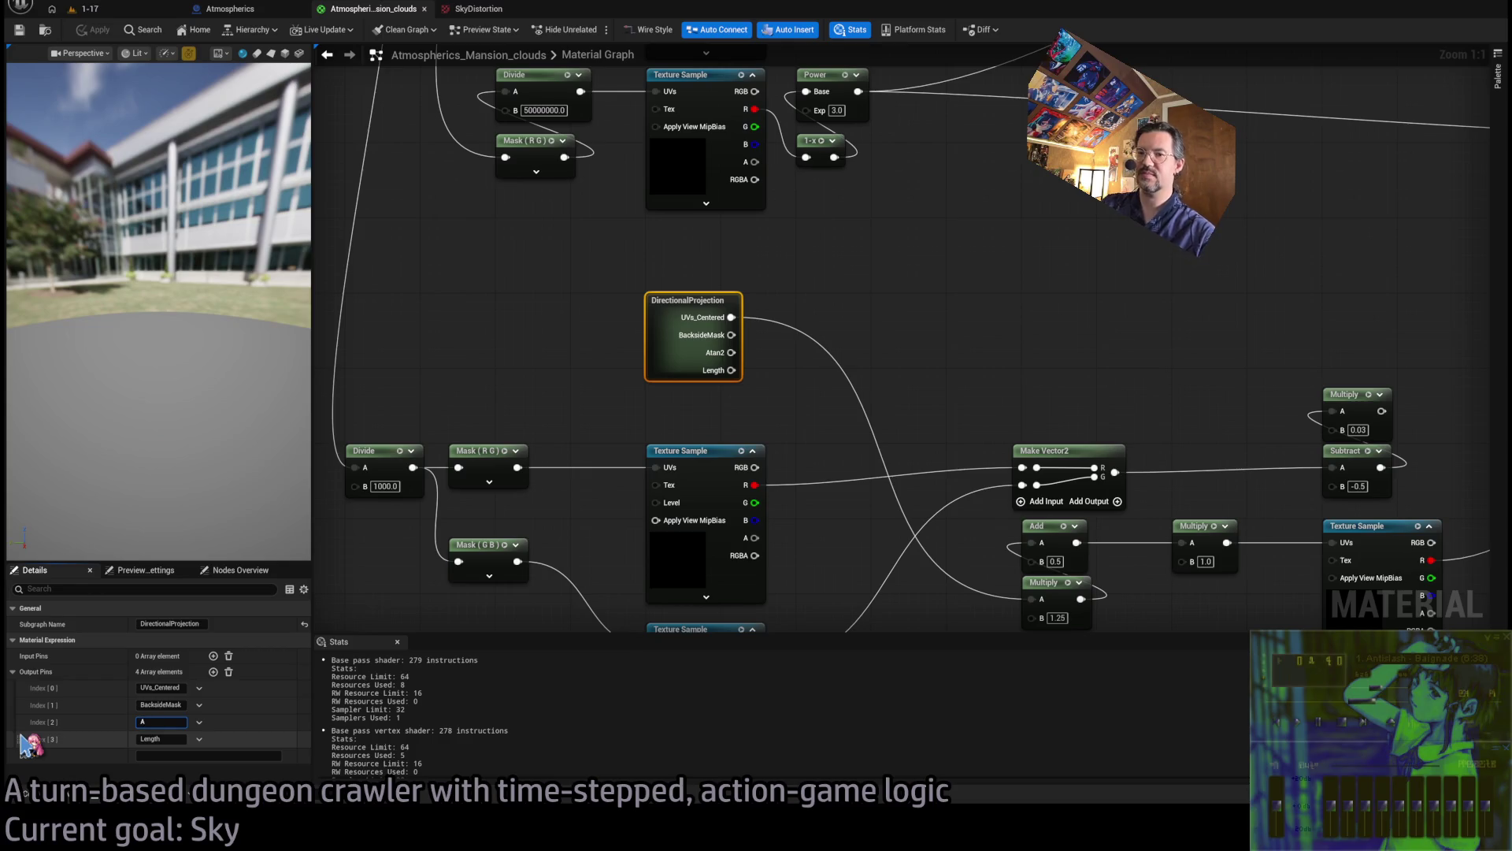
{"action": "key", "text": "Return"}
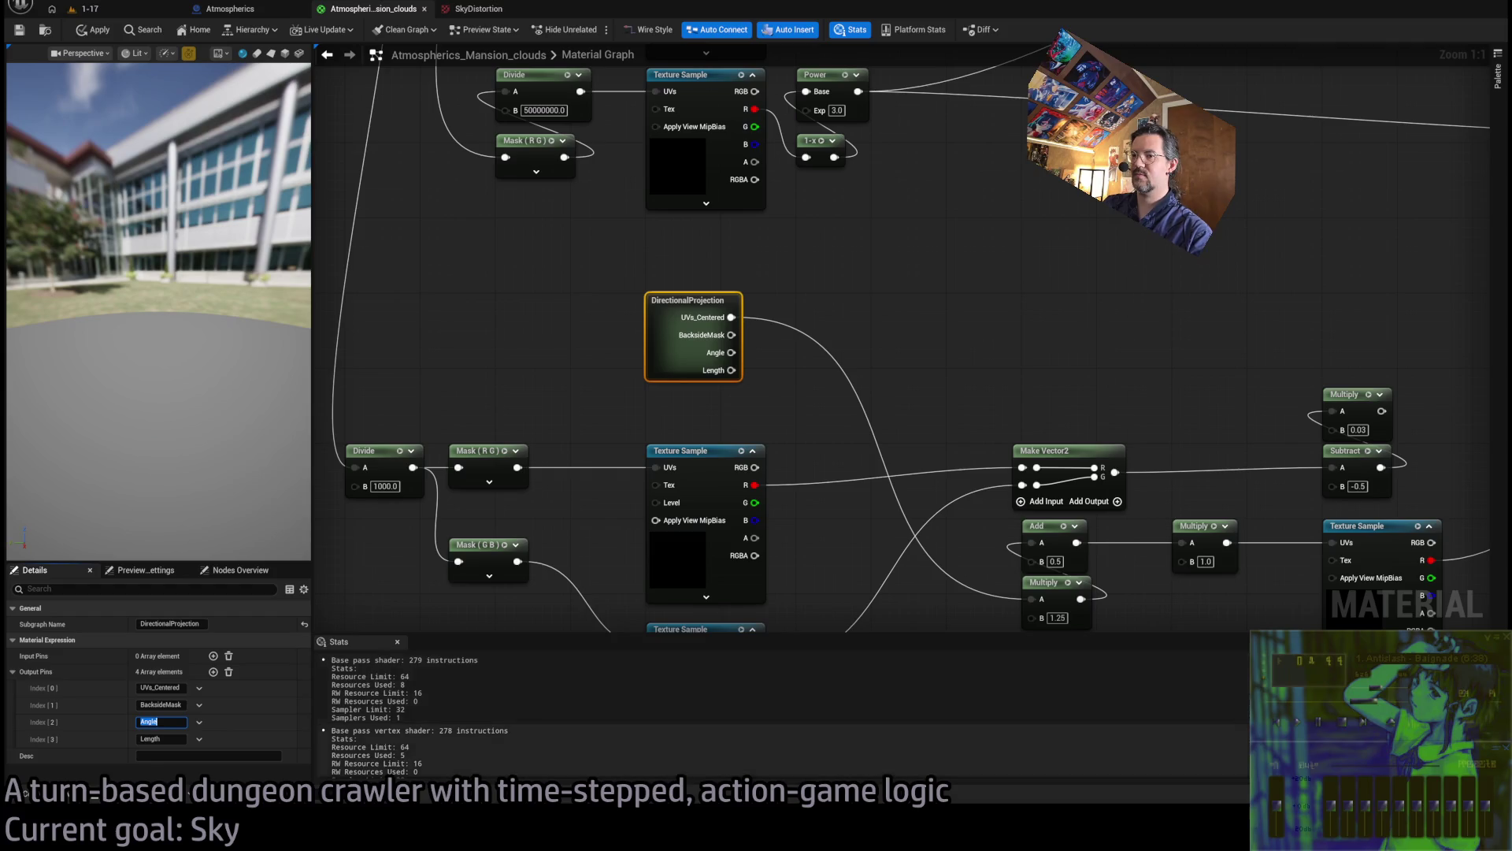
{"action": "key", "text": "alt+Tab"}
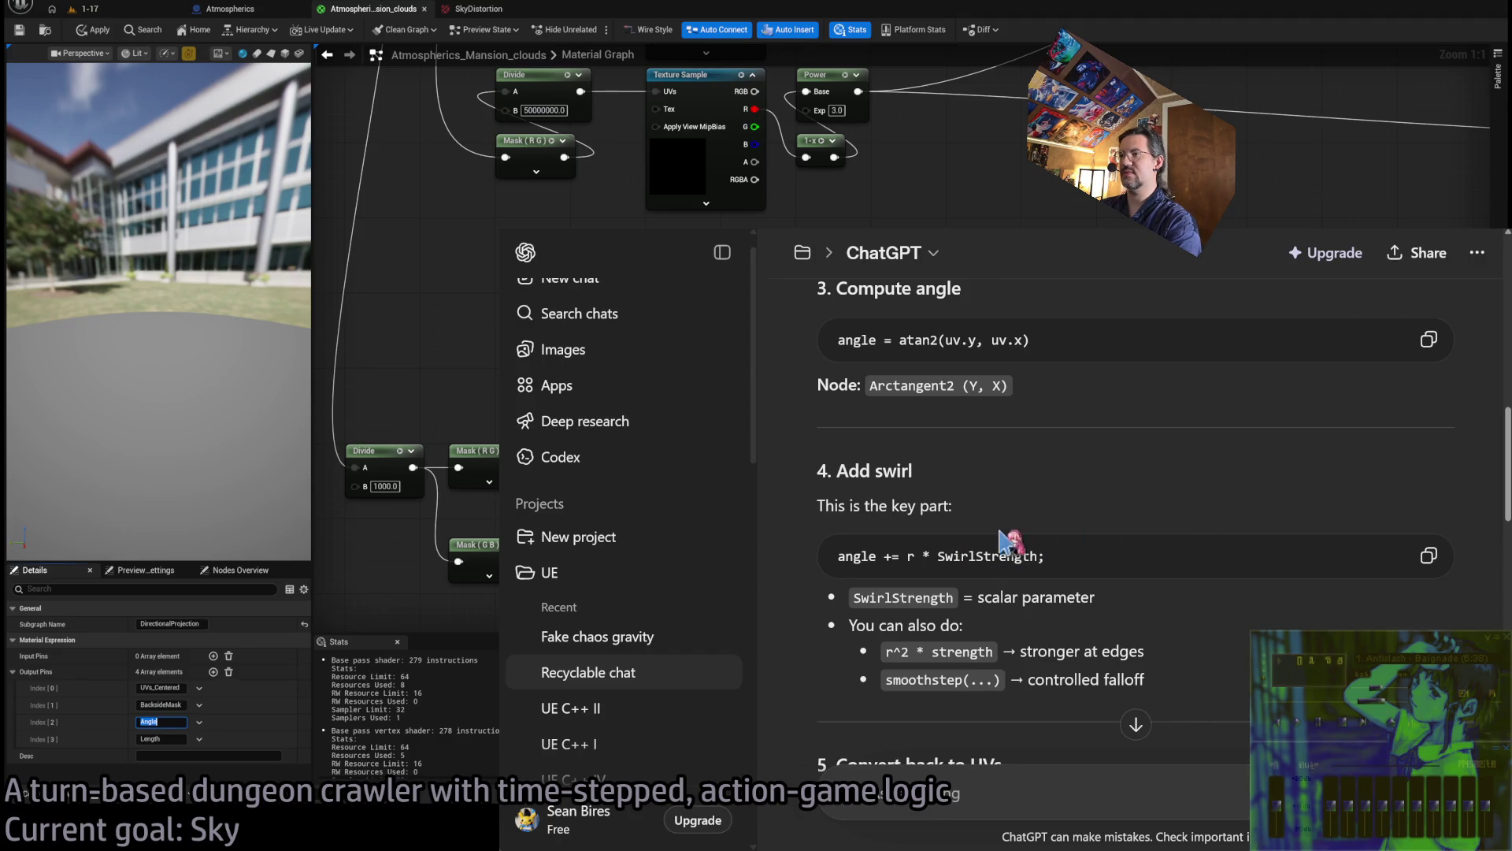
{"action": "scroll", "coordinate": [1075, 586], "scroll_direction": "down", "scroll_amount": 2}
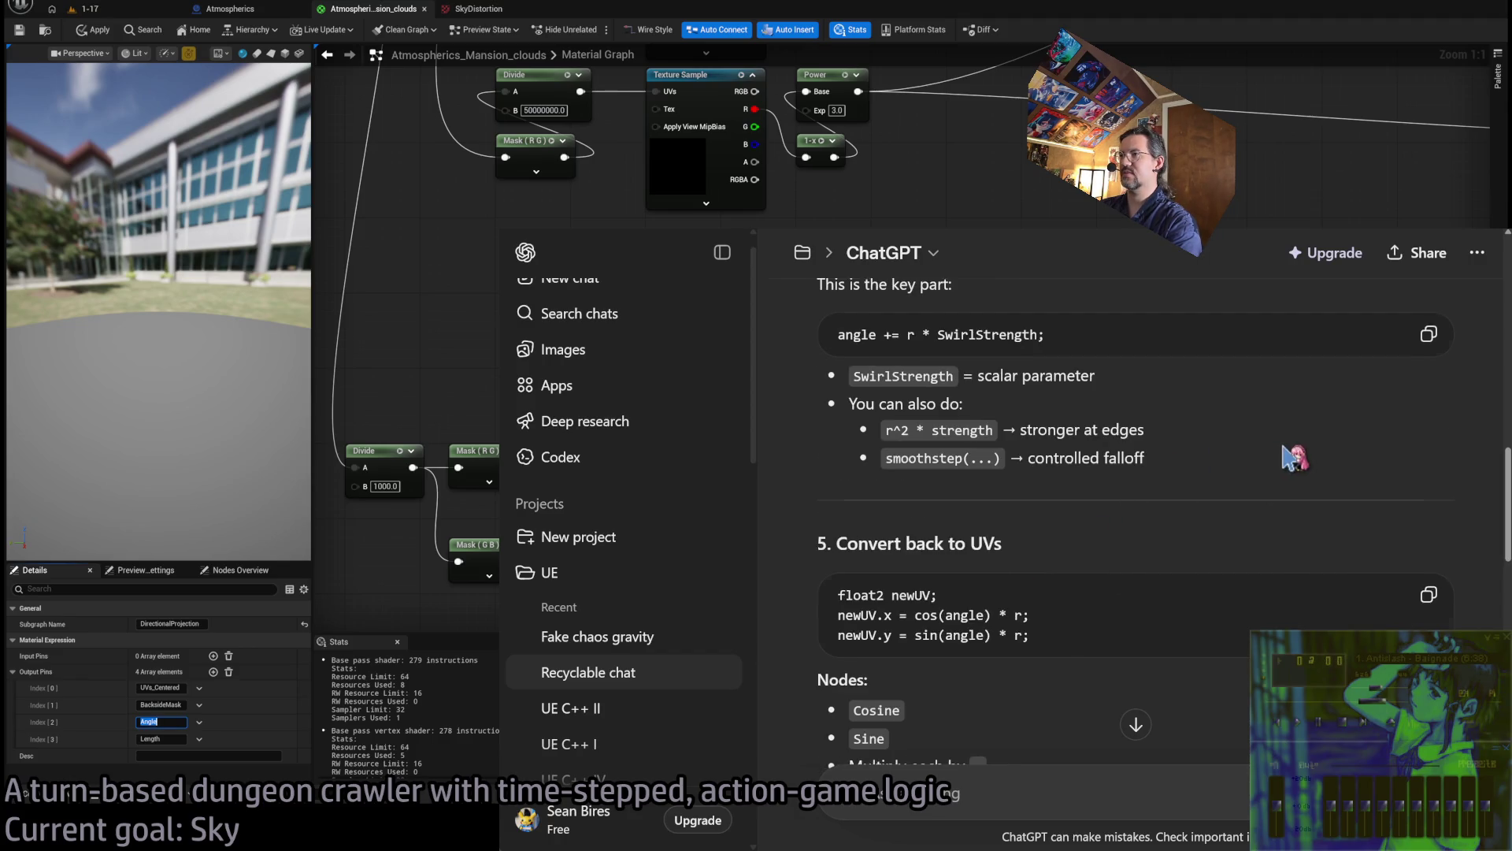
{"action": "scroll", "coordinate": [1296, 458], "scroll_direction": "up", "scroll_amount": 1}
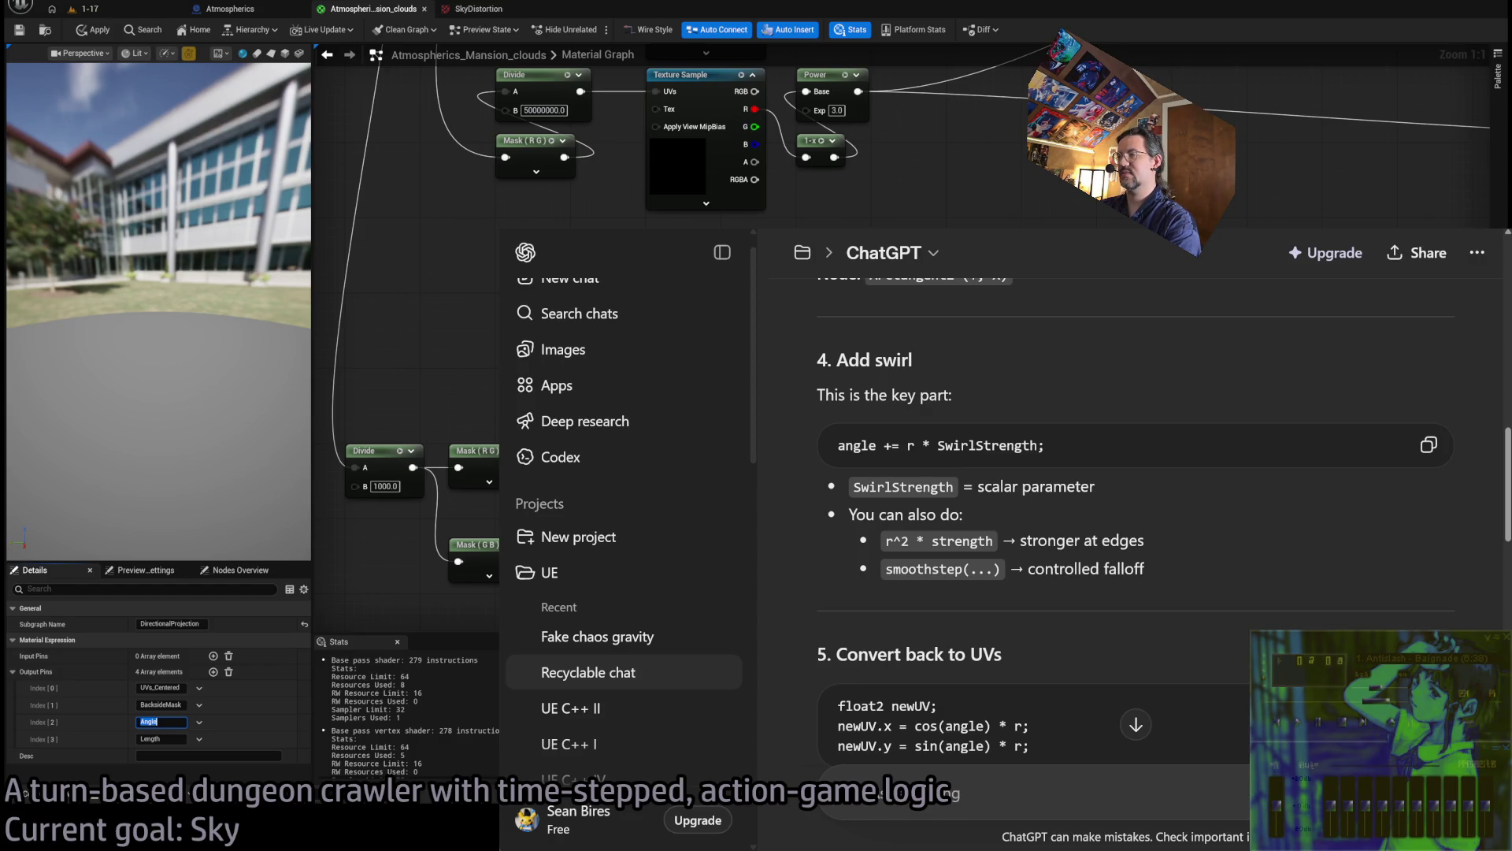
{"action": "left_click_drag", "start_coordinate": [835, 445], "coordinate": [1113, 445]}
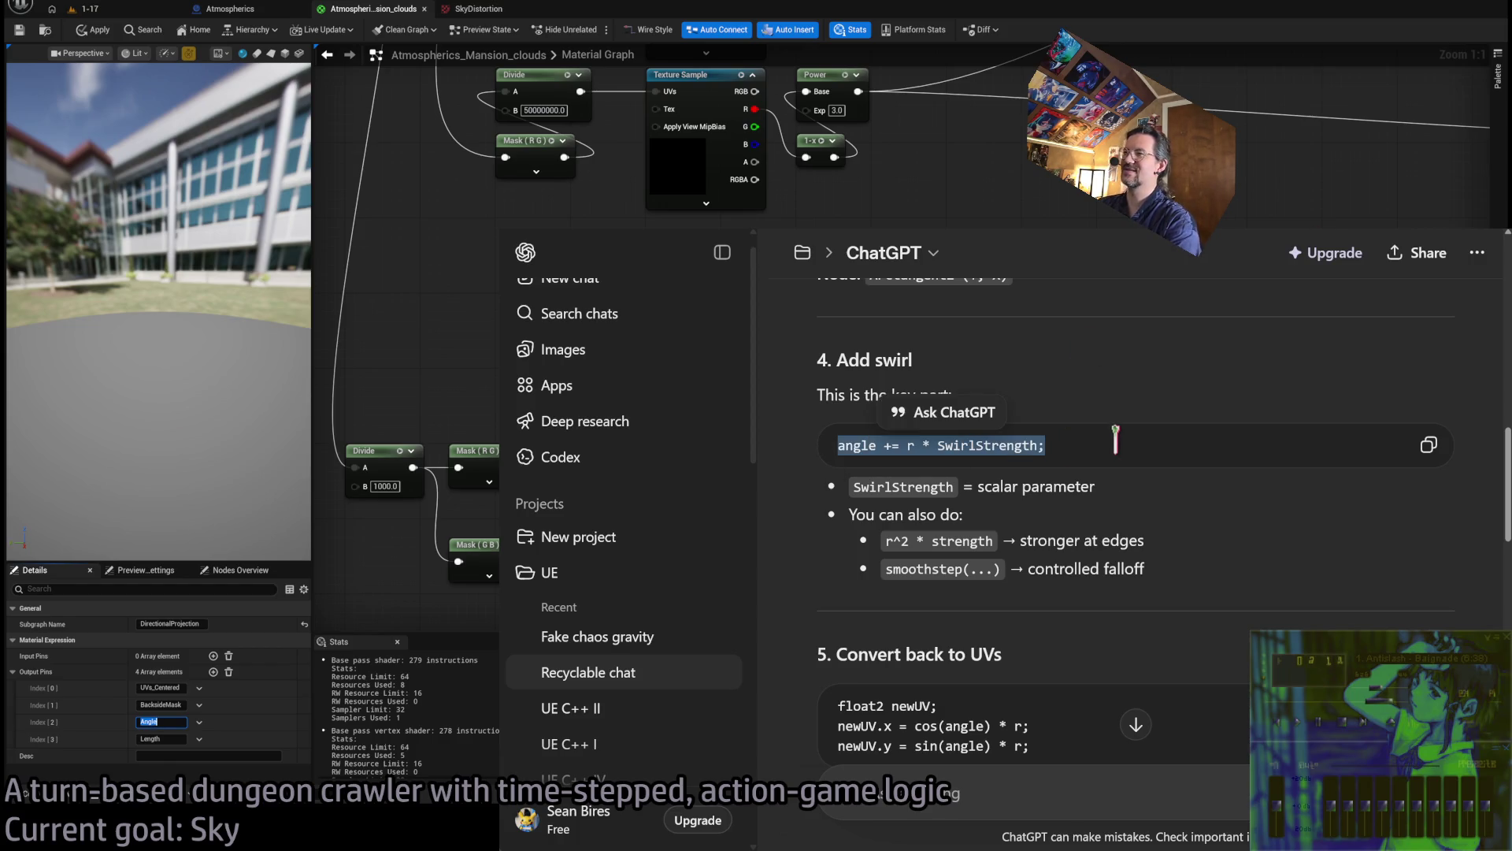
{"action": "left_click", "coordinate": [860, 448]}
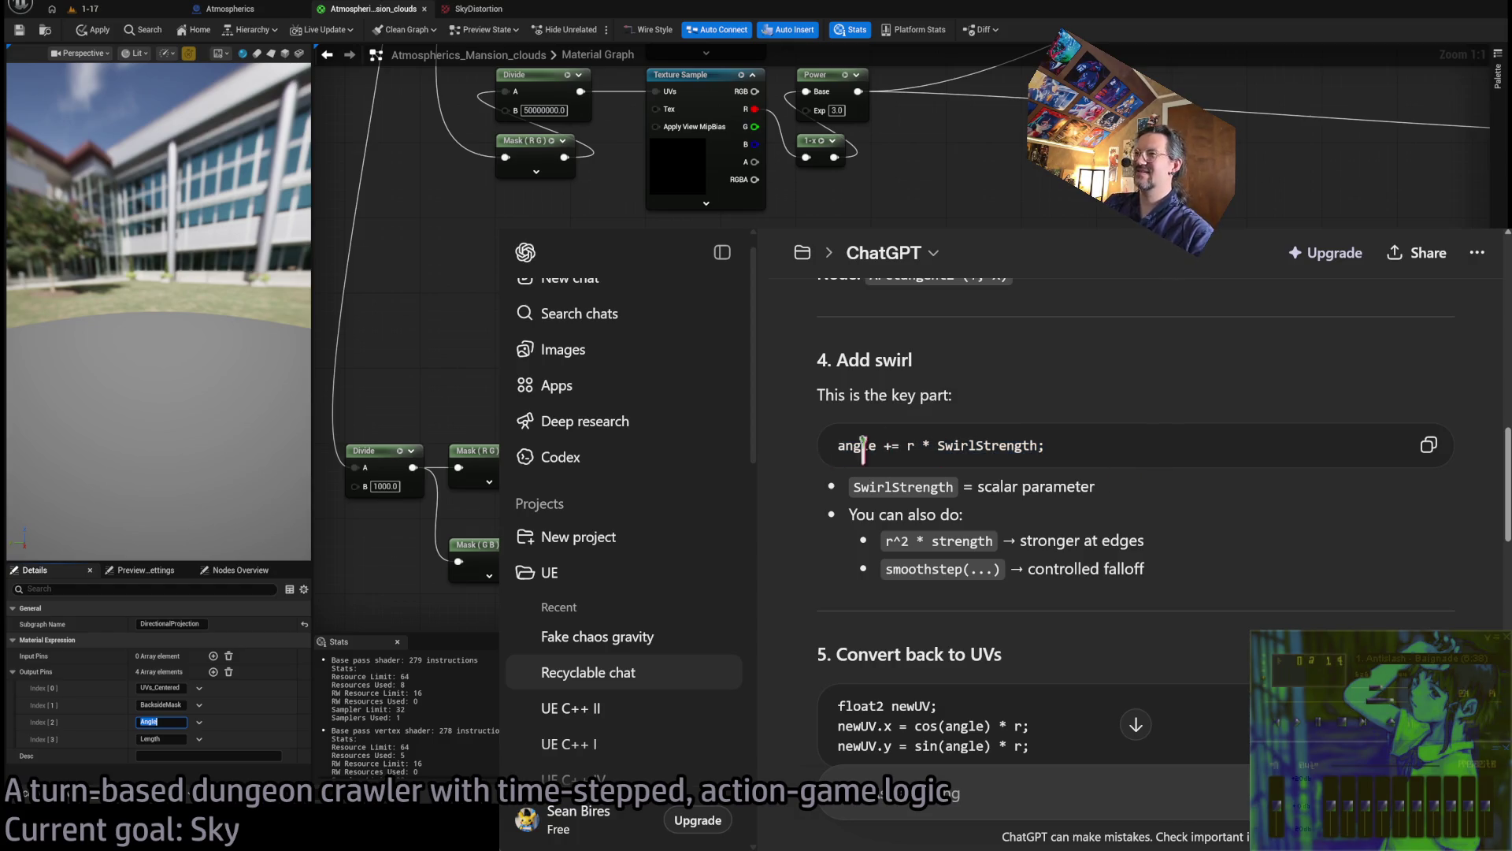
{"action": "left_click_drag", "start_coordinate": [840, 445], "coordinate": [1138, 446]}
{"action": "left_click", "coordinate": [821, 442]}
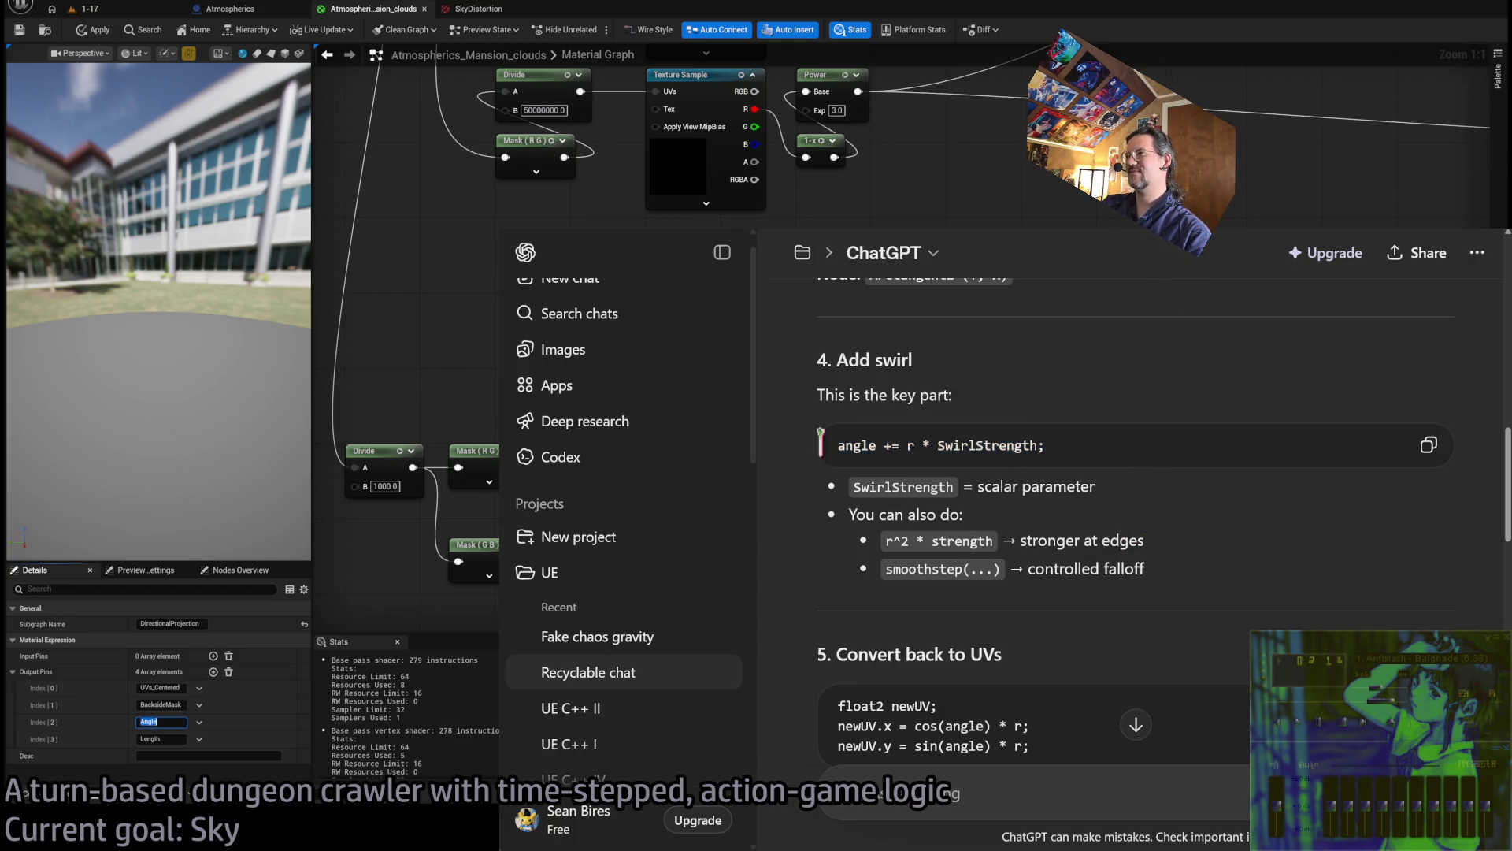
{"action": "left_click_drag", "start_coordinate": [833, 446], "coordinate": [1095, 453]}
{"action": "left_click", "coordinate": [1092, 455]}
{"action": "left_click", "coordinate": [1093, 453]}
{"action": "left_click_drag", "start_coordinate": [829, 447], "coordinate": [1127, 445]}
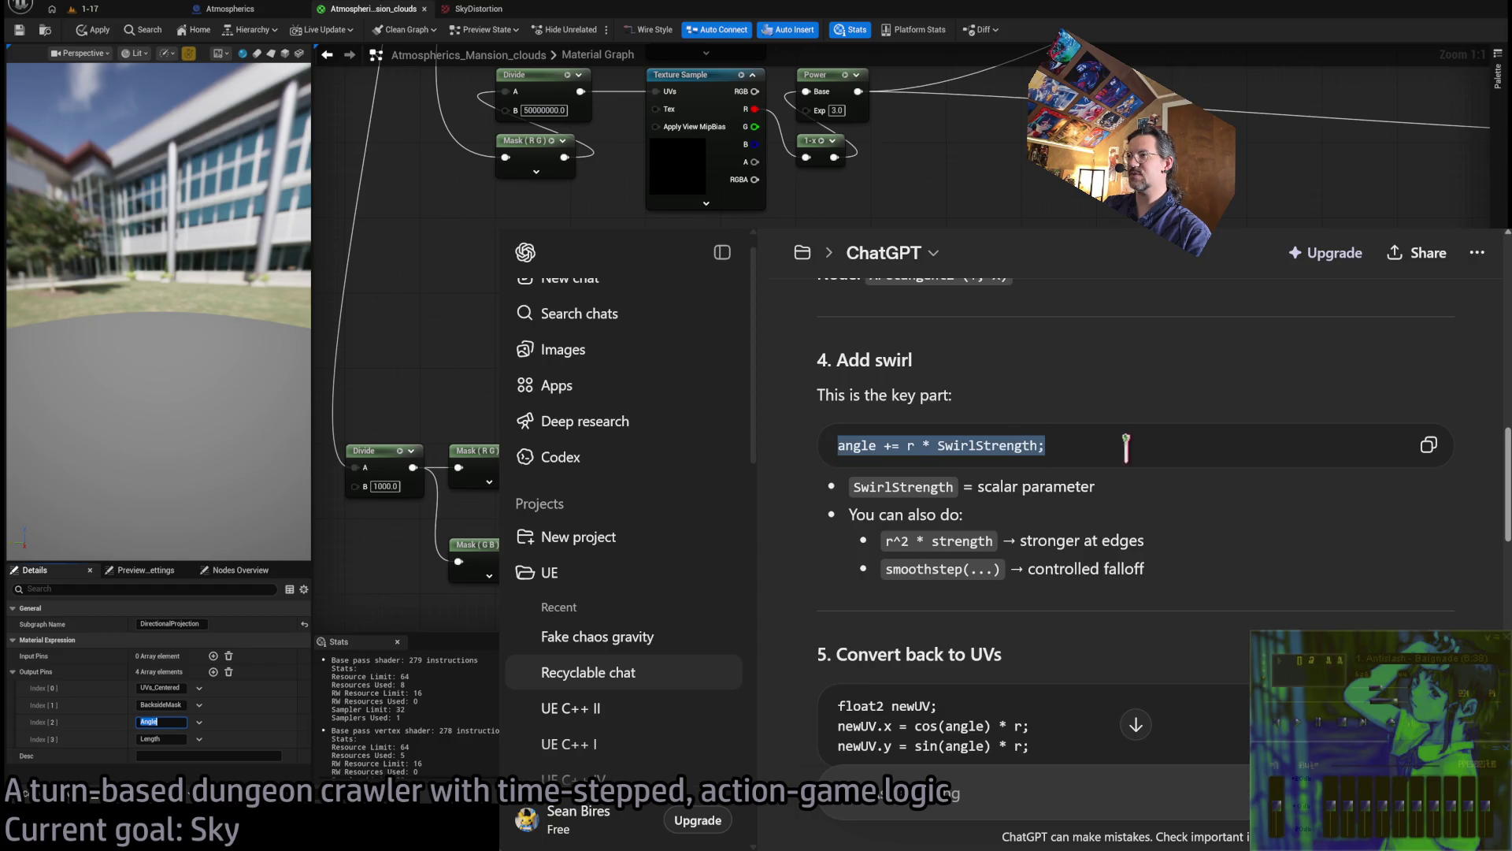
{"action": "left_click", "coordinate": [1158, 553]}
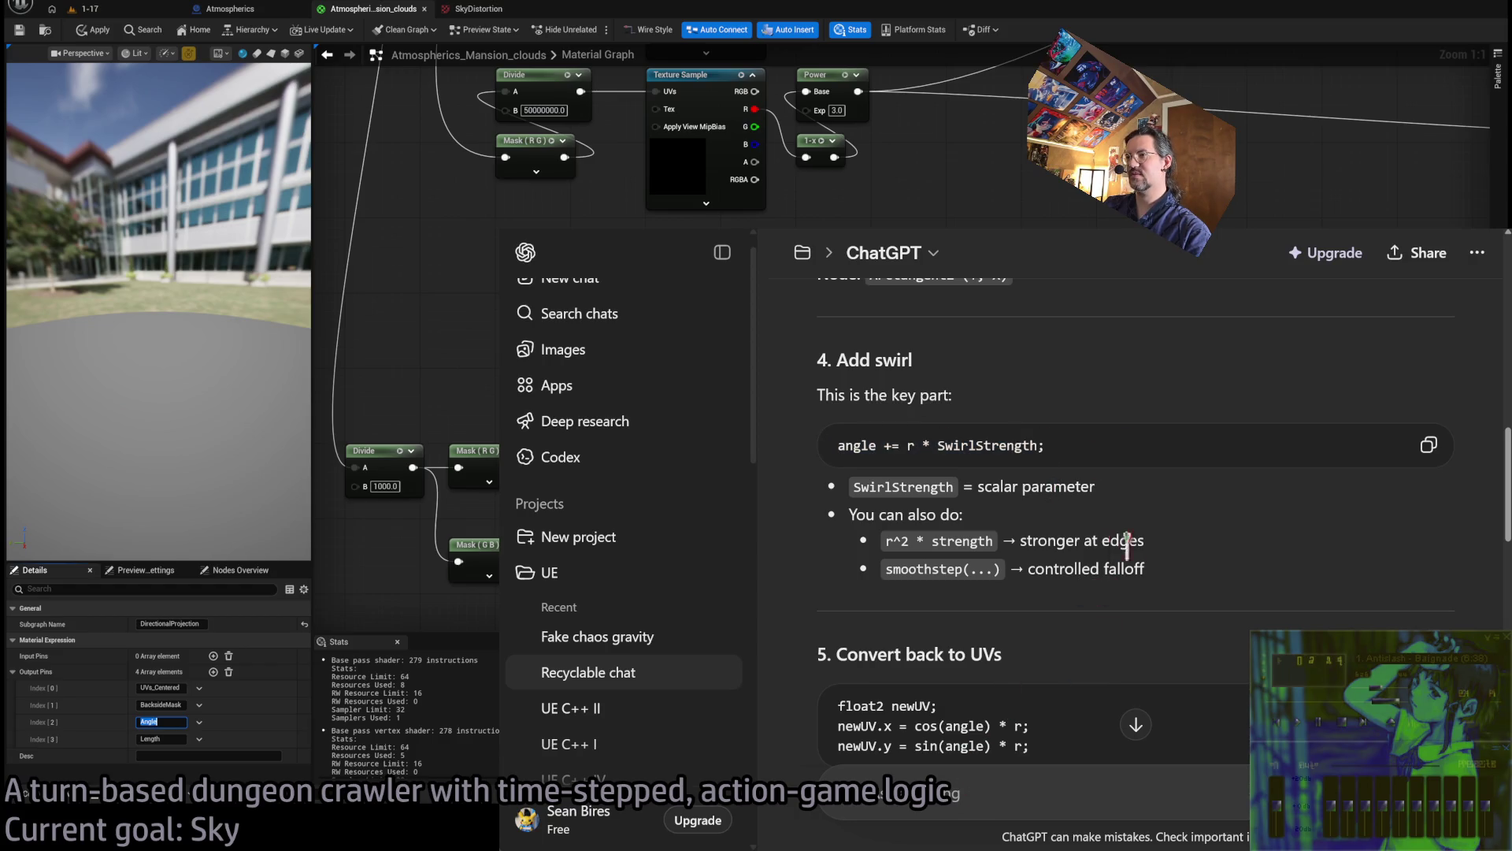
{"action": "left_click_drag", "start_coordinate": [884, 542], "coordinate": [905, 542]}
{"action": "left_click", "coordinate": [1170, 552]}
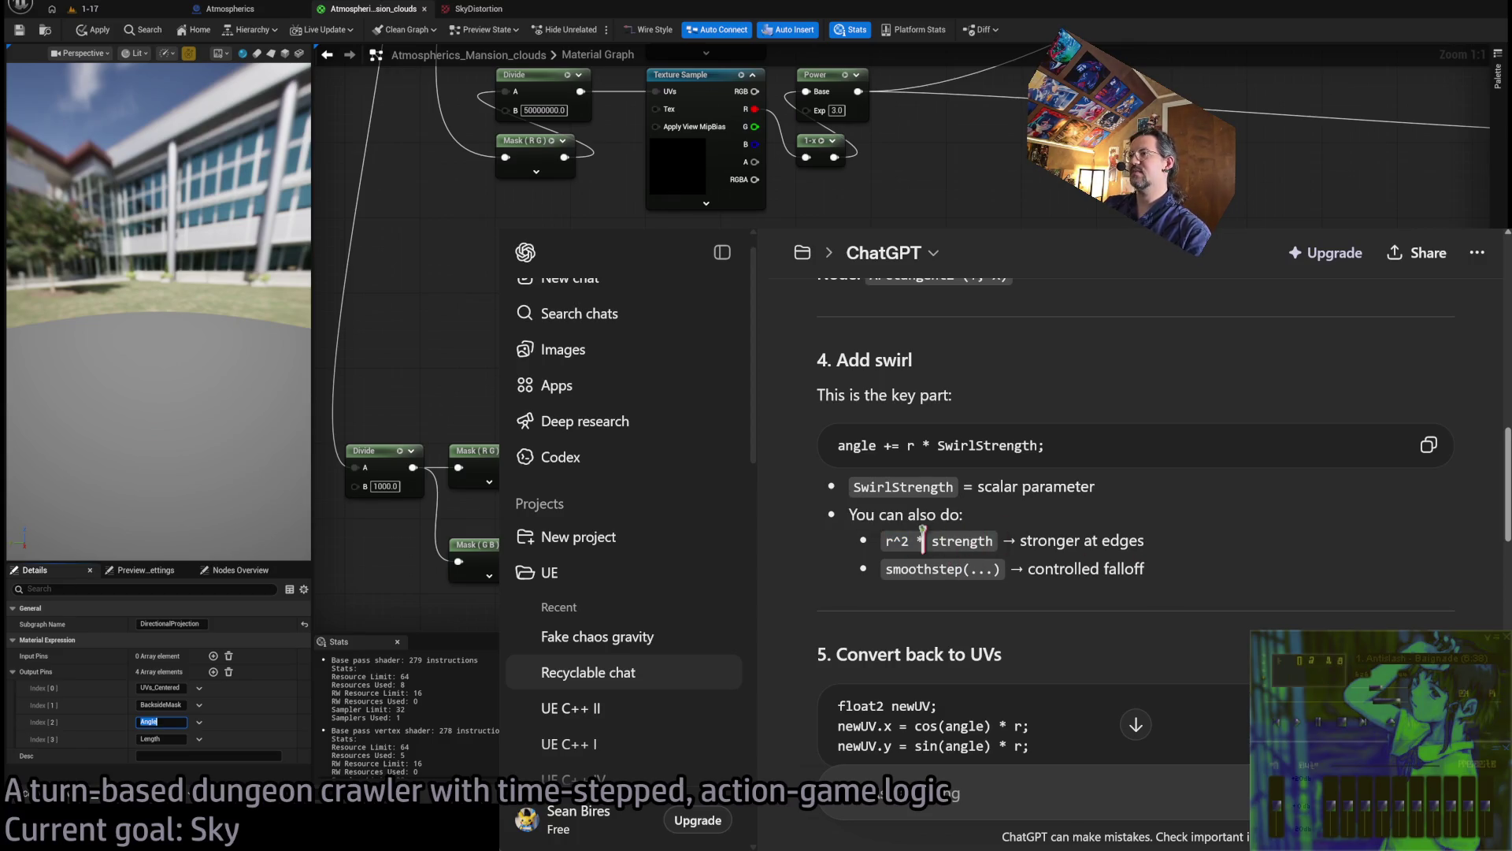
{"action": "left_click_drag", "start_coordinate": [1174, 548], "coordinate": [823, 559]}
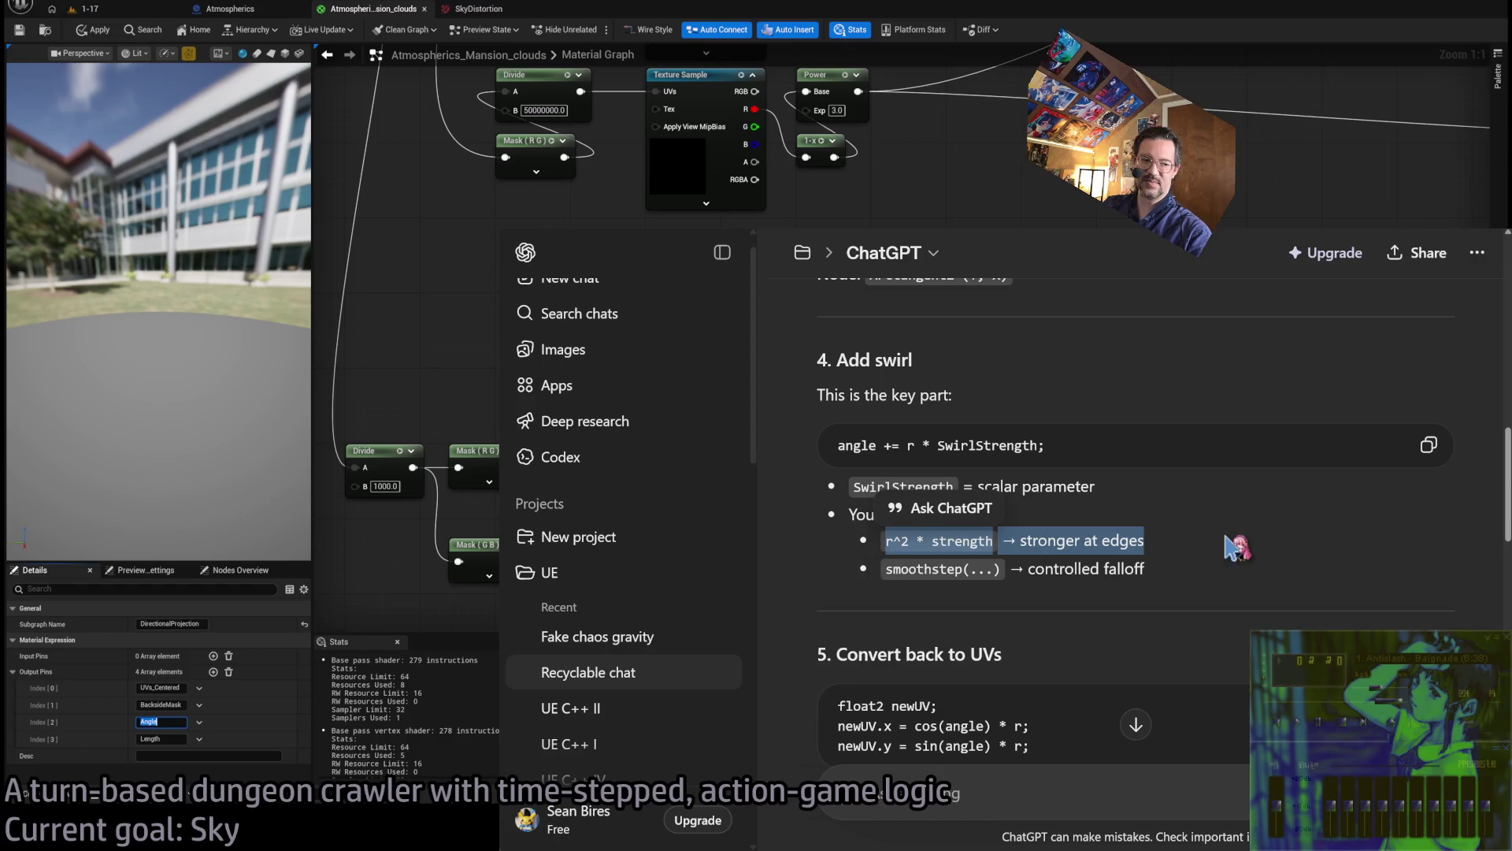
{"action": "left_click", "coordinate": [941, 508]}
{"action": "triple_click", "coordinate": [862, 446]}
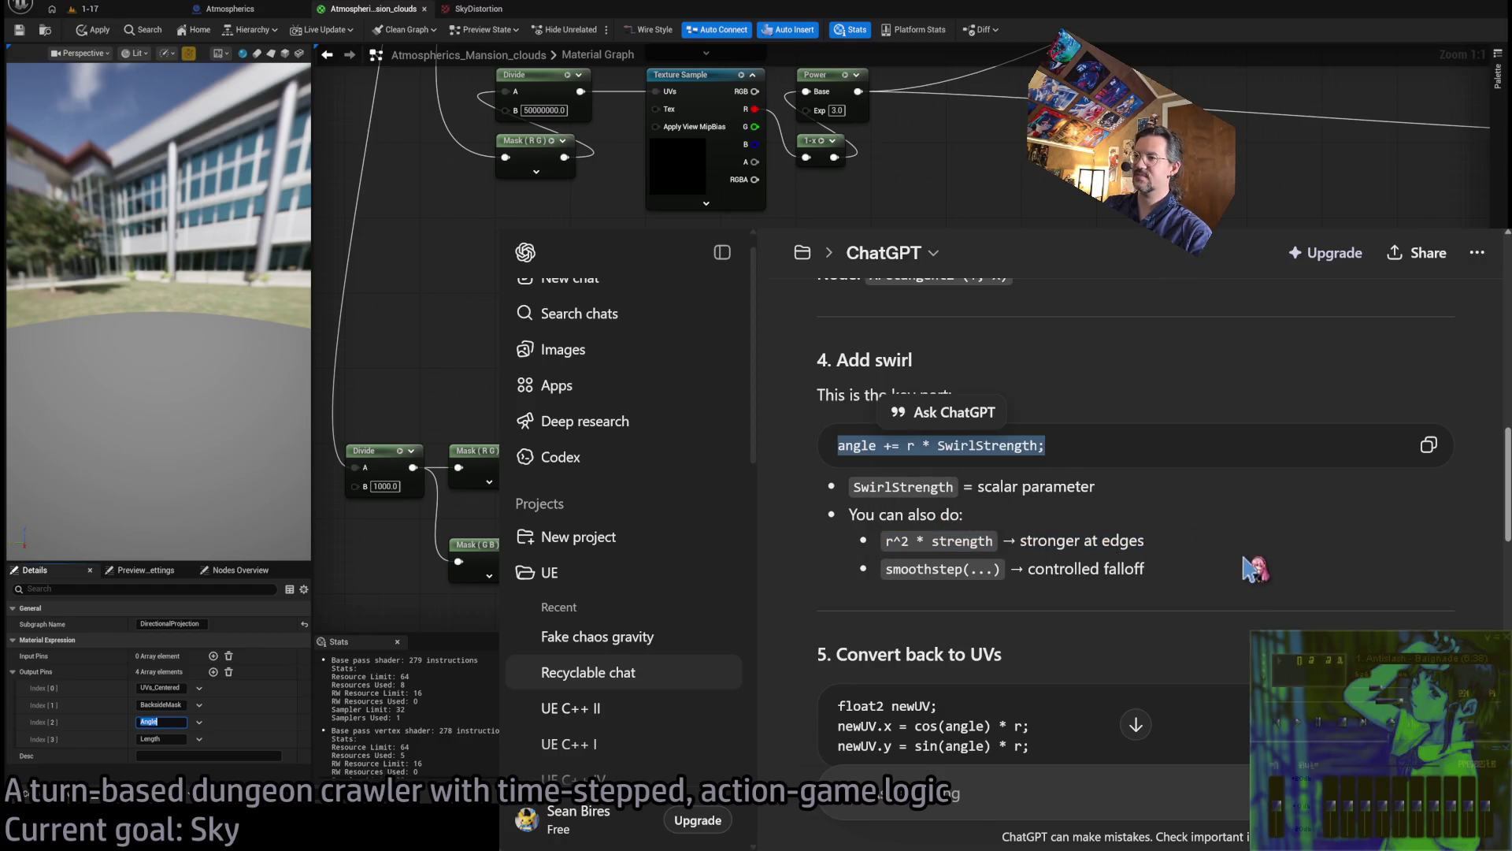
{"action": "scroll", "coordinate": [1257, 567], "scroll_direction": "down", "scroll_amount": 9}
{"action": "scroll", "coordinate": [1272, 559], "scroll_direction": "down", "scroll_amount": 7}
{"action": "scroll", "coordinate": [1272, 559], "scroll_direction": "up", "scroll_amount": 4}
{"action": "left_click", "coordinate": [1263, 405]}
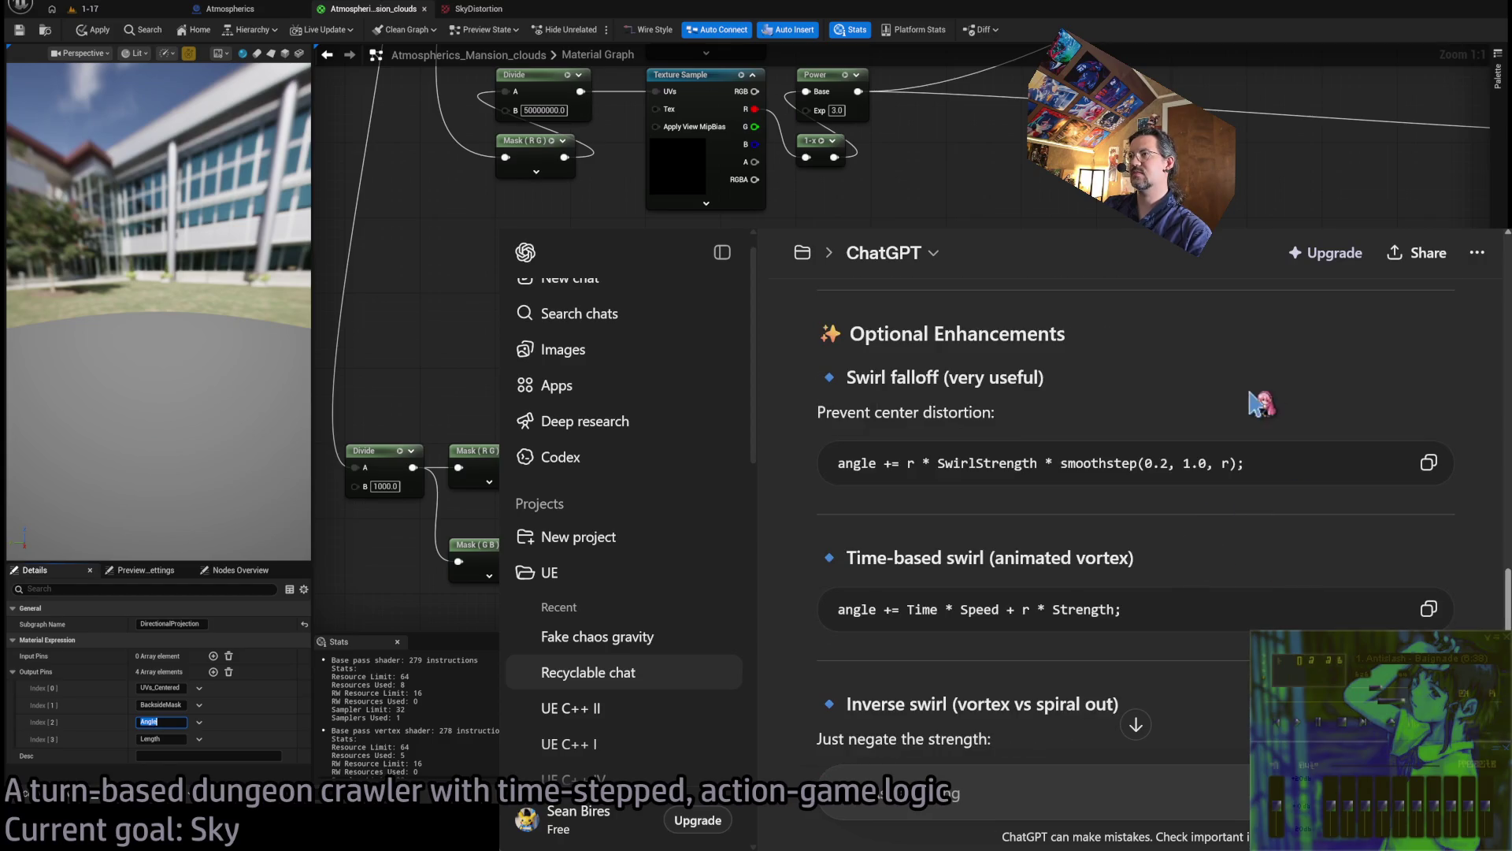
{"action": "scroll", "coordinate": [1217, 693], "scroll_direction": "down", "scroll_amount": 6}
{"action": "scroll", "coordinate": [1220, 685], "scroll_direction": "down", "scroll_amount": 5}
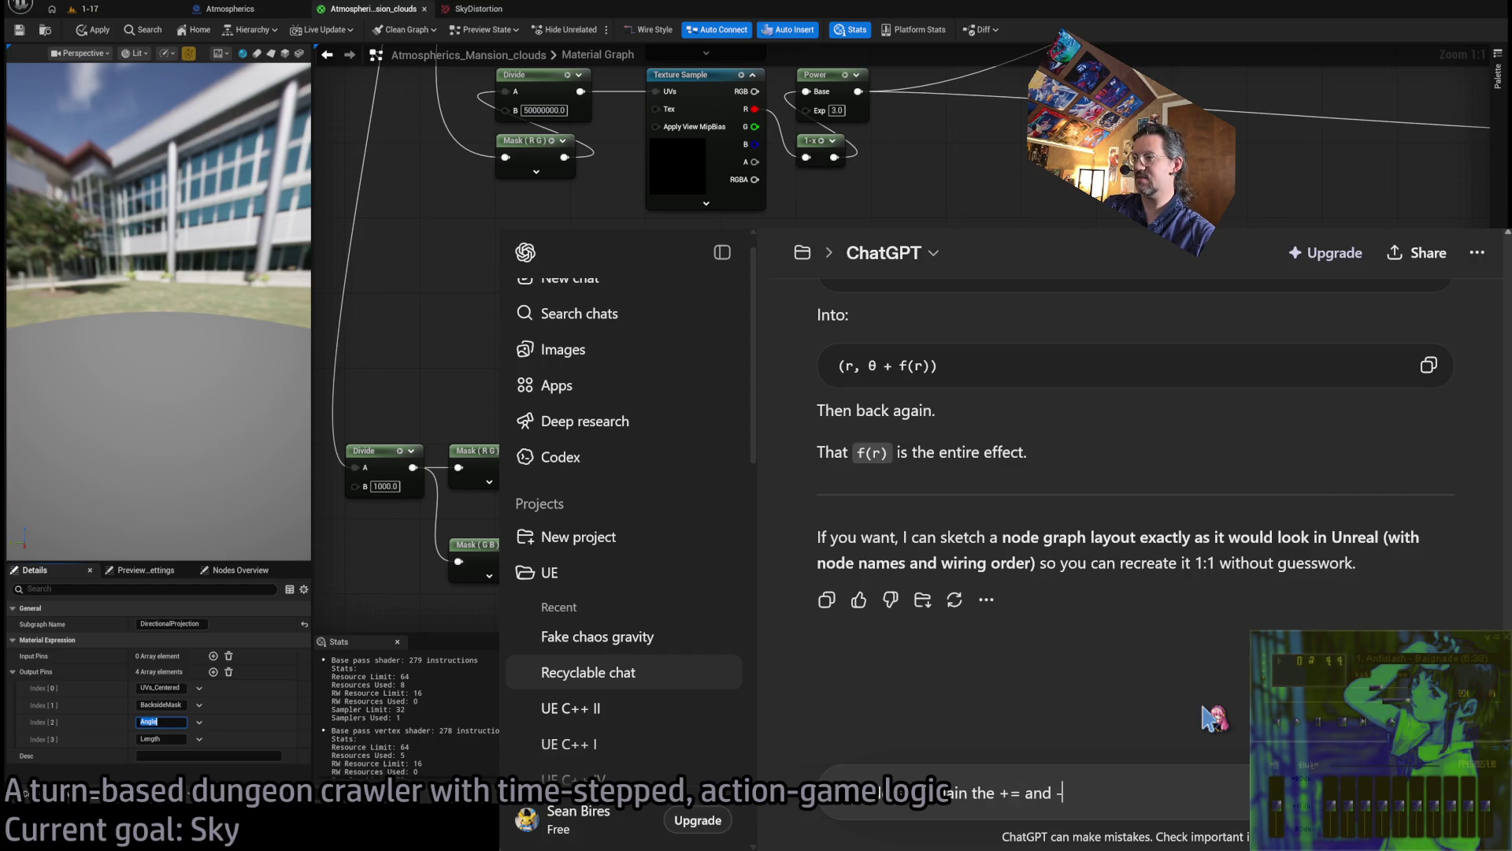
Finish the question about the += and -= operators, trim its trailing words, and send it
{"action": "key", "text": "BackSpace"}
{"action": "key", "text": "BackSpace"}
{"action": "type", "text": "op"}
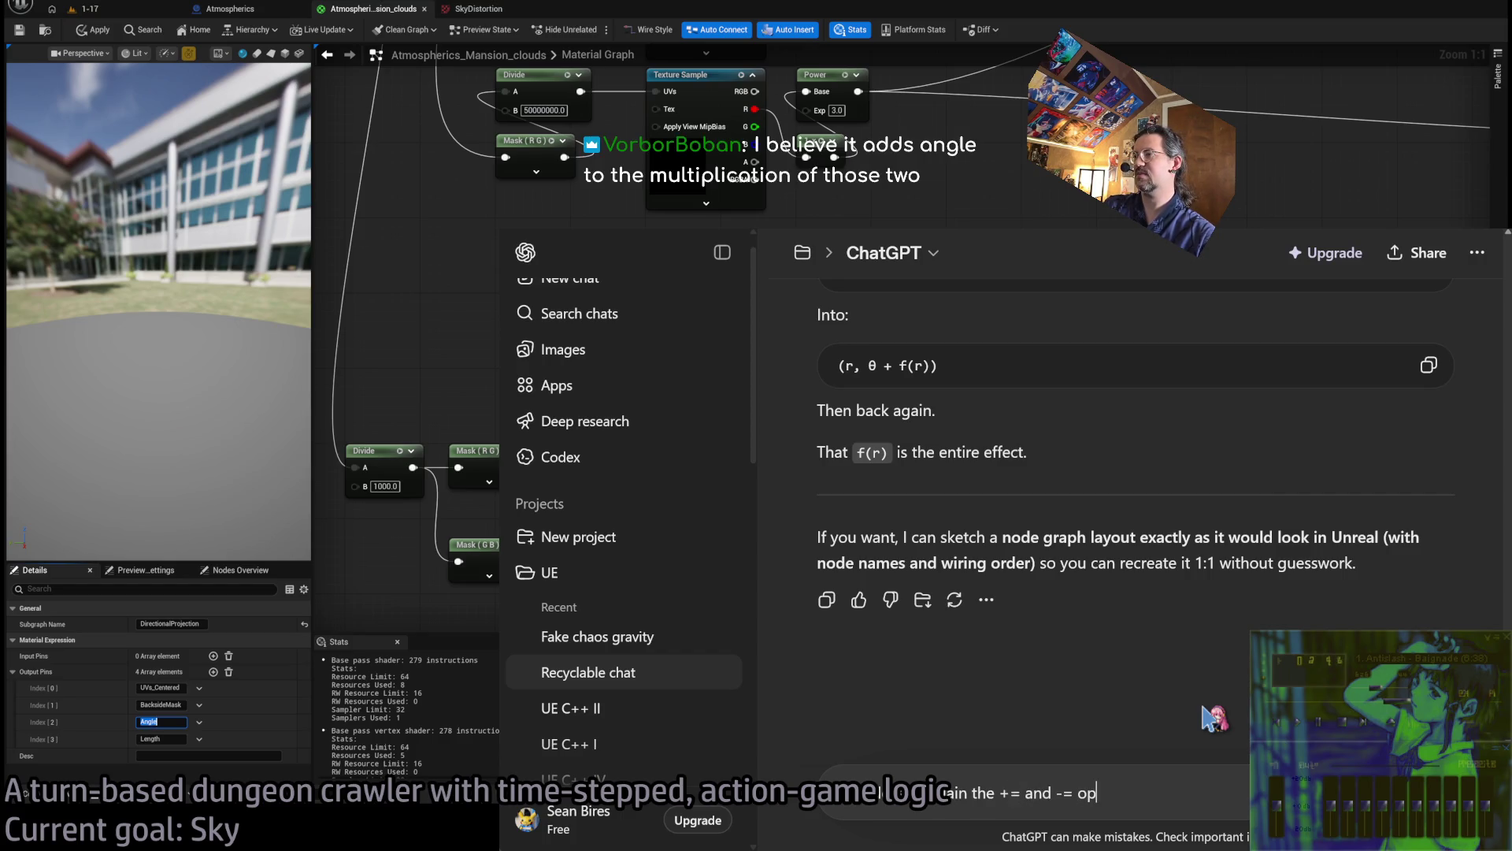
{"action": "scroll", "coordinate": [1229, 677], "scroll_direction": "up", "scroll_amount": 15}
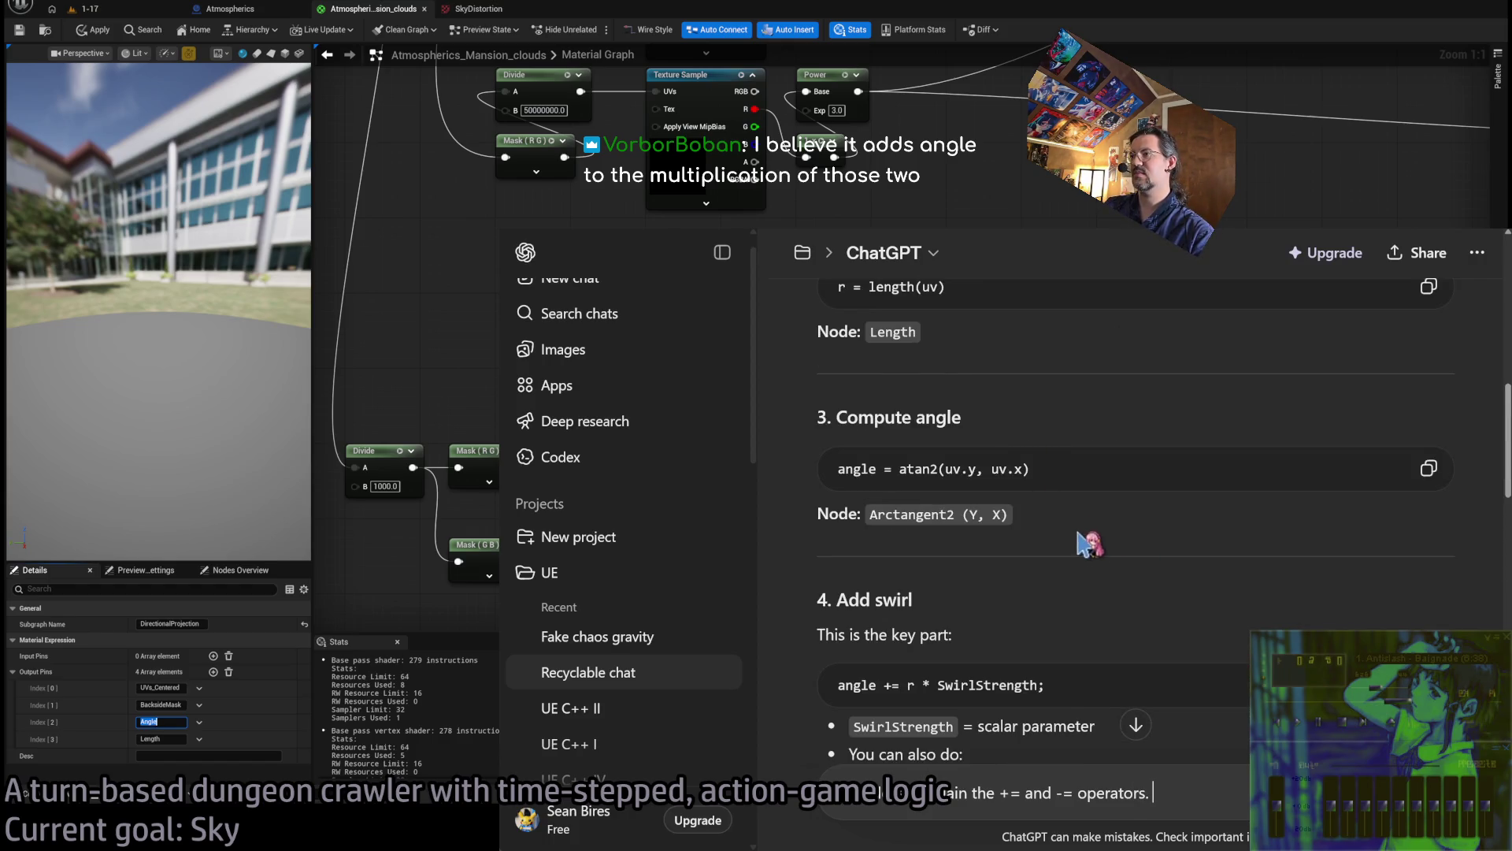
{"action": "scroll", "coordinate": [1090, 542], "scroll_direction": "down", "scroll_amount": 1}
{"action": "left_click_drag", "start_coordinate": [1078, 574], "coordinate": [840, 574]}
{"action": "scroll", "coordinate": [945, 599], "scroll_direction": "down", "scroll_amount": 10}
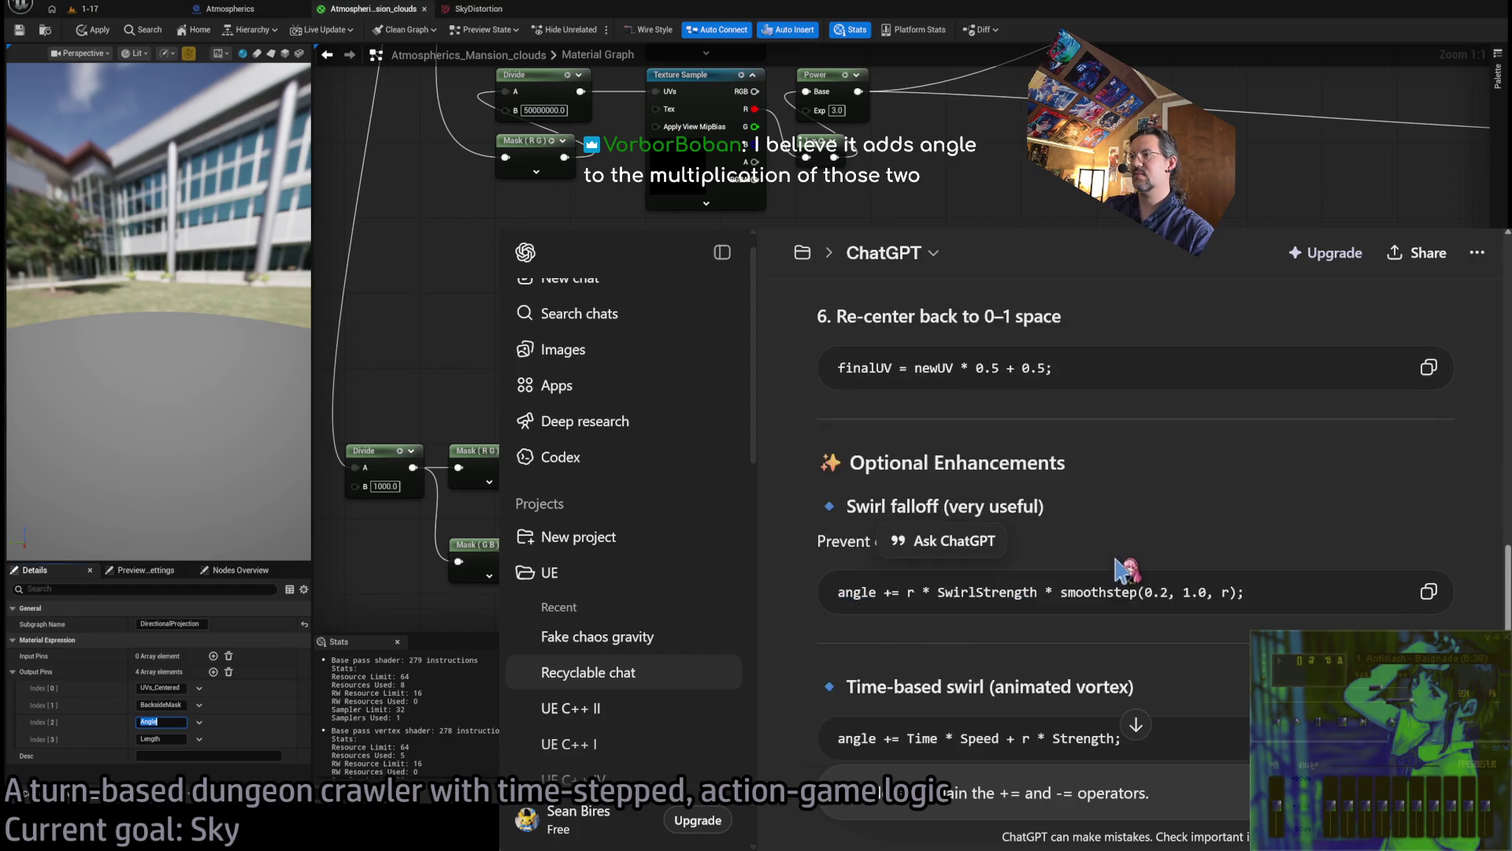
{"action": "left_click", "coordinate": [1241, 799]}
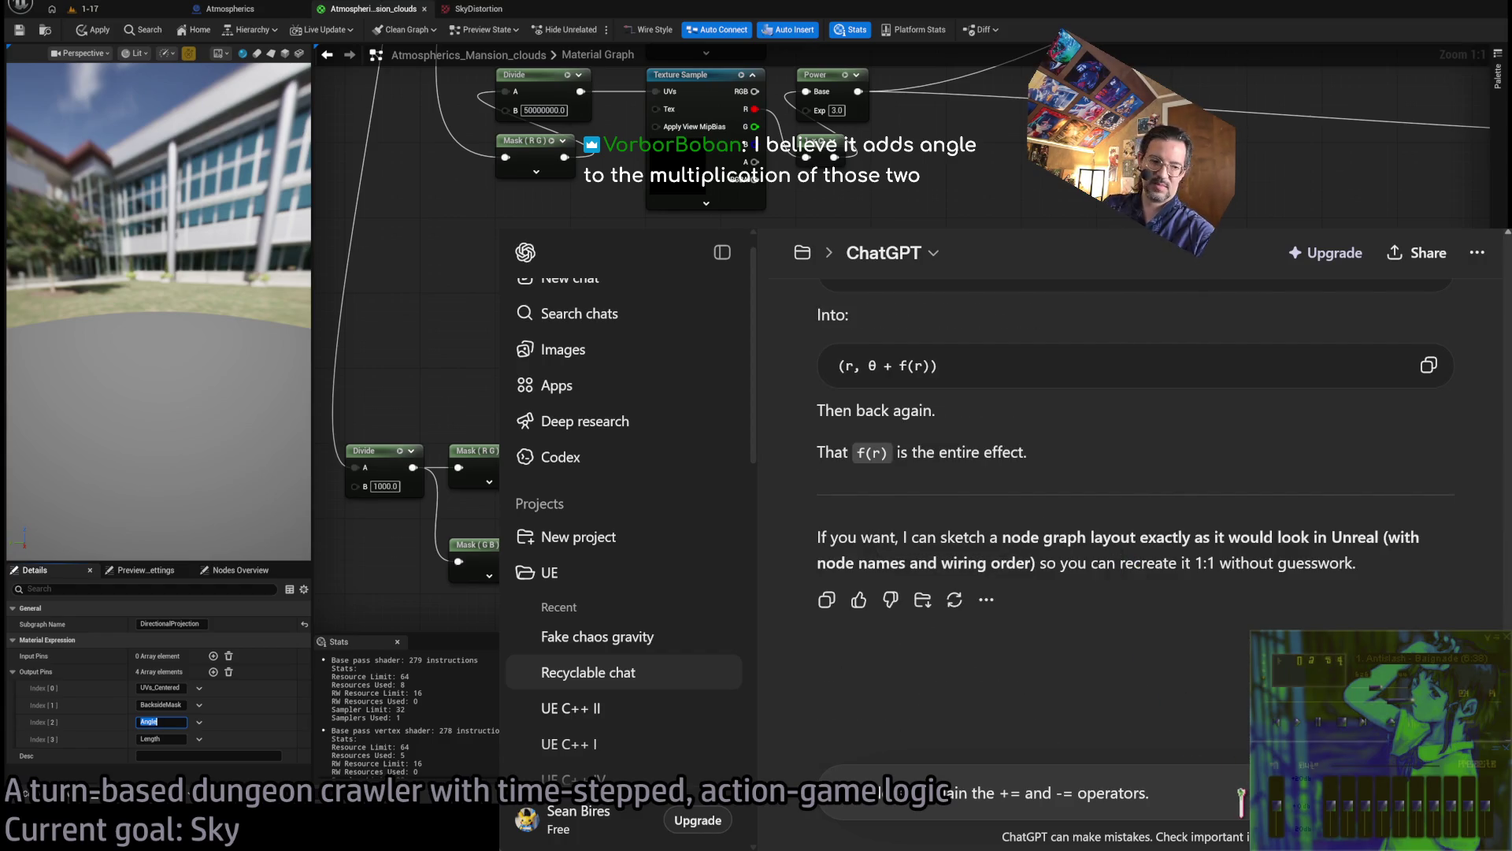
{"action": "type", "text": "I don't know h"}
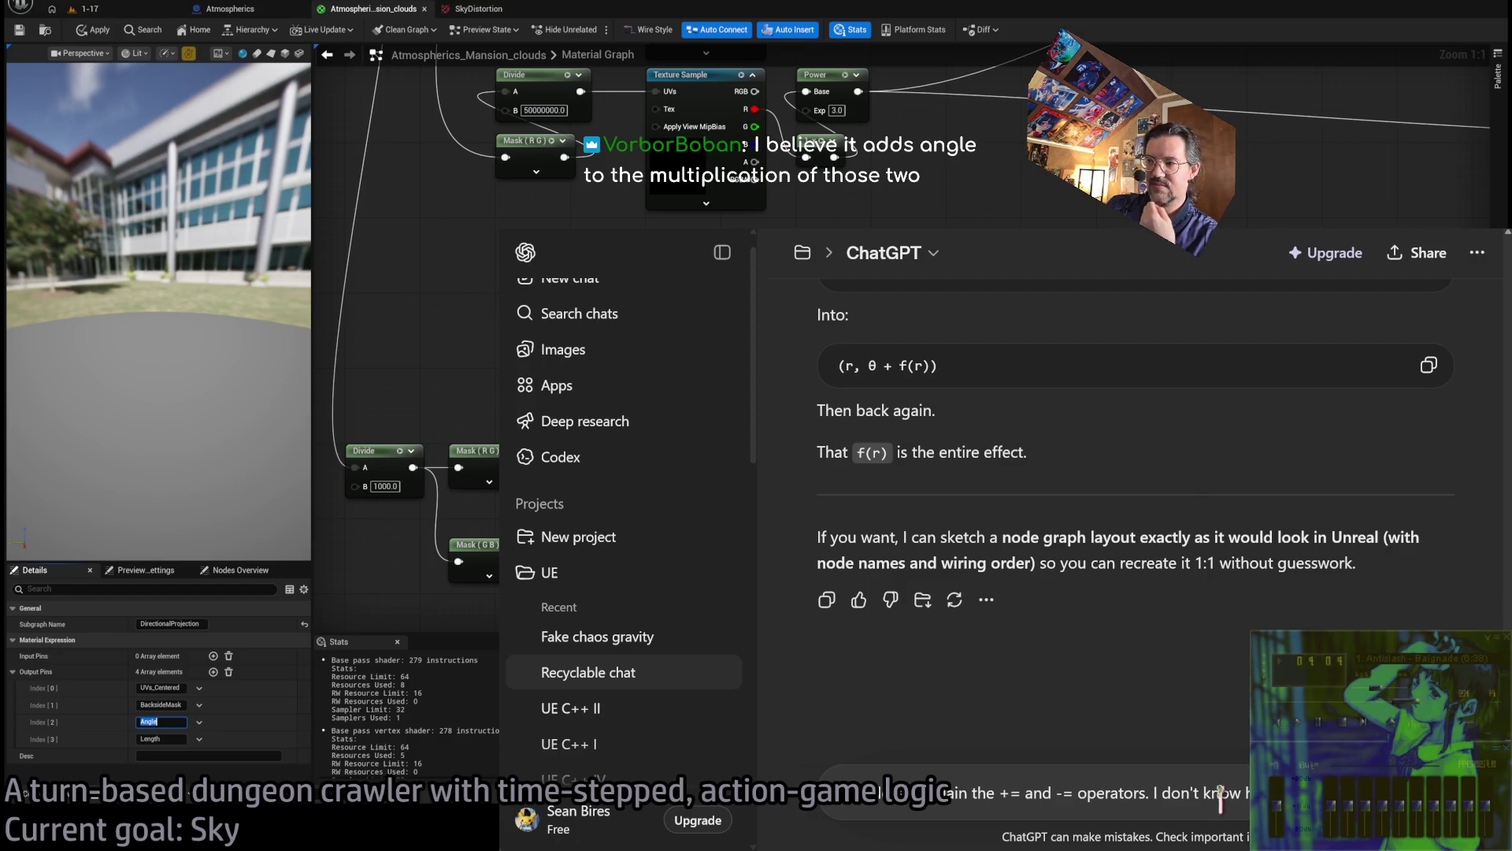
{"action": "left_click_drag", "start_coordinate": [1153, 790], "coordinate": [1292, 792]}
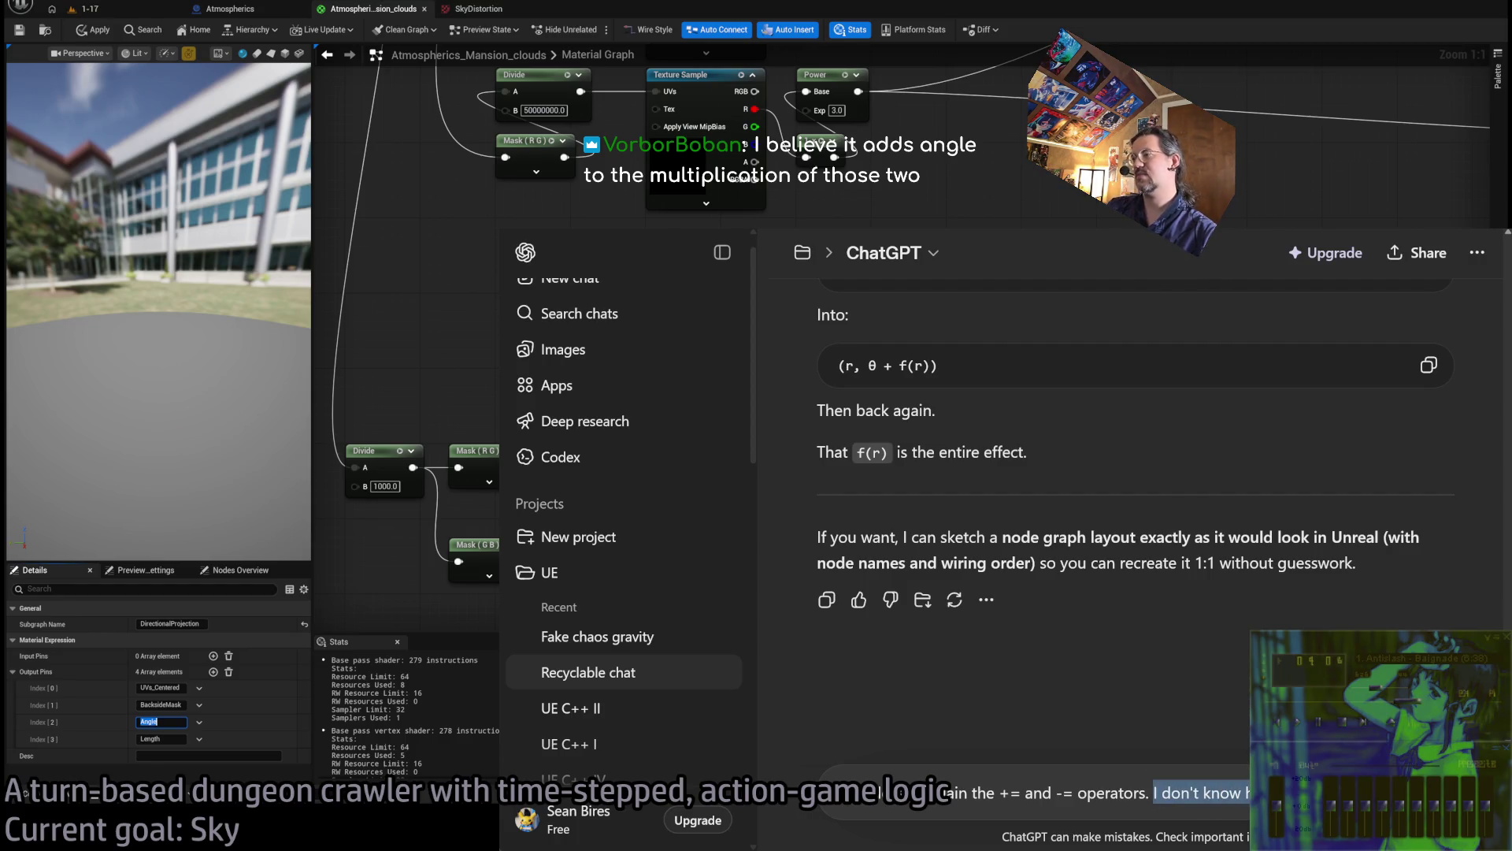
{"action": "key", "text": "BackSpace"}
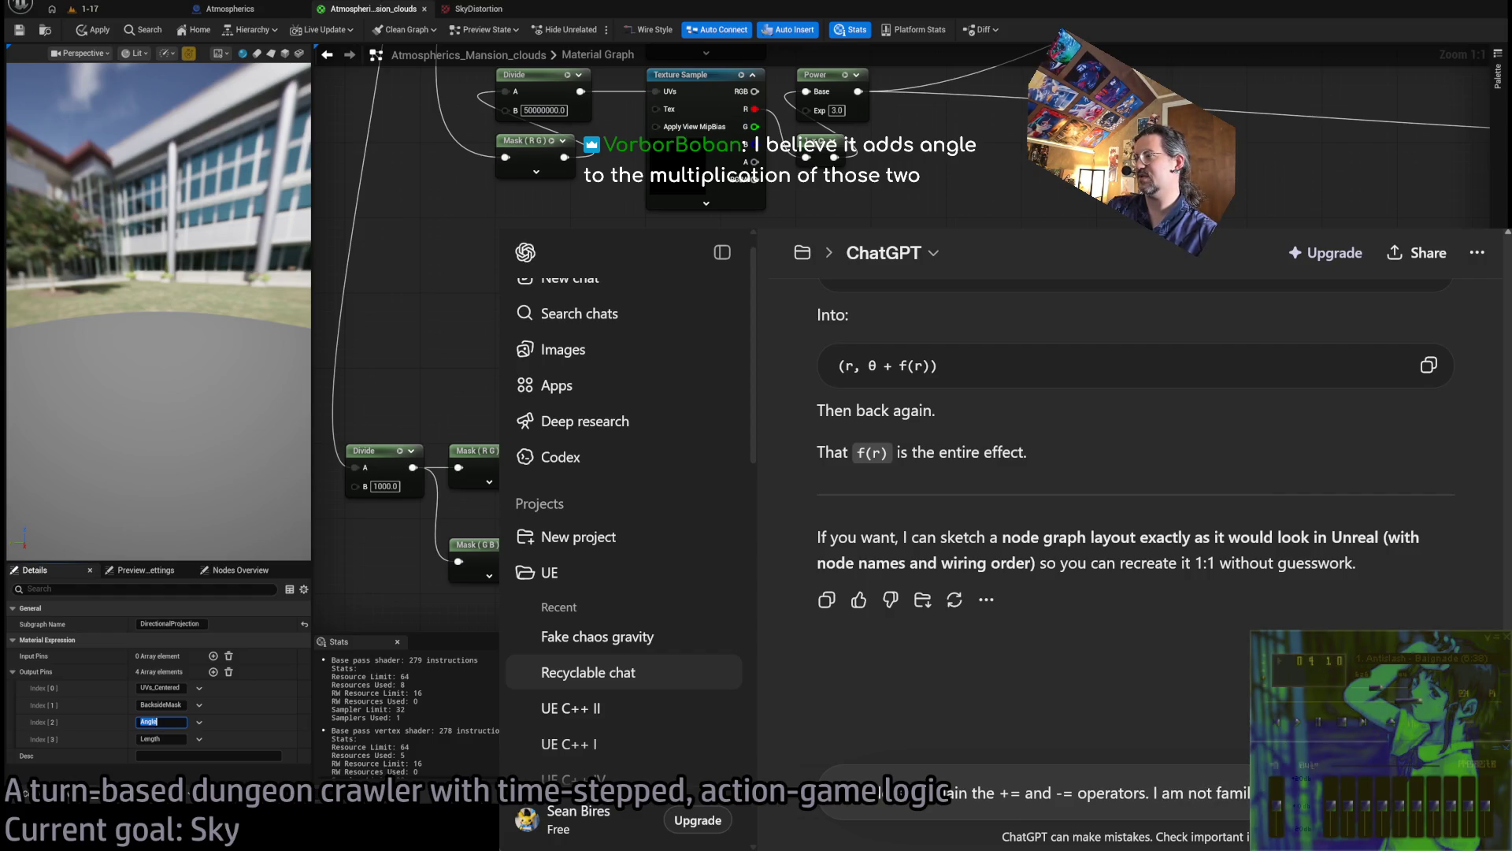
{"action": "key", "text": "Return"}
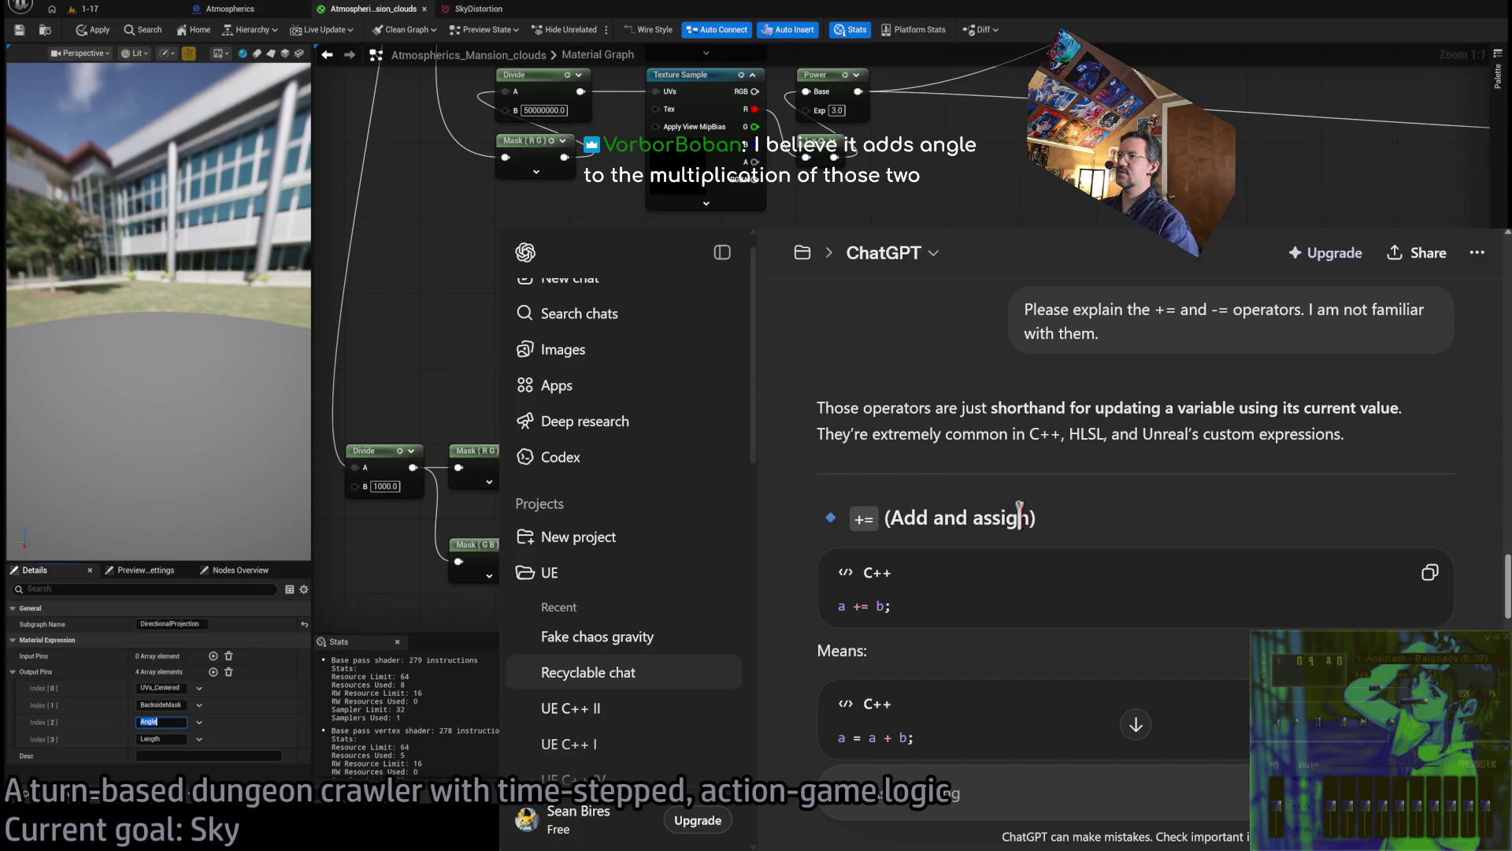
{"action": "key", "text": "alt+Tab"}
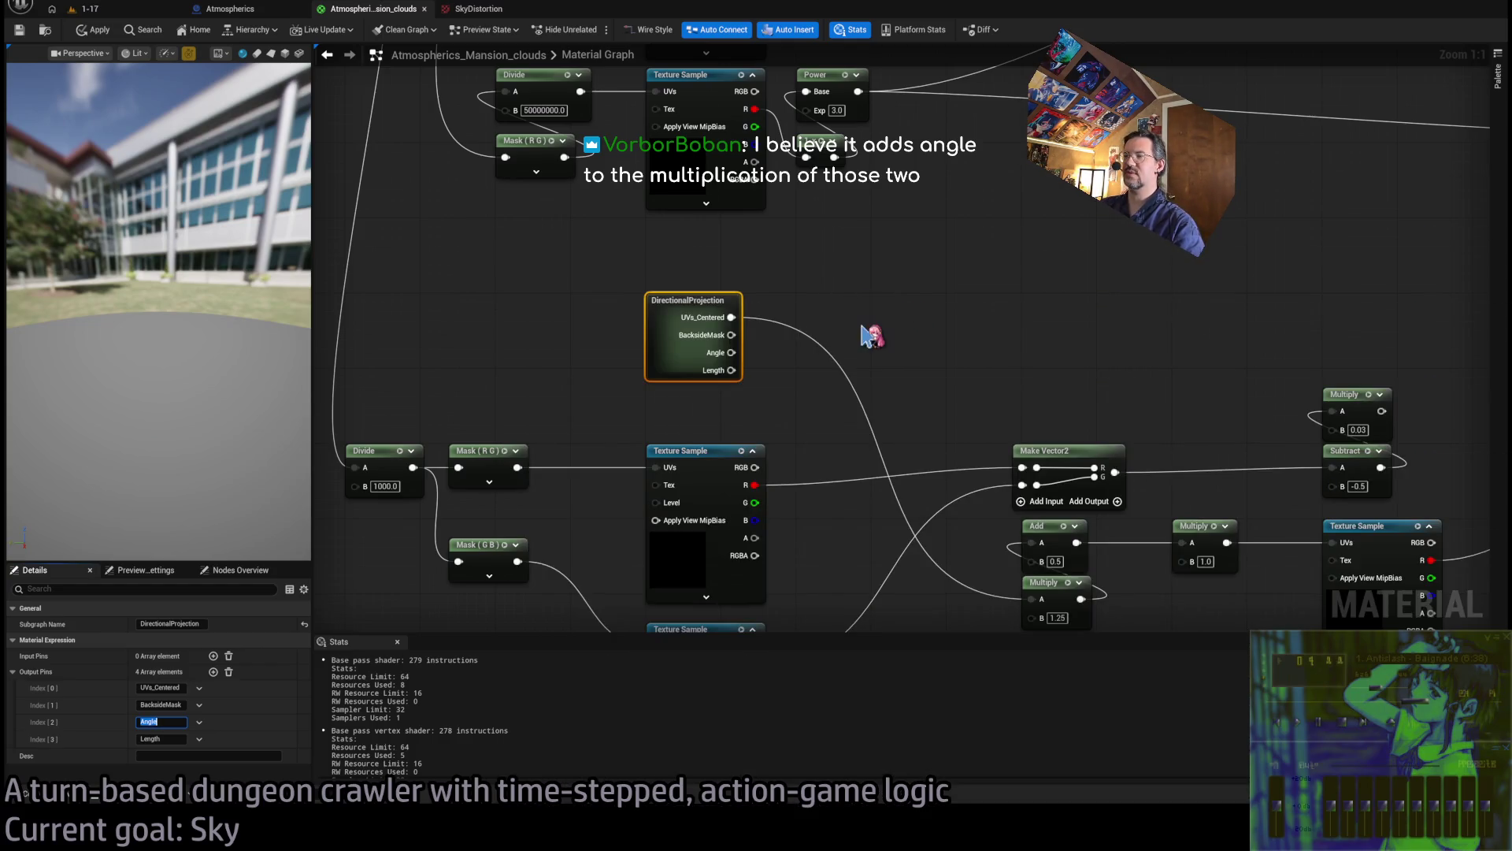
{"action": "key", "text": "alt+Tab"}
{"action": "scroll", "coordinate": [1119, 551], "scroll_direction": "down", "scroll_amount": 3}
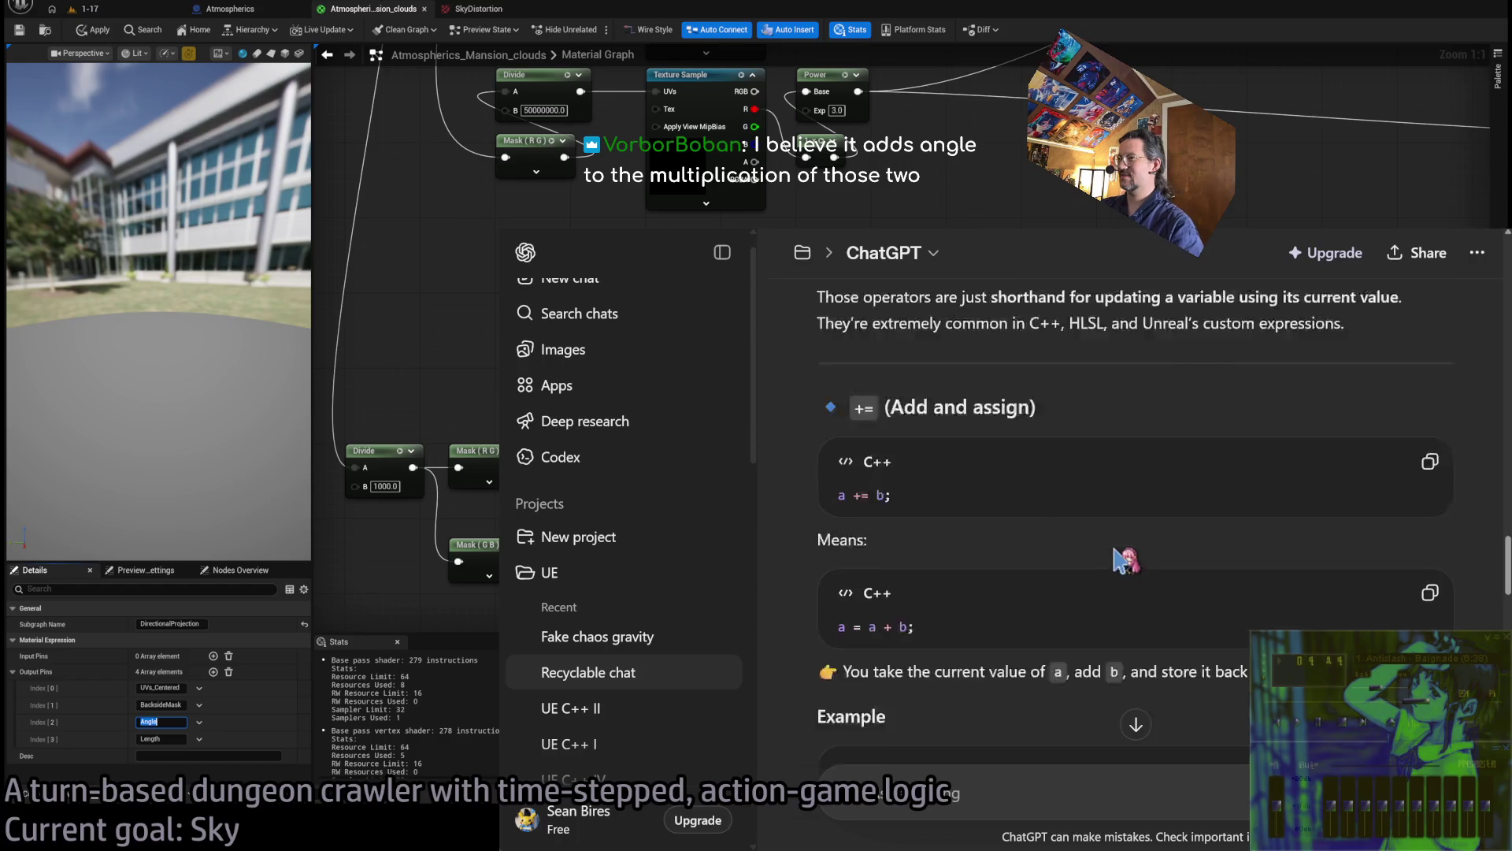
{"action": "scroll", "coordinate": [1122, 554], "scroll_direction": "up", "scroll_amount": 9}
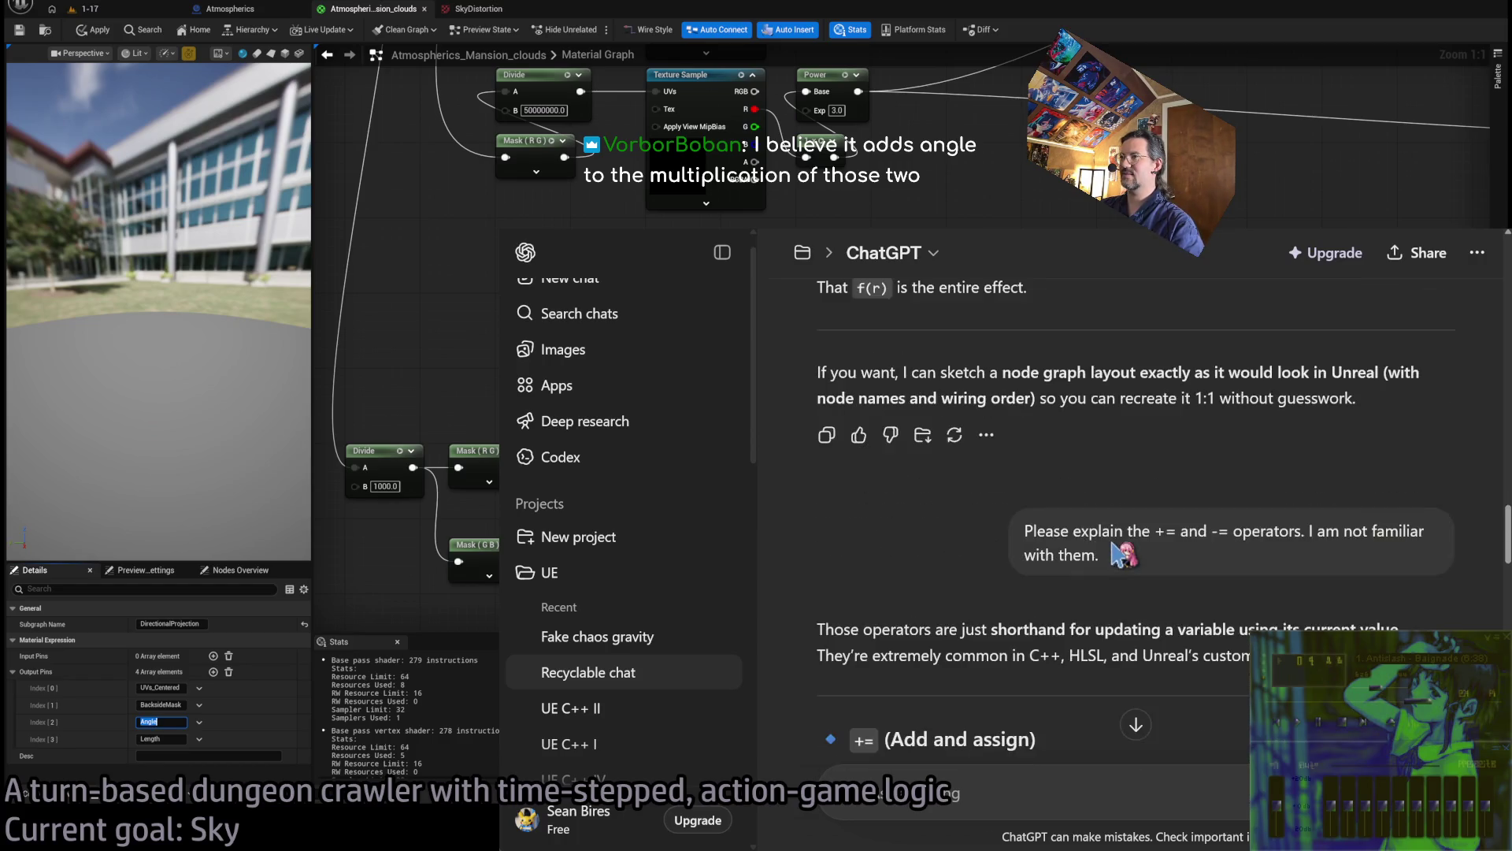
{"action": "scroll", "coordinate": [1122, 553], "scroll_direction": "down", "scroll_amount": 5}
{"action": "scroll", "coordinate": [1197, 538], "scroll_direction": "down", "scroll_amount": 6}
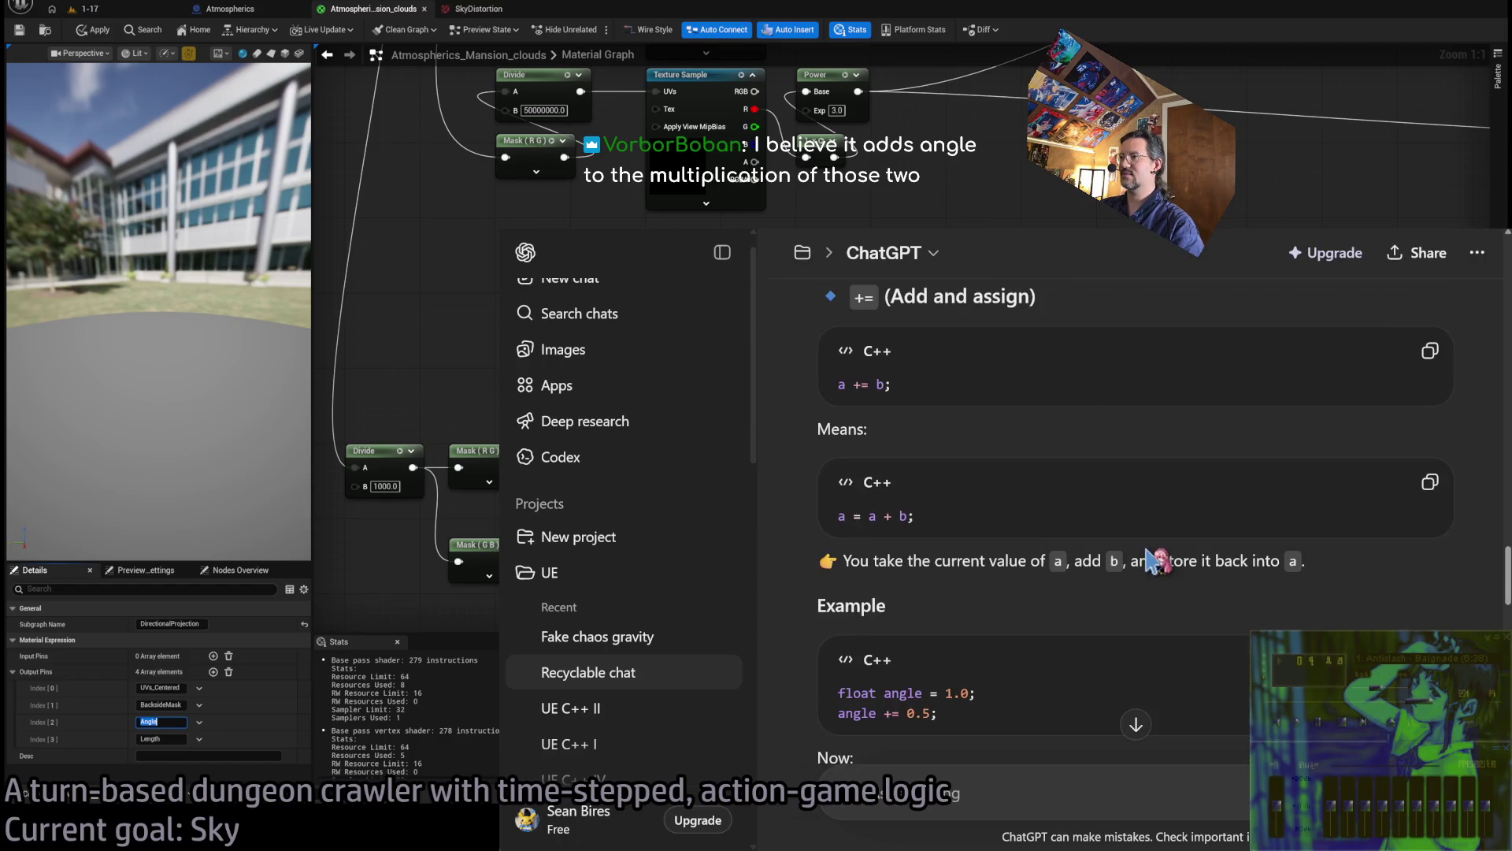
{"action": "scroll", "coordinate": [1150, 552], "scroll_direction": "up", "scroll_amount": 20}
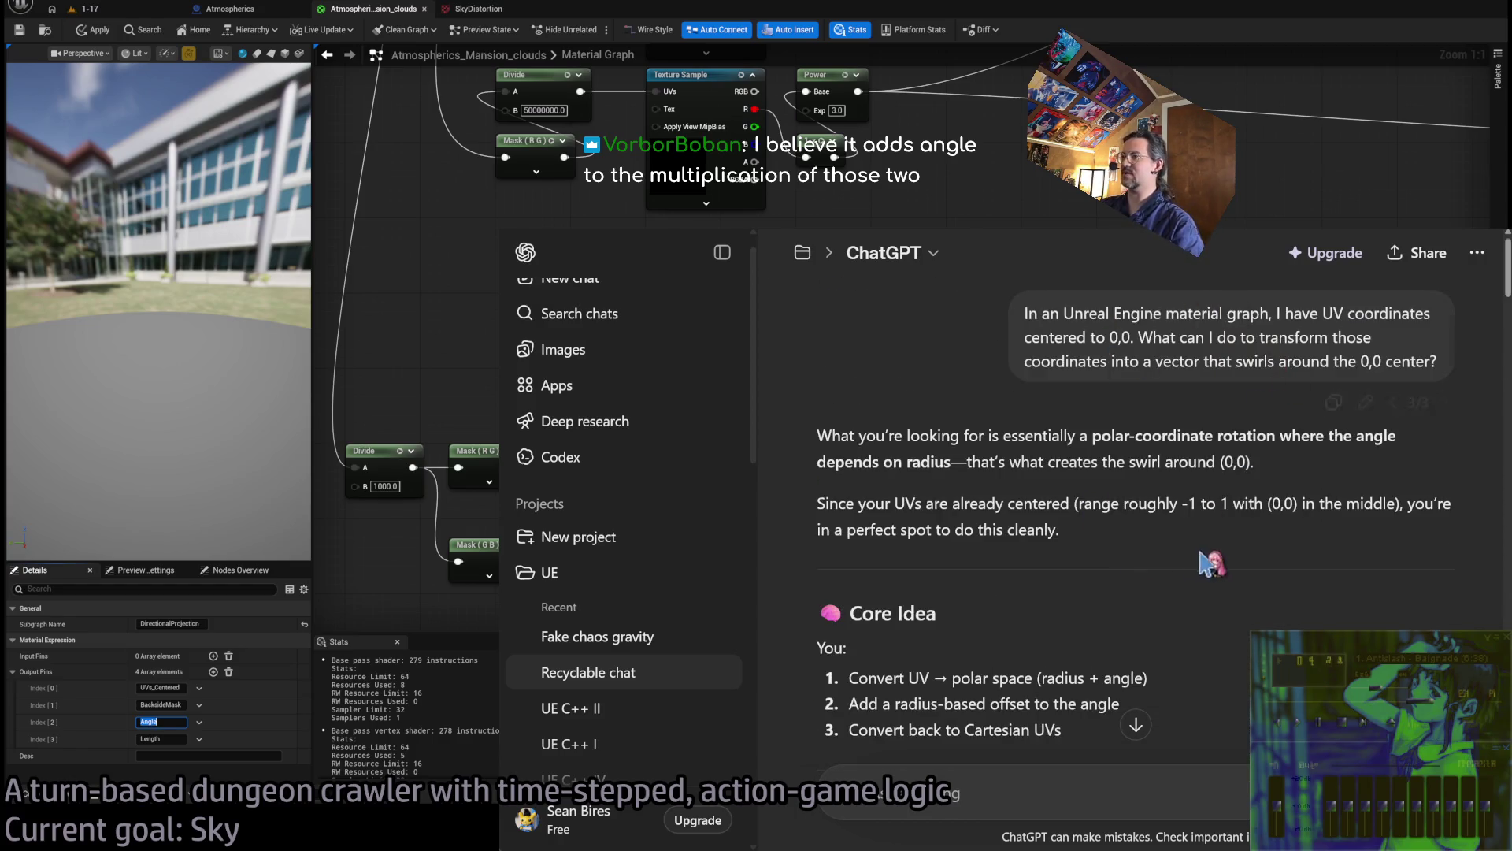
{"action": "scroll", "coordinate": [1178, 526], "scroll_direction": "down", "scroll_amount": 15}
{"action": "scroll", "coordinate": [1178, 527], "scroll_direction": "up", "scroll_amount": 5}
{"action": "scroll", "coordinate": [1213, 567], "scroll_direction": "down", "scroll_amount": 5}
{"action": "scroll", "coordinate": [1205, 551], "scroll_direction": "down", "scroll_amount": 3}
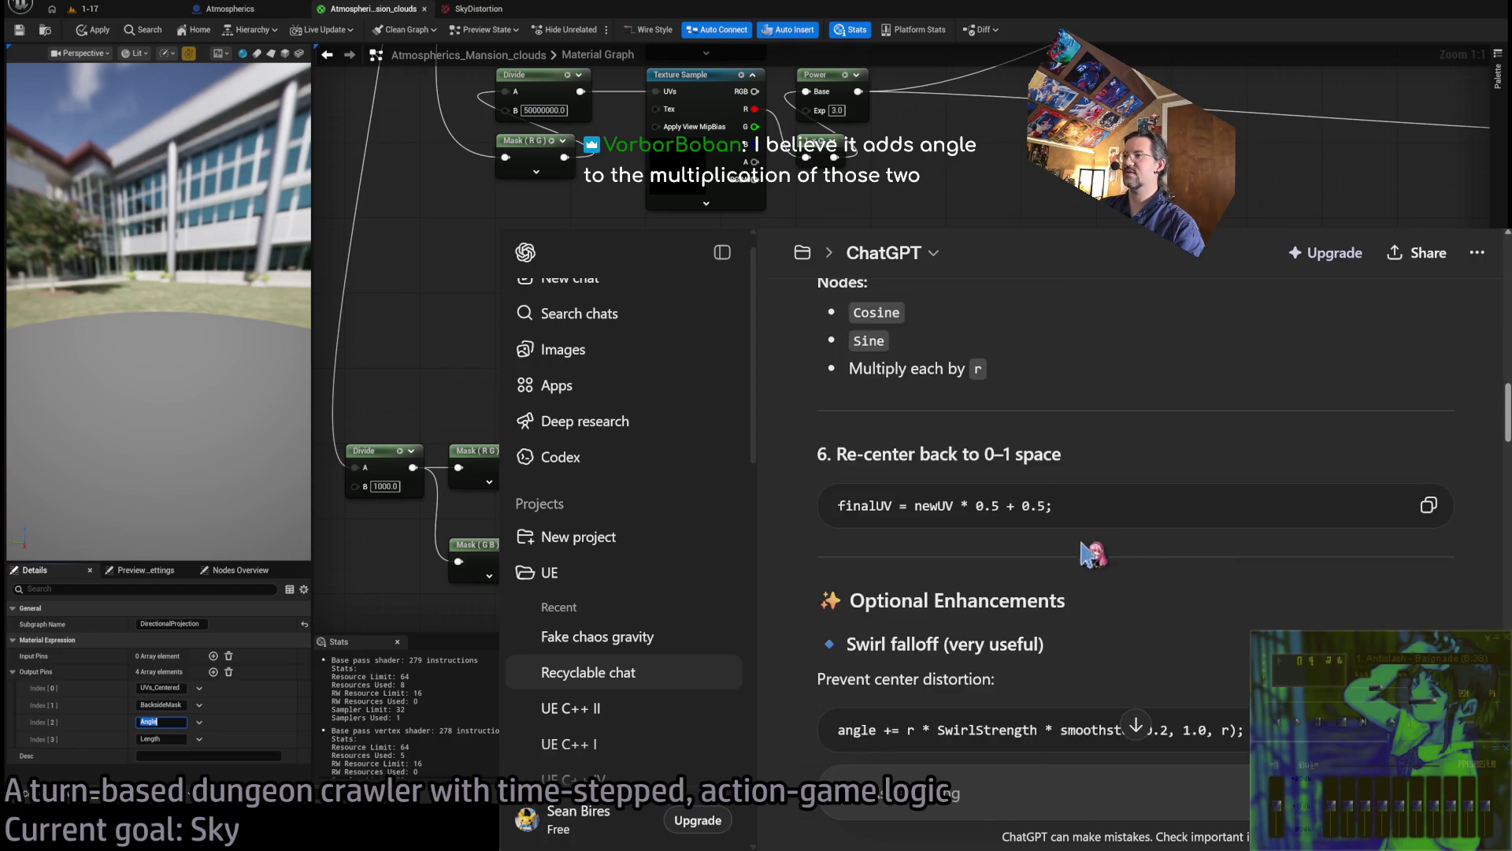
{"action": "scroll", "coordinate": [1100, 569], "scroll_direction": "down", "scroll_amount": 2}
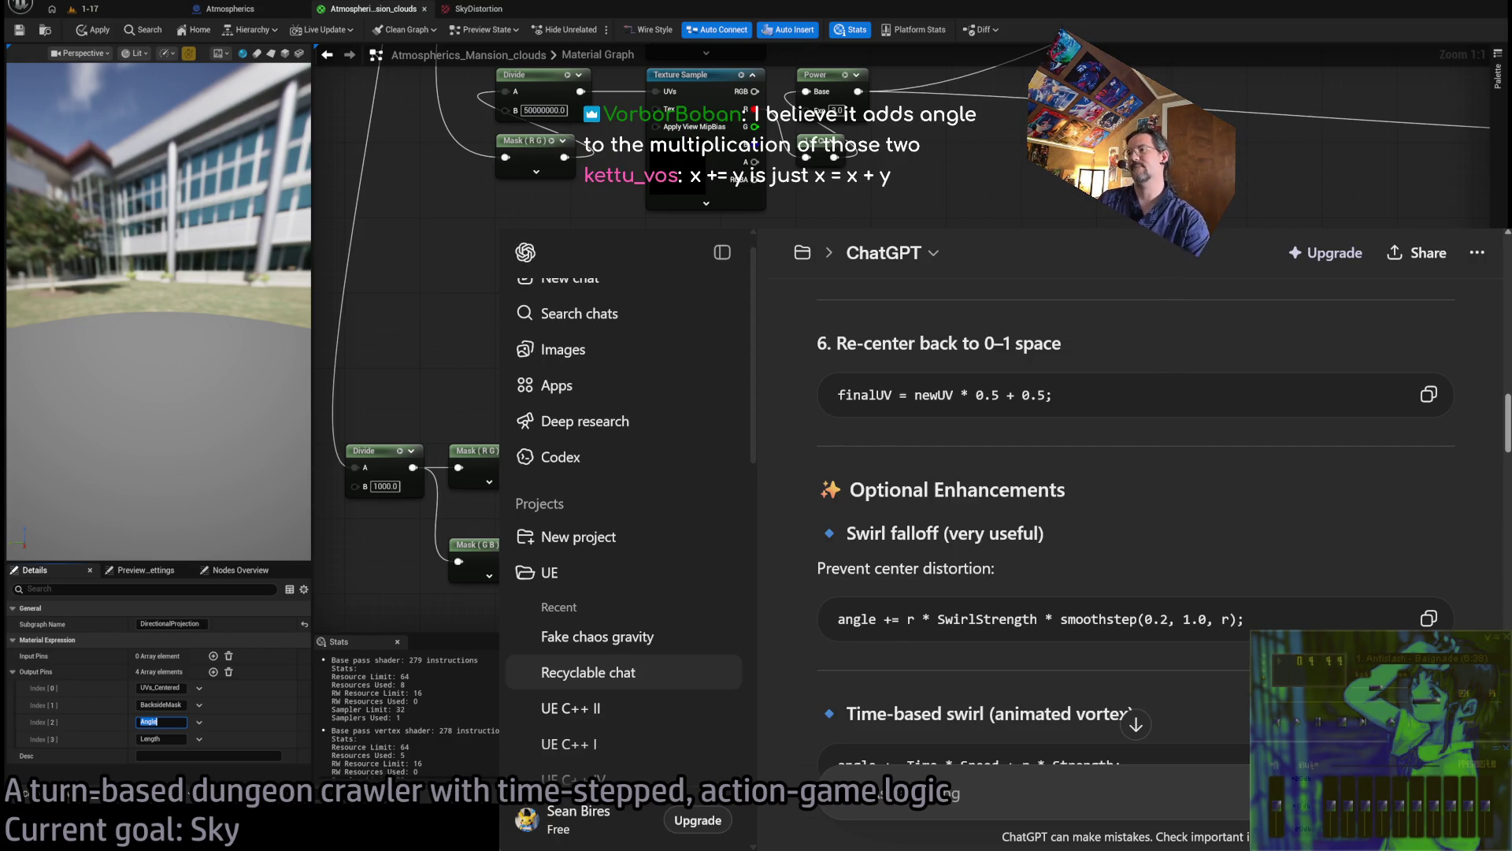
{"action": "scroll", "coordinate": [1179, 404], "scroll_direction": "up", "scroll_amount": 8}
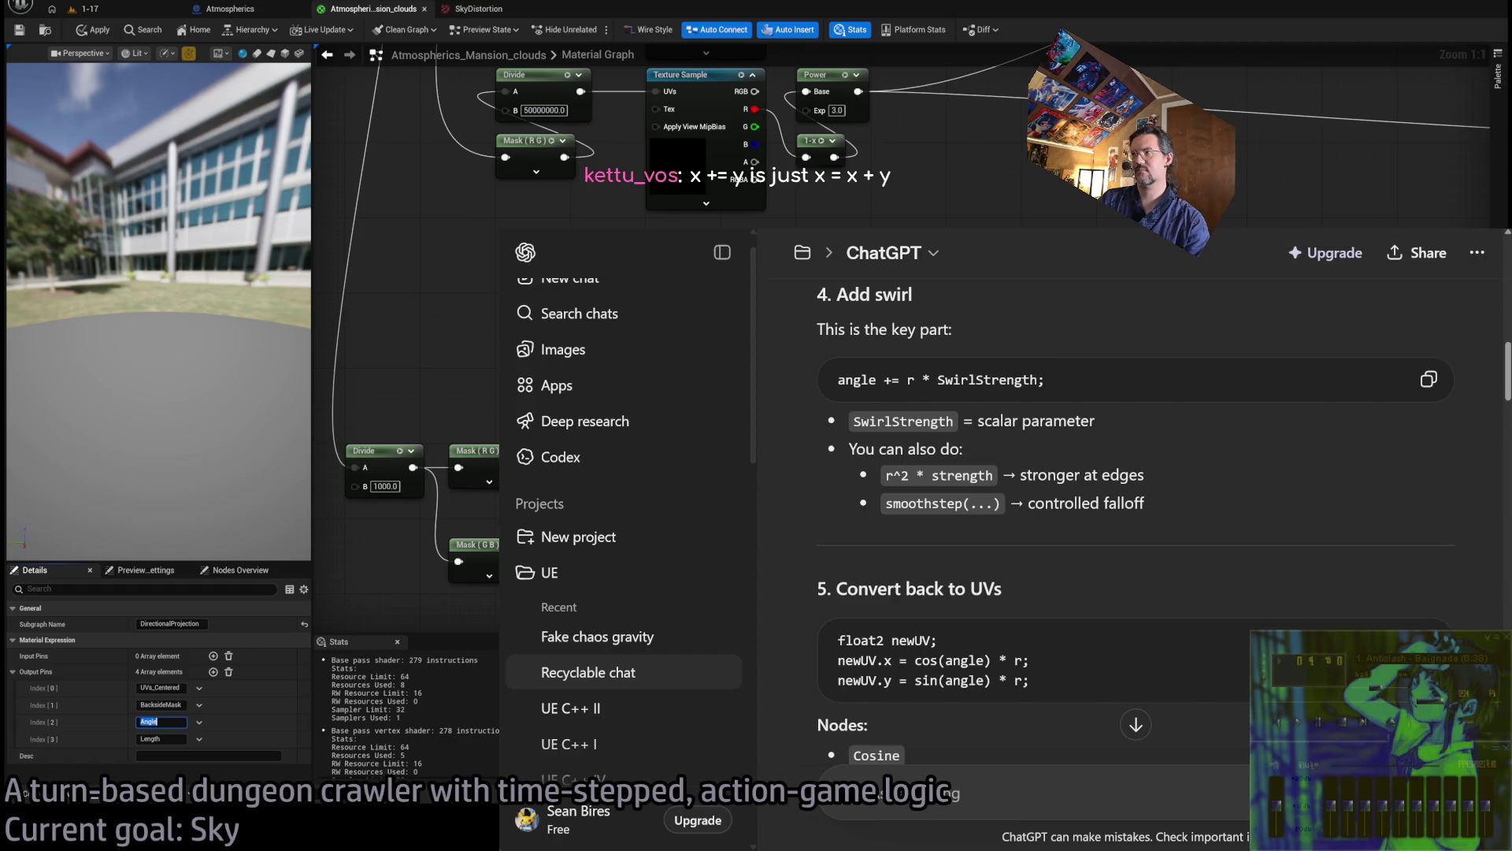
Copy the 'angle += r * SwirlStrength;' line, then feed DirectionalProjection's Angle into a new Add node
{"action": "left_click_drag", "start_coordinate": [838, 379], "coordinate": [1069, 377]}
{"action": "key", "text": "ctrl+c"}
{"action": "key", "text": "alt+Tab"}
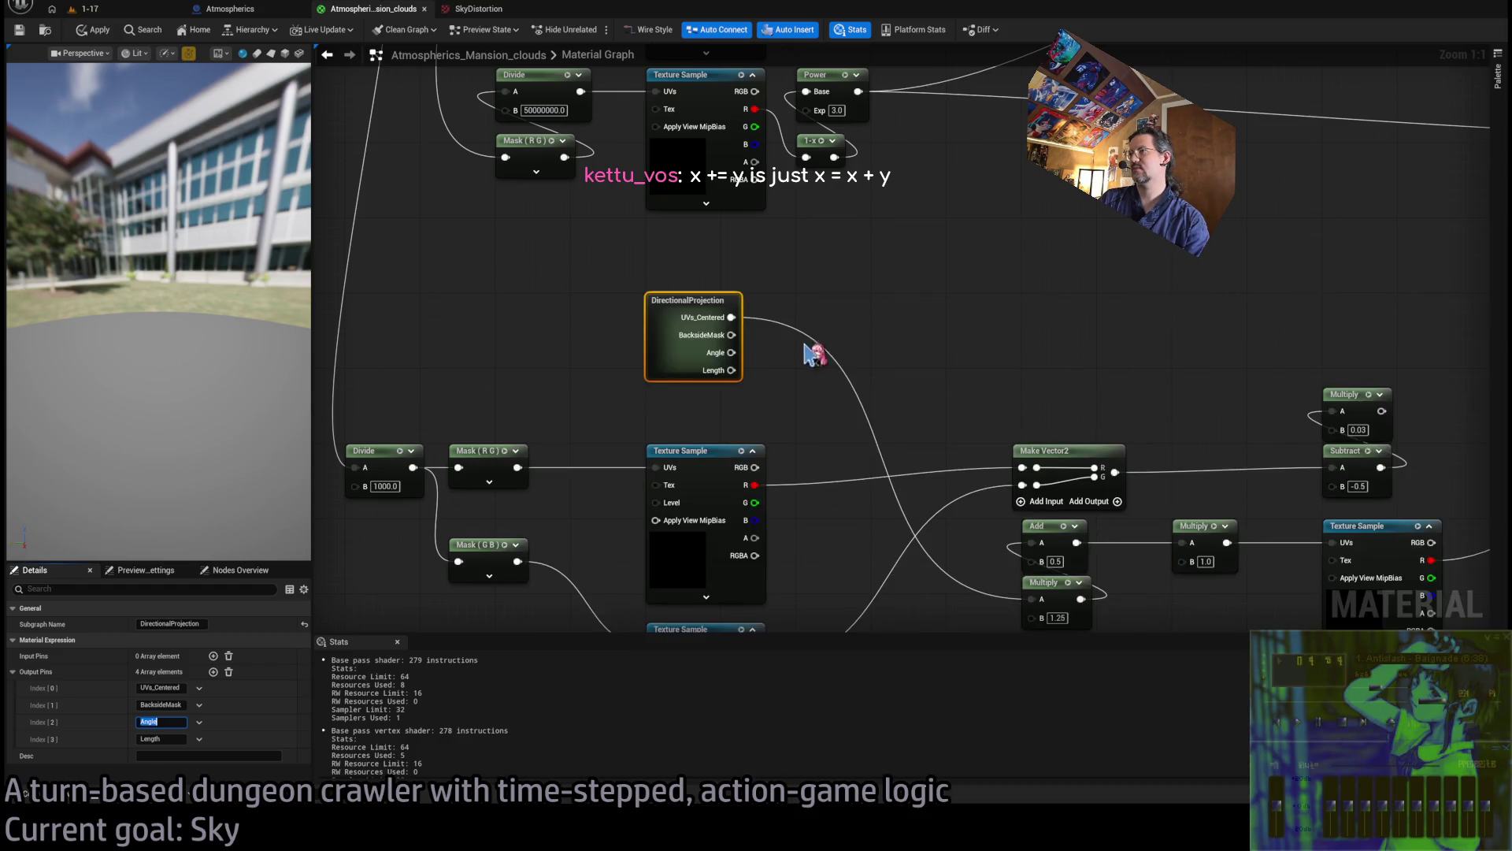
{"action": "left_click_drag", "start_coordinate": [728, 353], "coordinate": [852, 308]}
{"action": "key", "text": "alt+Tab"}
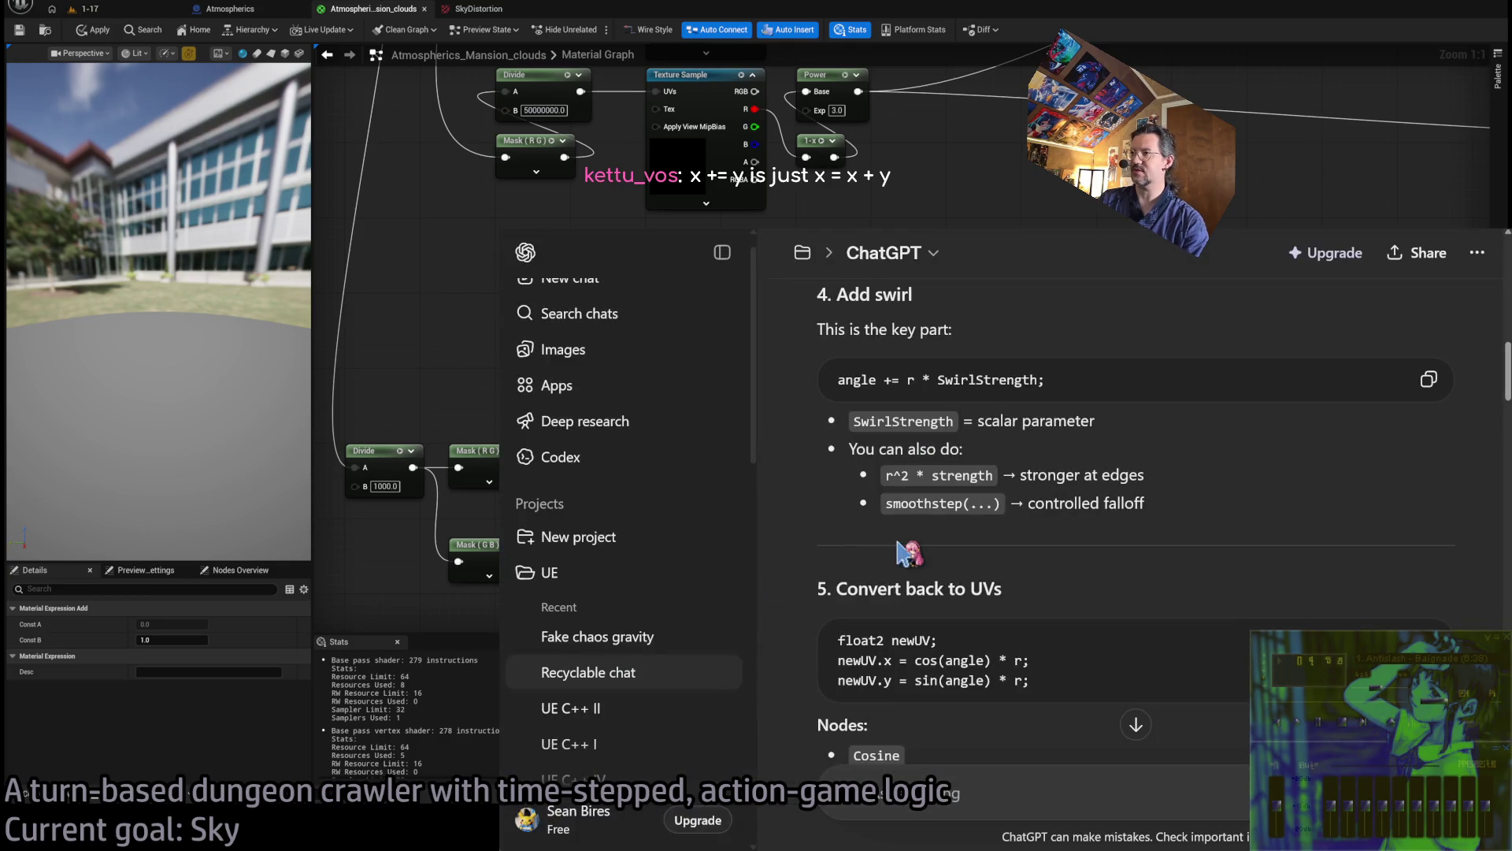
{"action": "key", "text": "alt+Tab"}
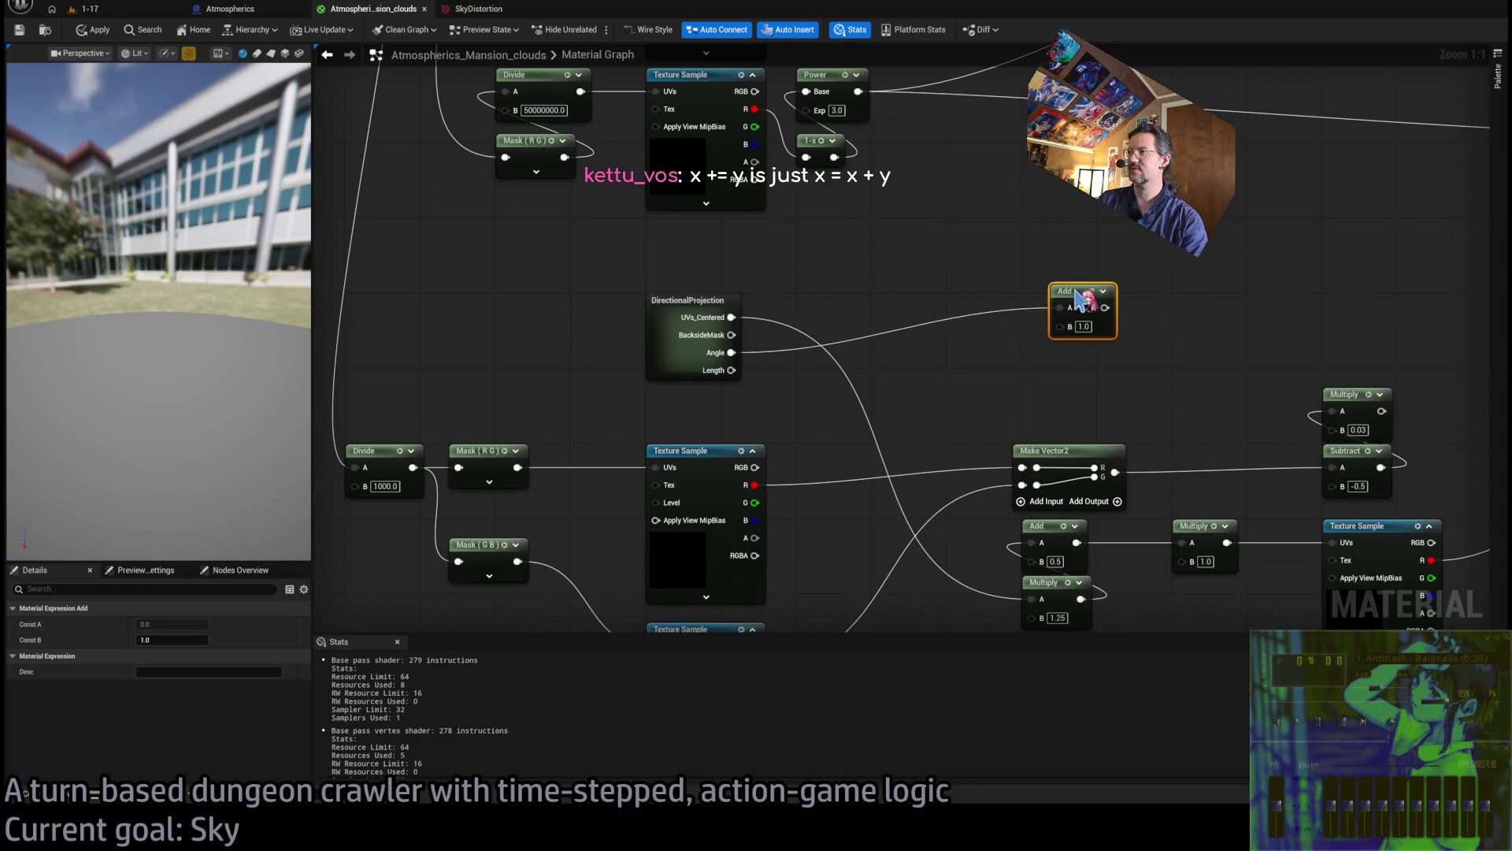
{"action": "left_click_drag", "start_coordinate": [1075, 298], "coordinate": [1046, 307]}
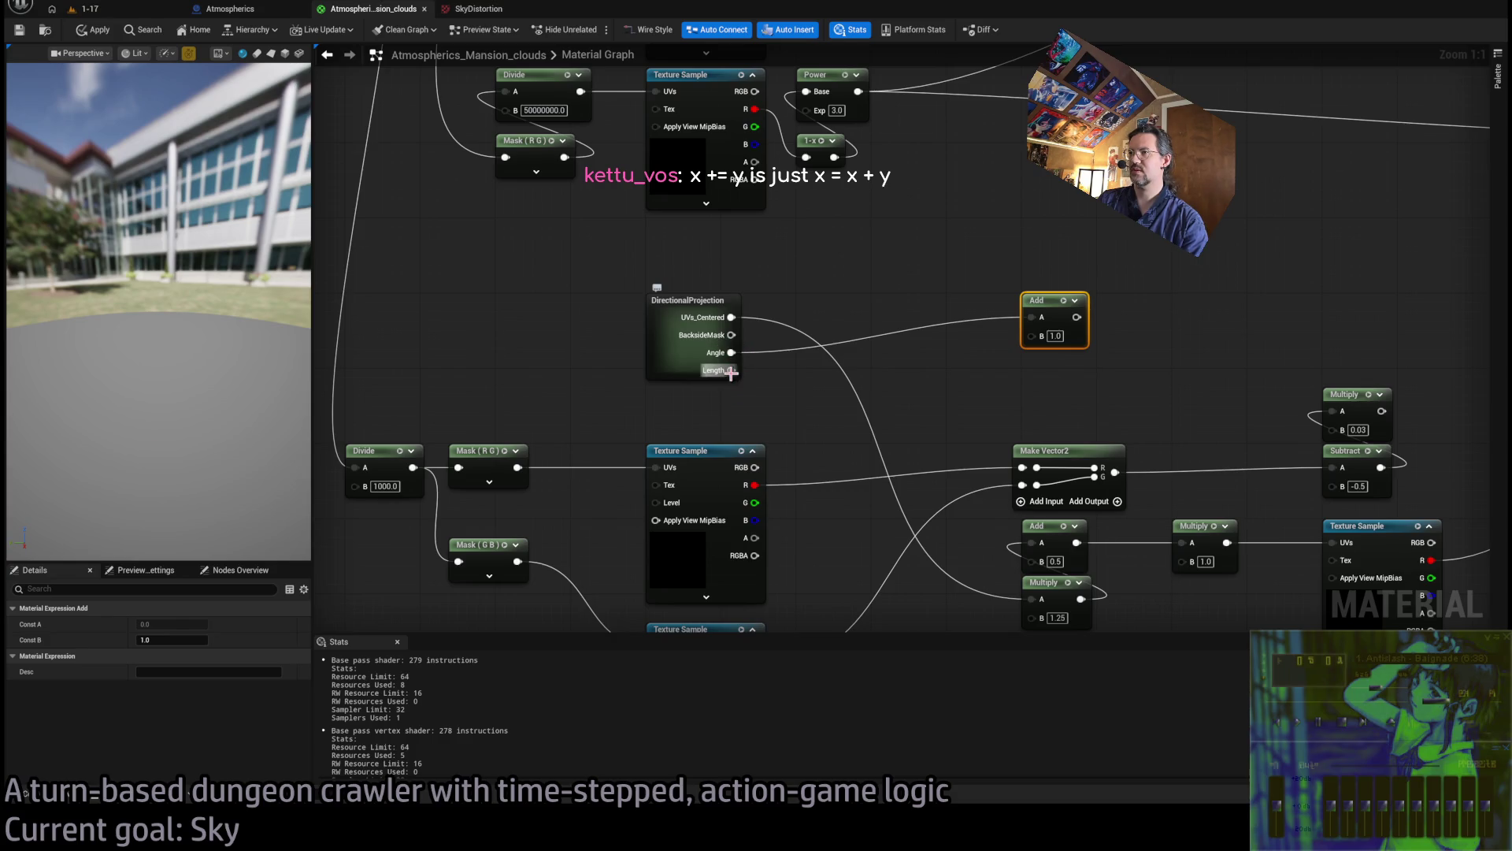
Feed the Length output into a new Multiply node positioned beneath the Add node
{"action": "mouse_move", "coordinate": [732, 370]}
{"action": "left_mouse_down"}
{"action": "mouse_move", "coordinate": [984, 367]}
{"action": "mouse_move", "coordinate": [1077, 383]}
{"action": "mouse_move", "coordinate": [880, 386]}
{"action": "left_mouse_up"}
{"action": "left_click", "coordinate": [1017, 364]}
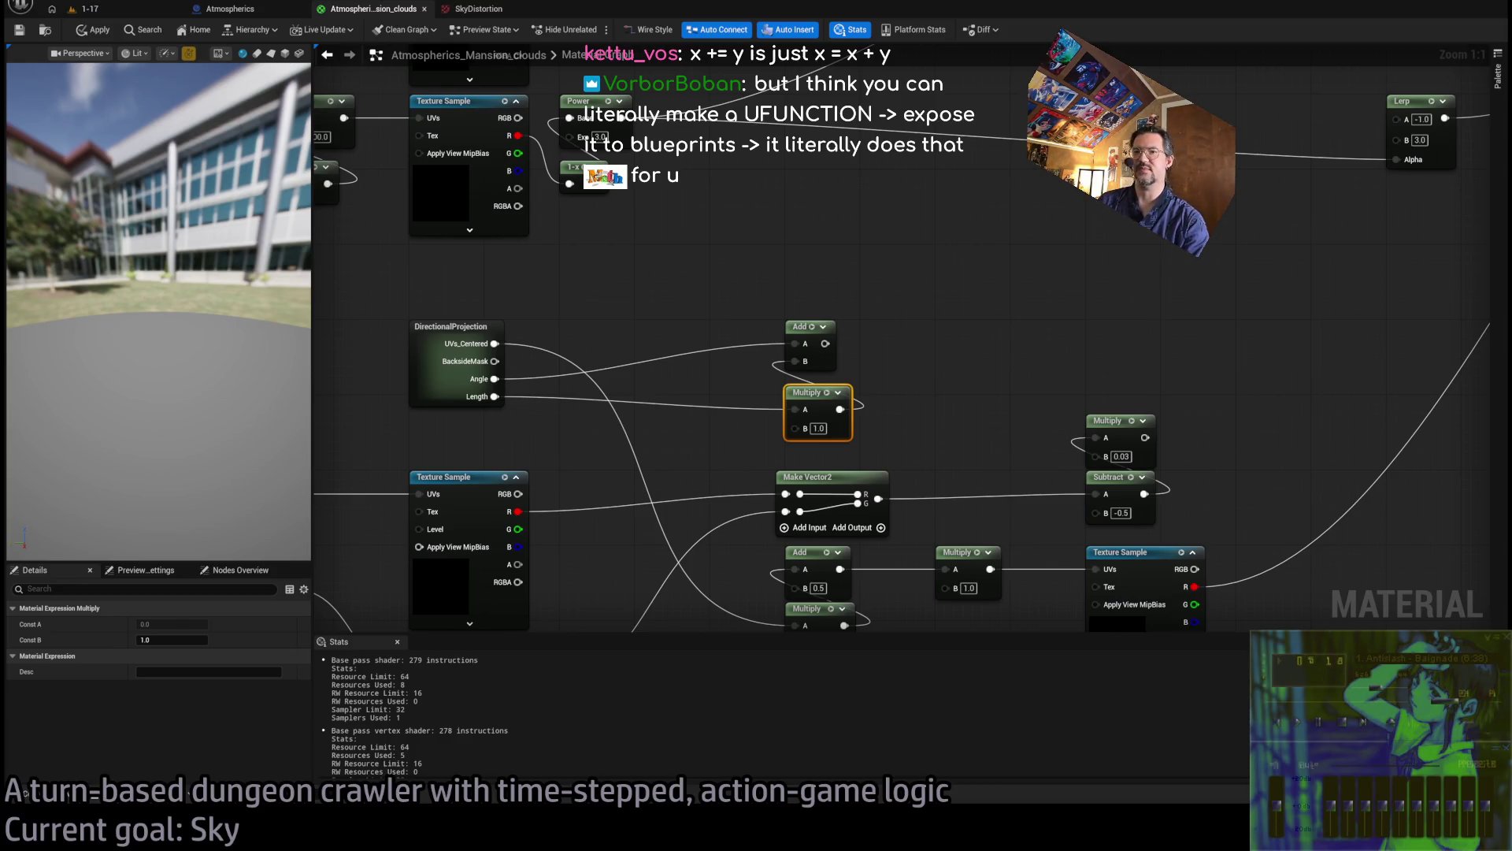
{"action": "left_click", "coordinate": [713, 456]}
{"action": "left_click_drag", "start_coordinate": [819, 407], "coordinate": [819, 398]}
{"action": "left_click", "coordinate": [709, 456]}
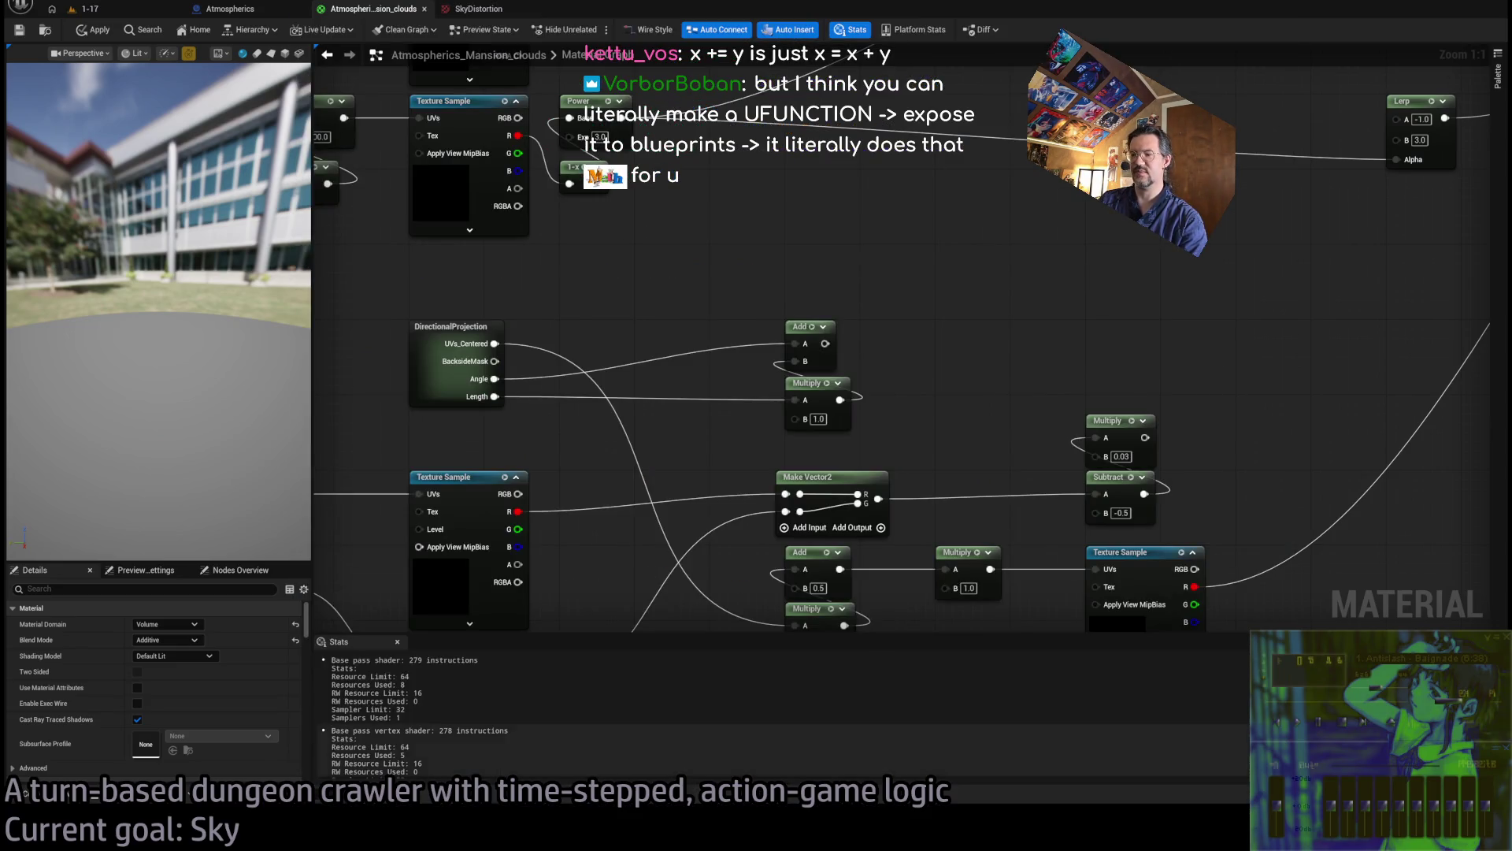
{"action": "key", "text": "alt+Tab"}
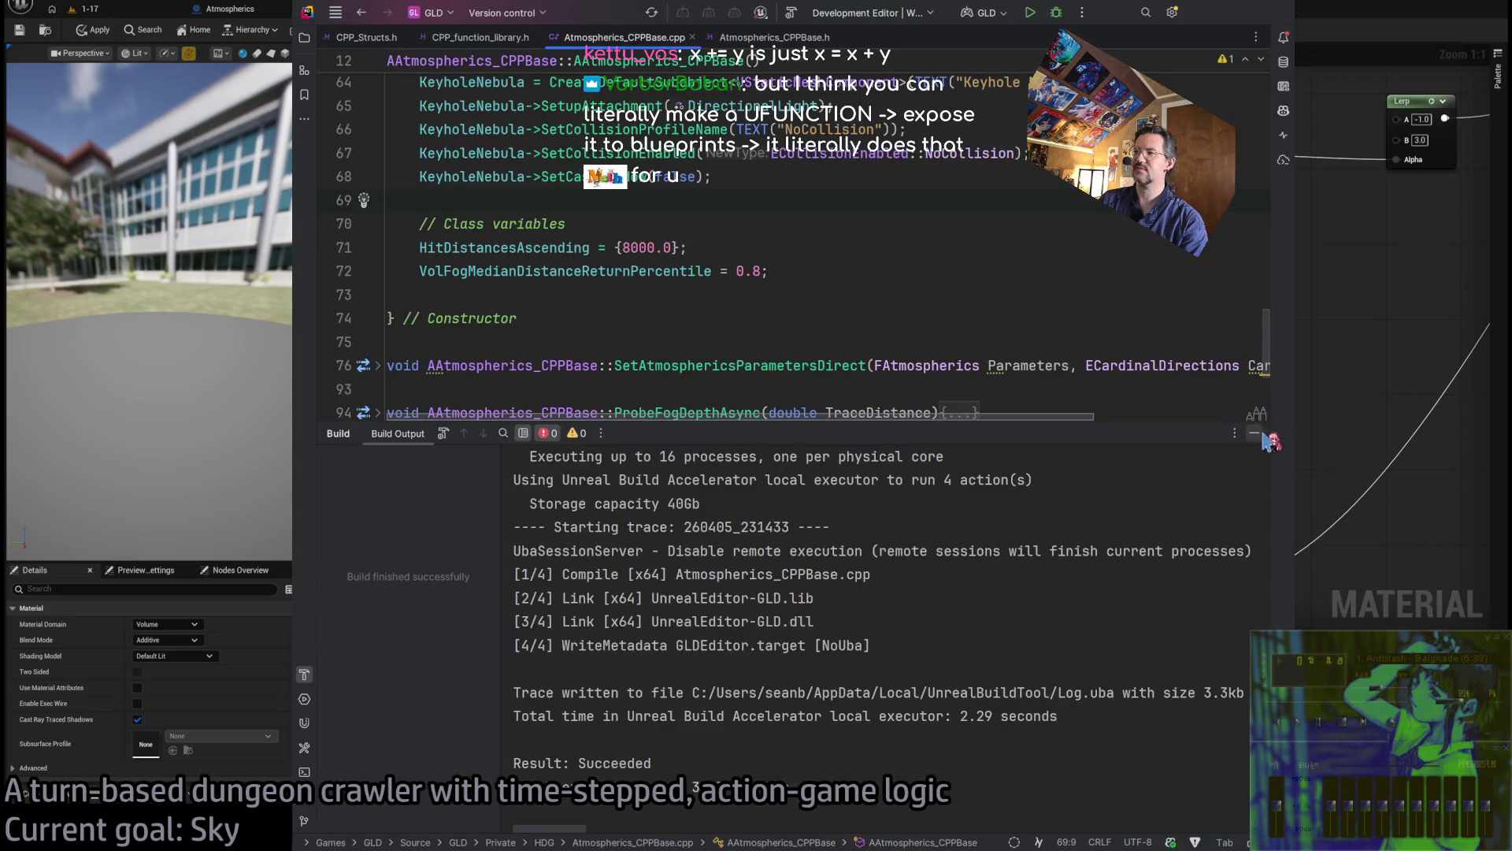
{"action": "key", "text": "alt+Tab"}
{"action": "scroll", "coordinate": [682, 451], "scroll_direction": "down", "scroll_amount": 4}
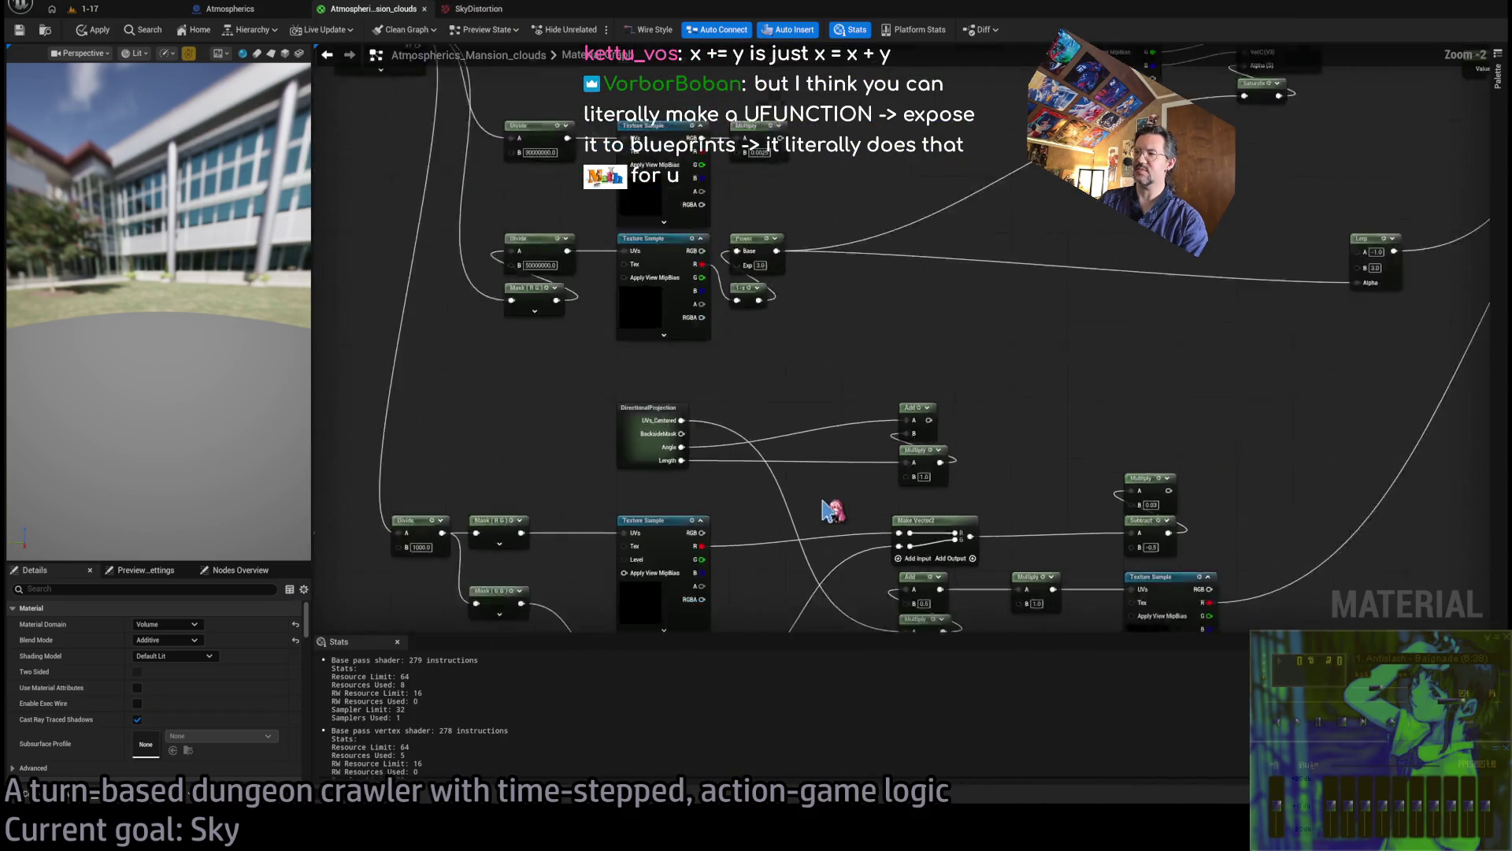
{"action": "scroll", "coordinate": [800, 482], "scroll_direction": "up", "scroll_amount": 2}
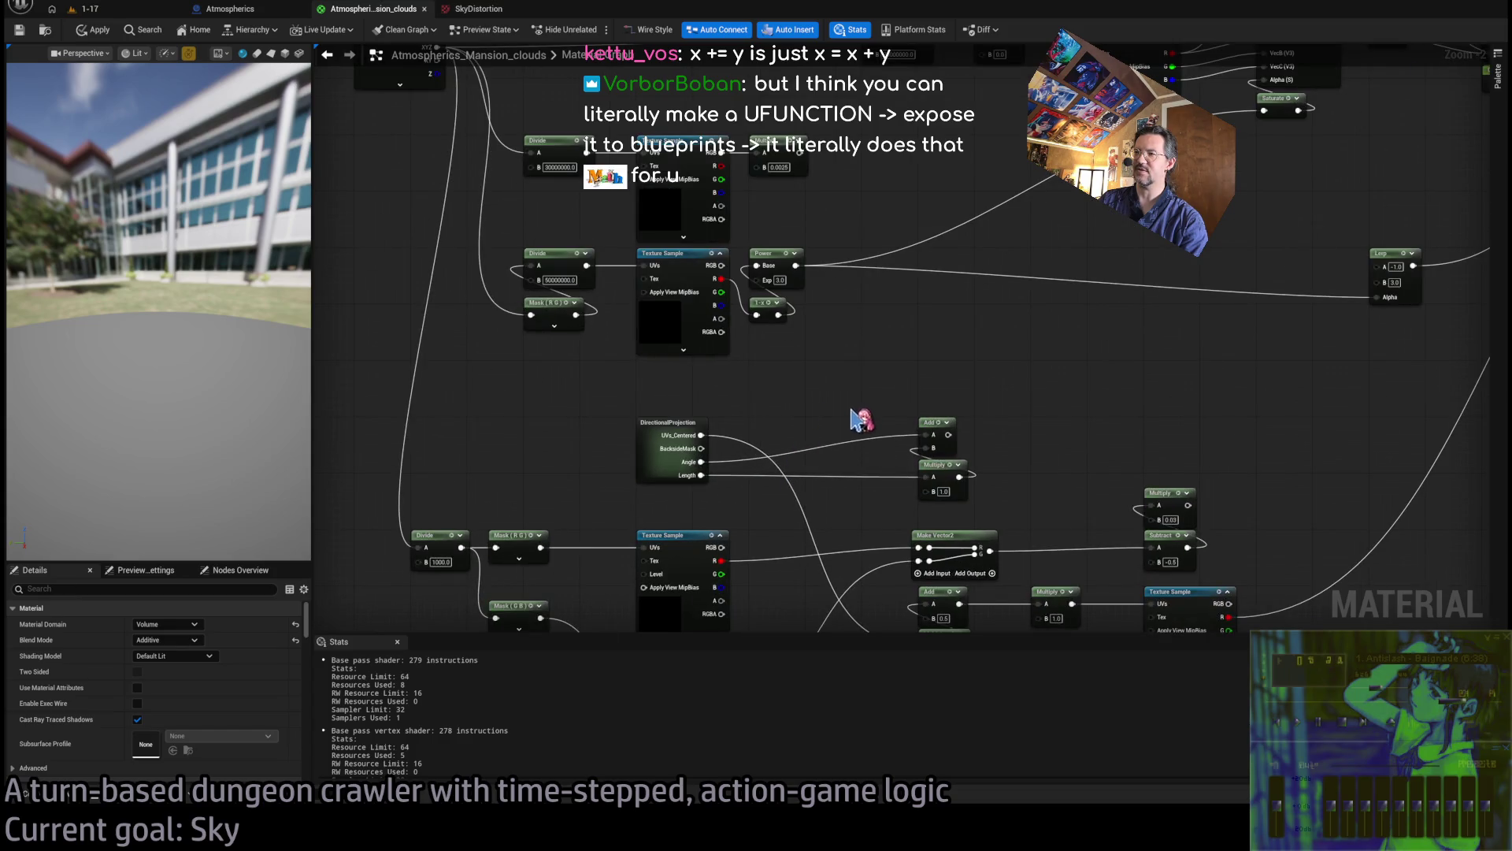